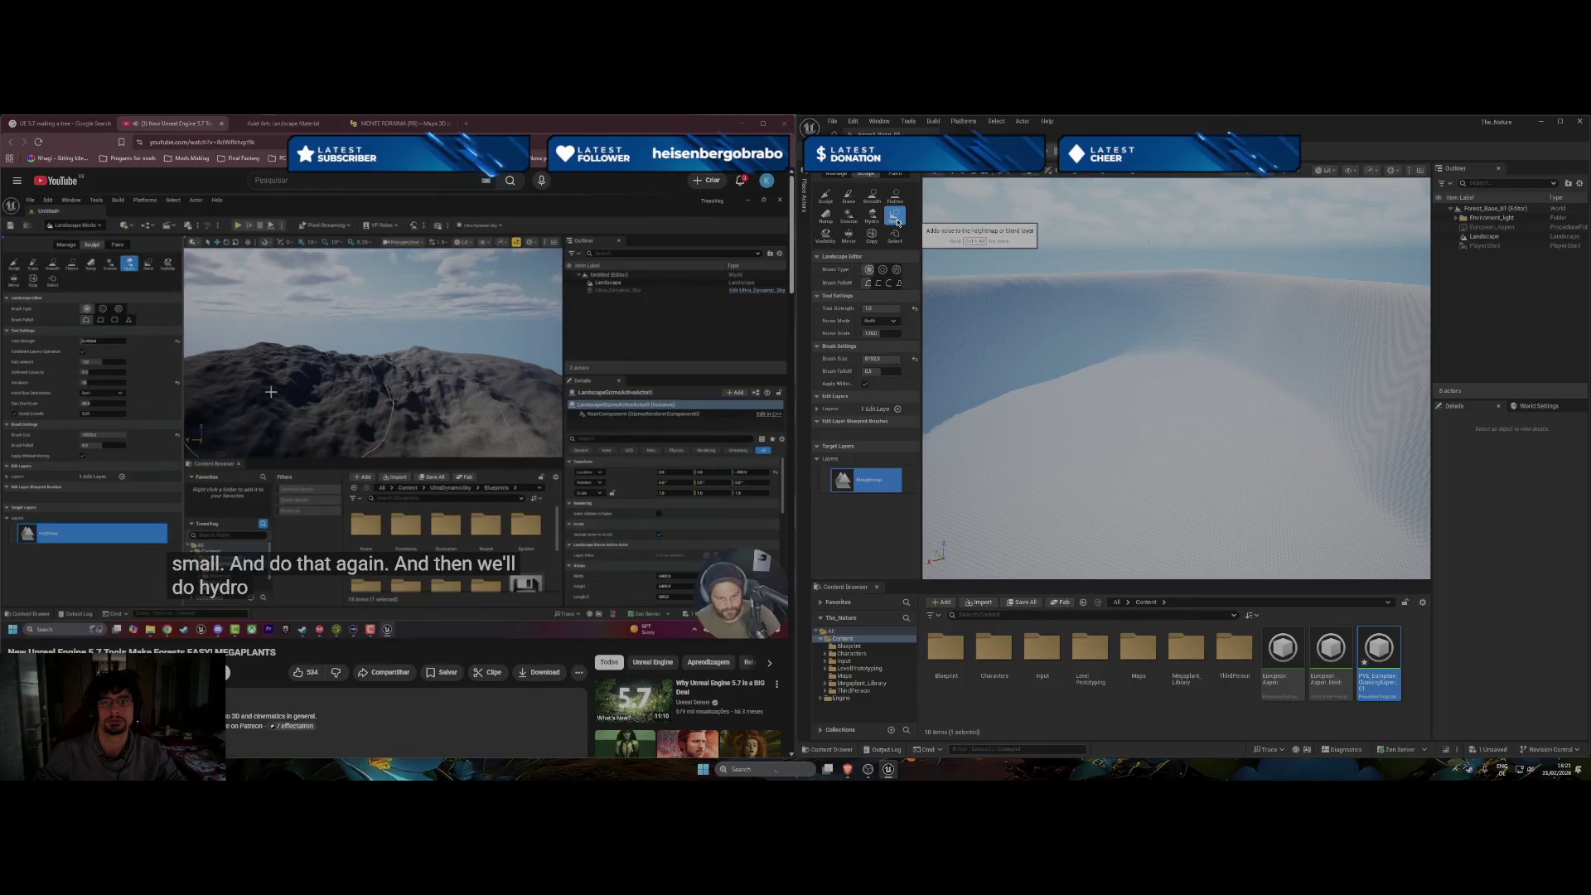
Paint noisy ridges and peaks across the flat landscape, then reset brush size and strength.
{"action": "mouse_move", "coordinate": [1069, 362]}
{"action": "left_mouse_down"}
{"action": "mouse_move", "coordinate": [1161, 347]}
{"action": "mouse_move", "coordinate": [1219, 444]}
{"action": "mouse_move", "coordinate": [1185, 306]}
{"action": "mouse_move", "coordinate": [1138, 281]}
{"action": "mouse_move", "coordinate": [1162, 294]}
{"action": "left_mouse_up"}
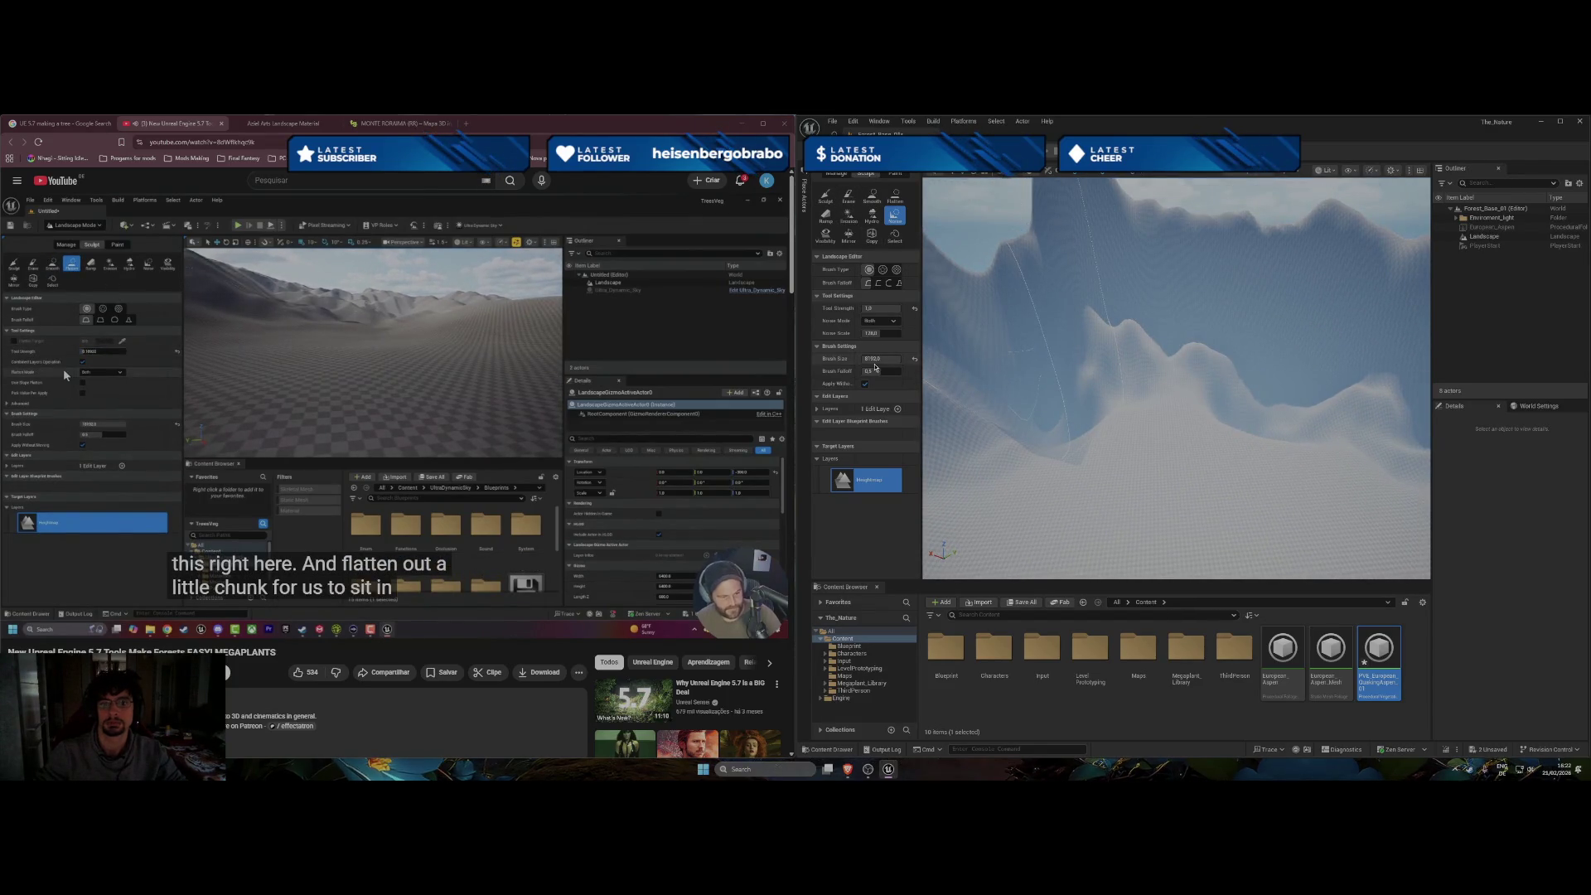
{"action": "left_click", "coordinate": [914, 362]}
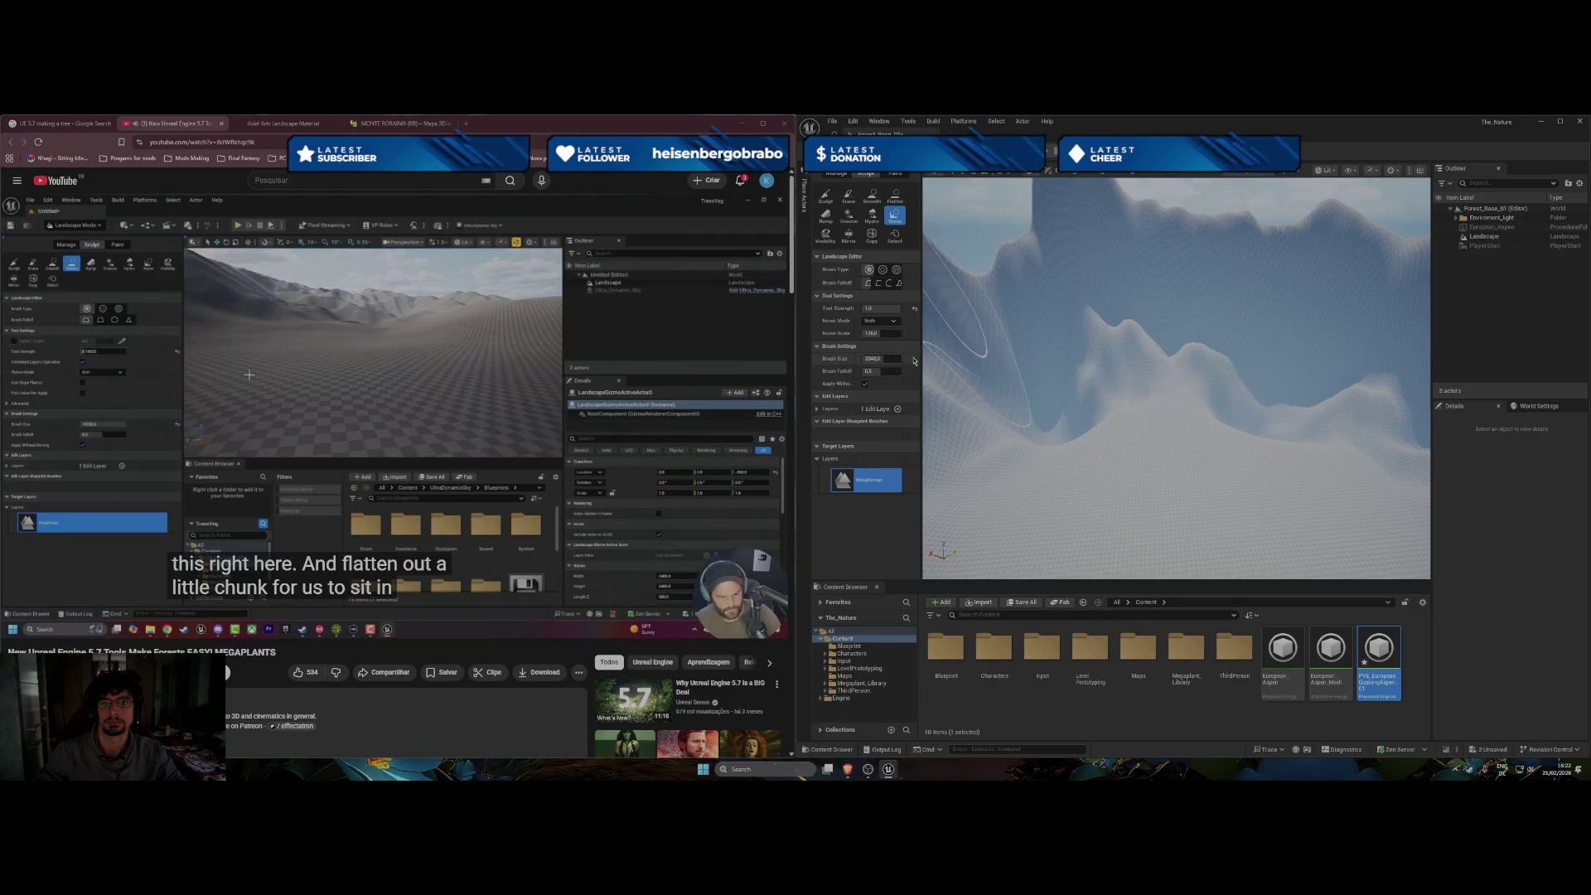
{"action": "left_click", "coordinate": [914, 308]}
Flatten and lower the mountains with a Flatten brush enlarged to about 2916.
{"action": "left_click", "coordinate": [895, 195]}
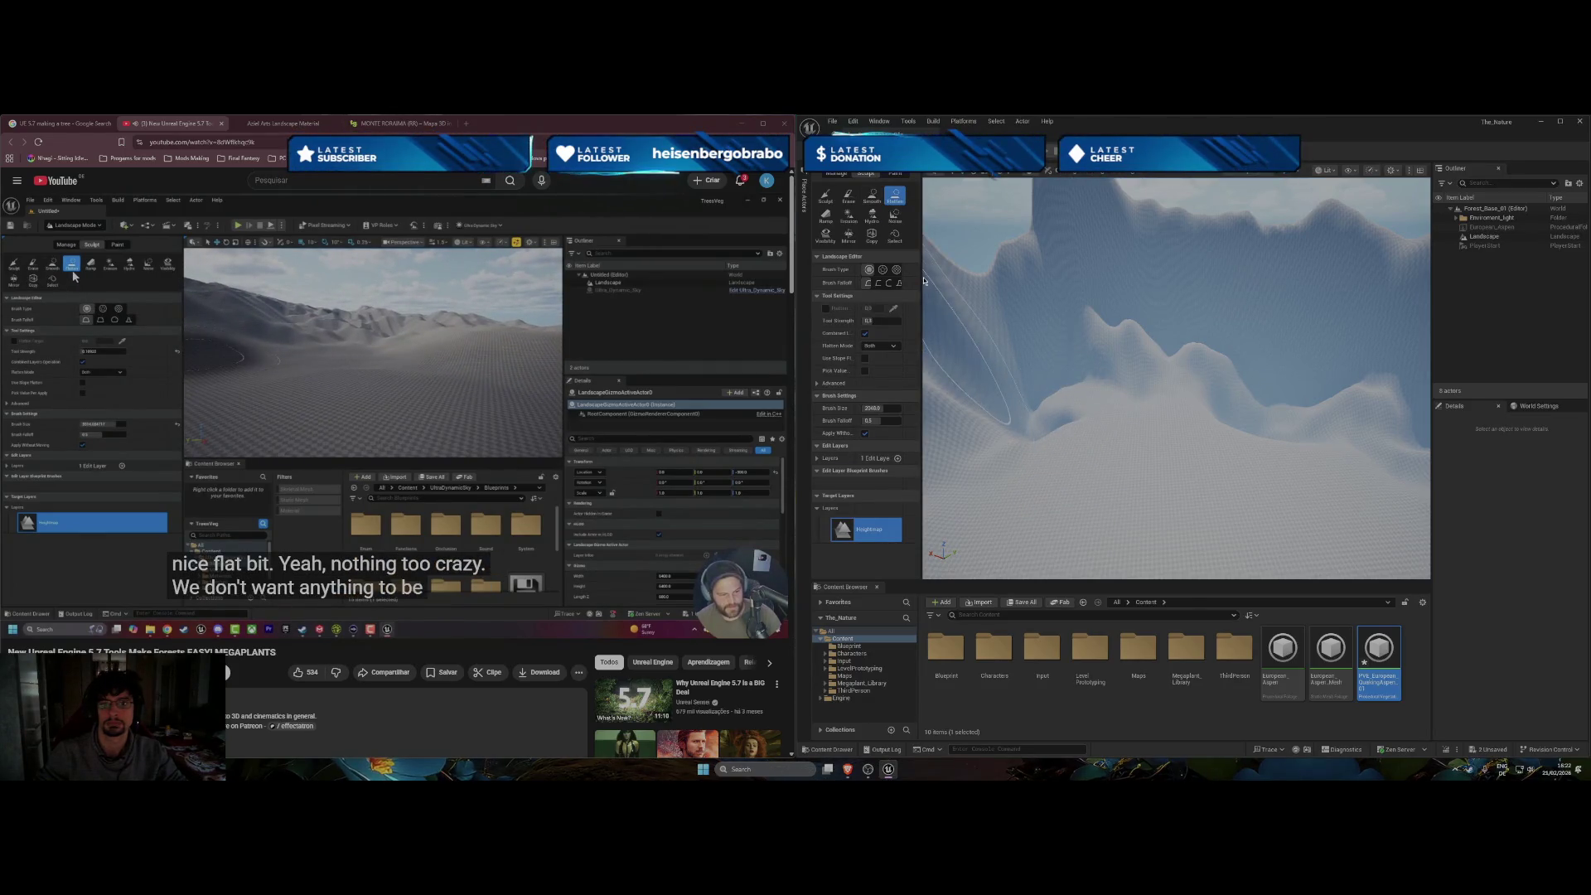
{"action": "left_click_drag", "start_coordinate": [876, 407], "coordinate": [907, 408]}
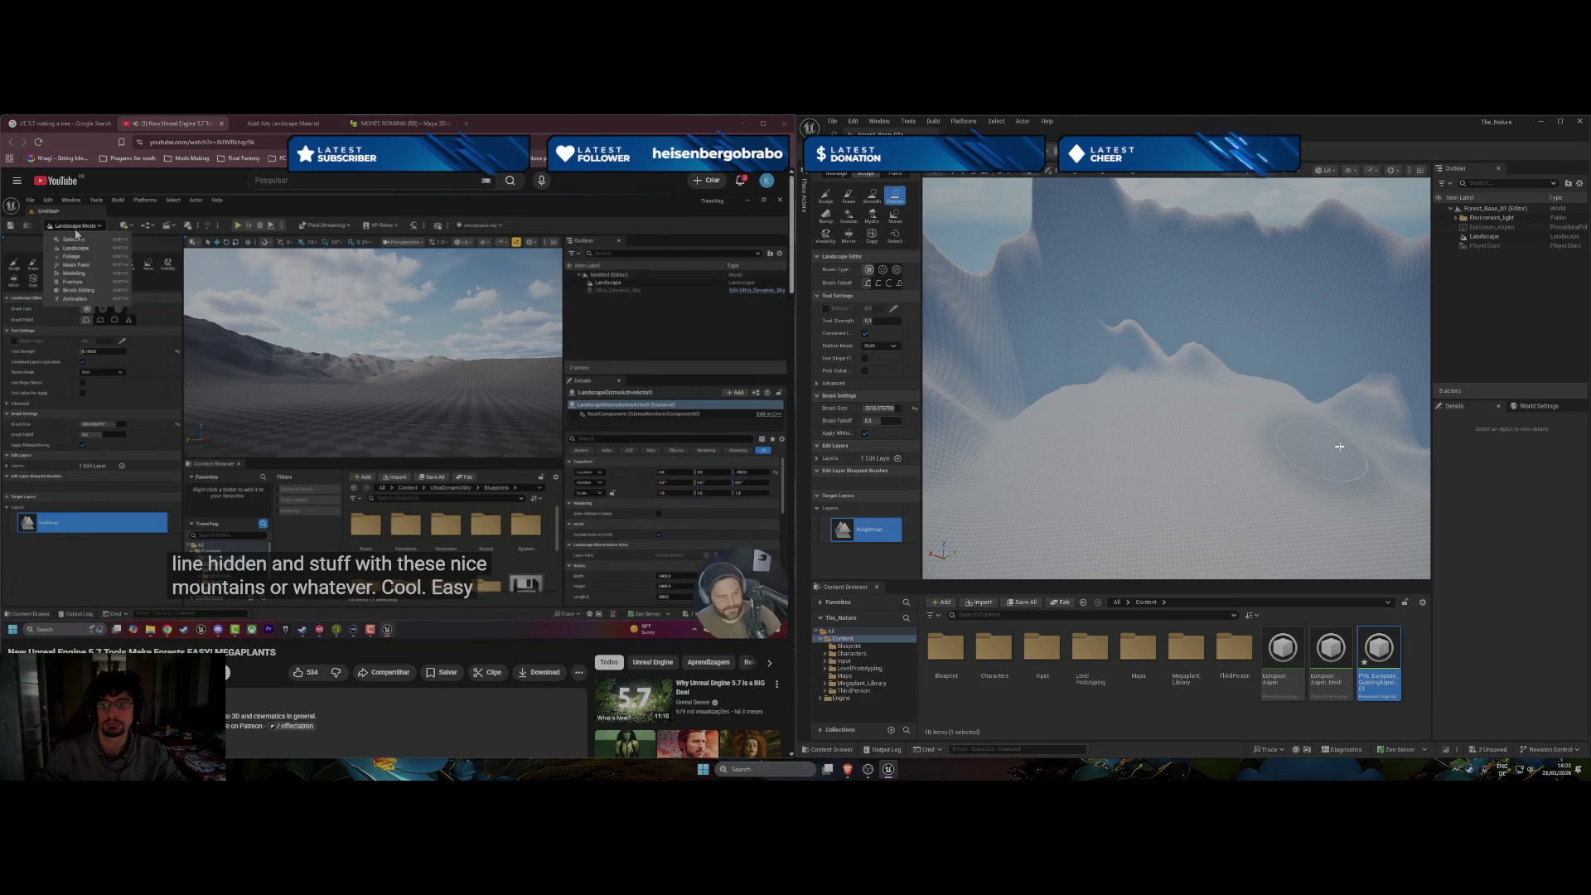
{"action": "mouse_move", "coordinate": [1356, 458]}
{"action": "left_mouse_down"}
{"action": "mouse_move", "coordinate": [1081, 448]}
{"action": "mouse_move", "coordinate": [1080, 364]}
{"action": "mouse_move", "coordinate": [936, 404]}
{"action": "left_mouse_up"}
Enlarge the brush and switch to the Noise tool over the valley.
{"action": "key", "text": "bracketright"}
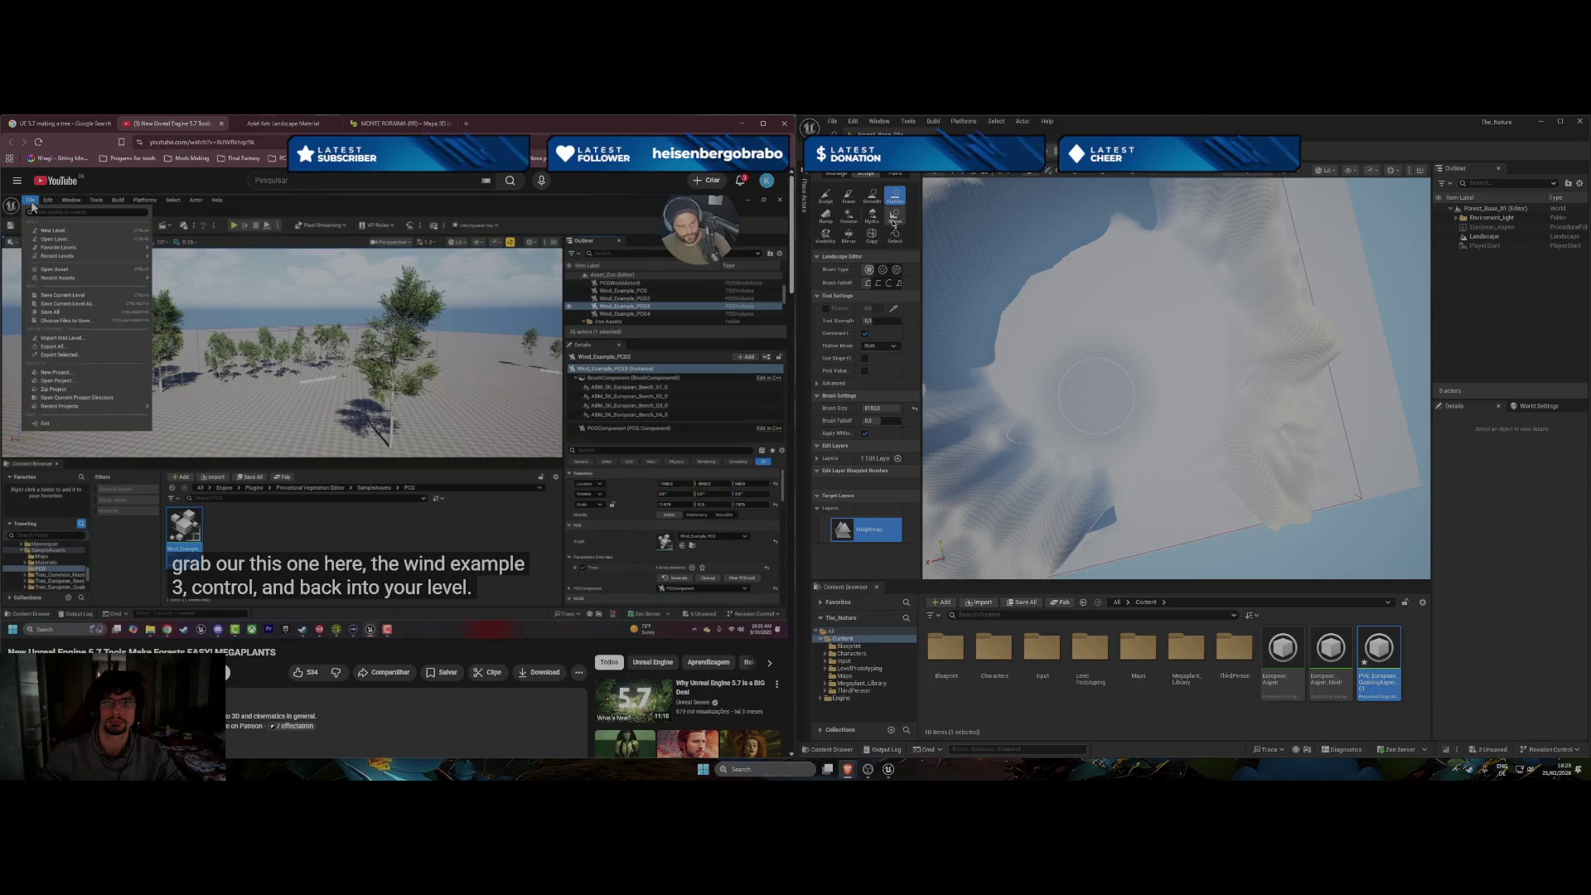
{"action": "left_click", "coordinate": [892, 219]}
{"action": "mouse_move", "coordinate": [1176, 377]}
{"action": "left_mouse_down"}
{"action": "mouse_move", "coordinate": [1225, 204]}
{"action": "mouse_move", "coordinate": [1283, 237]}
{"action": "left_mouse_up"}
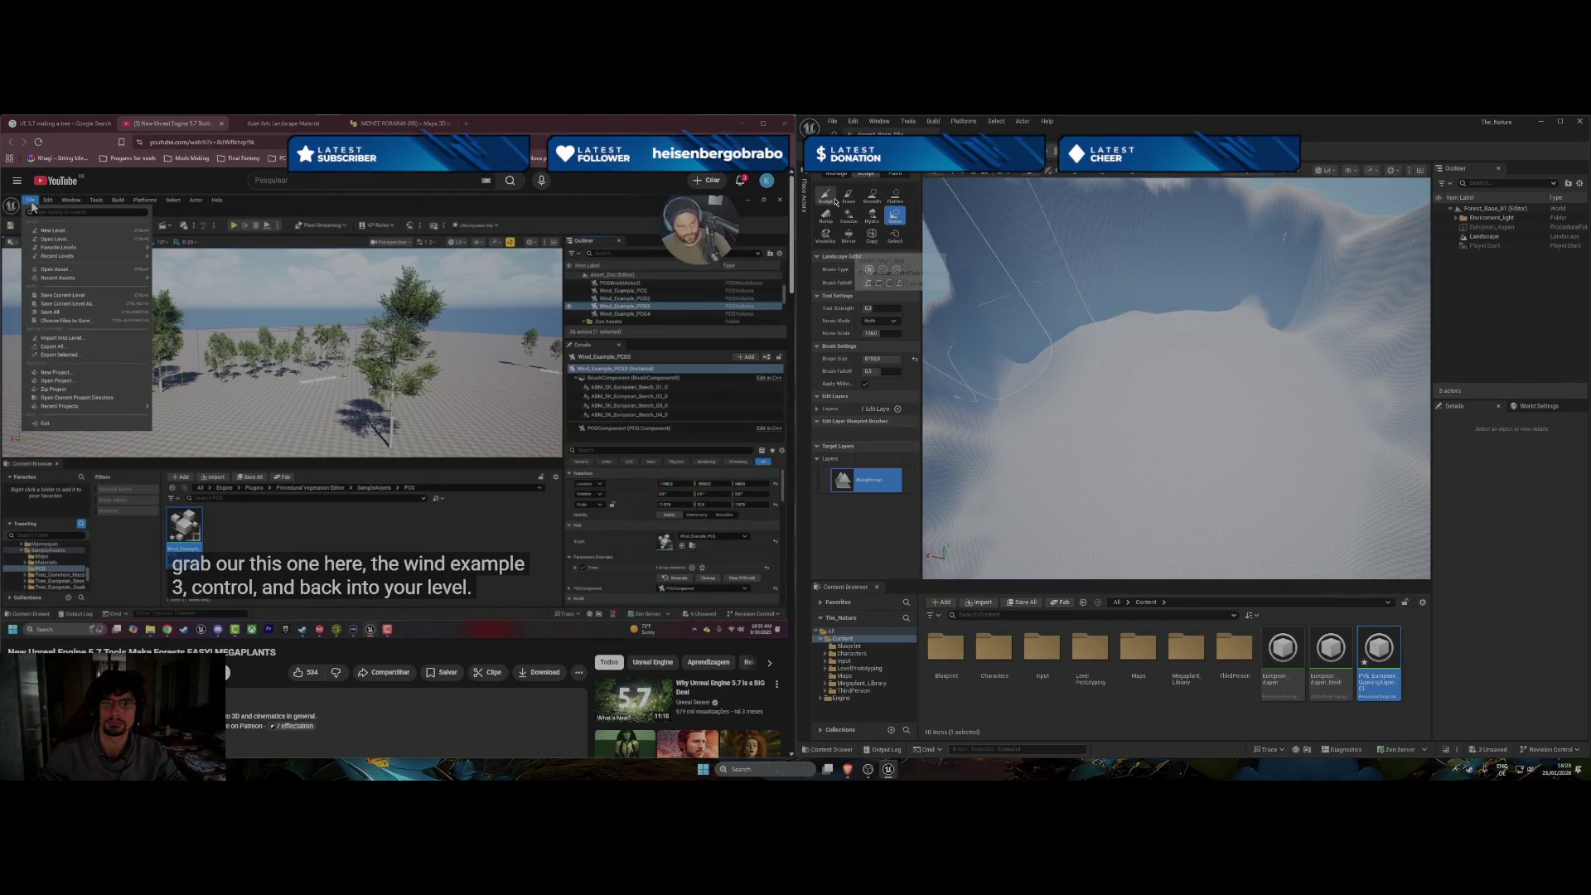
Sculpt the peaked ridge into a broad mound and bowl with a 2048 Sculpt brush.
{"action": "left_click", "coordinate": [834, 200]}
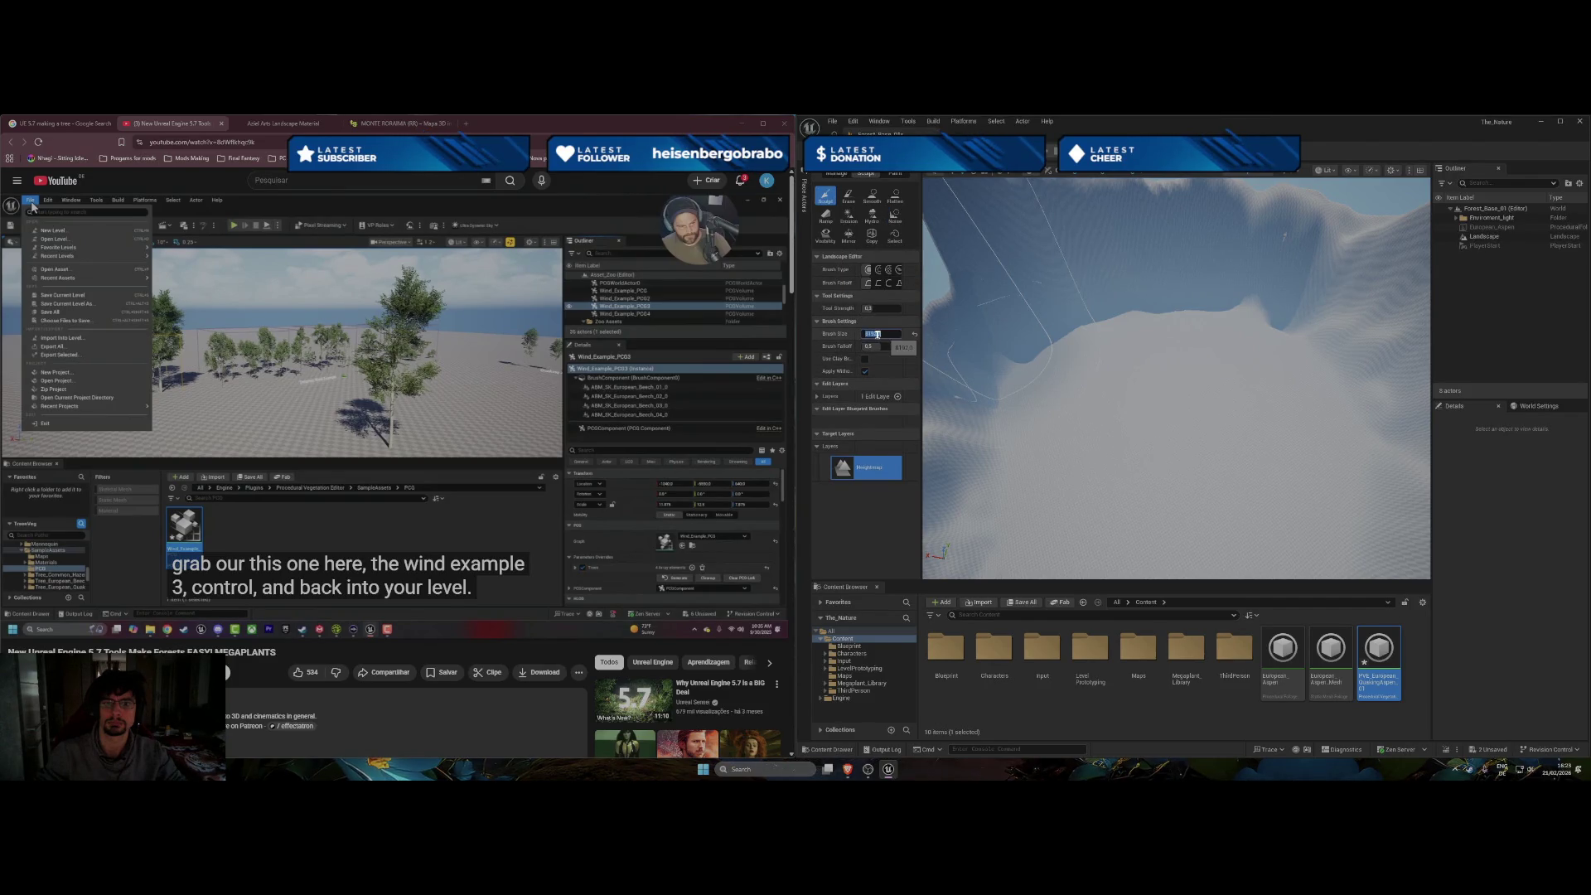
{"action": "type", "text": "2048"}
{"action": "key", "text": "Return"}
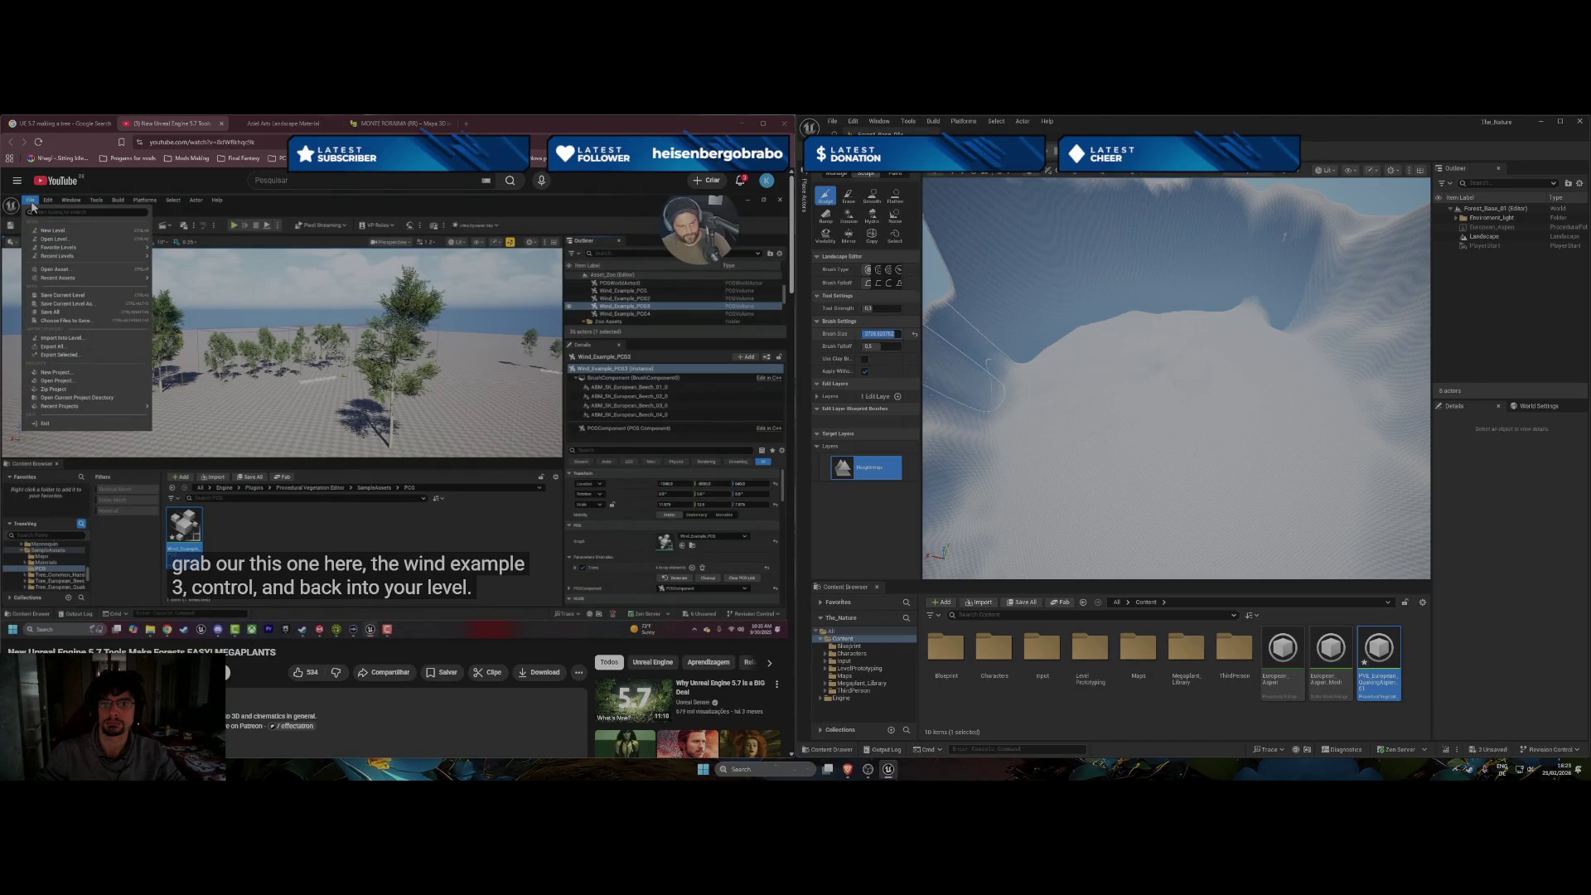
{"action": "mouse_move", "coordinate": [1091, 379]}
{"action": "left_mouse_down"}
{"action": "mouse_move", "coordinate": [1270, 383]}
{"action": "mouse_move", "coordinate": [1150, 403]}
{"action": "mouse_move", "coordinate": [1077, 485]}
{"action": "mouse_move", "coordinate": [1105, 400]}
{"action": "mouse_move", "coordinate": [1207, 419]}
{"action": "mouse_move", "coordinate": [1190, 410]}
{"action": "left_mouse_up"}
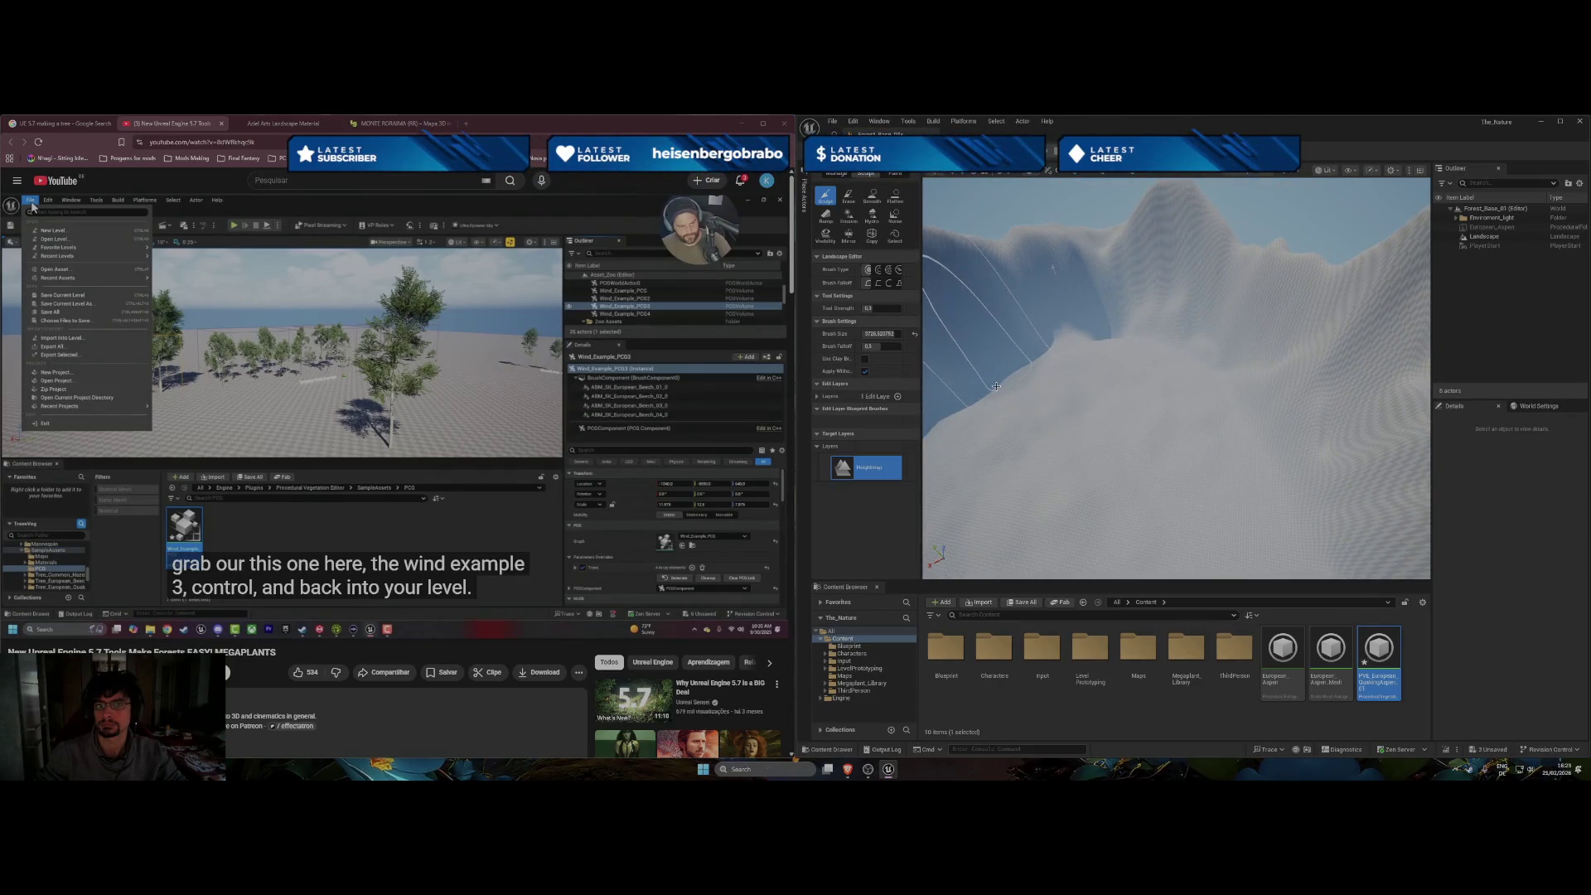
{"action": "mouse_move", "coordinate": [984, 409]}
{"action": "left_mouse_down"}
{"action": "mouse_move", "coordinate": [1161, 533]}
{"action": "mouse_move", "coordinate": [1143, 464]}
{"action": "mouse_move", "coordinate": [1035, 398]}
{"action": "mouse_move", "coordinate": [1069, 456]}
{"action": "mouse_move", "coordinate": [1102, 390]}
{"action": "mouse_move", "coordinate": [994, 489]}
{"action": "mouse_move", "coordinate": [1077, 373]}
{"action": "mouse_move", "coordinate": [1083, 462]}
{"action": "mouse_move", "coordinate": [1141, 472]}
{"action": "left_mouse_up"}
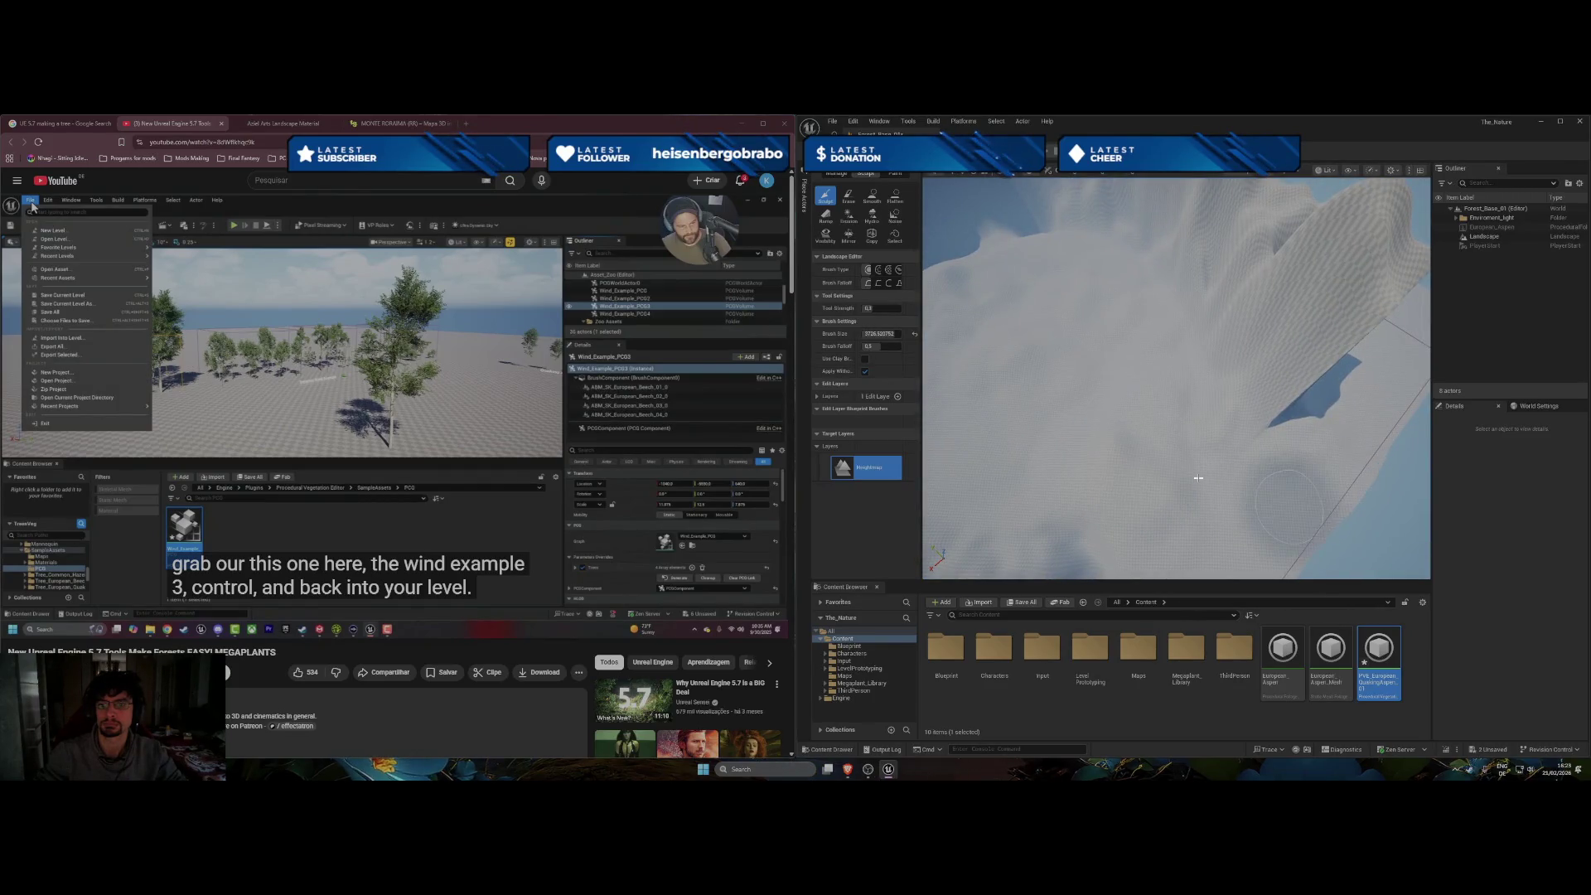
{"action": "mouse_move", "coordinate": [1242, 464]}
{"action": "left_mouse_down"}
{"action": "mouse_move", "coordinate": [1213, 419]}
{"action": "mouse_move", "coordinate": [1123, 402]}
{"action": "mouse_move", "coordinate": [1082, 374]}
{"action": "mouse_move", "coordinate": [1090, 320]}
{"action": "mouse_move", "coordinate": [1029, 349]}
{"action": "mouse_move", "coordinate": [1051, 351]}
{"action": "mouse_move", "coordinate": [1083, 344]}
{"action": "mouse_move", "coordinate": [1001, 337]}
{"action": "left_mouse_up"}
{"action": "left_click", "coordinate": [895, 196]}
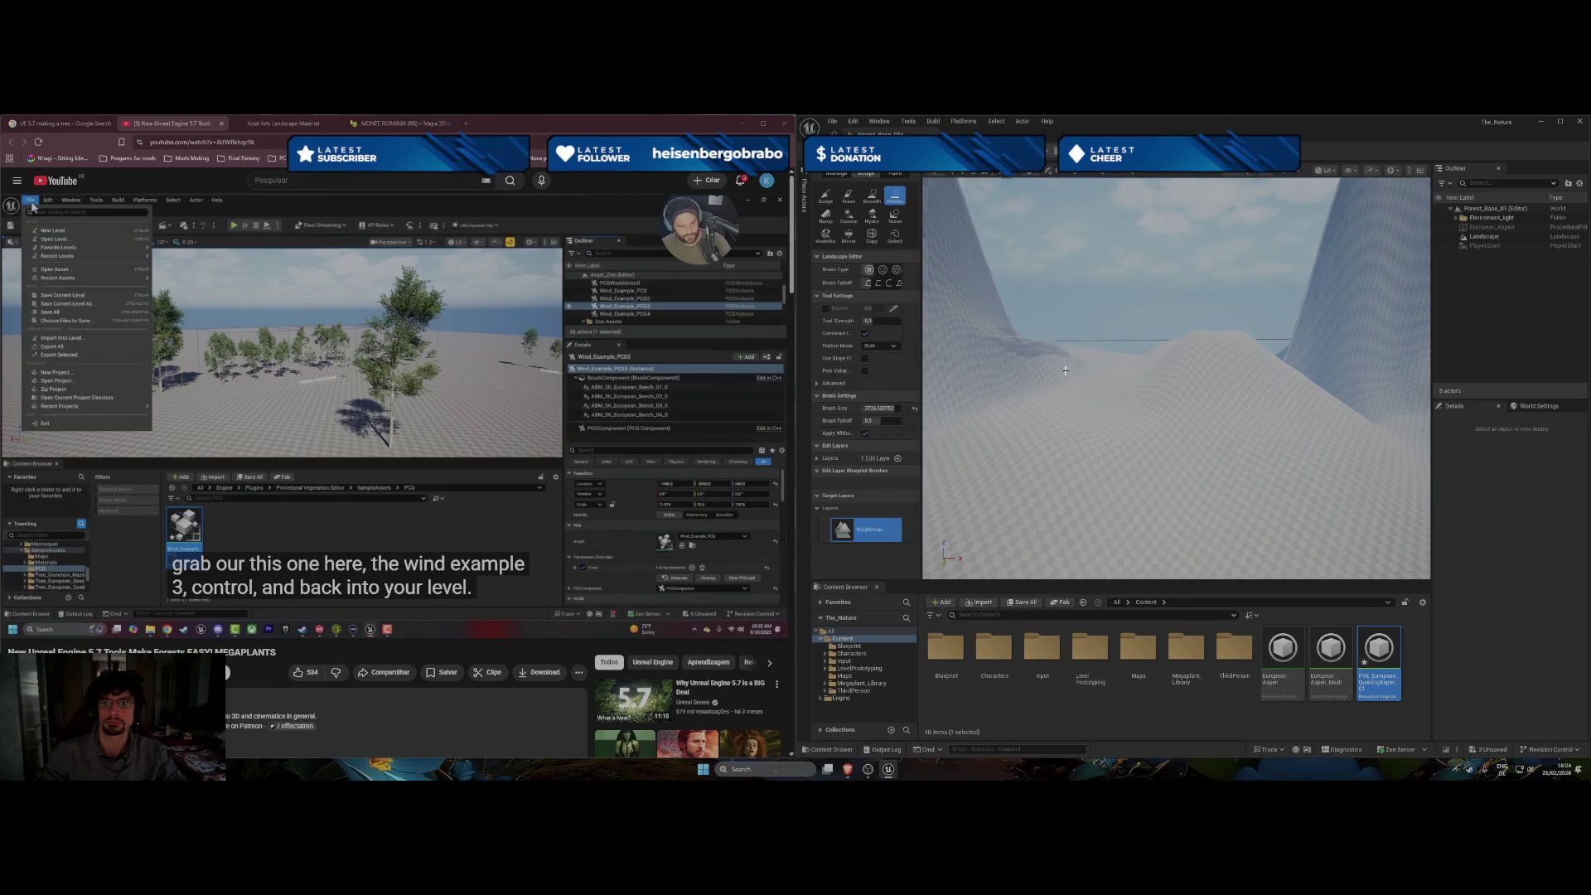
Flatten a patch to near-level, then roughen it into large mounds with Noise at strength 0.302.
{"action": "mouse_move", "coordinate": [1150, 387]}
{"action": "left_mouse_down"}
{"action": "mouse_move", "coordinate": [1063, 422]}
{"action": "mouse_move", "coordinate": [1027, 415]}
{"action": "mouse_move", "coordinate": [1102, 373]}
{"action": "mouse_move", "coordinate": [1200, 422]}
{"action": "left_mouse_up"}
{"action": "left_click", "coordinate": [895, 217]}
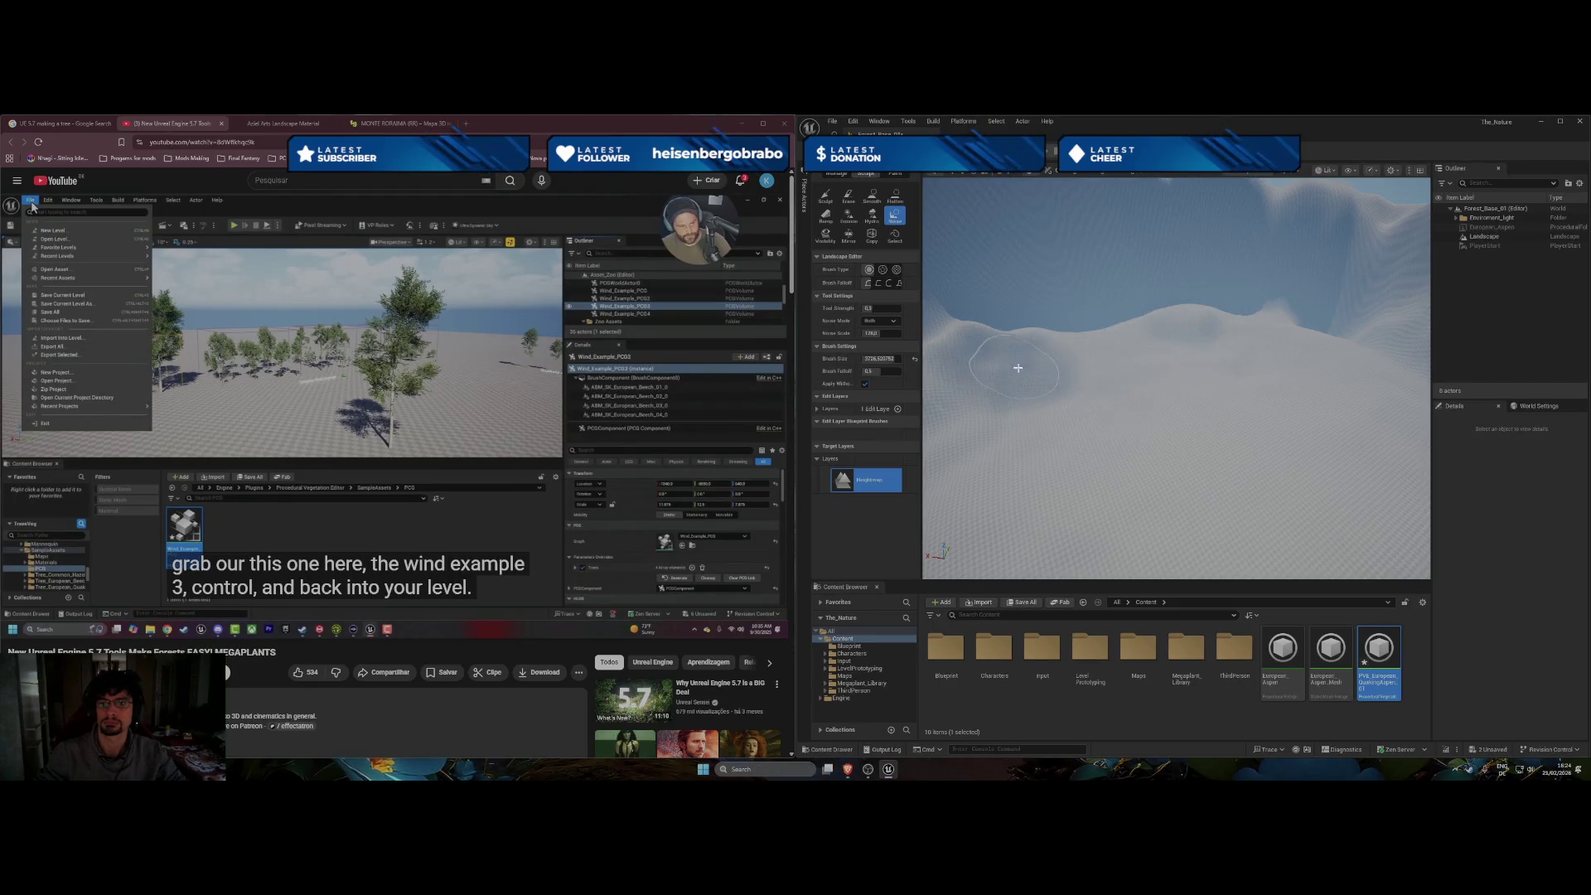
{"action": "mouse_move", "coordinate": [1344, 342]}
{"action": "left_mouse_down"}
{"action": "mouse_move", "coordinate": [1276, 397]}
{"action": "mouse_move", "coordinate": [1252, 471]}
{"action": "mouse_move", "coordinate": [1194, 479]}
{"action": "mouse_move", "coordinate": [1082, 417]}
{"action": "mouse_move", "coordinate": [1074, 346]}
{"action": "left_mouse_up"}
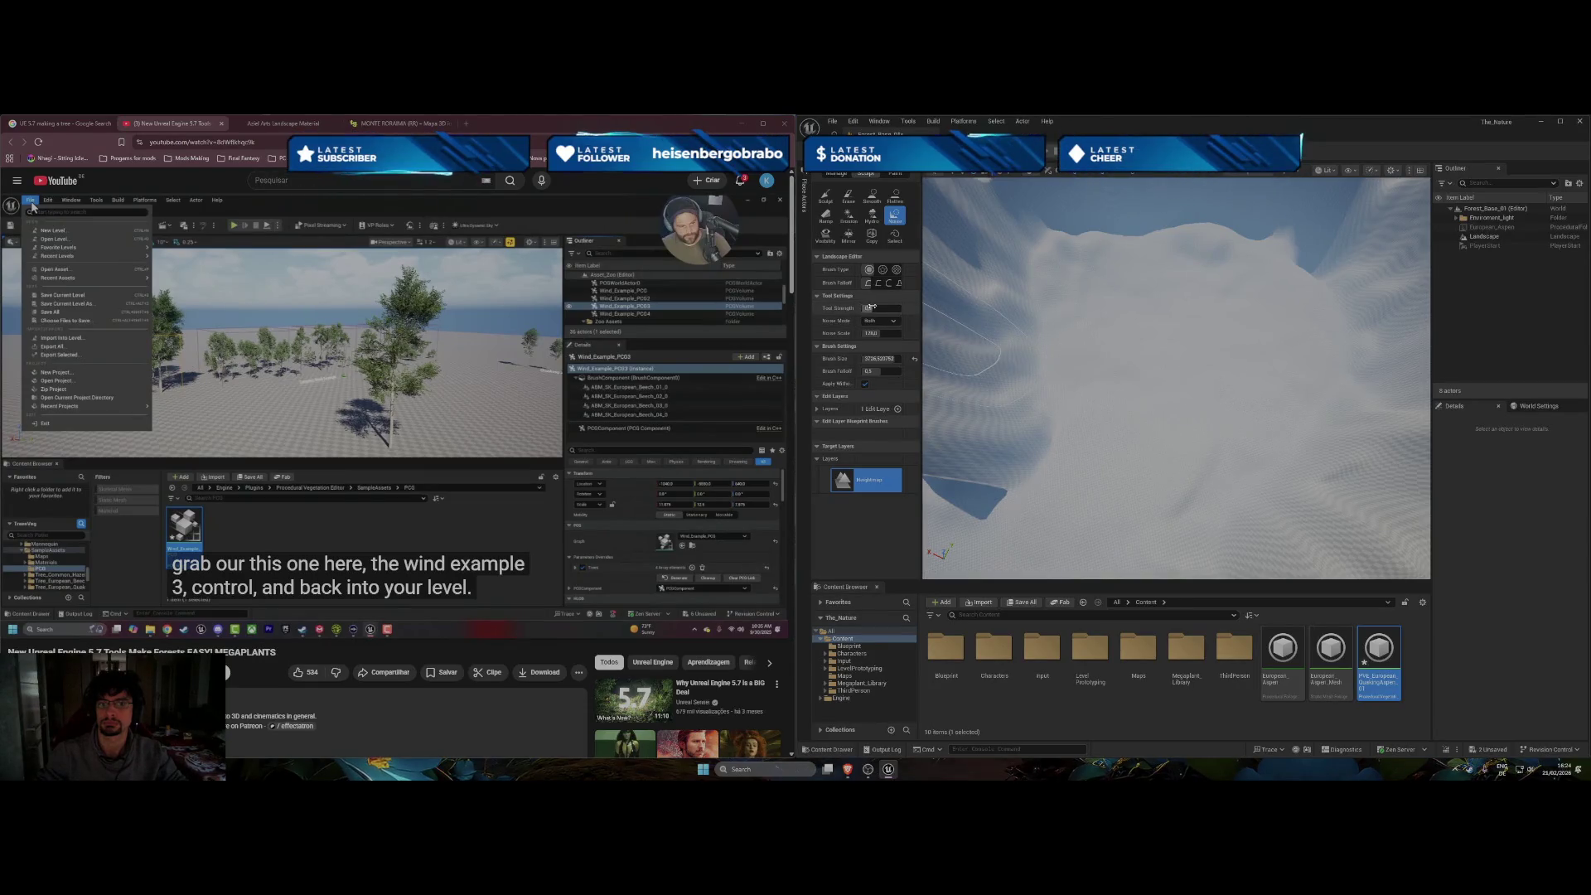
{"action": "key", "text": "Return"}
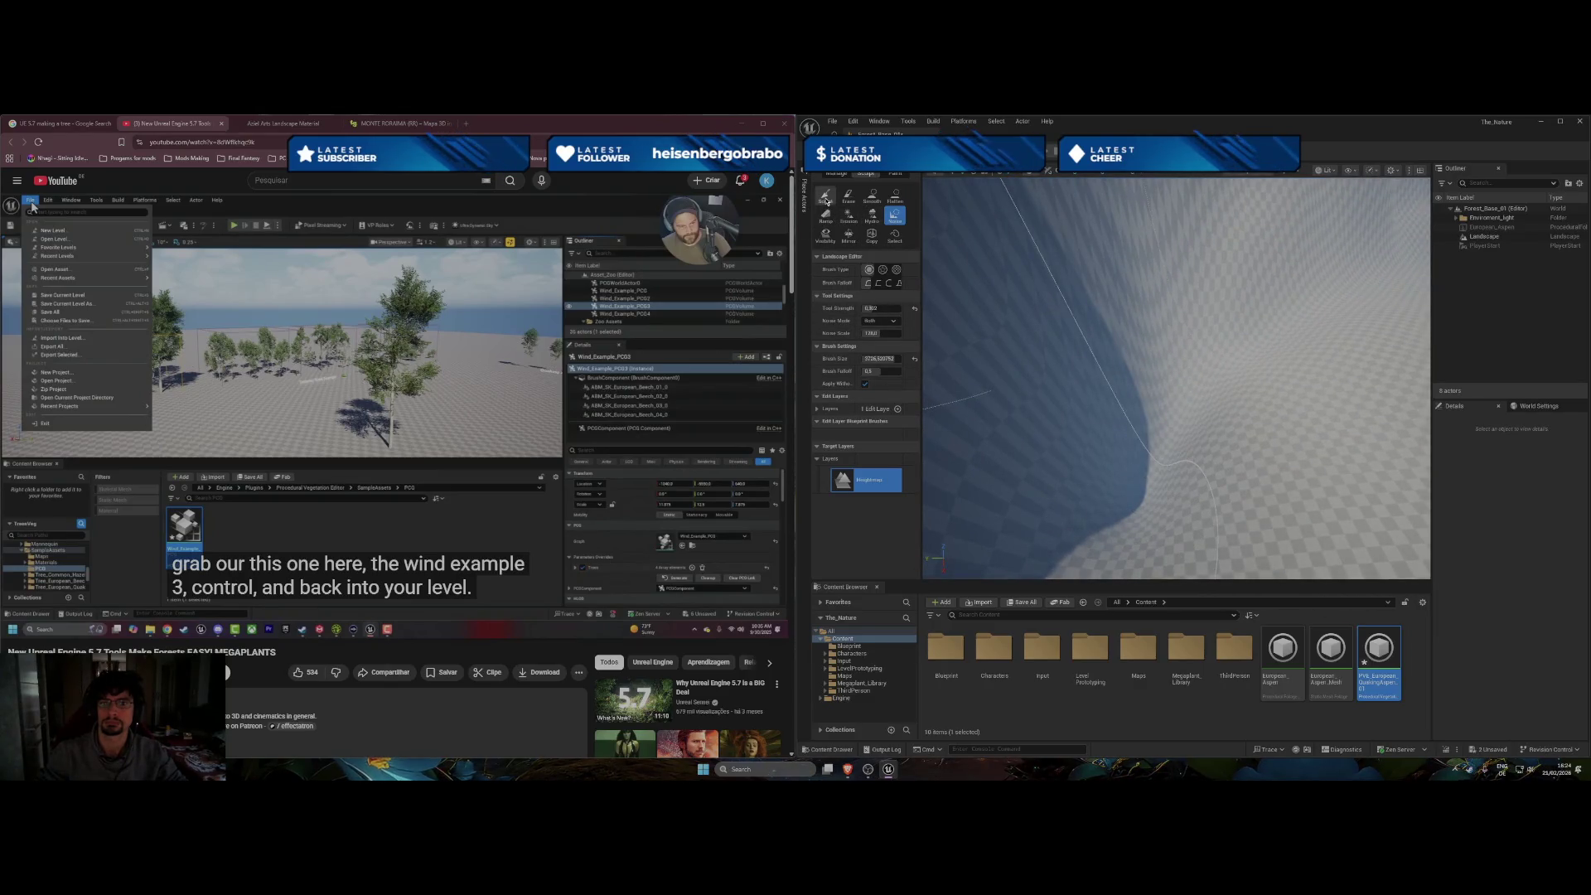
Raise a large smooth bulge with the 2048 Sculpt brush, then undo the last noise stroke.
{"action": "left_click", "coordinate": [826, 201]}
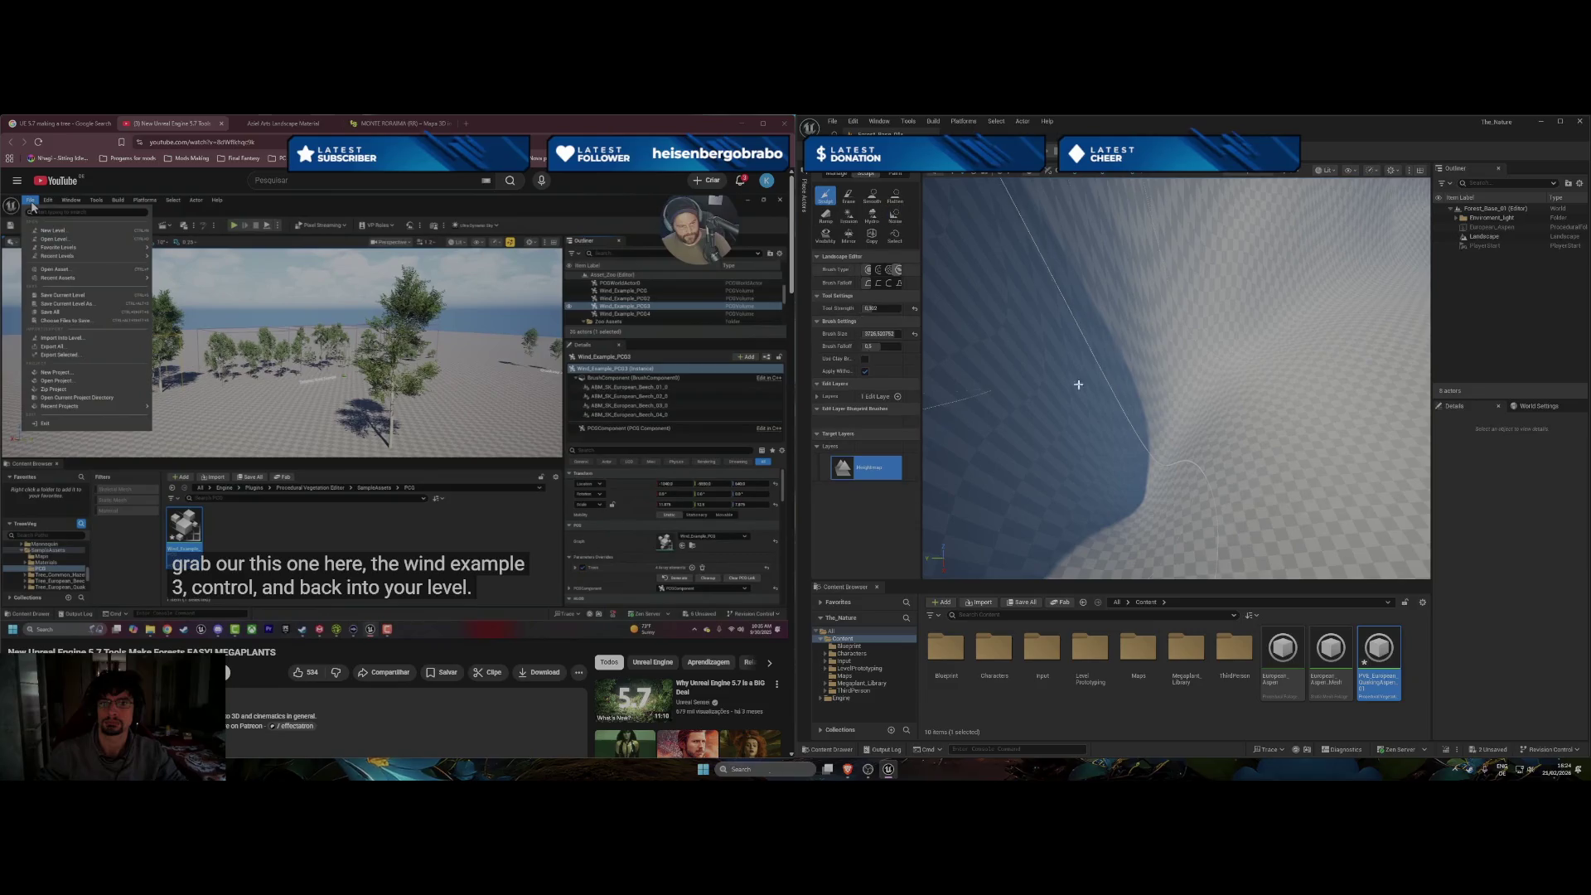
{"action": "left_click", "coordinate": [915, 336]}
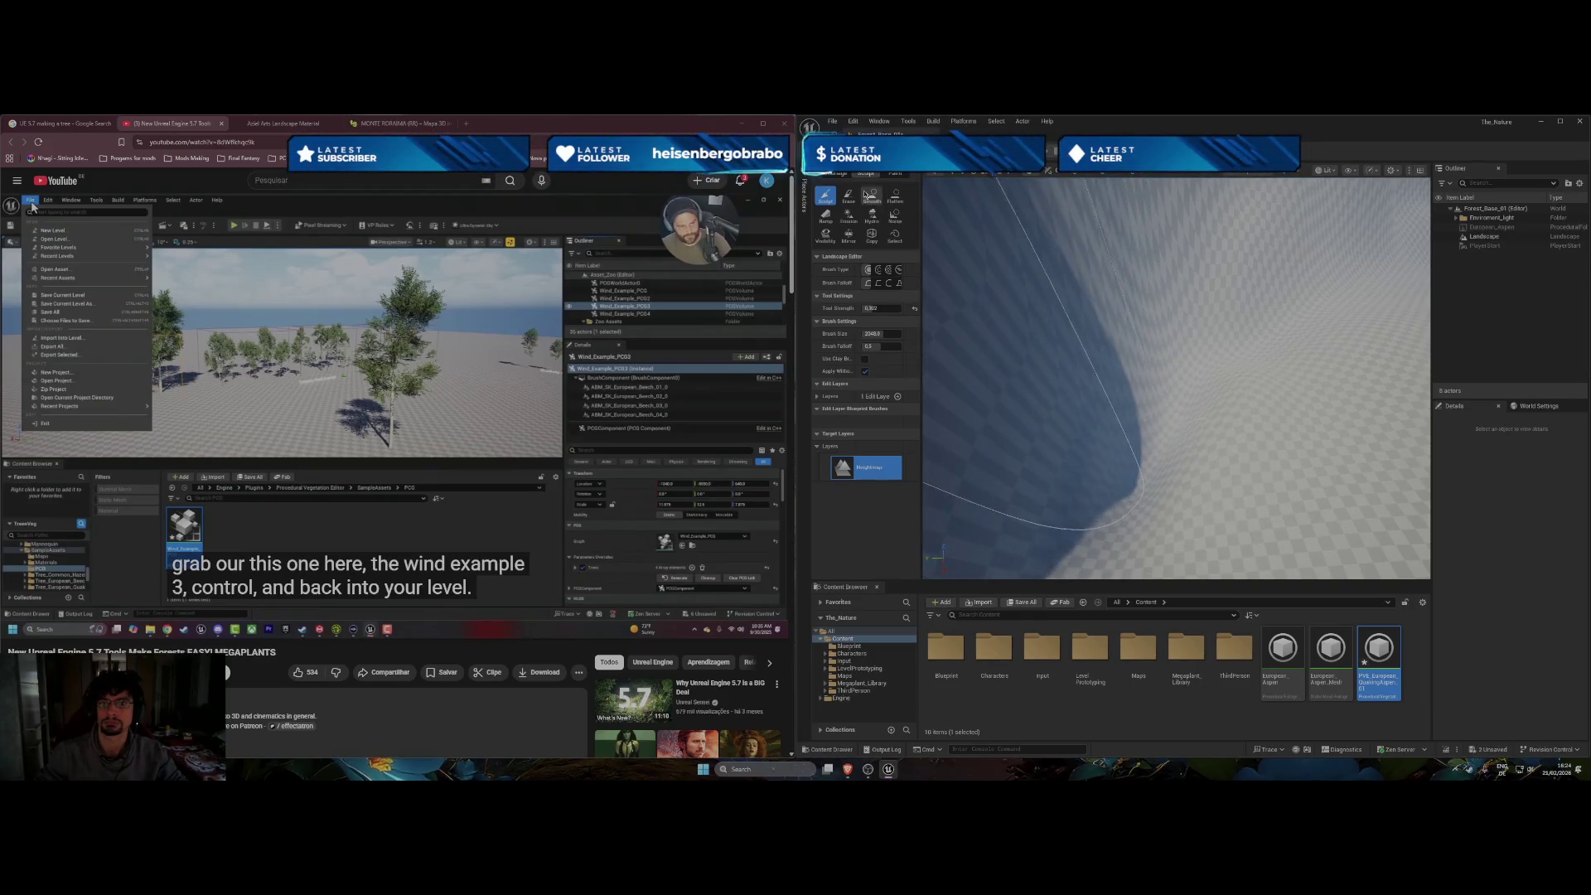
{"action": "left_click", "coordinate": [894, 198]}
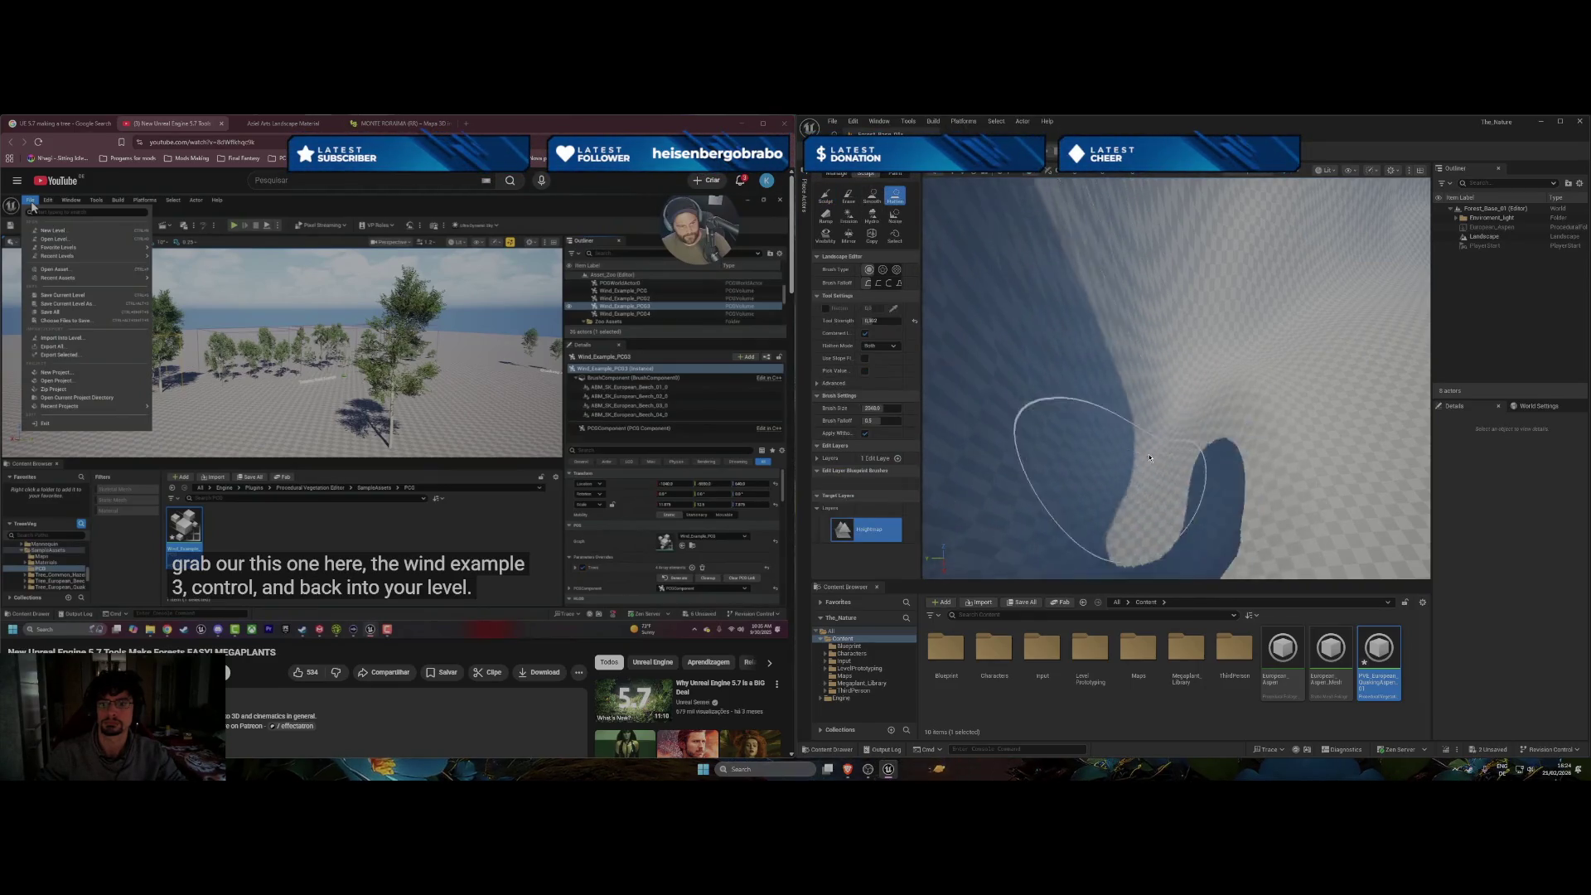
{"action": "left_click", "coordinate": [826, 199]}
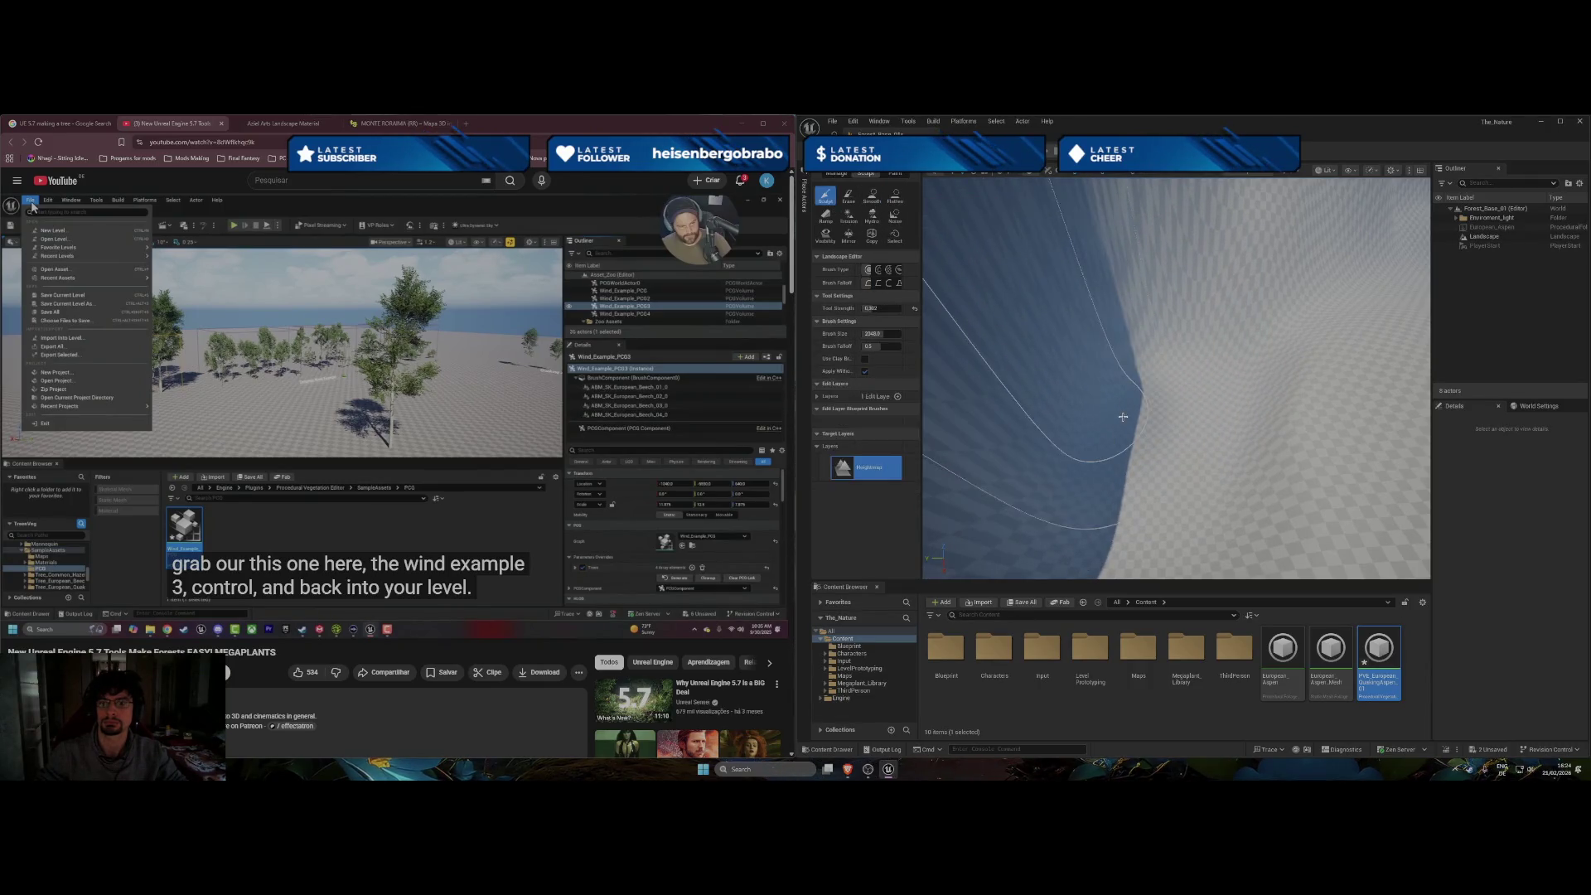
{"action": "mouse_move", "coordinate": [1134, 460]}
{"action": "left_mouse_down"}
{"action": "mouse_move", "coordinate": [1224, 356]}
{"action": "mouse_move", "coordinate": [1144, 451]}
{"action": "left_mouse_up"}
{"action": "left_click_drag", "start_coordinate": [1176, 377], "coordinate": [1118, 355]}
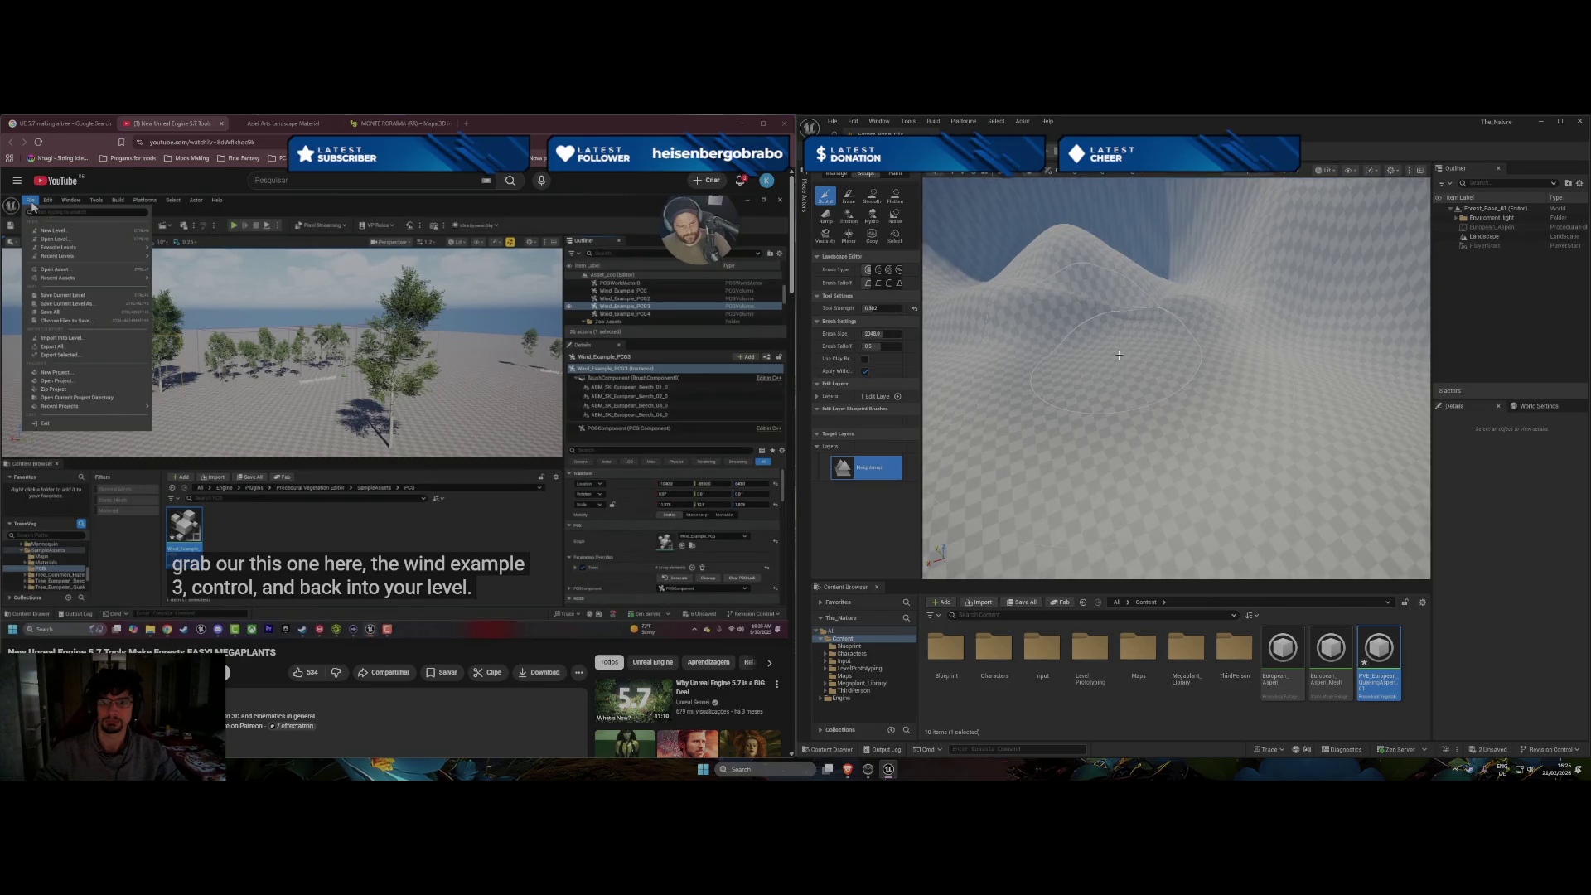
{"action": "key", "text": "ctrl+z"}
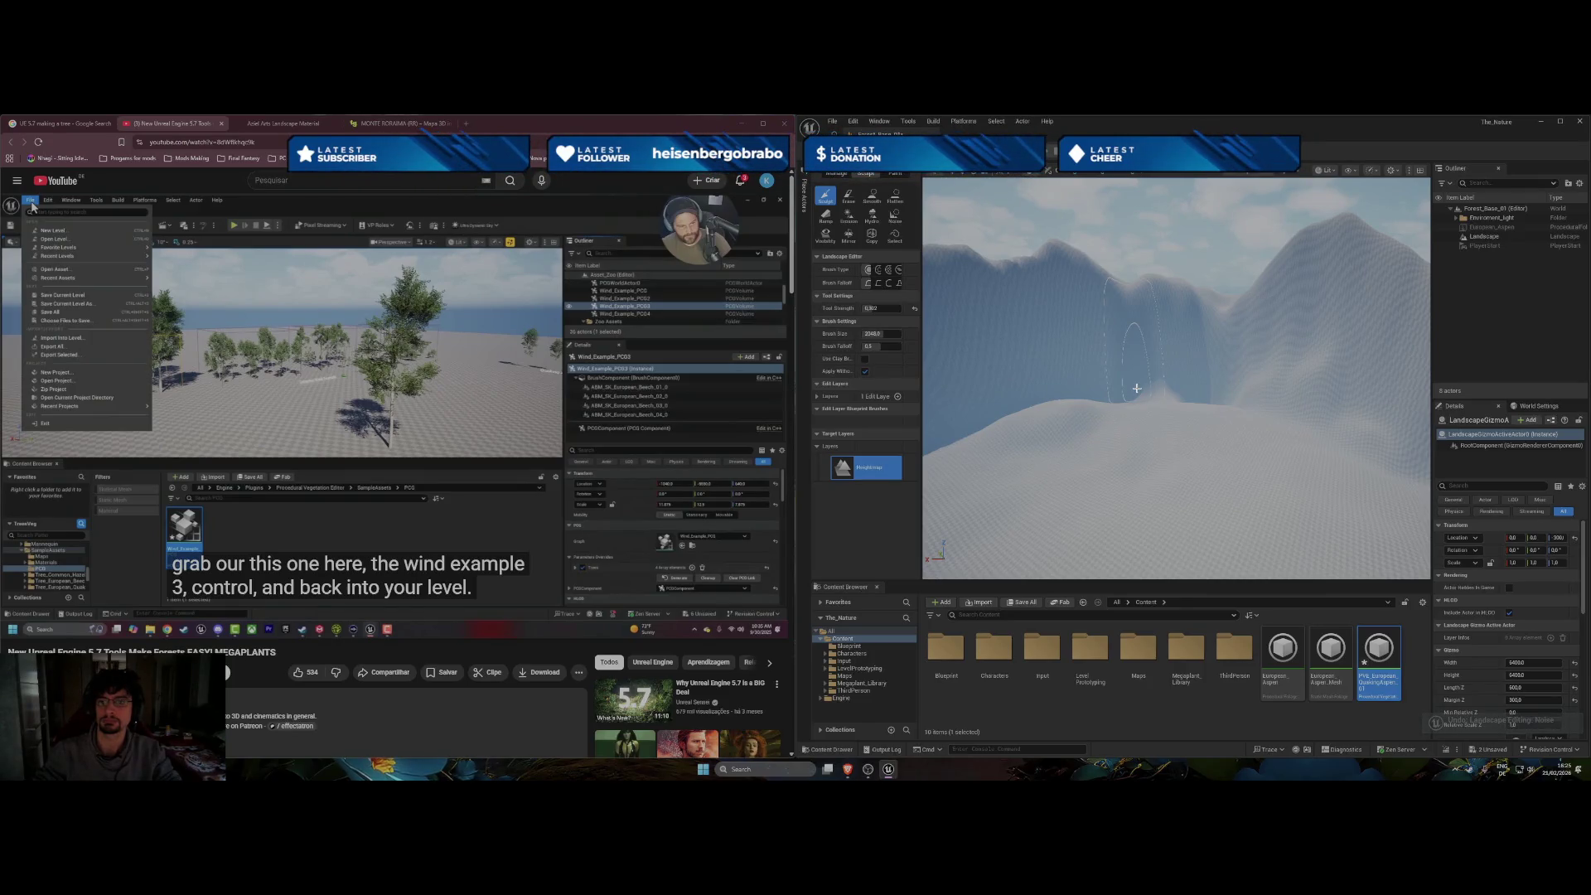
Undo the last sculpt, raise a mound and bump up the valley wall, then undo once.
{"action": "key", "text": "ctrl+z"}
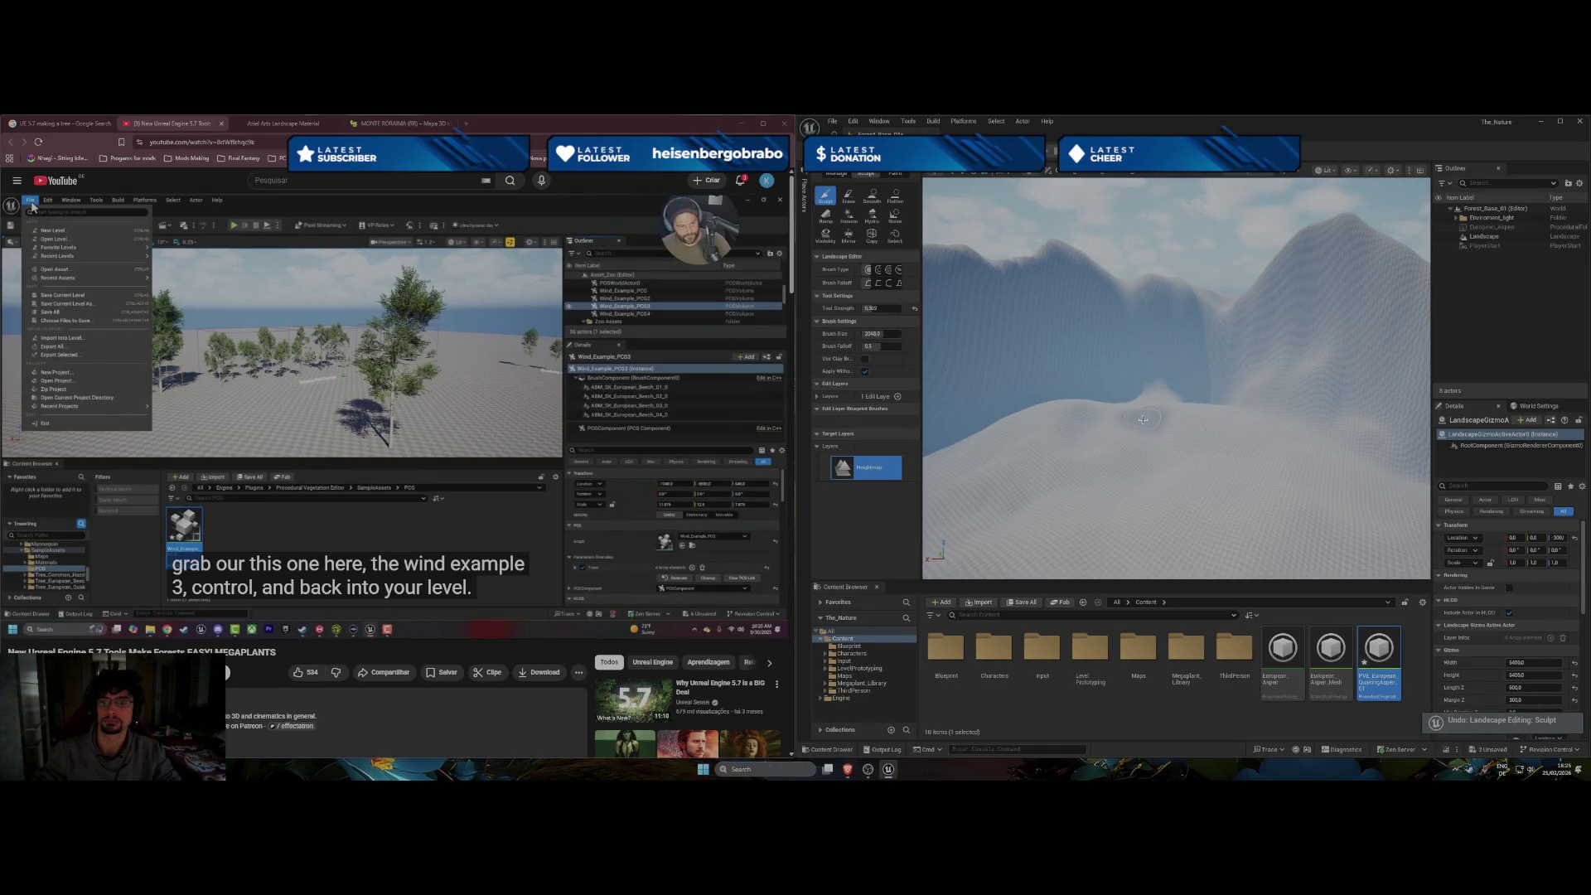
{"action": "left_click_drag", "start_coordinate": [1143, 423], "coordinate": [1143, 419]}
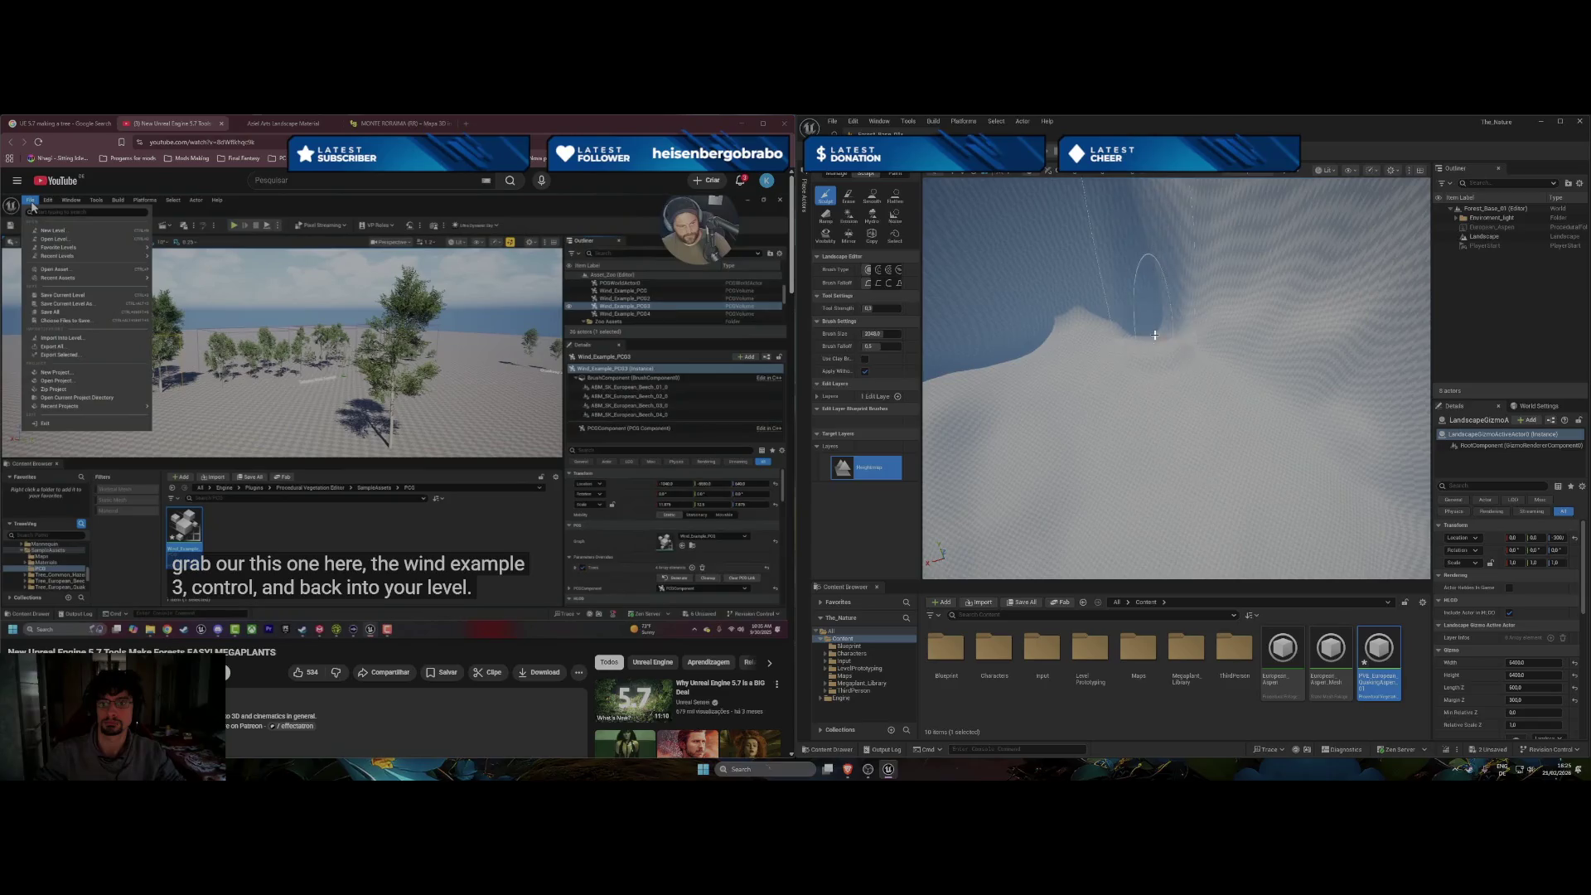
{"action": "left_click", "coordinate": [1155, 337]}
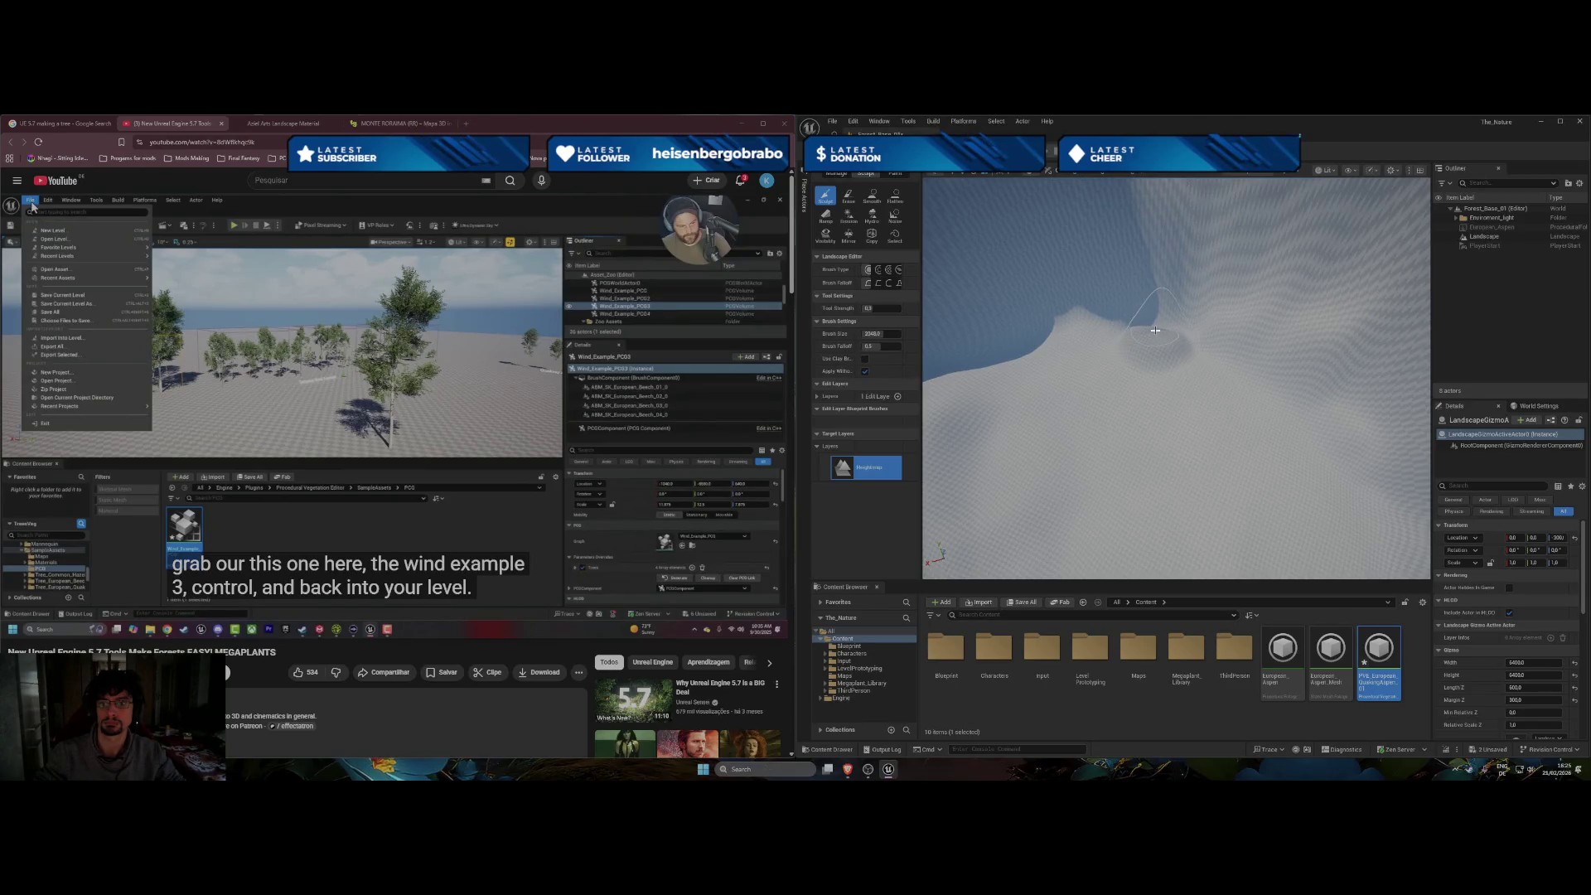
{"action": "mouse_move", "coordinate": [1154, 330]}
{"action": "left_mouse_down"}
{"action": "mouse_move", "coordinate": [1126, 299]}
{"action": "mouse_move", "coordinate": [1325, 306]}
{"action": "mouse_move", "coordinate": [1368, 365]}
{"action": "mouse_move", "coordinate": [1331, 390]}
{"action": "mouse_move", "coordinate": [1276, 372]}
{"action": "mouse_move", "coordinate": [1290, 412]}
{"action": "mouse_move", "coordinate": [1336, 414]}
{"action": "mouse_move", "coordinate": [1250, 384]}
{"action": "mouse_move", "coordinate": [1300, 455]}
{"action": "mouse_move", "coordinate": [1243, 365]}
{"action": "mouse_move", "coordinate": [1120, 344]}
{"action": "mouse_move", "coordinate": [1356, 455]}
{"action": "mouse_move", "coordinate": [1219, 379]}
{"action": "left_mouse_up"}
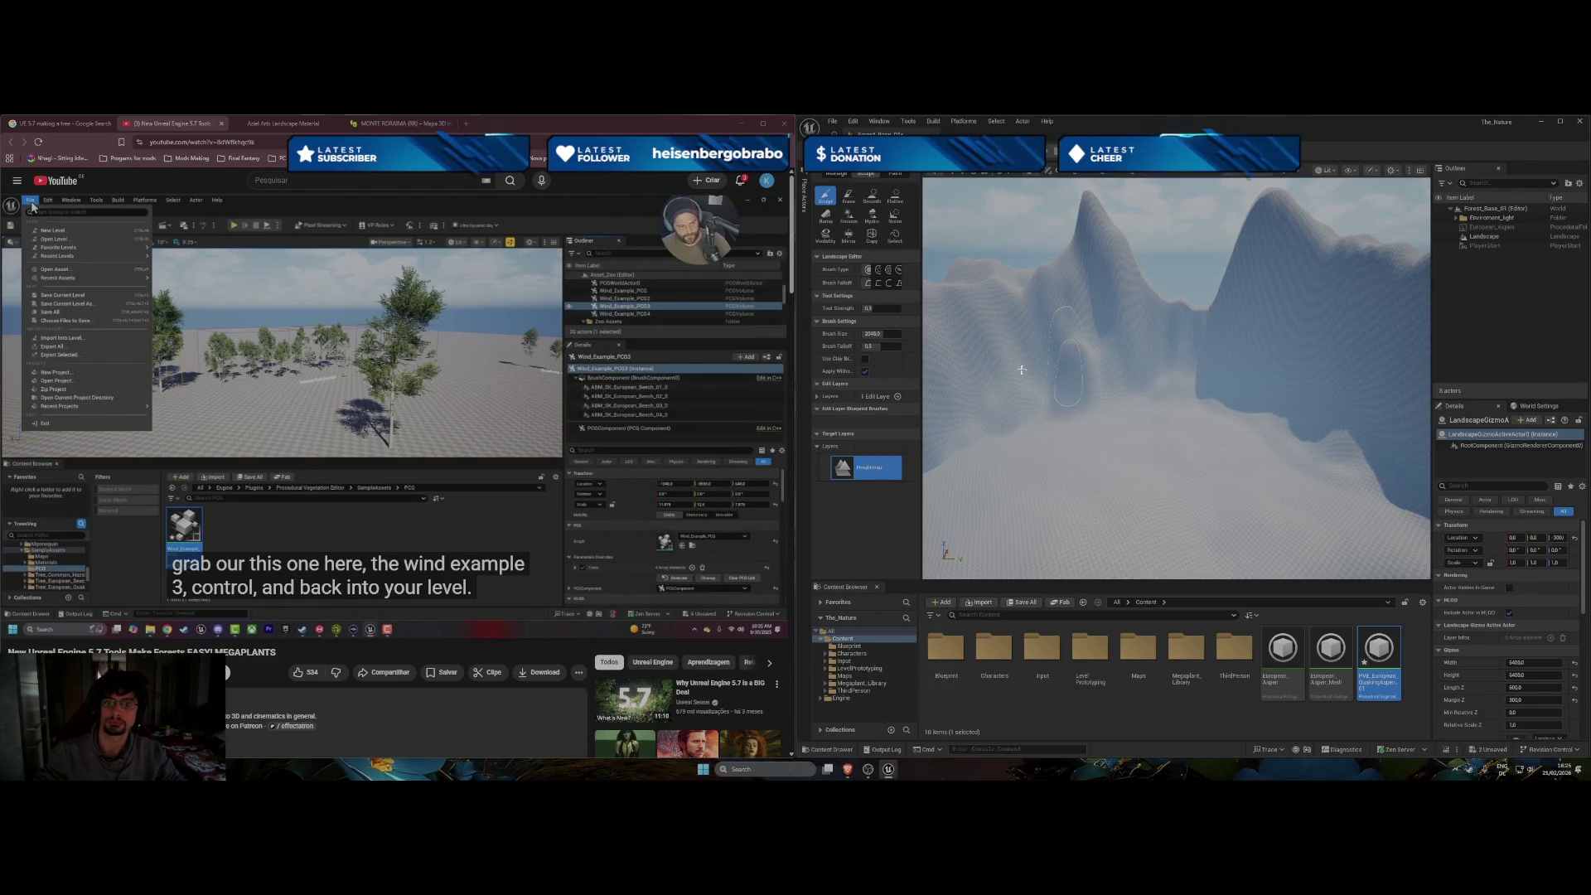
{"action": "key", "text": "ctrl+z"}
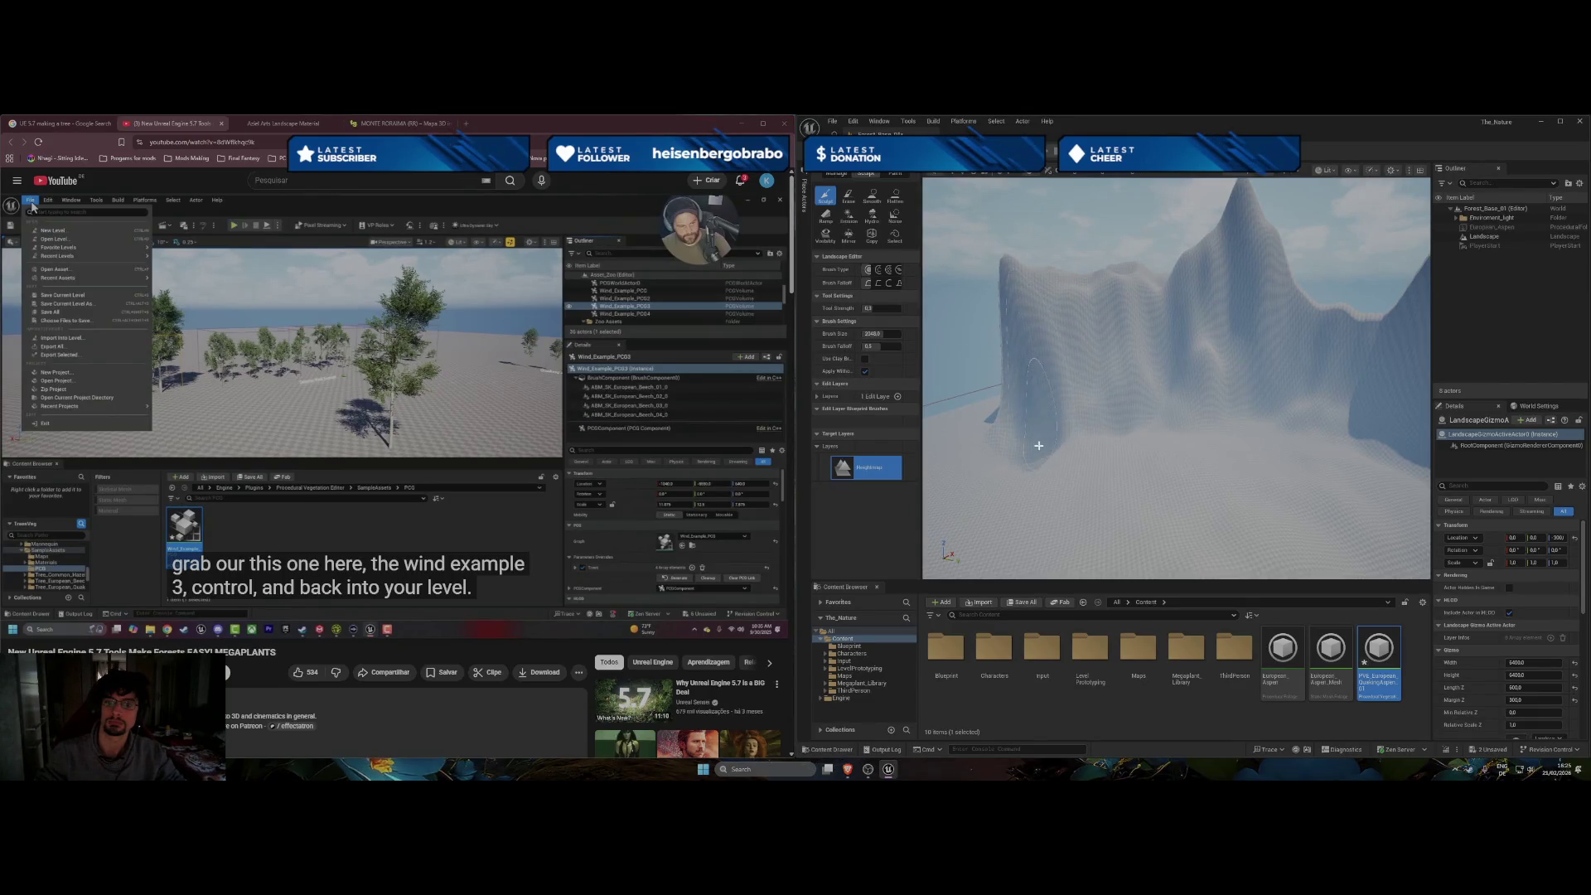
Raise the terrain along the wall, review the ridge, and exit Landscape mode.
{"action": "mouse_move", "coordinate": [1036, 449]}
{"action": "left_mouse_down"}
{"action": "mouse_move", "coordinate": [986, 444]}
{"action": "mouse_move", "coordinate": [1108, 433]}
{"action": "left_mouse_up"}
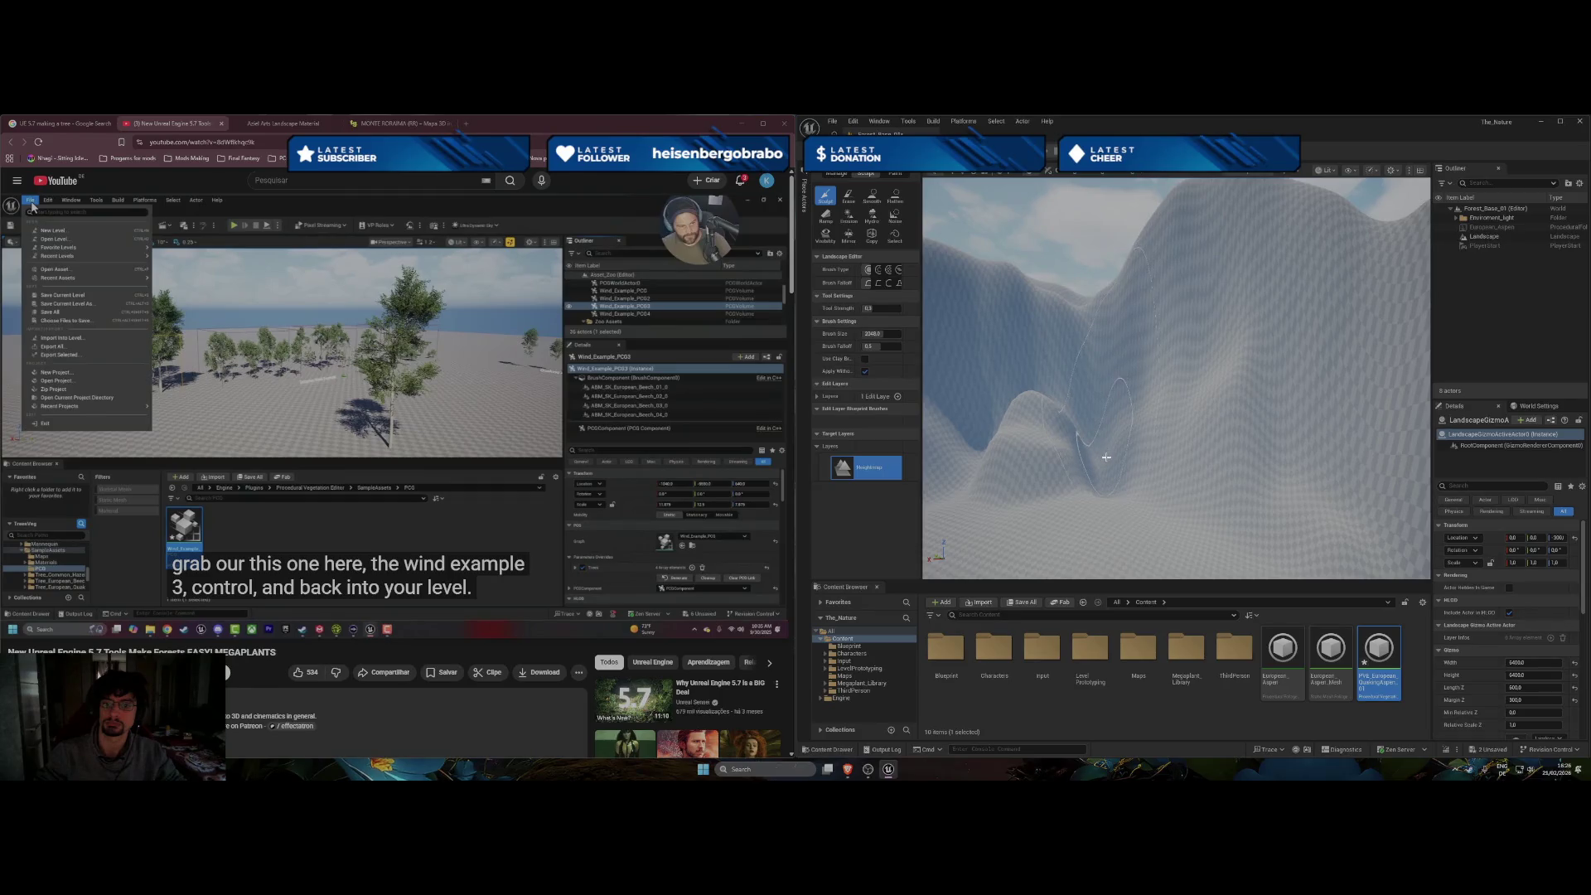
{"action": "mouse_move", "coordinate": [968, 435]}
{"action": "left_mouse_down"}
{"action": "mouse_move", "coordinate": [998, 402]}
{"action": "mouse_move", "coordinate": [1081, 386]}
{"action": "mouse_move", "coordinate": [1104, 392]}
{"action": "mouse_move", "coordinate": [1118, 433]}
{"action": "left_mouse_up"}
{"action": "key", "text": "s"}
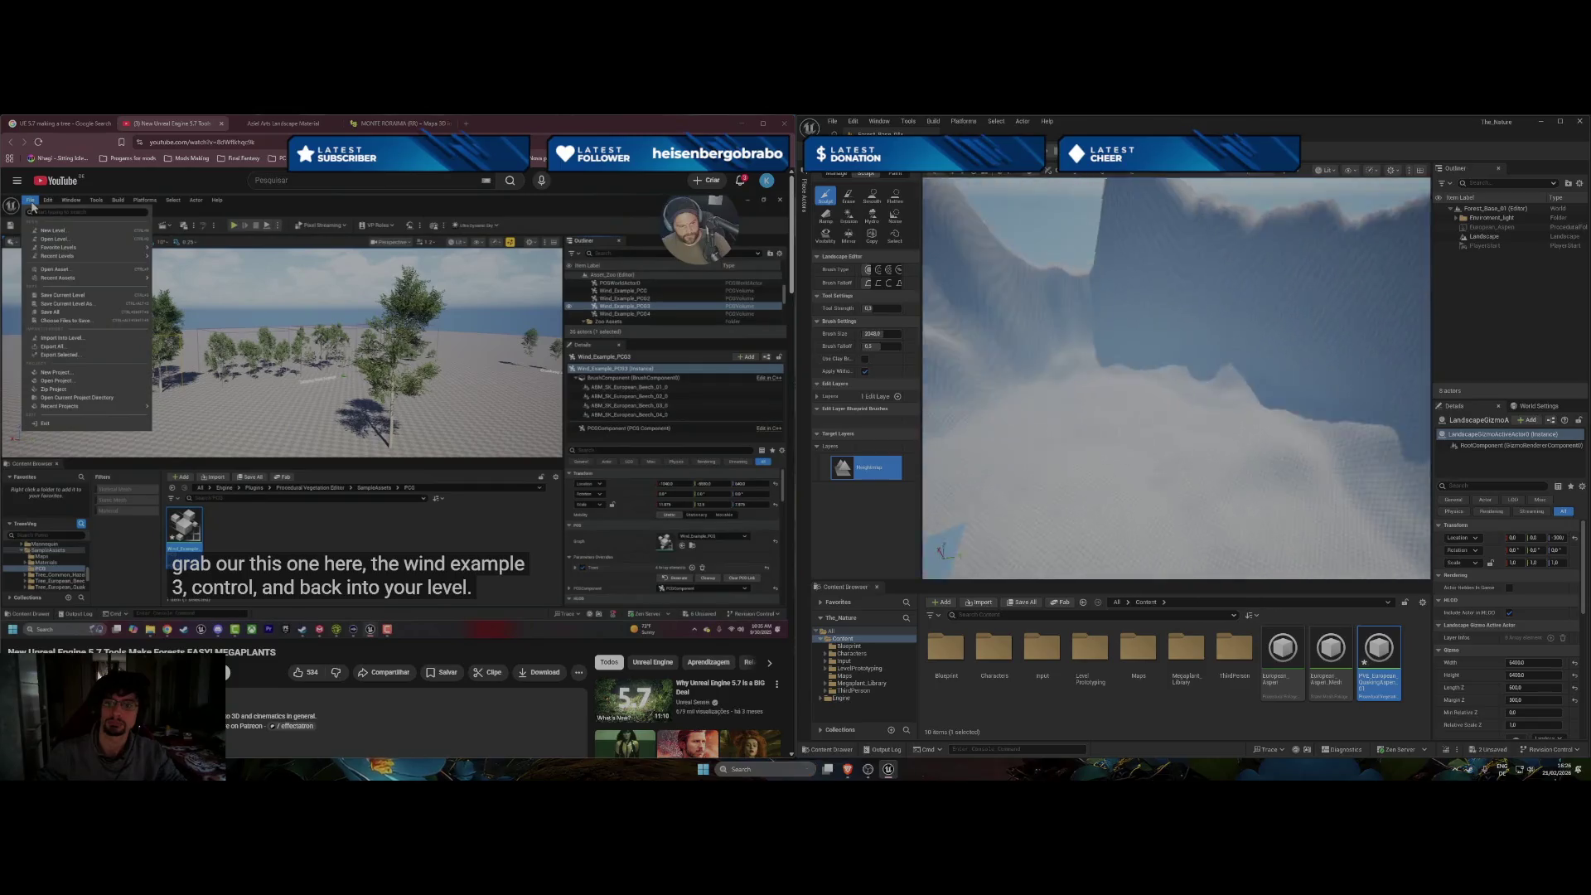
{"action": "key", "text": "w"}
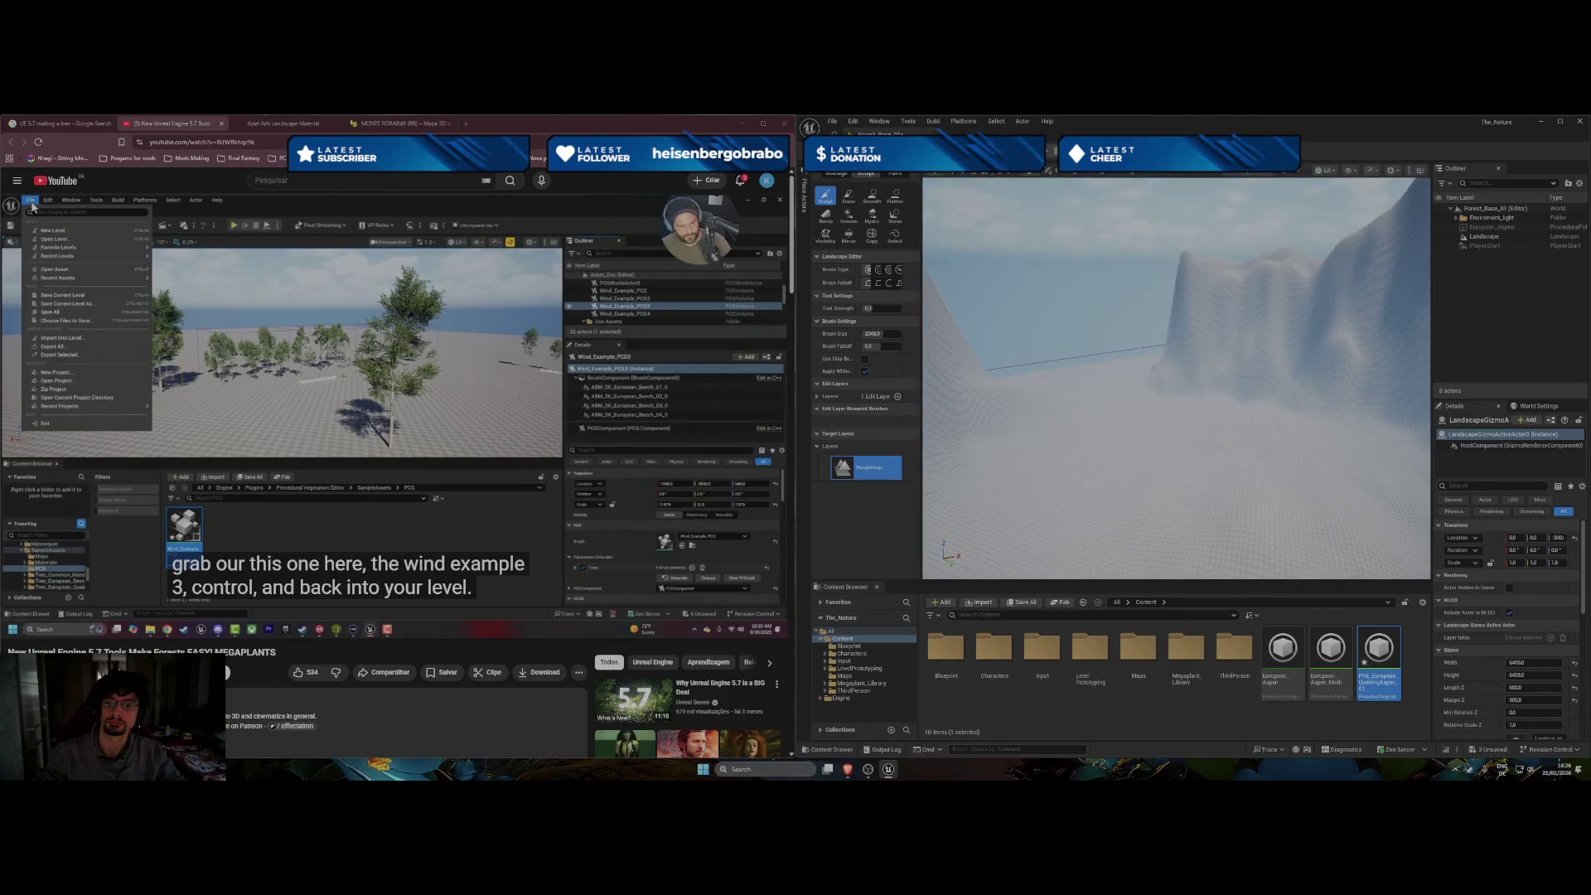
{"action": "key", "text": "s"}
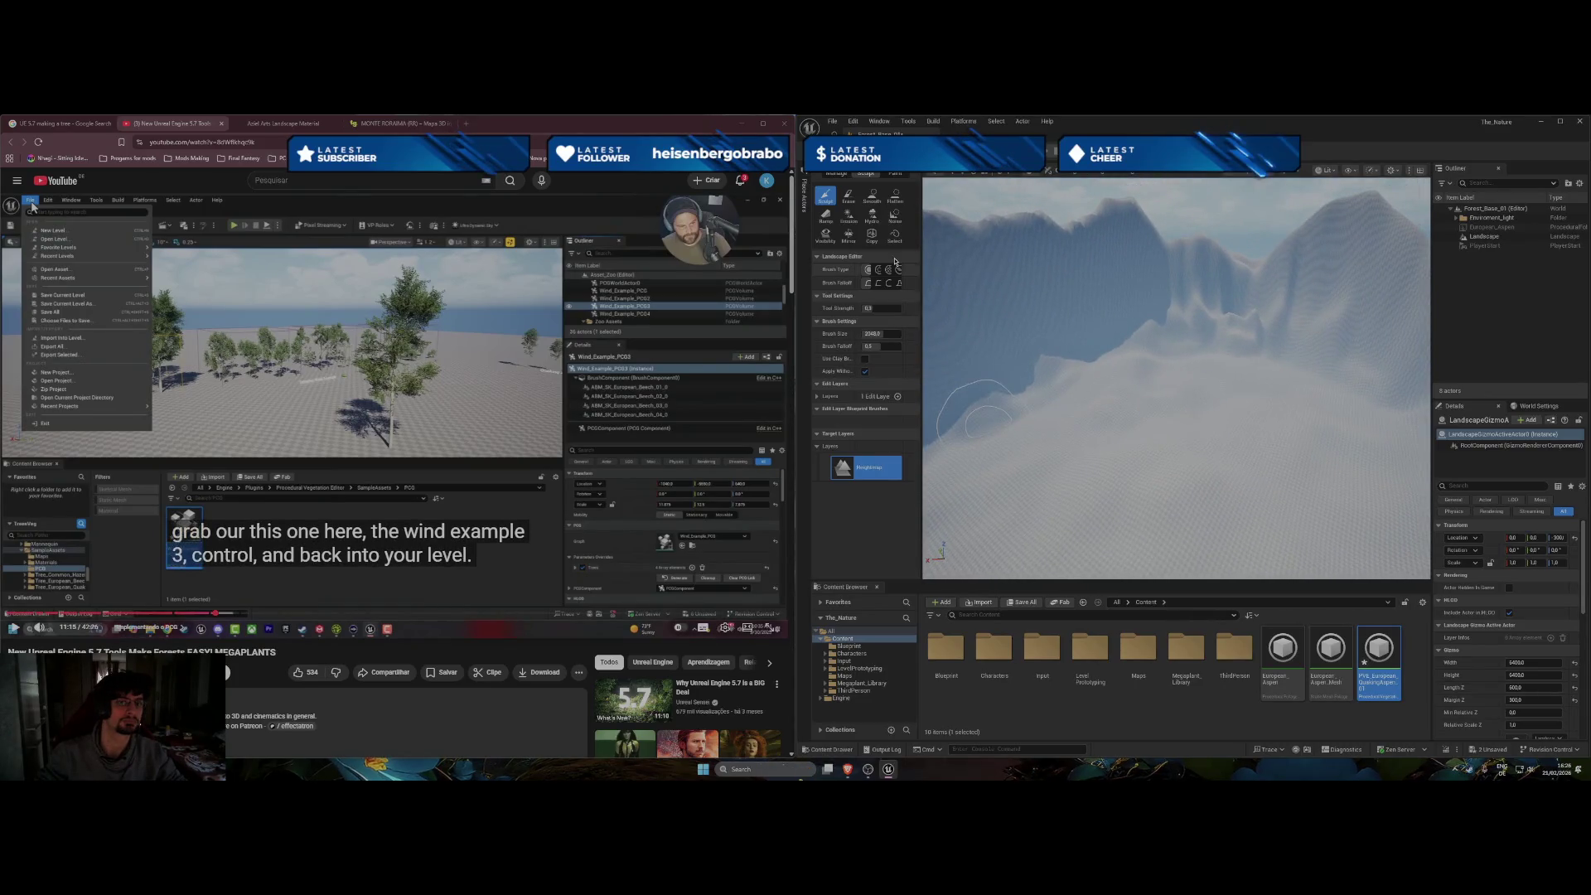
{"action": "key", "text": "shift+1"}
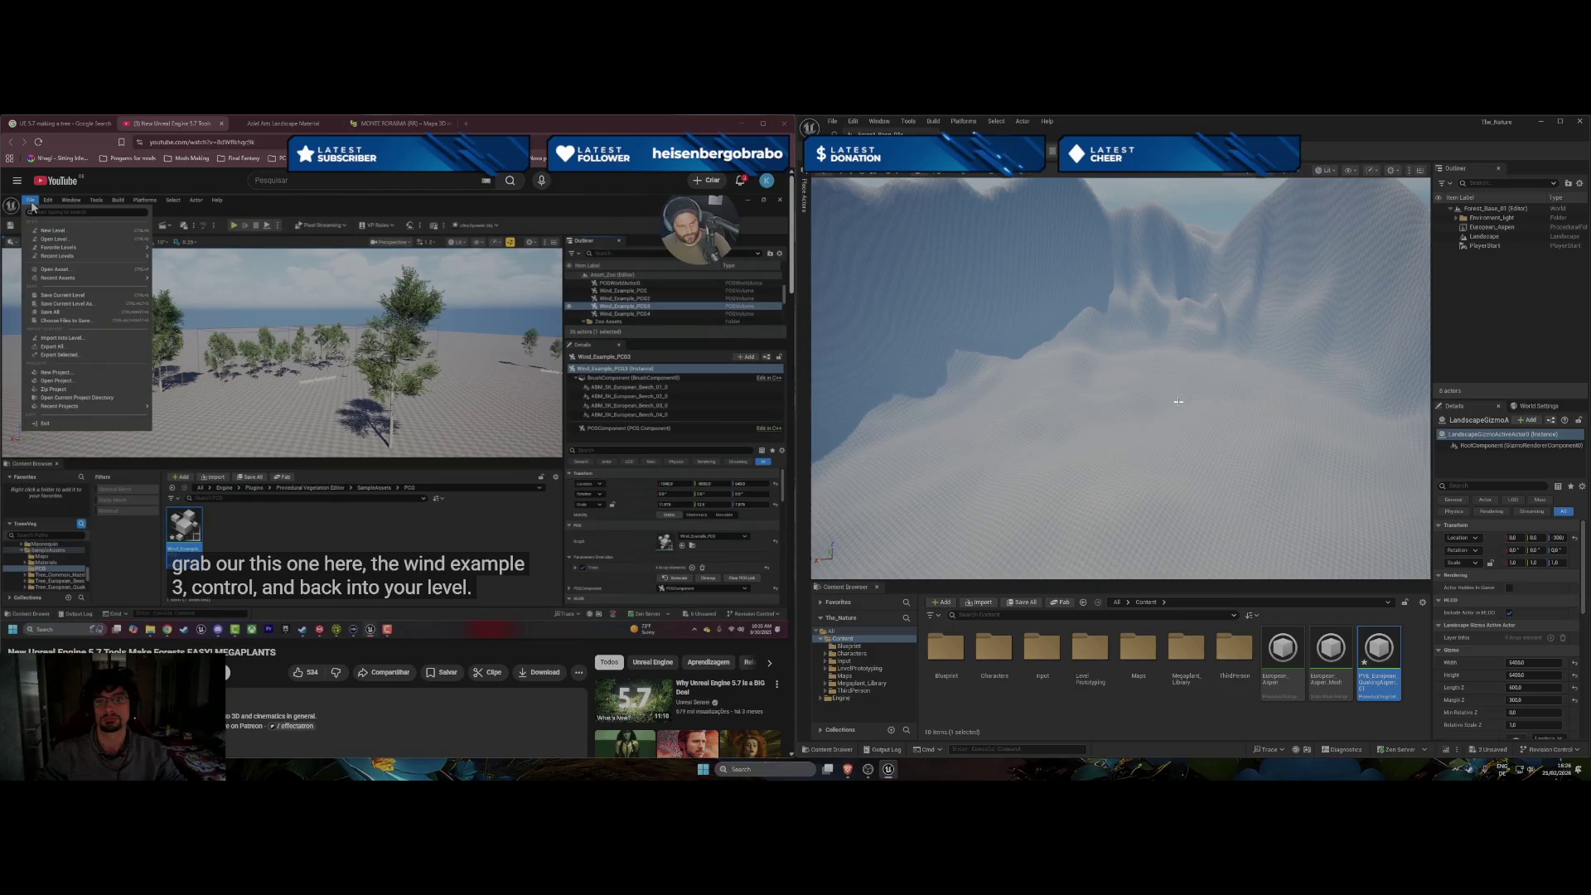
Rewind the YouTube tutorial to about 10:49 and let it play on.
{"action": "left_click", "coordinate": [294, 348]}
{"action": "left_click", "coordinate": [358, 384]}
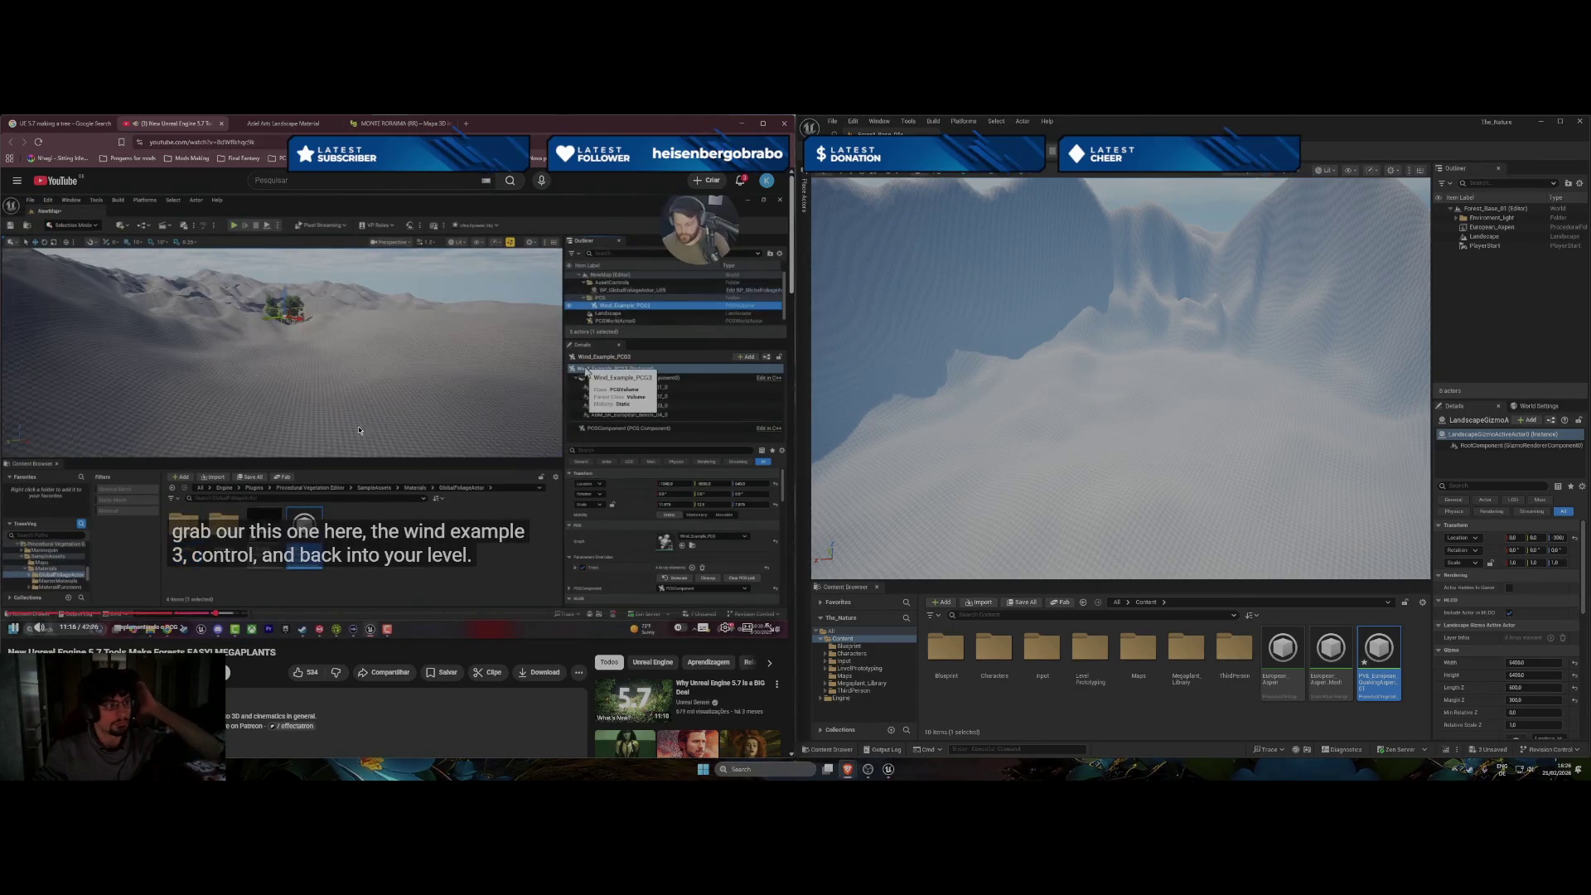
{"action": "key", "text": "j"}
{"action": "key", "text": "Left"}
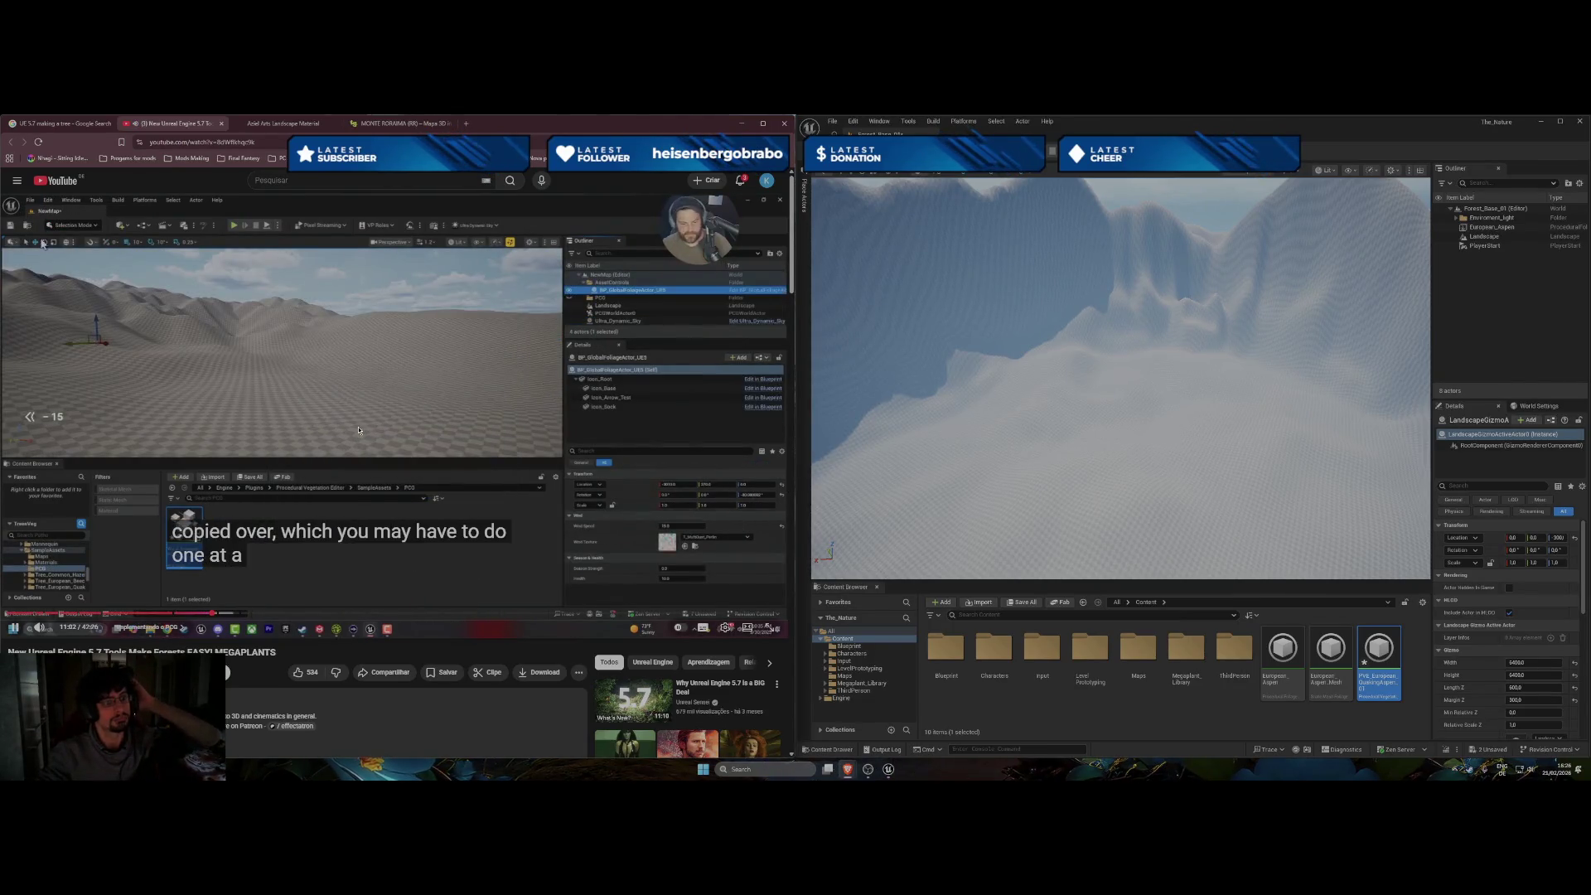
{"action": "key", "text": "Left"}
{"action": "key", "text": "Left"}
{"action": "key", "text": "Left"}
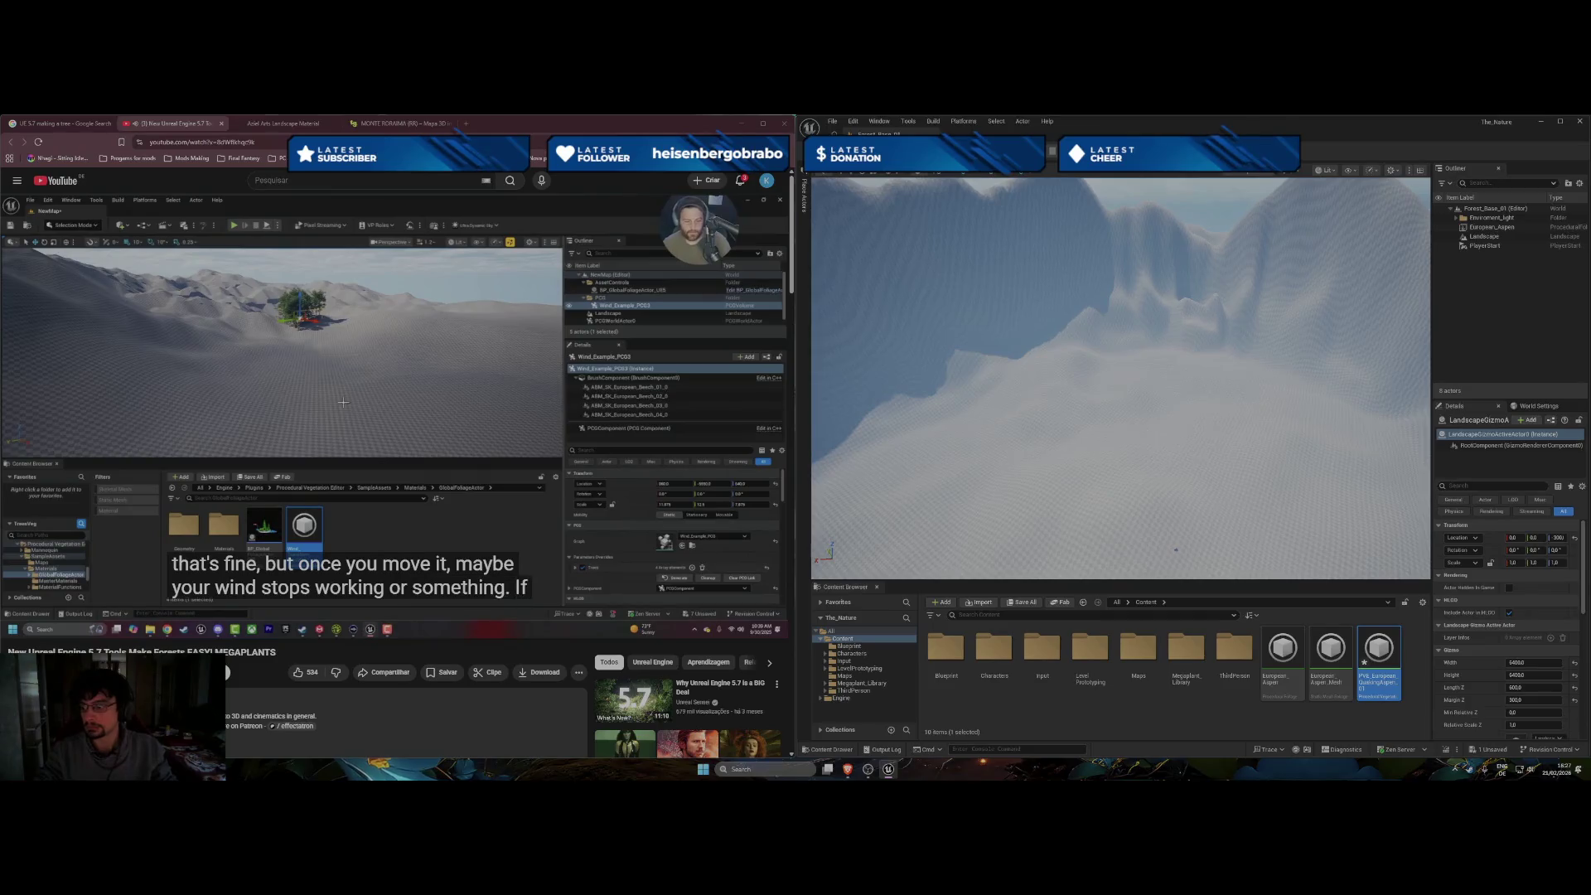
{"action": "mouse_move", "coordinate": [279, 493]}
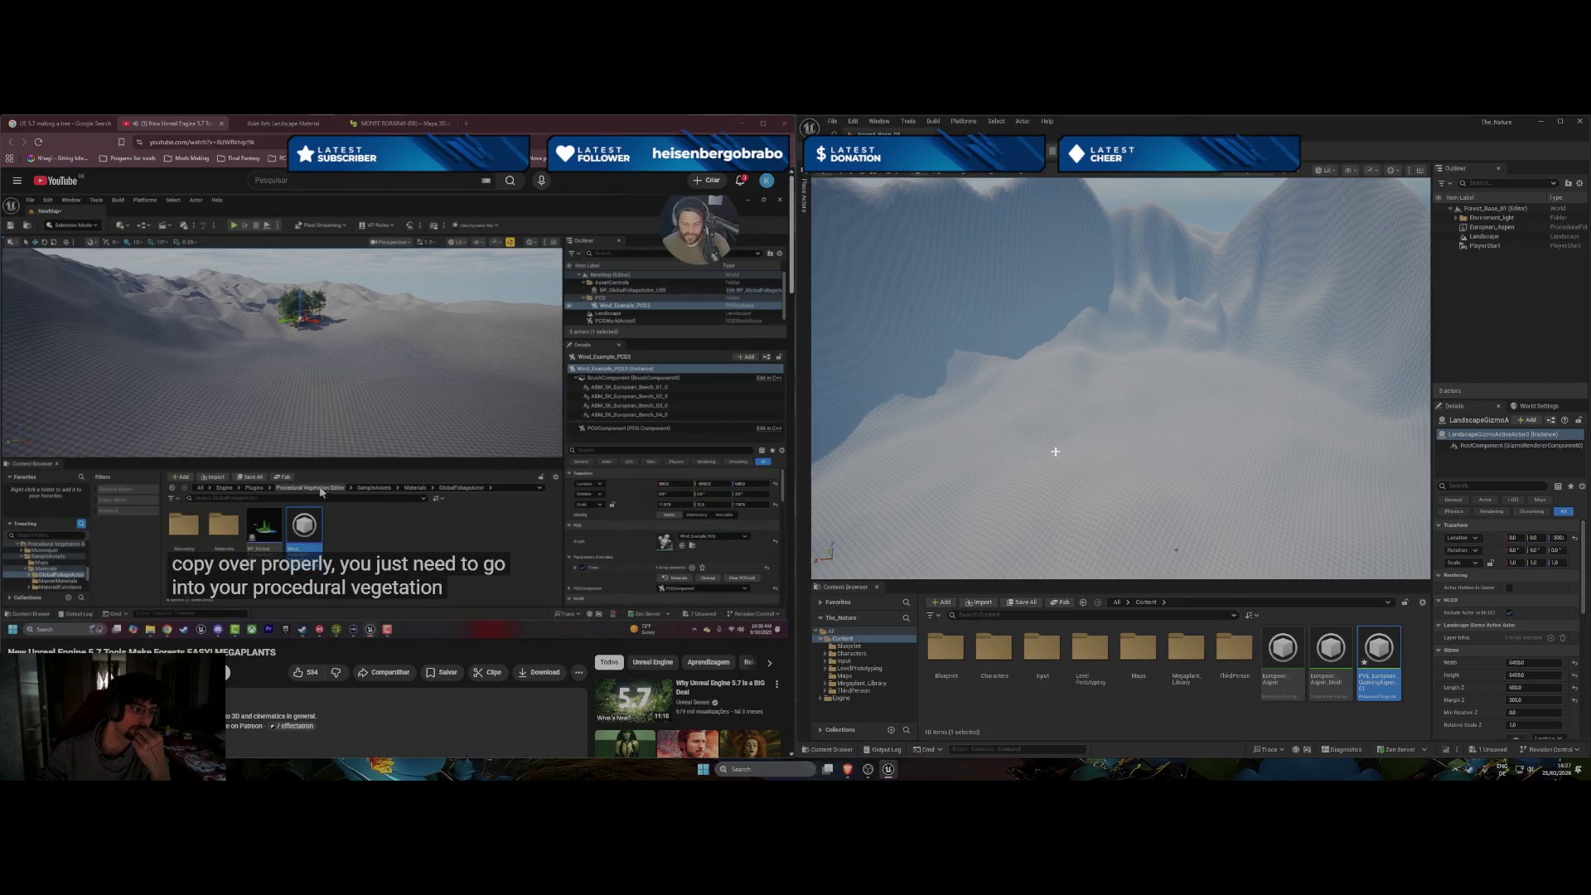
{"action": "left_click", "coordinate": [479, 473]}
Rewind the tutorial repeatedly by several seconds at a time.
{"action": "key", "text": "Left"}
{"action": "key", "text": "Left"}
{"action": "key", "text": "Left"}
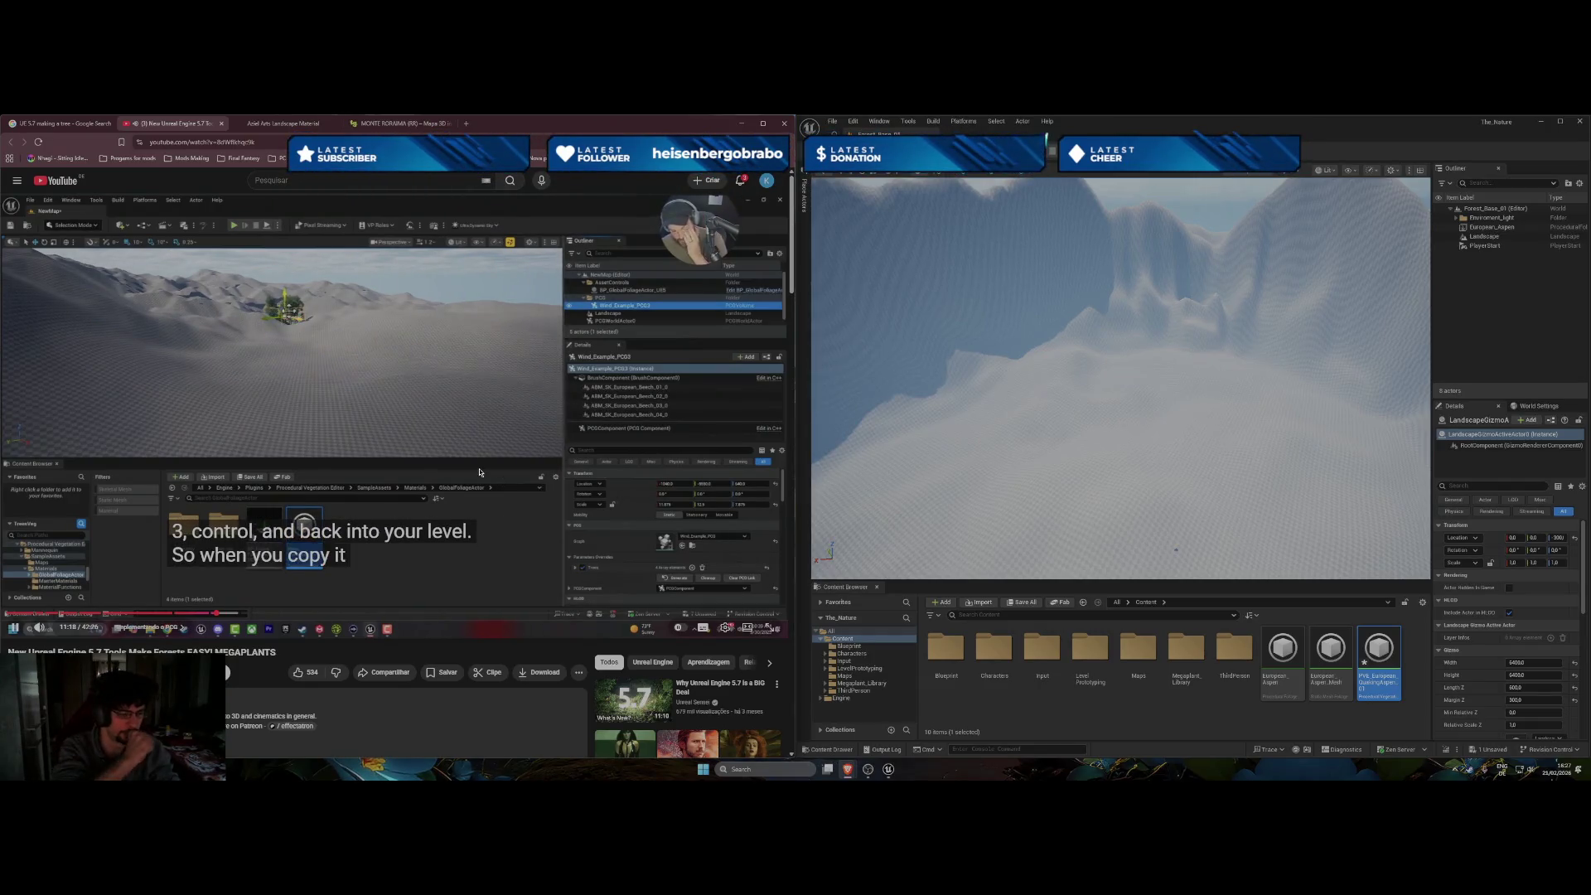
{"action": "key", "text": "Left"}
{"action": "key", "text": "Left"}
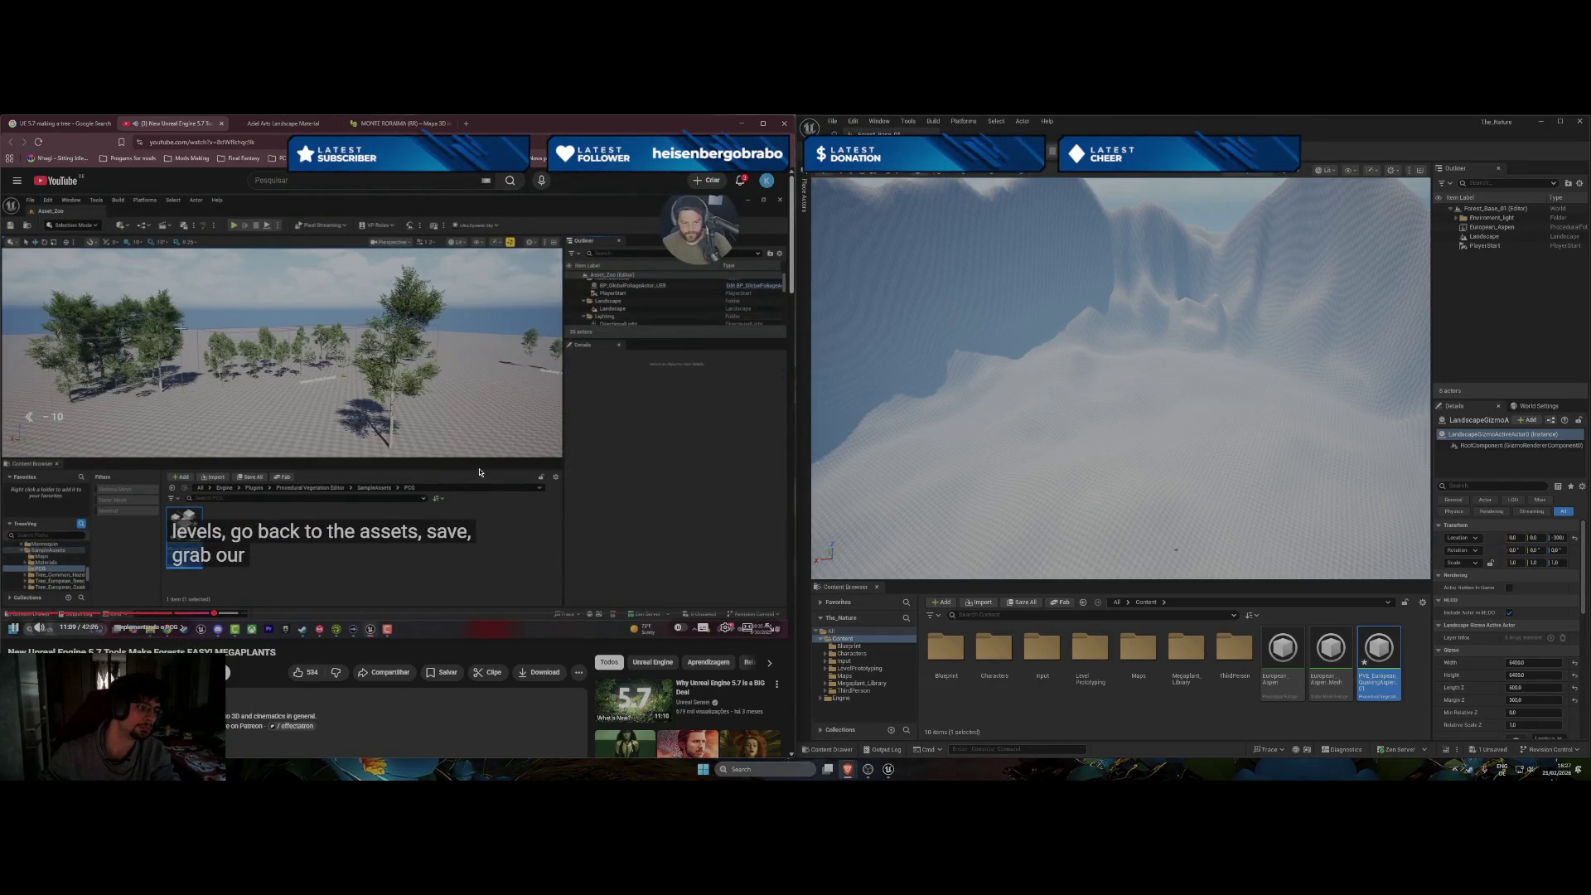
{"action": "key", "text": "Left"}
{"action": "key", "text": "Left"}
{"action": "key", "text": "Left"}
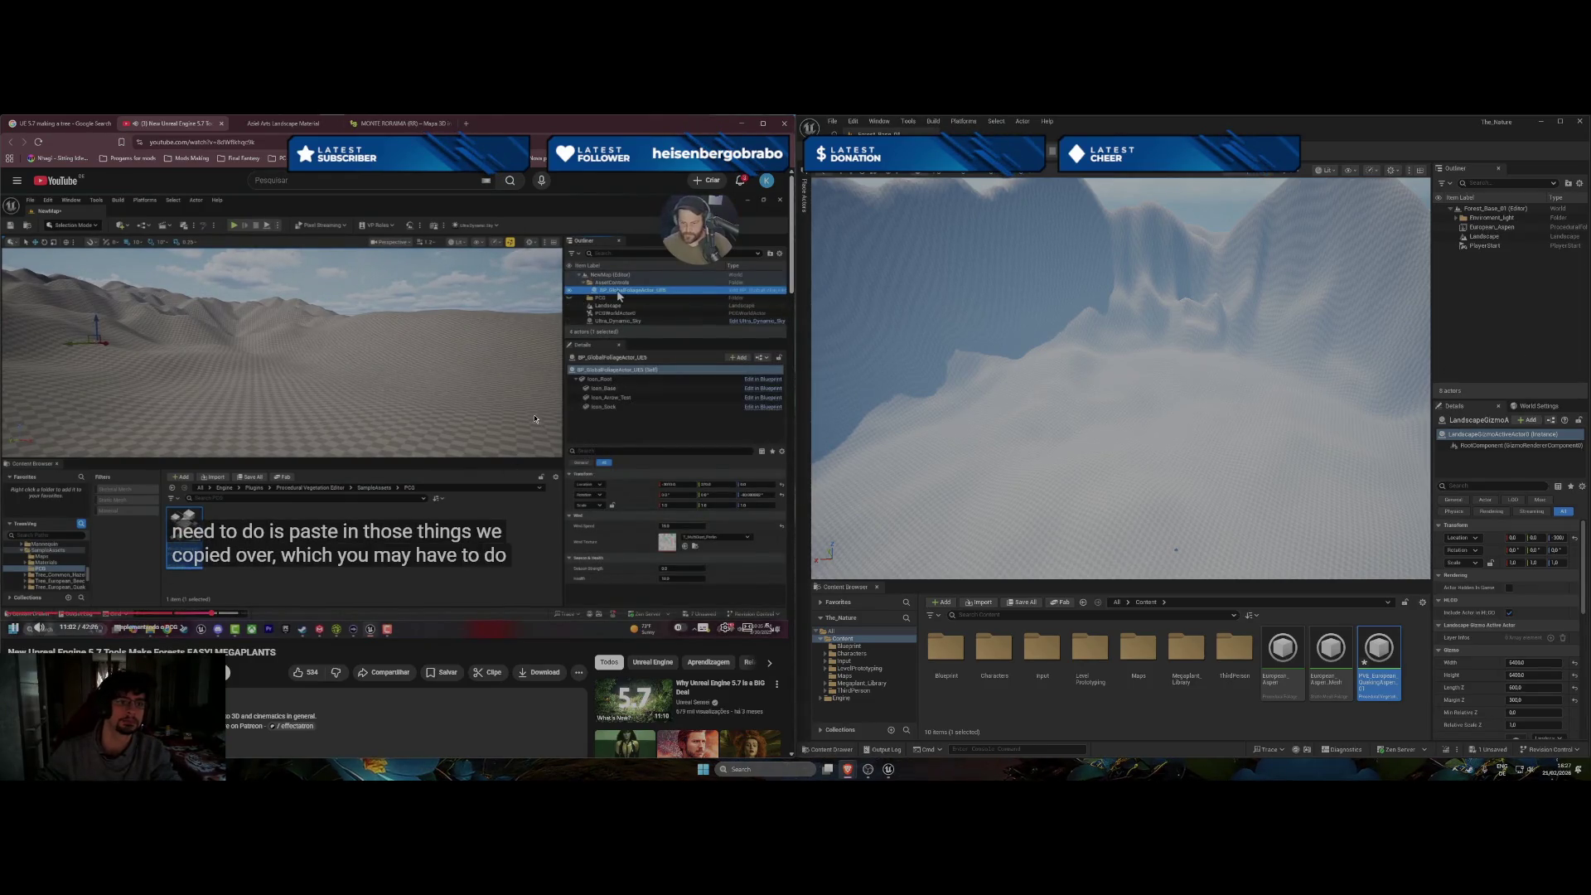
{"action": "key", "text": "Left"}
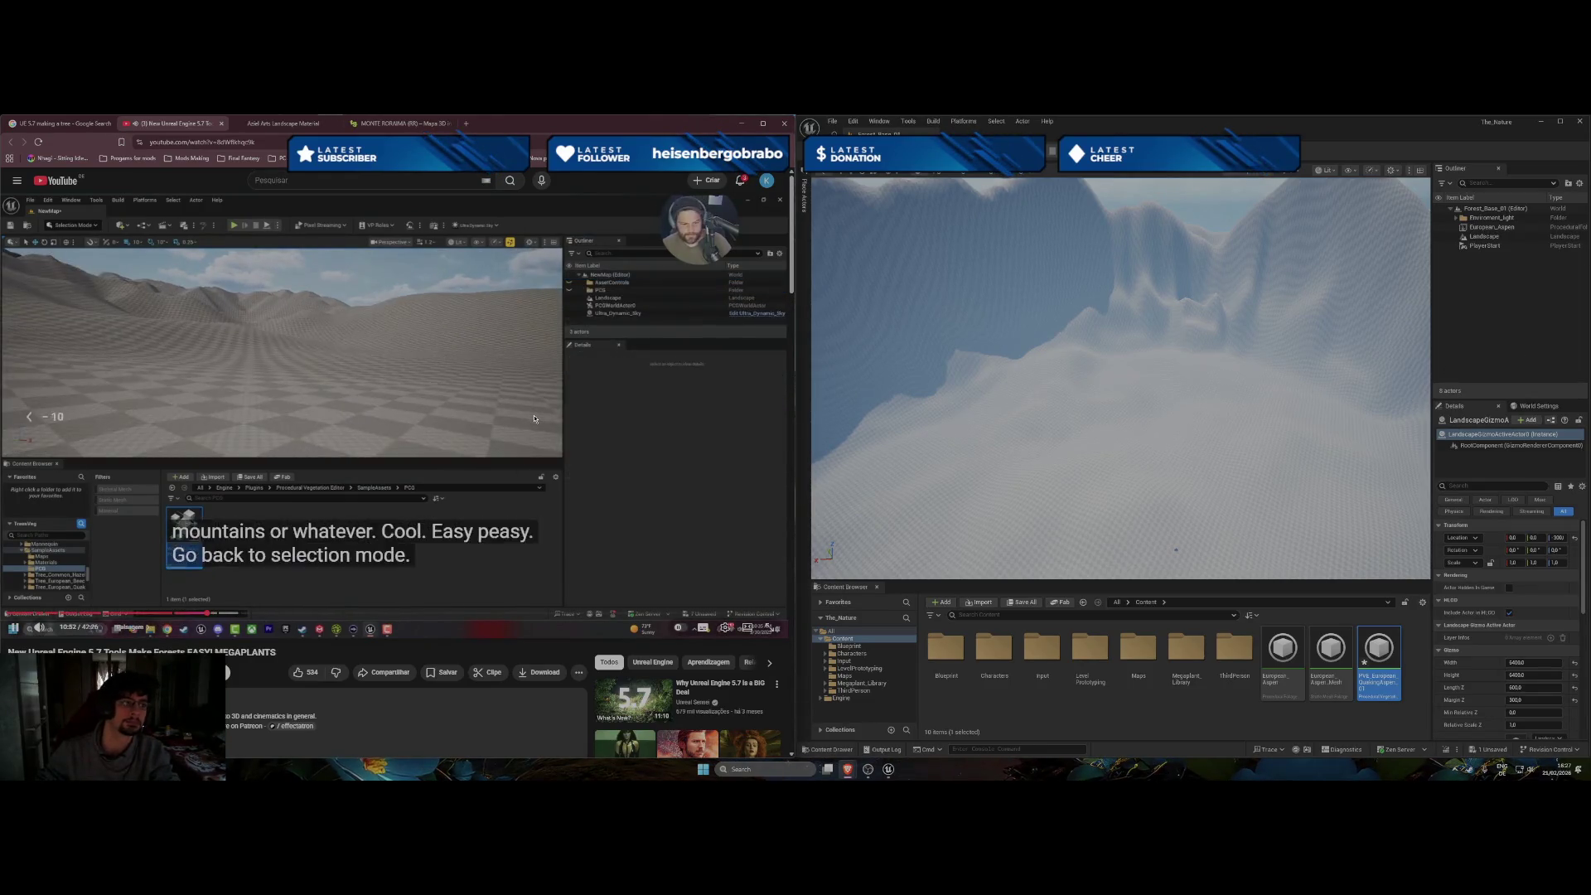
{"action": "key", "text": "Left"}
{"action": "key", "text": "Left"}
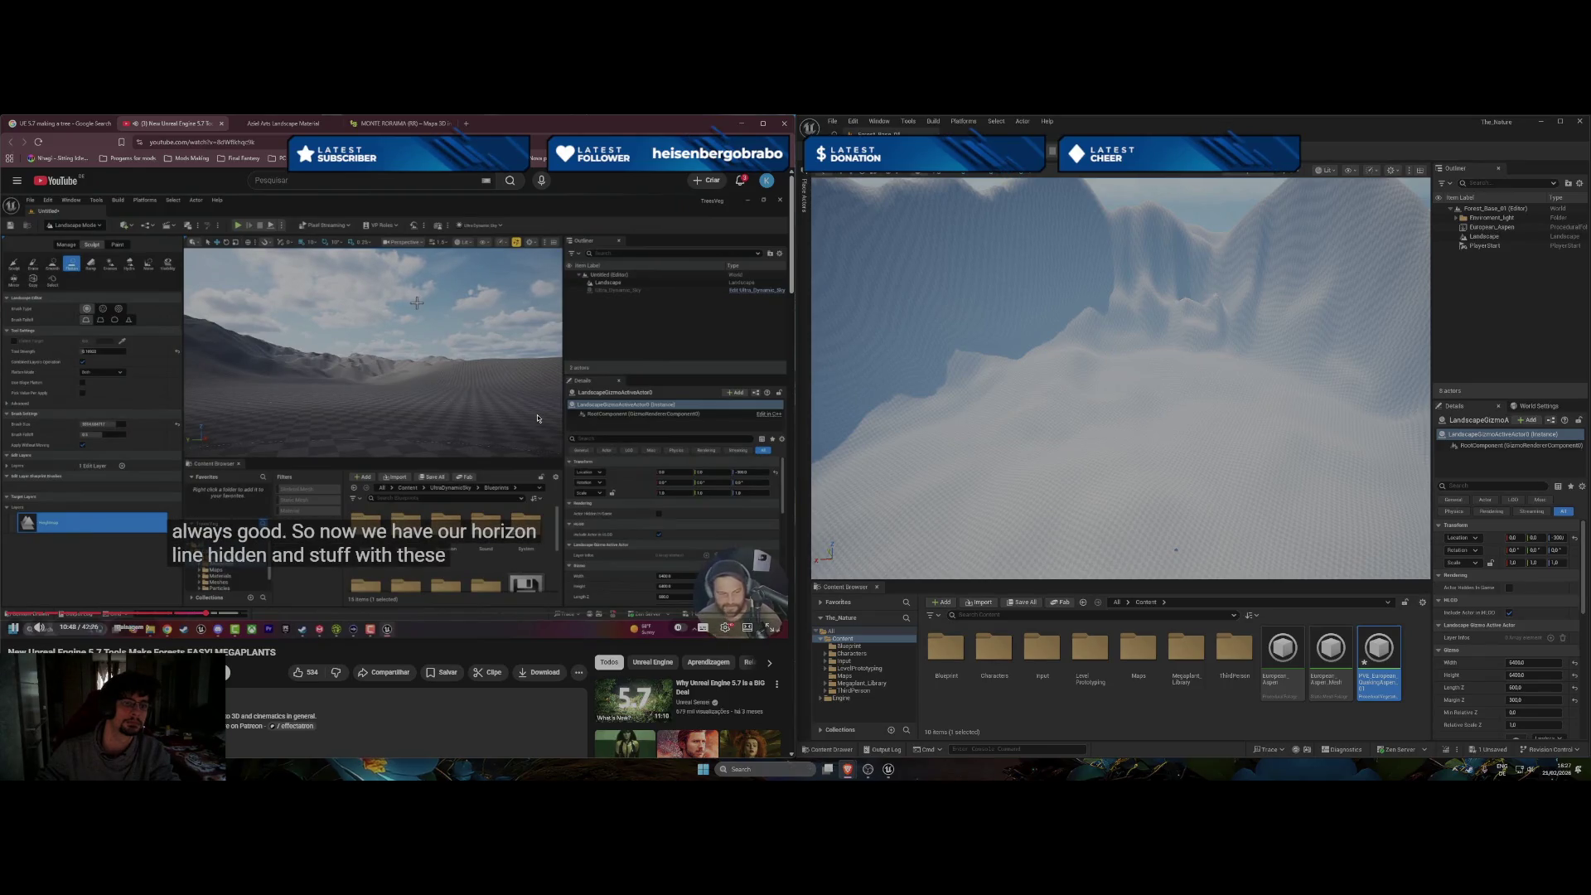
{"action": "key", "text": "Left"}
{"action": "key", "text": "Left"}
{"action": "key", "text": "Left"}
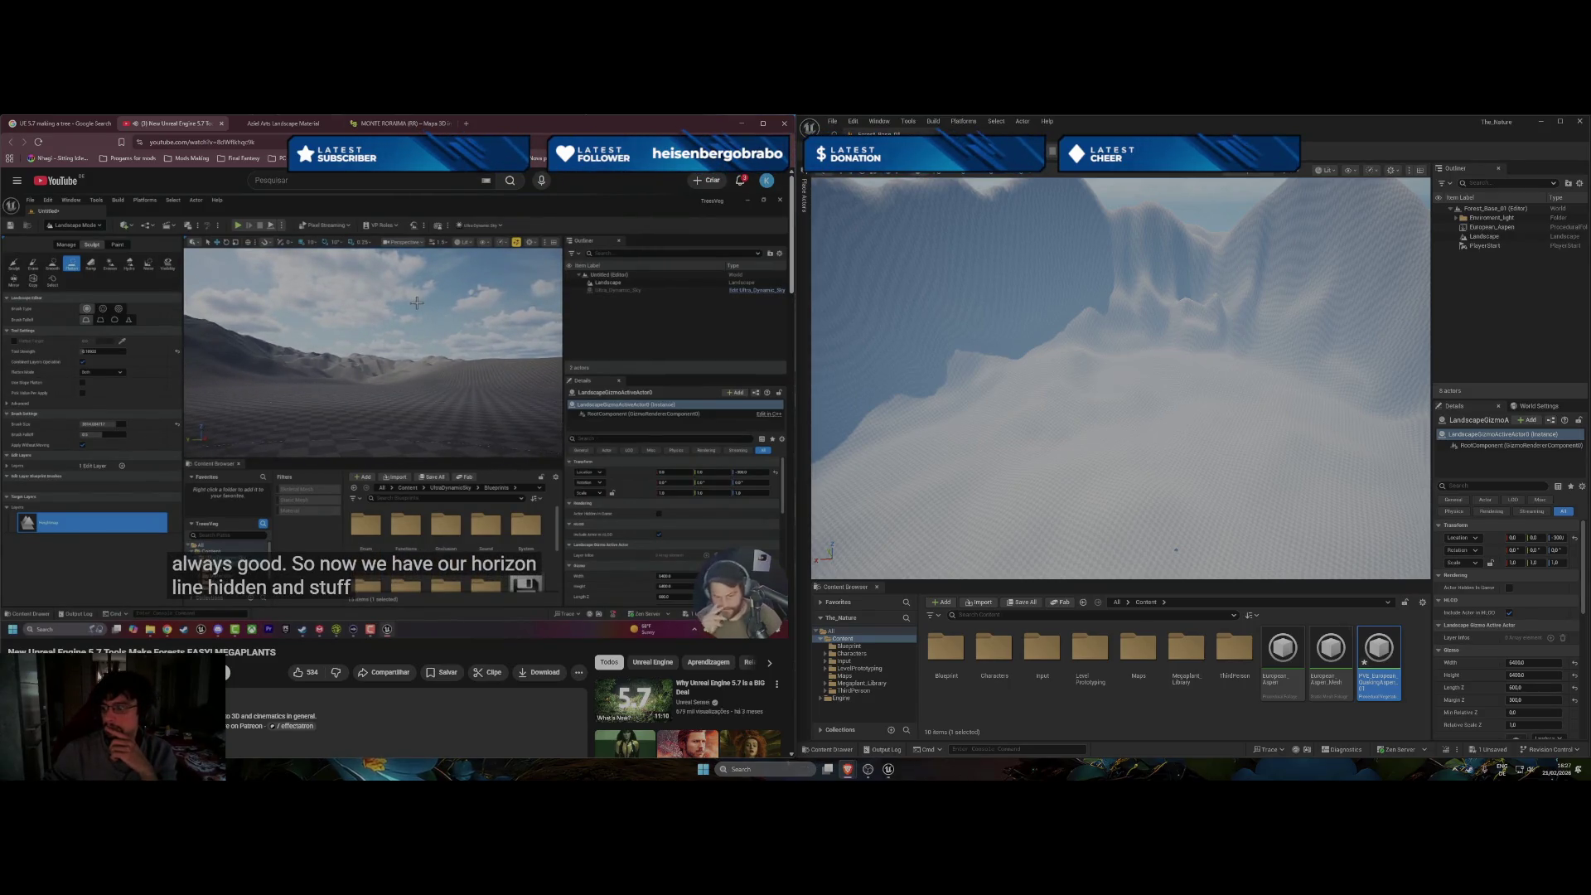
Pause the tutorial at 11:00 and select the European_Aspen actor in the level.
{"action": "mouse_move", "coordinate": [561, 413]}
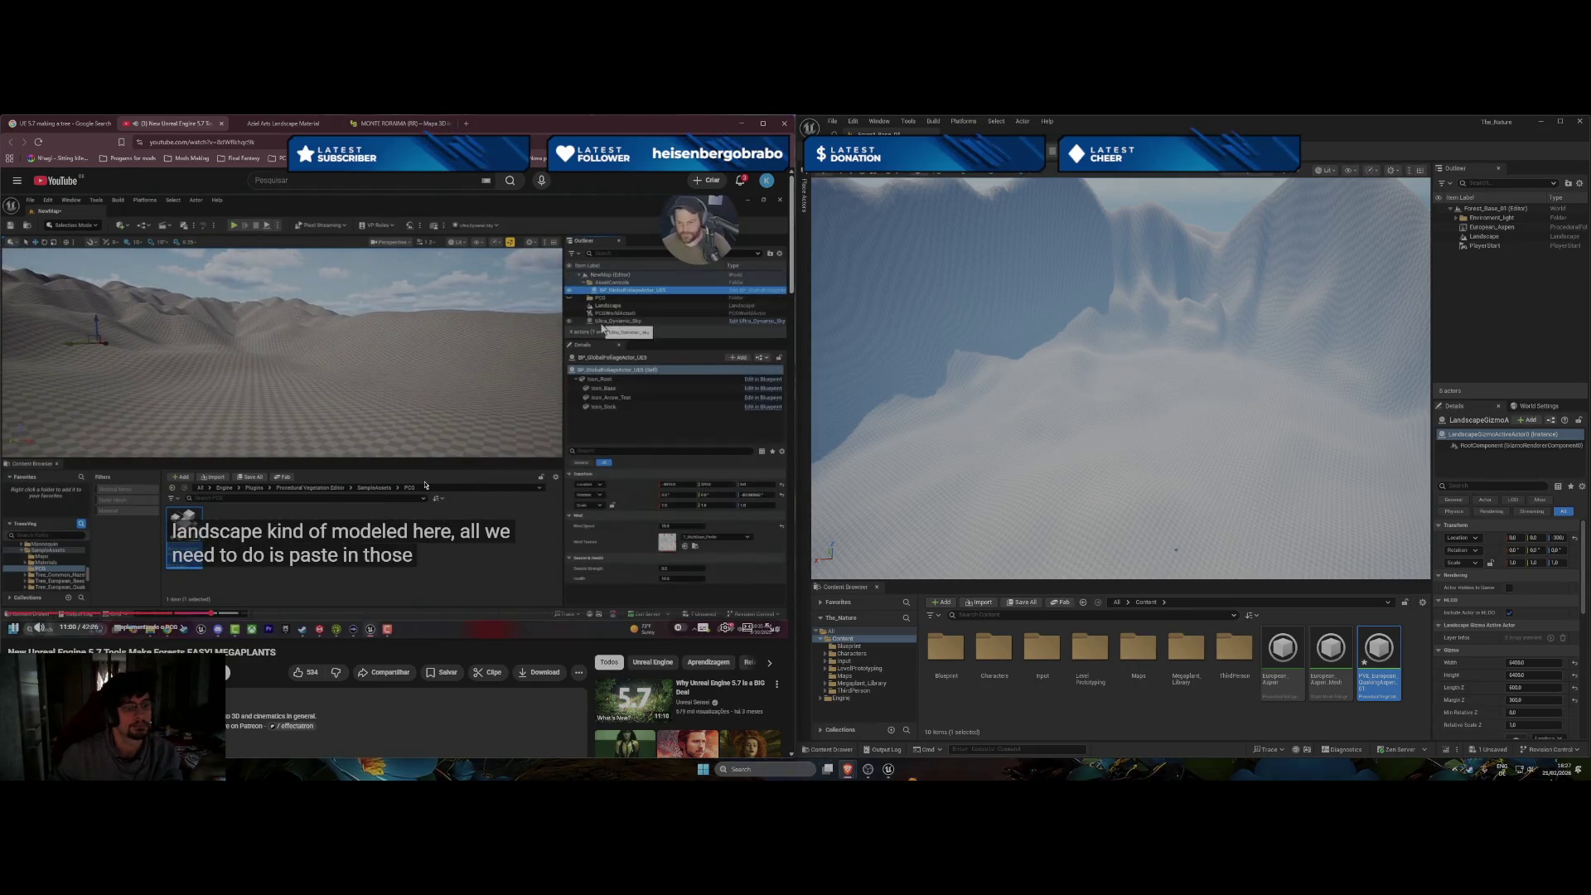
{"action": "left_click", "coordinate": [425, 485]}
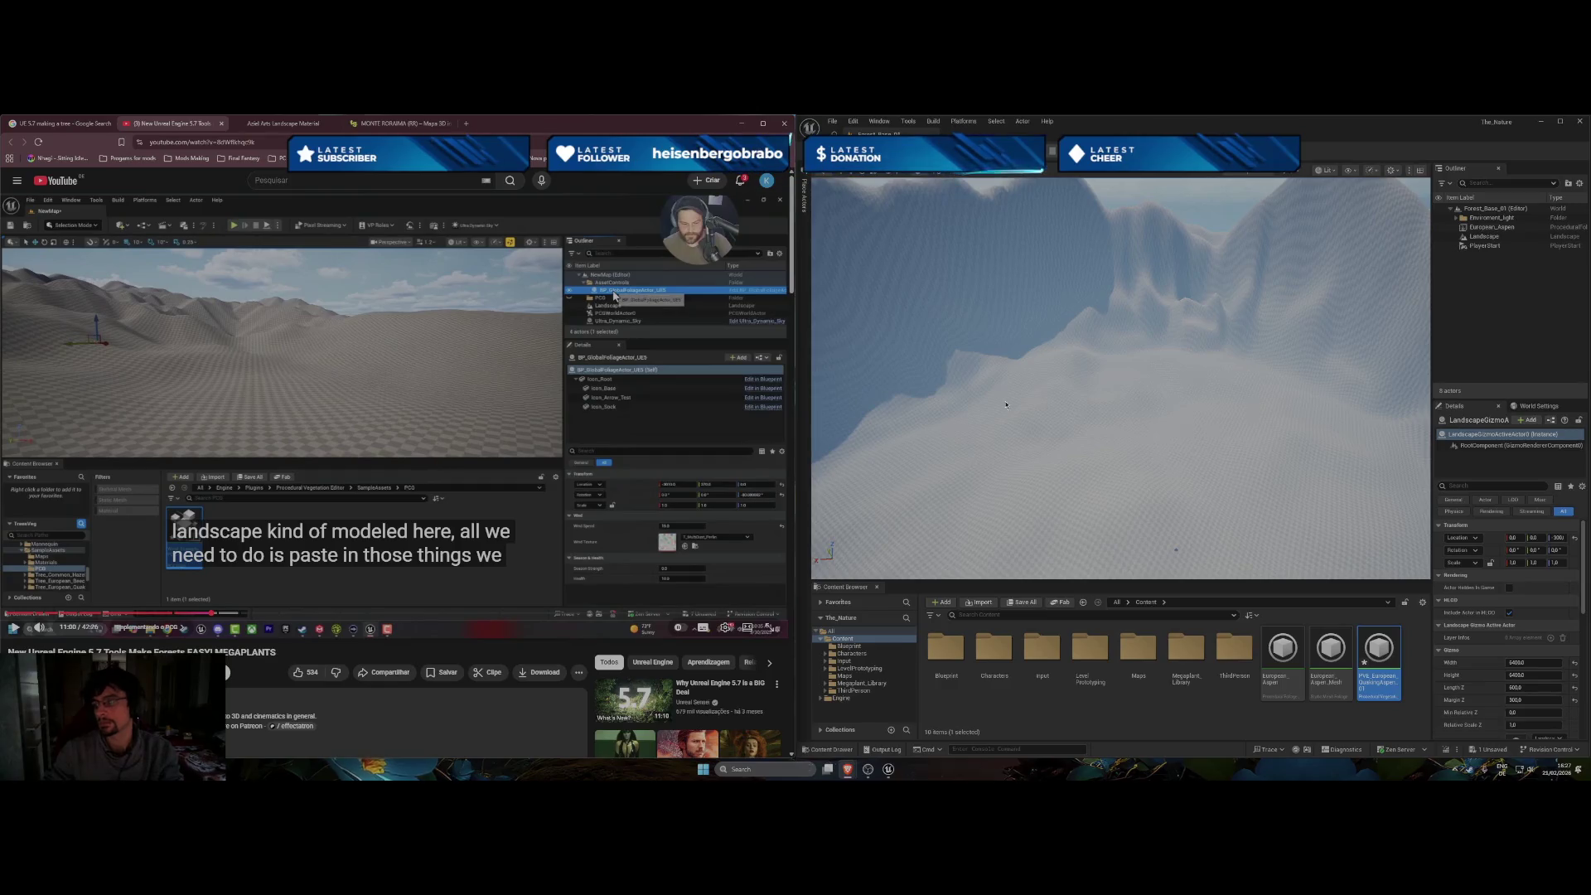
{"action": "left_click", "coordinate": [1483, 229]}
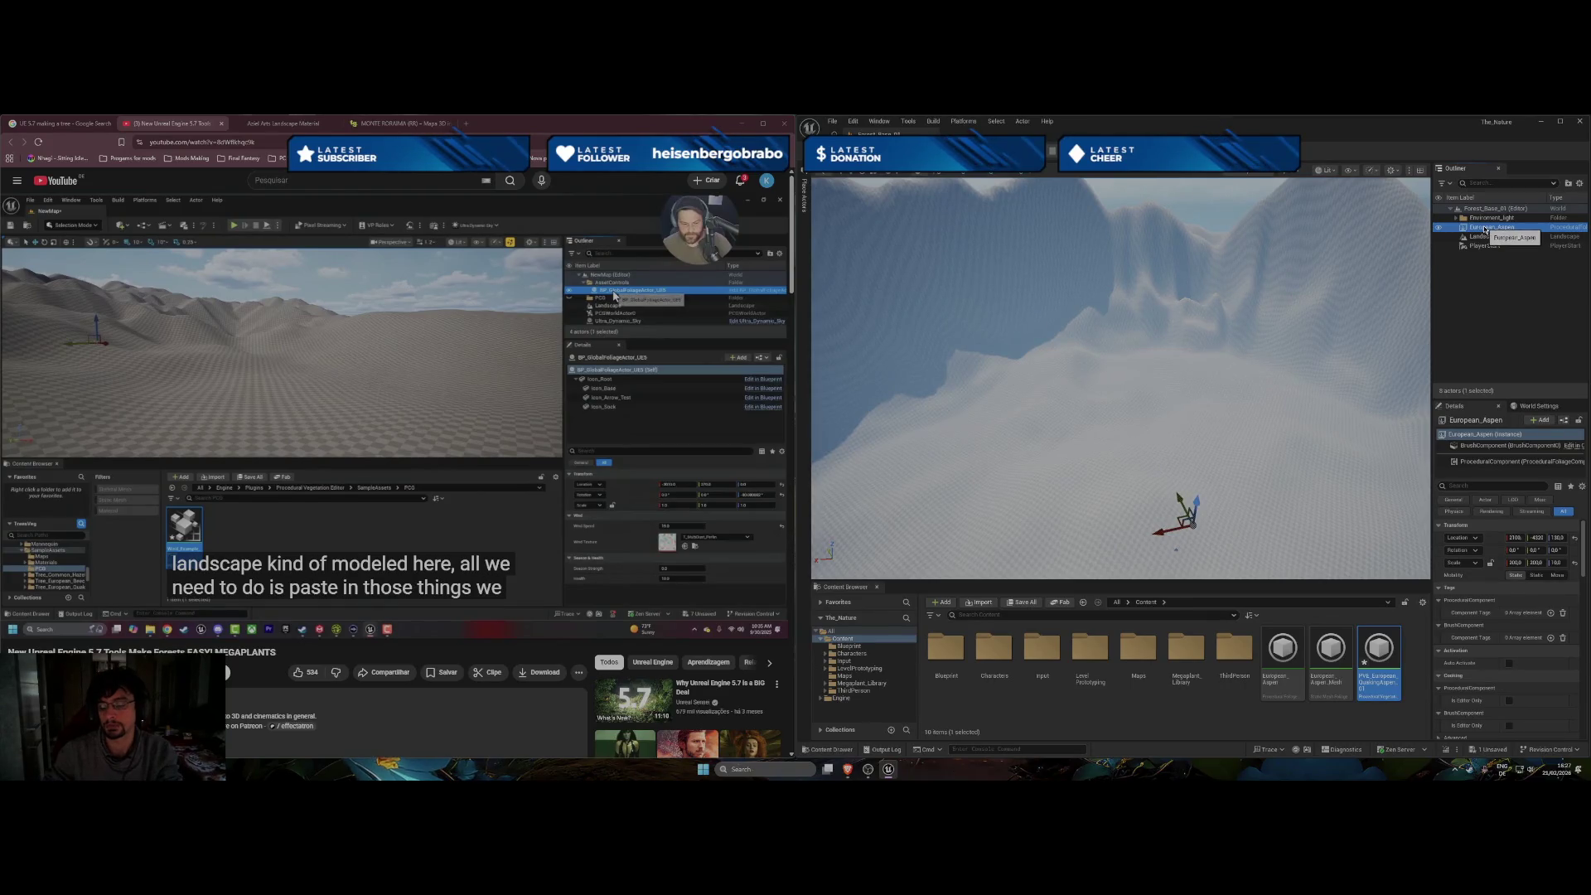
Delete the European_Aspen actor from the level.
{"action": "key", "text": "Delete"}
{"action": "right_click", "coordinate": [1481, 260]}
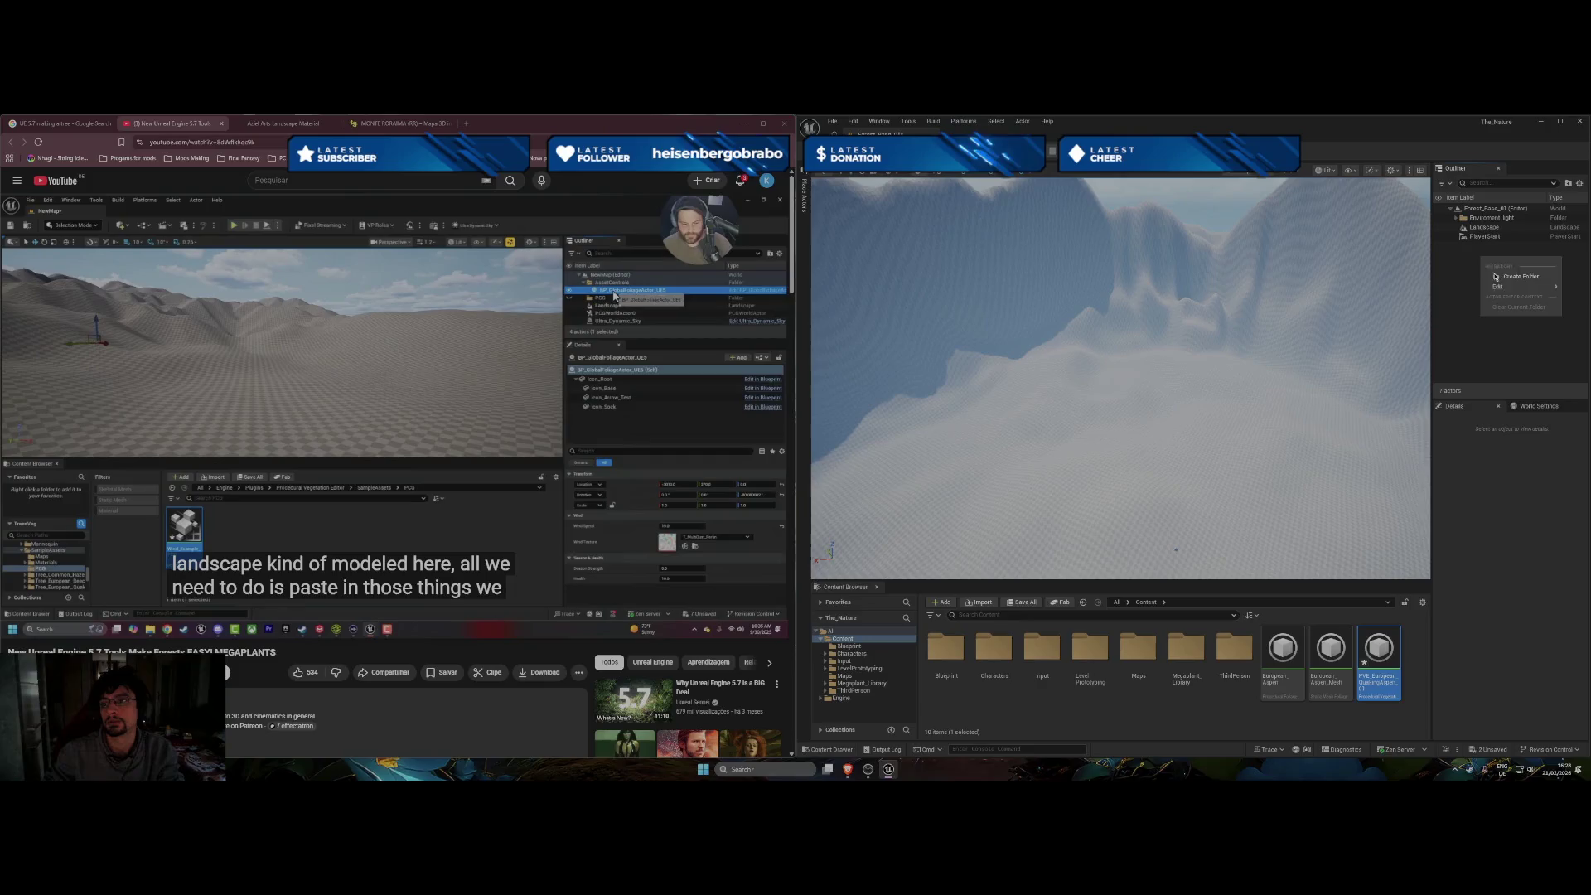
{"action": "mouse_move", "coordinate": [1501, 292]}
{"action": "left_click", "coordinate": [1491, 375]}
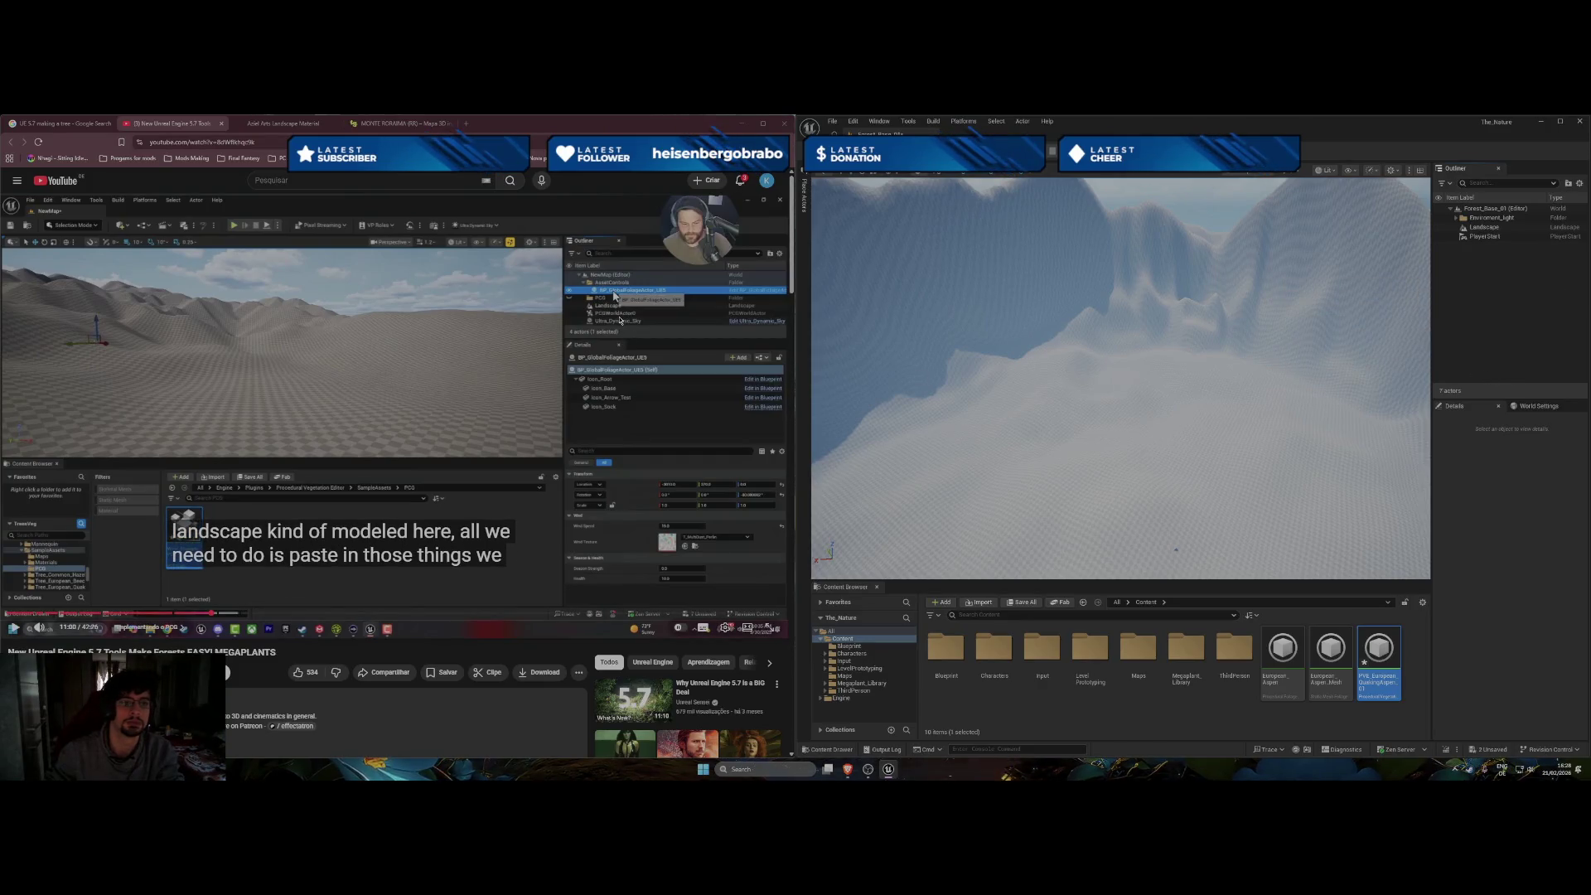
Browse the Content Browser's new-asset menu, searching for pcg, then close it.
{"action": "right_click", "coordinate": [1026, 722]}
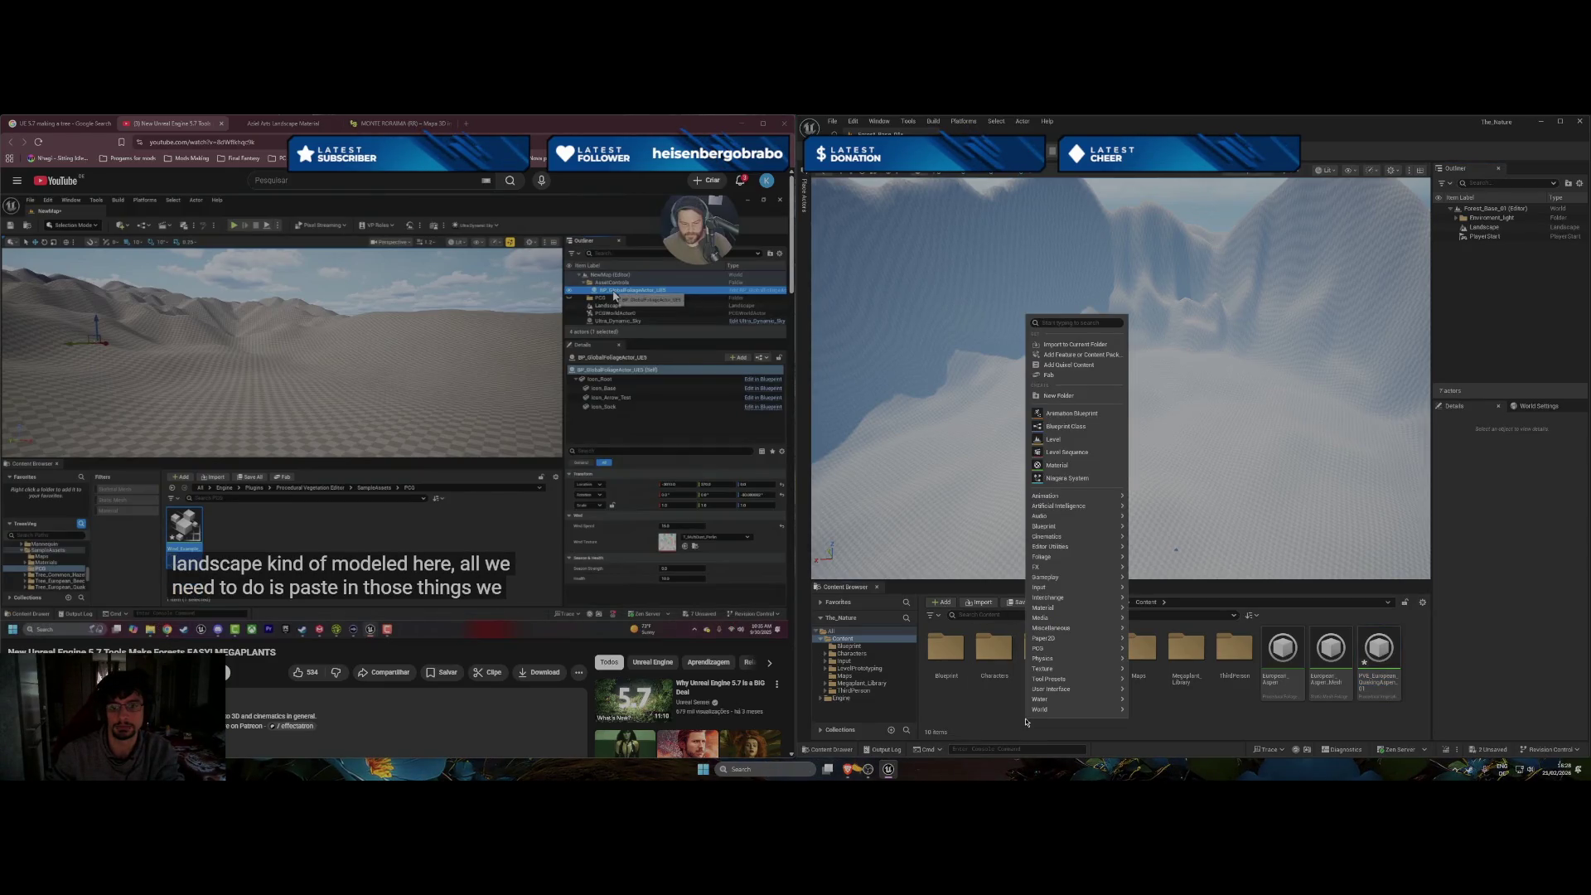
{"action": "mouse_move", "coordinate": [1037, 710]}
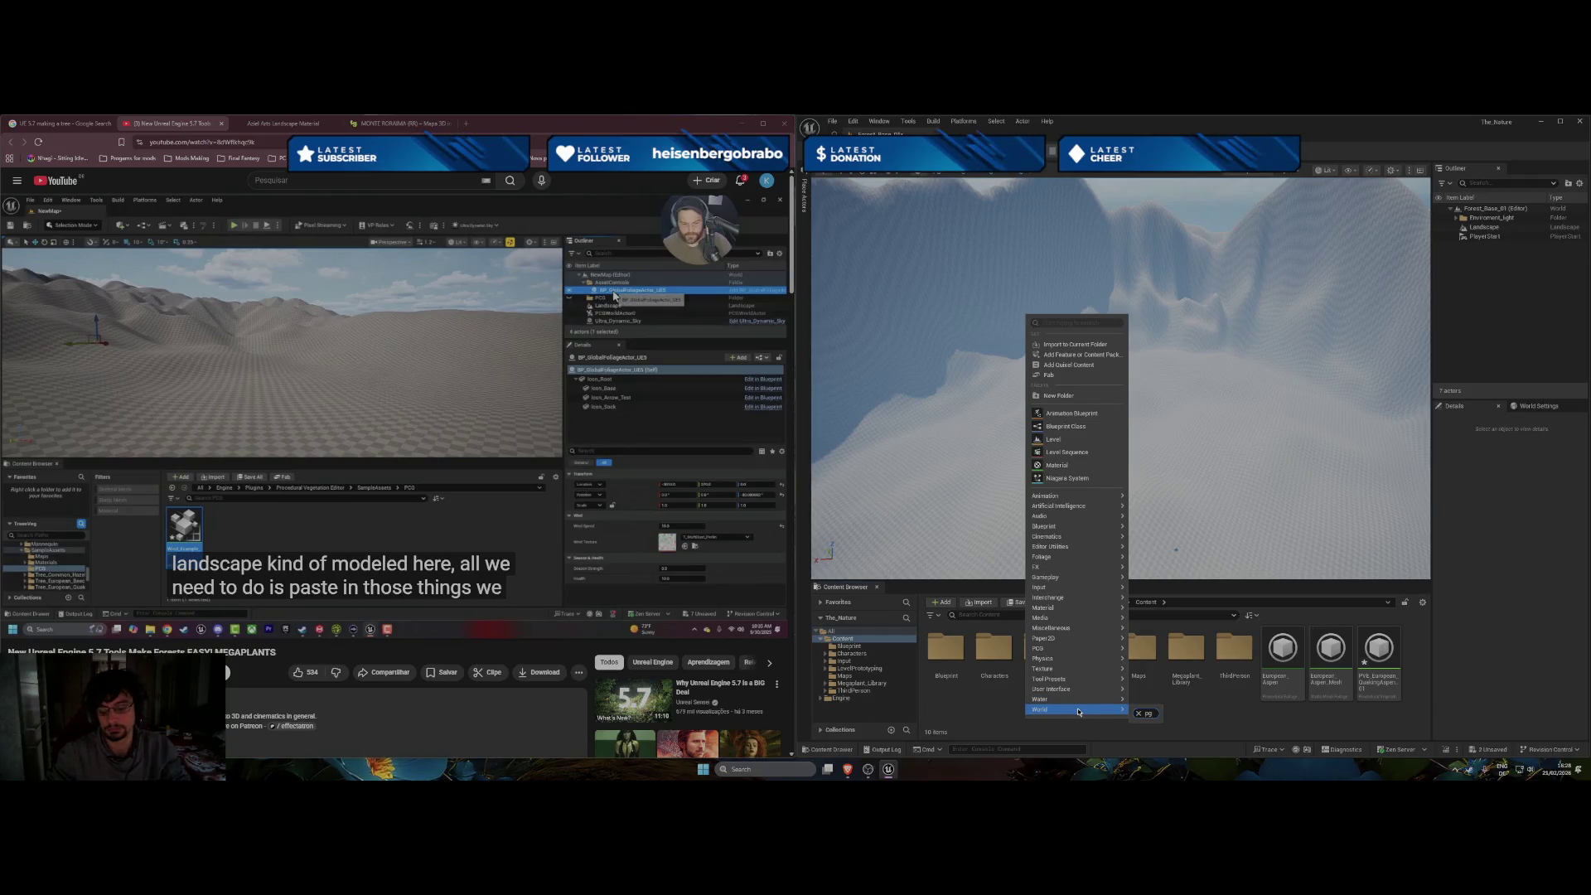
{"action": "key", "text": "BackSpace"}
{"action": "key", "text": "BackSpace"}
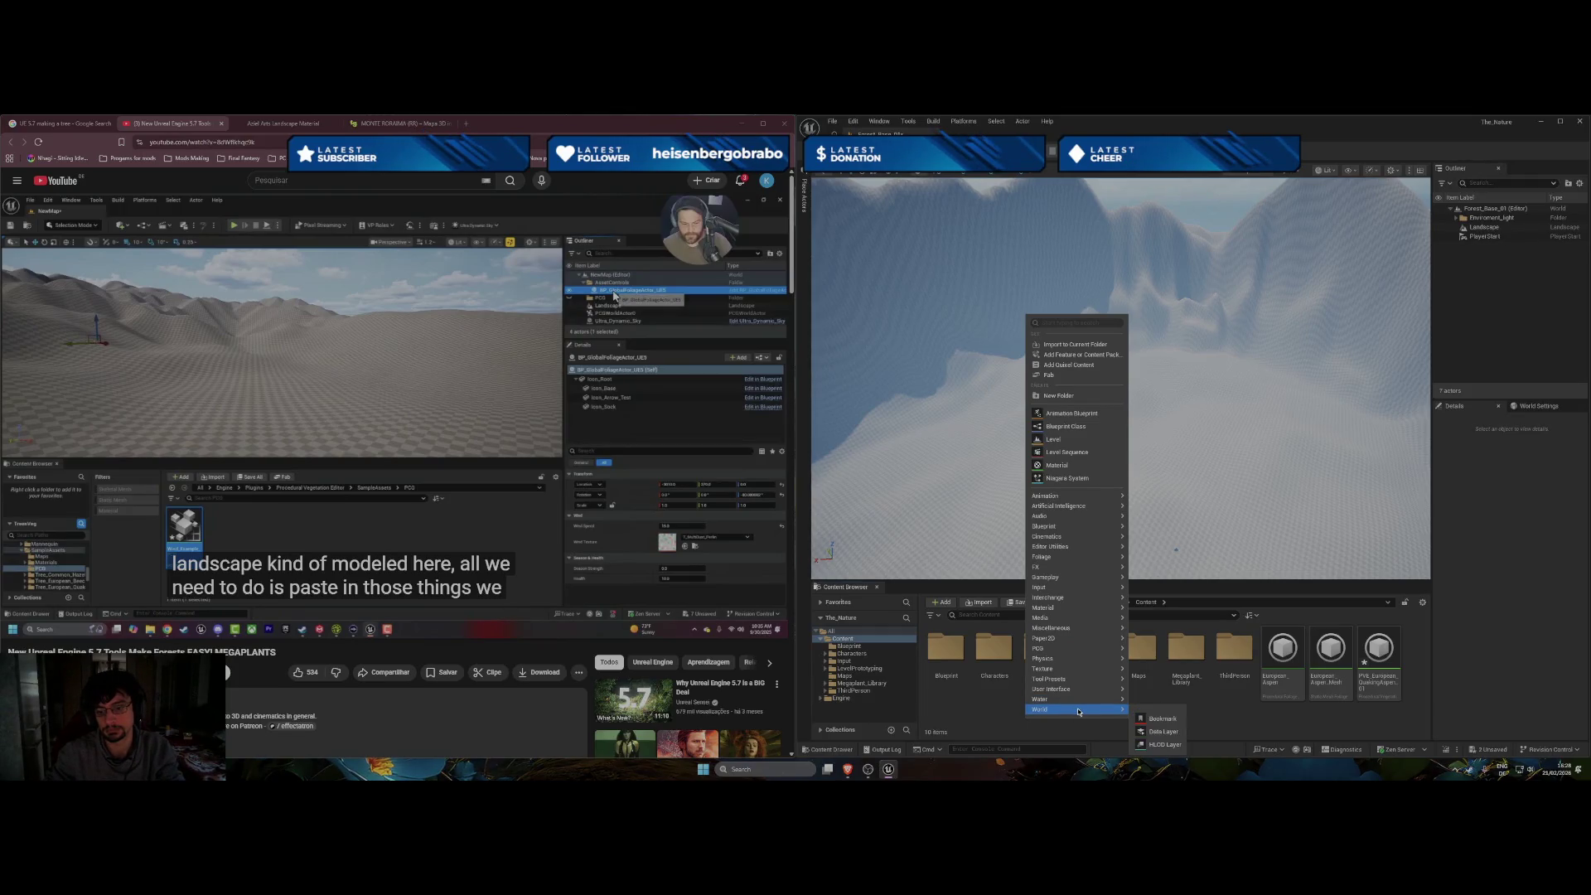
{"action": "mouse_move", "coordinate": [1083, 652]}
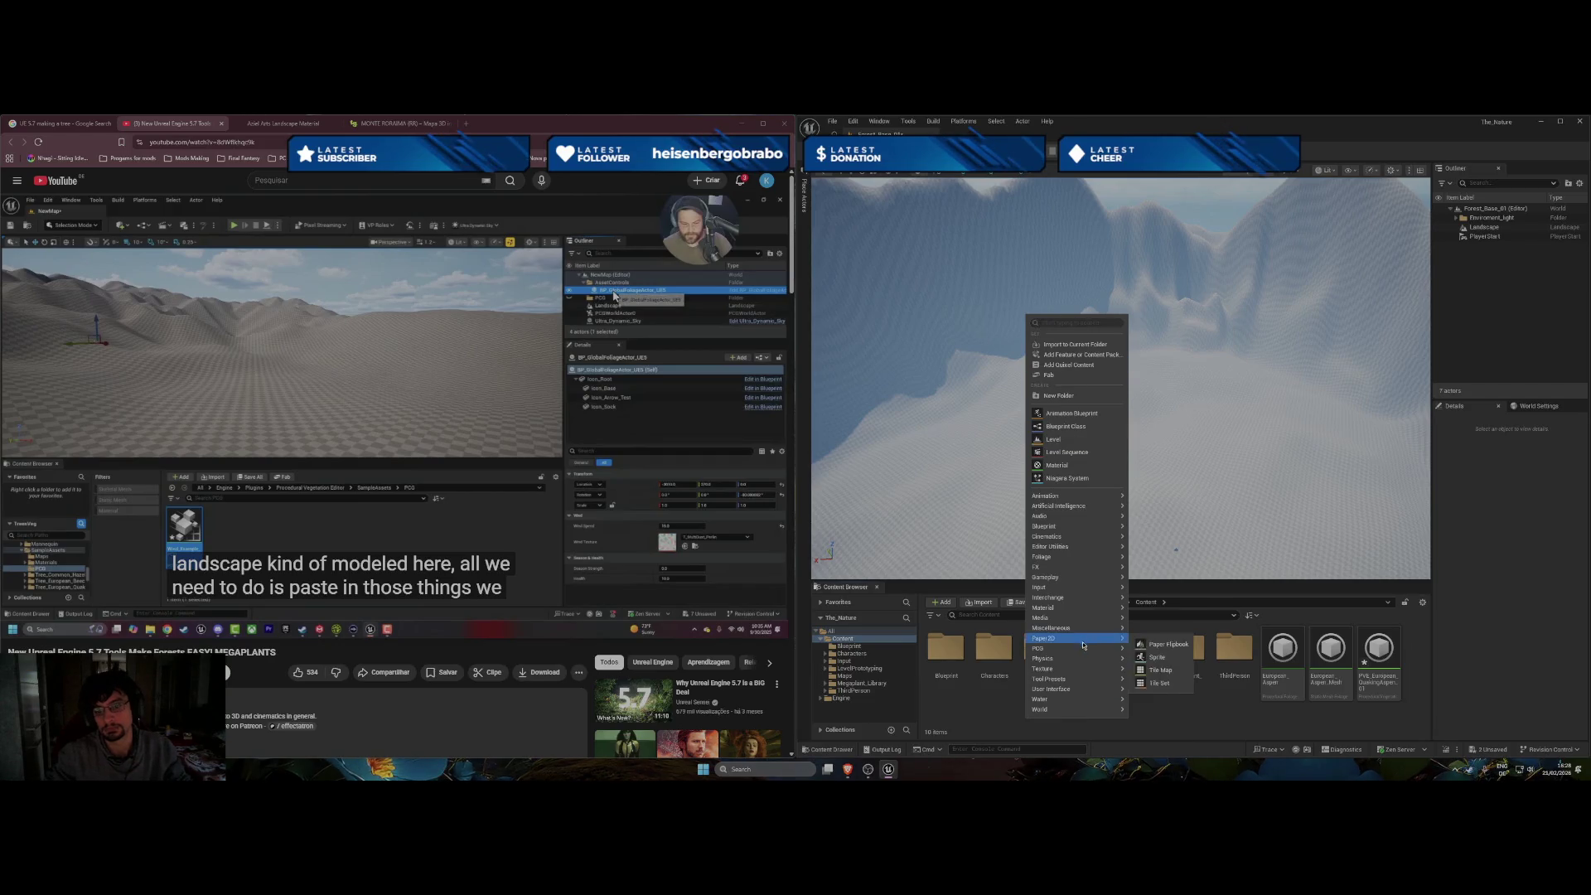
{"action": "mouse_move", "coordinate": [1190, 685]}
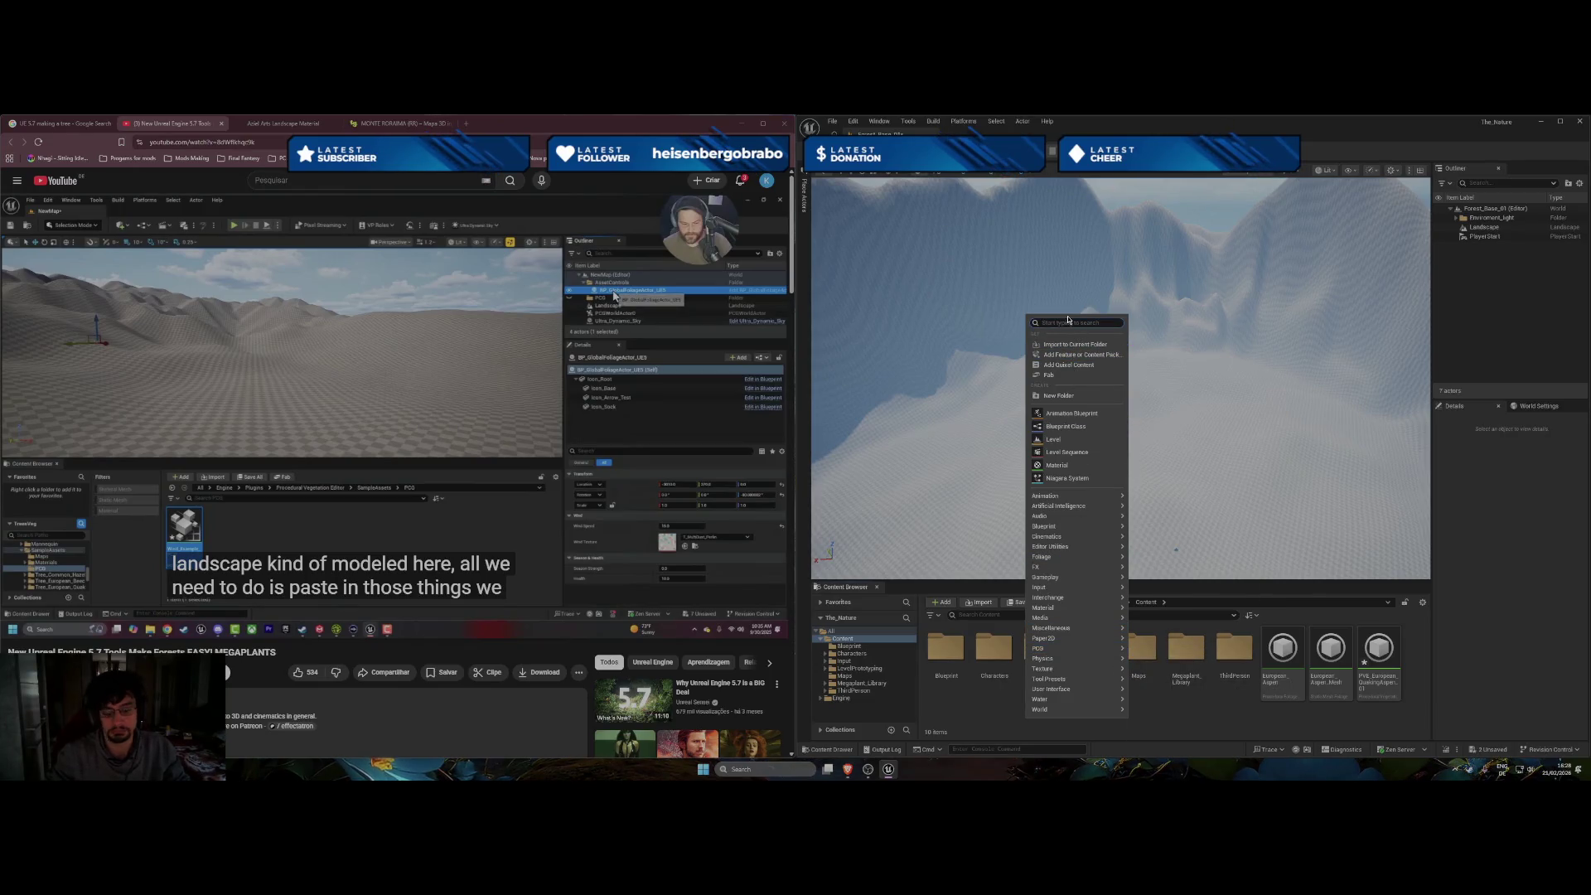
{"action": "type", "text": "p"}
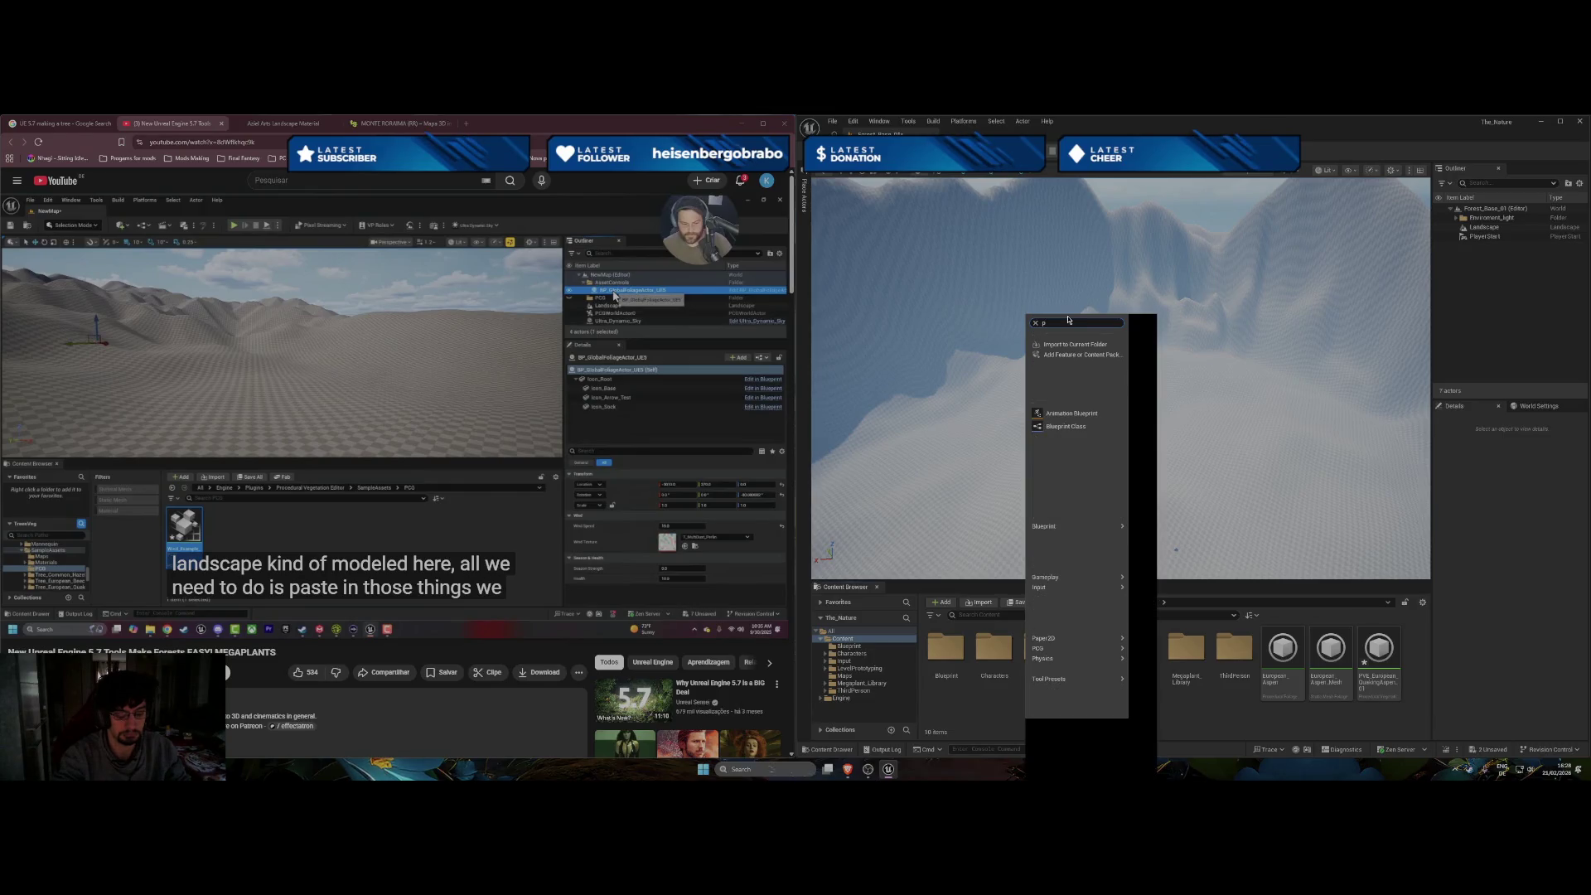
{"action": "type", "text": "cg"}
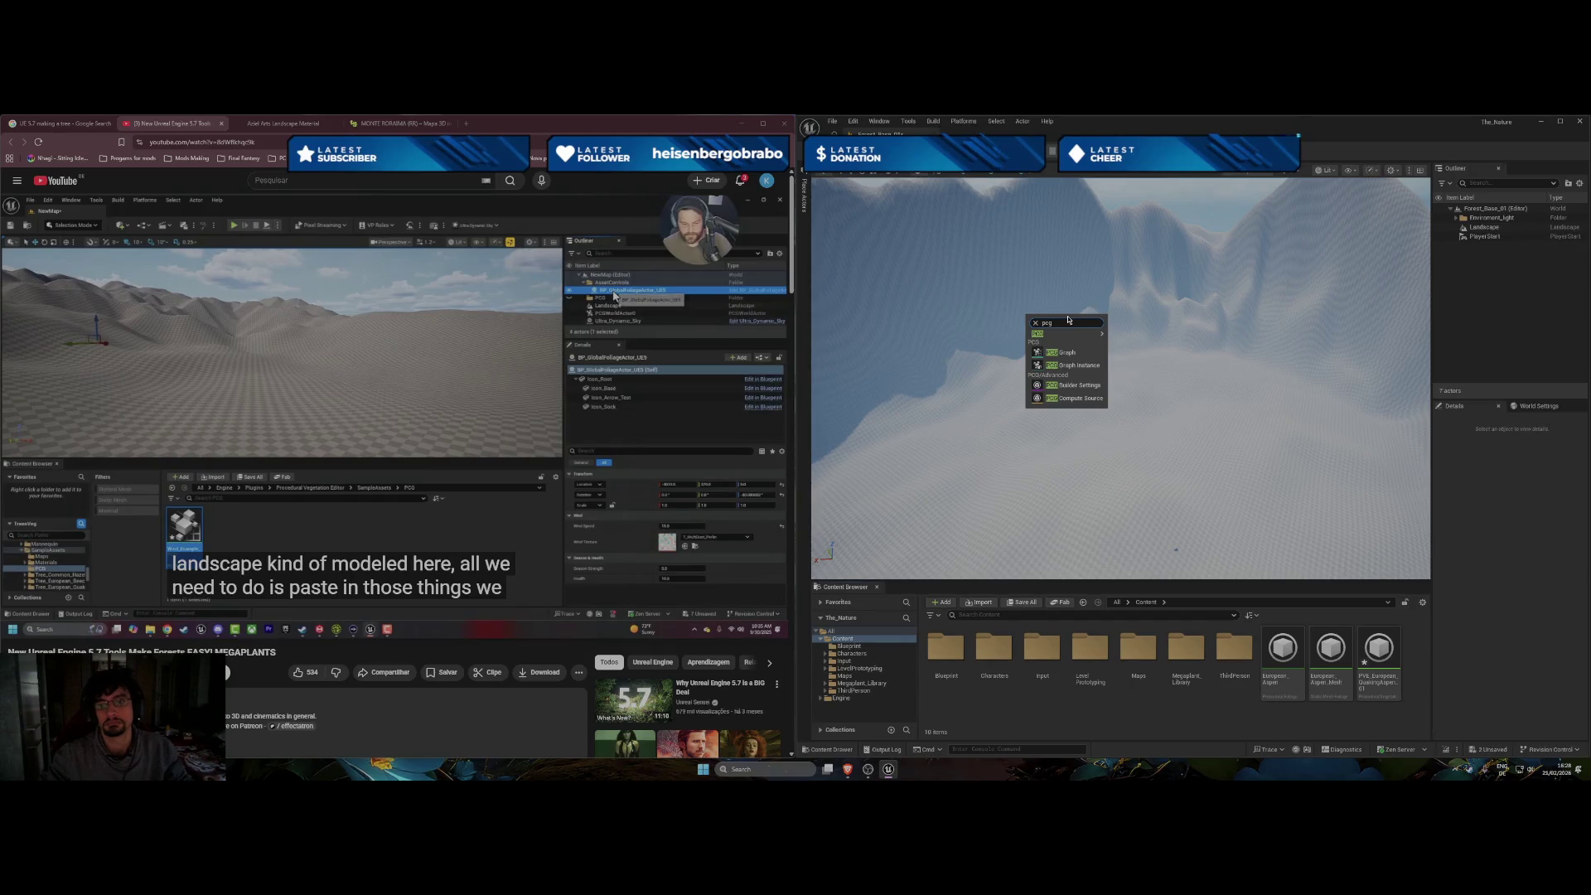
{"action": "key", "text": "Escape"}
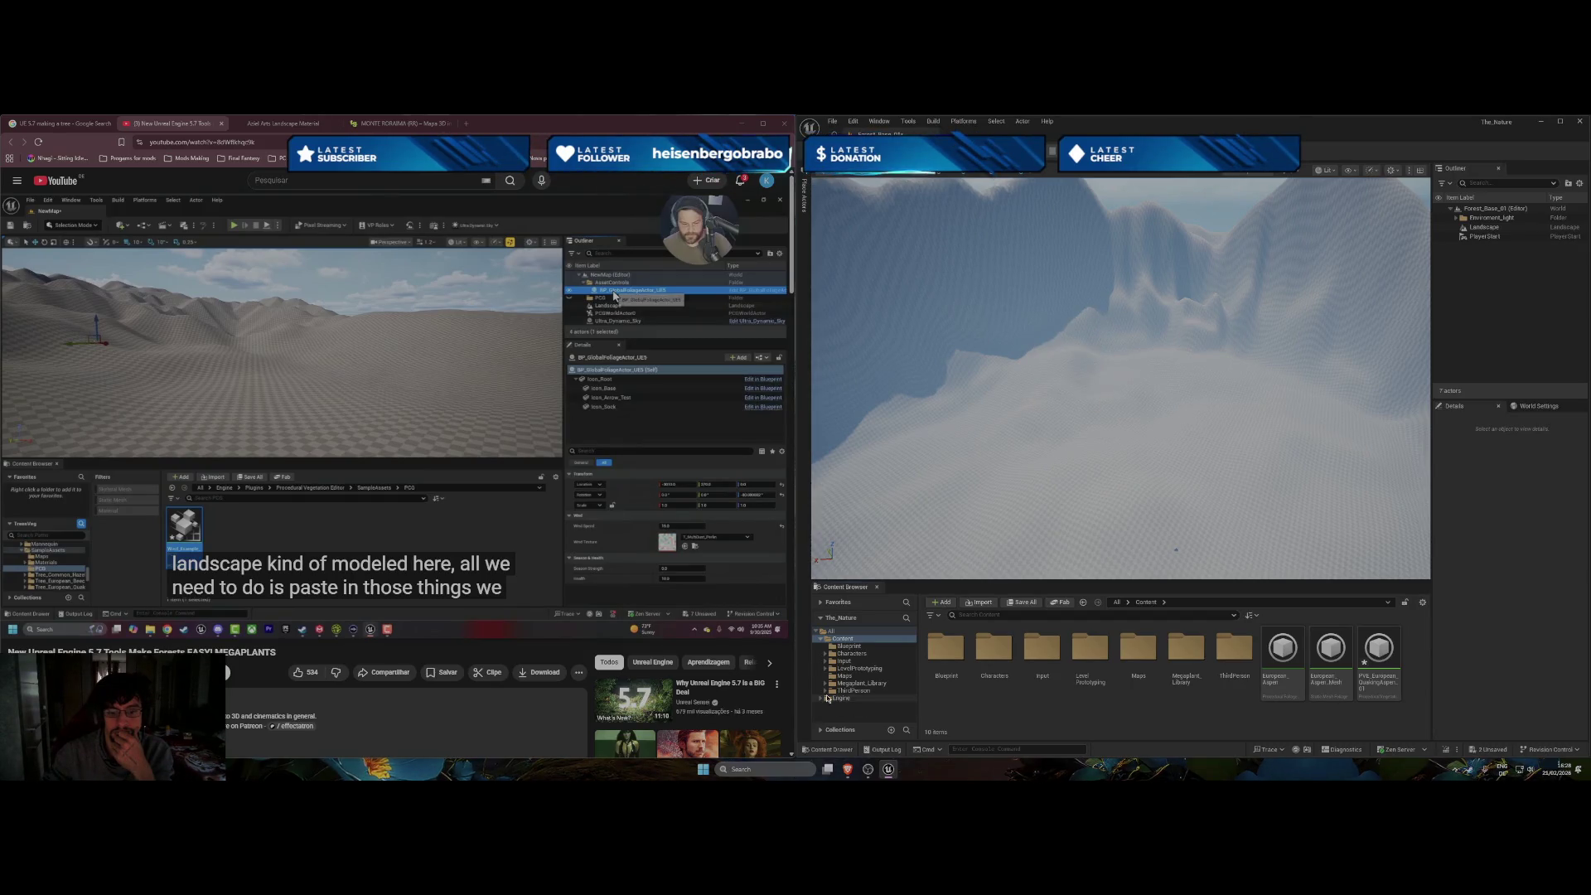
{"action": "left_click", "coordinate": [826, 698]}
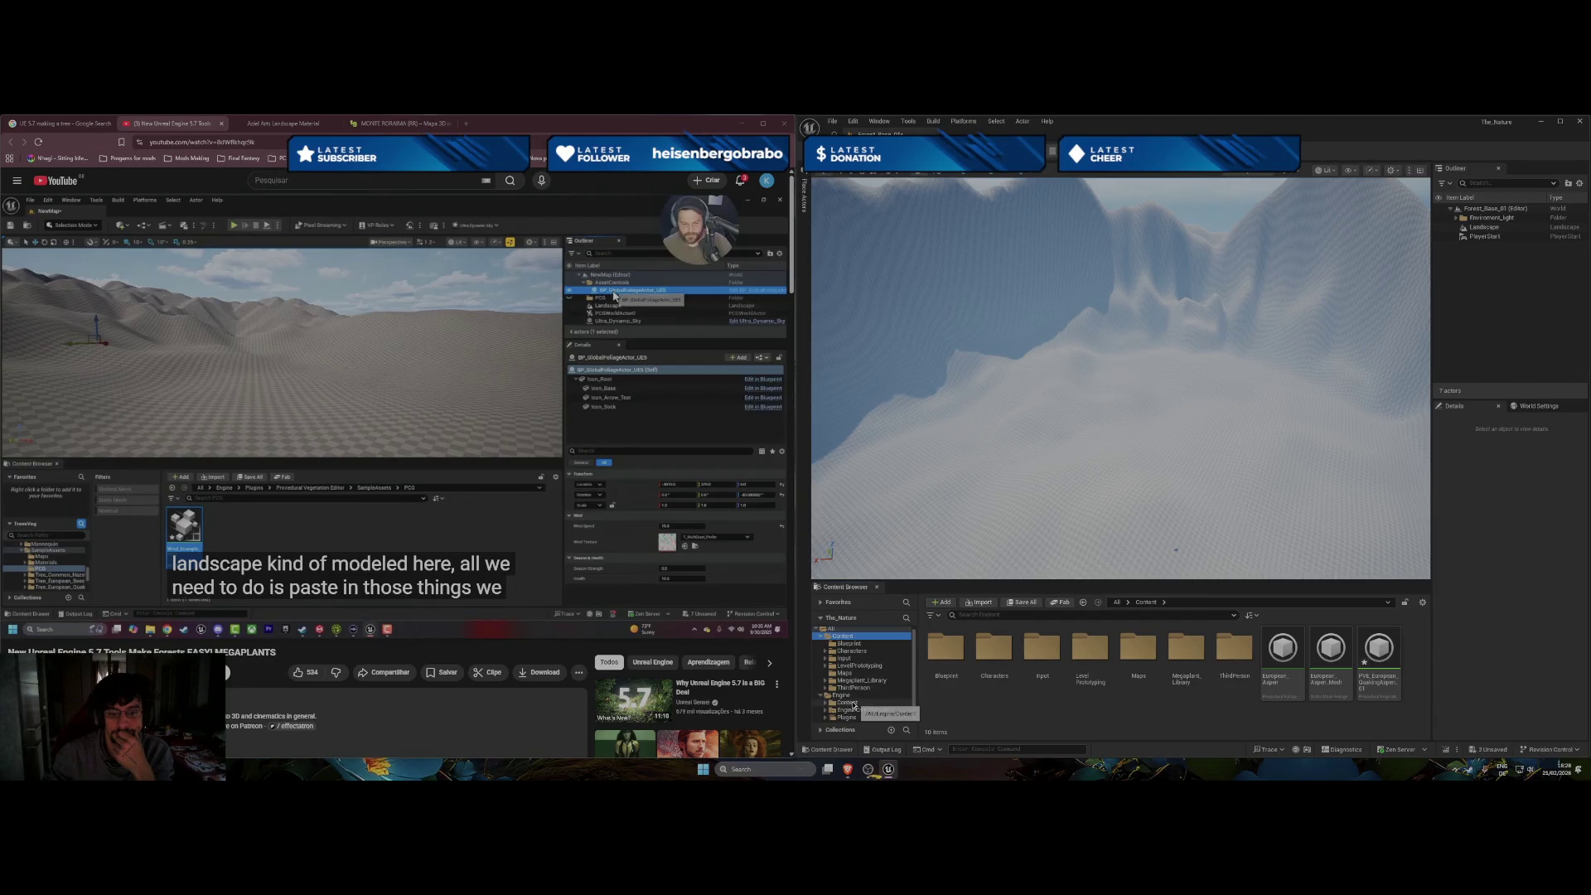
Filter the Engine folder's contents to Procedural Vegetation assets via a 'vege' search.
{"action": "left_click", "coordinate": [841, 695]}
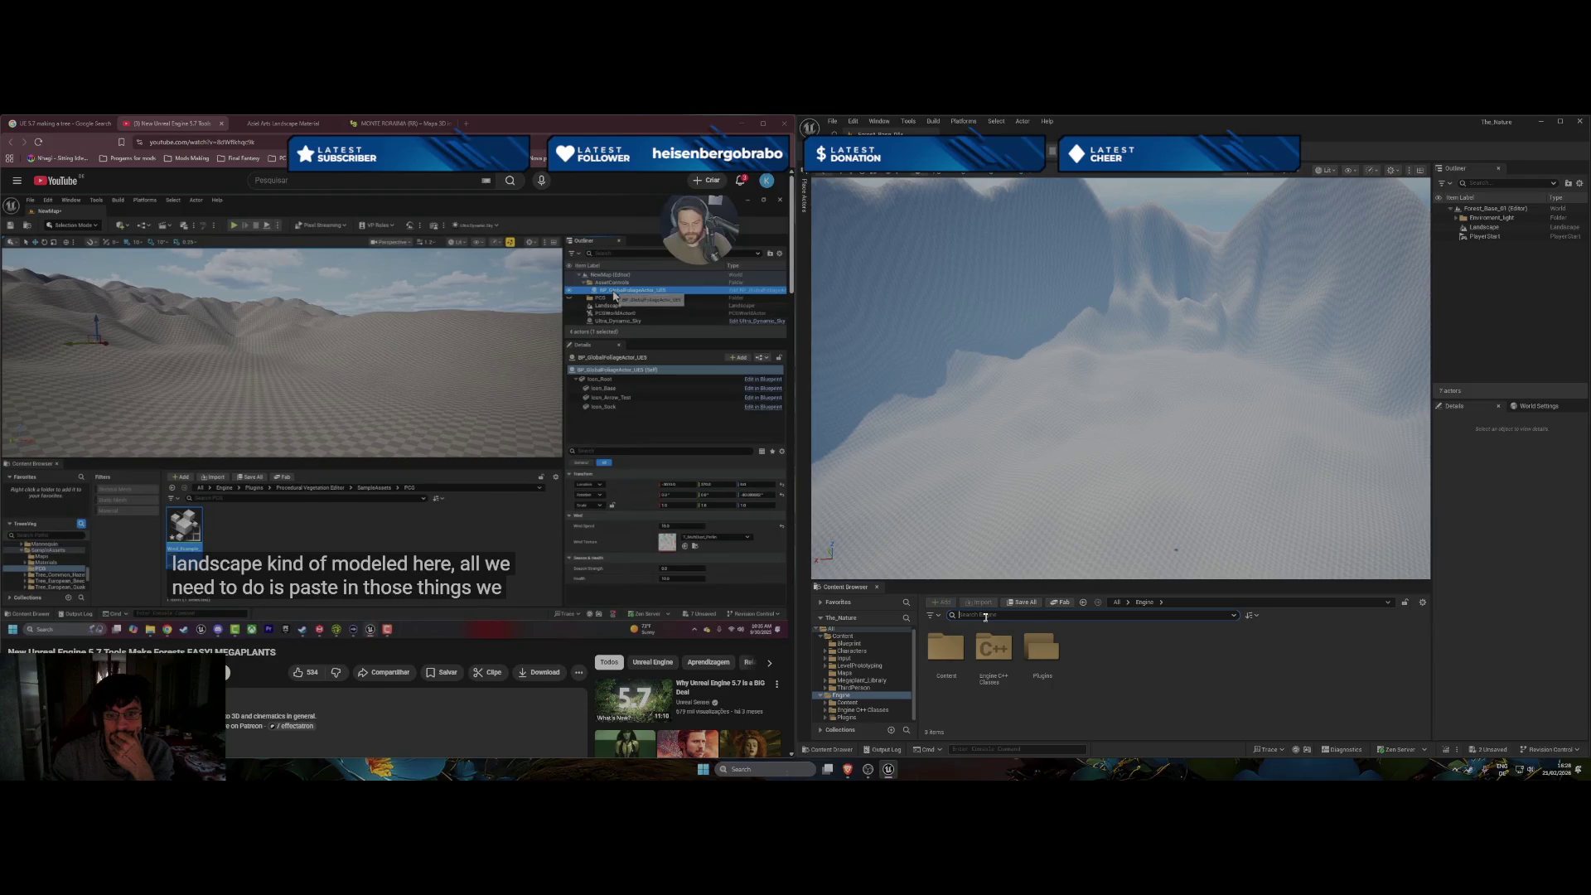
{"action": "type", "text": "veg"}
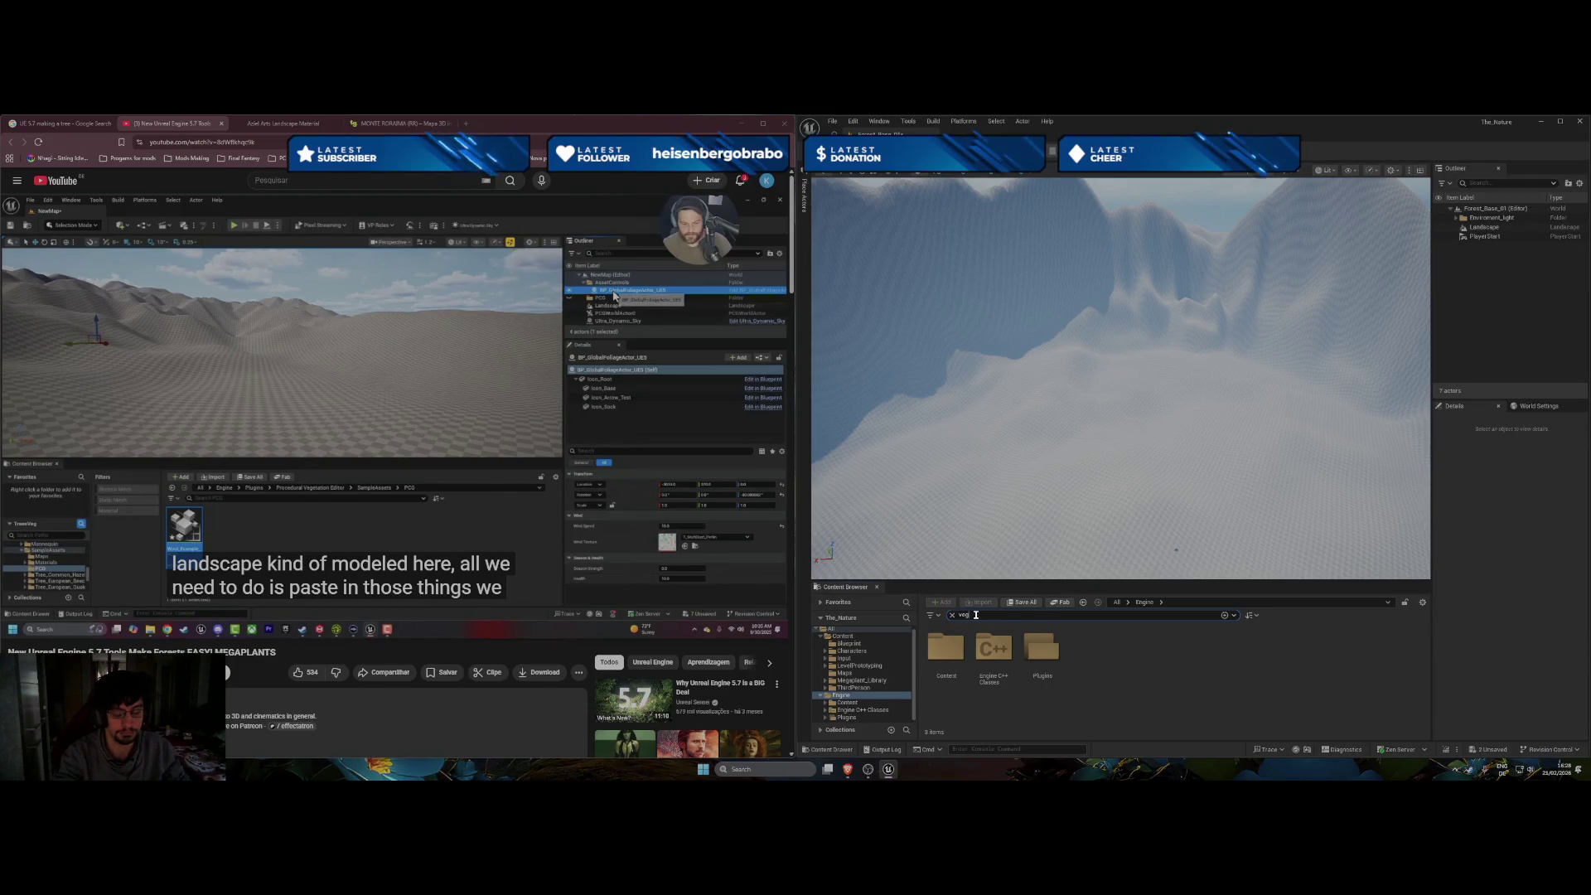
{"action": "type", "text": "e"}
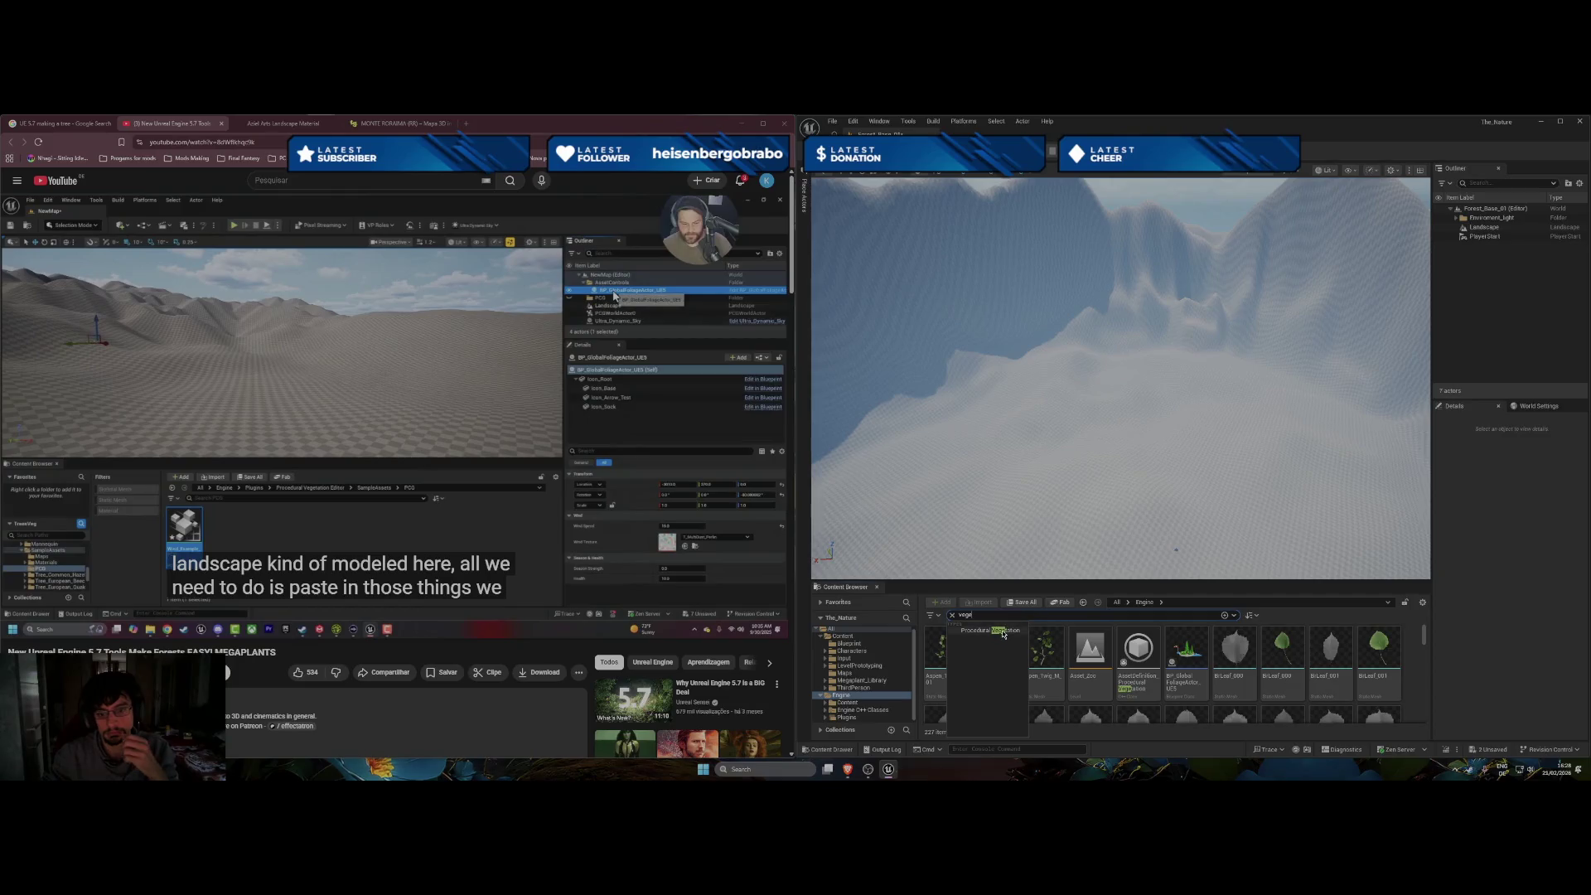
{"action": "left_click", "coordinate": [1002, 631]}
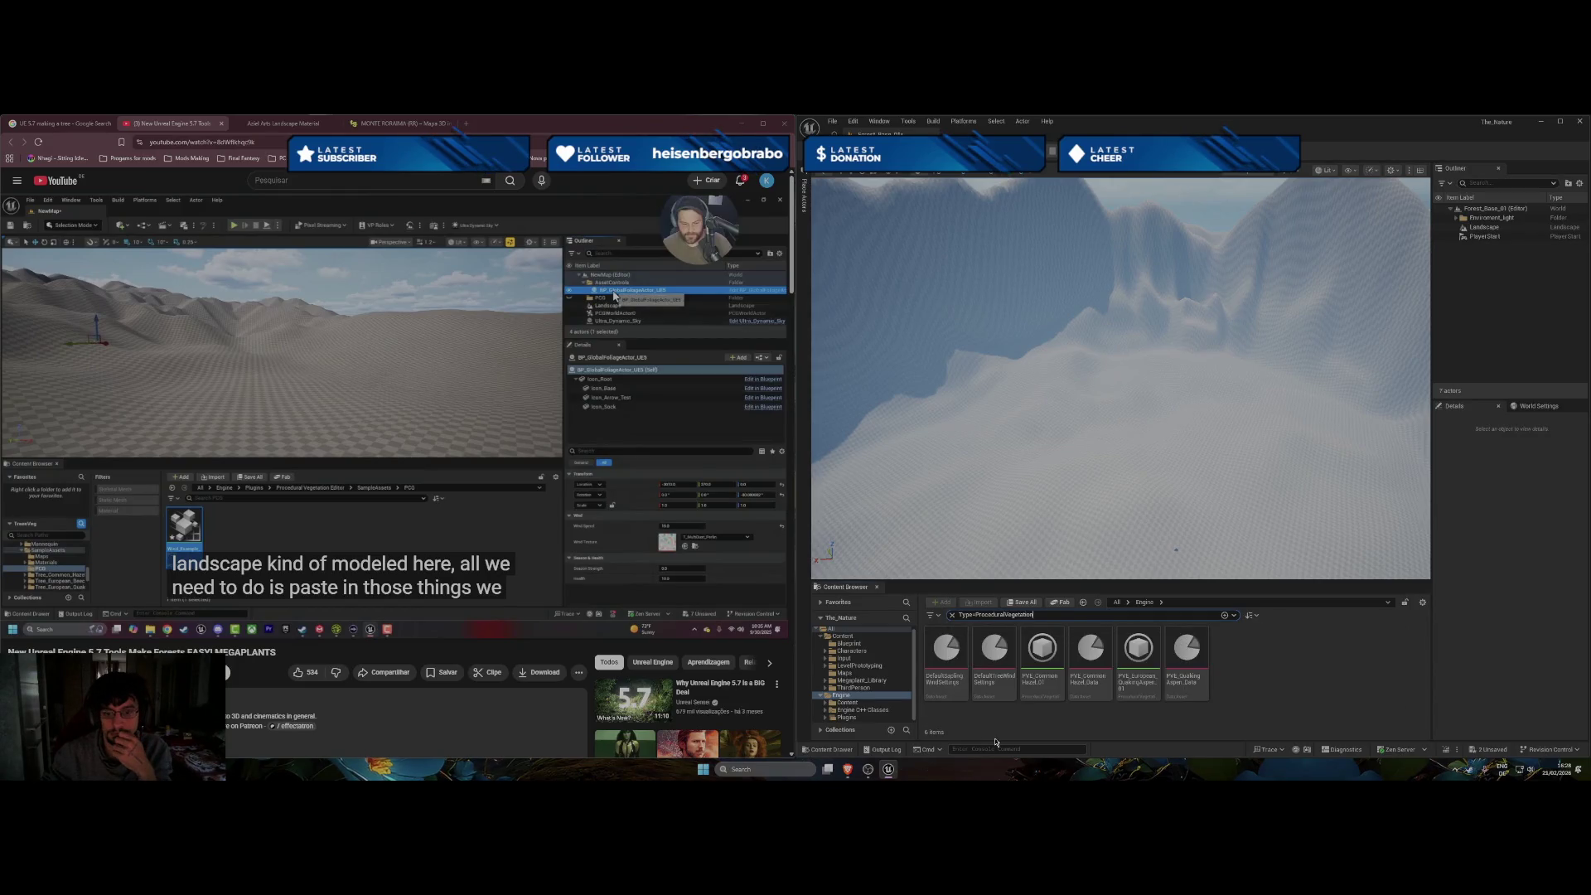
{"action": "left_click", "coordinate": [824, 704]}
{"action": "scroll", "coordinate": [843, 695], "scroll_direction": "down", "scroll_amount": 3}
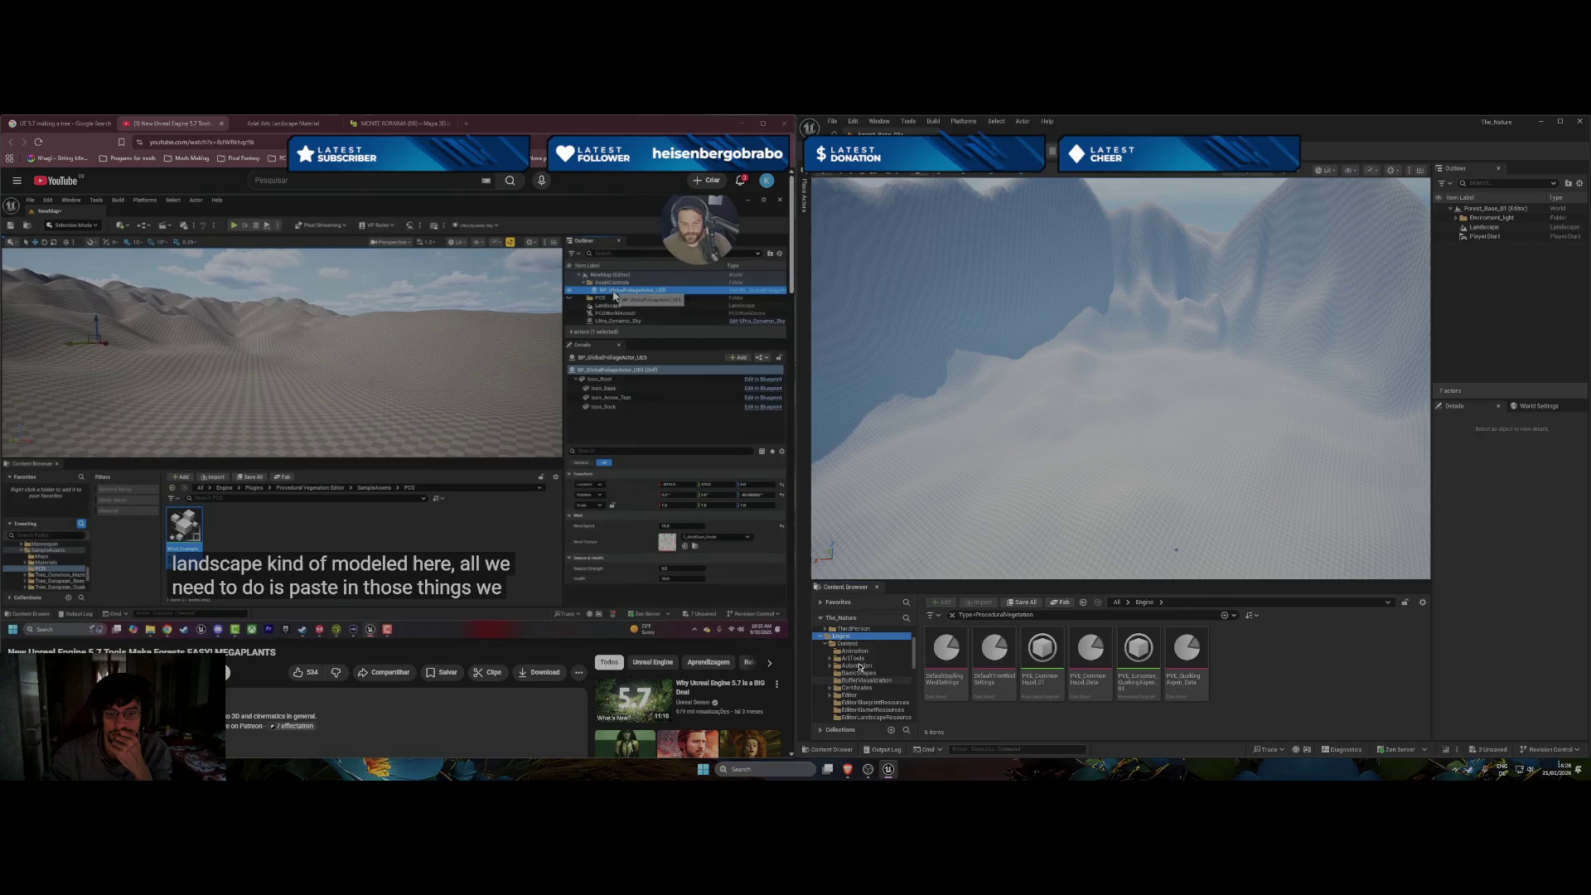
Look through the Content Browser's display settings, sorting options and filter list.
{"action": "left_click", "coordinate": [1424, 603]}
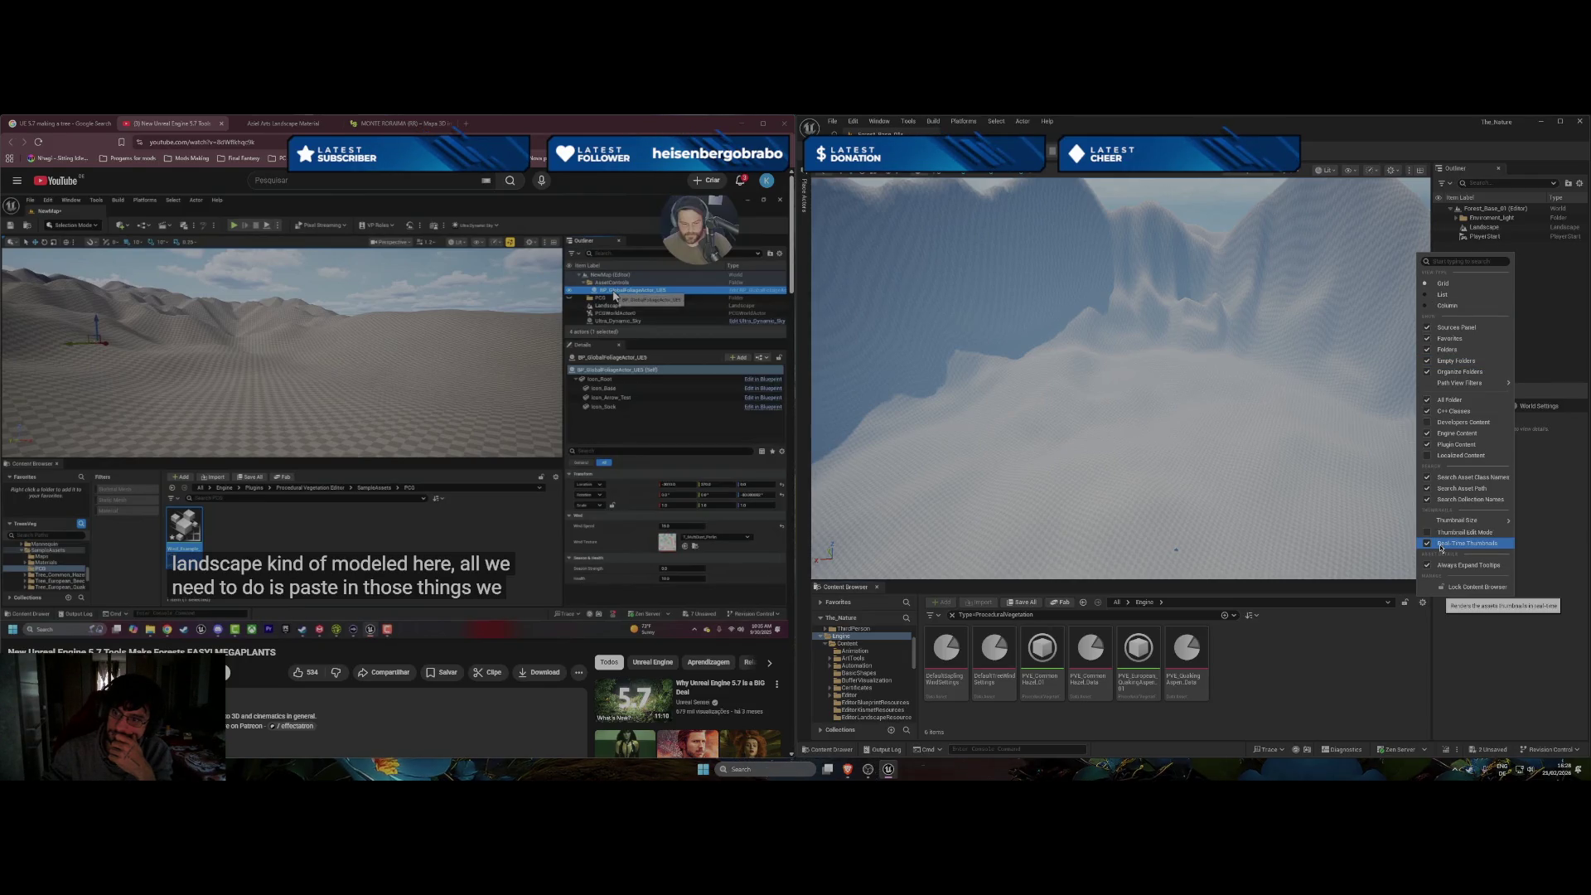
{"action": "left_click", "coordinate": [1273, 654]}
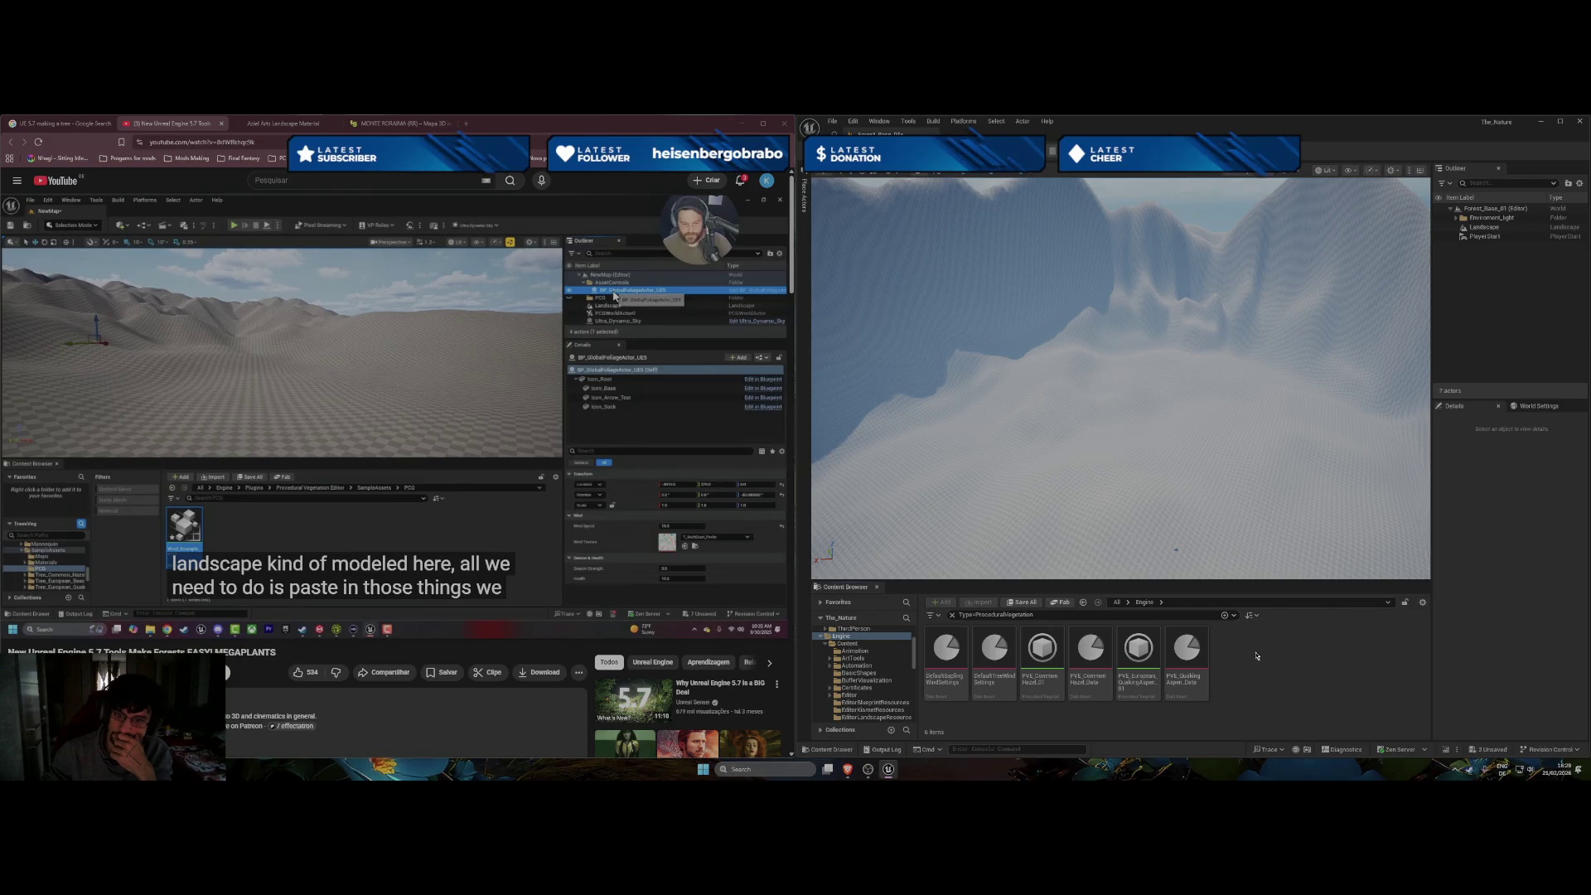
{"action": "scroll", "coordinate": [898, 651], "scroll_direction": "up", "scroll_amount": 1}
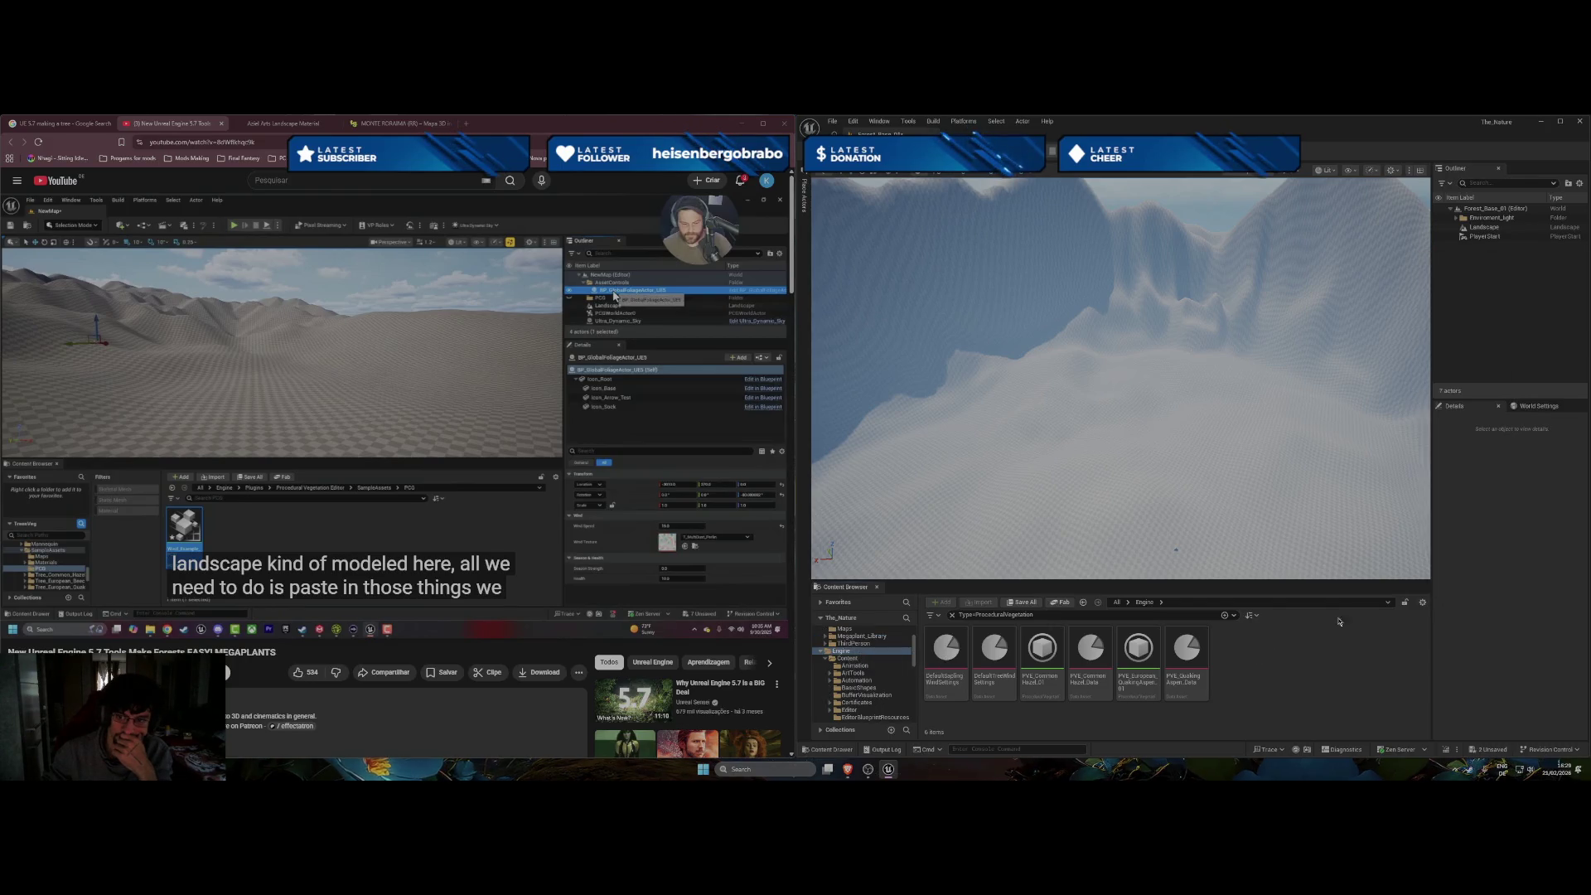
{"action": "left_click", "coordinate": [1255, 617]}
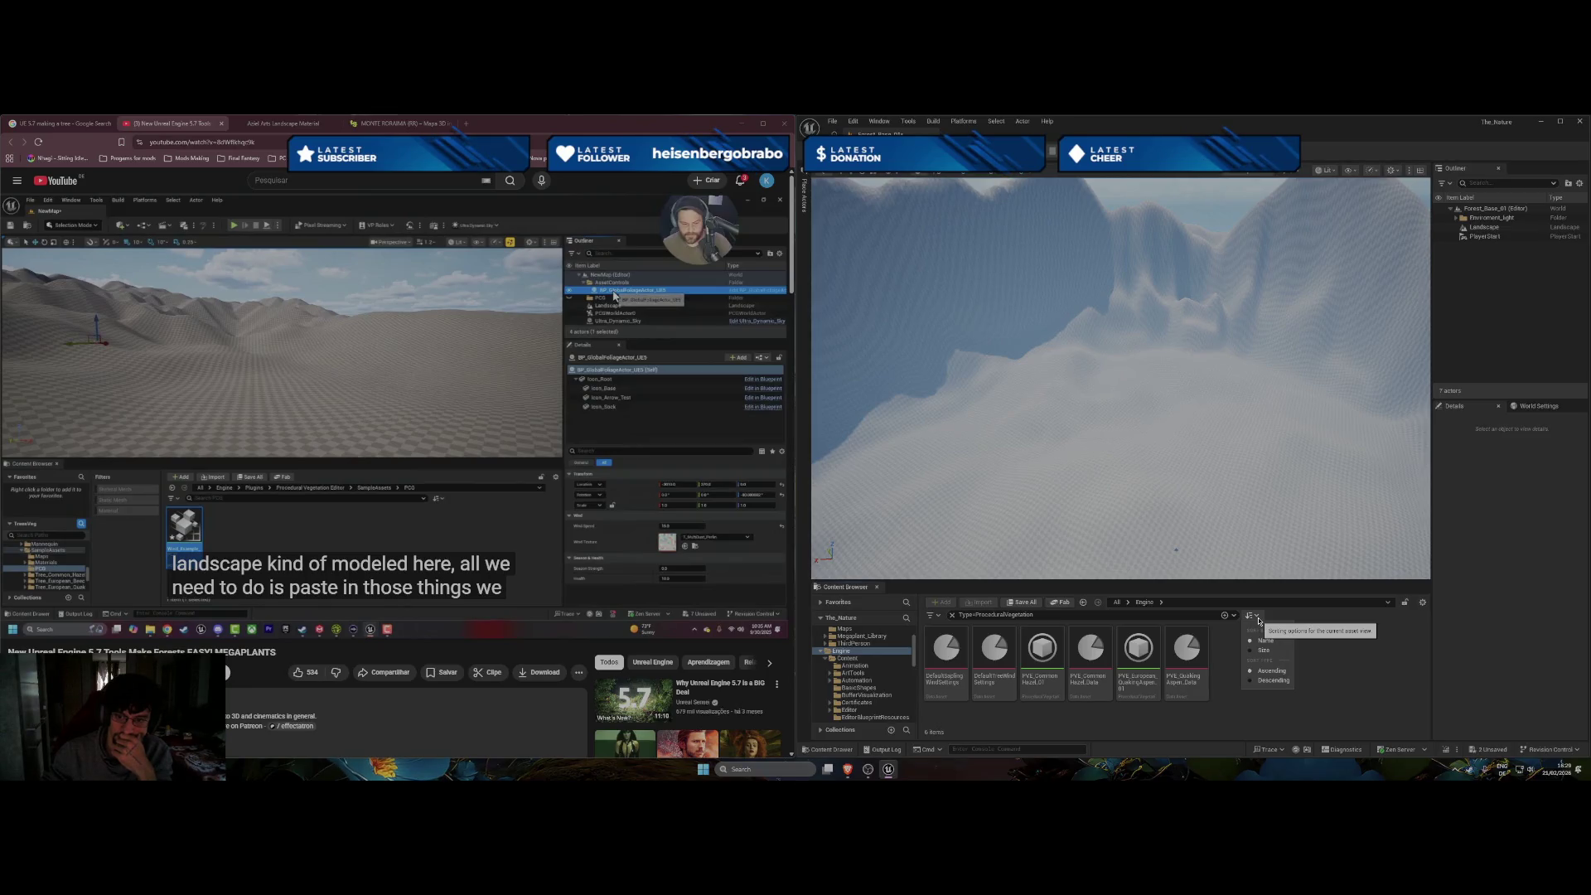
{"action": "left_click", "coordinate": [1257, 619]}
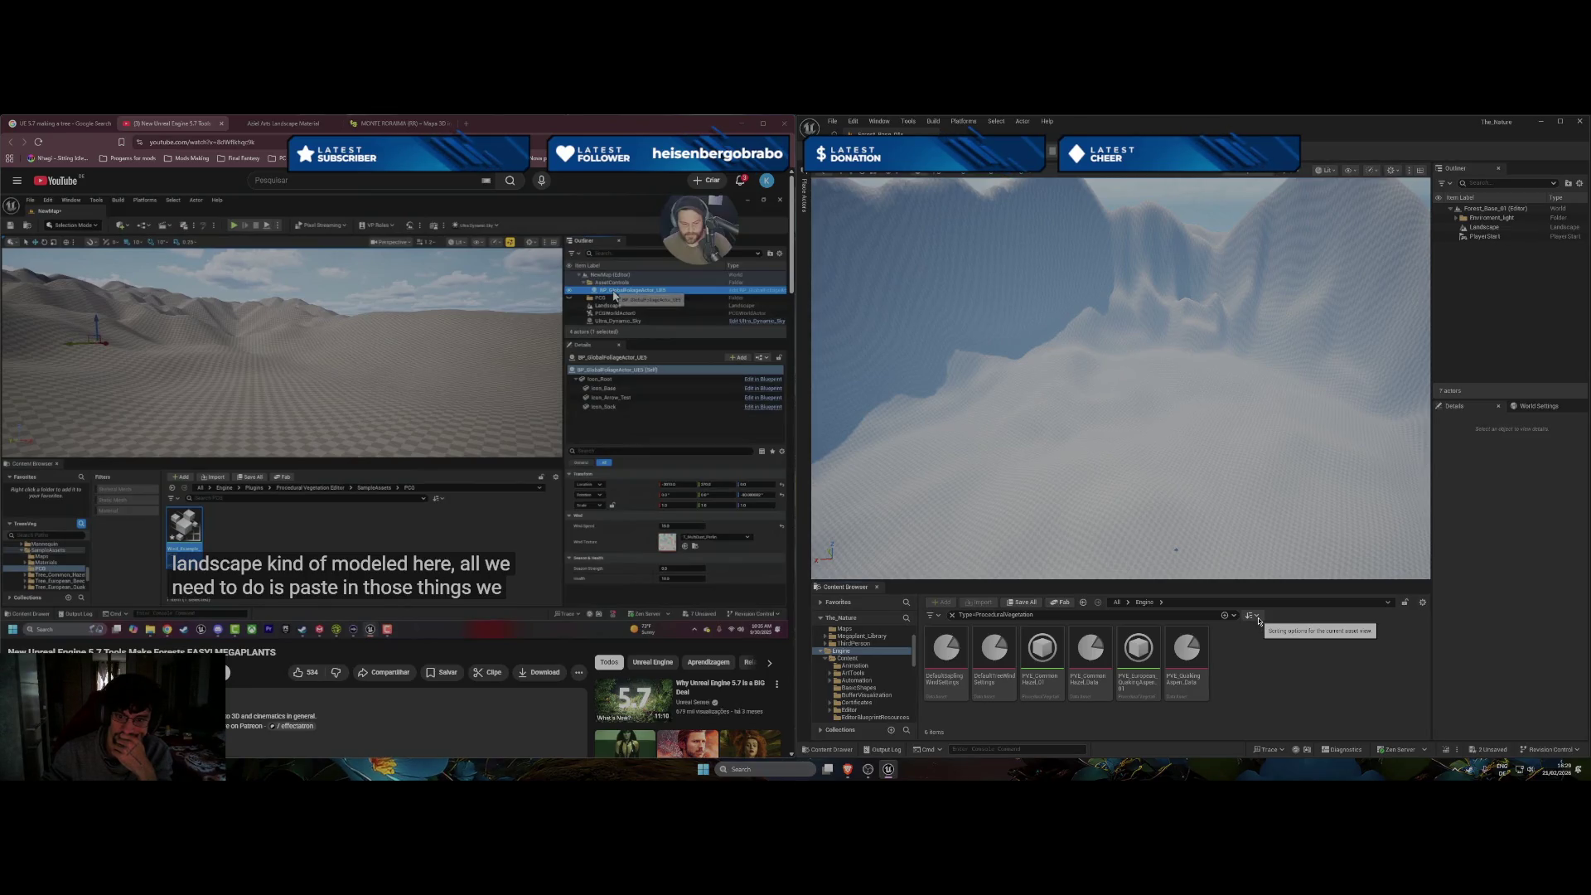
{"action": "left_click", "coordinate": [937, 616]}
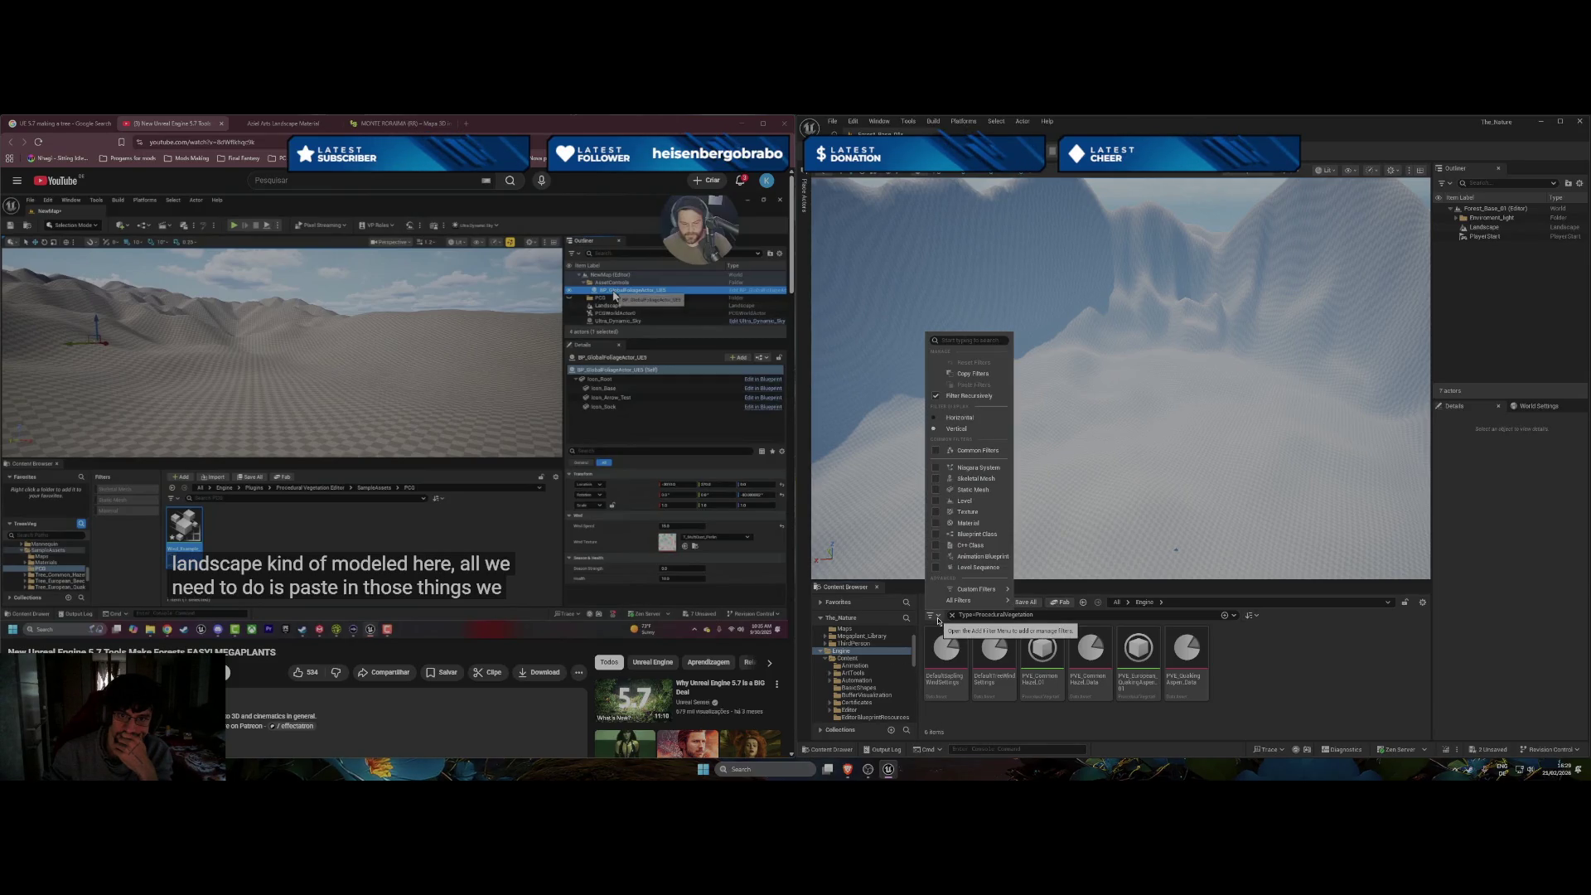
{"action": "left_click", "coordinate": [937, 617]}
Scroll the folder tree and collapse the Engine Content folder.
{"action": "scroll", "coordinate": [903, 663], "scroll_direction": "down", "scroll_amount": 3}
{"action": "left_click_drag", "start_coordinate": [913, 667], "coordinate": [916, 703]}
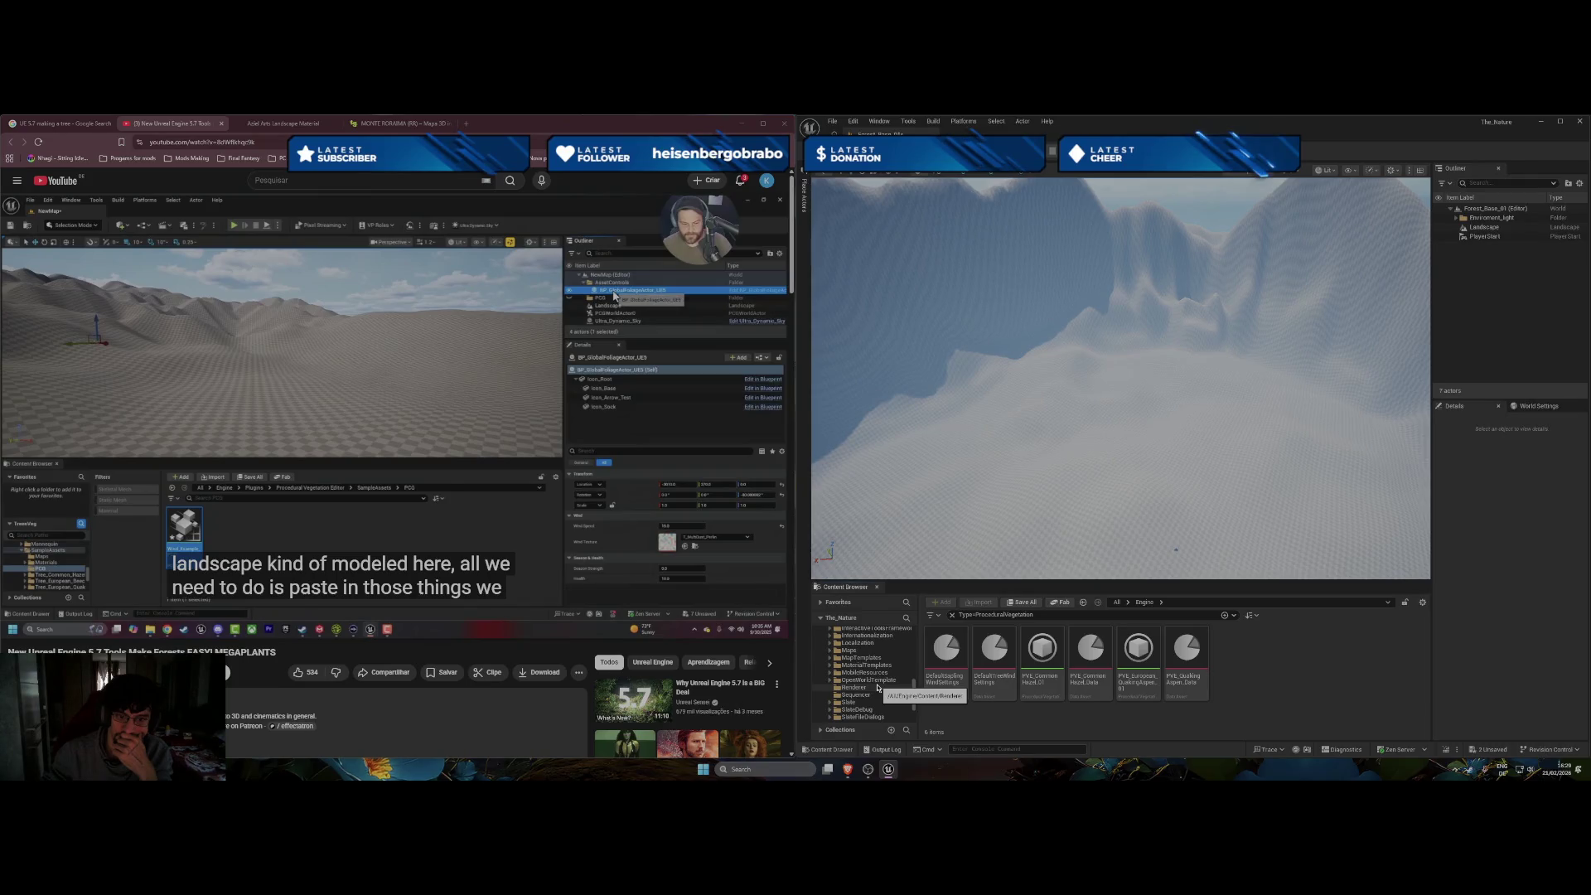
{"action": "scroll", "coordinate": [876, 688], "scroll_direction": "down", "scroll_amount": 1}
{"action": "scroll", "coordinate": [877, 687], "scroll_direction": "up", "scroll_amount": 8}
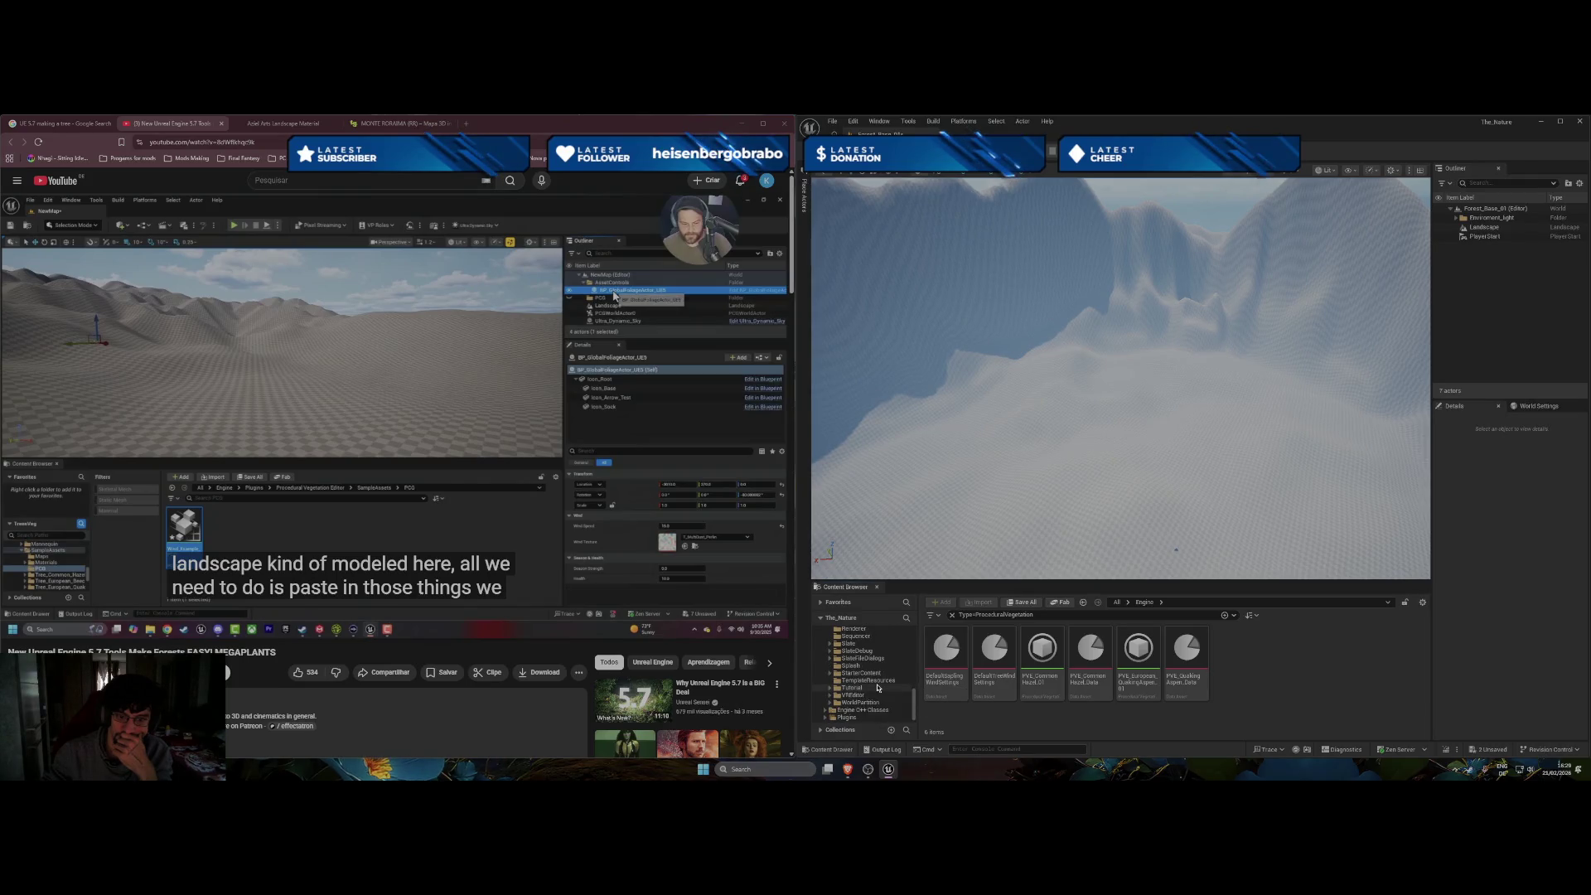
{"action": "scroll", "coordinate": [840, 670], "scroll_direction": "up", "scroll_amount": 5}
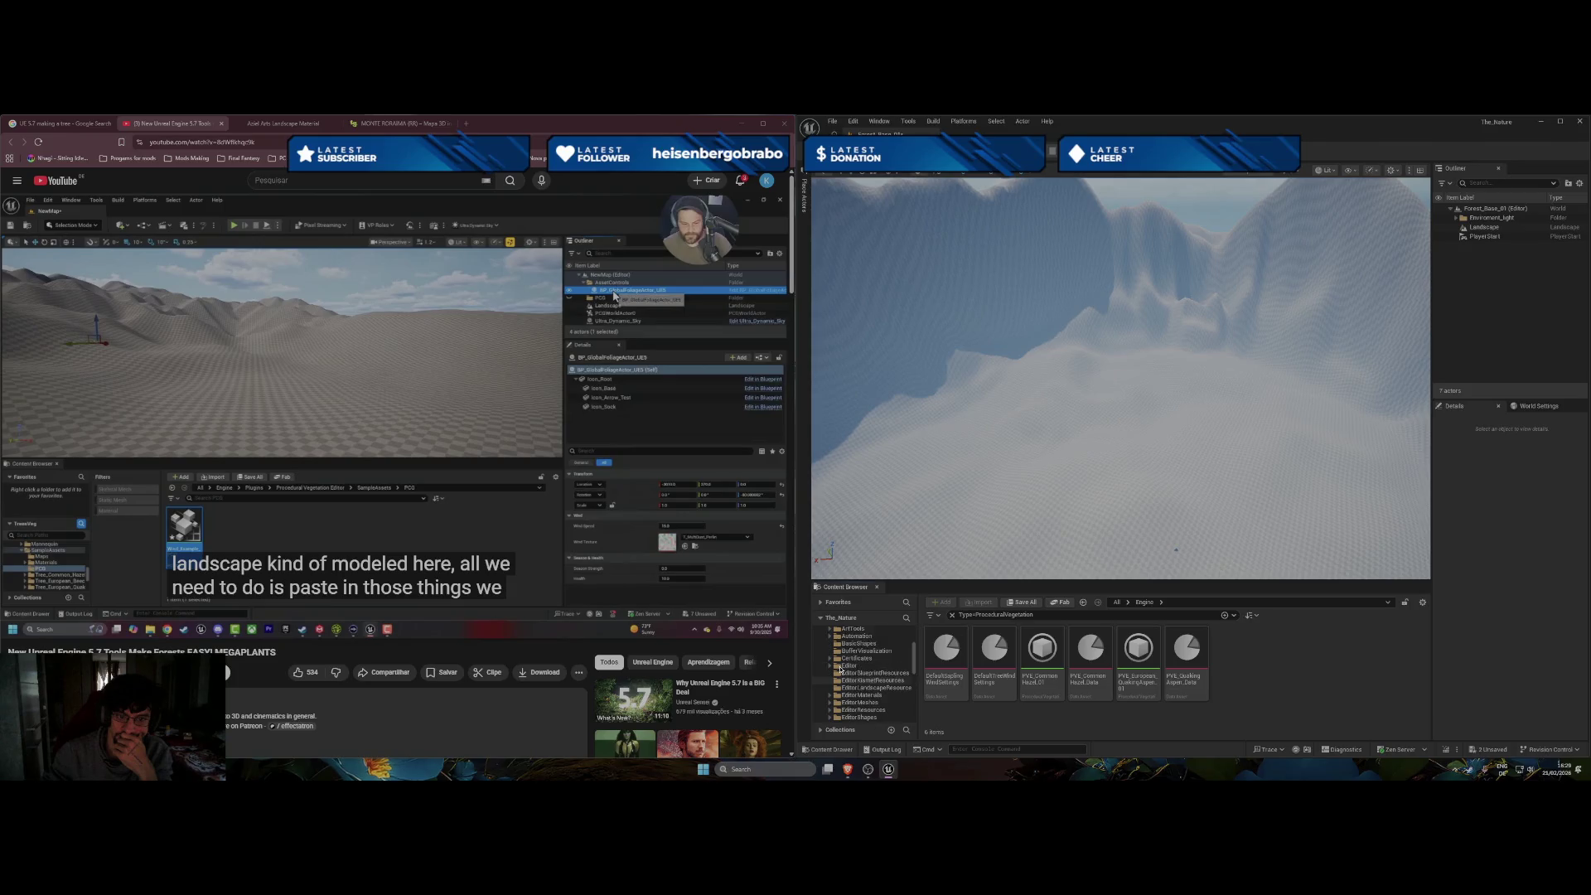
{"action": "left_click", "coordinate": [829, 683]}
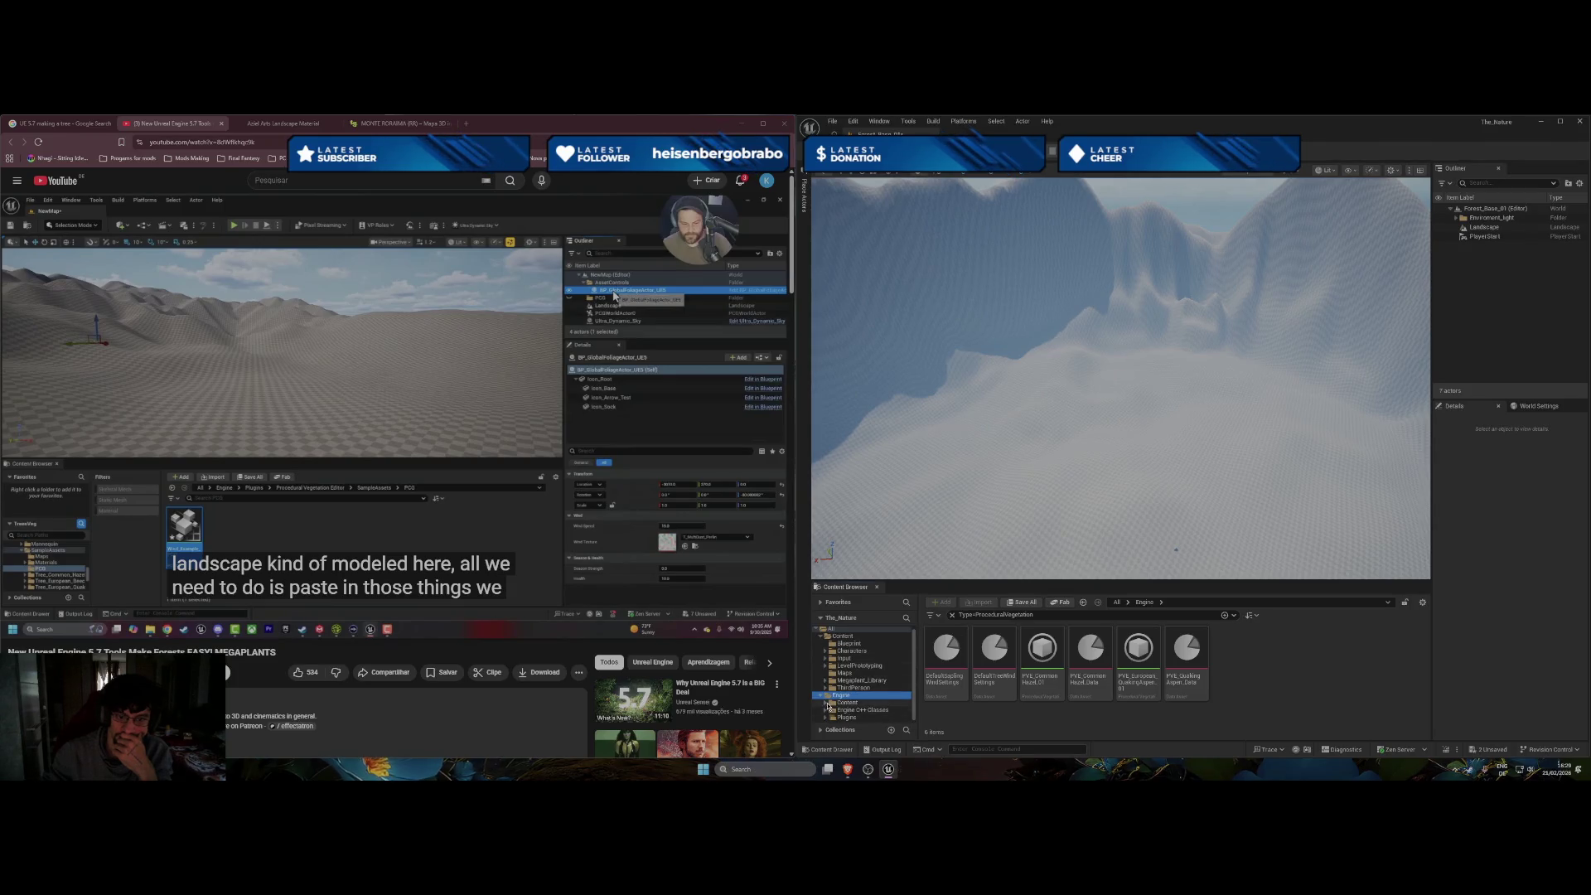
Expand Engine Plugins, scroll its folders and select the Procedural Vegetation Editor folder.
{"action": "left_click", "coordinate": [825, 717]}
{"action": "scroll", "coordinate": [825, 718], "scroll_direction": "down", "scroll_amount": 4}
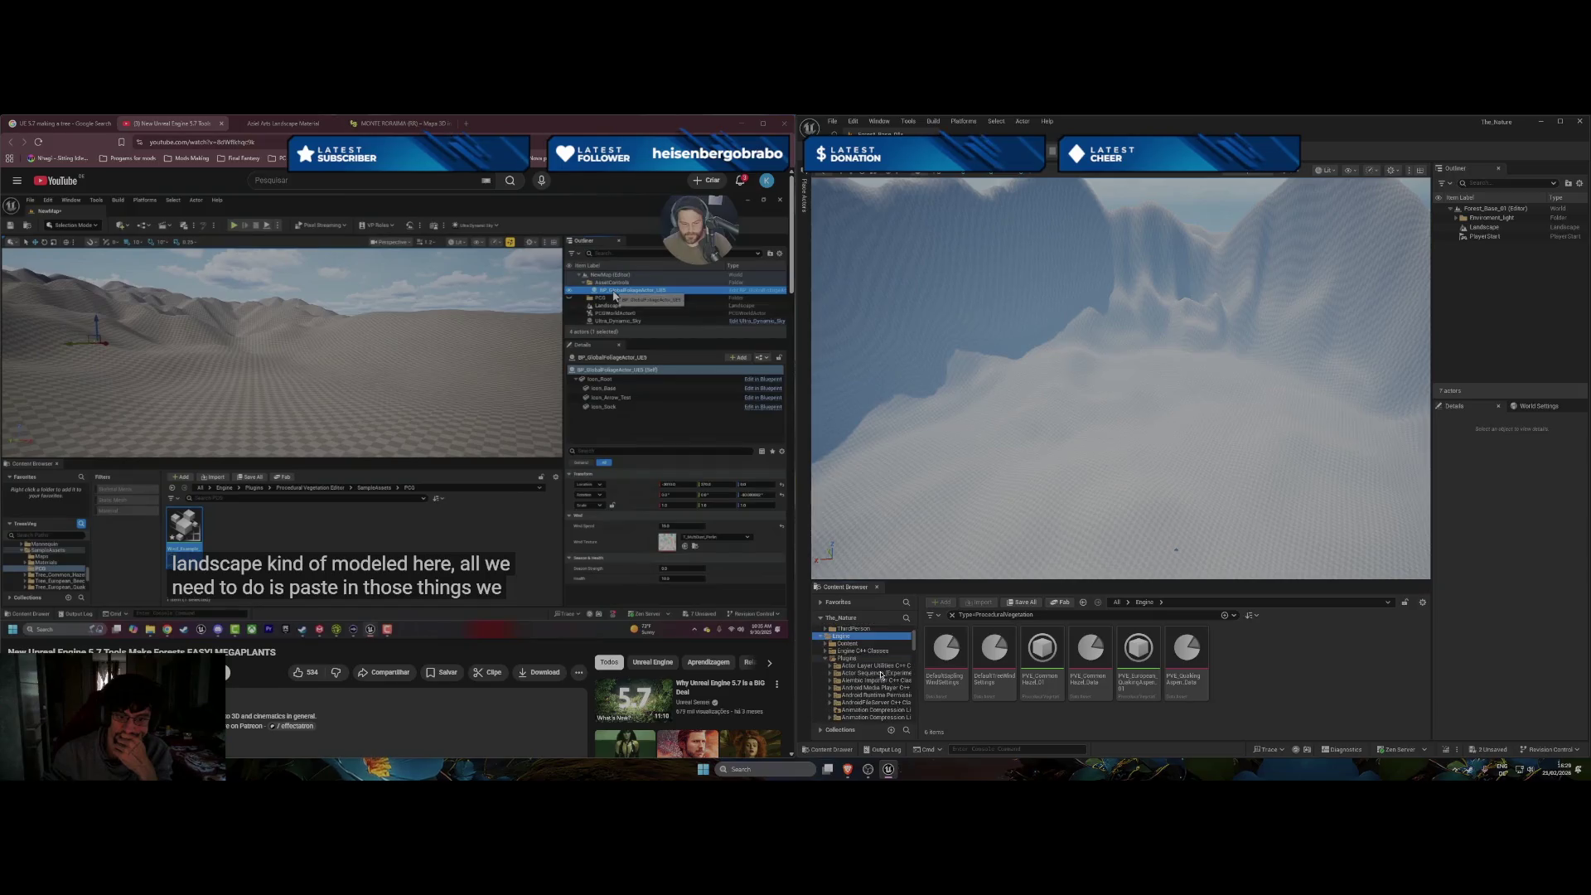
{"action": "scroll", "coordinate": [867, 665], "scroll_direction": "down", "scroll_amount": 10}
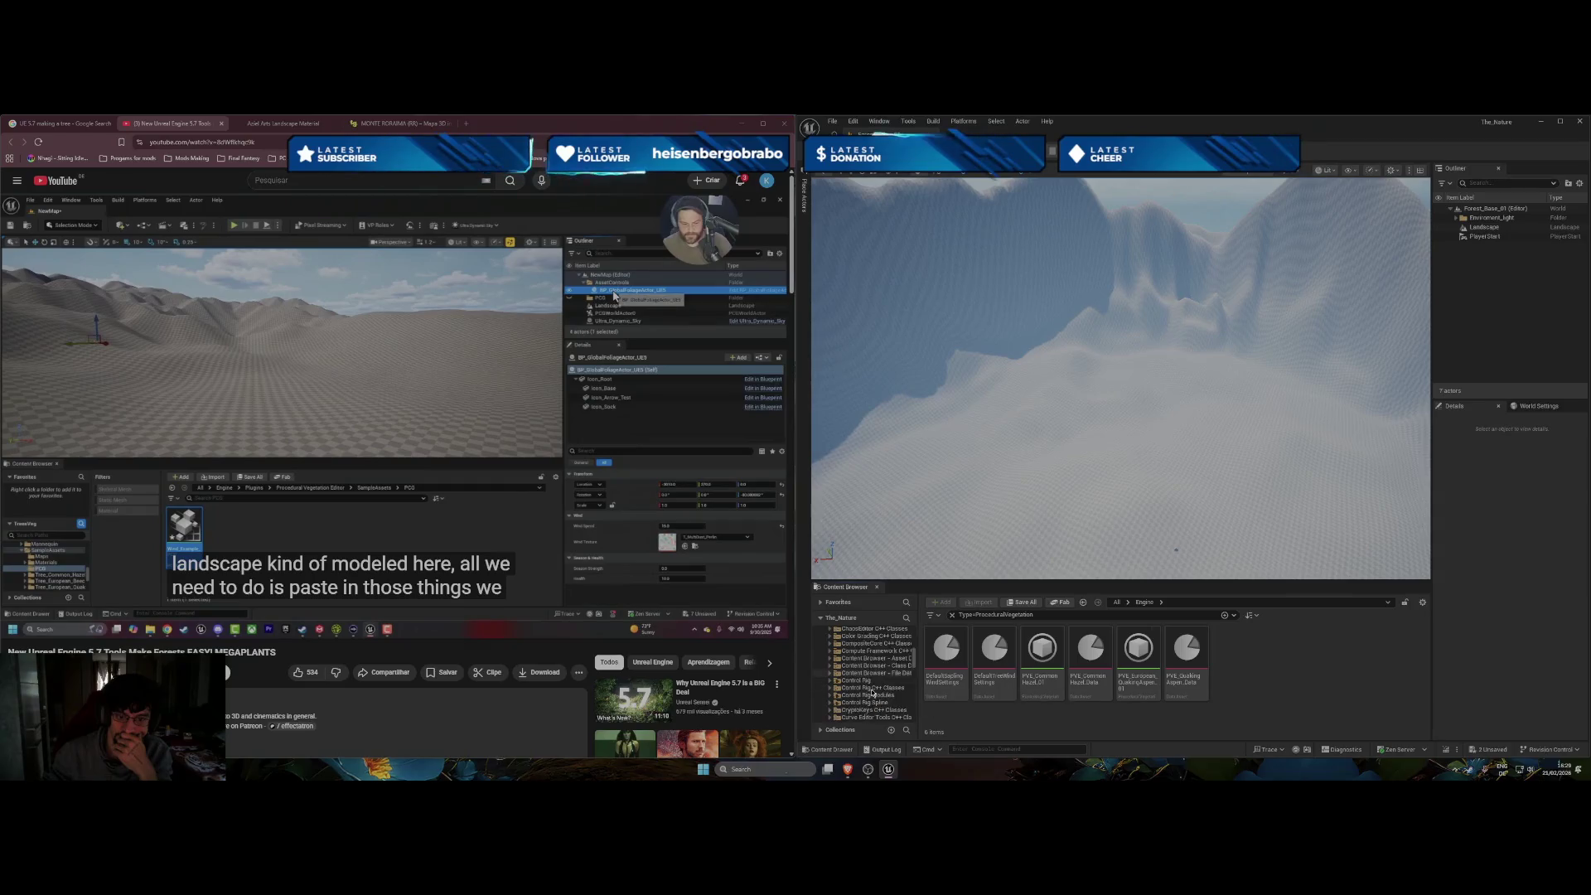
{"action": "scroll", "coordinate": [872, 693], "scroll_direction": "down", "scroll_amount": 6}
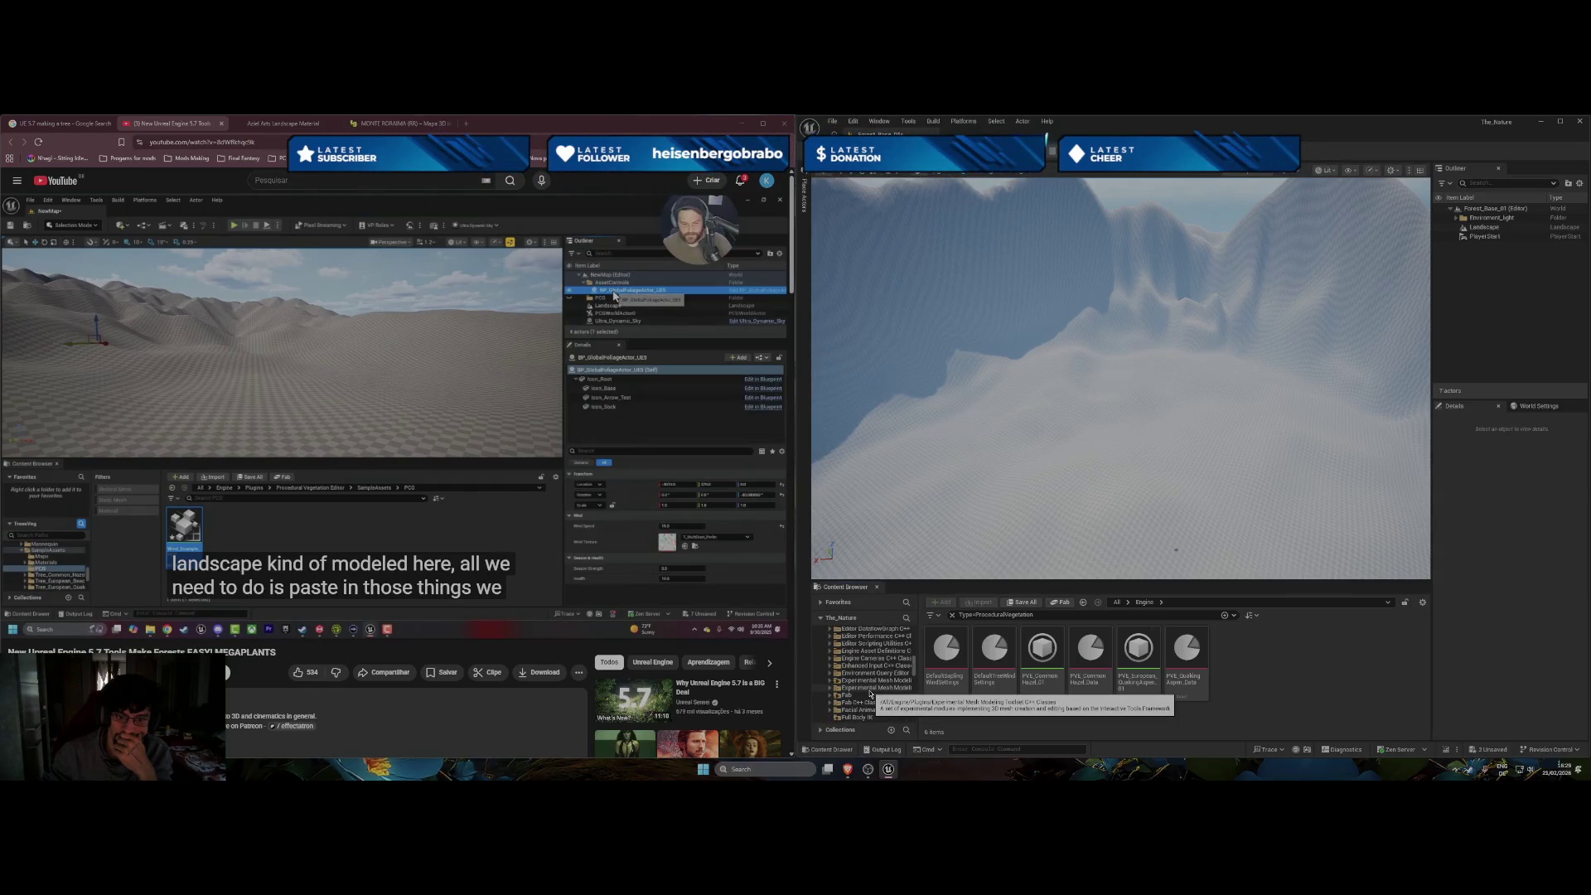
{"action": "scroll", "coordinate": [870, 694], "scroll_direction": "down", "scroll_amount": 8}
{"action": "scroll", "coordinate": [889, 692], "scroll_direction": "down", "scroll_amount": 10}
{"action": "scroll", "coordinate": [889, 694], "scroll_direction": "down", "scroll_amount": 8}
{"action": "scroll", "coordinate": [888, 694], "scroll_direction": "down", "scroll_amount": 10}
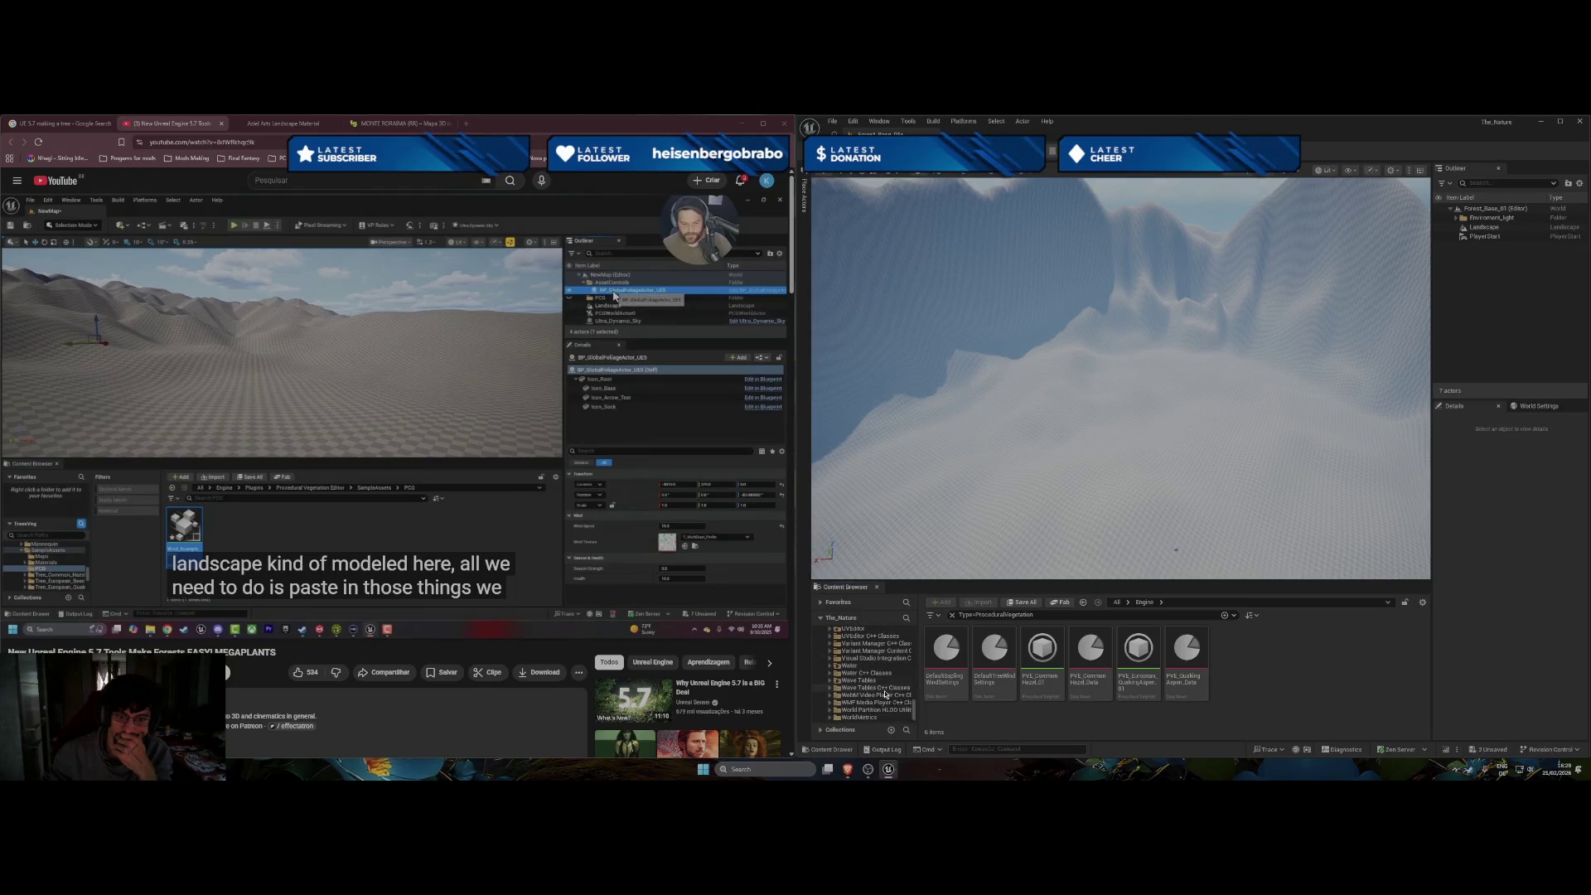
{"action": "scroll", "coordinate": [886, 694], "scroll_direction": "up", "scroll_amount": 10}
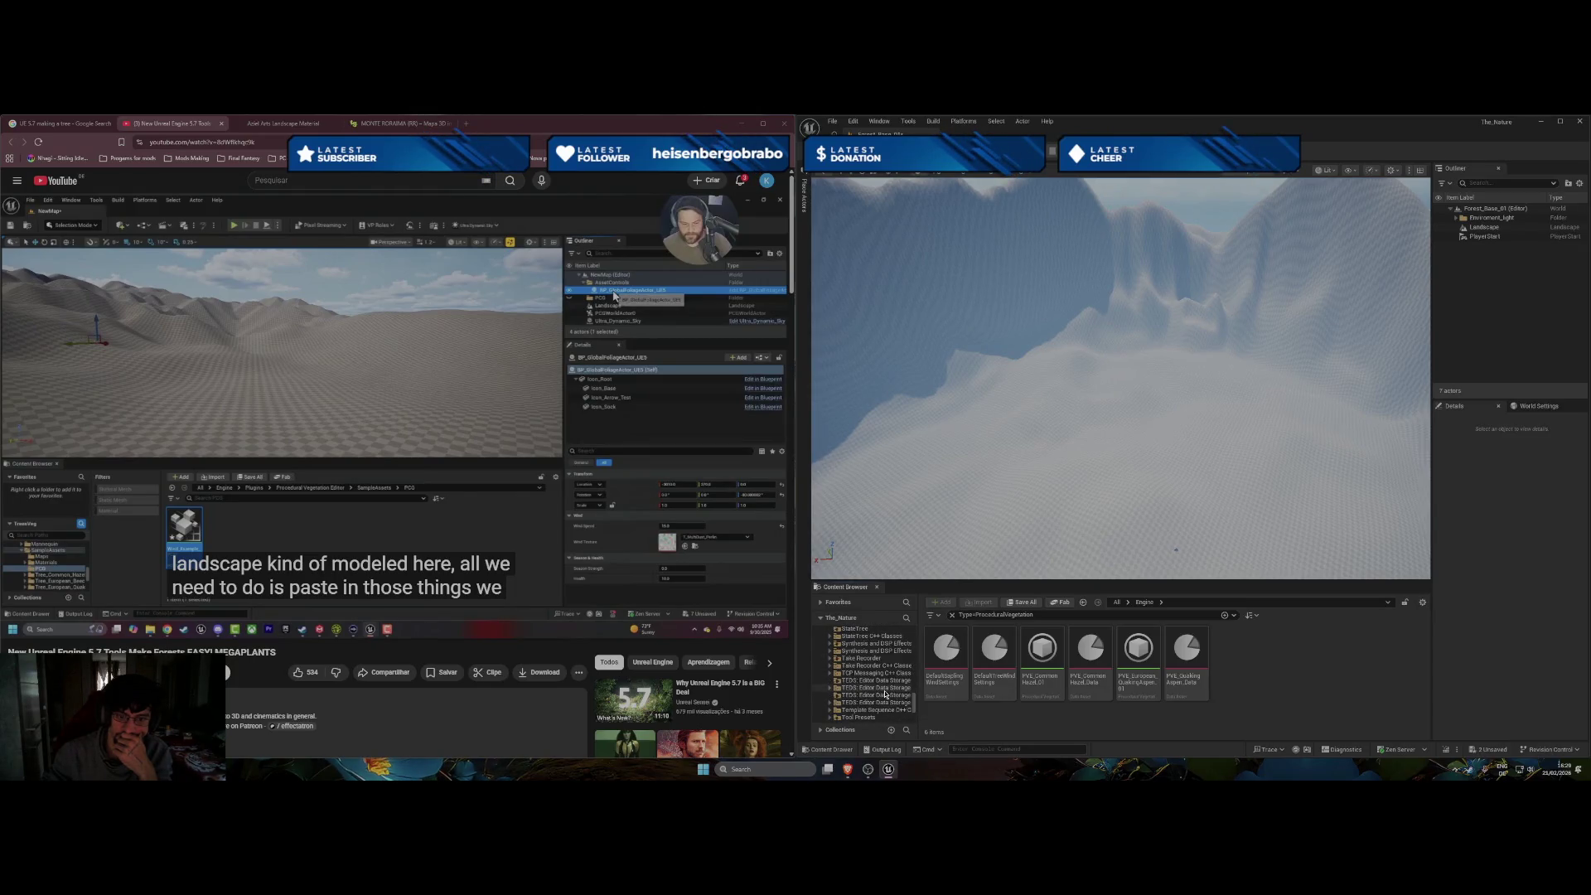
{"action": "scroll", "coordinate": [886, 694], "scroll_direction": "up", "scroll_amount": 5}
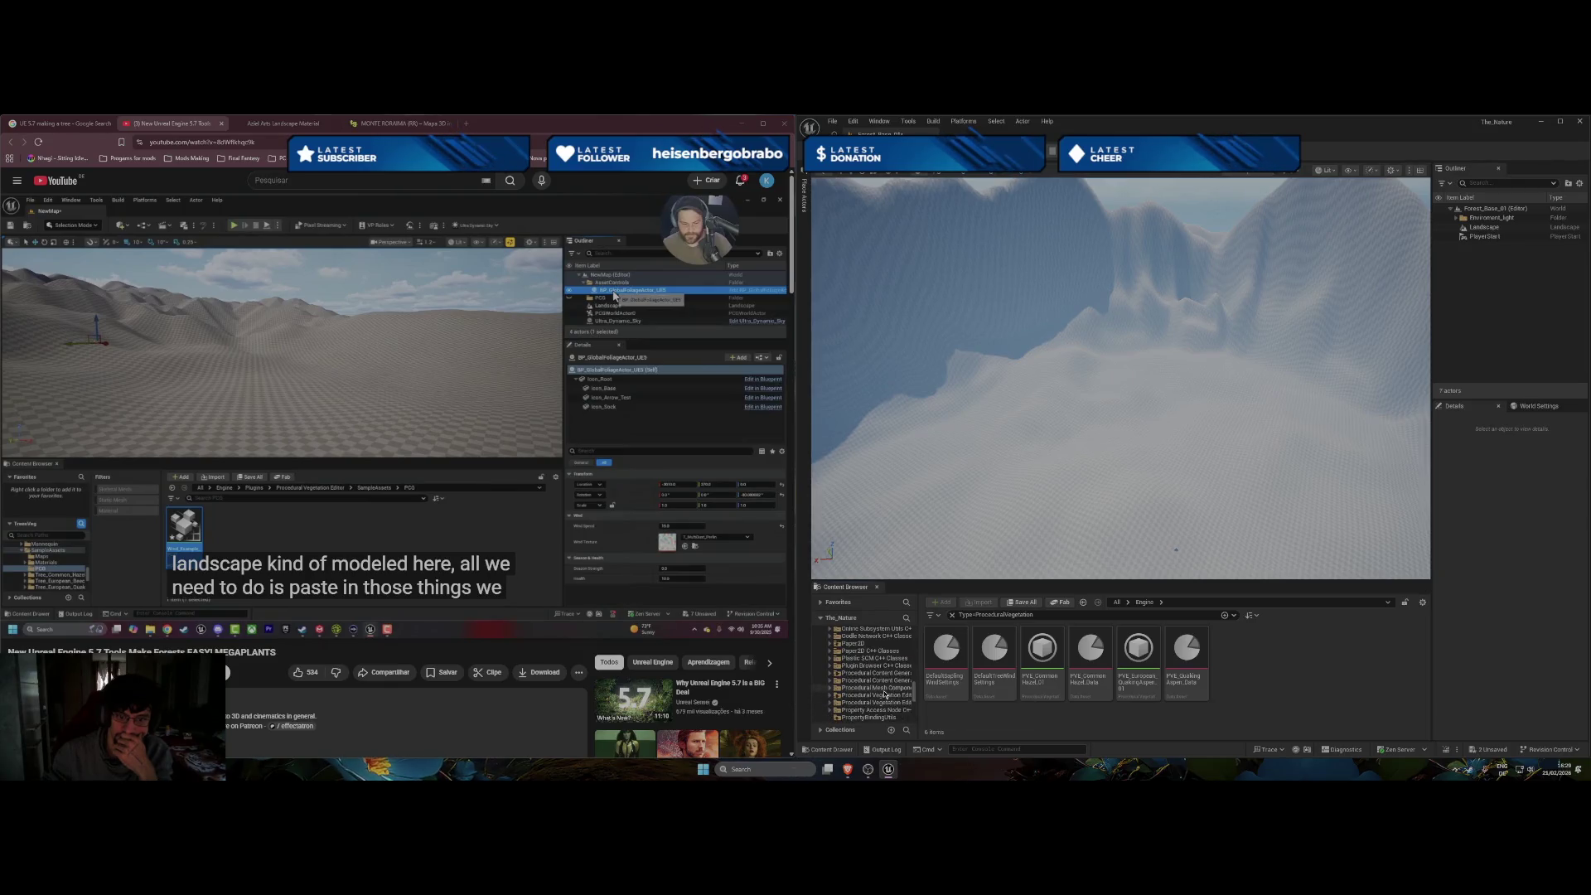
{"action": "left_click", "coordinate": [879, 696]}
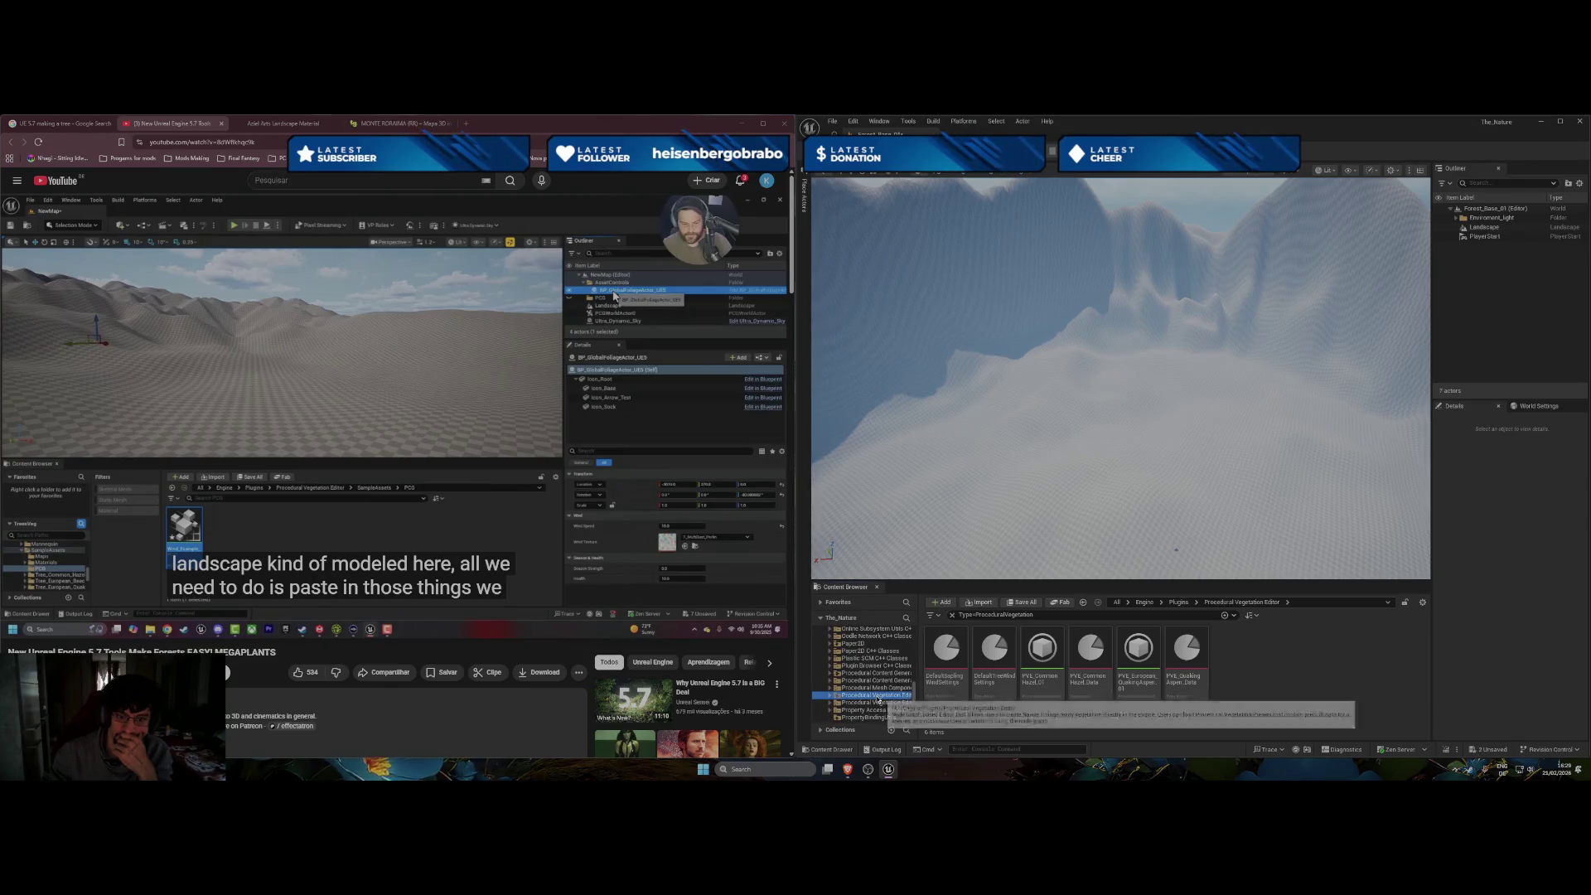
Open the Procedural Vegetation Editor folder and remove its ProceduralVegetation type filter.
{"action": "double_click", "coordinate": [879, 696]}
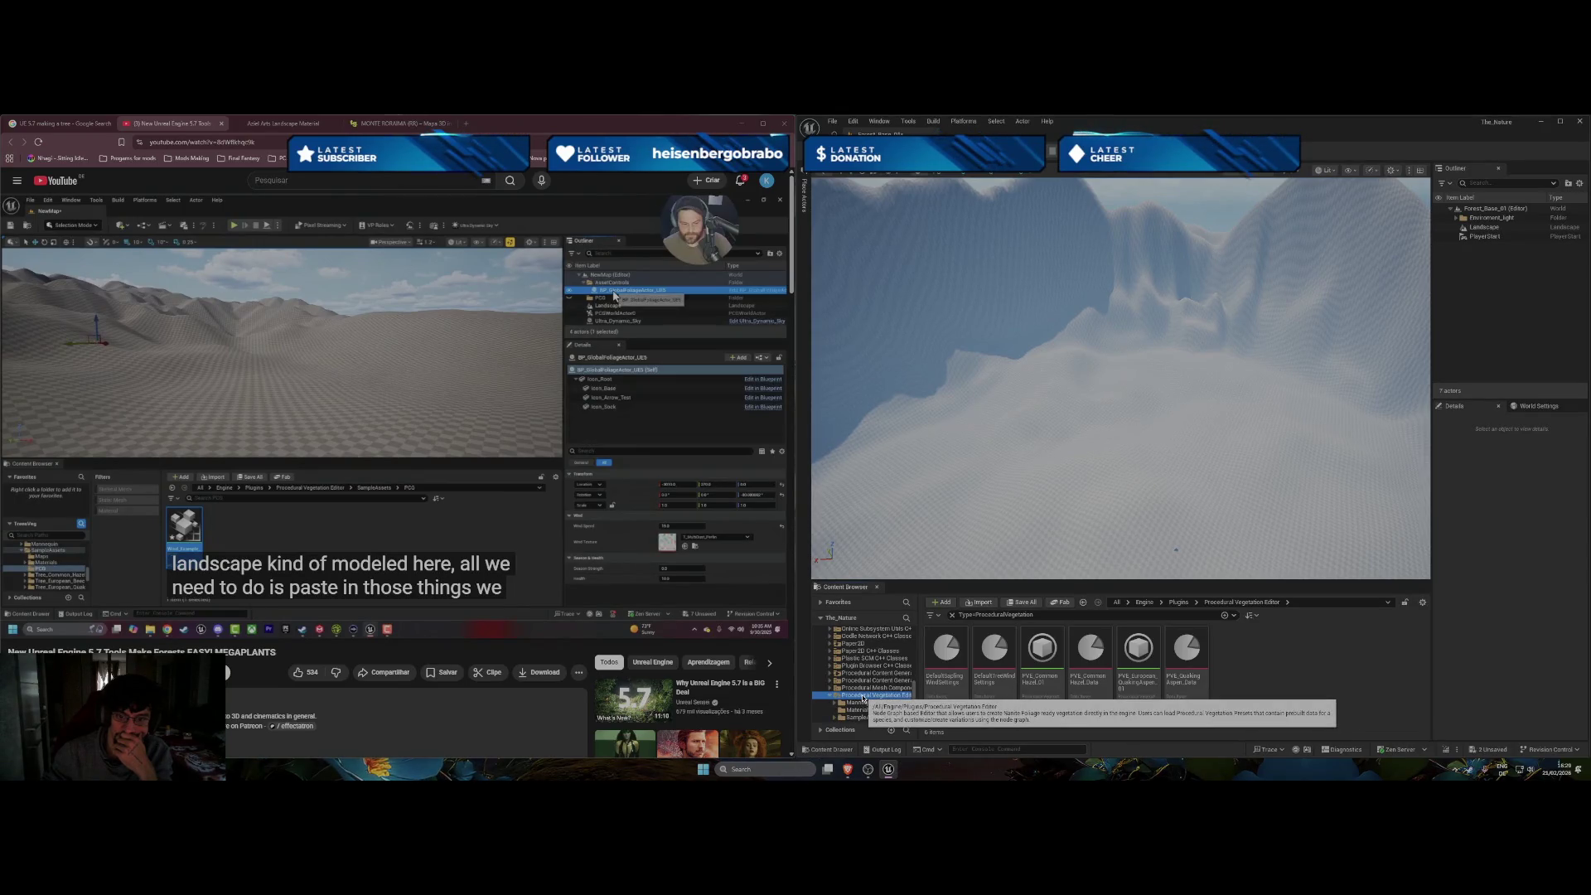
{"action": "left_click", "coordinate": [1225, 615]}
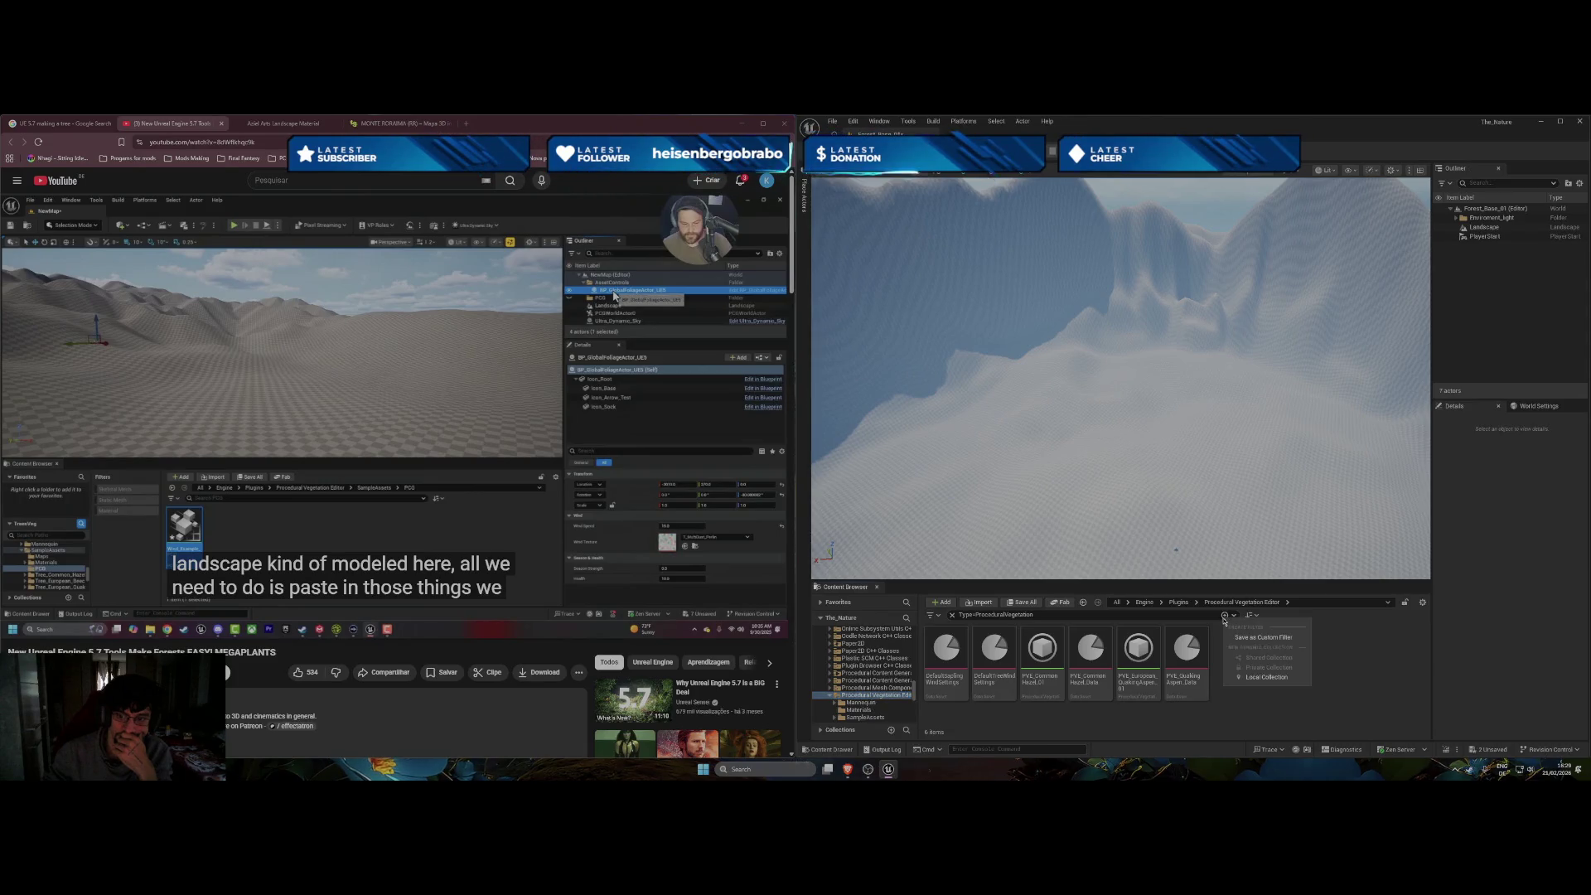
{"action": "left_click", "coordinate": [950, 614]}
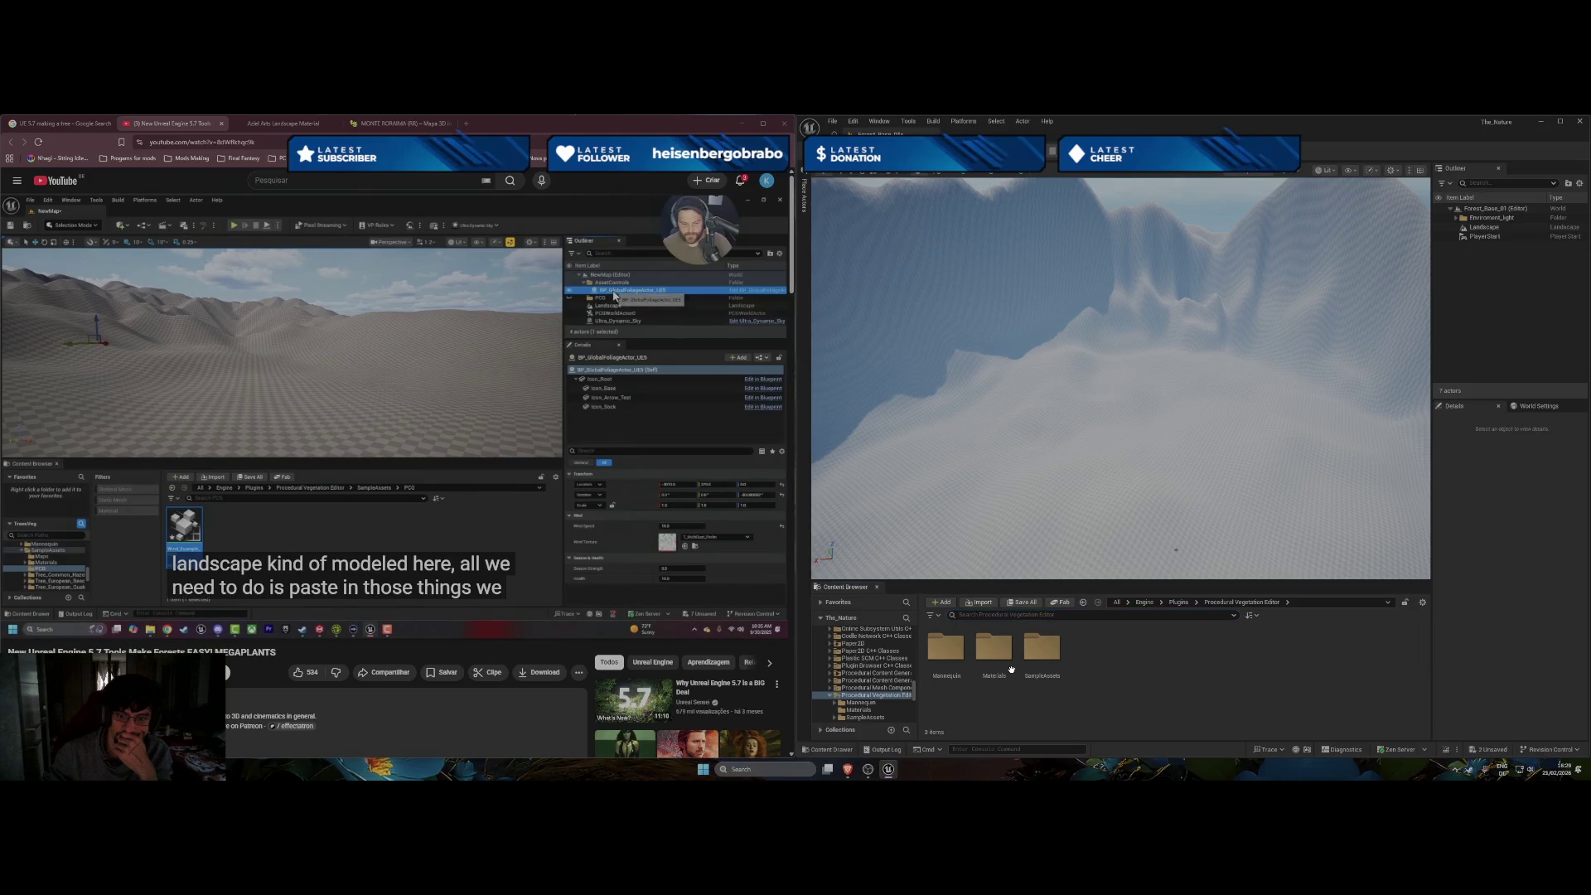
Browse Materials, then go to SampleAssets > Maps and select the Asset_Zoo map.
{"action": "left_click", "coordinate": [945, 650]}
{"action": "double_click", "coordinate": [999, 663]}
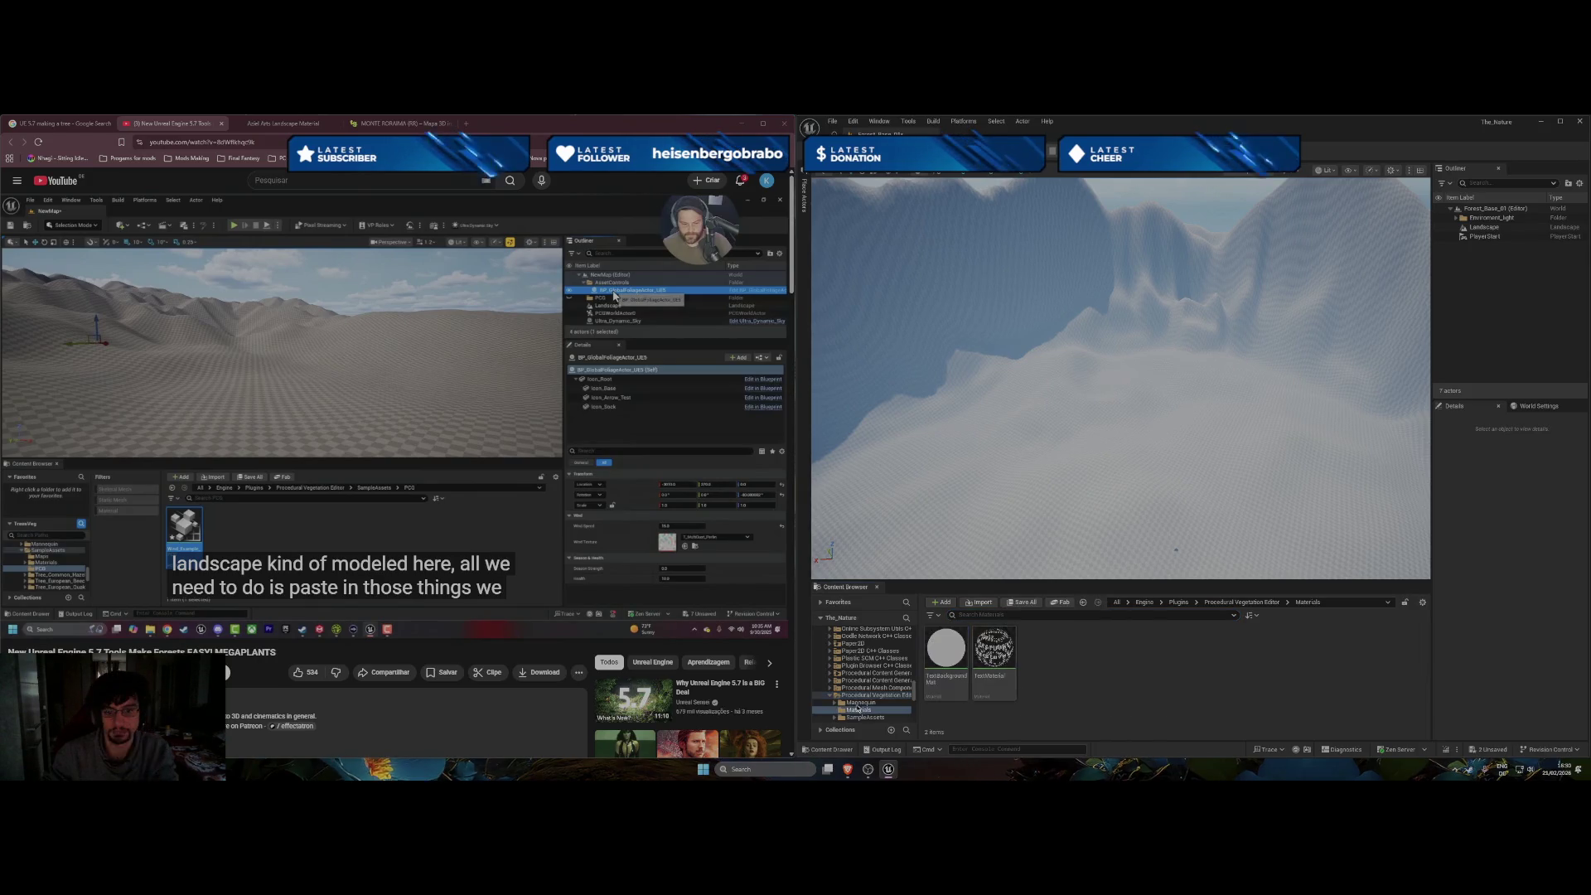
{"action": "left_click", "coordinate": [862, 704]}
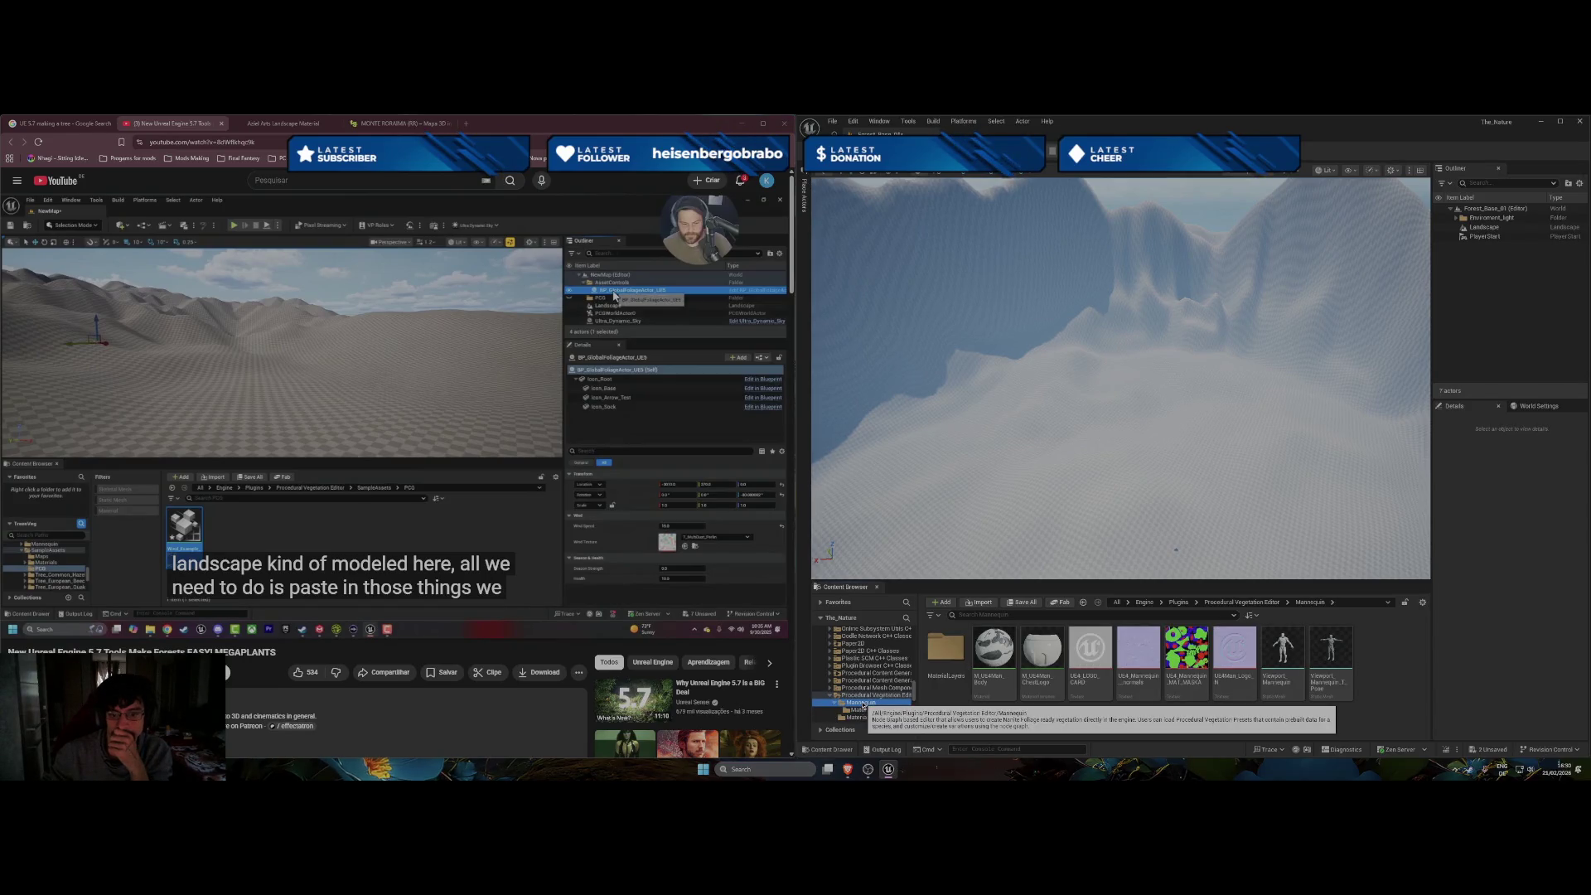
{"action": "scroll", "coordinate": [862, 705], "scroll_direction": "down", "scroll_amount": 1}
{"action": "left_click", "coordinate": [865, 710]}
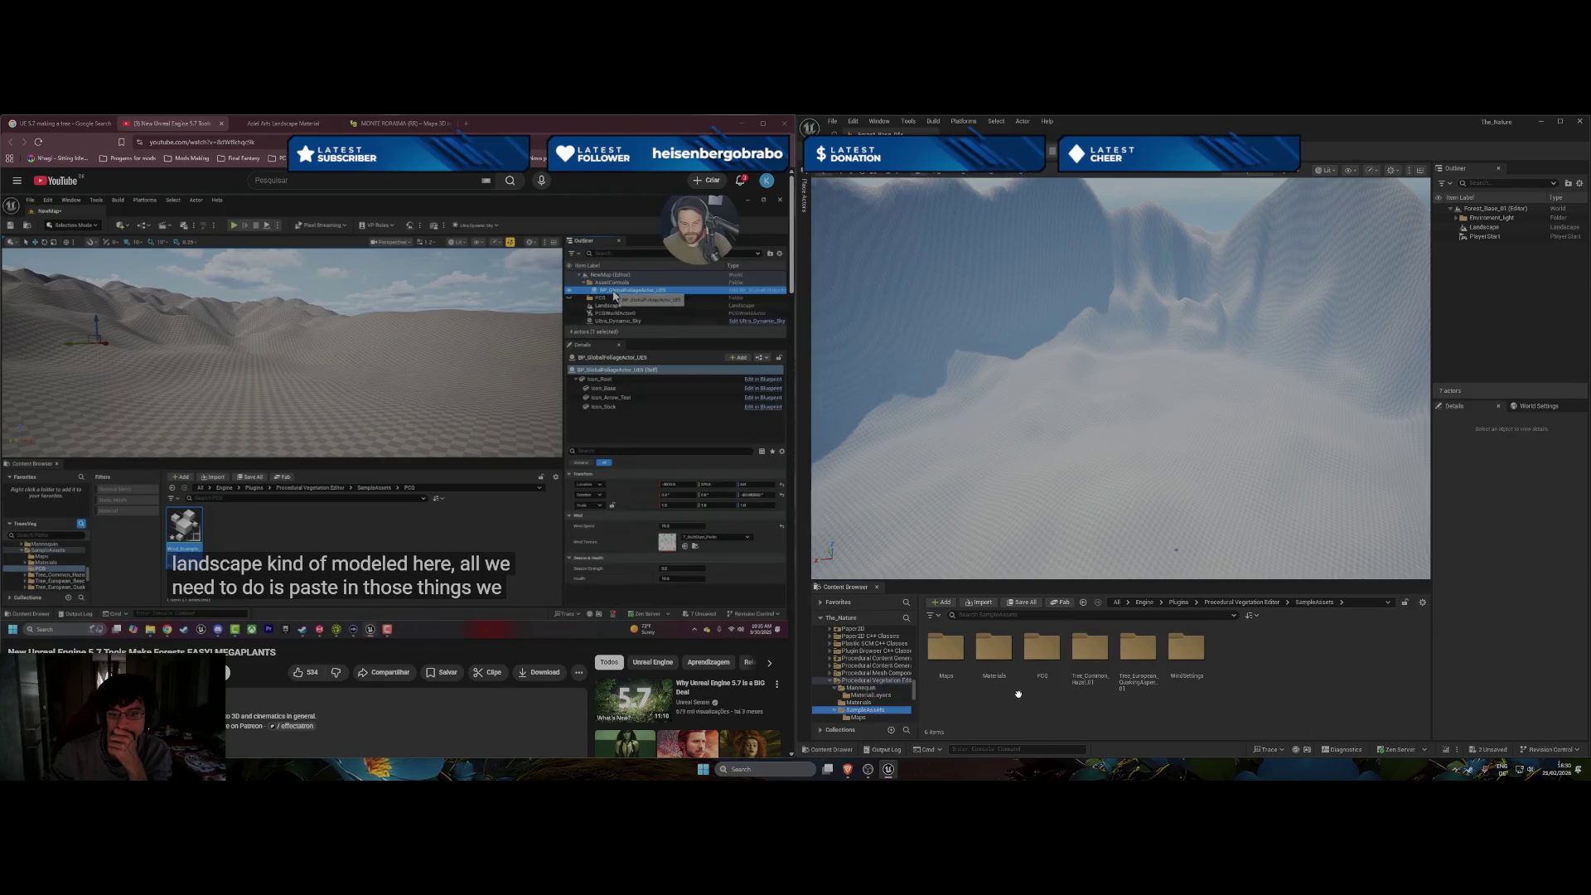
{"action": "double_click", "coordinate": [945, 648]}
{"action": "left_click", "coordinate": [939, 659]}
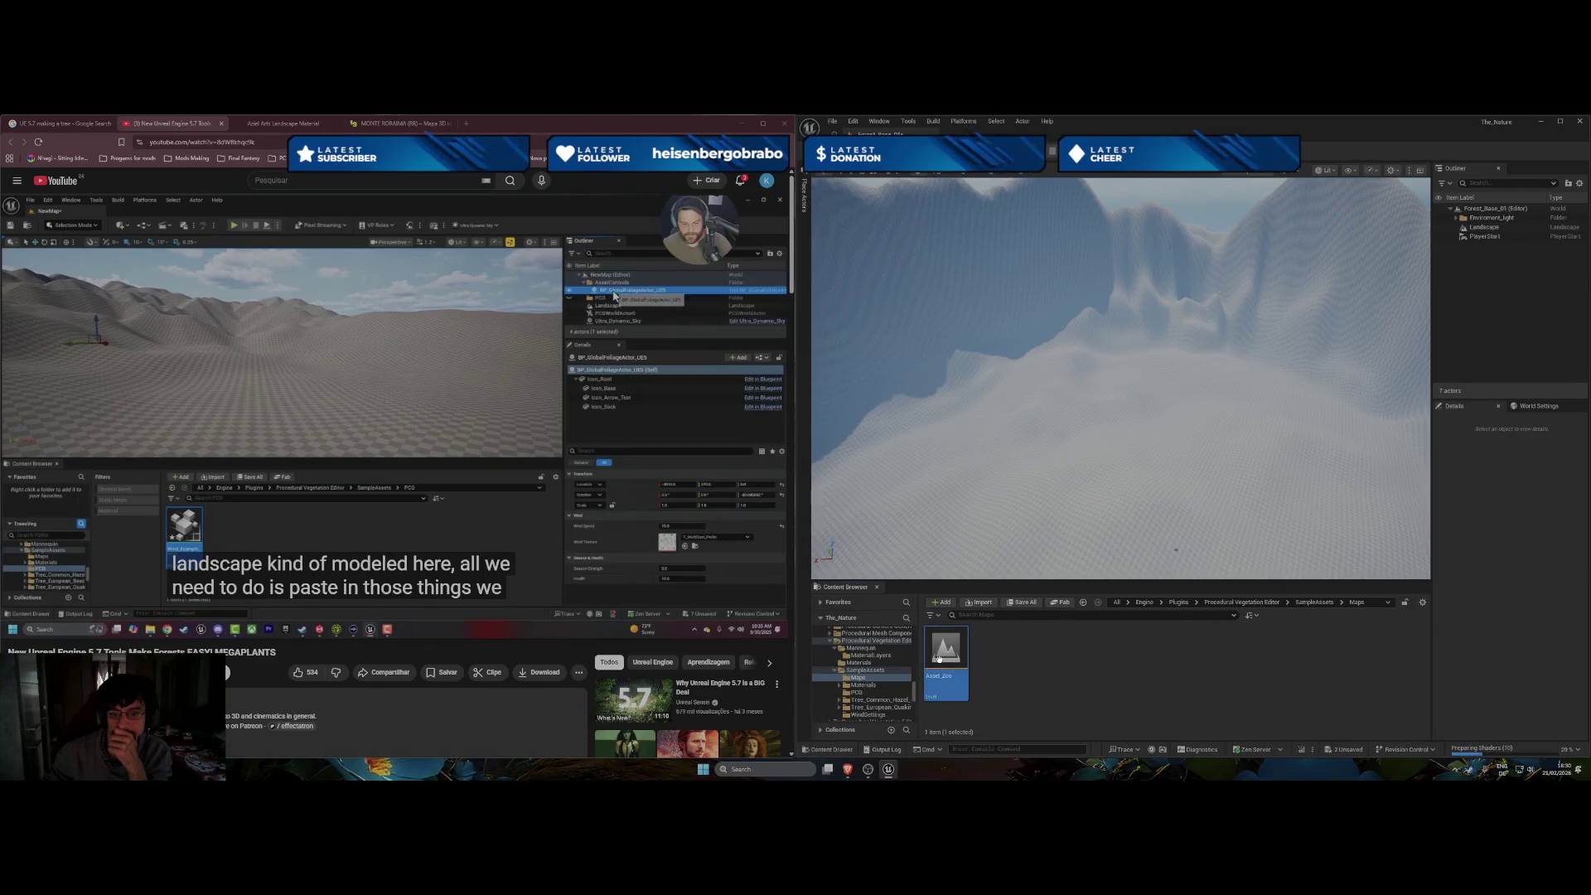
Open the Asset_Zoo sample map, saving the pending assets with Save Selected first.
{"action": "double_click", "coordinate": [939, 658]}
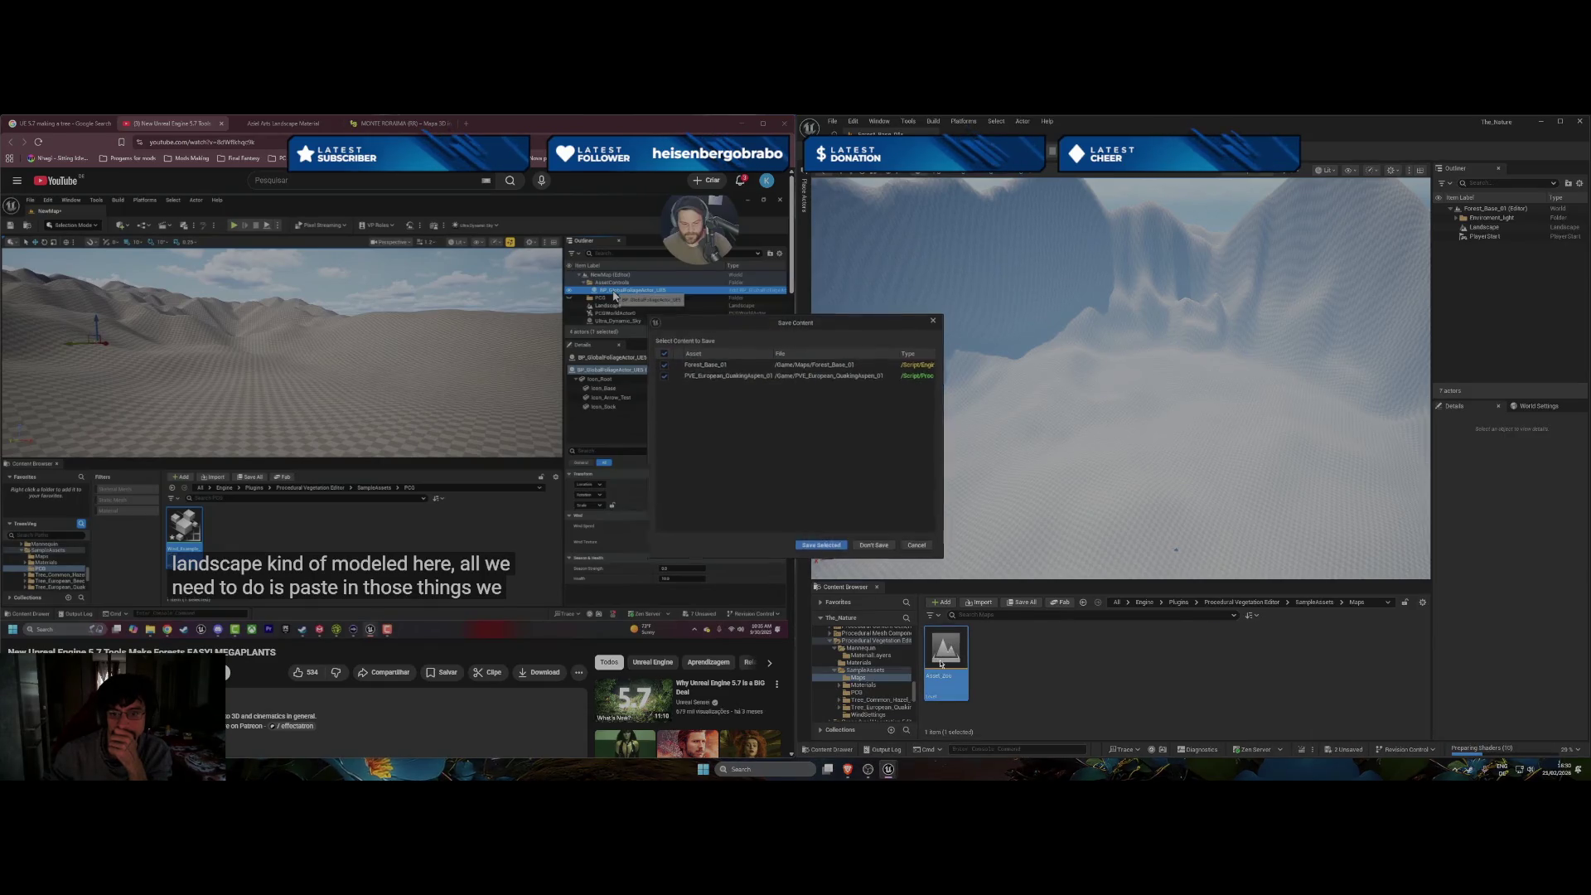
{"action": "left_click", "coordinate": [826, 547]}
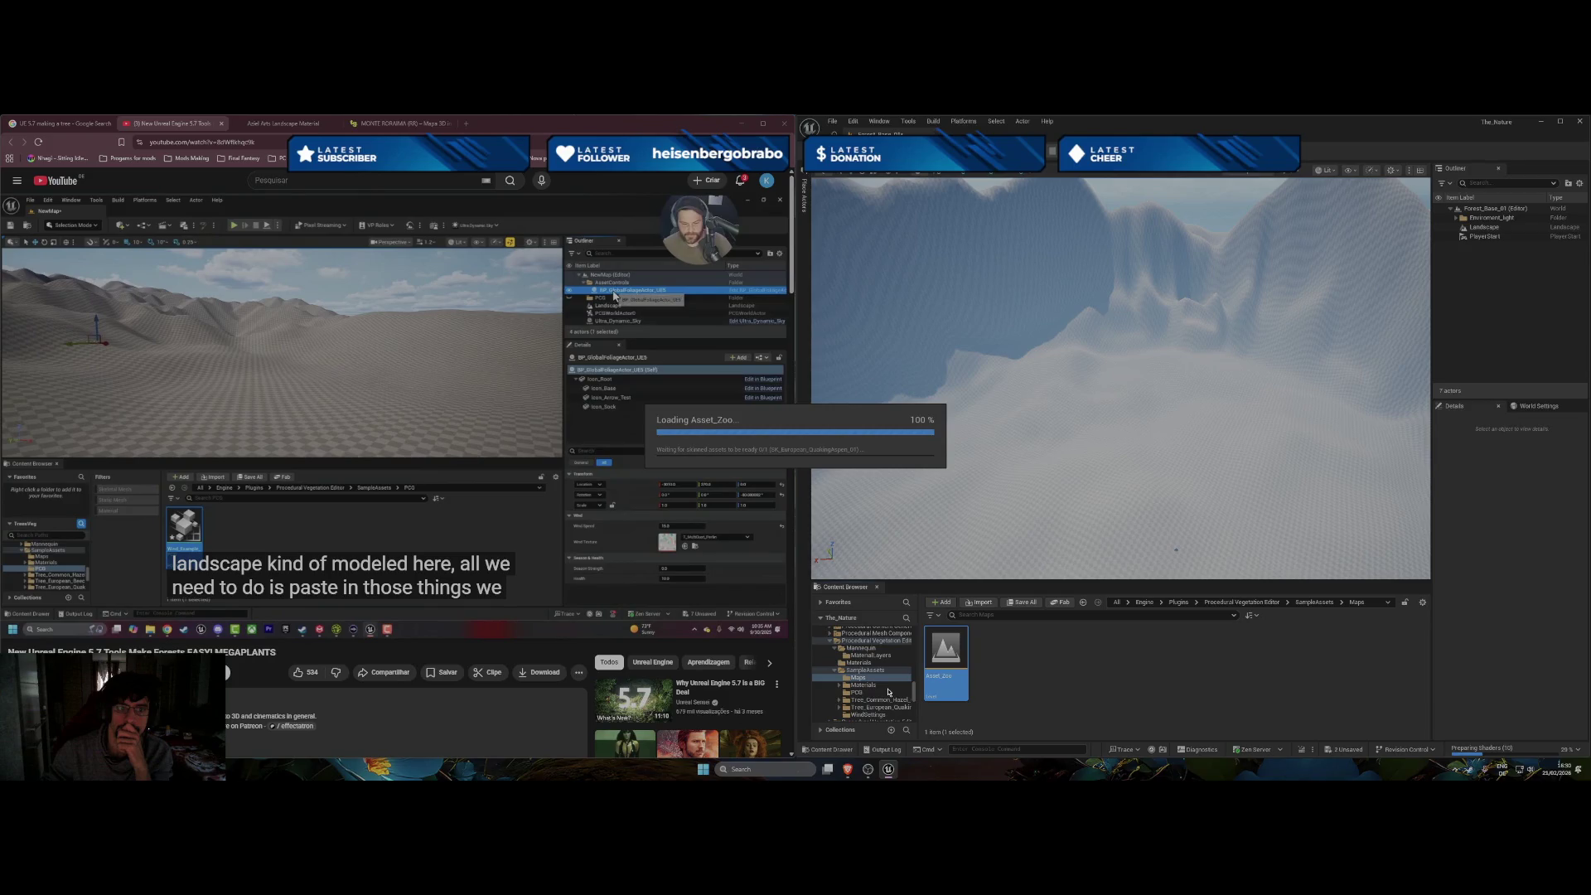
{"action": "mouse_move", "coordinate": [535, 425]}
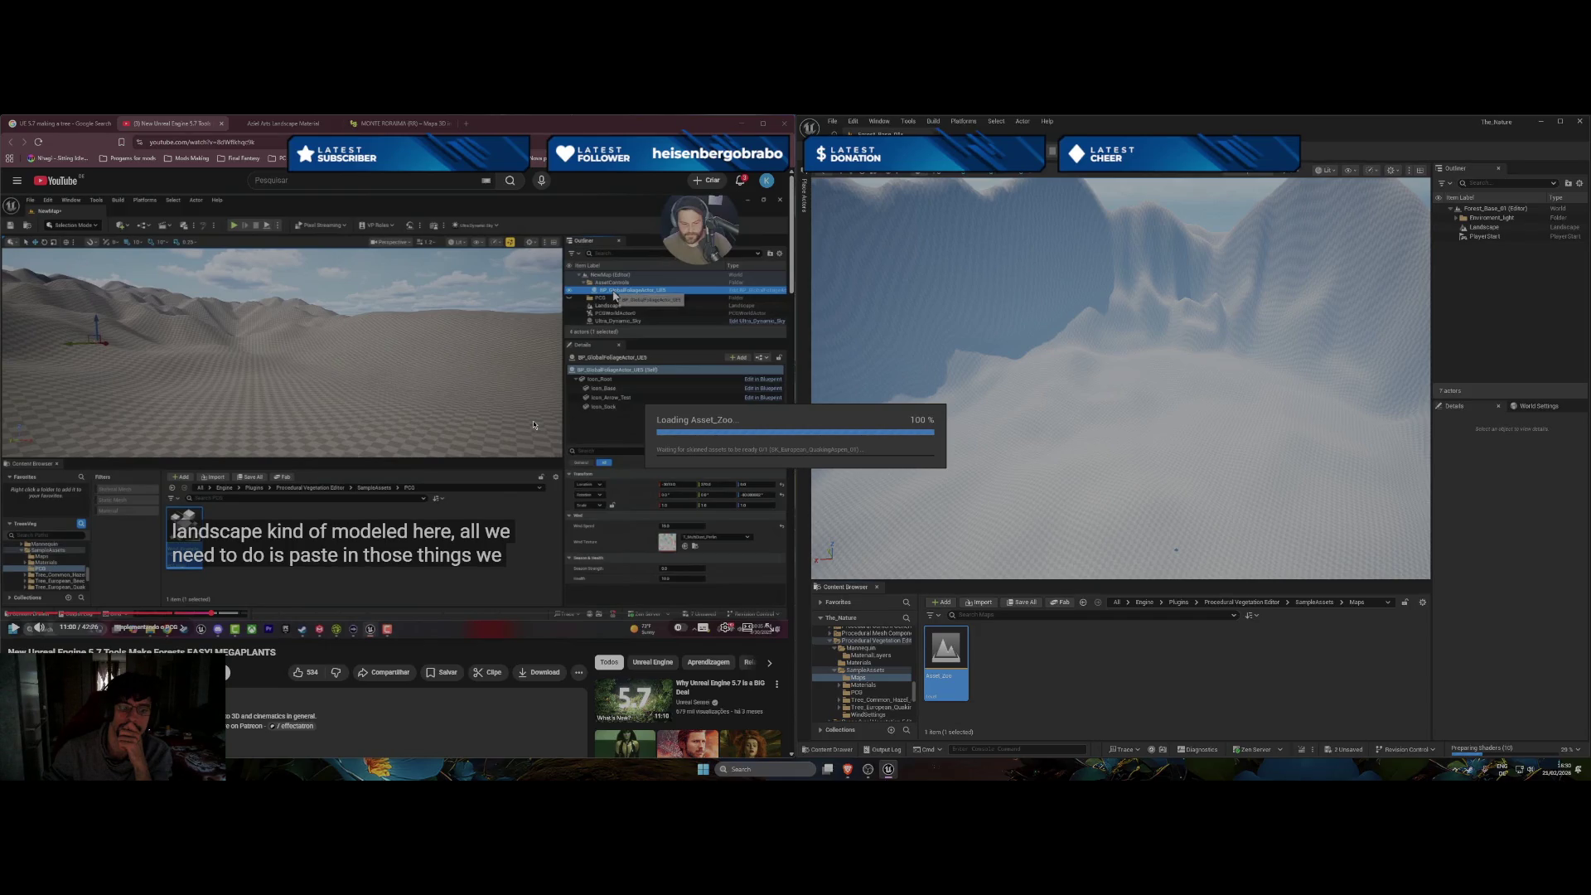
Scroll through the tutorial's description and comments, then back up to the video.
{"action": "scroll", "coordinate": [422, 508], "scroll_direction": "down", "scroll_amount": 10}
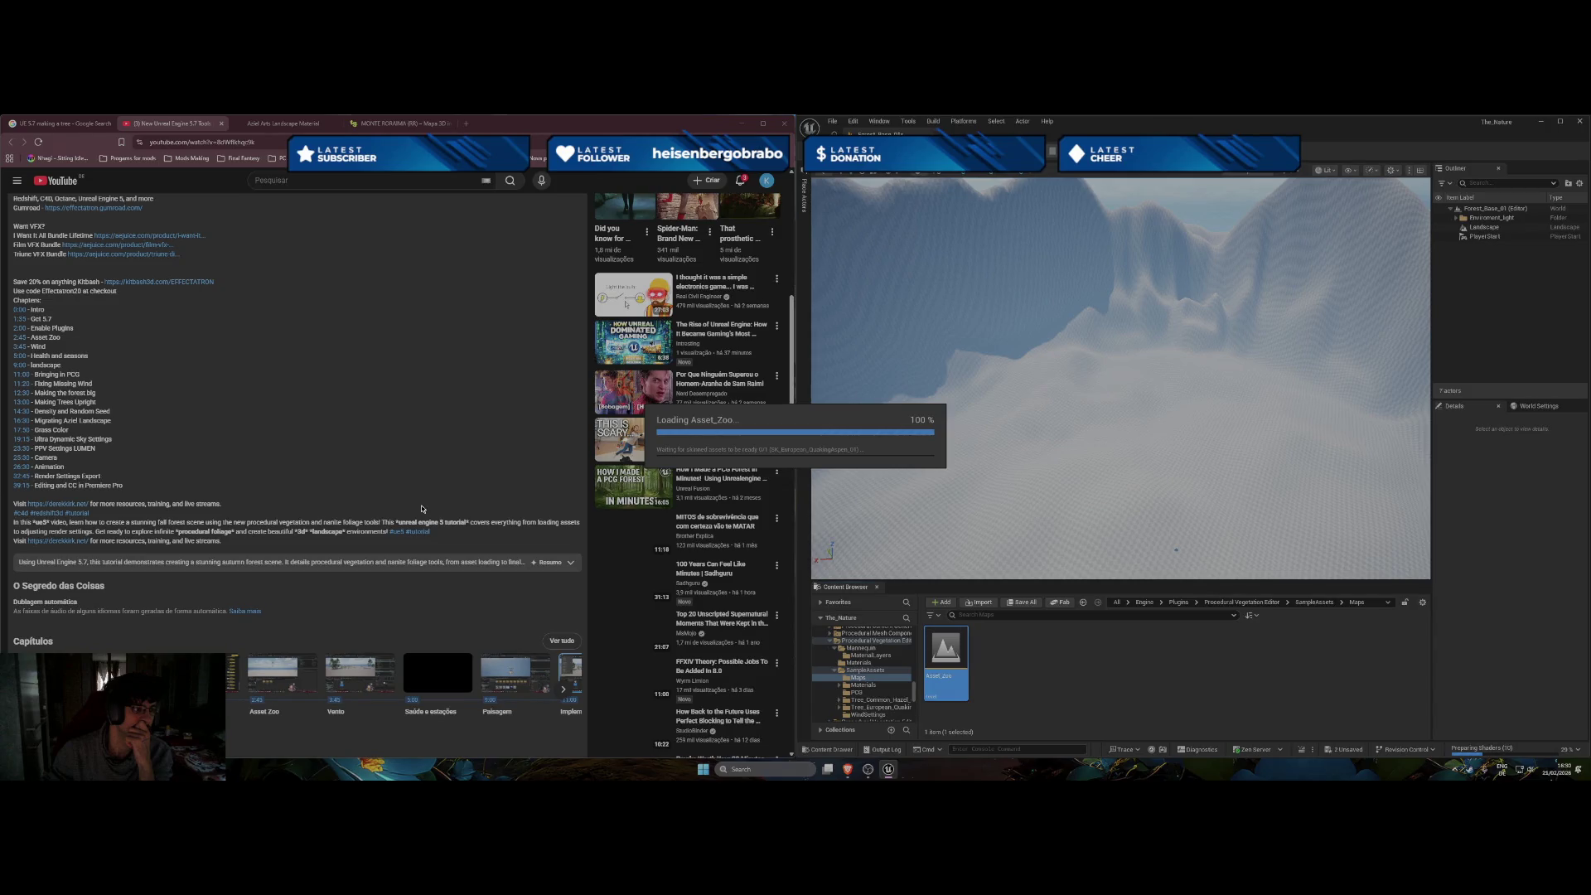
{"action": "scroll", "coordinate": [422, 509], "scroll_direction": "down", "scroll_amount": 5}
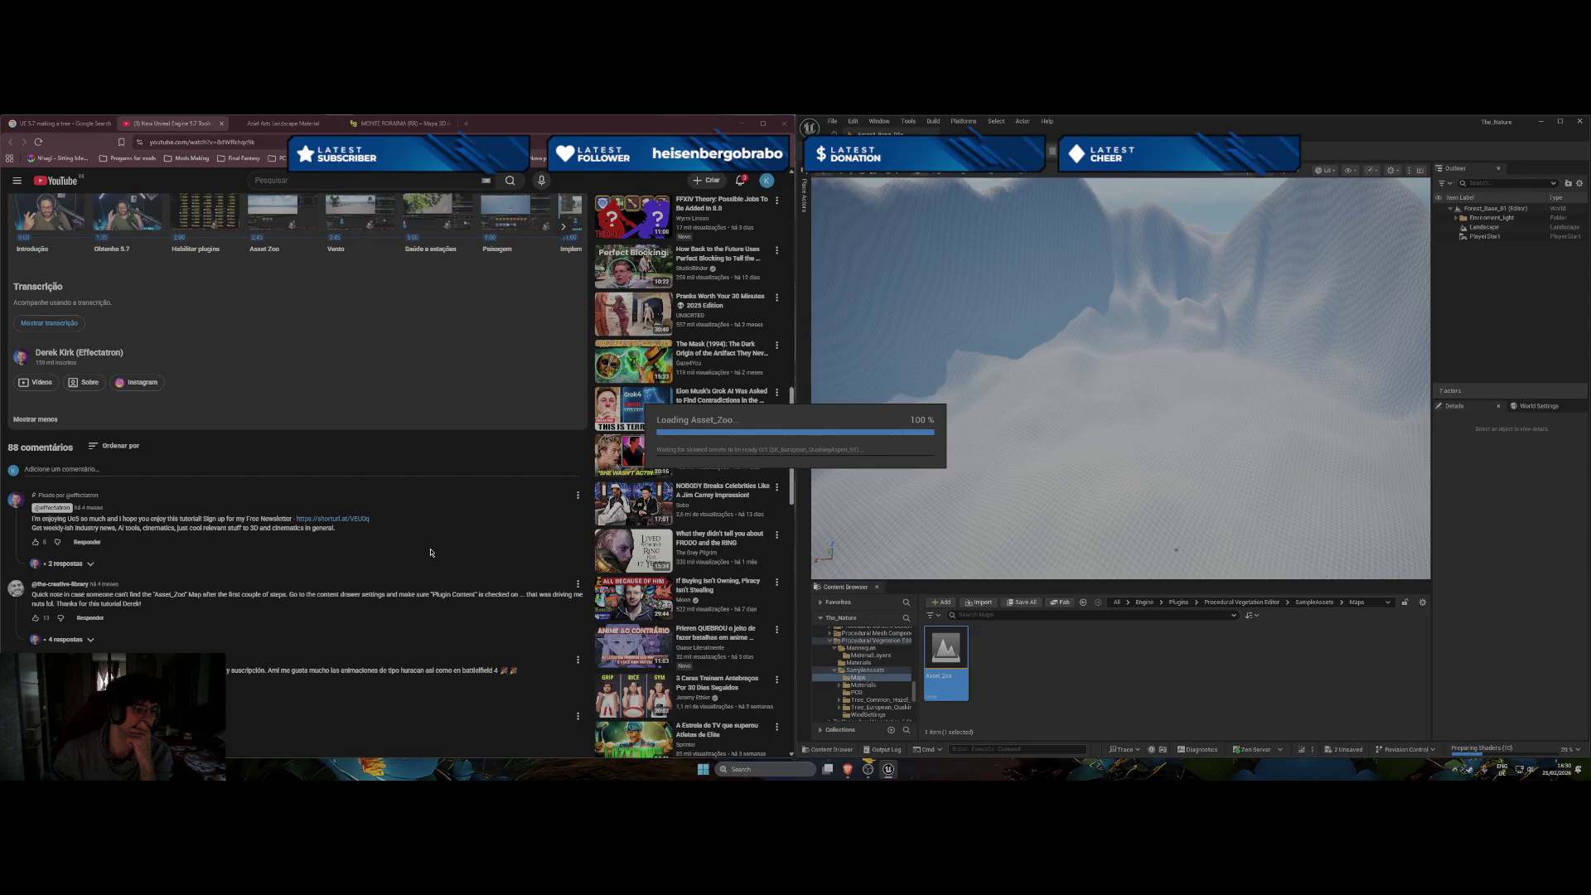
{"action": "scroll", "coordinate": [430, 552], "scroll_direction": "down", "scroll_amount": 3}
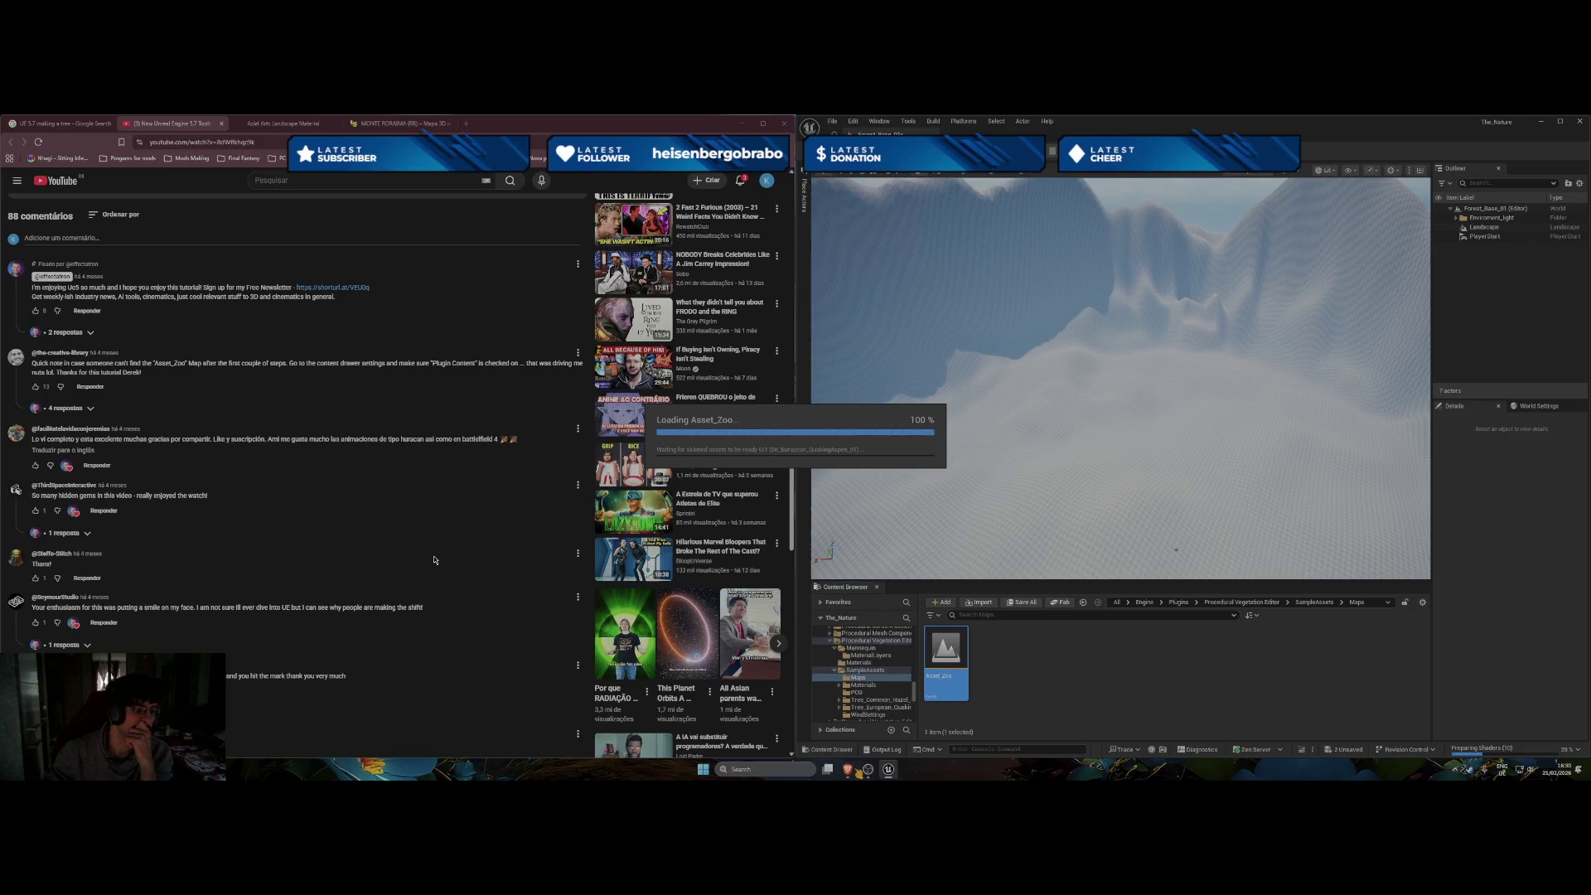
{"action": "scroll", "coordinate": [434, 560], "scroll_direction": "up", "scroll_amount": 2}
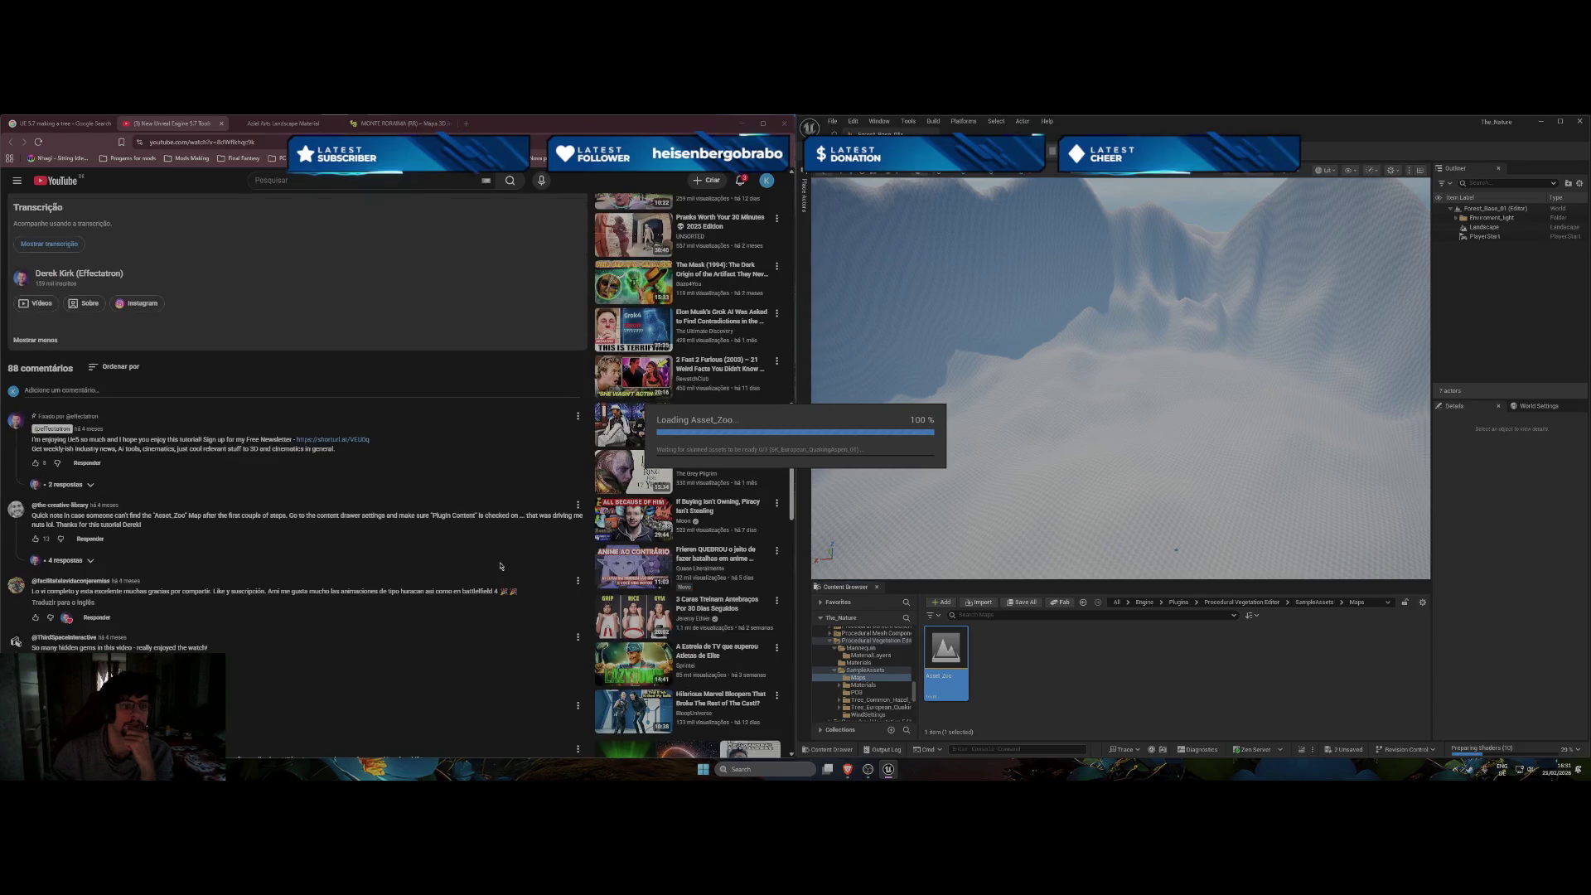
{"action": "scroll", "coordinate": [501, 566], "scroll_direction": "up", "scroll_amount": 5}
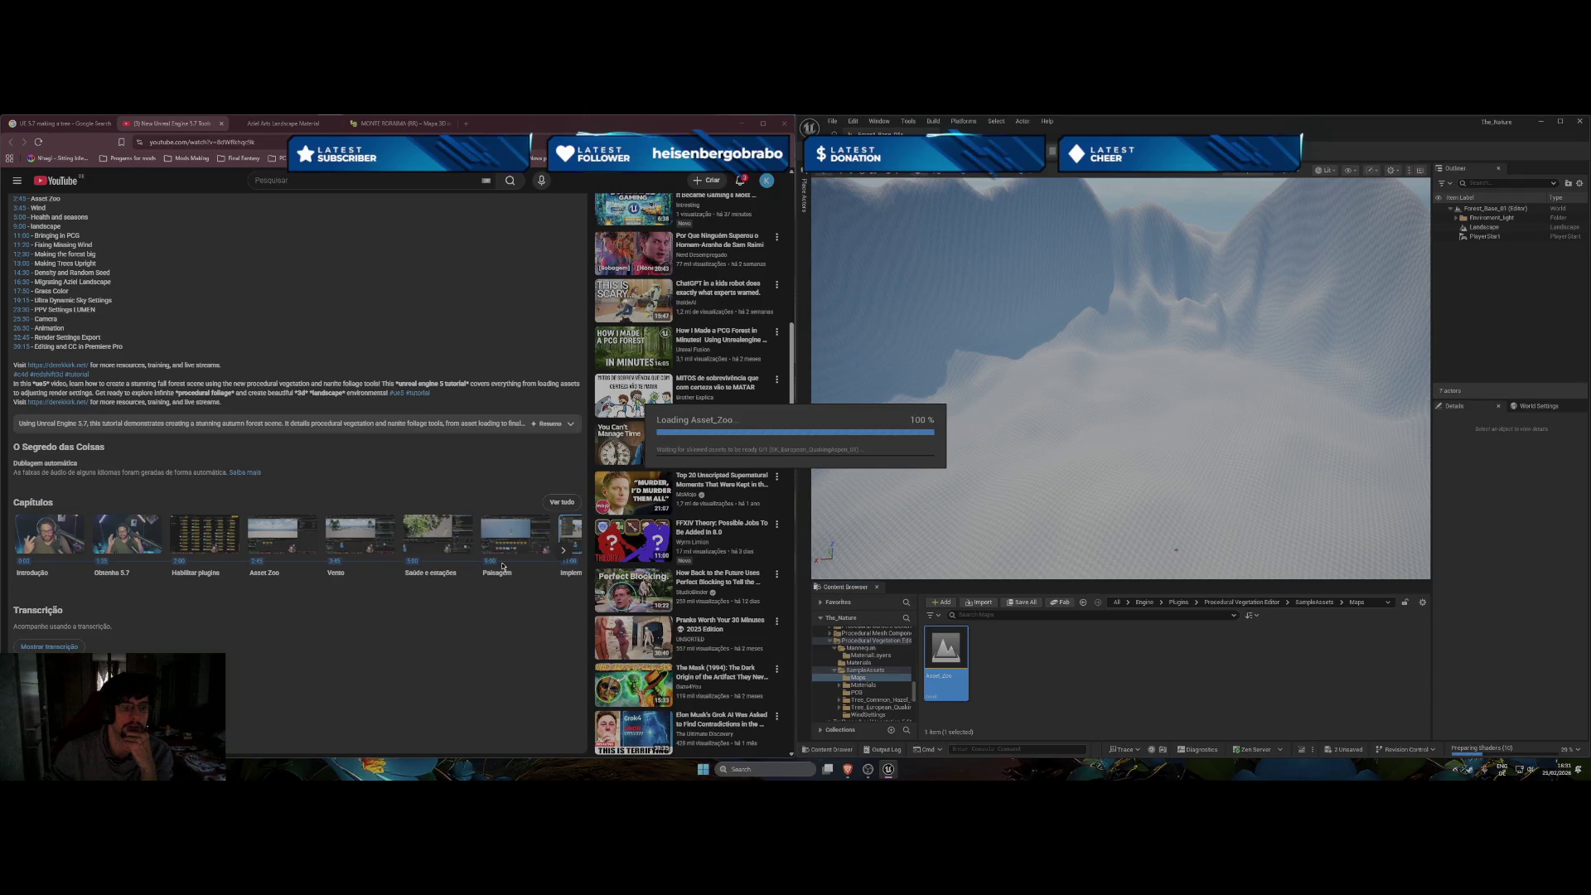
Jump the tutorial to a chapter and rewind a few seconds to about 10:53.
{"action": "left_click", "coordinate": [502, 566]}
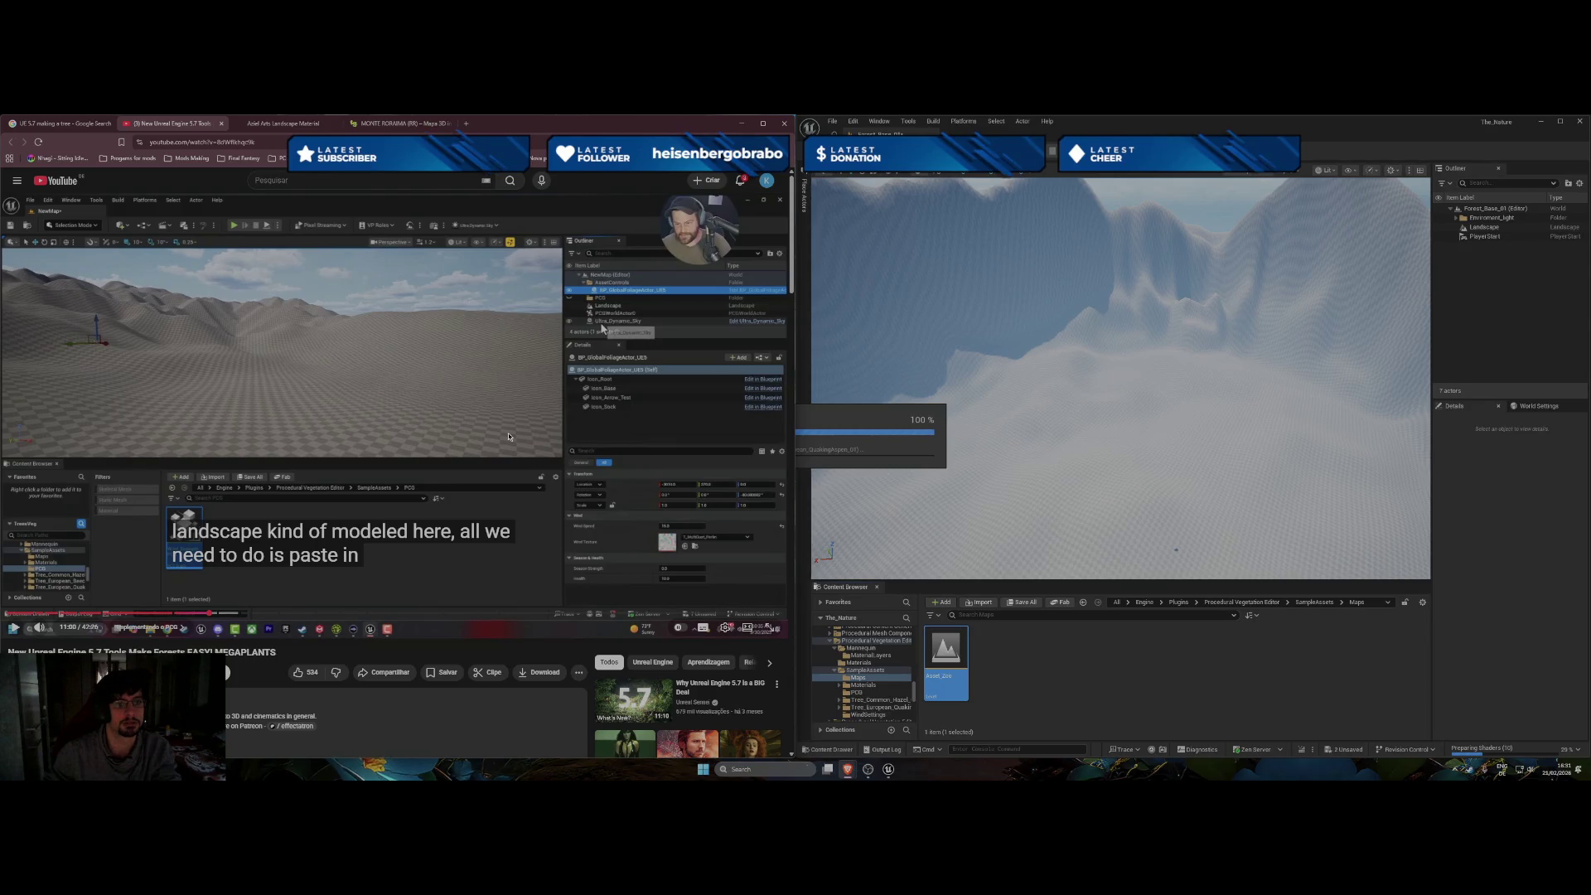
{"action": "key", "text": "Left"}
{"action": "key", "text": "Left"}
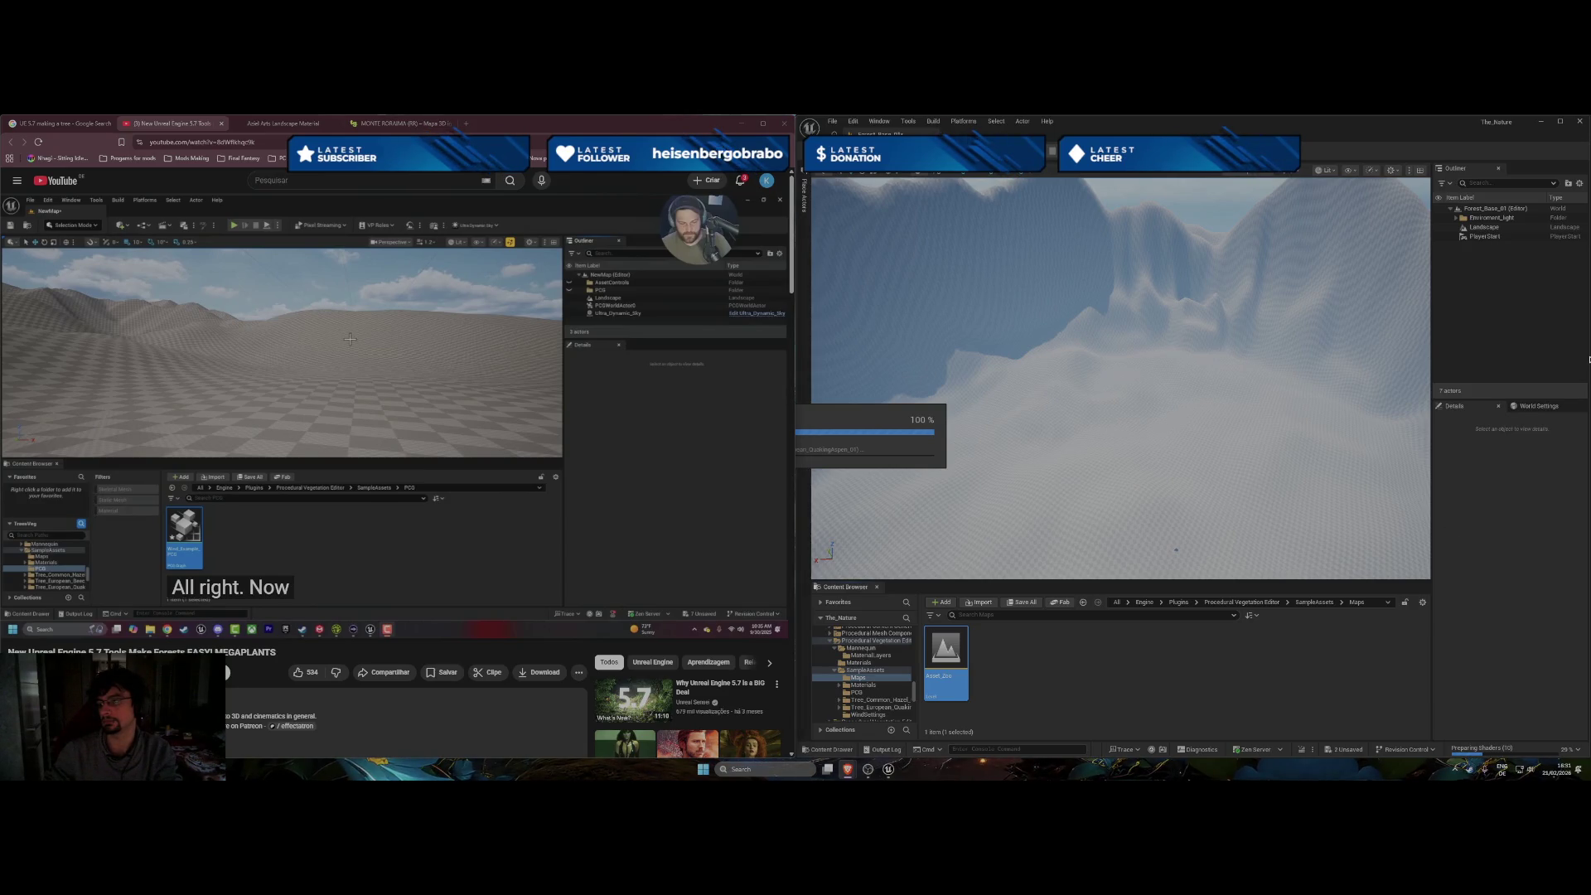
{"action": "mouse_move", "coordinate": [379, 422]}
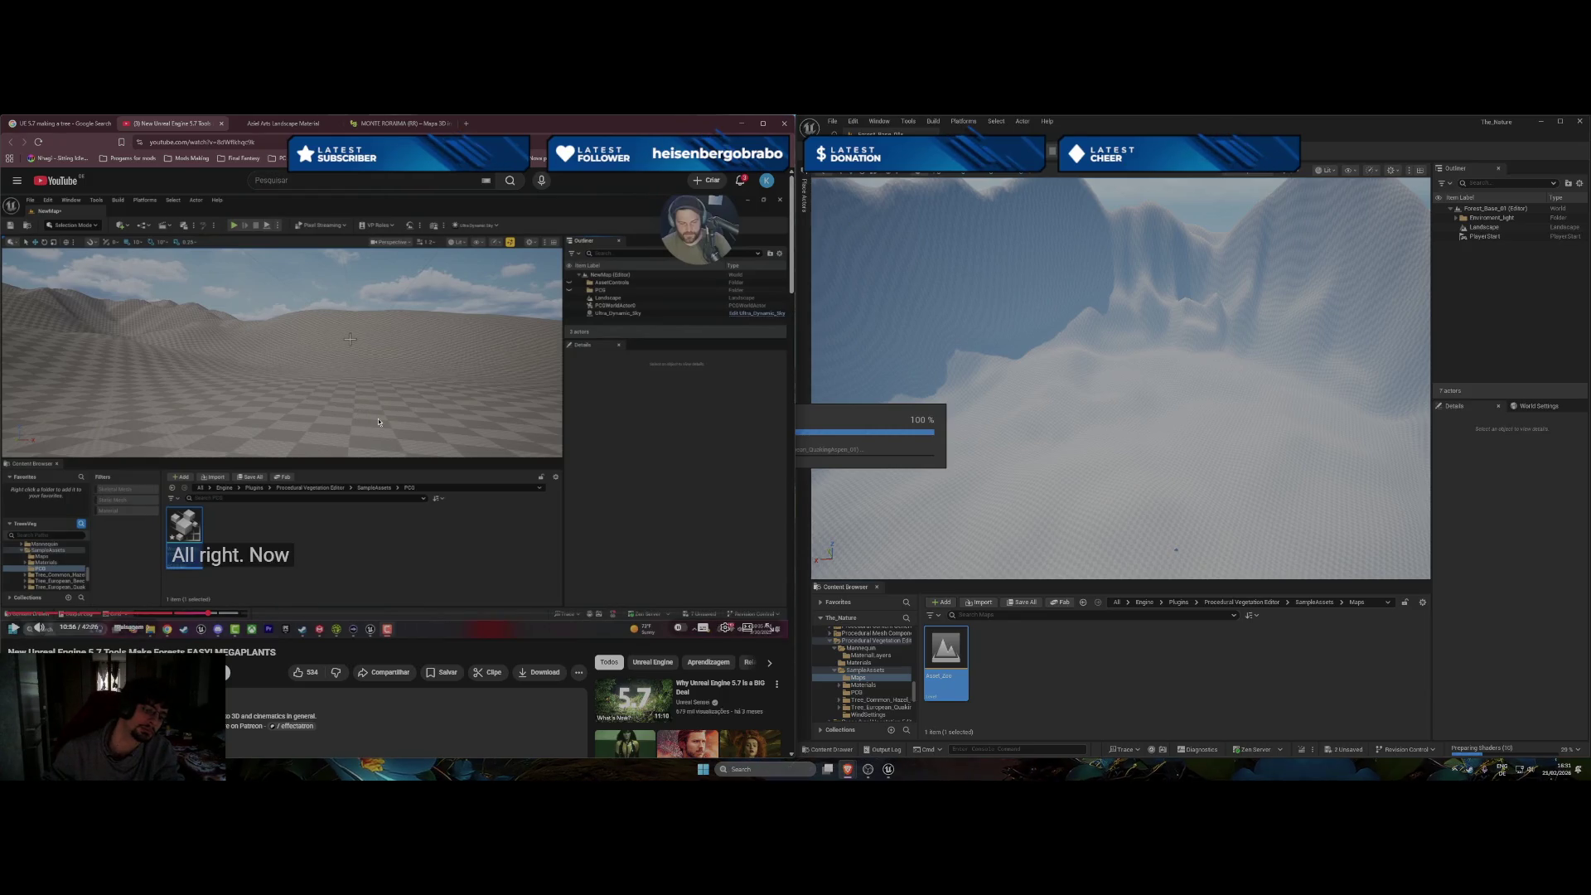
{"action": "scroll", "coordinate": [378, 422], "scroll_direction": "down", "scroll_amount": 2}
Expand the full video description and scroll down to the comments.
{"action": "left_click", "coordinate": [466, 624]}
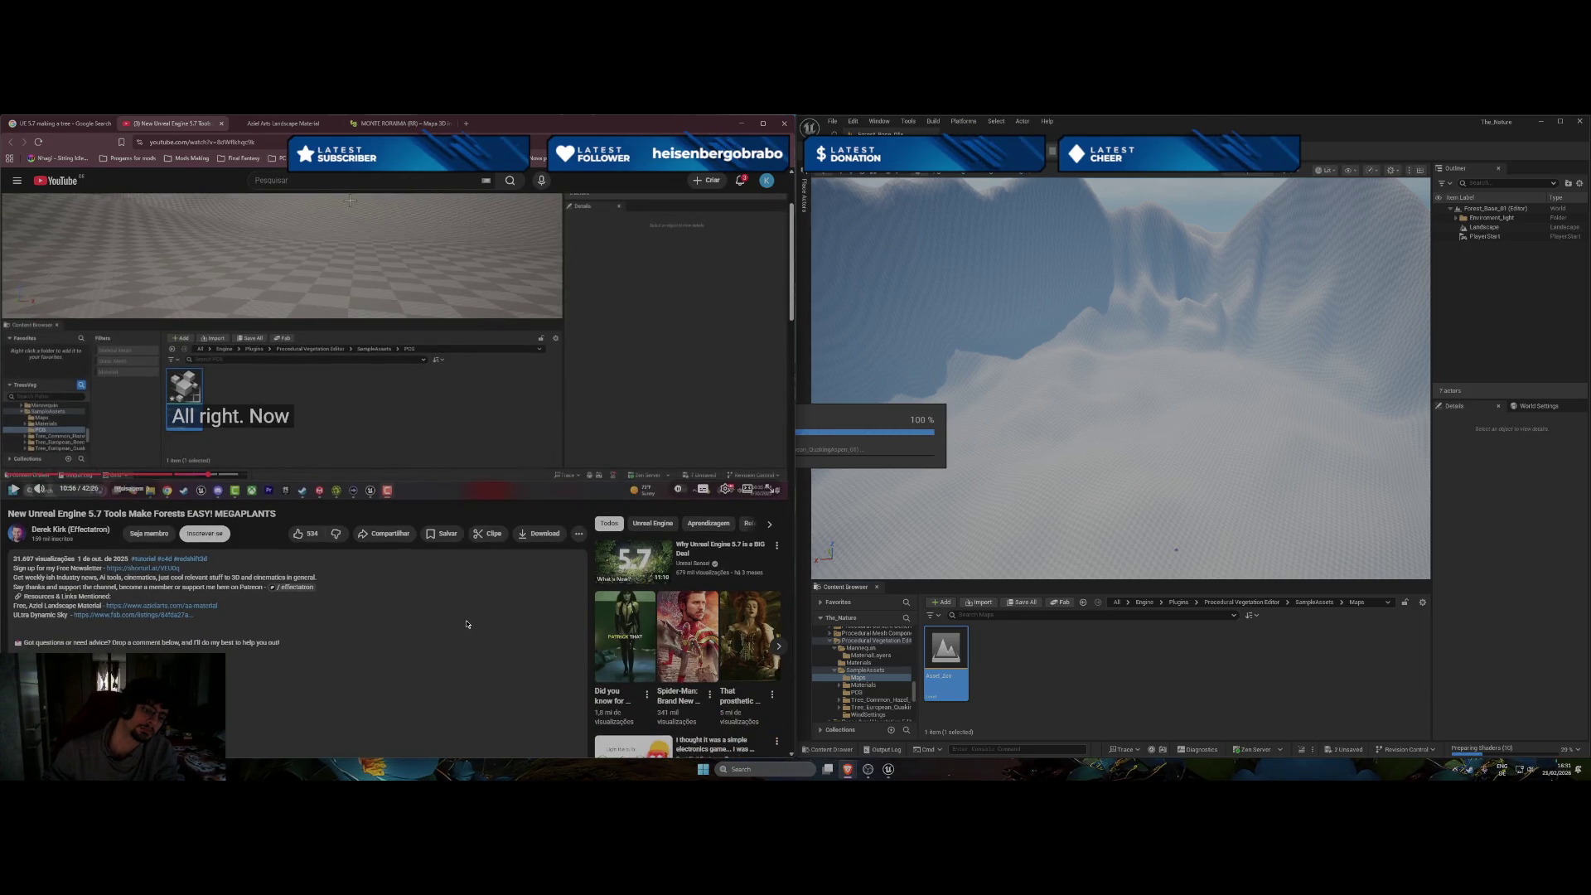
{"action": "scroll", "coordinate": [456, 630], "scroll_direction": "down", "scroll_amount": 1}
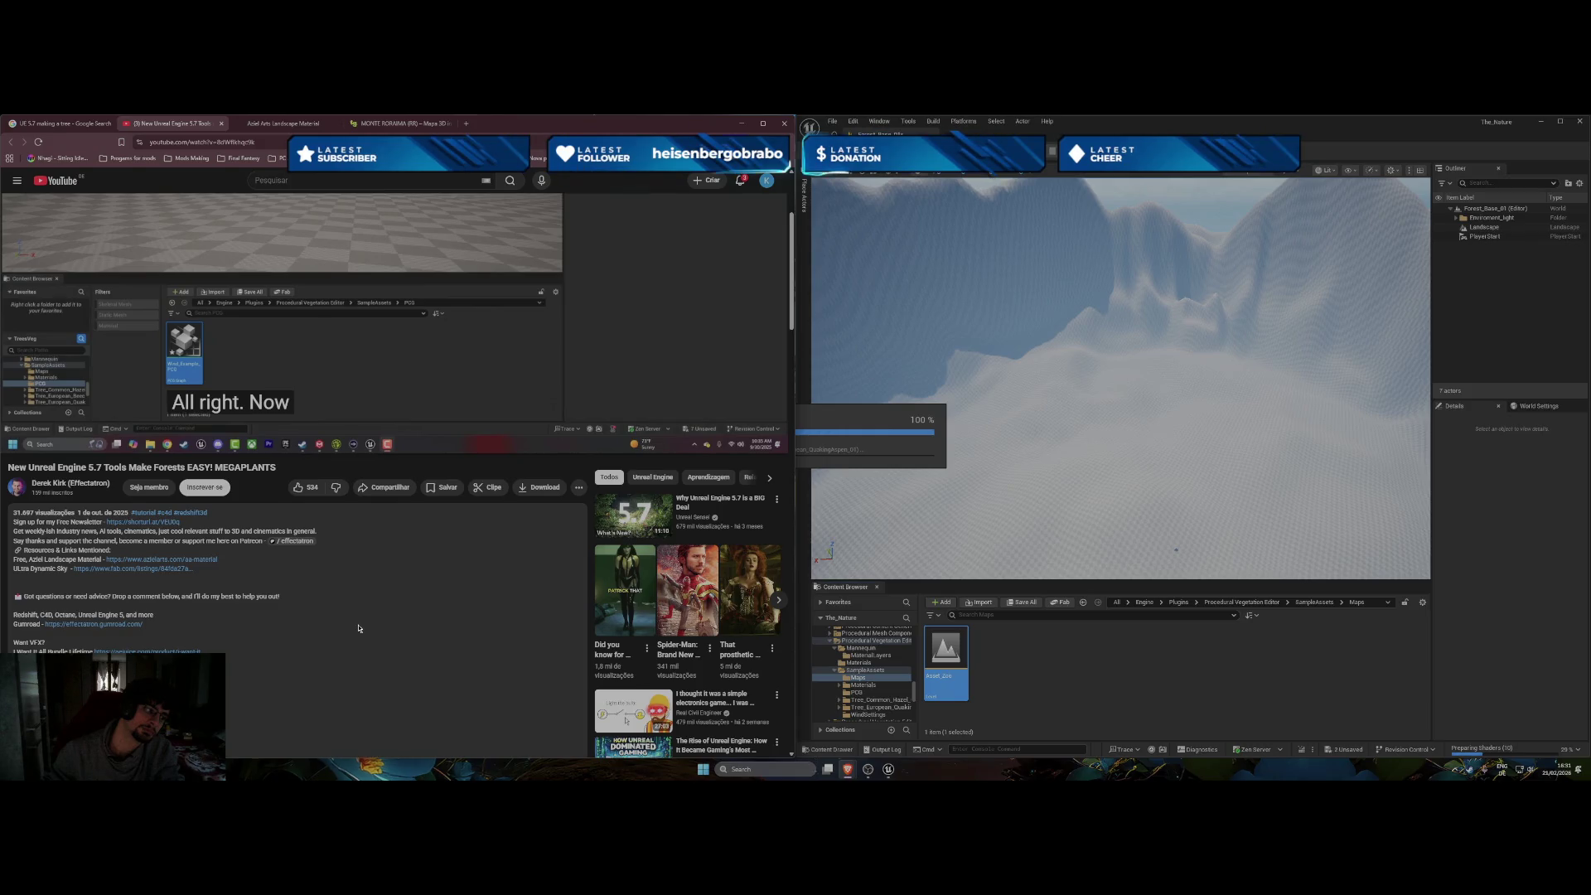
{"action": "scroll", "coordinate": [359, 628], "scroll_direction": "down", "scroll_amount": 10}
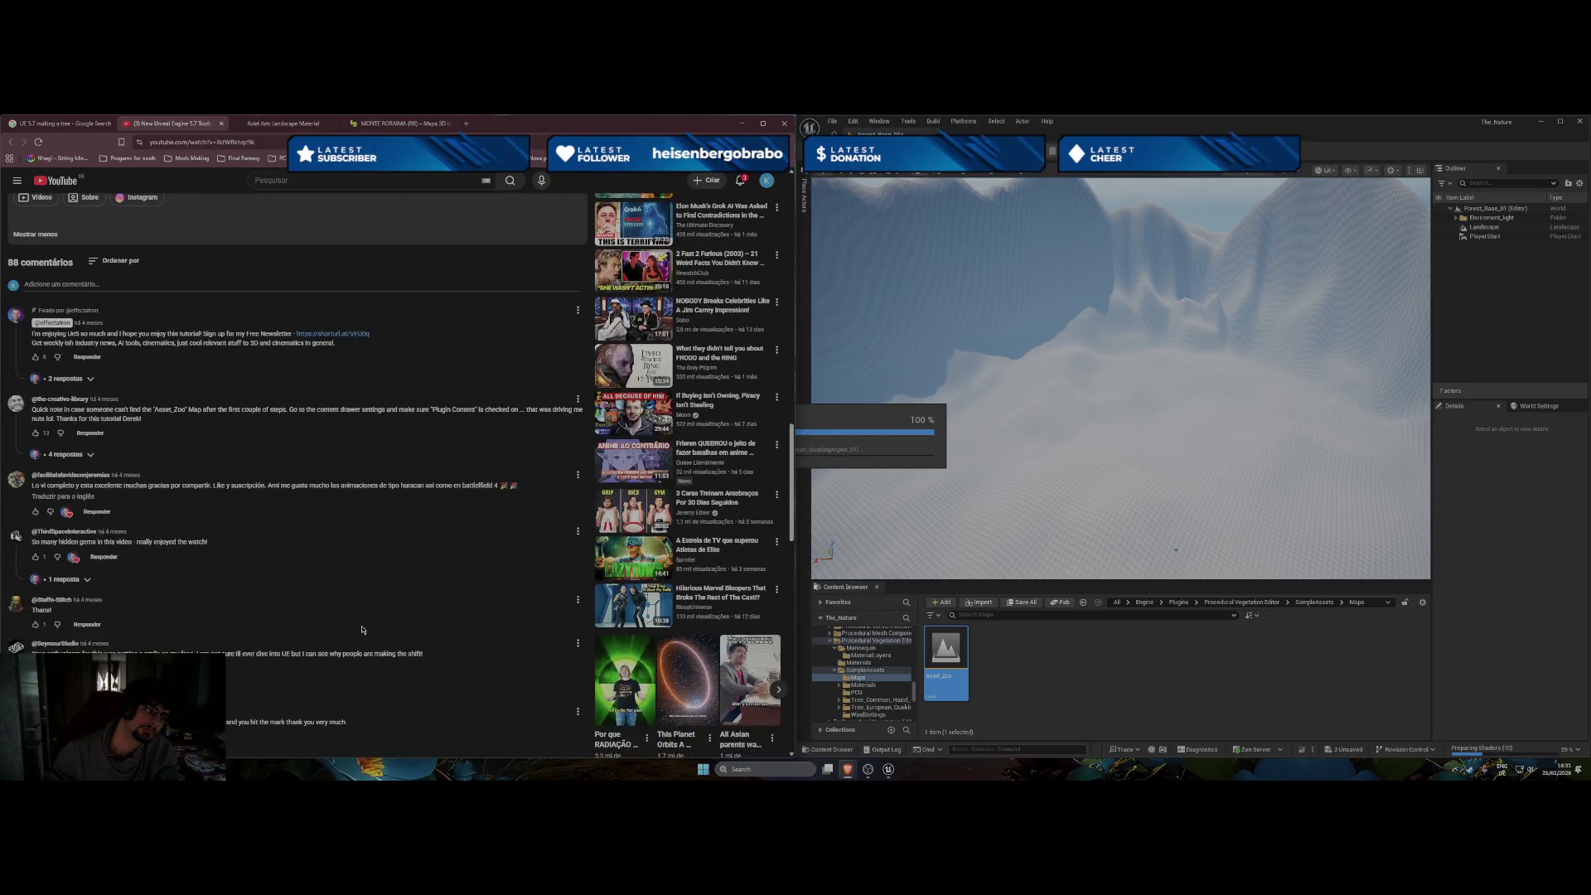
{"action": "scroll", "coordinate": [362, 630], "scroll_direction": "down", "scroll_amount": 5}
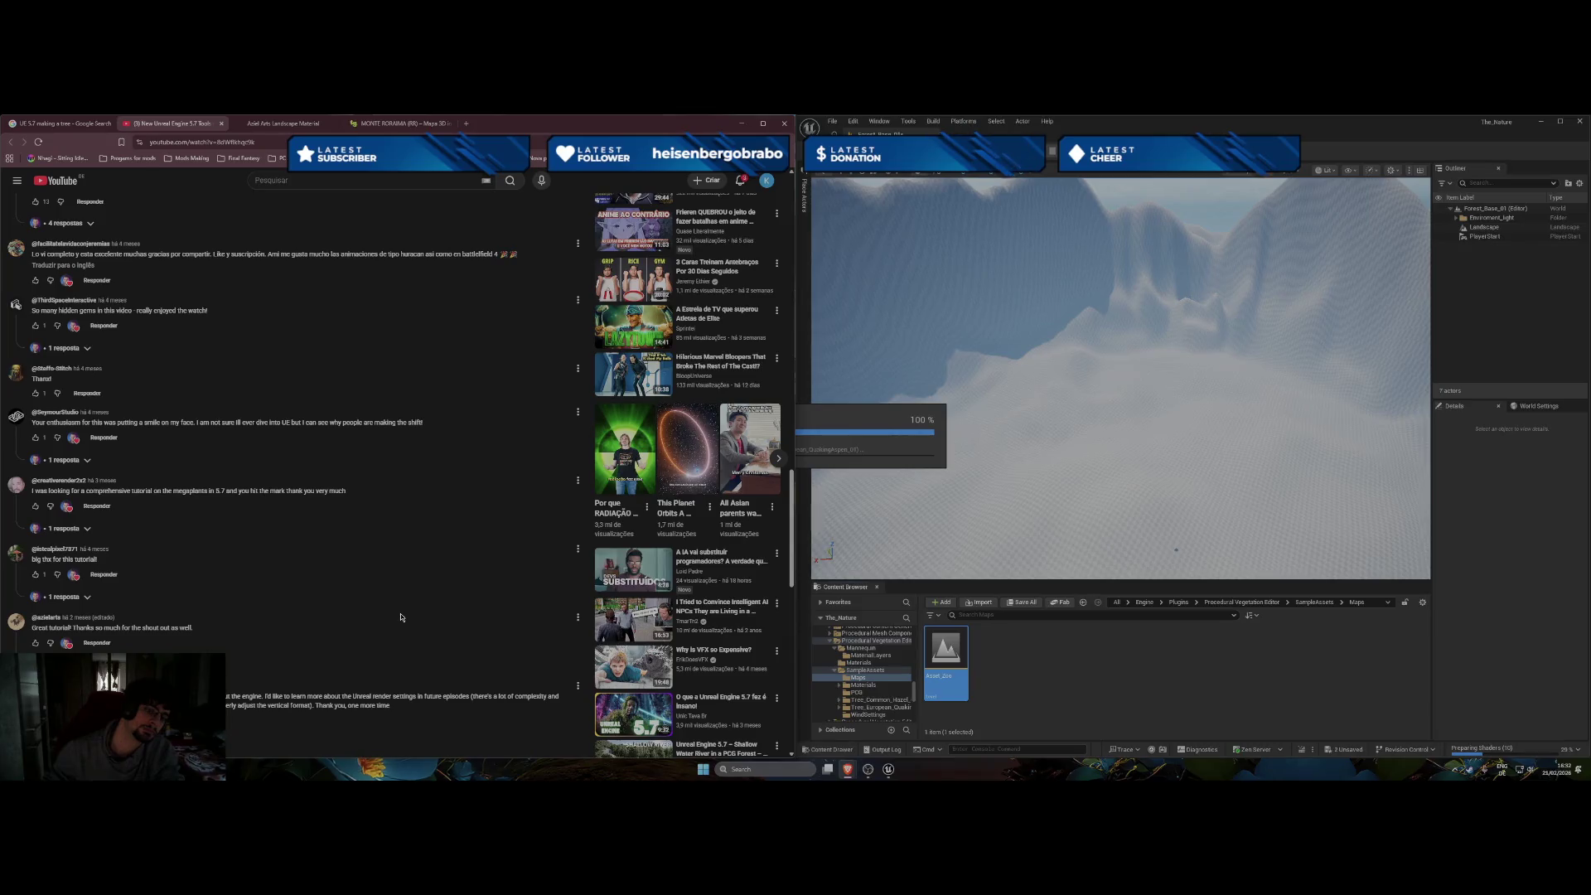
{"action": "scroll", "coordinate": [400, 617], "scroll_direction": "down", "scroll_amount": 5}
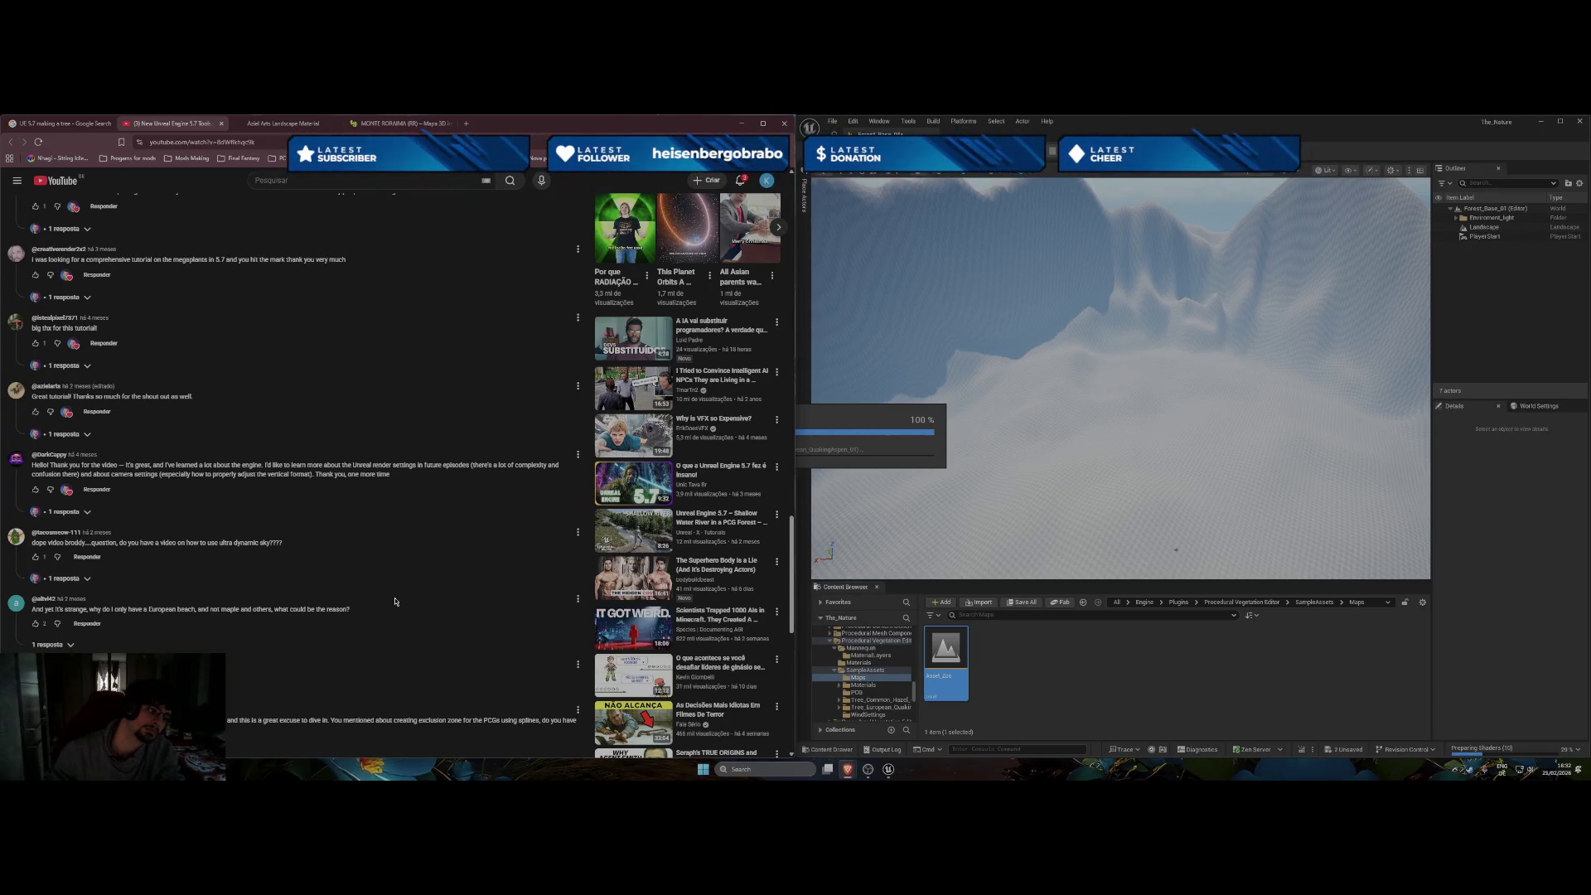
{"action": "scroll", "coordinate": [395, 603], "scroll_direction": "down", "scroll_amount": 1}
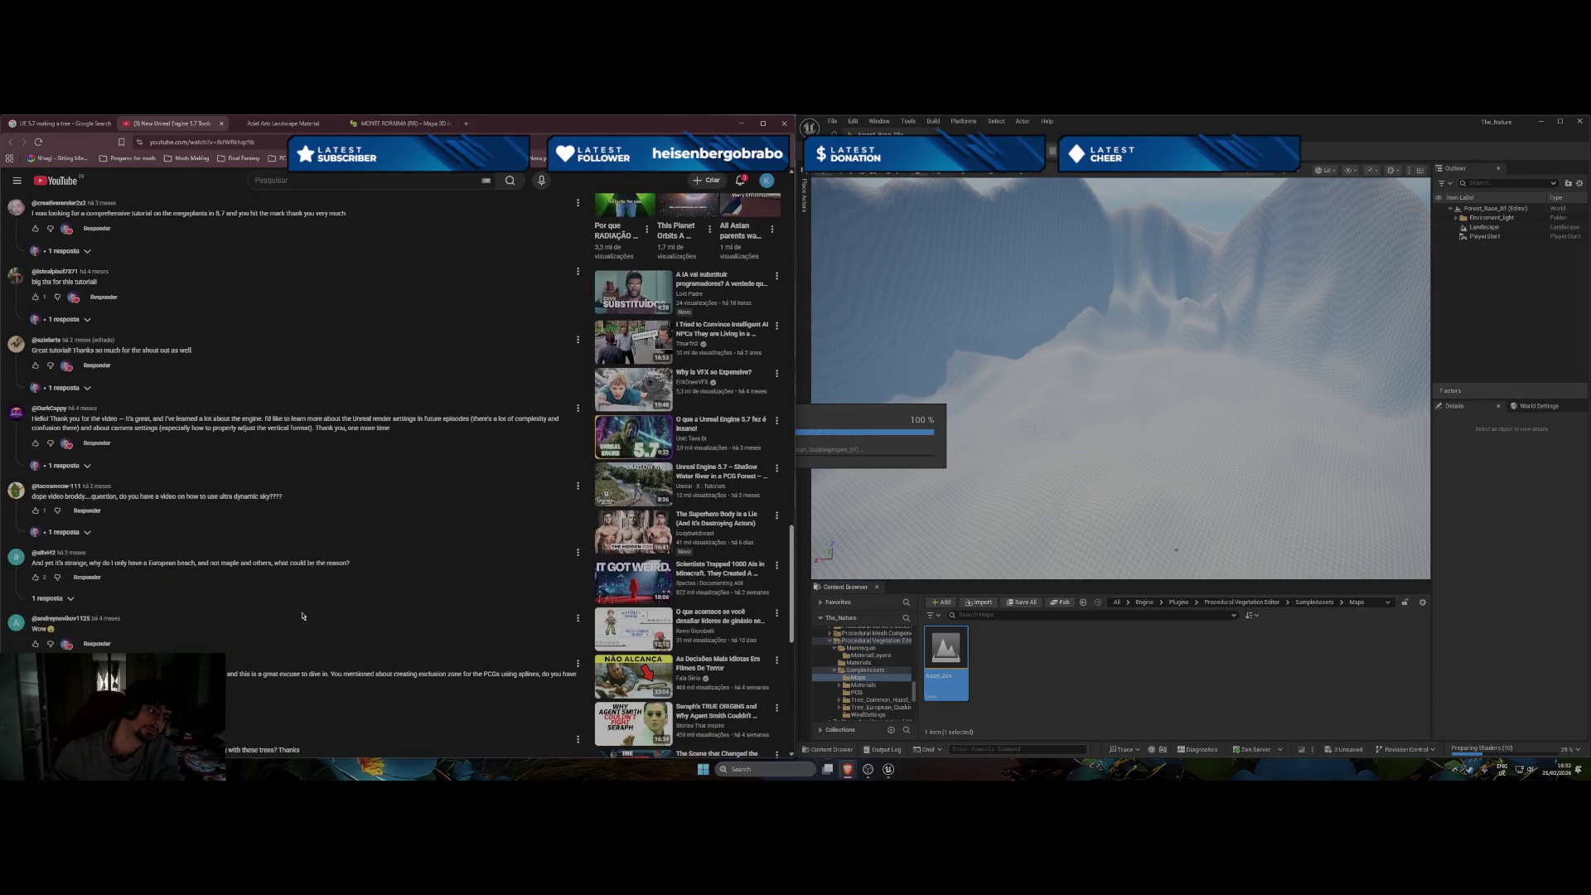
Expand and collapse the replies on the beach, gig and growth-animation comments.
{"action": "left_click", "coordinate": [63, 599]}
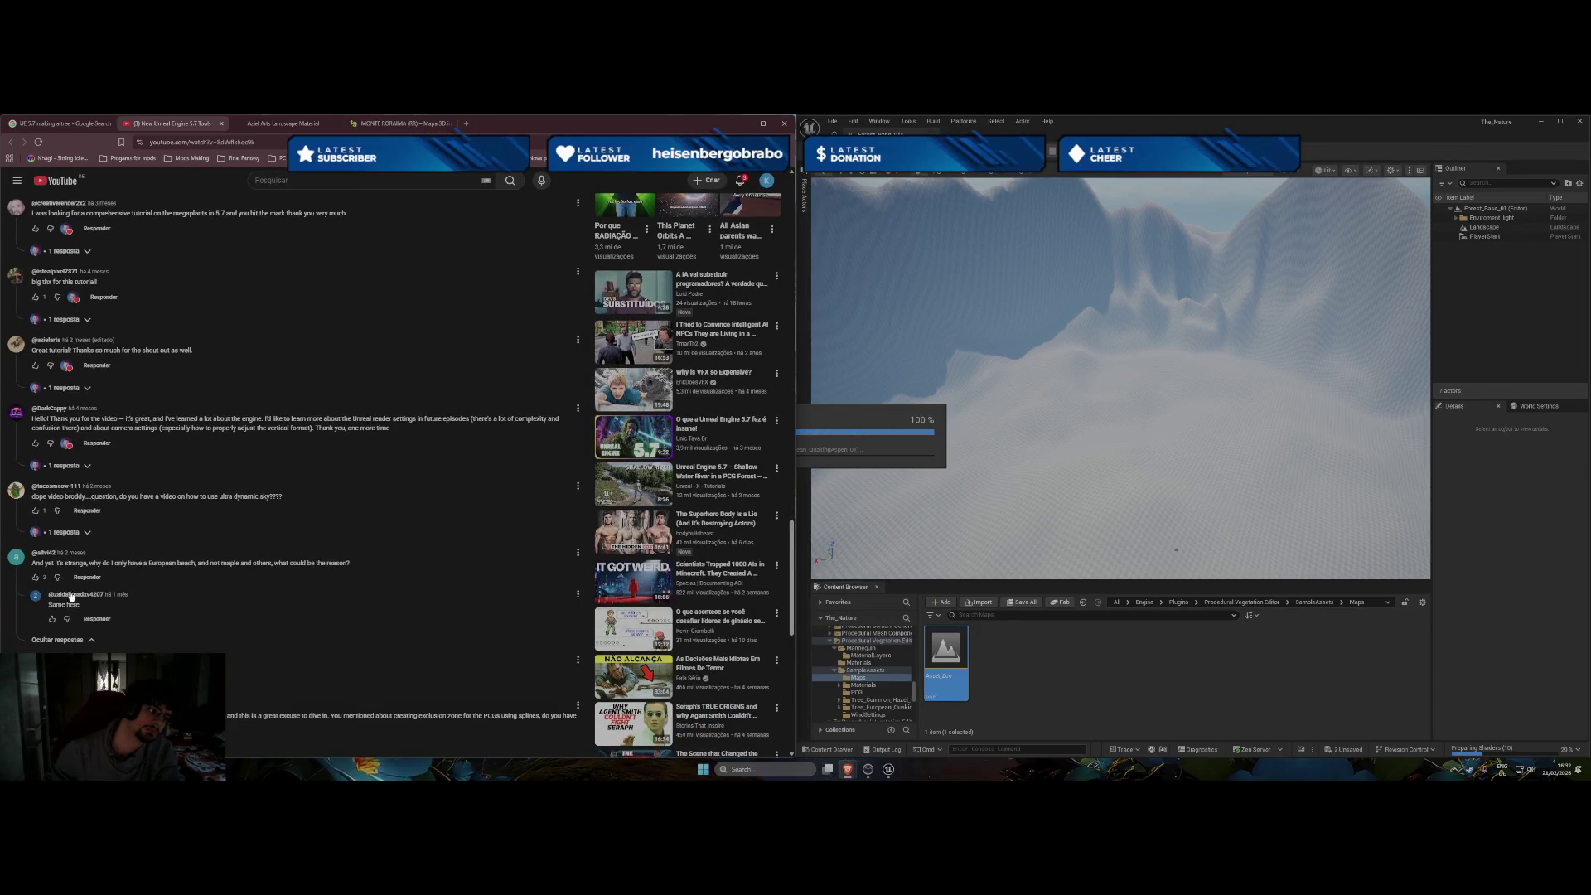
{"action": "left_click", "coordinate": [60, 640]}
{"action": "scroll", "coordinate": [317, 586], "scroll_direction": "down", "scroll_amount": 1}
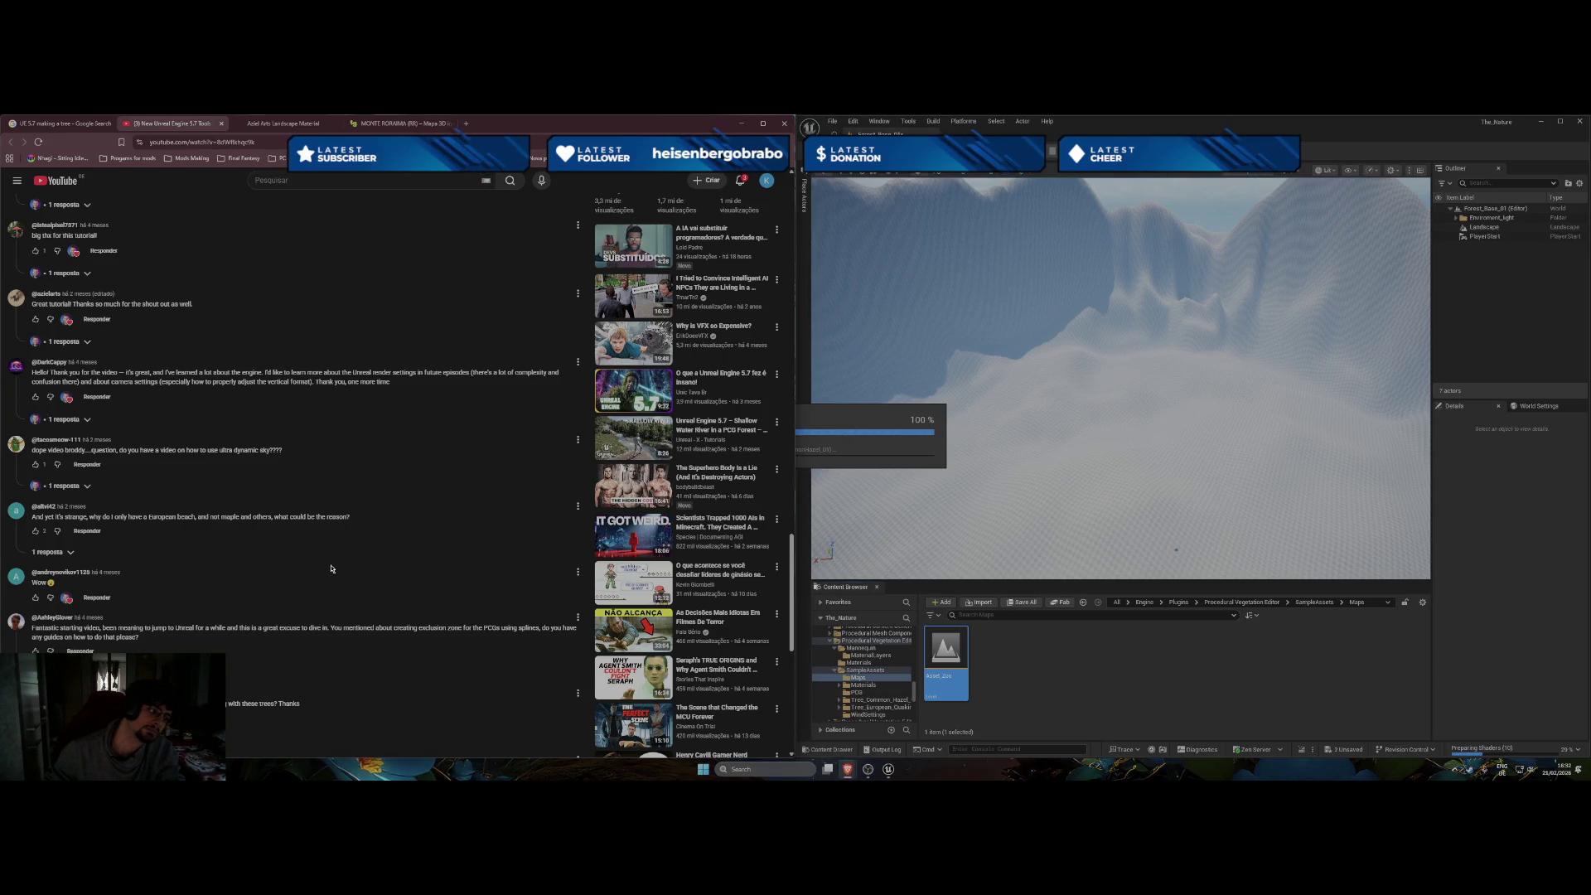
{"action": "scroll", "coordinate": [331, 568], "scroll_direction": "down", "scroll_amount": 2}
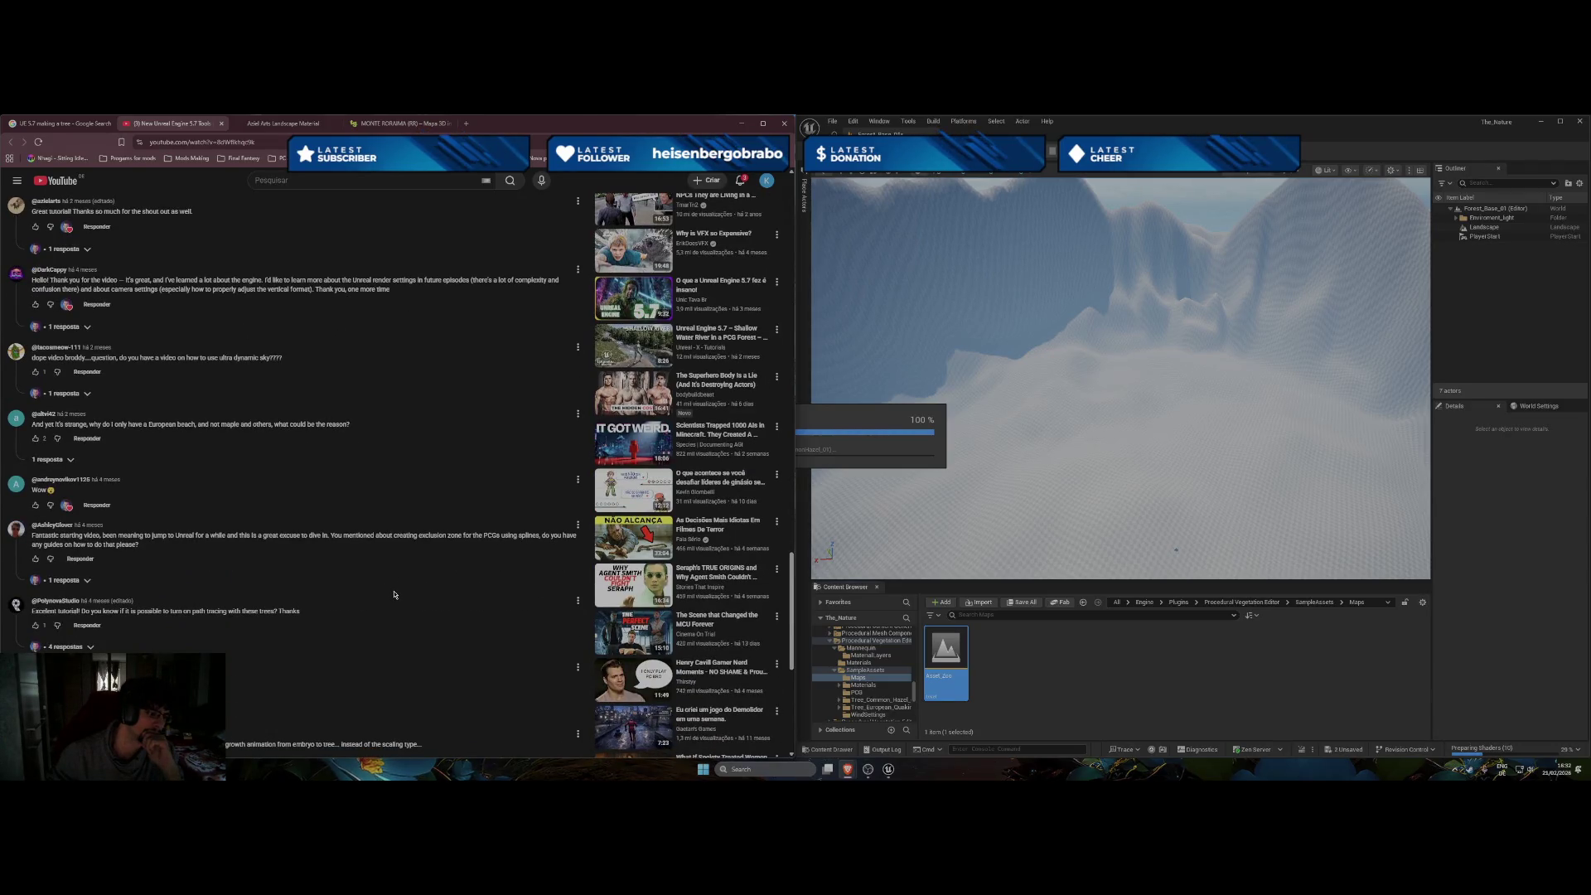
{"action": "scroll", "coordinate": [394, 597], "scroll_direction": "down", "scroll_amount": 2}
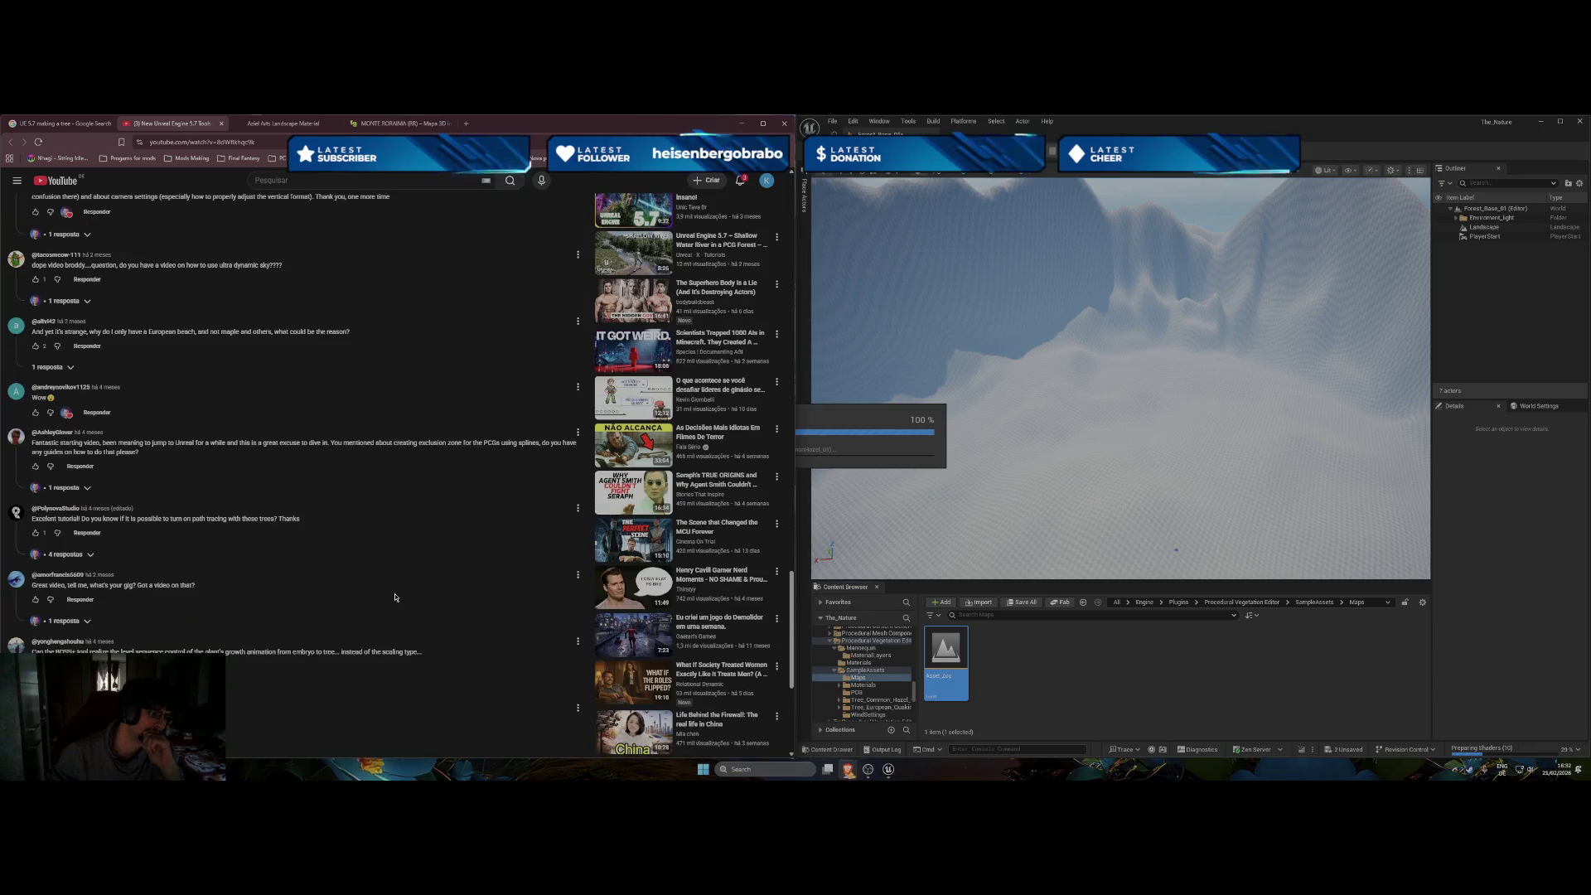
{"action": "left_click", "coordinate": [86, 619]}
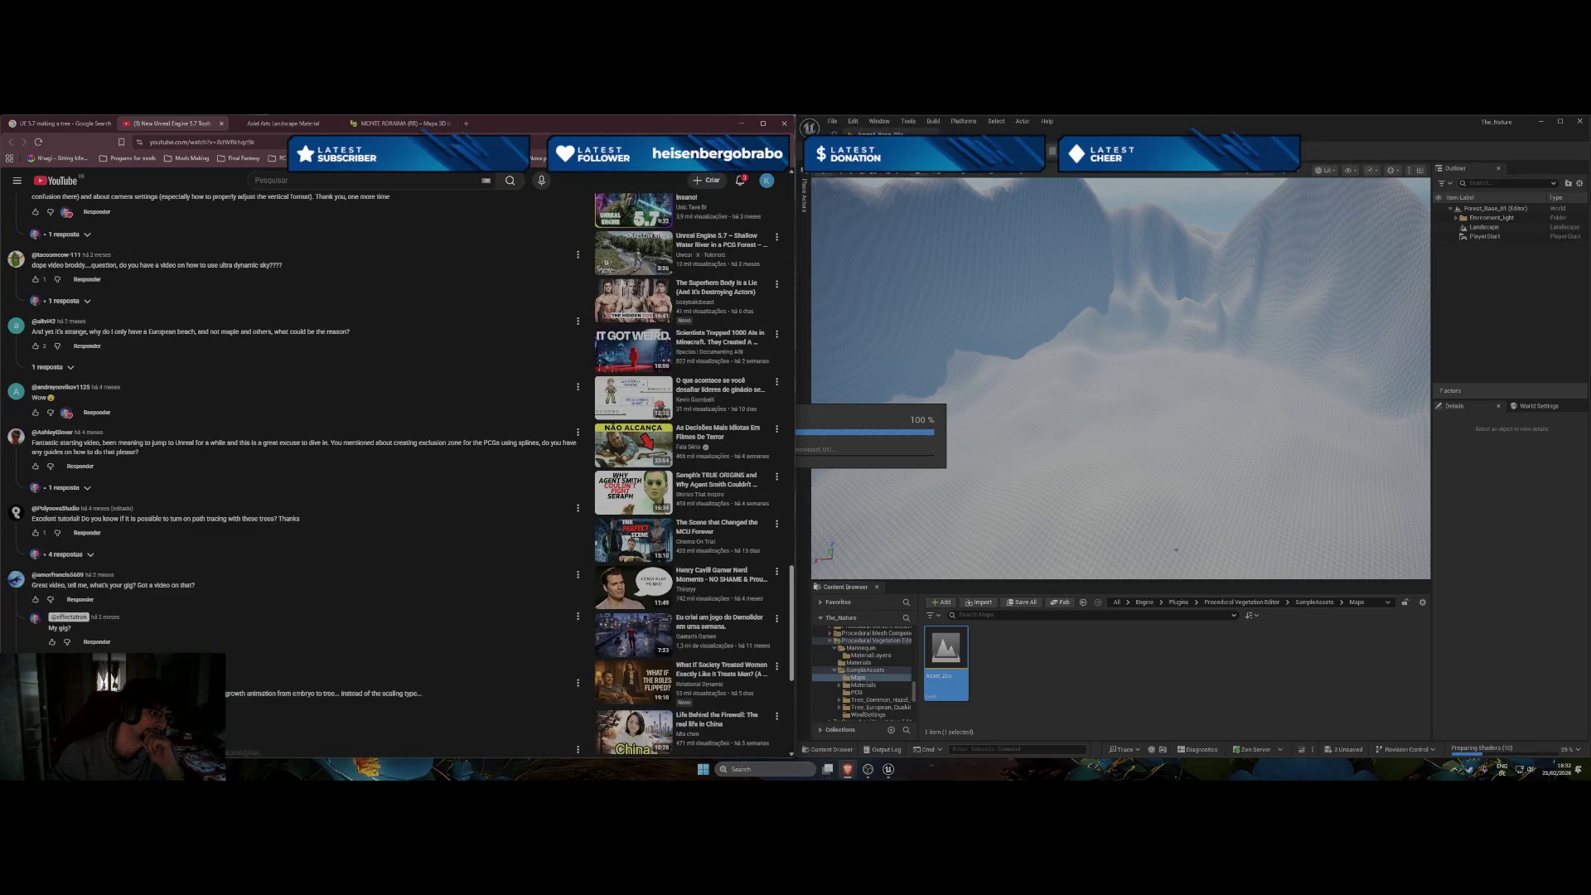
{"action": "left_click", "coordinate": [86, 621]}
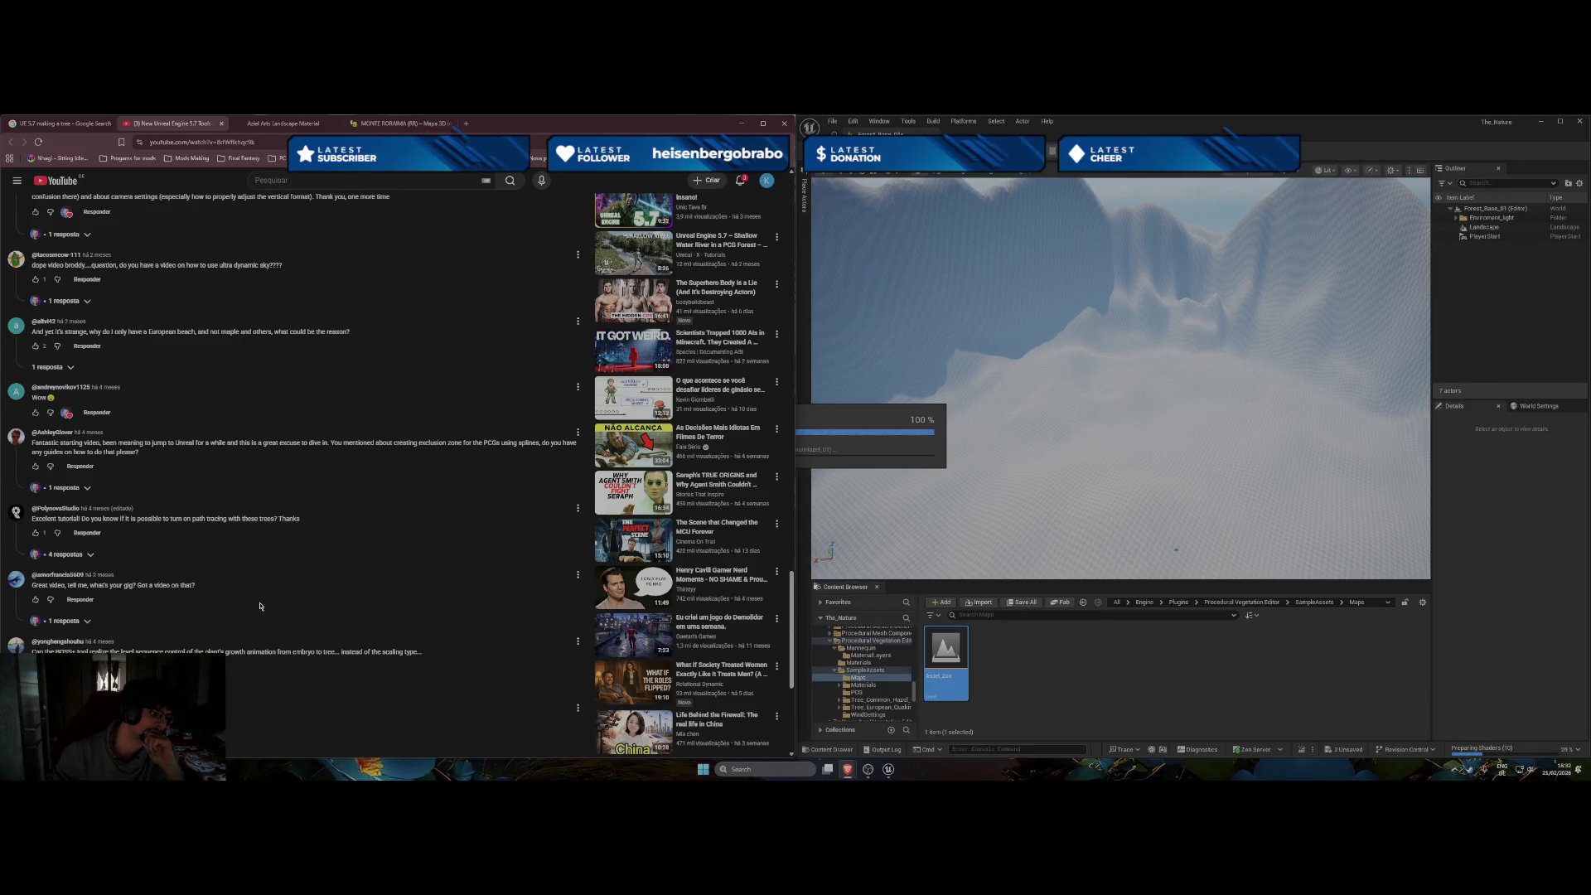
{"action": "scroll", "coordinate": [265, 602], "scroll_direction": "down", "scroll_amount": 3}
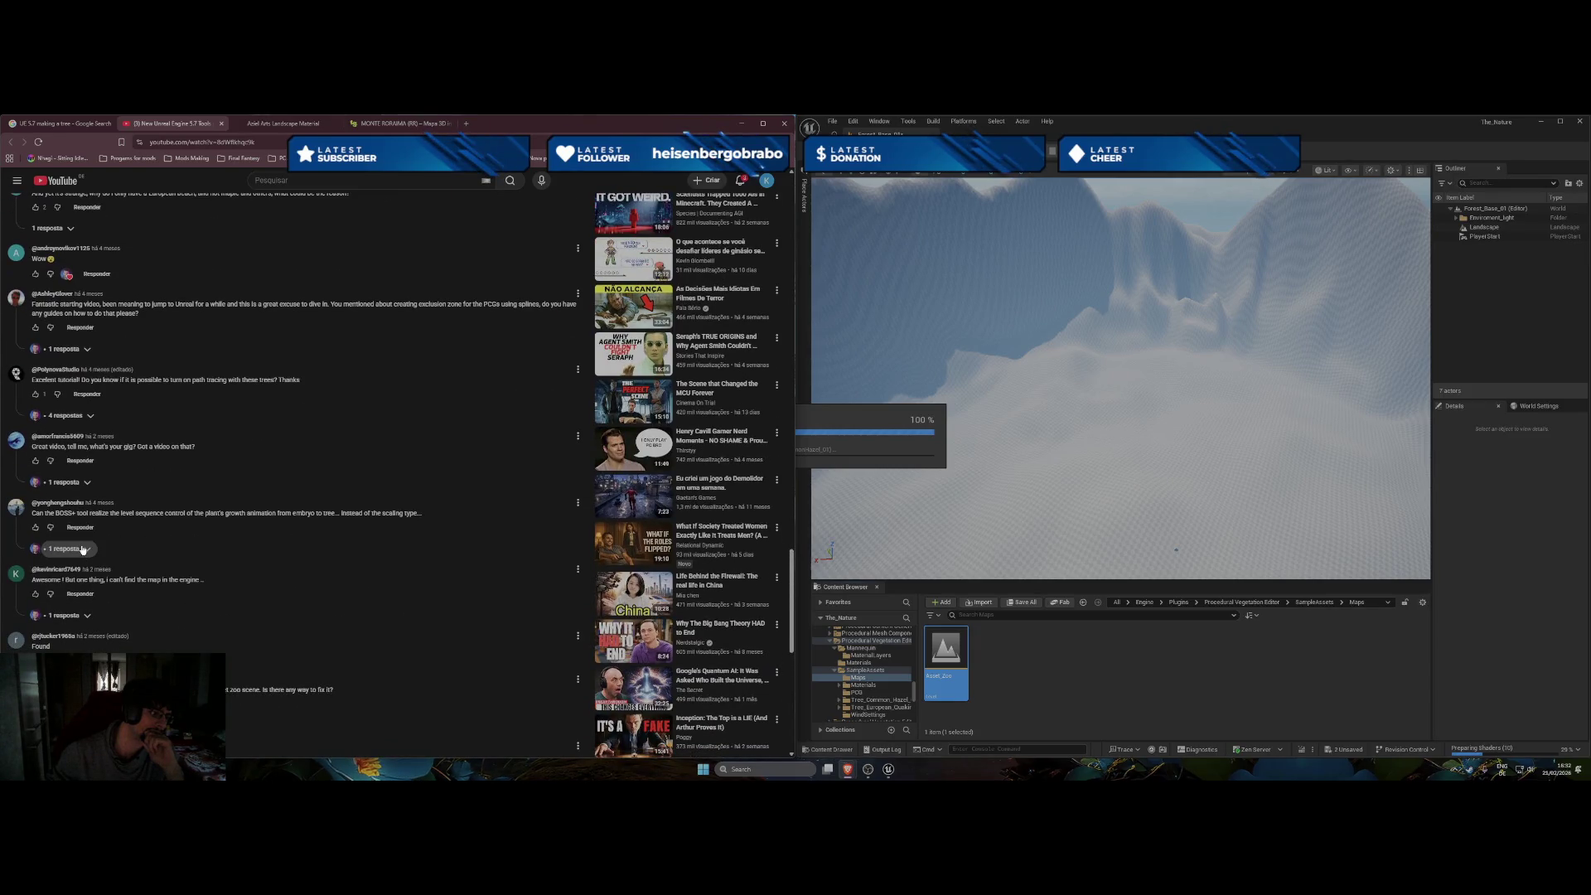
{"action": "left_click", "coordinate": [86, 550]}
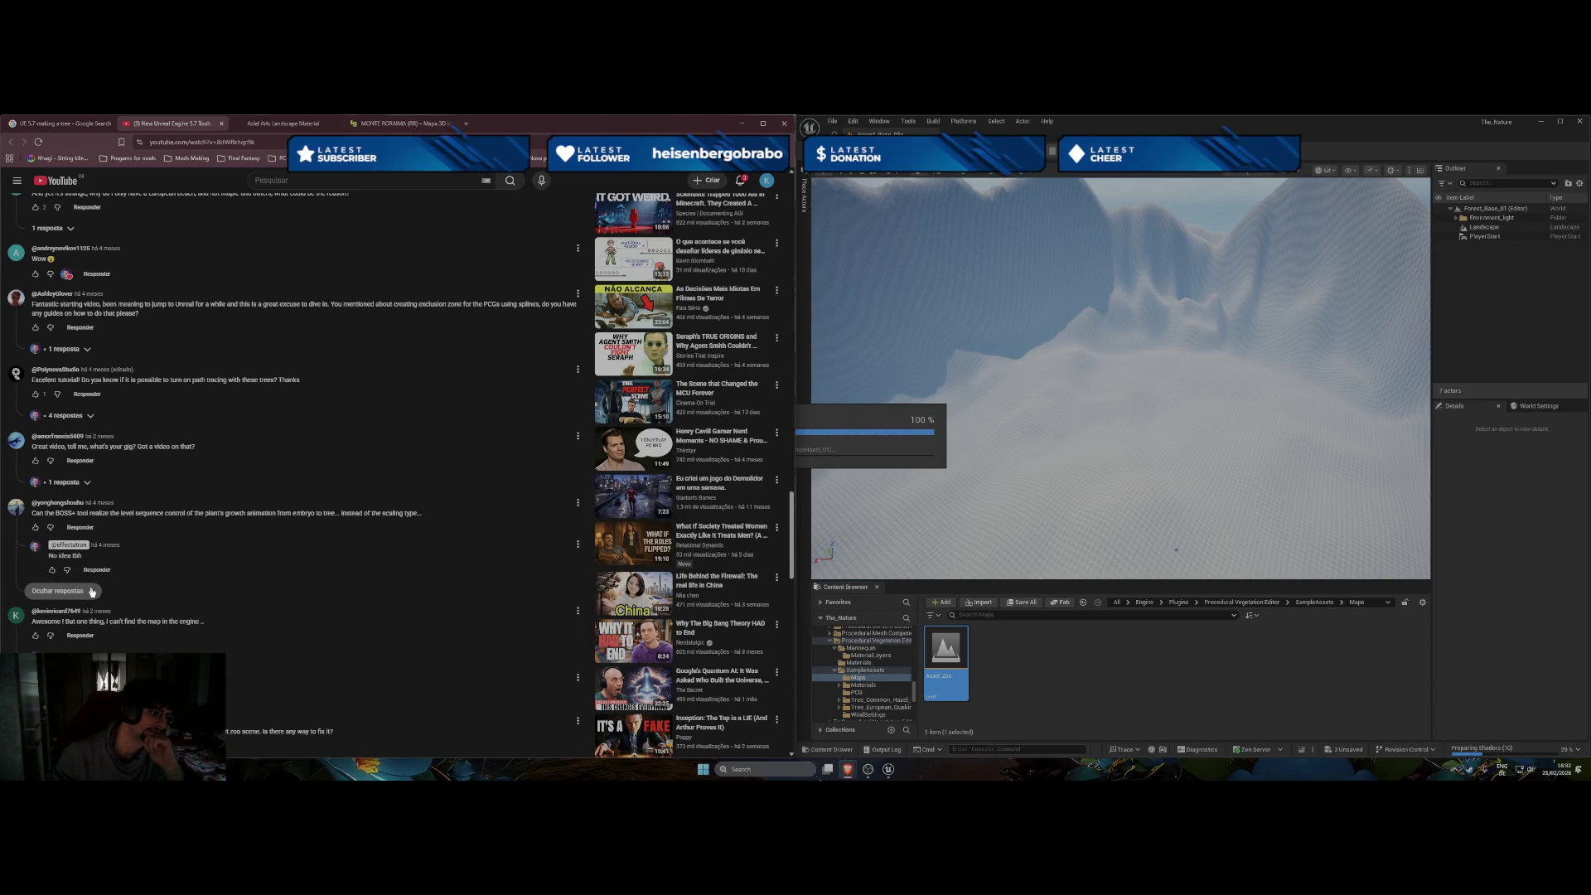
{"action": "left_click", "coordinate": [91, 592]}
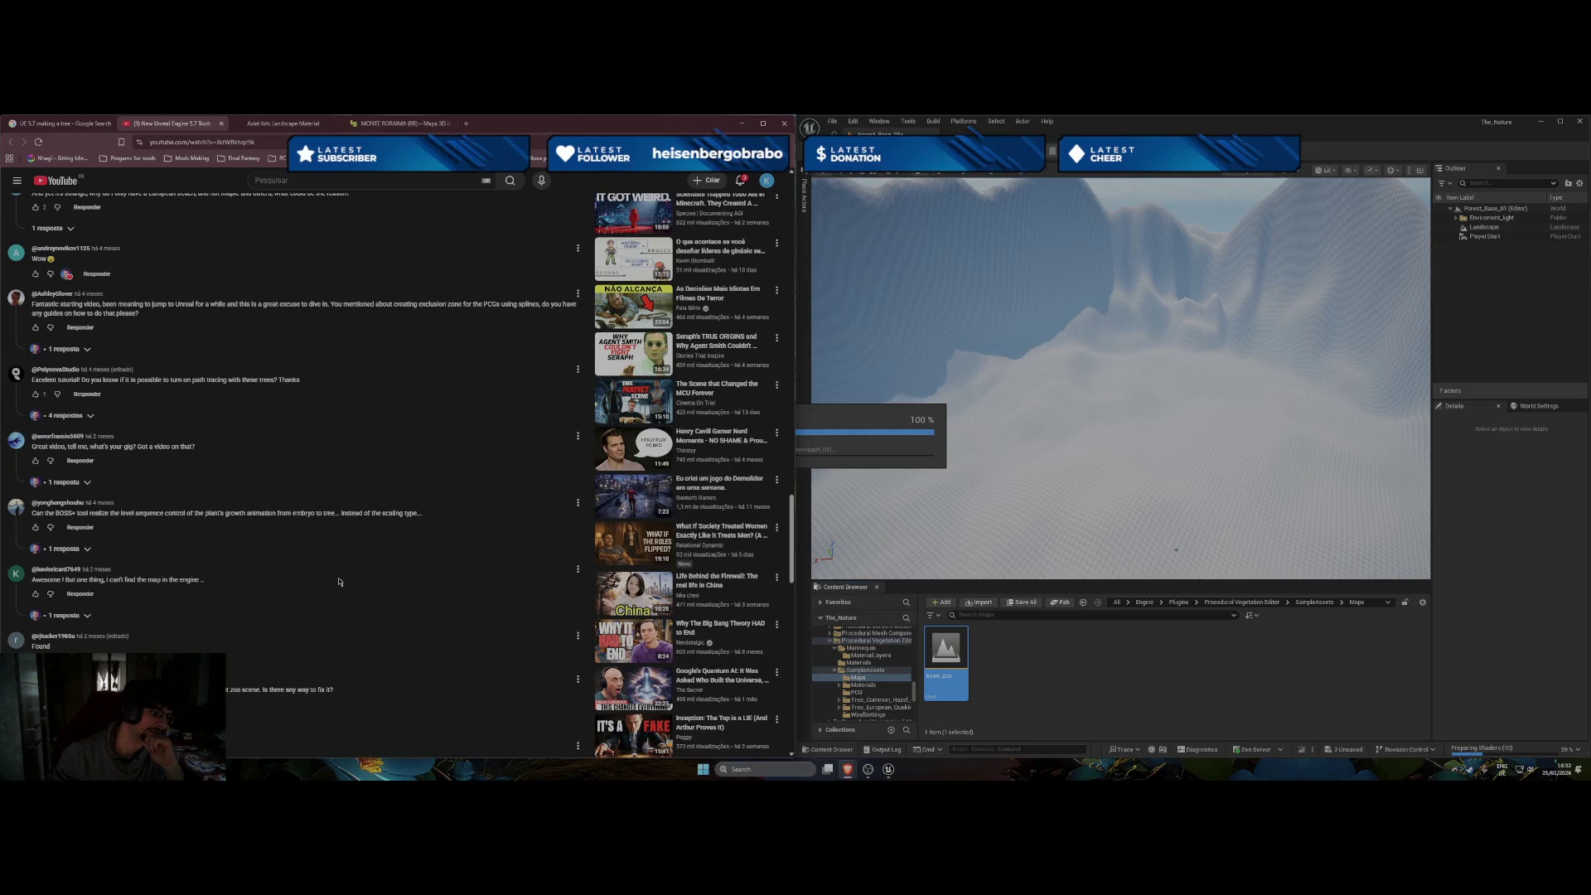
Open the 3 replies under the missing-trees comment, including the Megaplant-on-Fab advice.
{"action": "scroll", "coordinate": [338, 581], "scroll_direction": "down", "scroll_amount": 1}
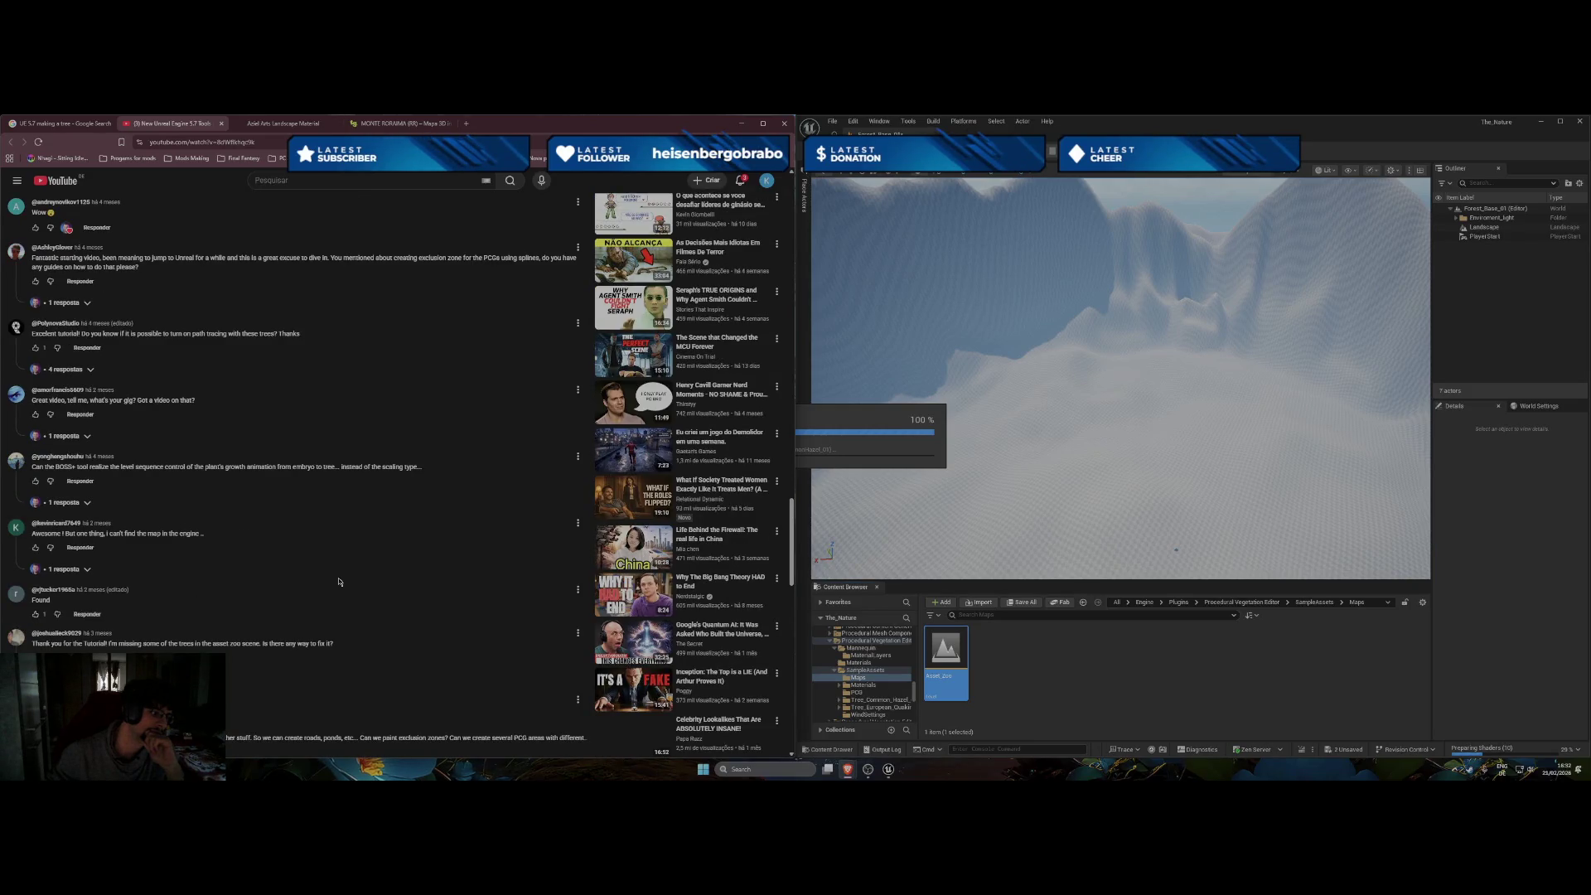
{"action": "scroll", "coordinate": [338, 582], "scroll_direction": "down", "scroll_amount": 1}
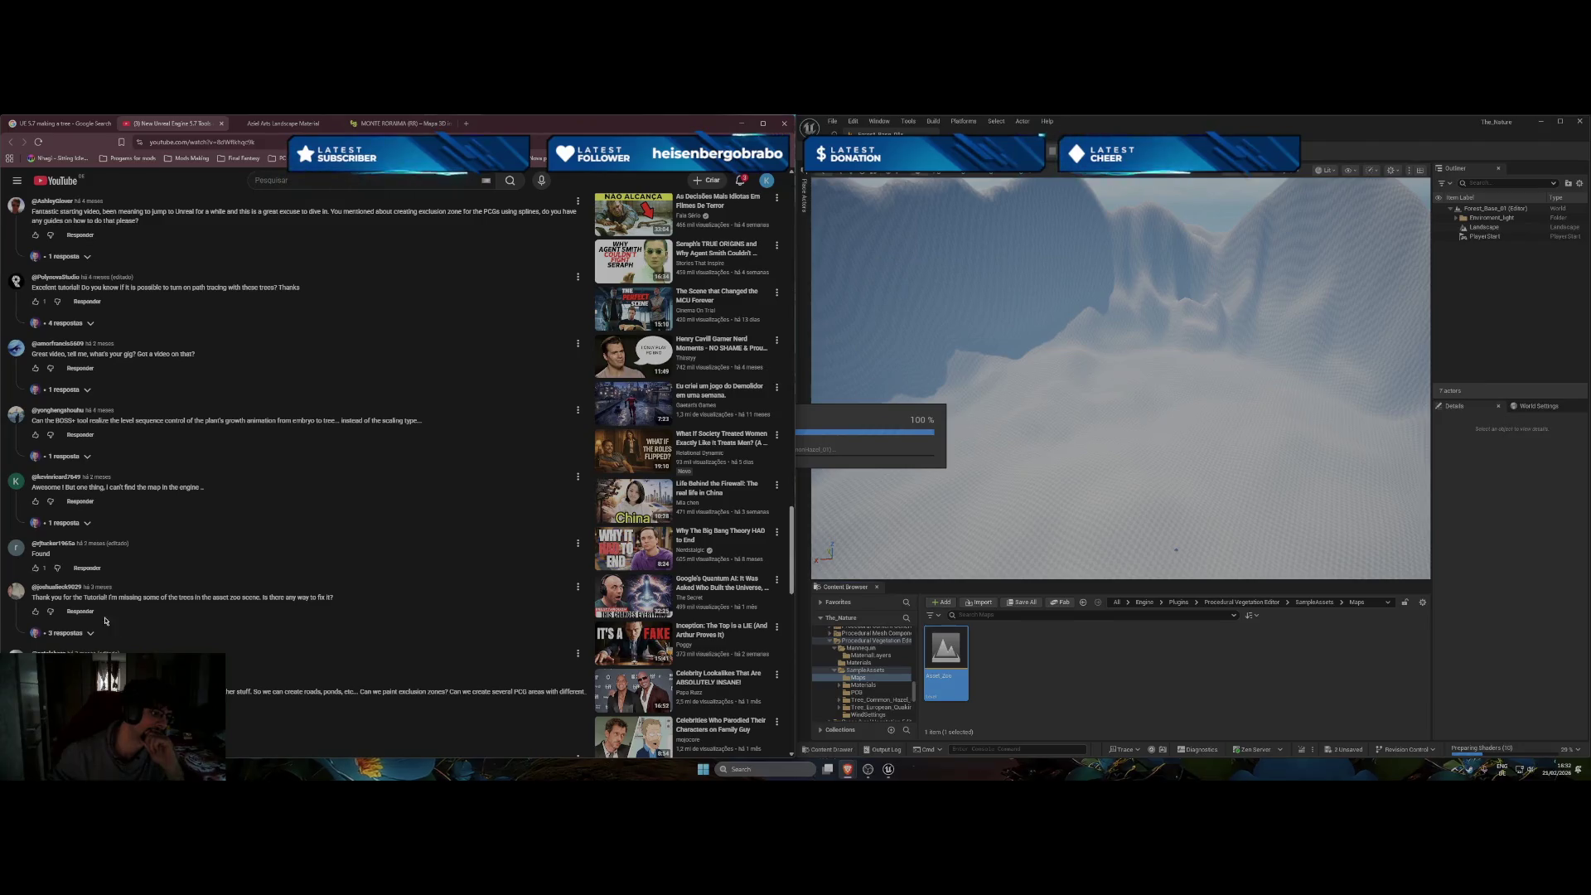
{"action": "left_click", "coordinate": [86, 635]}
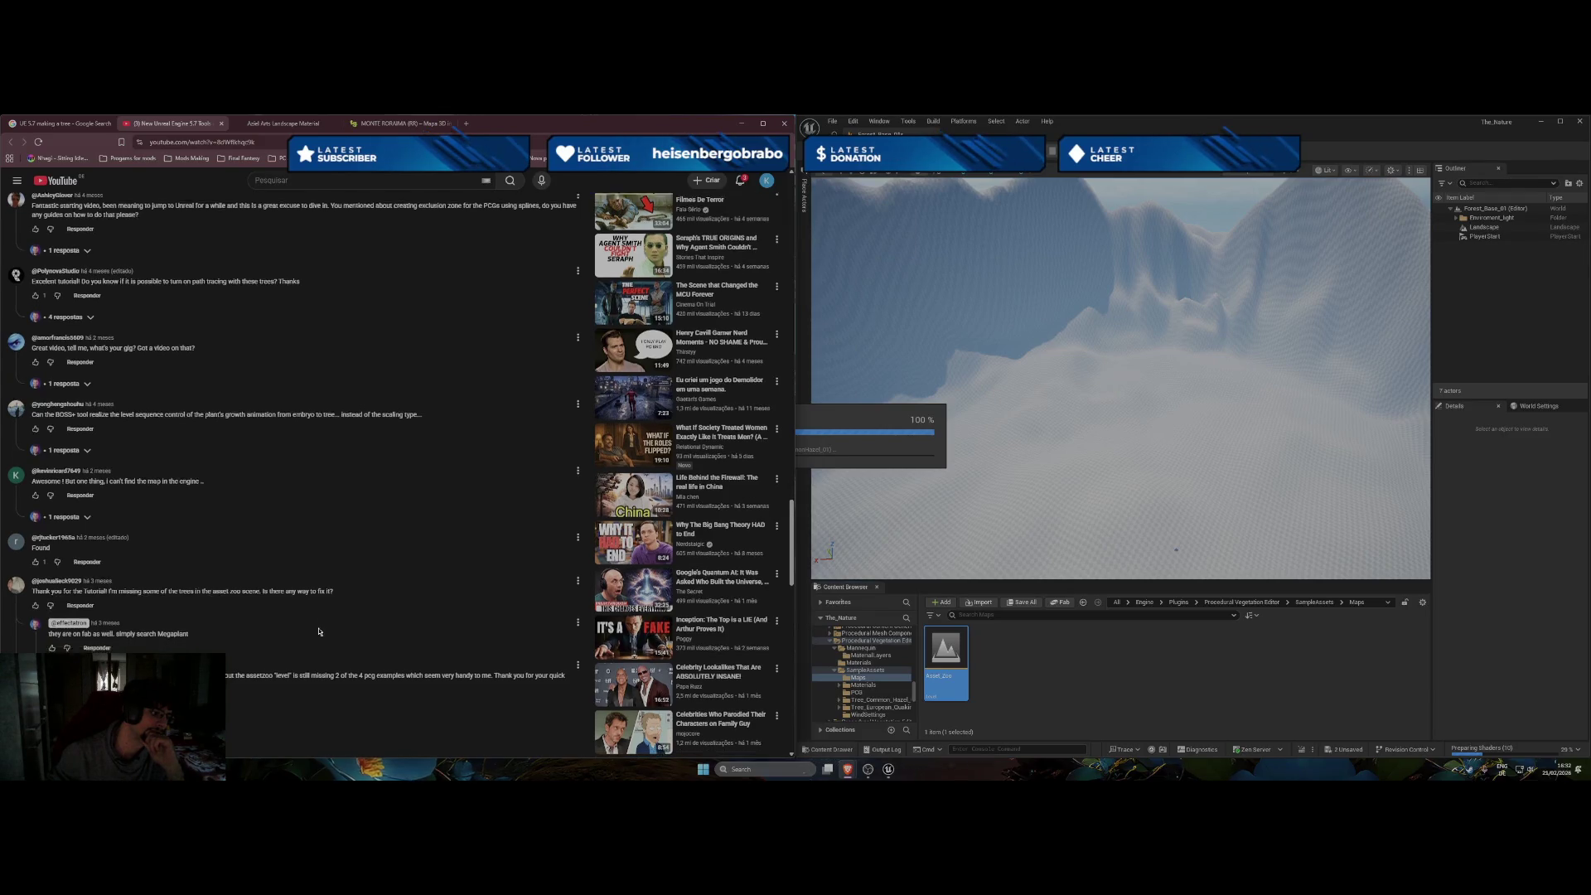
{"action": "scroll", "coordinate": [319, 633], "scroll_direction": "down", "scroll_amount": 1}
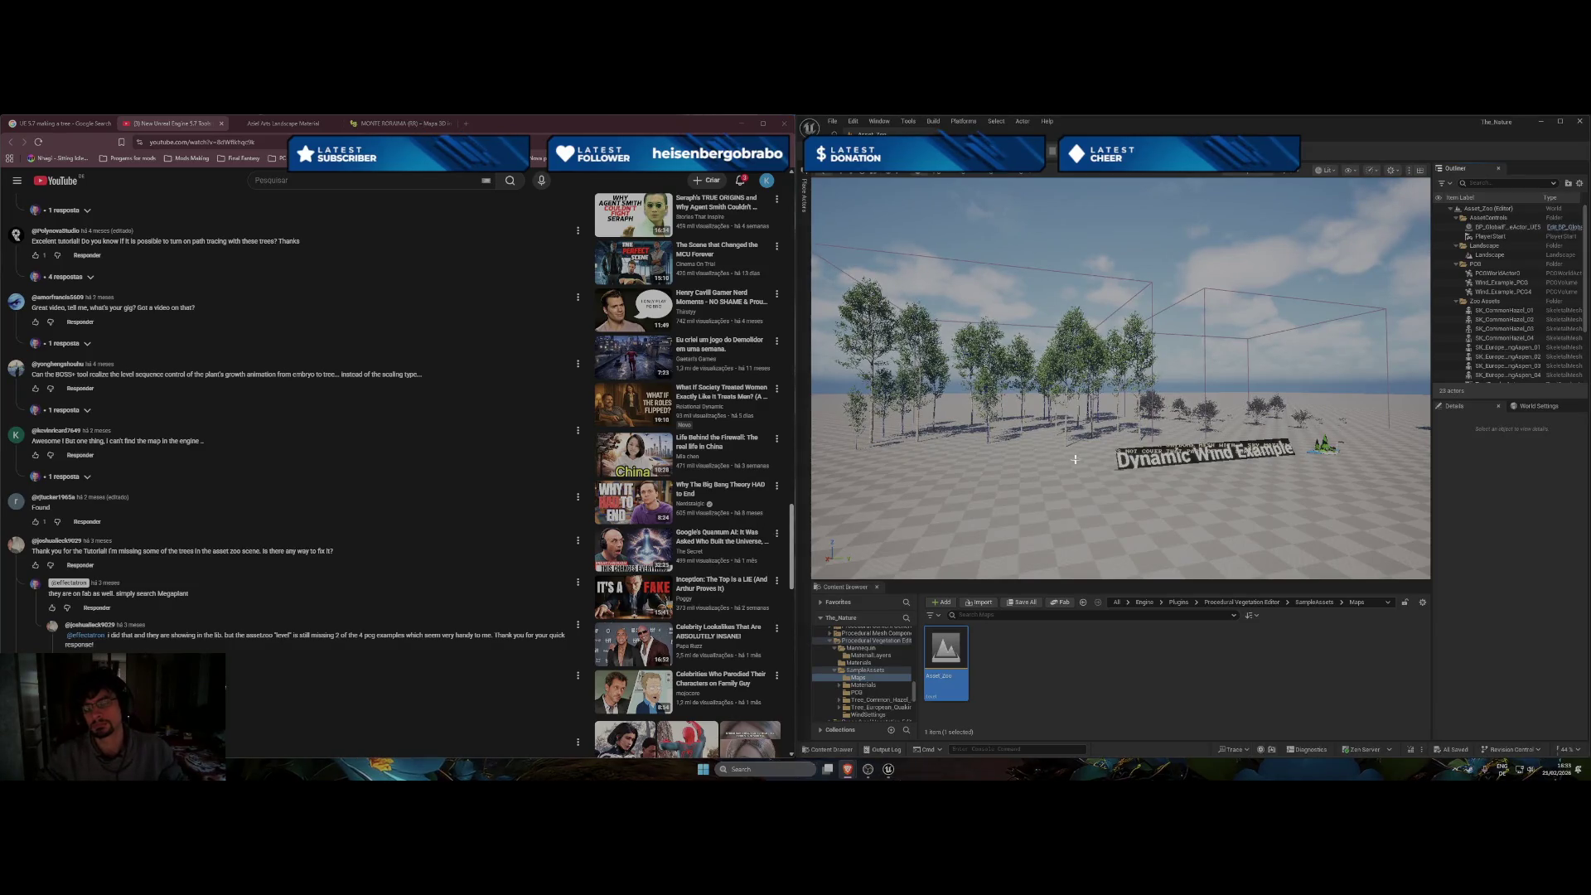
Orbit the viewport around the Asset_Zoo trees and the Dynamic Wind Example sign.
{"action": "left_click_drag", "start_coordinate": [1032, 449], "coordinate": [1394, 484]}
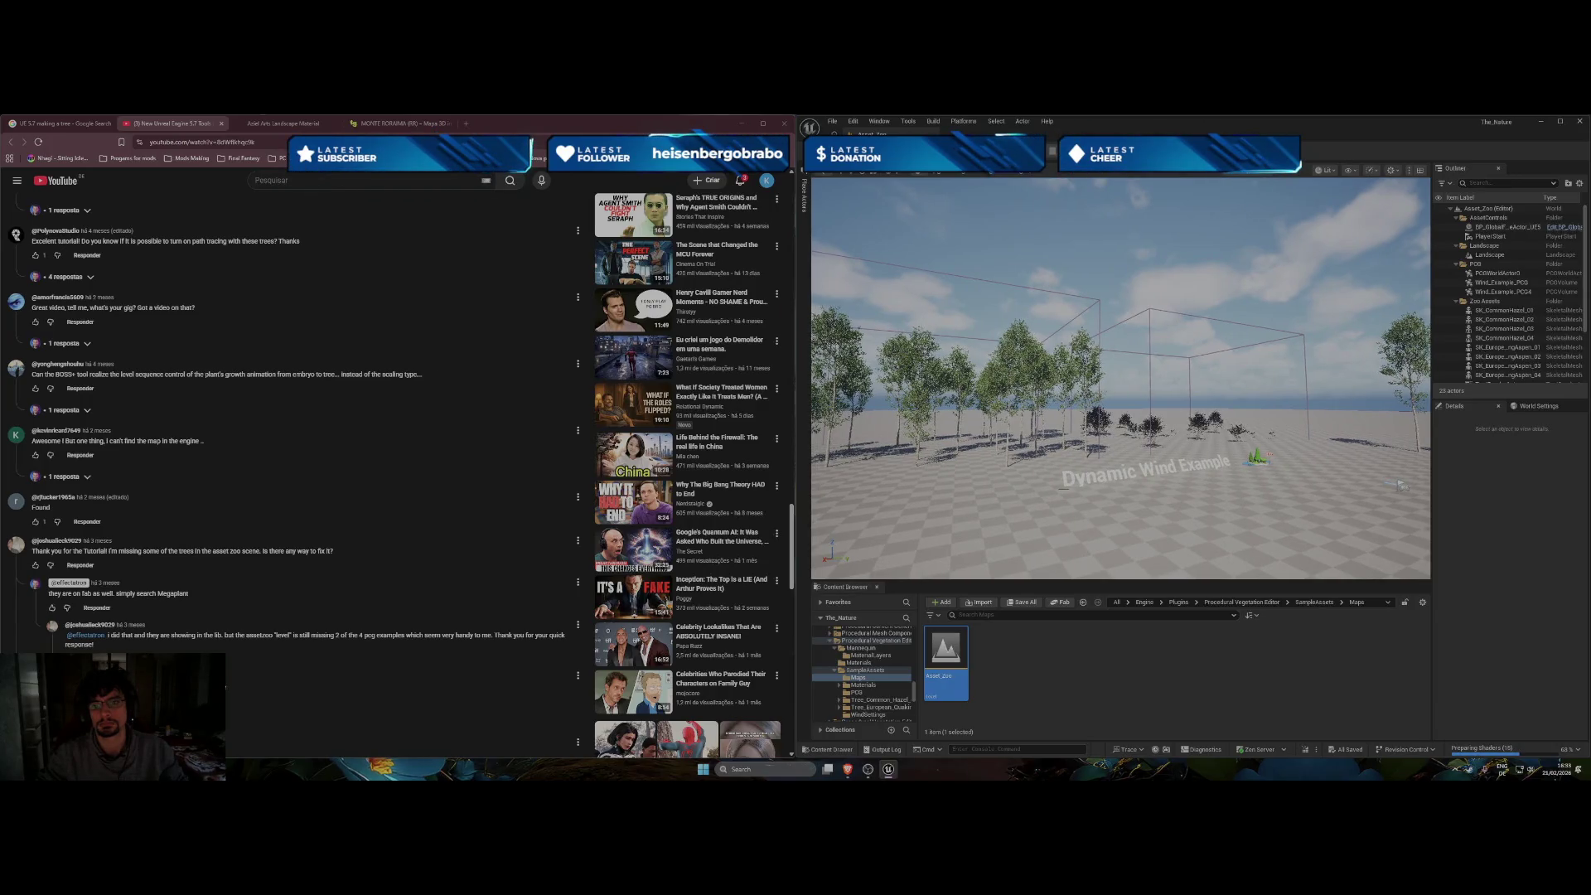
{"action": "left_click_drag", "start_coordinate": [1401, 485], "coordinate": [1358, 464]}
{"action": "mouse_move", "coordinate": [1160, 497]}
{"action": "left_mouse_down"}
{"action": "mouse_move", "coordinate": [1035, 497]}
{"action": "mouse_move", "coordinate": [1176, 505]}
{"action": "mouse_move", "coordinate": [1148, 578]}
{"action": "mouse_move", "coordinate": [1139, 459]}
{"action": "mouse_move", "coordinate": [1276, 381]}
{"action": "mouse_move", "coordinate": [1417, 345]}
{"action": "left_mouse_up"}
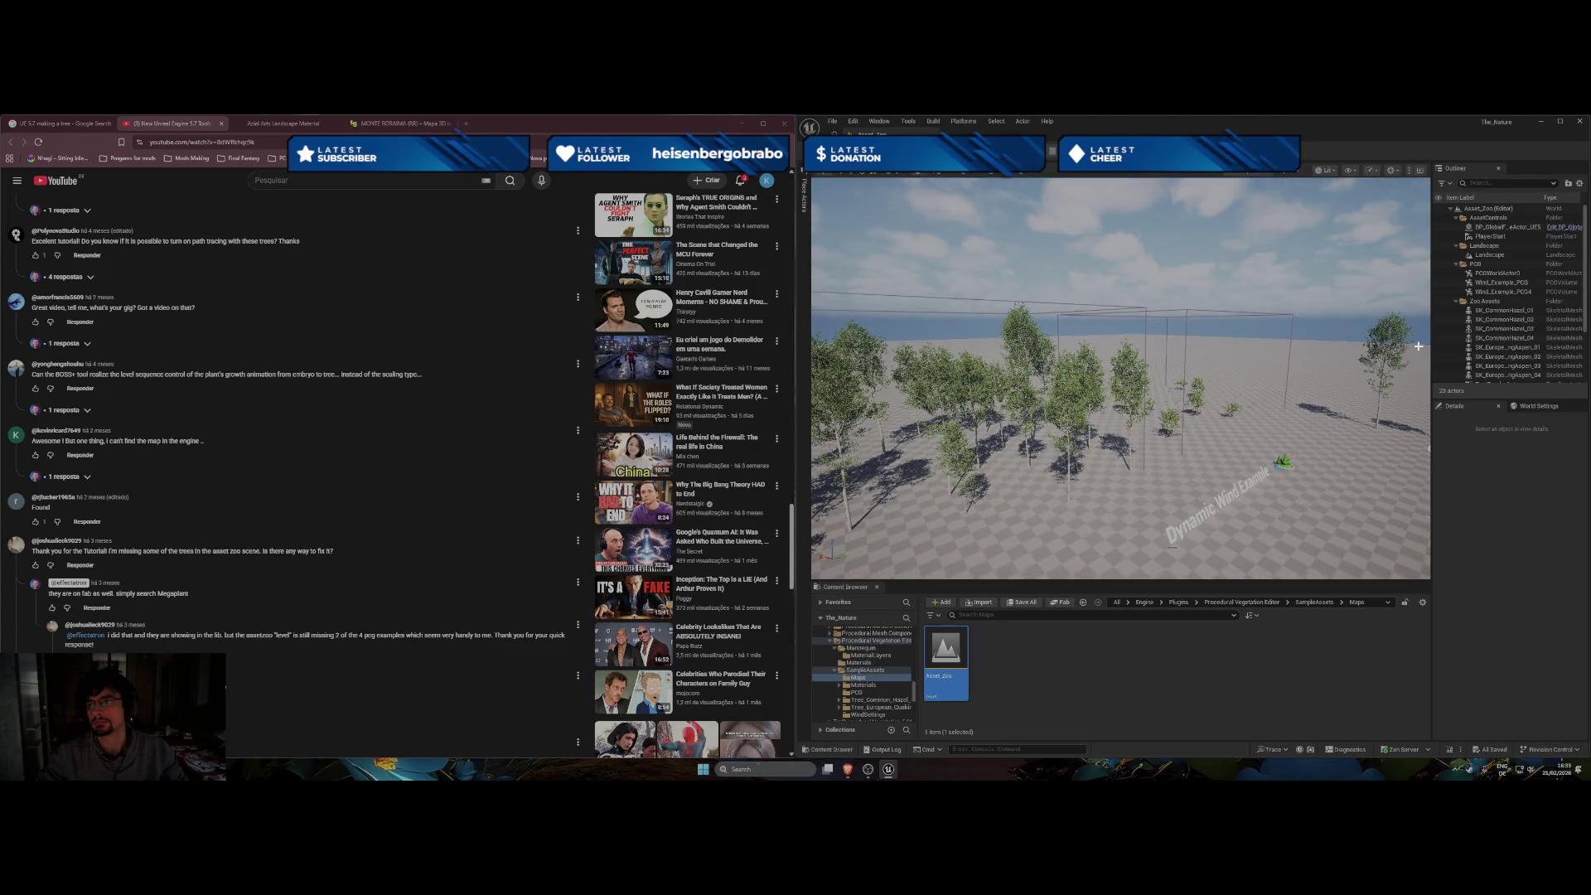
Select PCGWorldActor0 in the Outliner and scroll through its Details settings.
{"action": "left_click", "coordinate": [1513, 273]}
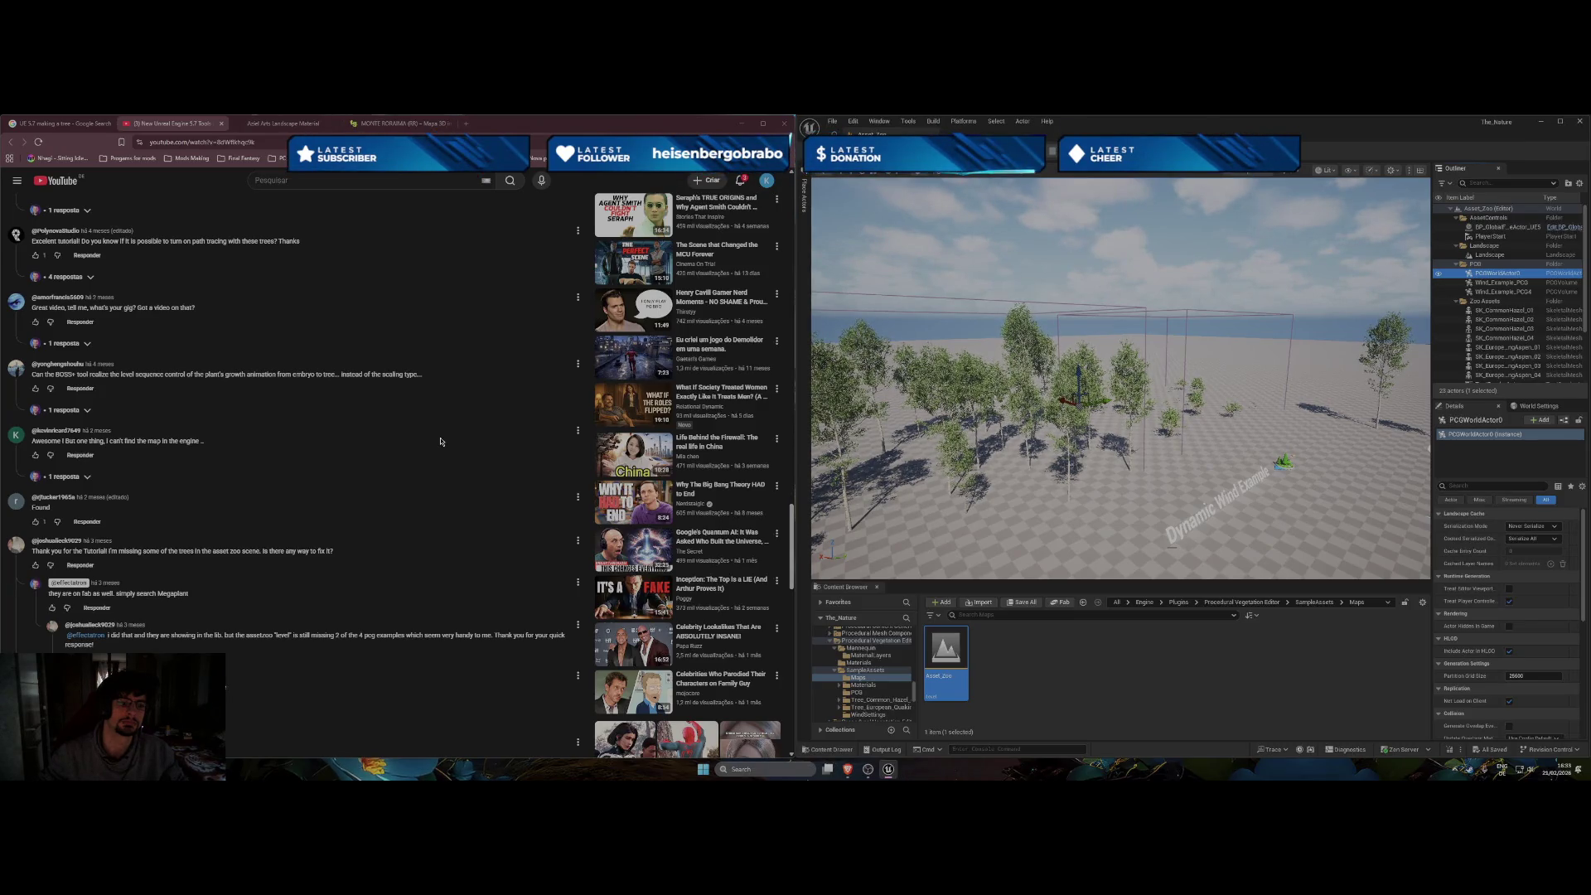
{"action": "scroll", "coordinate": [440, 442], "scroll_direction": "up", "scroll_amount": 1}
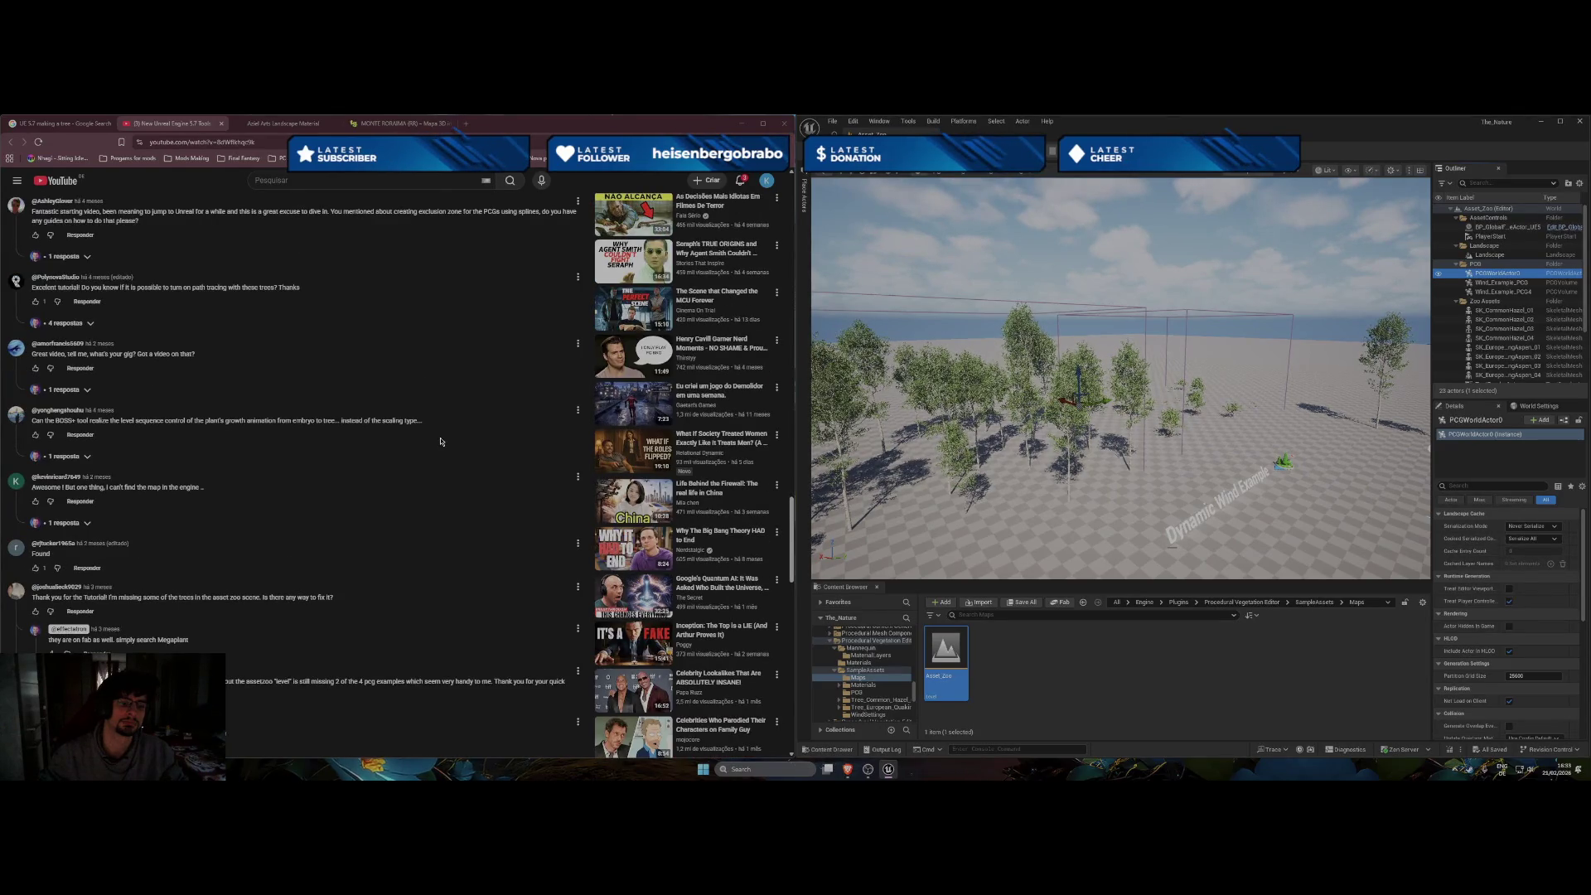
{"action": "scroll", "coordinate": [440, 442], "scroll_direction": "up", "scroll_amount": 10}
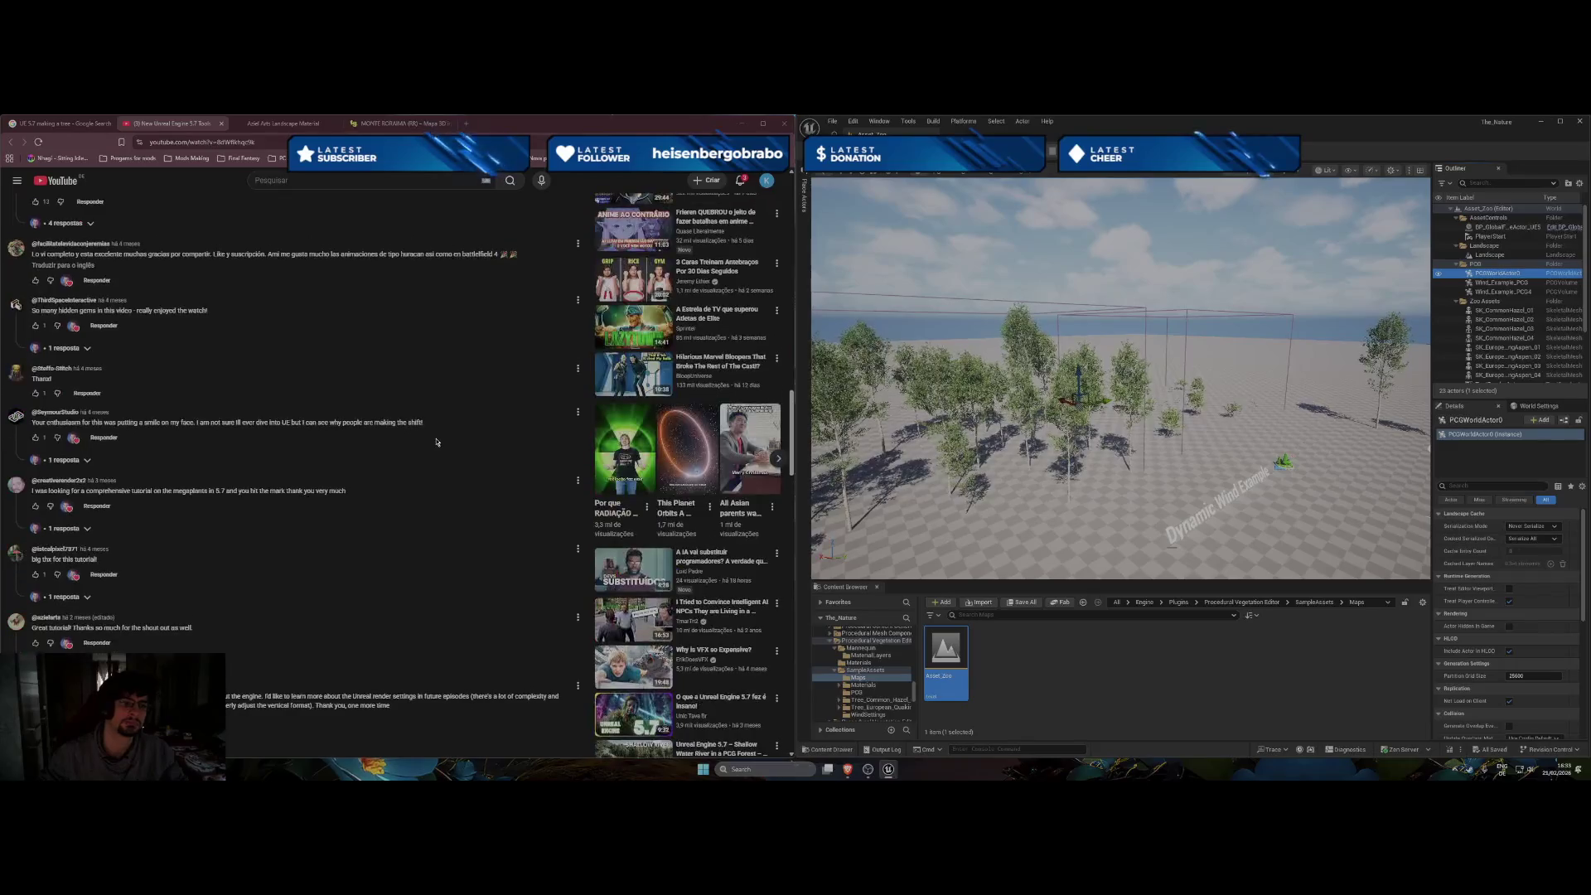
{"action": "scroll", "coordinate": [430, 443], "scroll_direction": "up", "scroll_amount": 8}
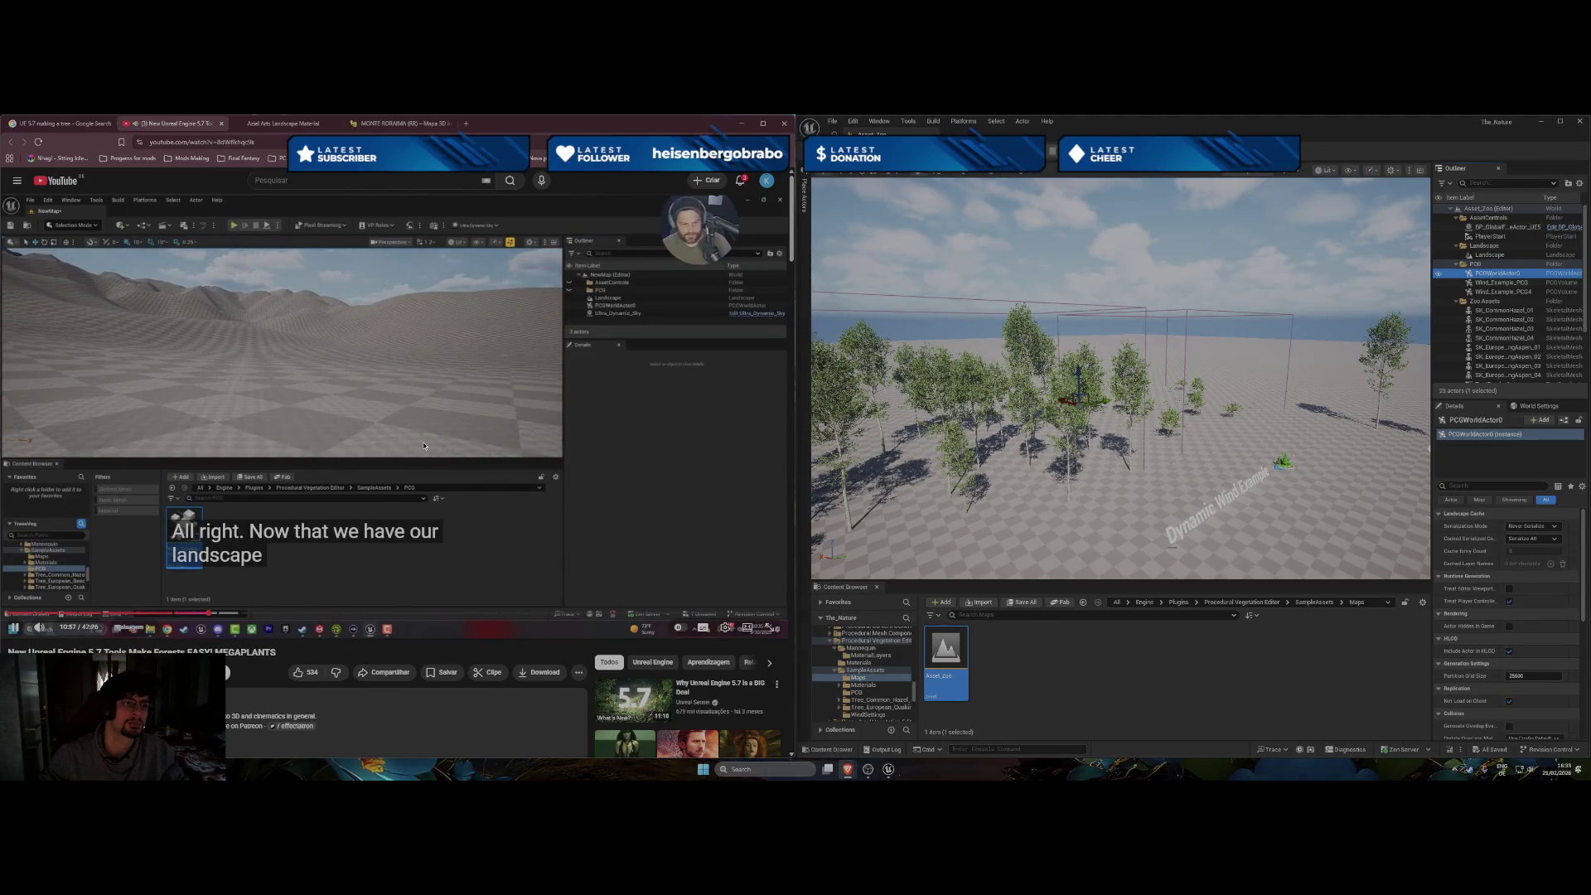
{"action": "left_click", "coordinate": [423, 446]}
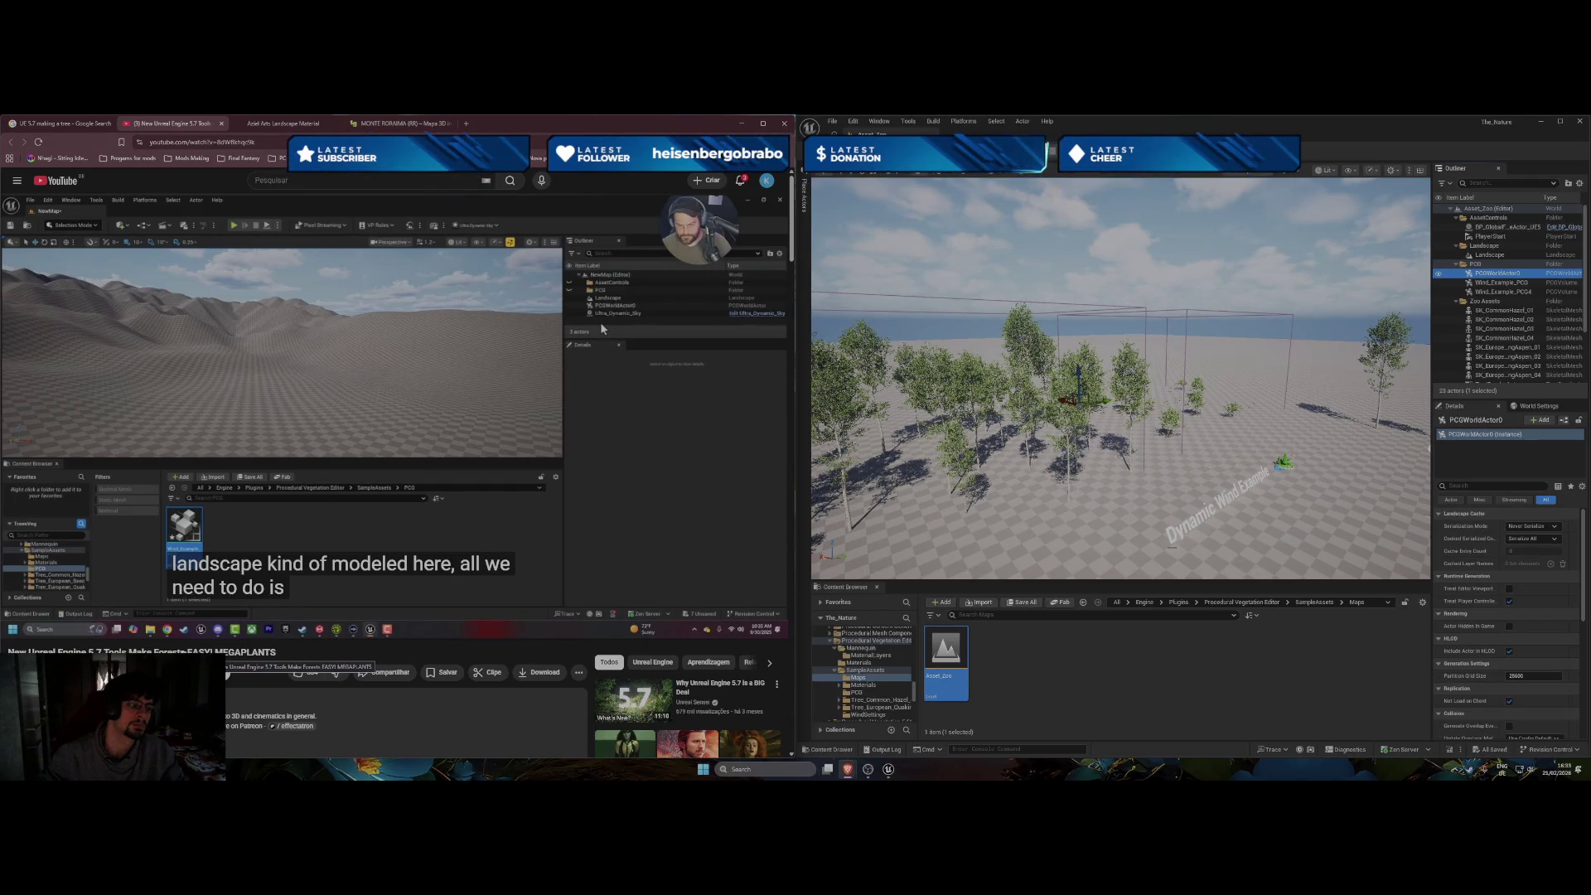
{"action": "left_click_drag", "start_coordinate": [189, 651], "coordinate": [39, 650]}
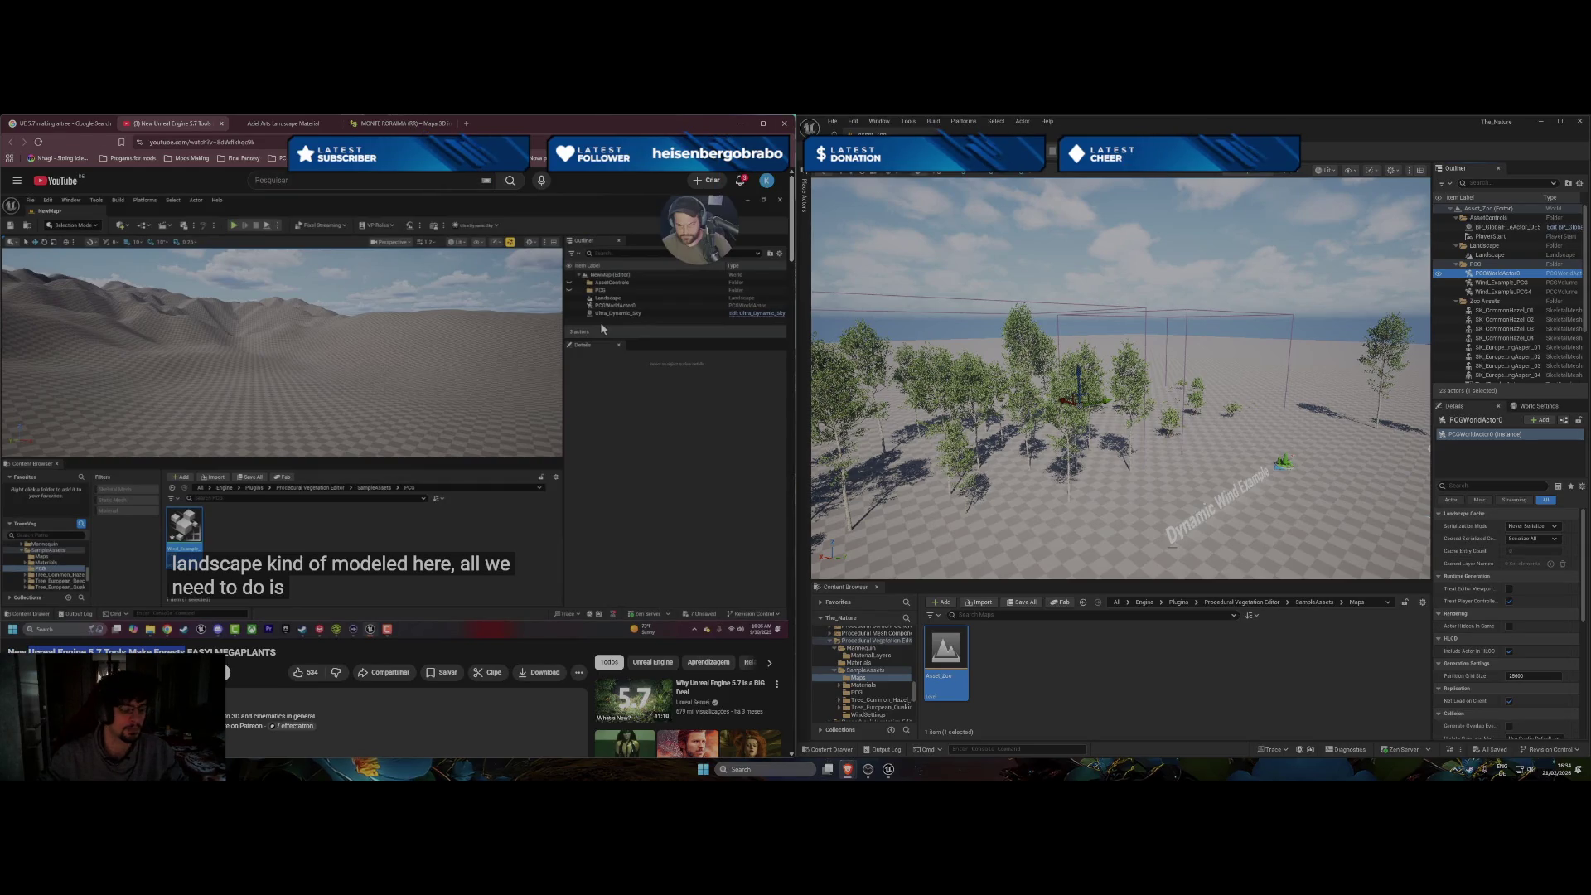
{"action": "left_click", "coordinate": [304, 180]}
{"action": "type", "text": "Unreal Engine 5.7 Tools Make Forests"}
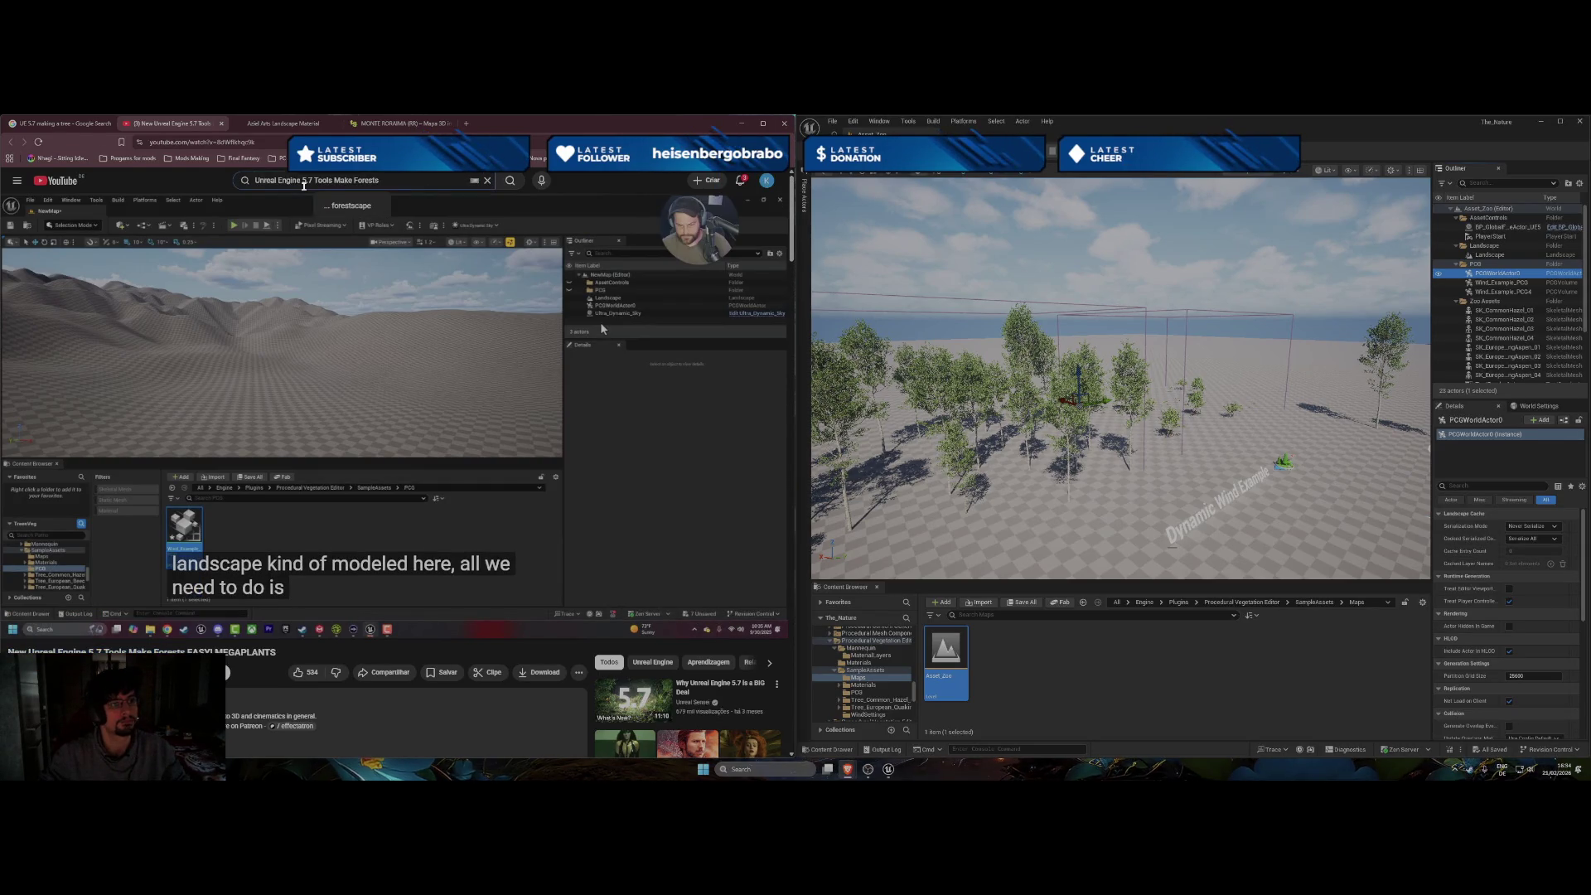
{"action": "type", "text": " begi"}
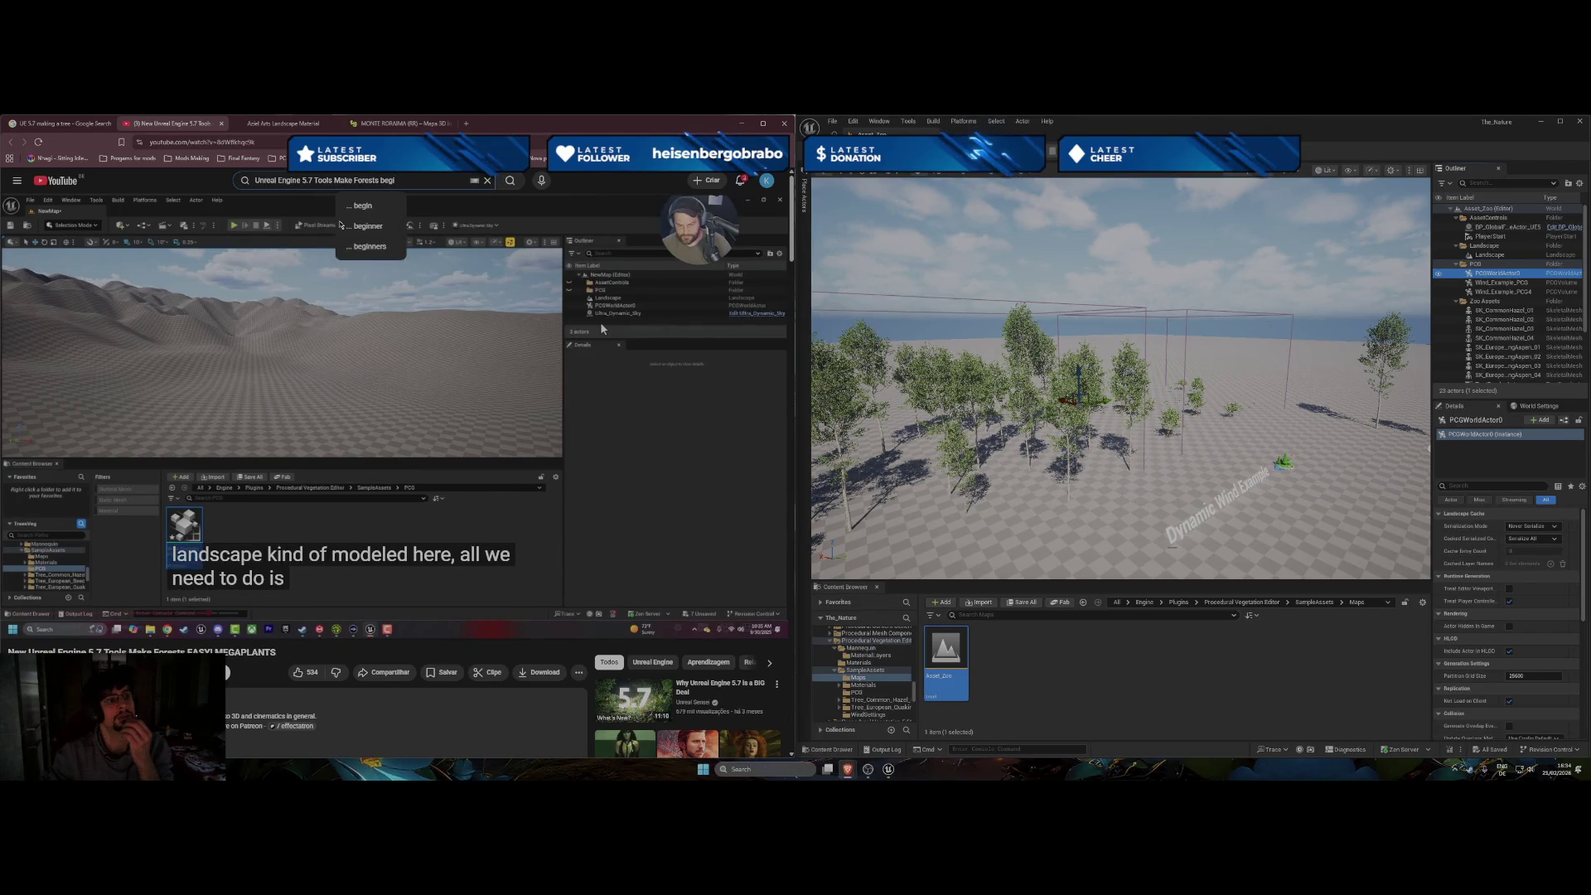
{"action": "left_click", "coordinate": [359, 228]}
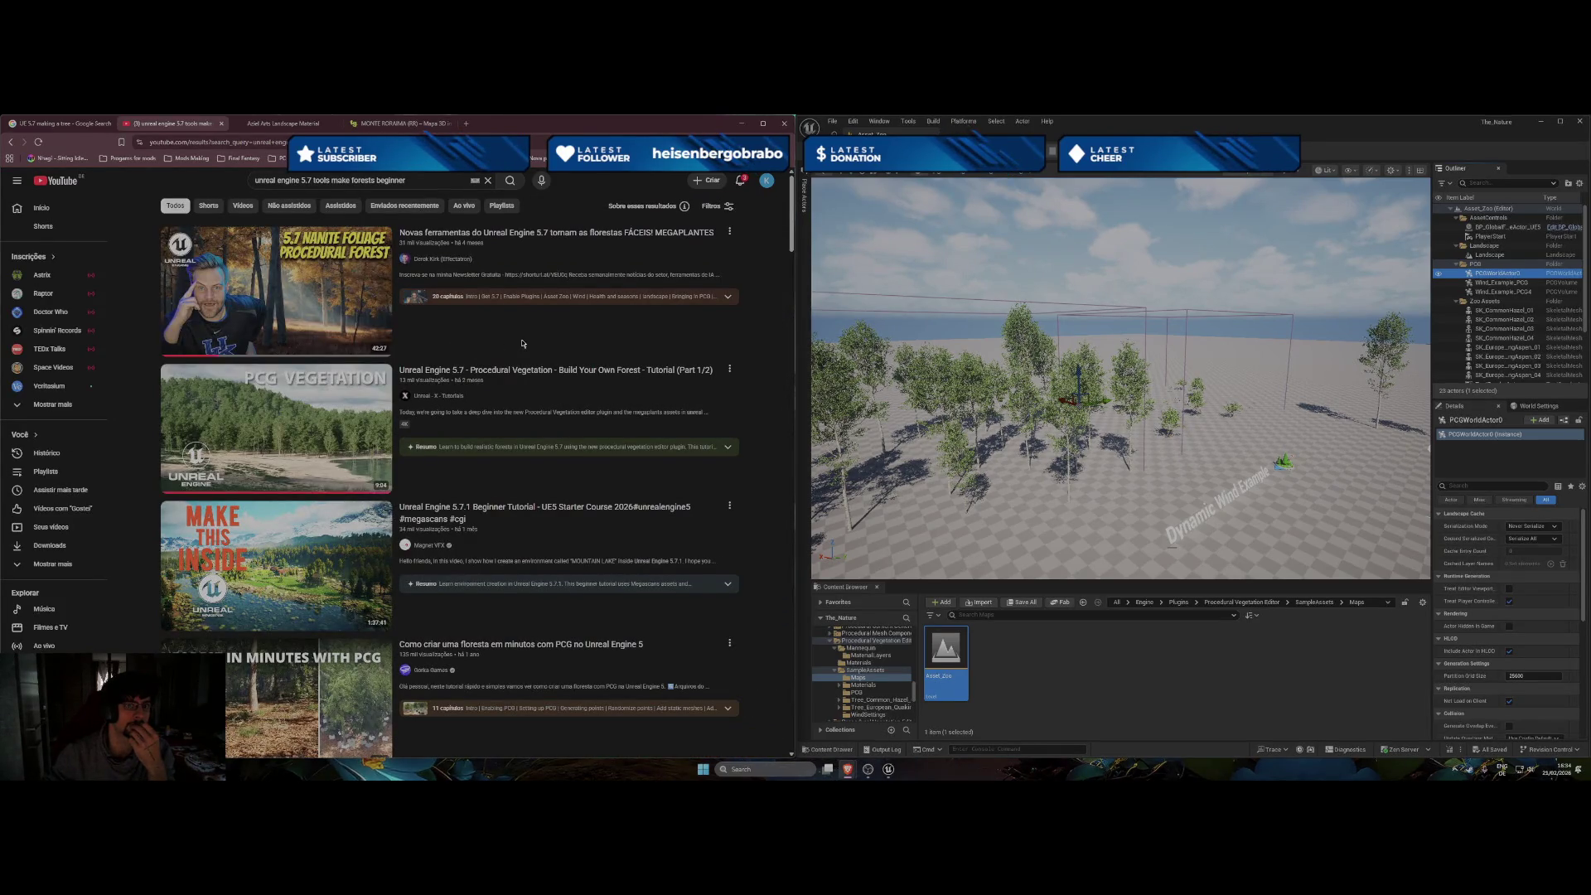
{"action": "mouse_move", "coordinate": [510, 372]}
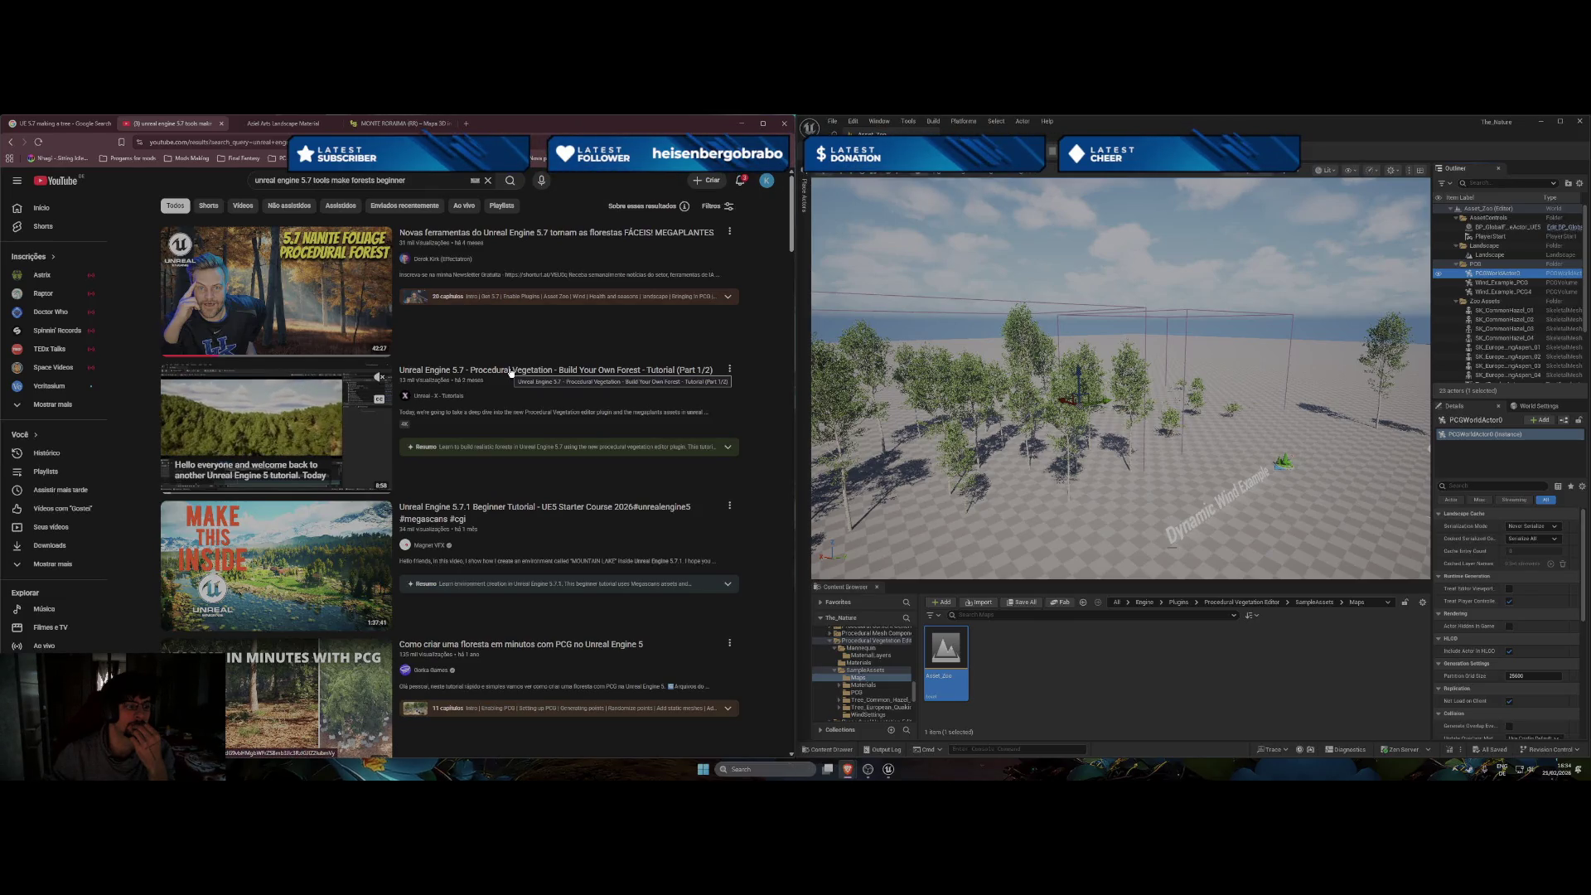
{"action": "left_click", "coordinate": [510, 372]}
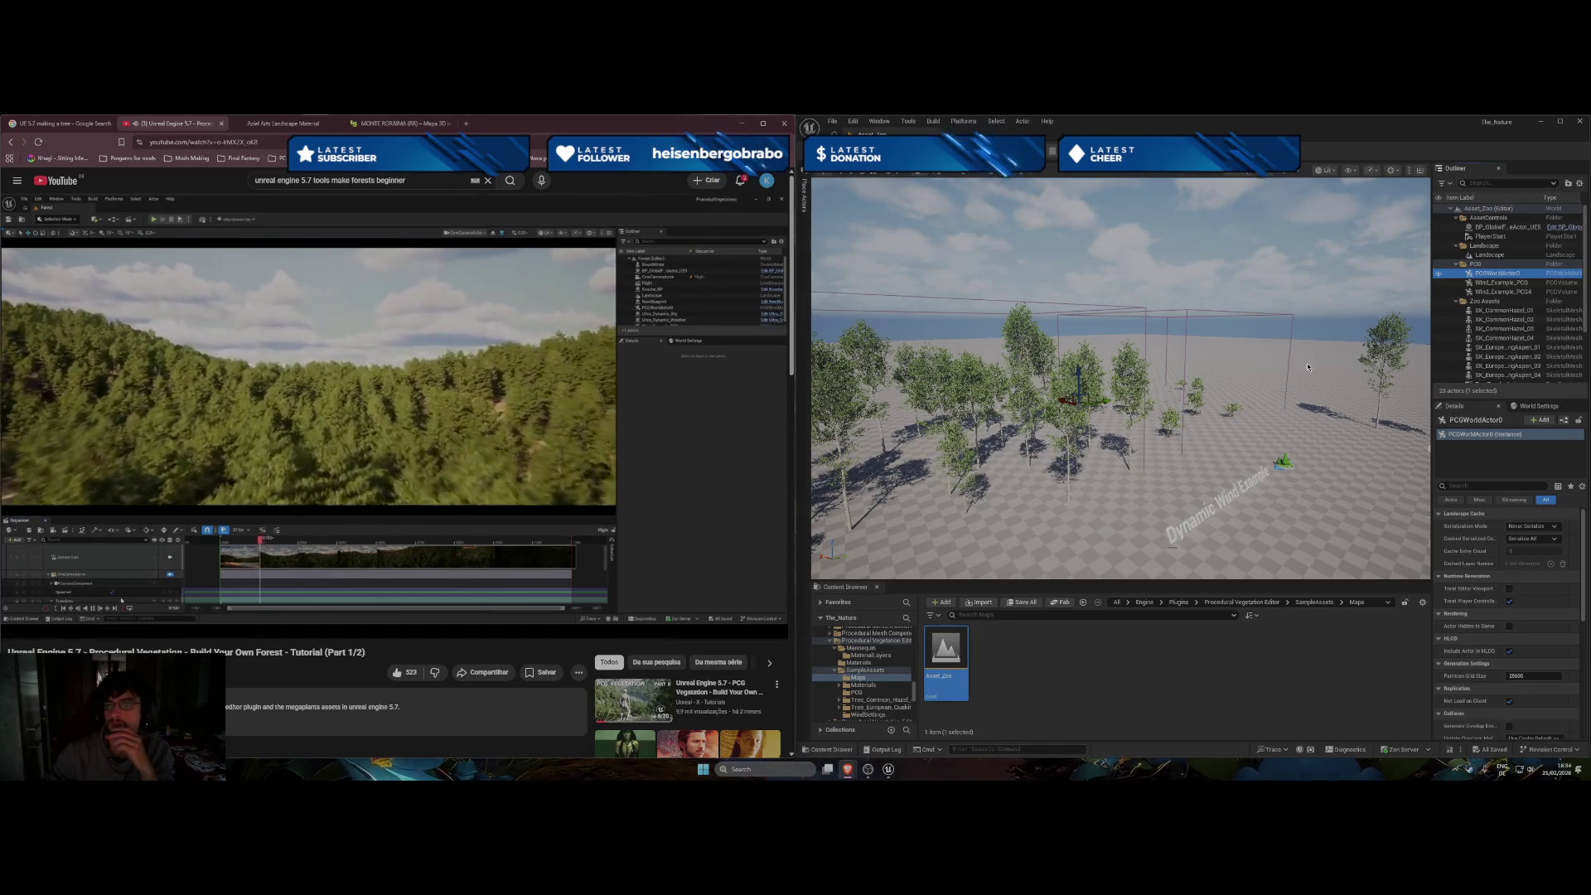
{"action": "scroll", "coordinate": [870, 665], "scroll_direction": "up", "scroll_amount": 10}
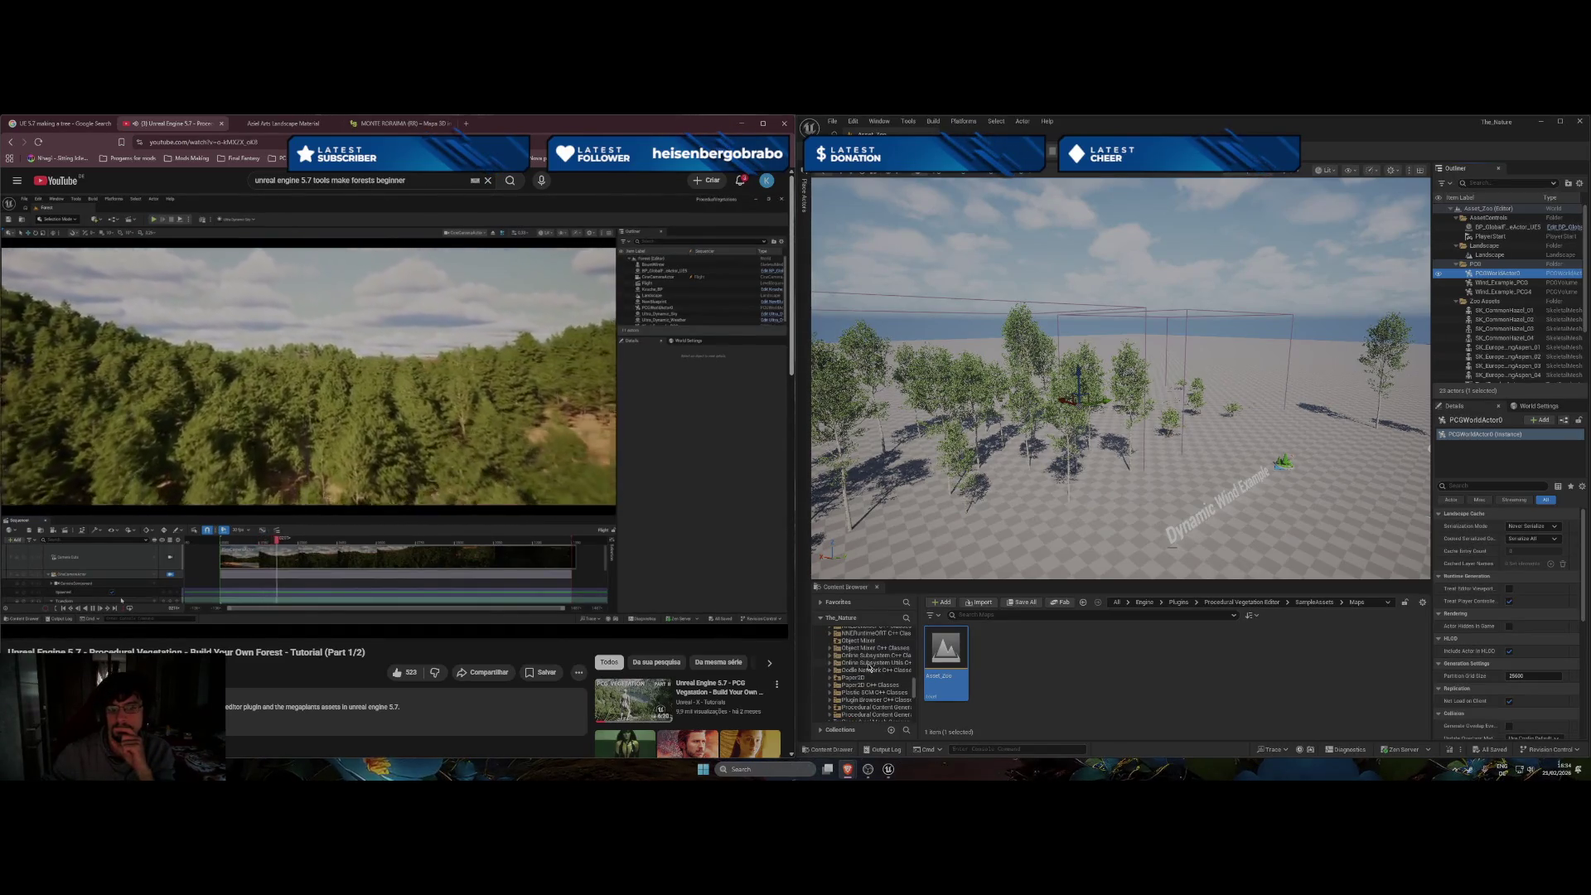
{"action": "scroll", "coordinate": [870, 666], "scroll_direction": "up", "scroll_amount": 5}
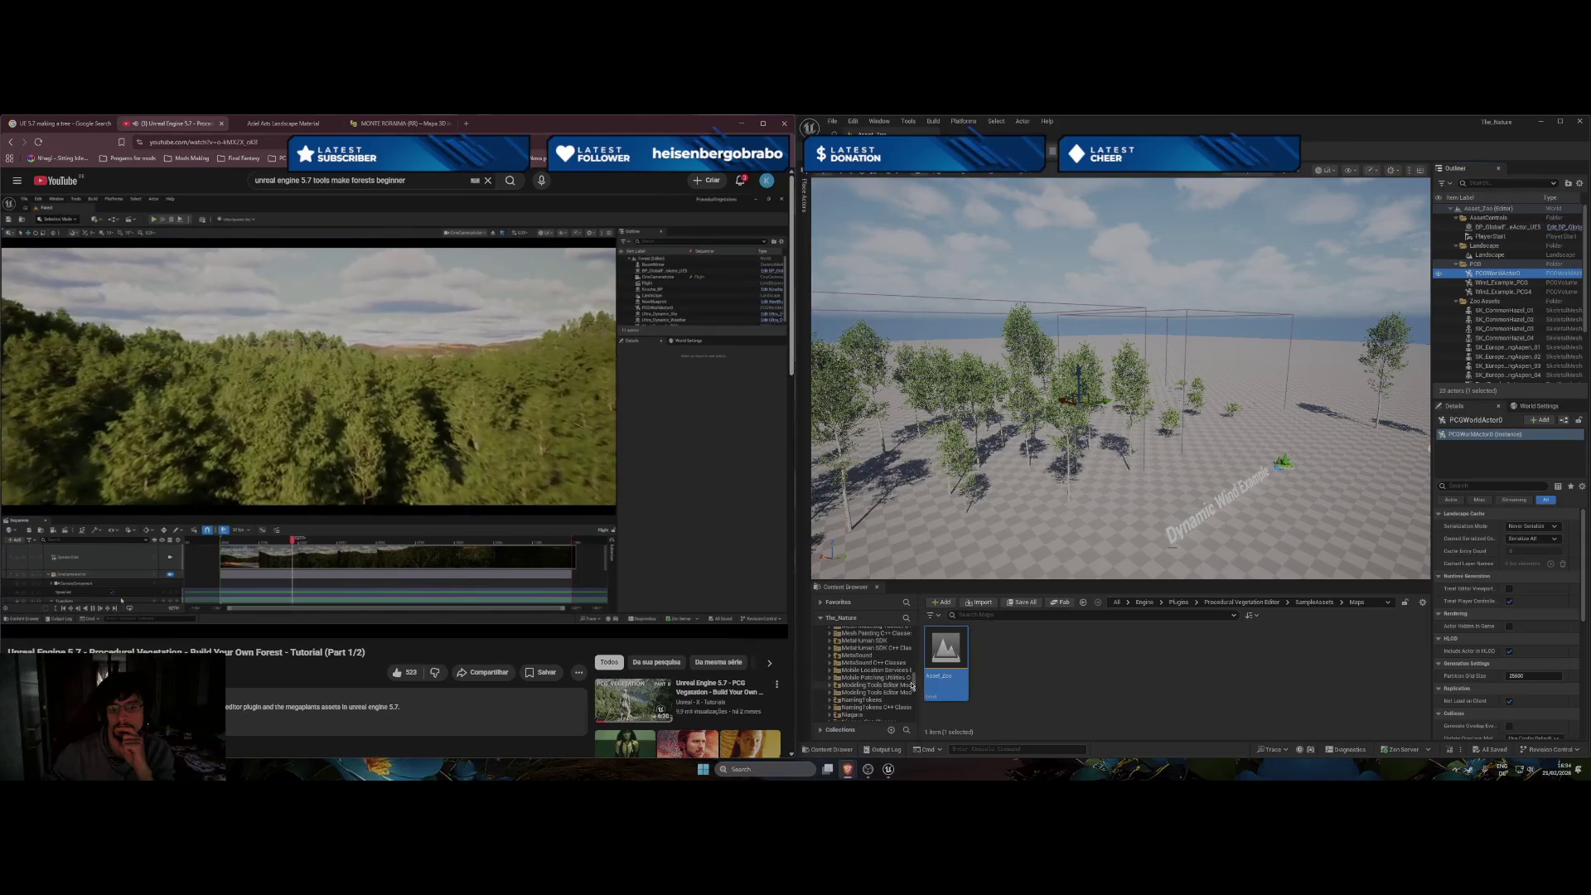
{"action": "scroll", "coordinate": [911, 686], "scroll_direction": "up", "scroll_amount": 10}
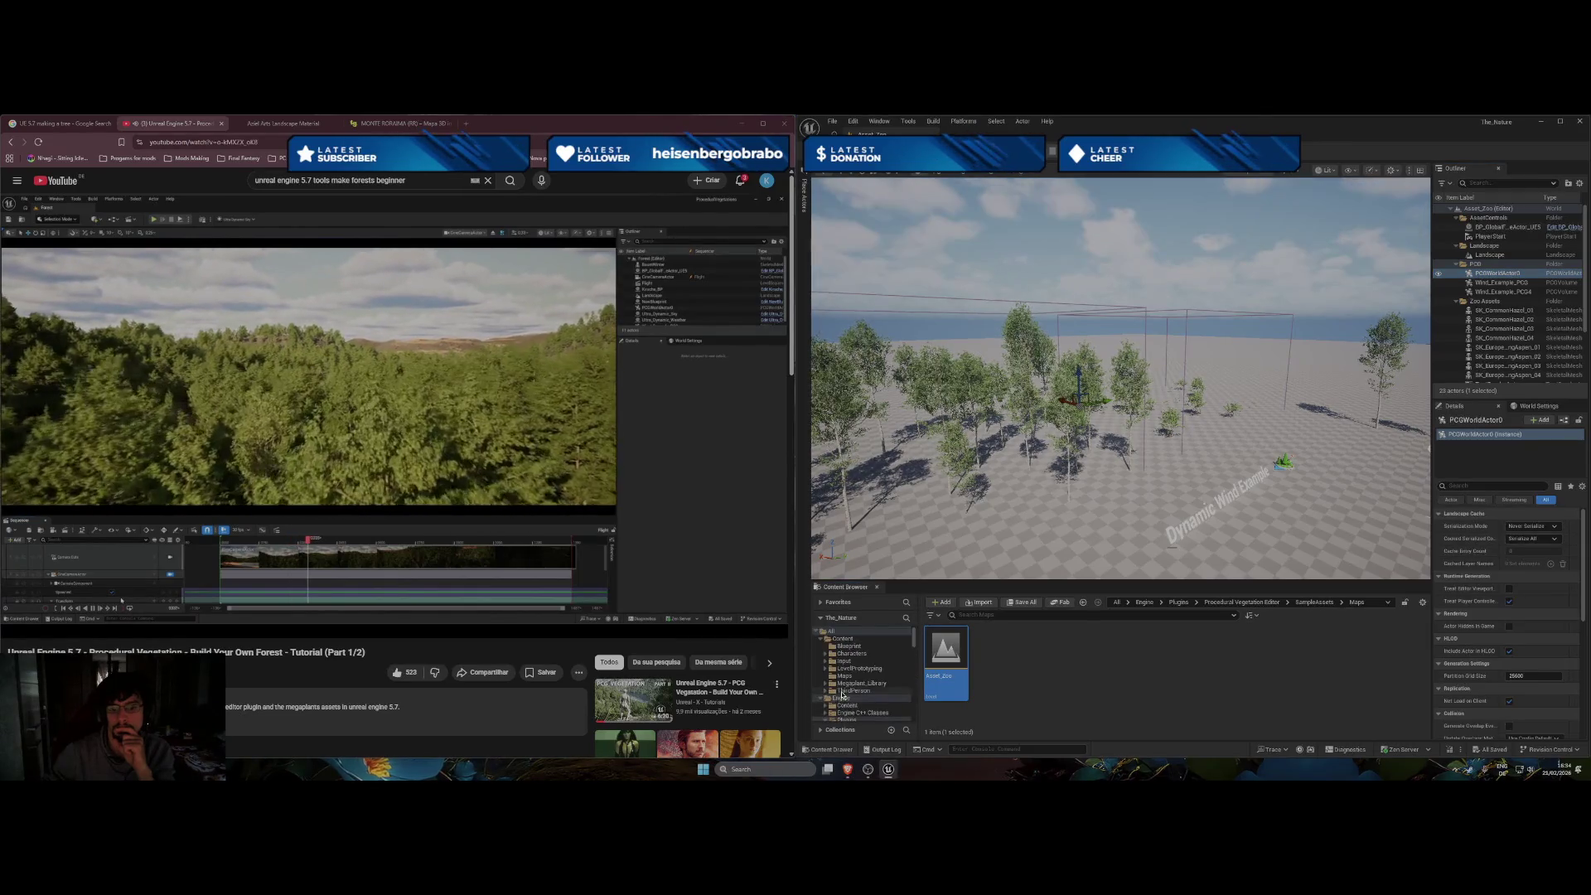
Delete the three sample procedural vegetation assets from the project's Content folder.
{"action": "left_click", "coordinate": [845, 705]}
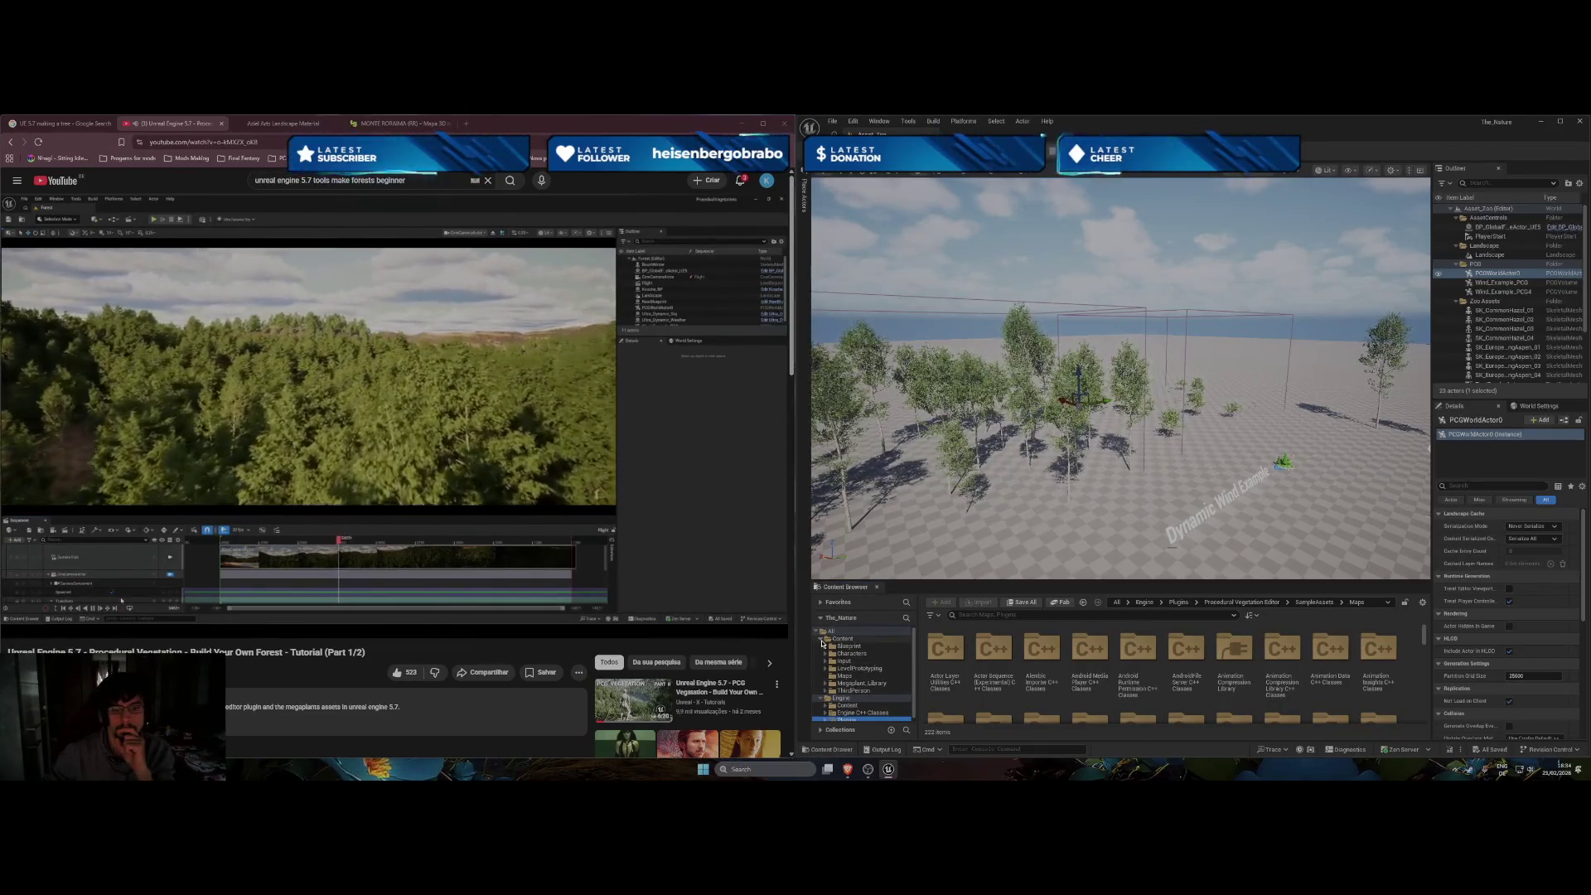
{"action": "left_click", "coordinate": [823, 639]}
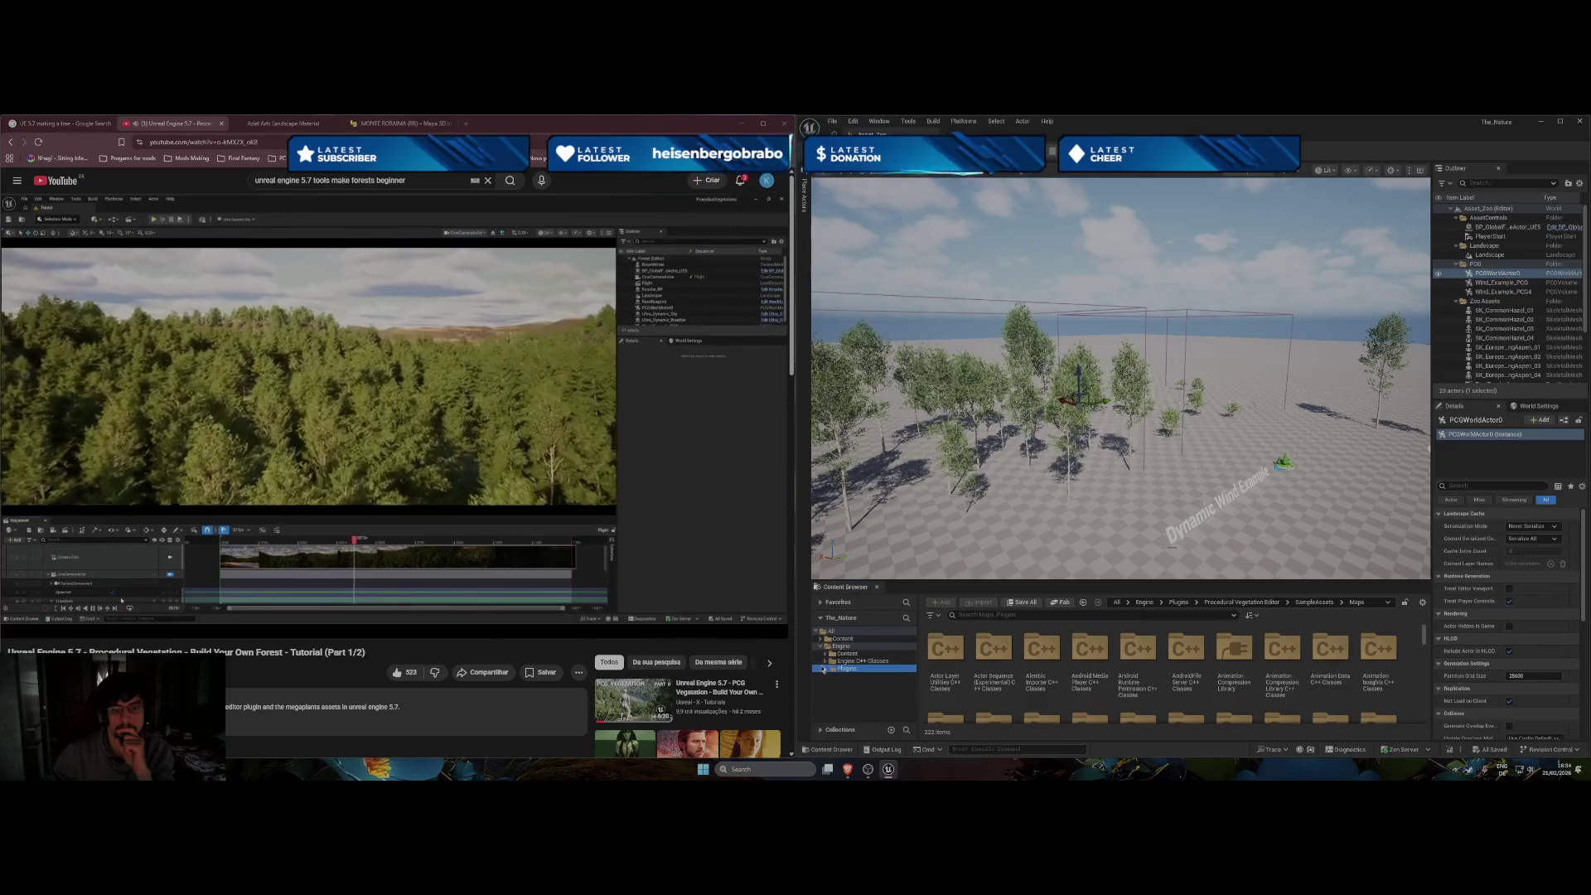
{"action": "left_click", "coordinate": [821, 646]}
{"action": "left_click", "coordinate": [838, 639]}
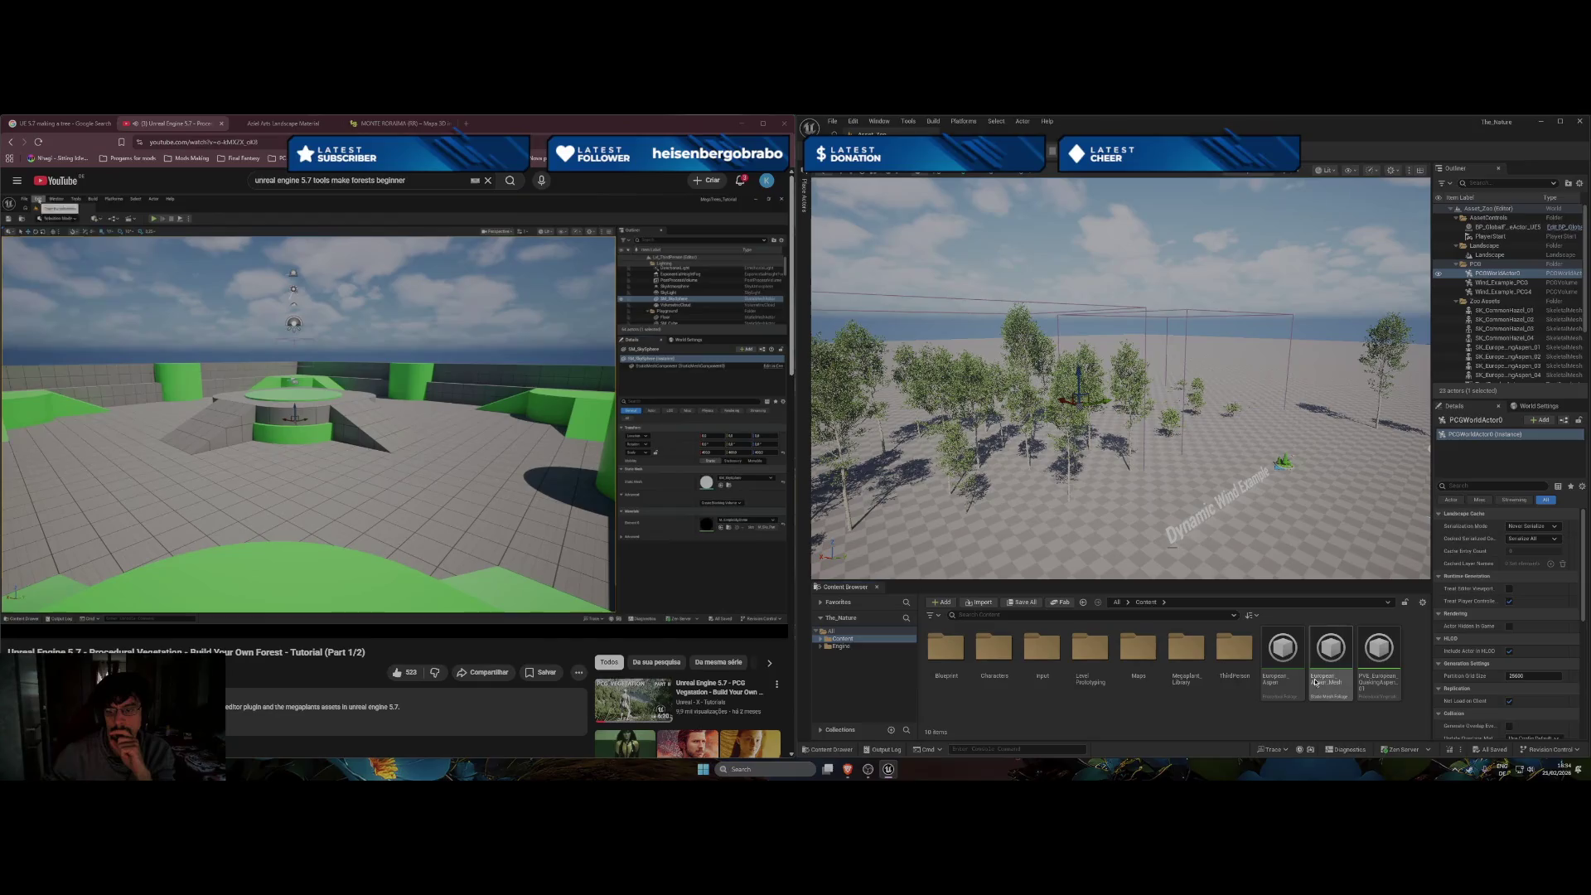
{"action": "left_click", "coordinate": [1282, 651]}
{"action": "left_click", "coordinate": [1373, 663], "text": "ctrl"}
{"action": "left_click", "coordinate": [1329, 663], "text": "ctrl"}
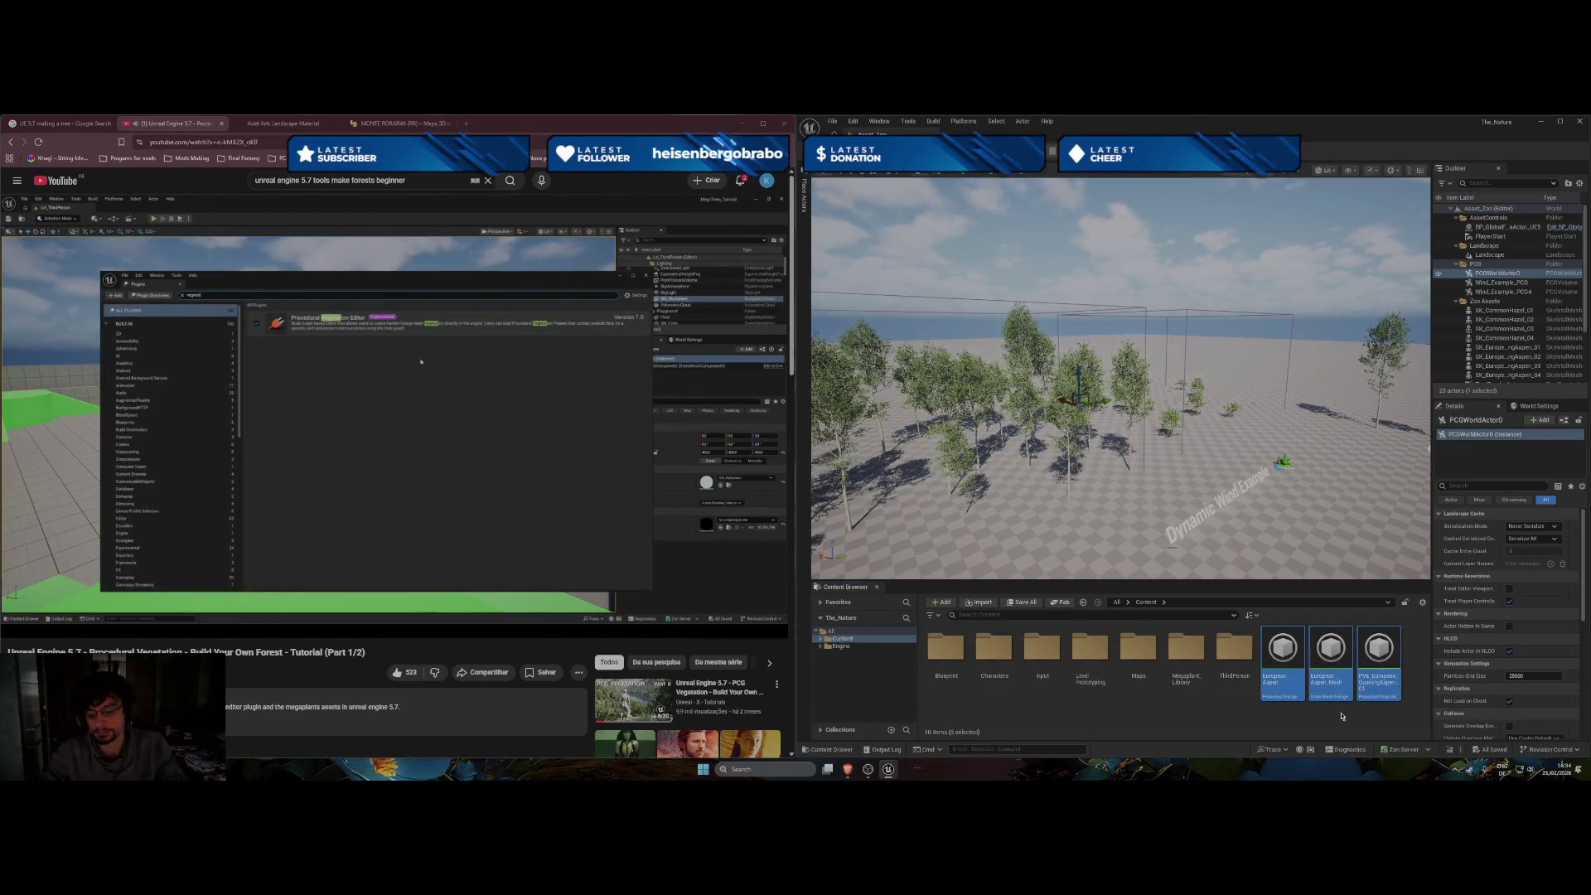
{"action": "key", "text": "Delete"}
{"action": "left_click", "coordinate": [763, 593]}
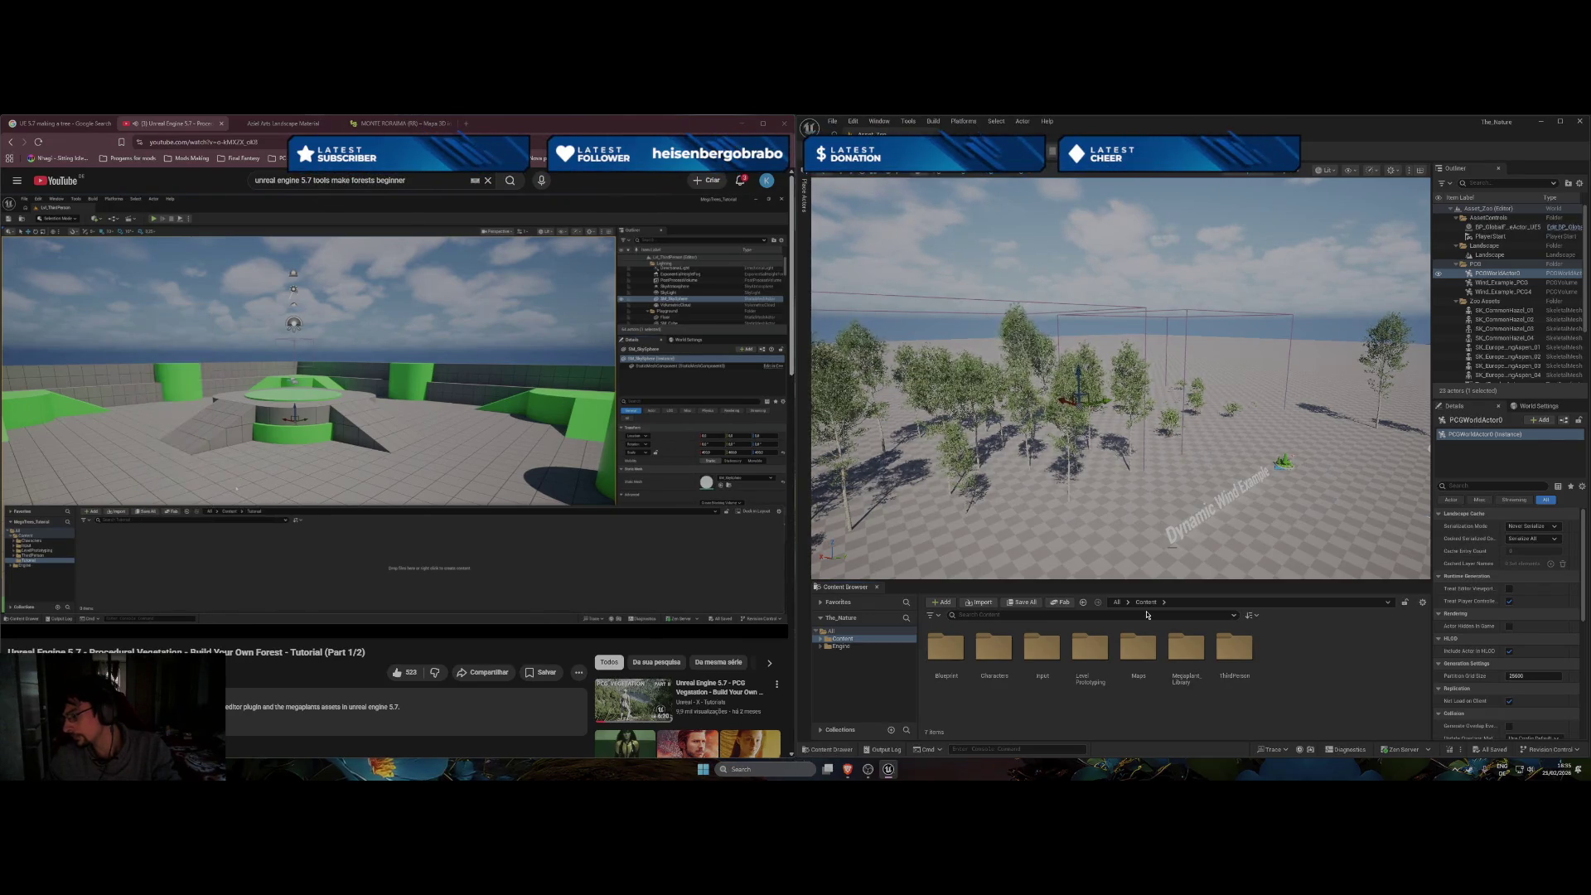
Pause the tutorial in fullscreen at about 0:45, then return it to windowed view.
{"action": "double_click", "coordinate": [433, 471]}
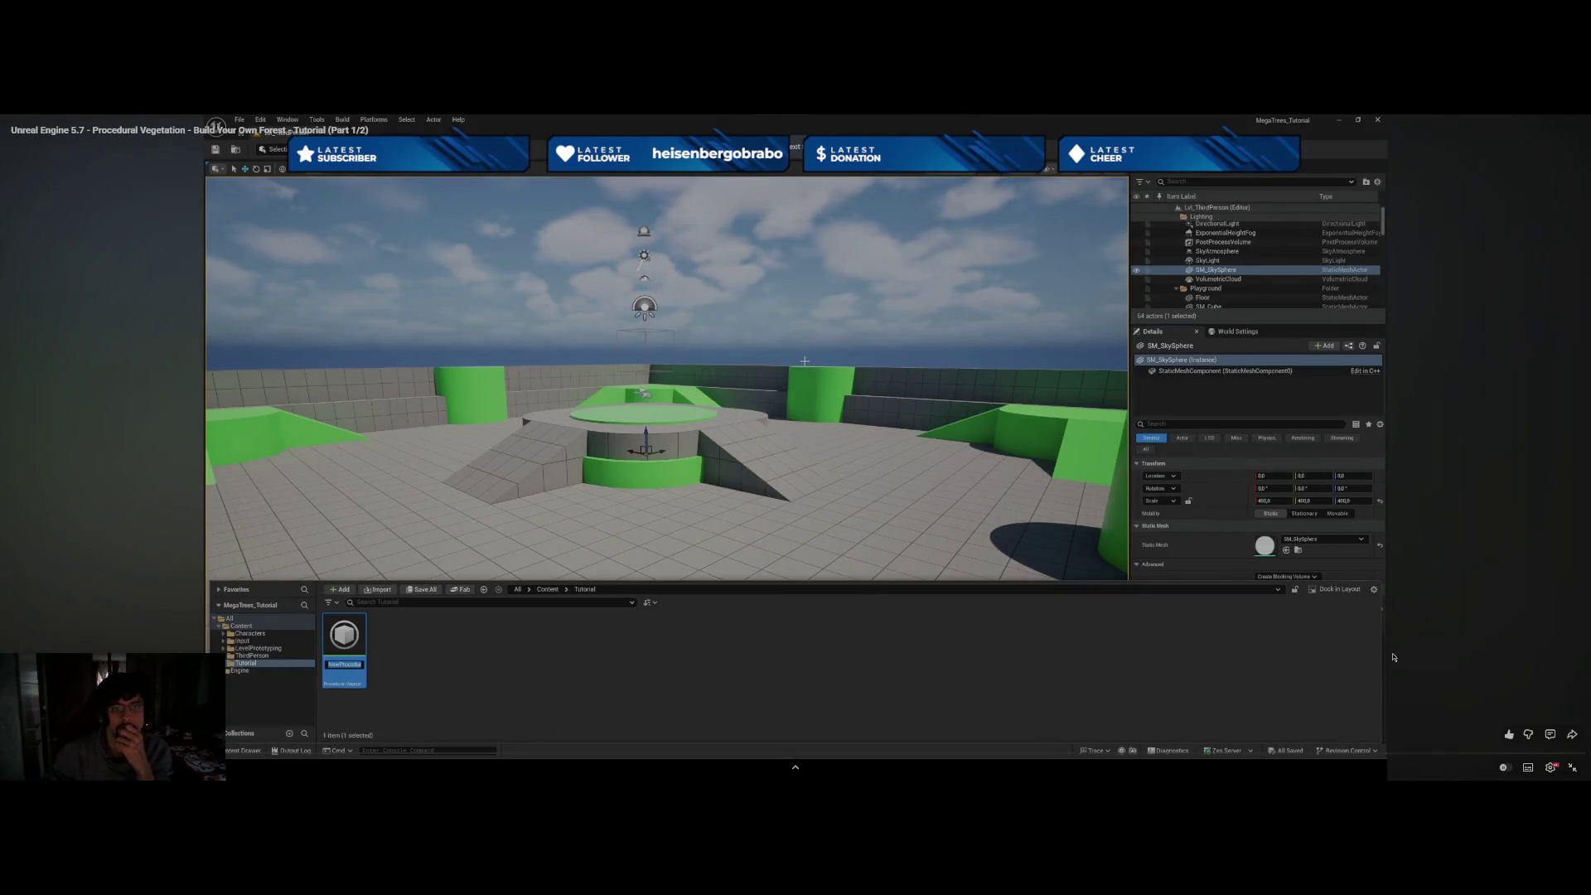
{"action": "key", "text": "space"}
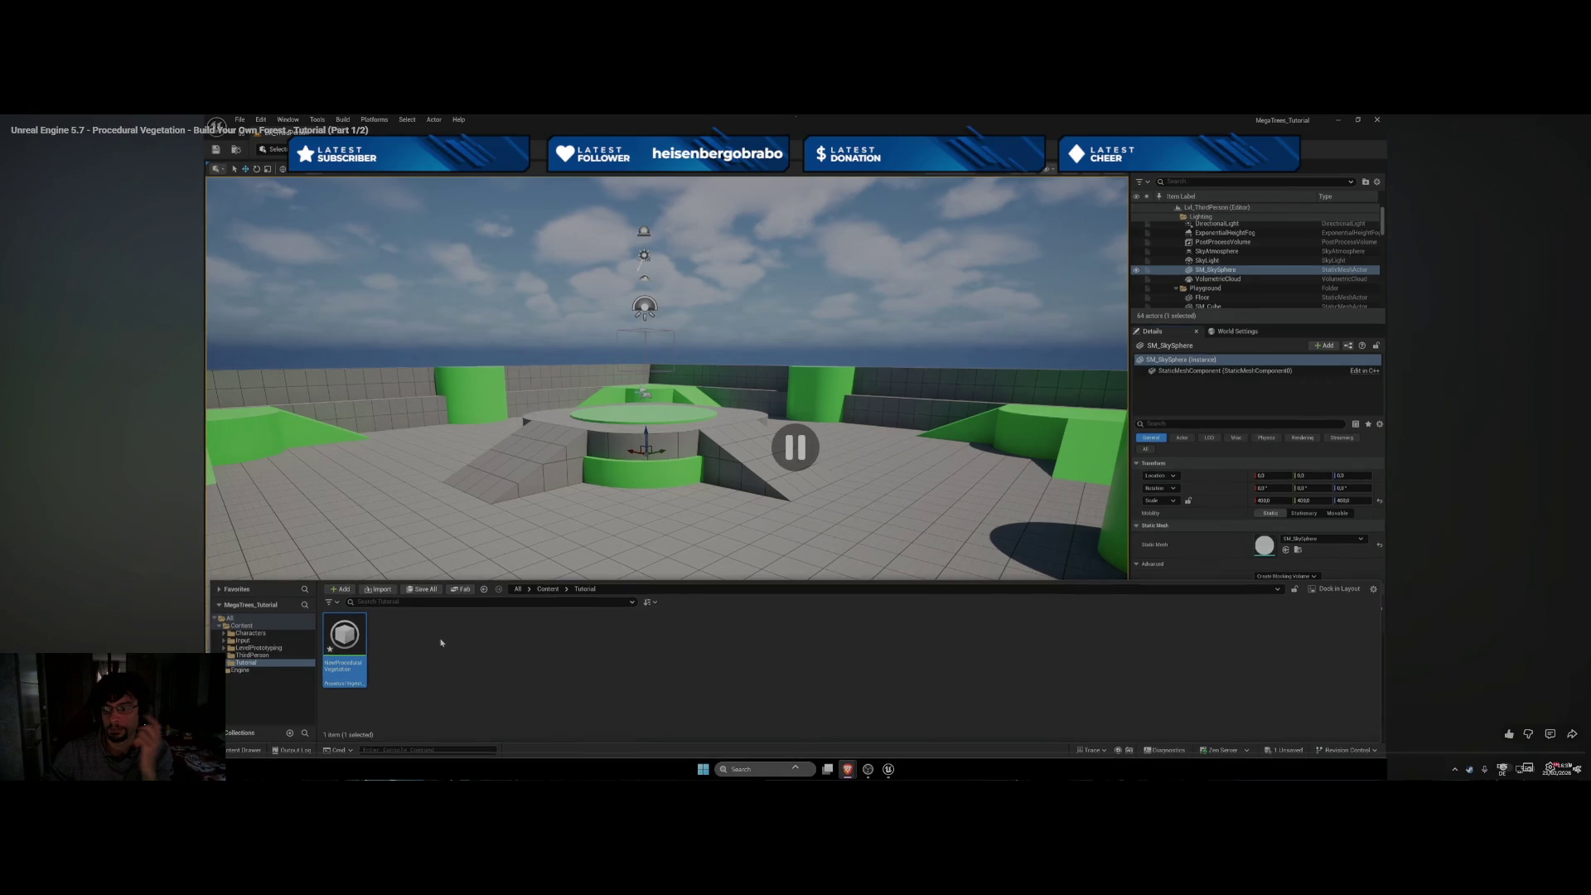
{"action": "key", "text": "Escape"}
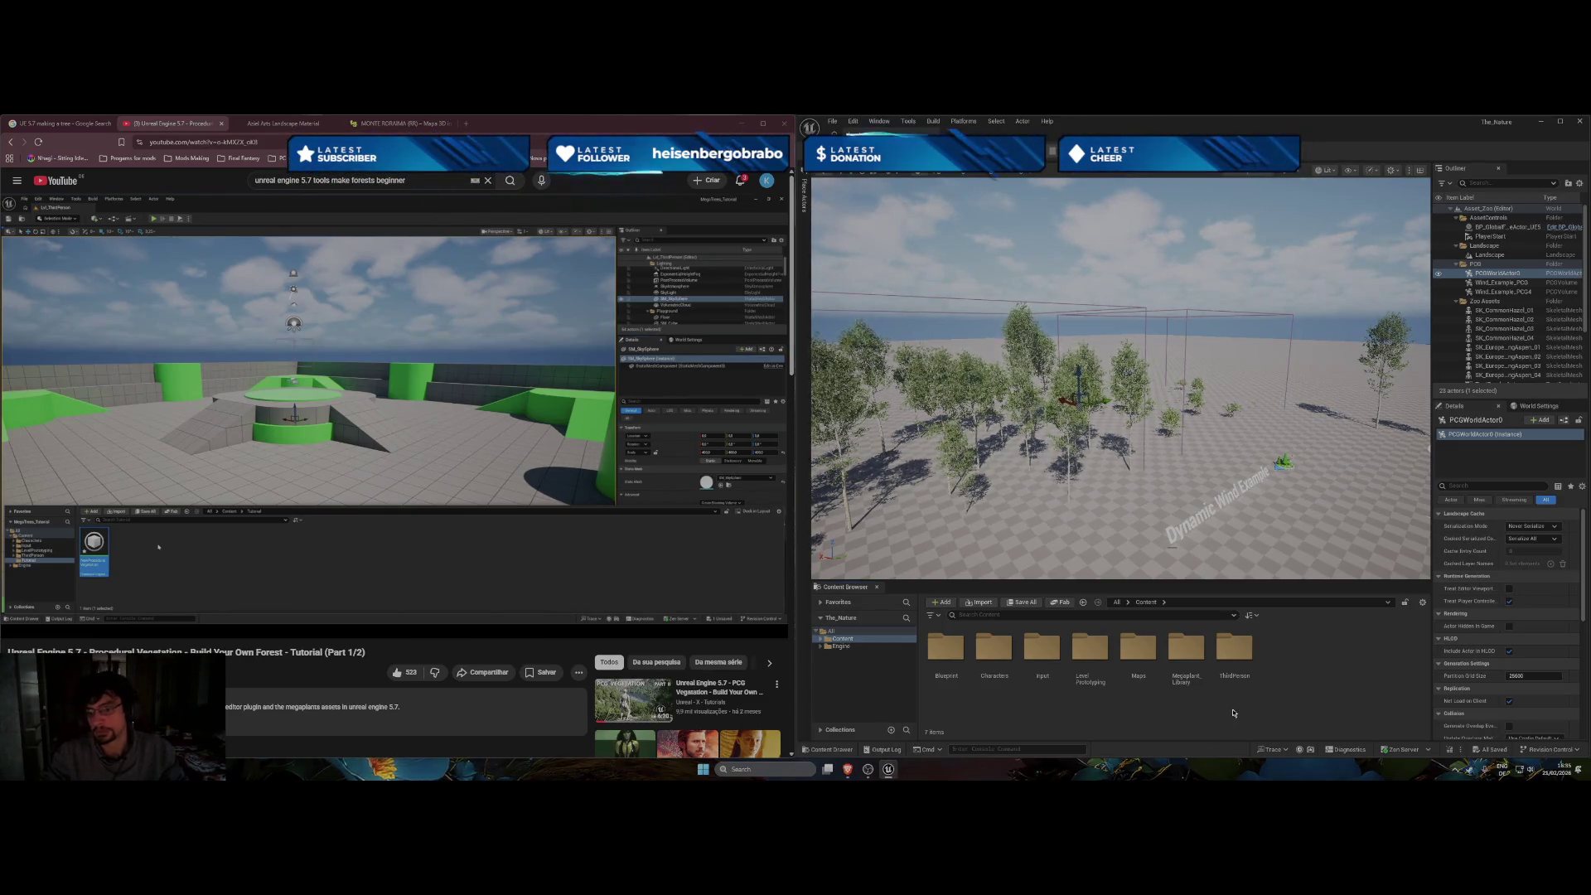
{"action": "right_click", "coordinate": [1193, 717]}
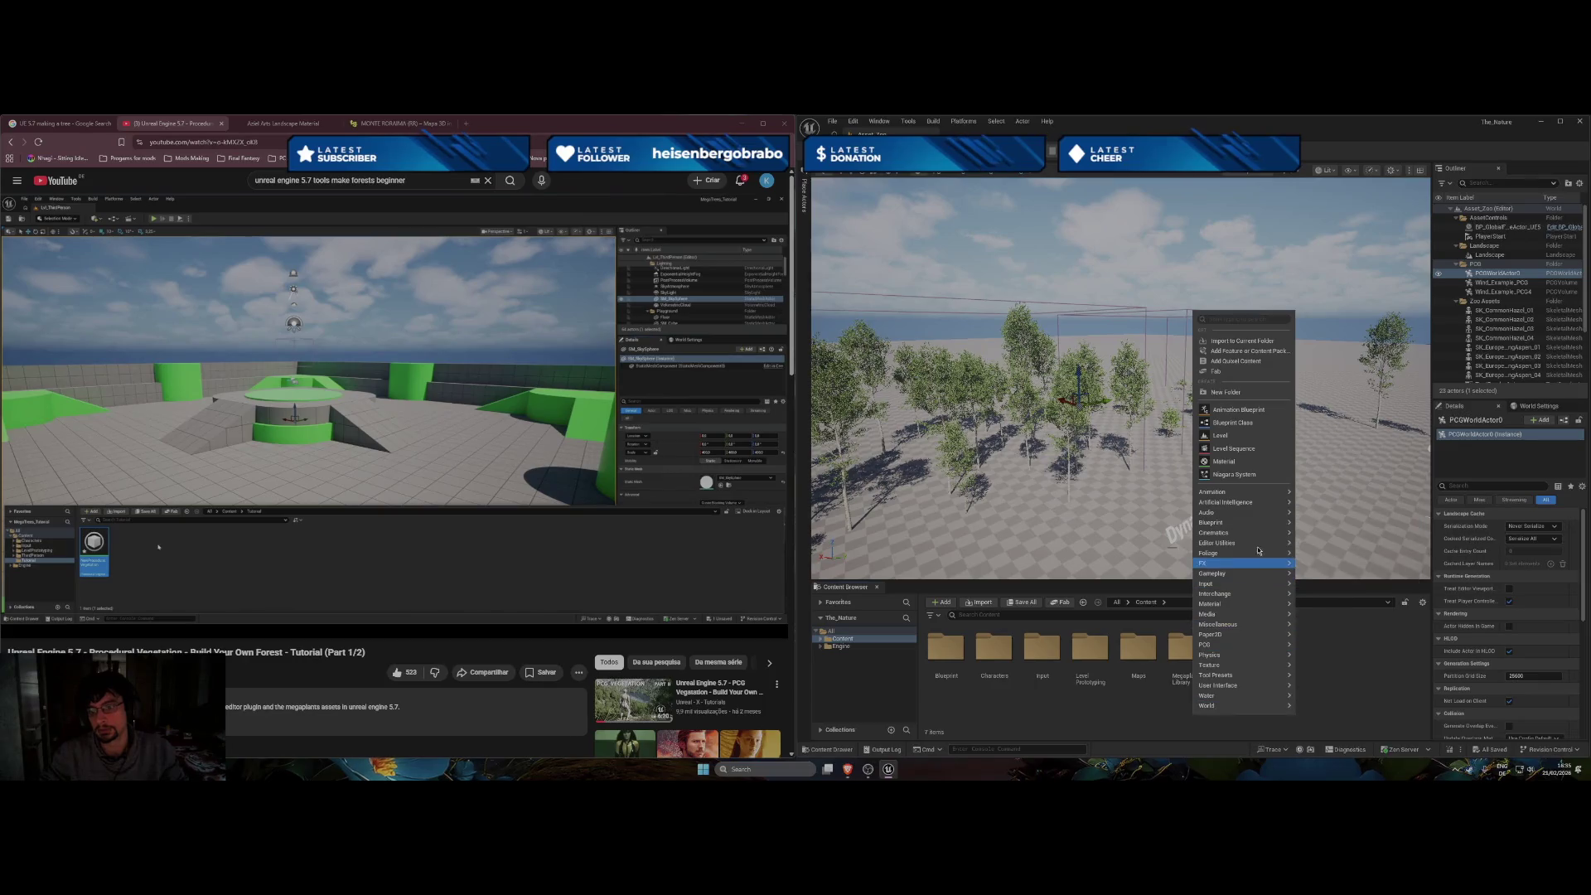
Open the snowy Forest_Base_01 level from Content > Maps.
{"action": "mouse_move", "coordinate": [1257, 540]}
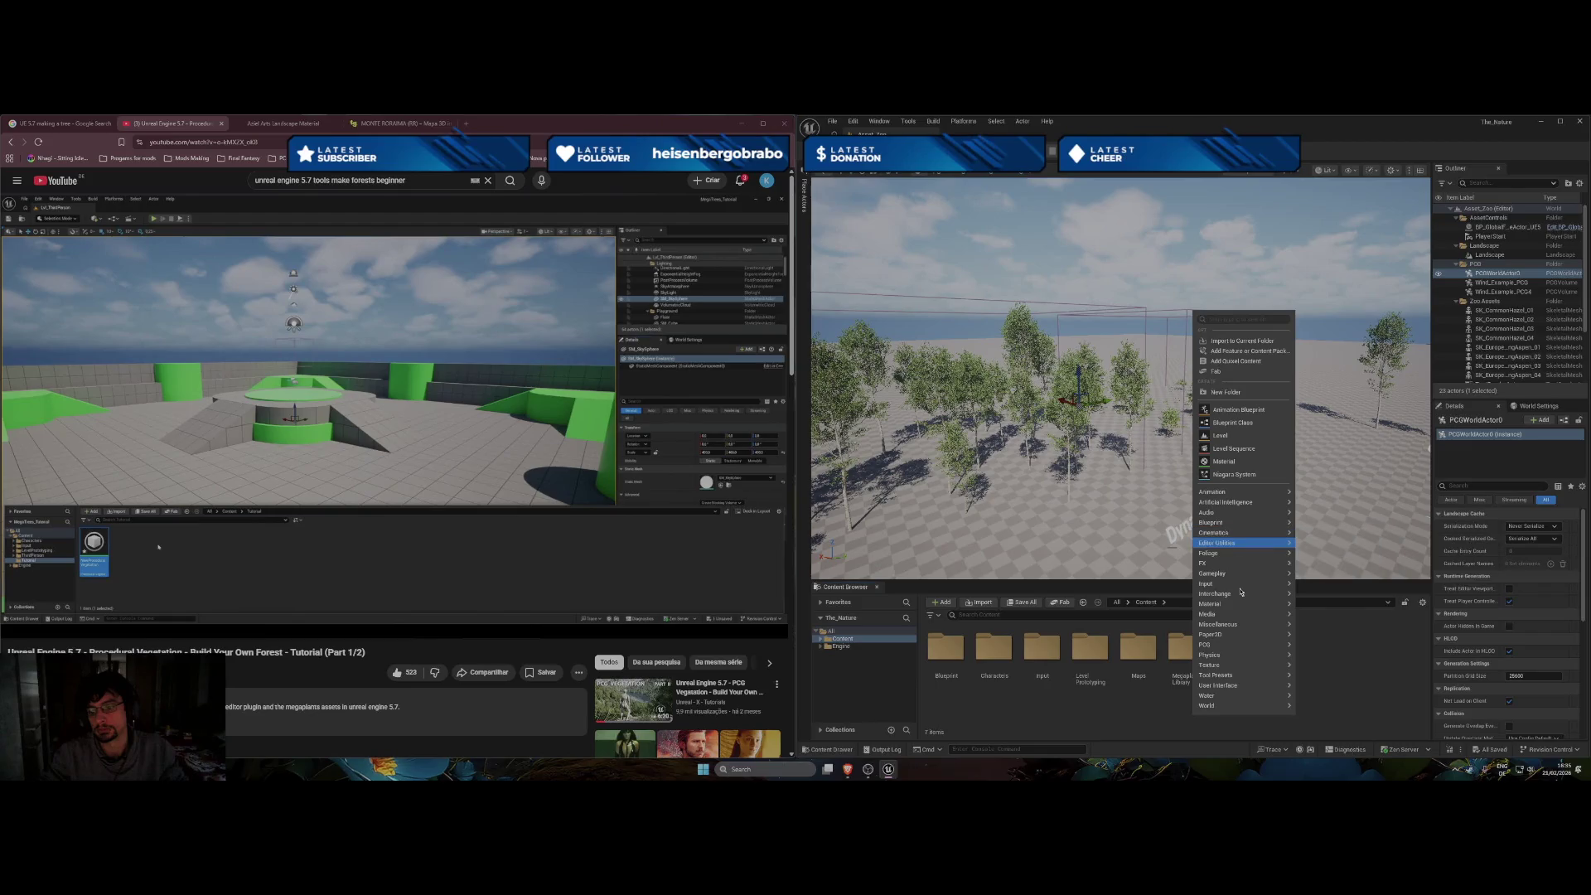
{"action": "mouse_move", "coordinate": [1233, 652]}
{"action": "left_click", "coordinate": [1093, 711]}
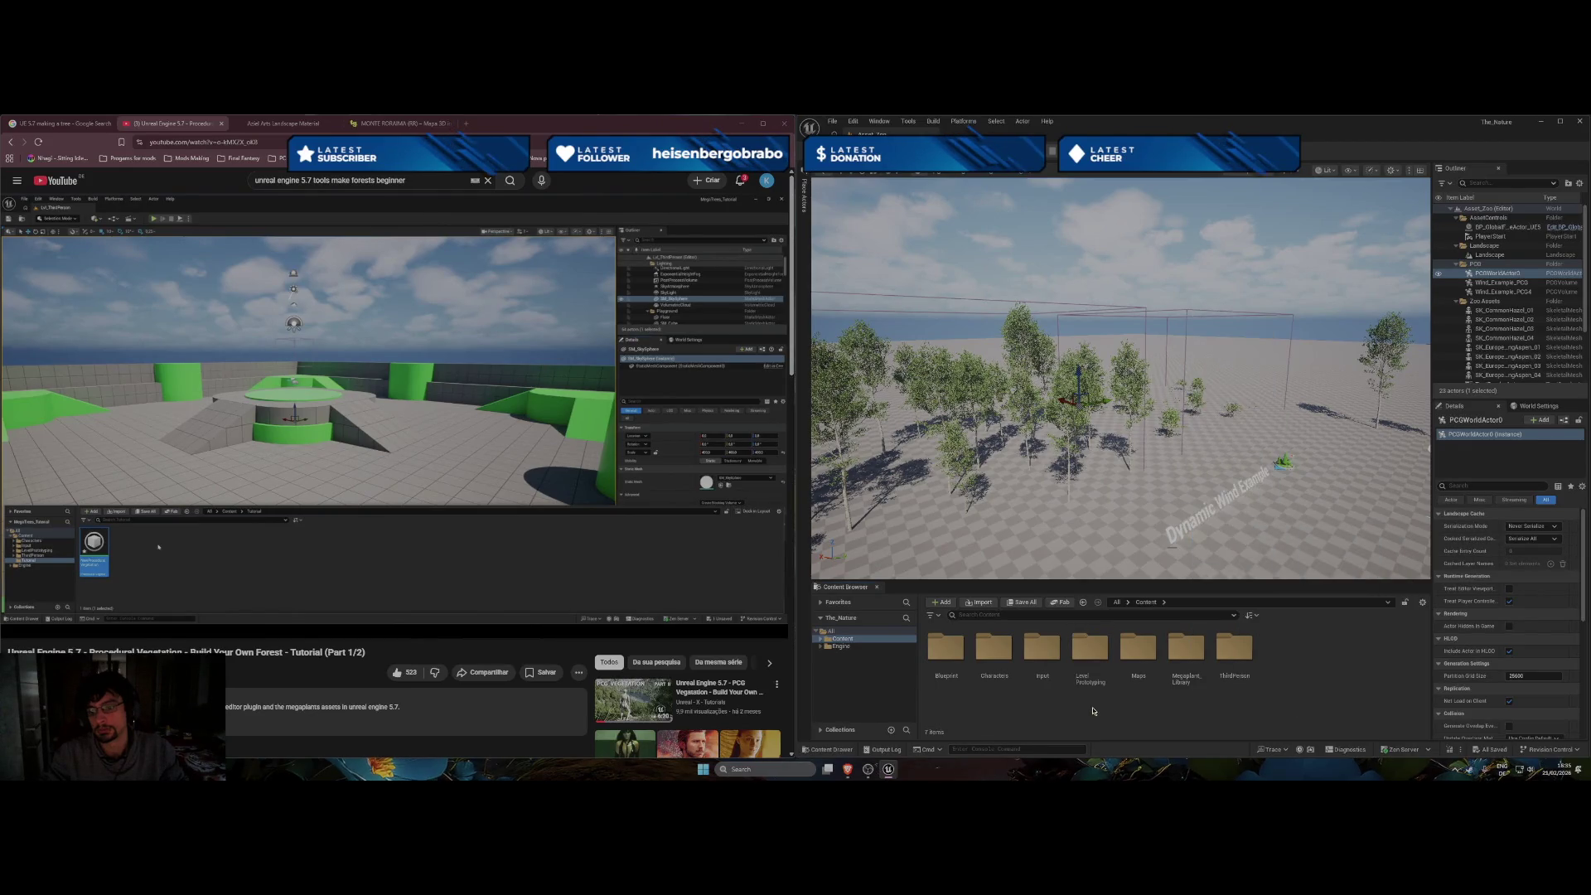
{"action": "mouse_move", "coordinate": [509, 513]}
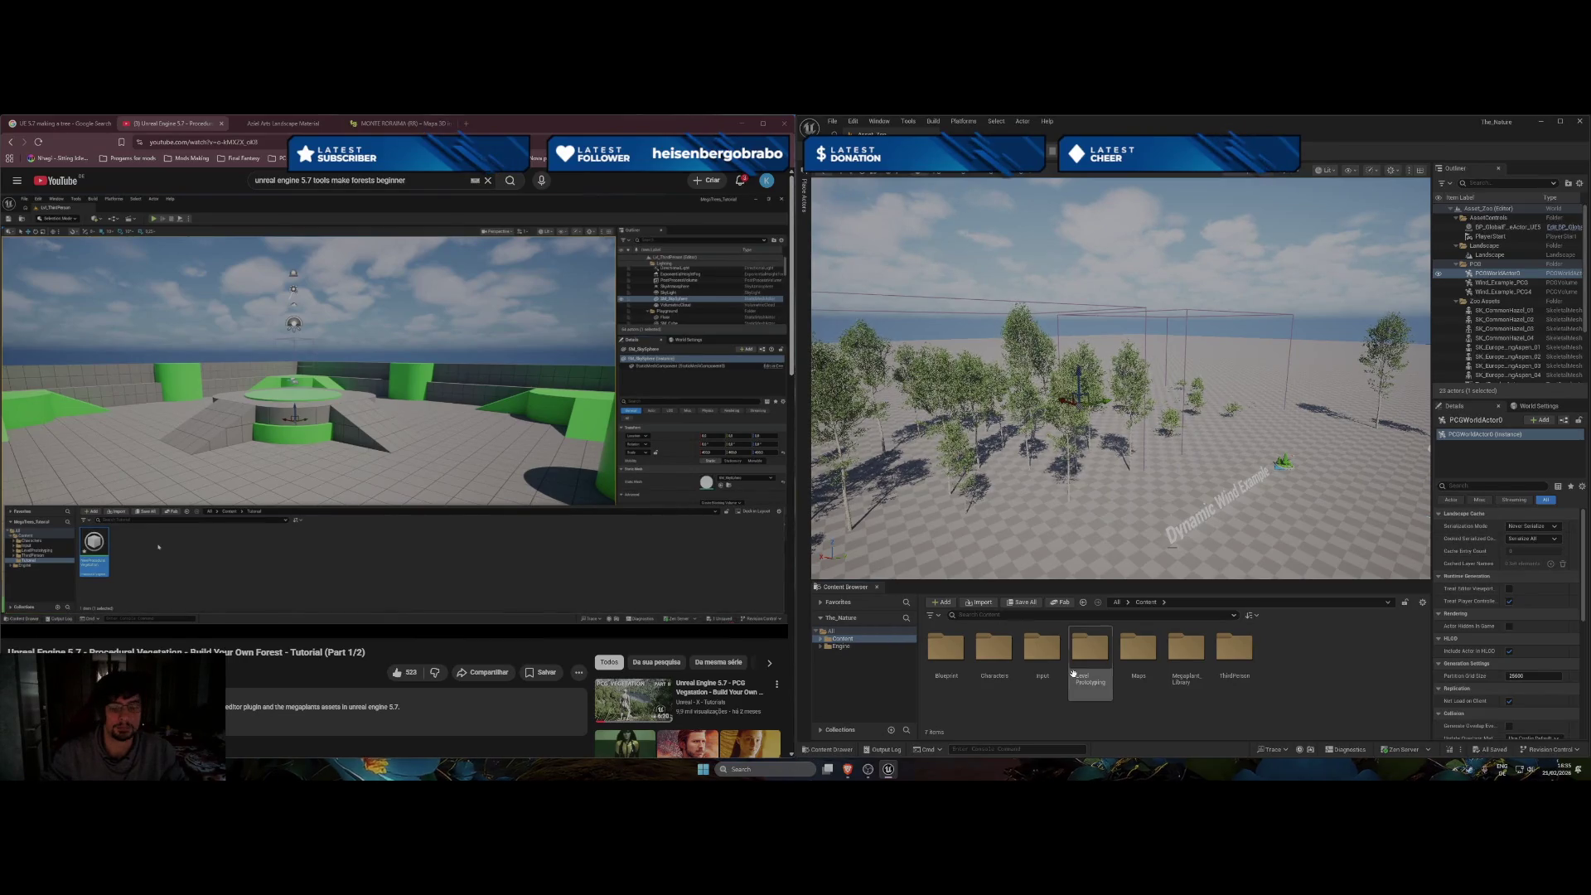
{"action": "left_click", "coordinate": [819, 639]}
{"action": "left_click", "coordinate": [845, 676]}
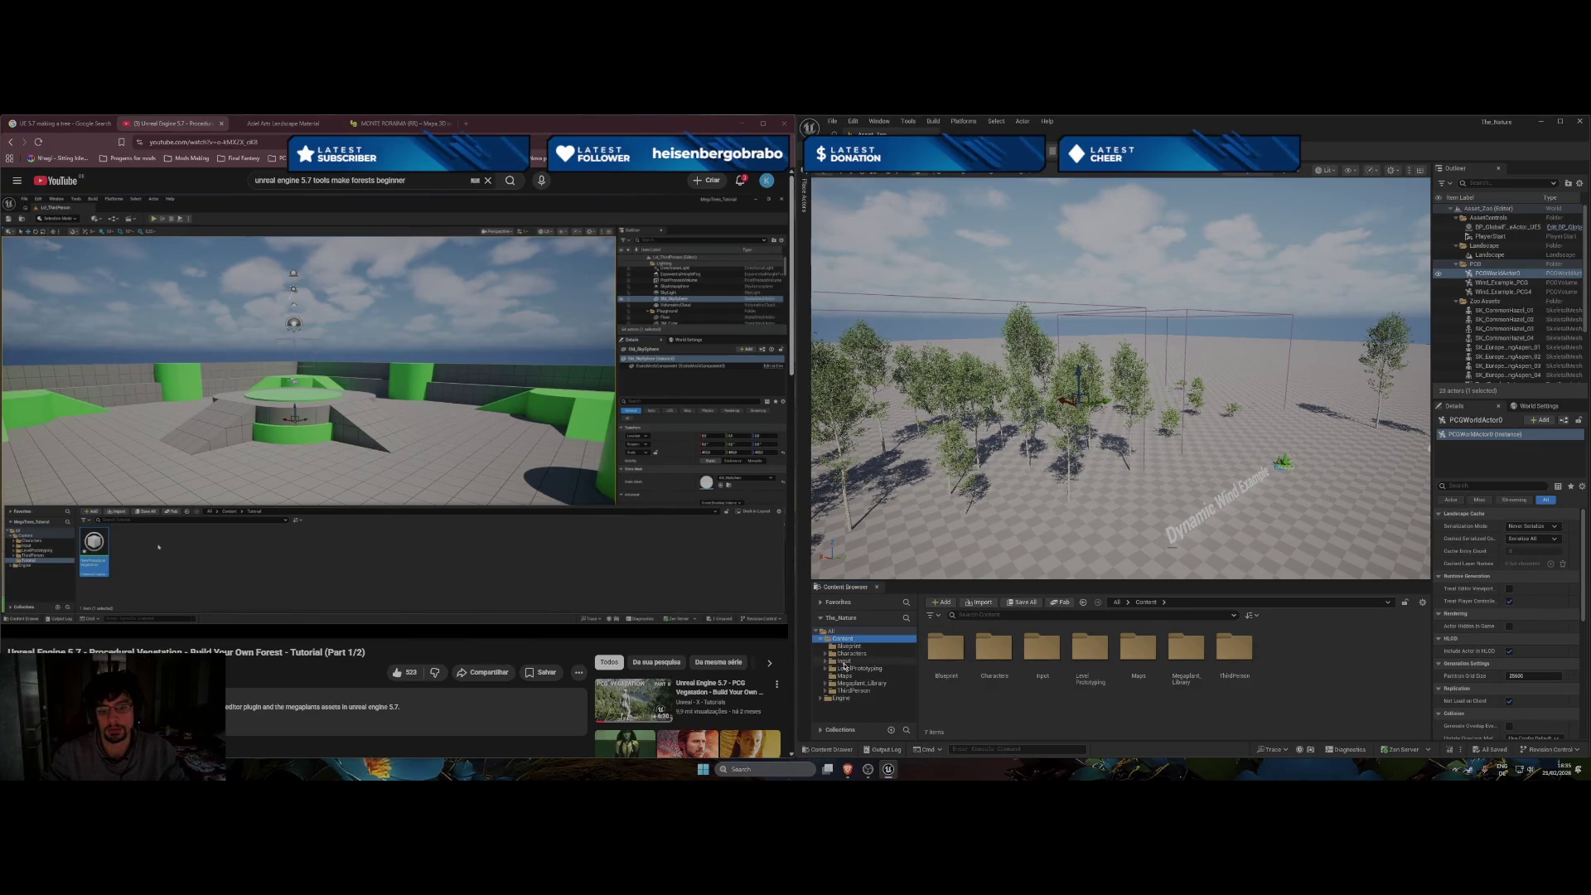
{"action": "left_click", "coordinate": [956, 650]}
{"action": "double_click", "coordinate": [957, 650]}
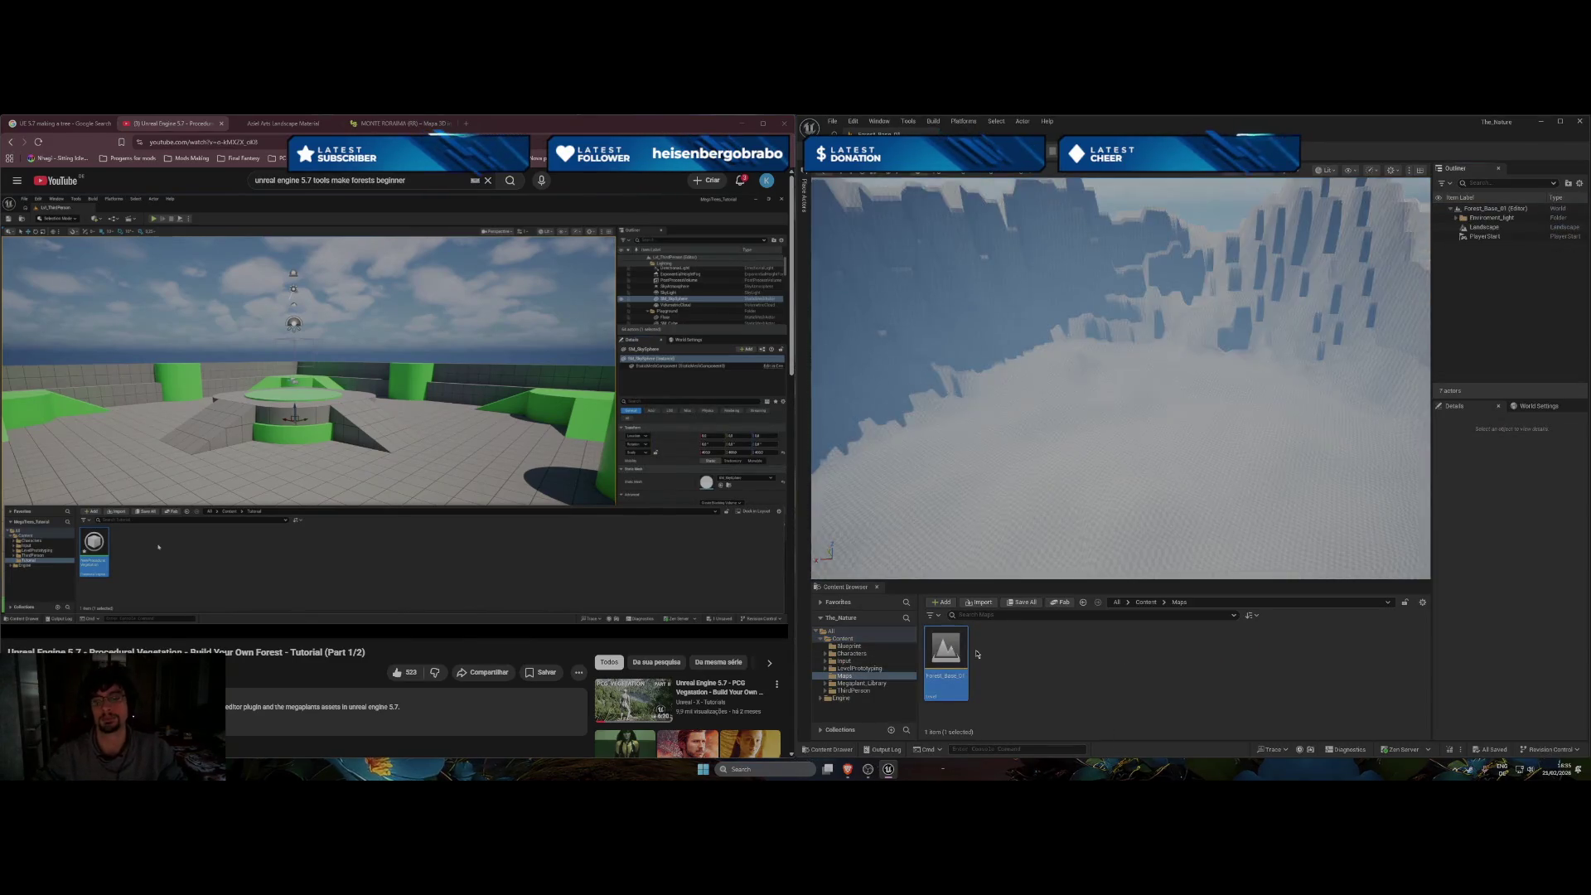
Create a new Vegetation folder under Content and open it.
{"action": "left_click", "coordinate": [839, 640]}
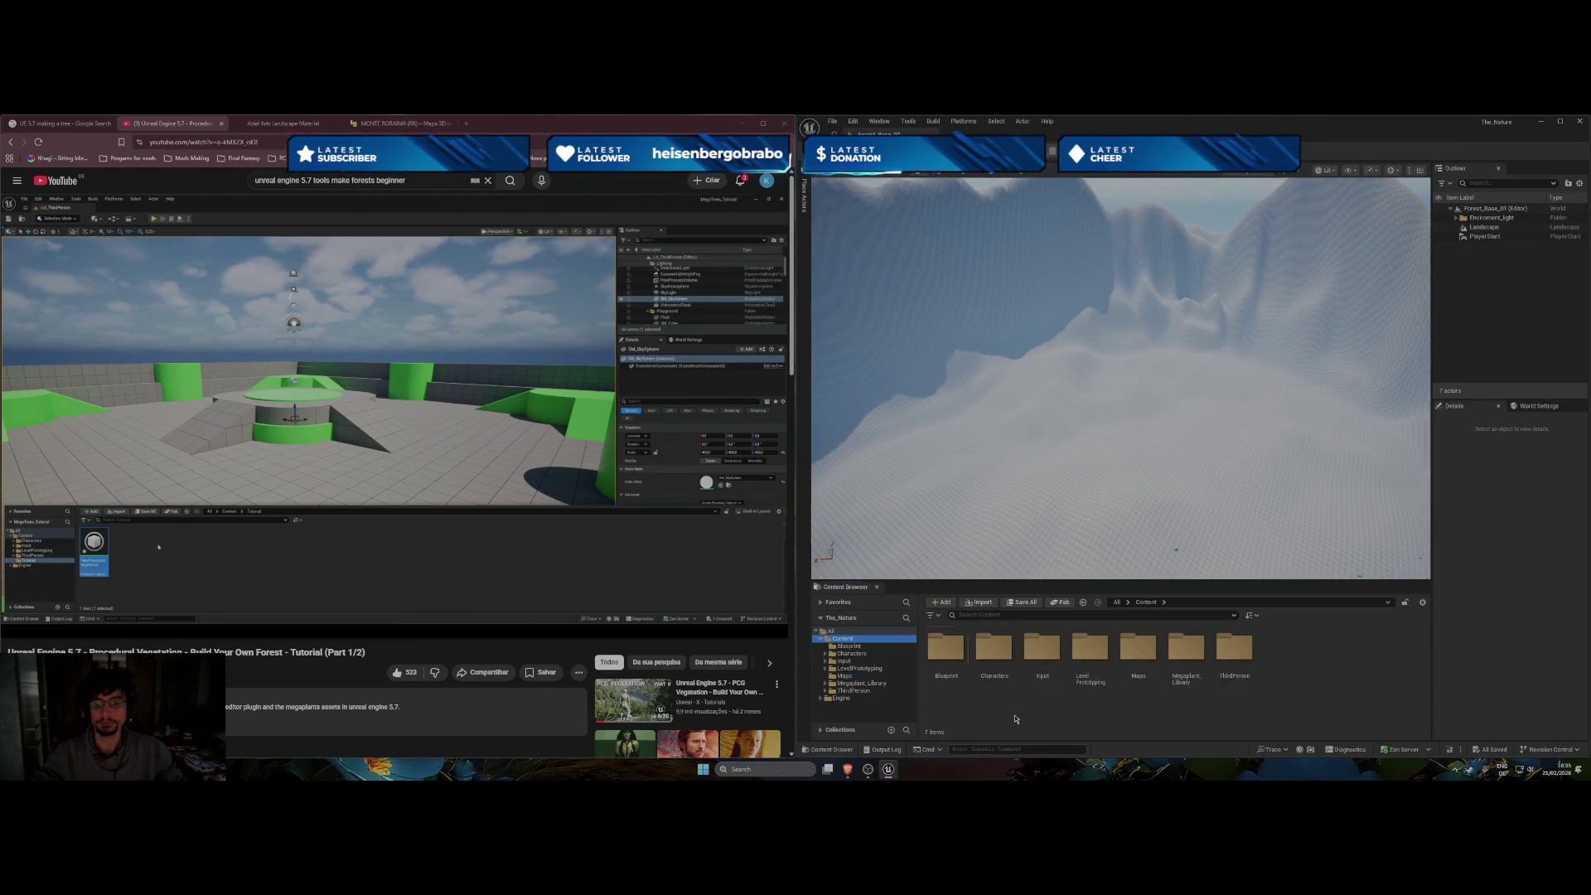
{"action": "left_click", "coordinate": [953, 670]}
{"action": "left_click", "coordinate": [1121, 724]}
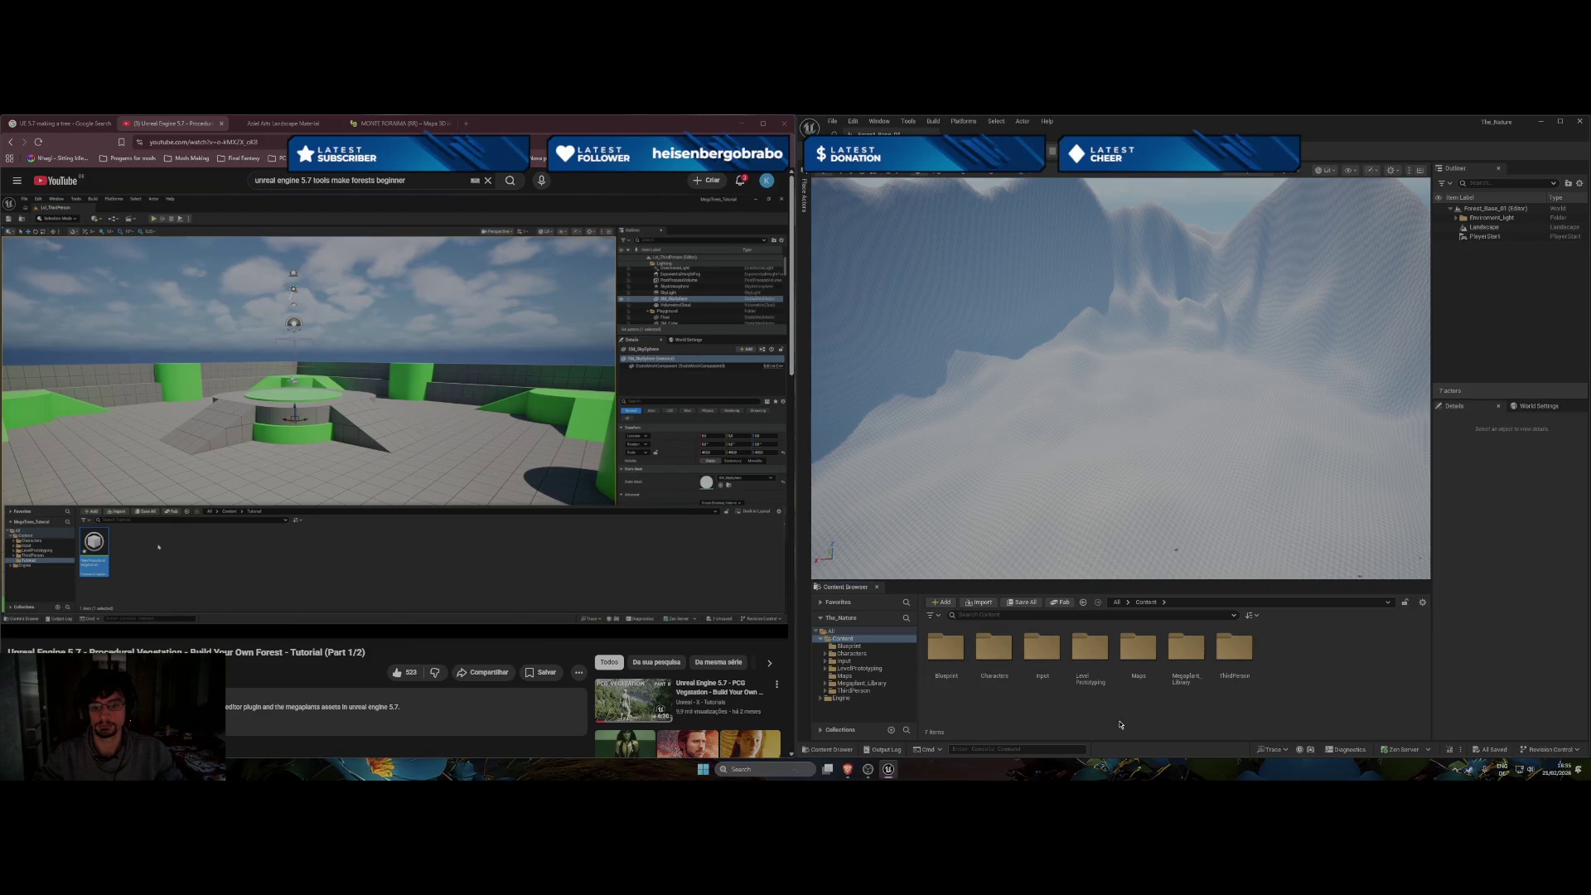
{"action": "right_click", "coordinate": [1183, 712]}
{"action": "left_click", "coordinate": [1224, 390]}
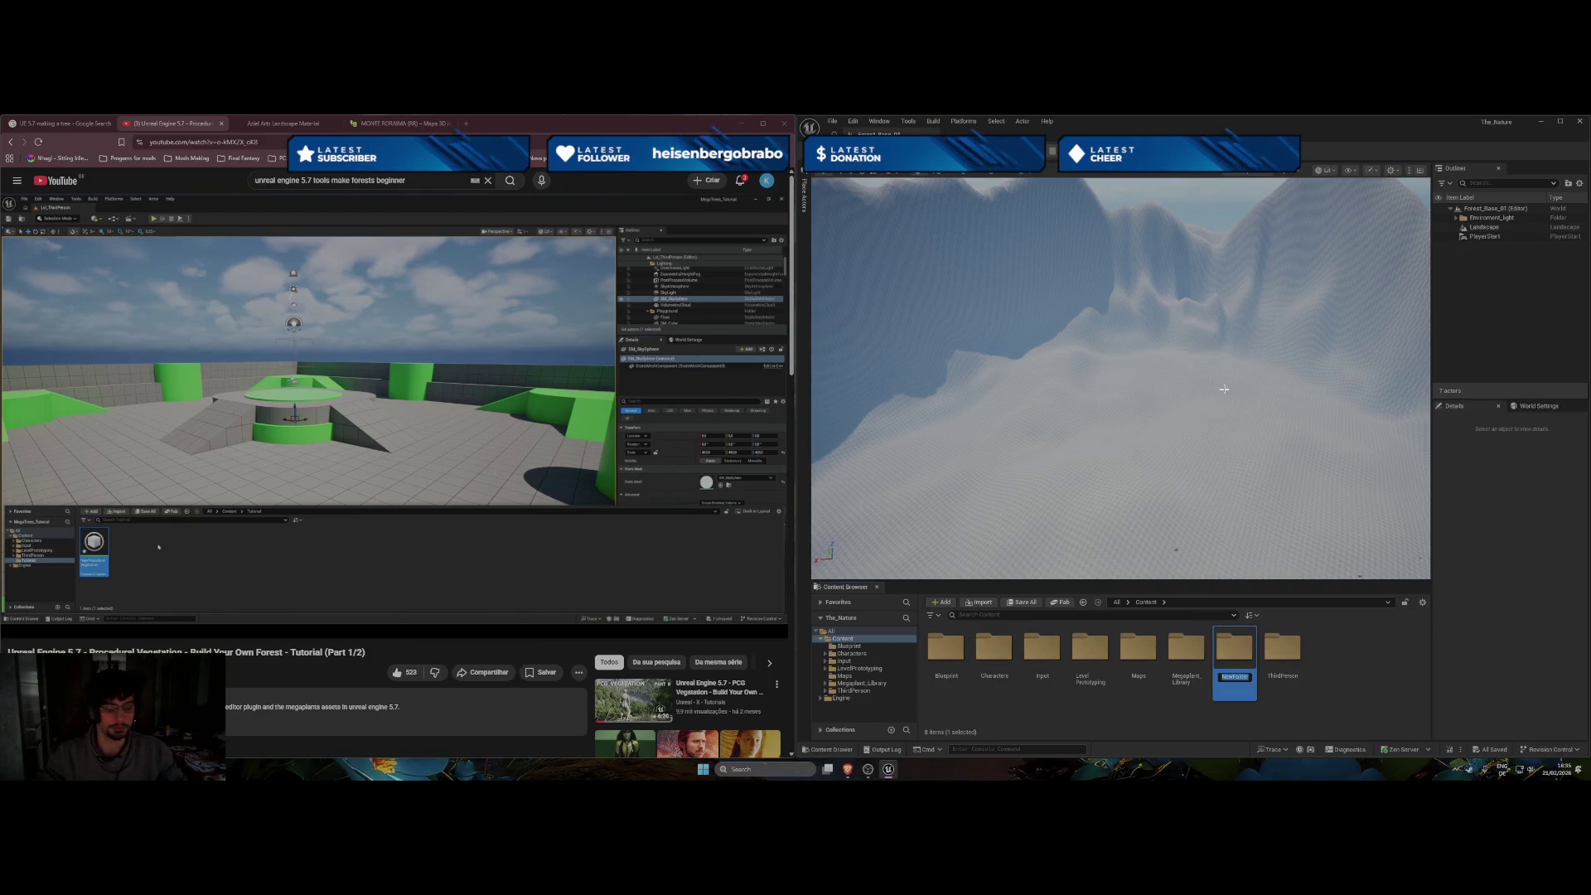
{"action": "type", "text": "Veget"}
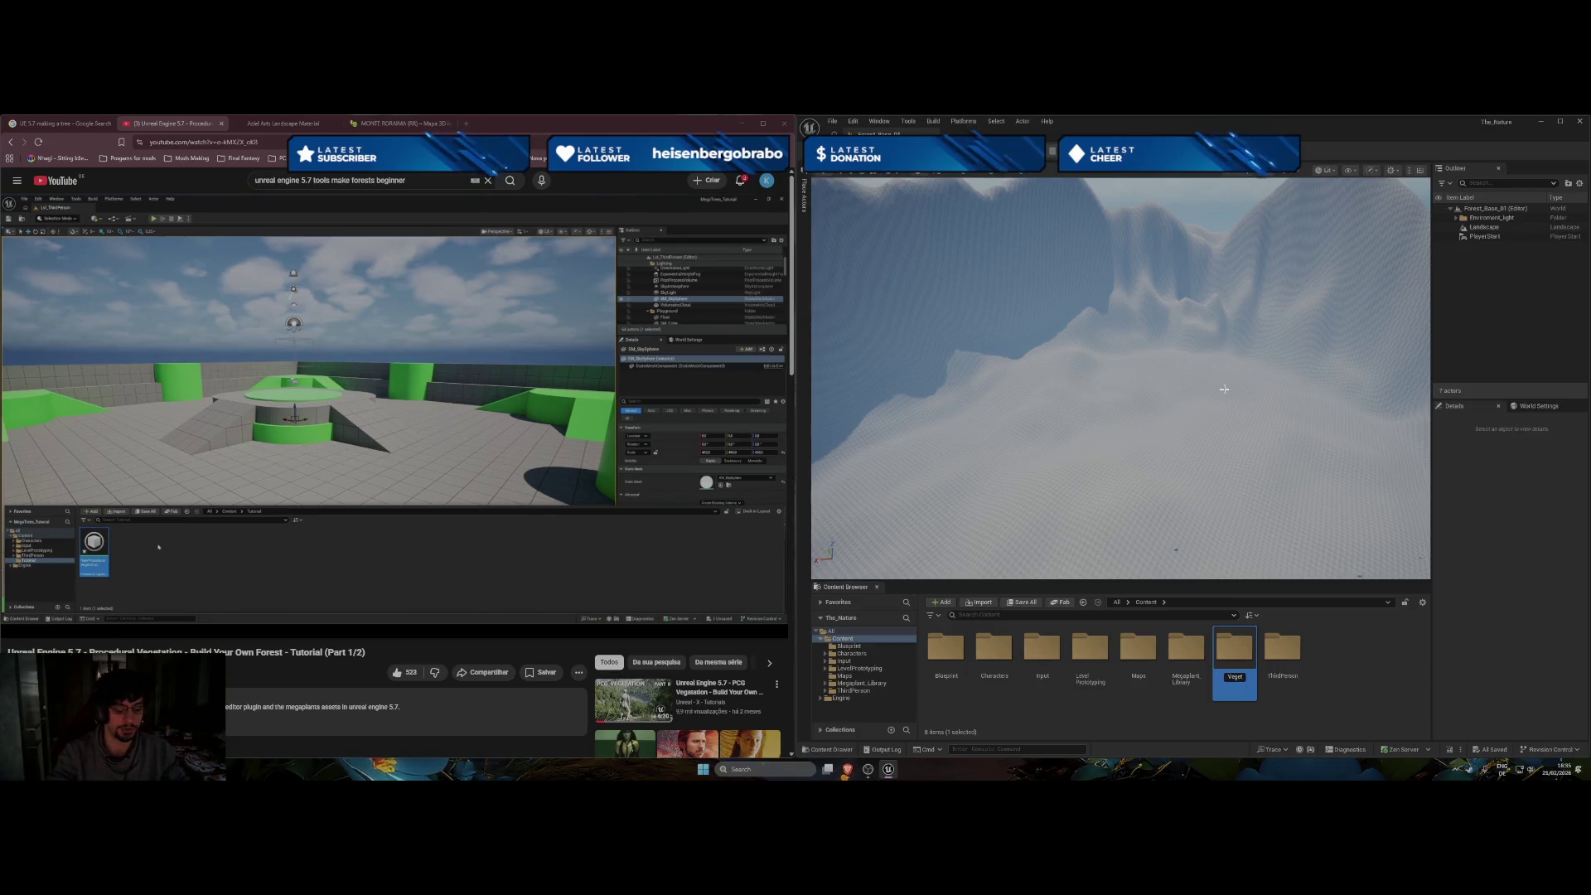
{"action": "type", "text": "ation"}
{"action": "key", "text": "Return"}
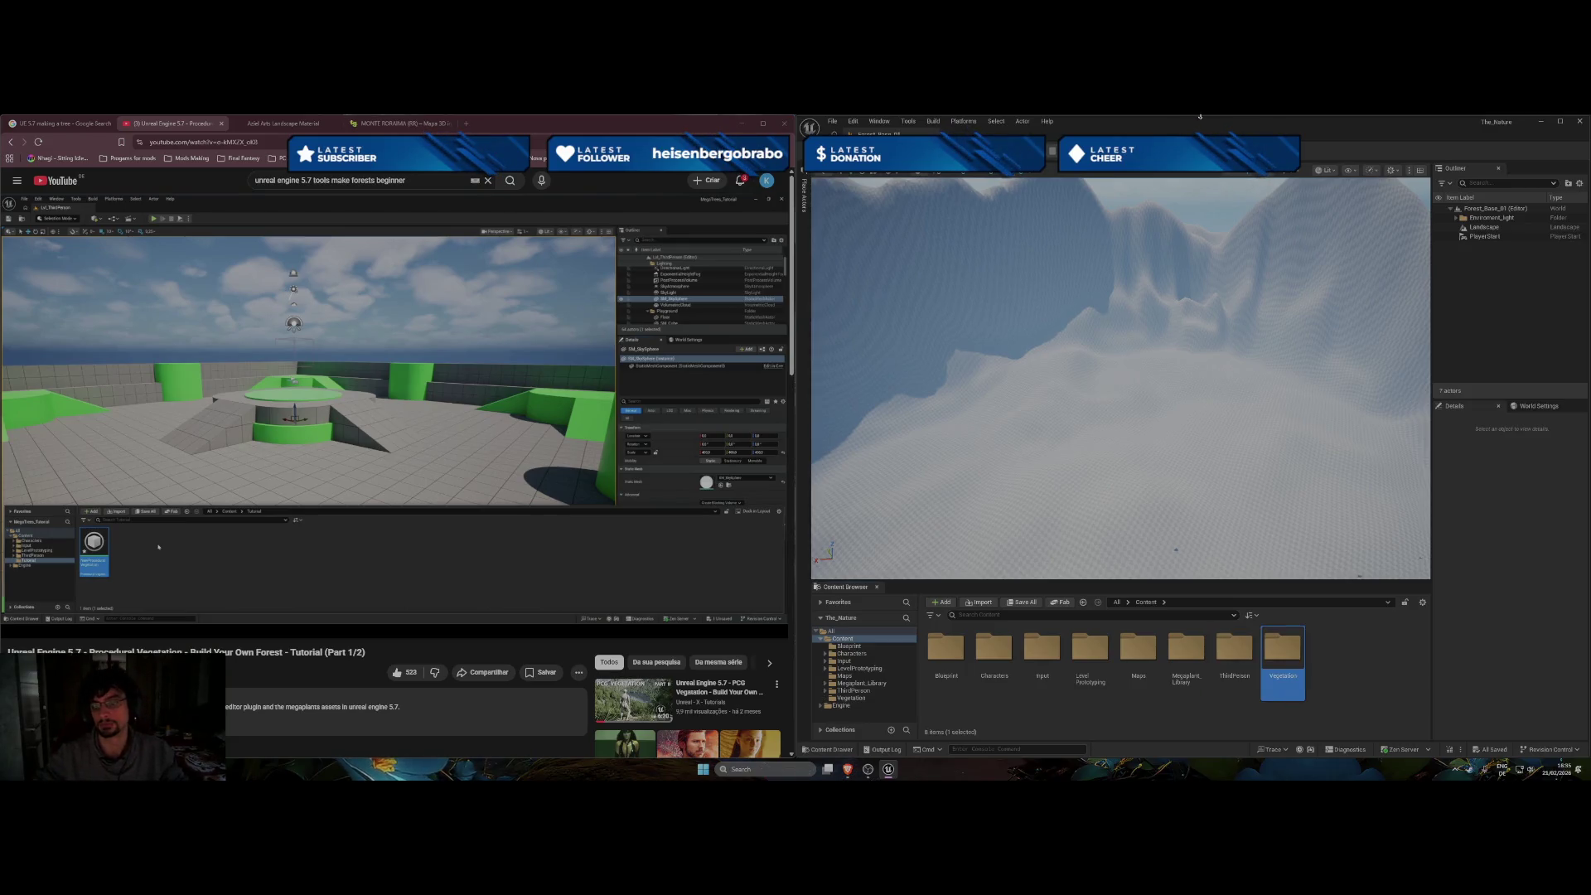
{"action": "double_click", "coordinate": [1297, 661]}
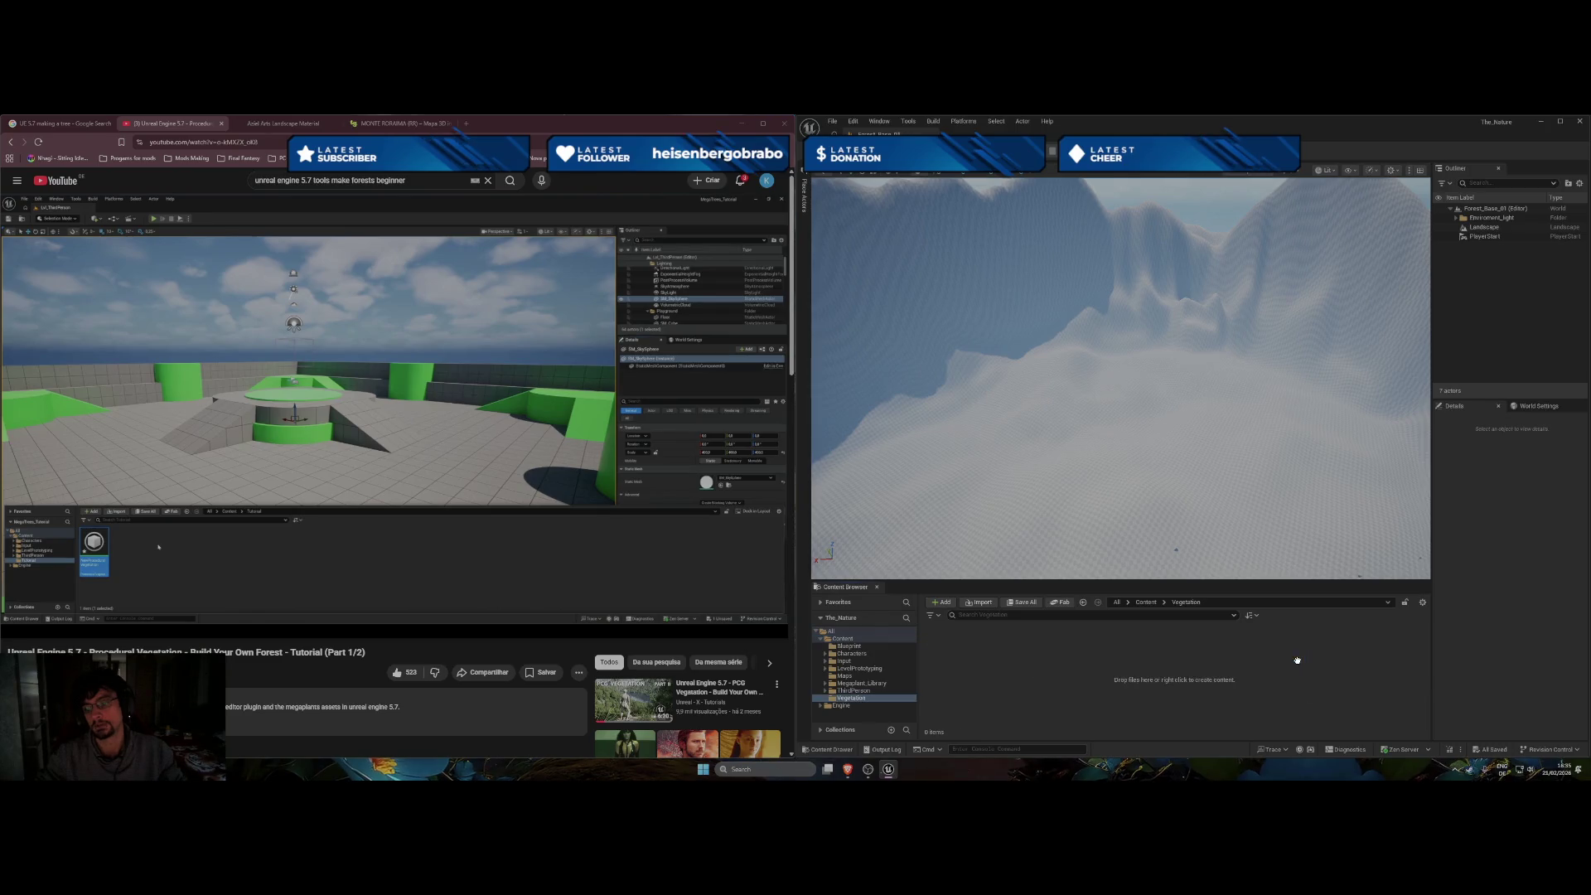
Rewind the tutorial ten seconds and pause it to follow the asset creation.
{"action": "right_click", "coordinate": [1114, 667]}
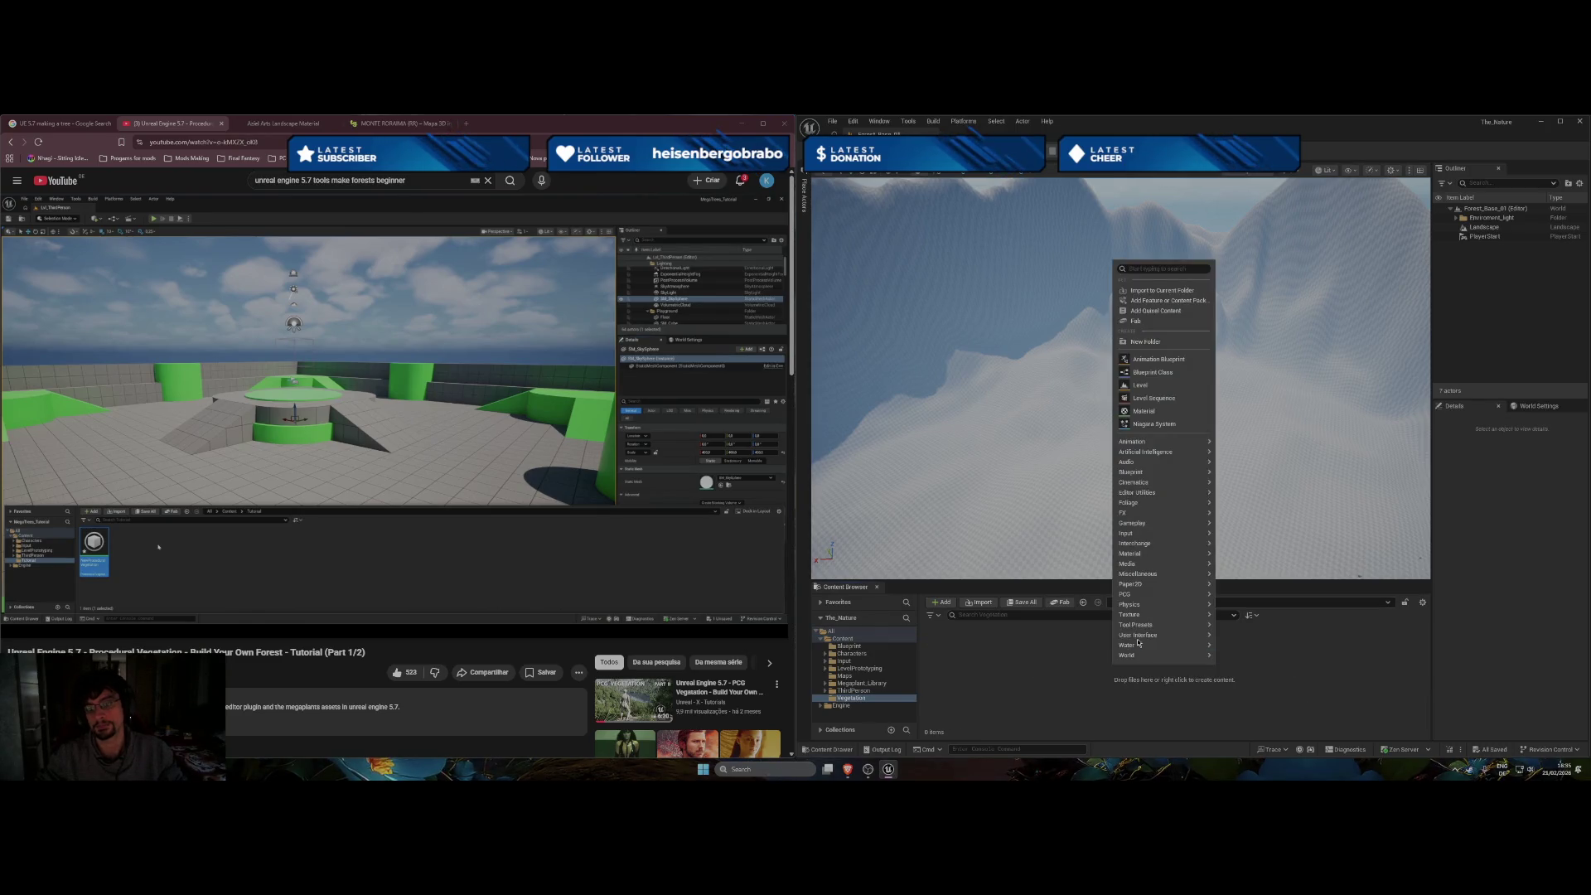
{"action": "mouse_move", "coordinate": [1170, 599]}
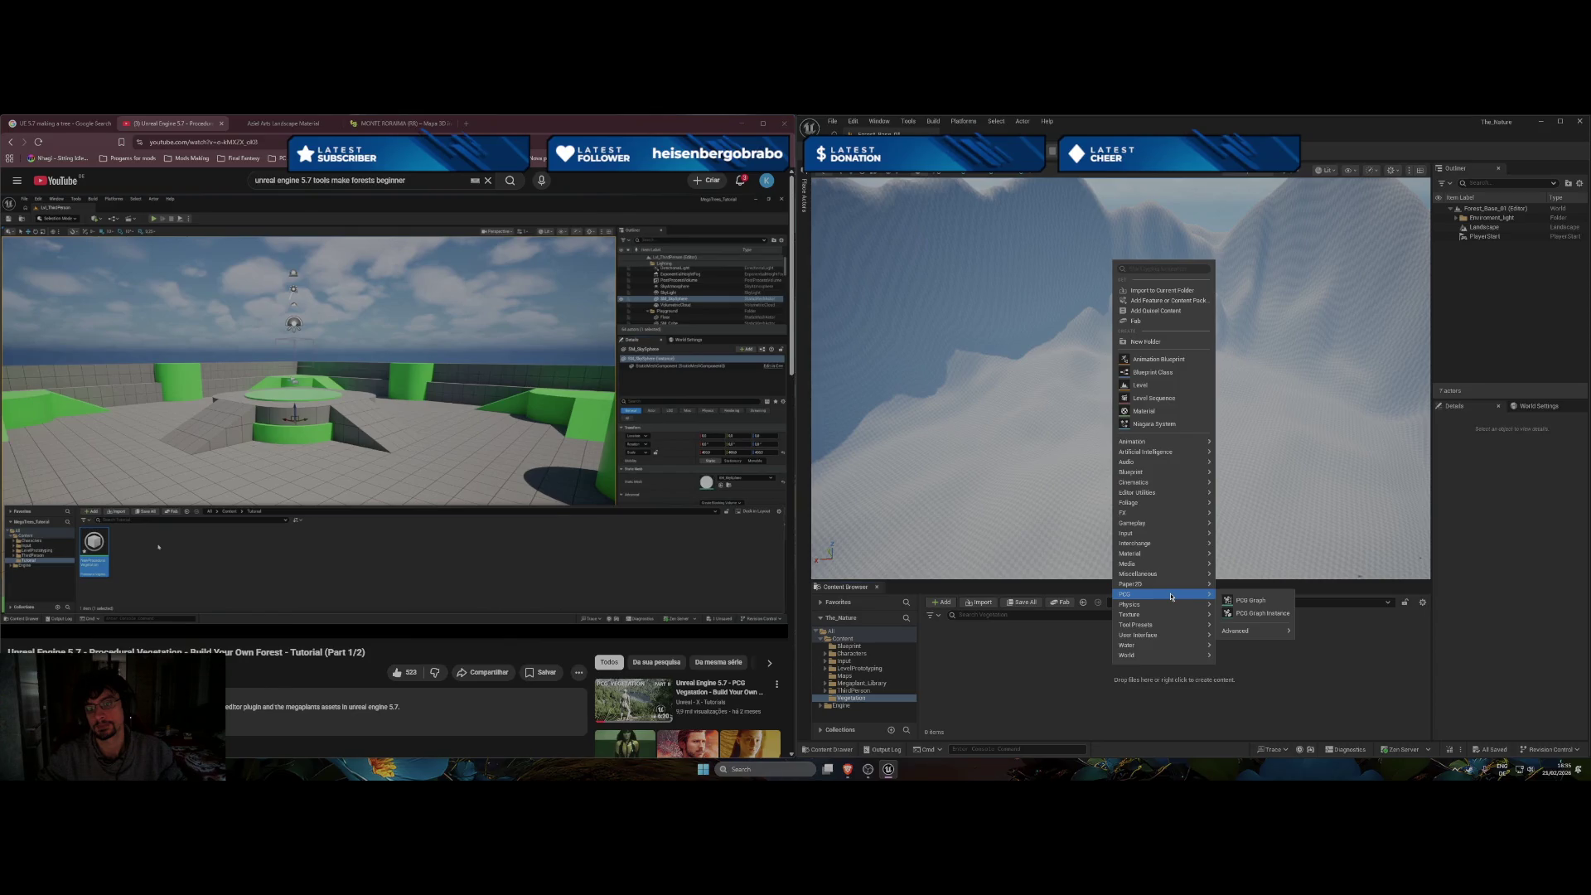
{"action": "left_click", "coordinate": [290, 486]}
{"action": "key", "text": "j"}
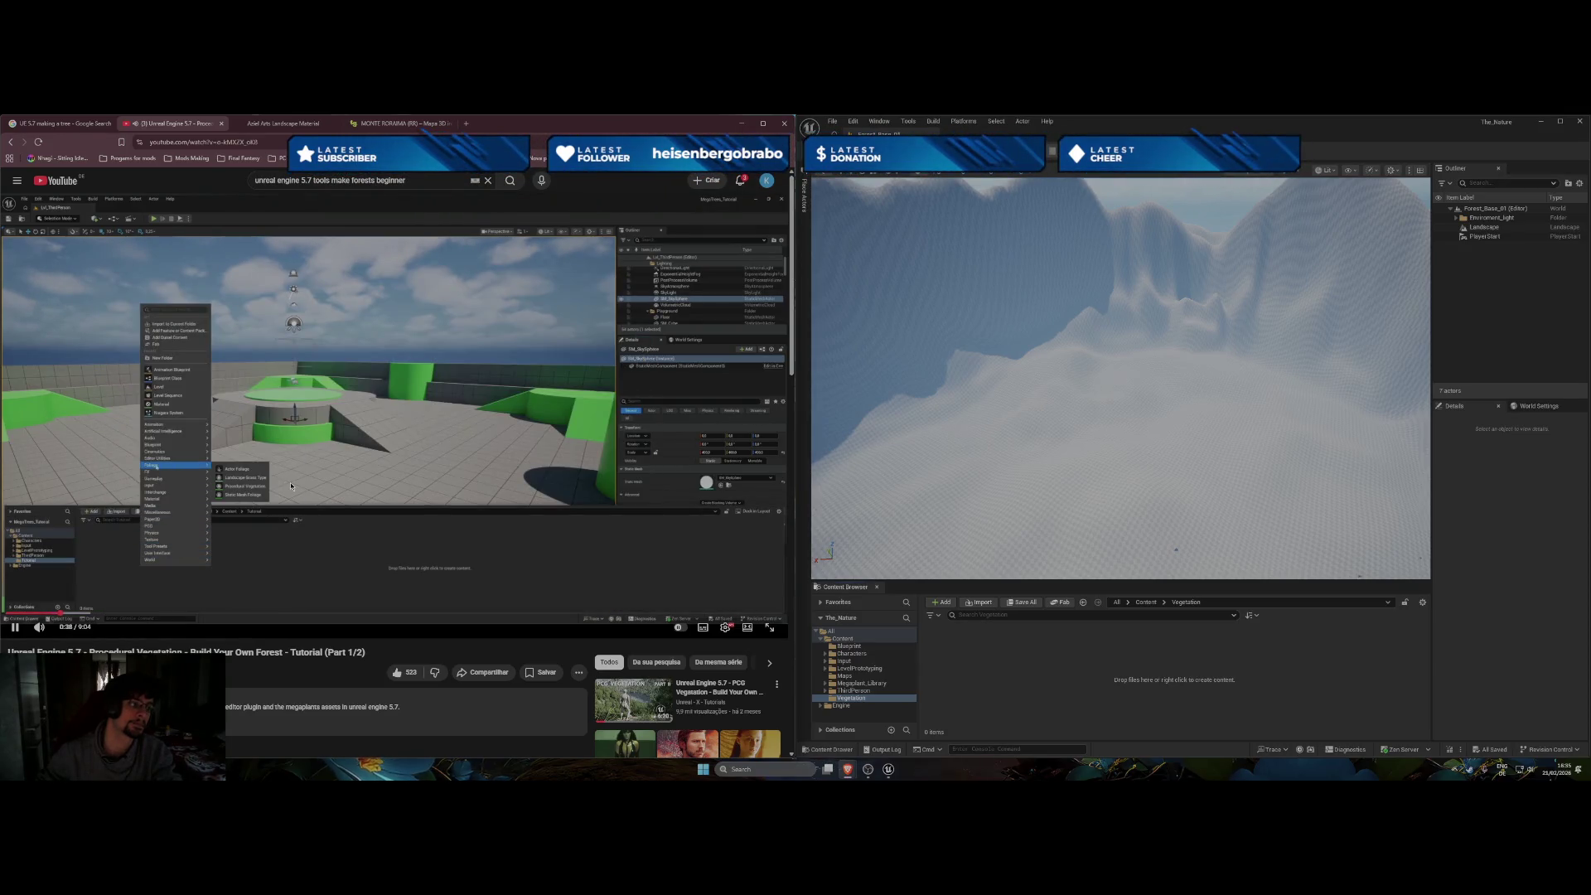
{"action": "key", "text": "k"}
Create a new empty asset via Foliage > Procedural Vegetation > Create New Procedural Vegetation.
{"action": "right_click", "coordinate": [1138, 677]}
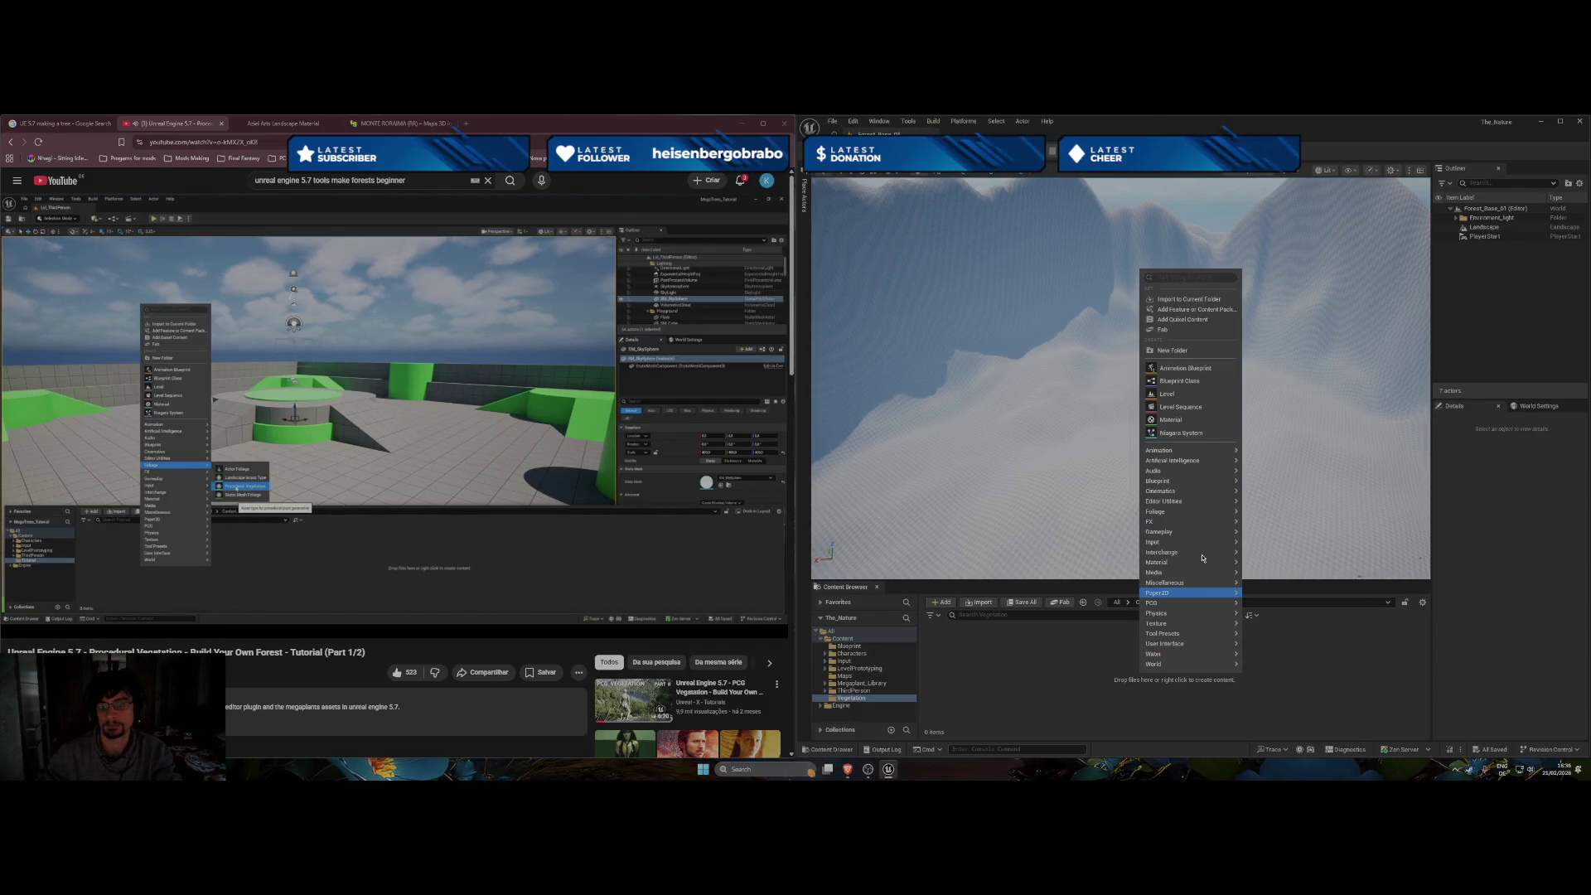
{"action": "mouse_move", "coordinate": [1201, 511]}
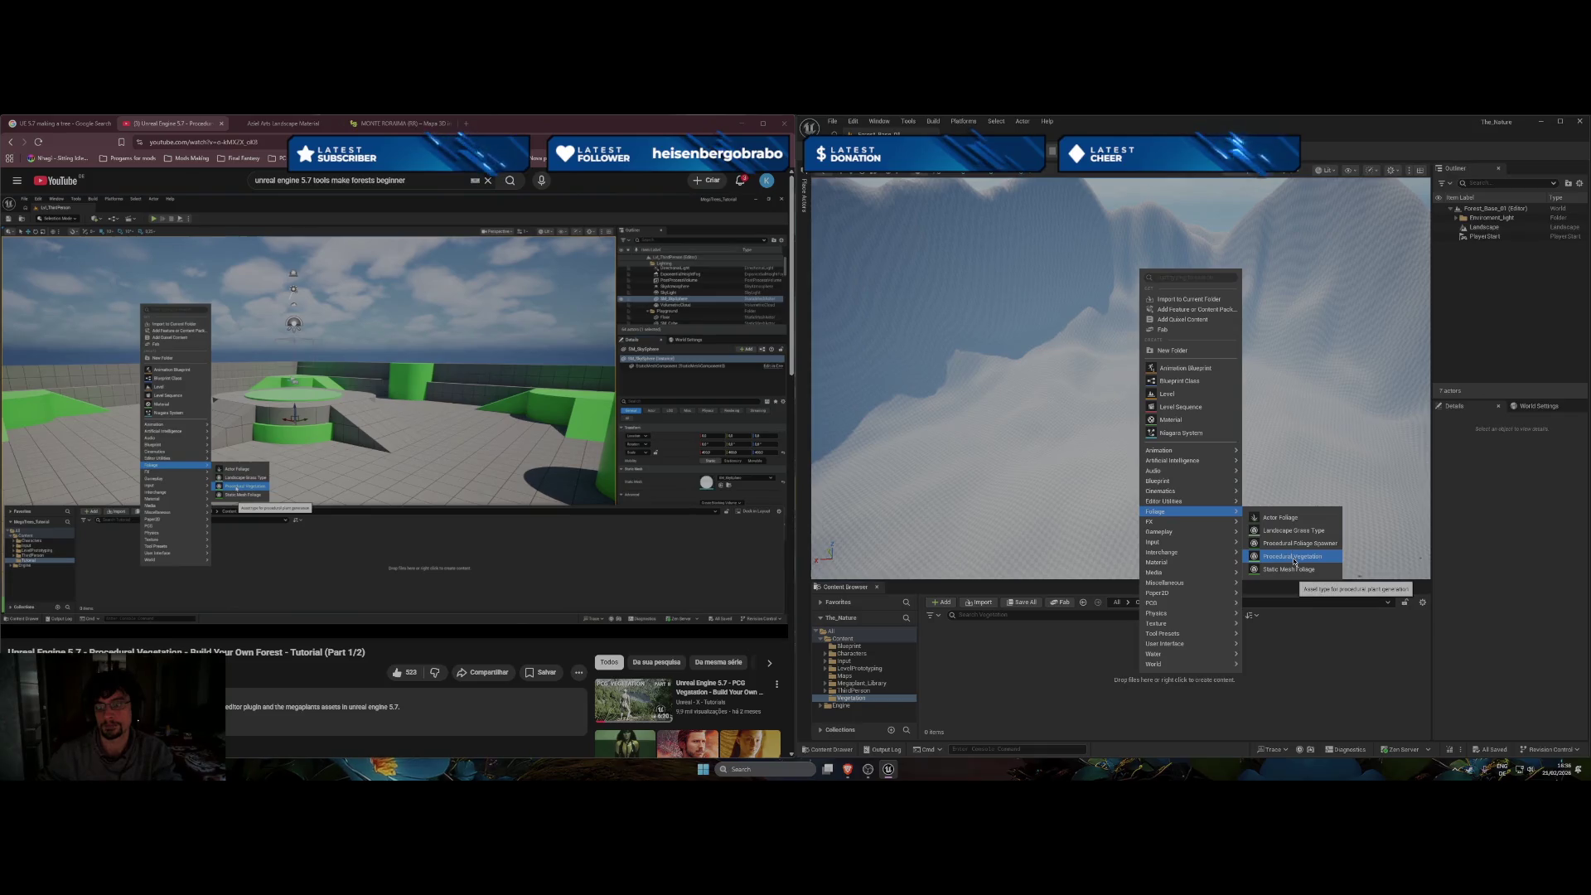
{"action": "left_click", "coordinate": [1292, 557]}
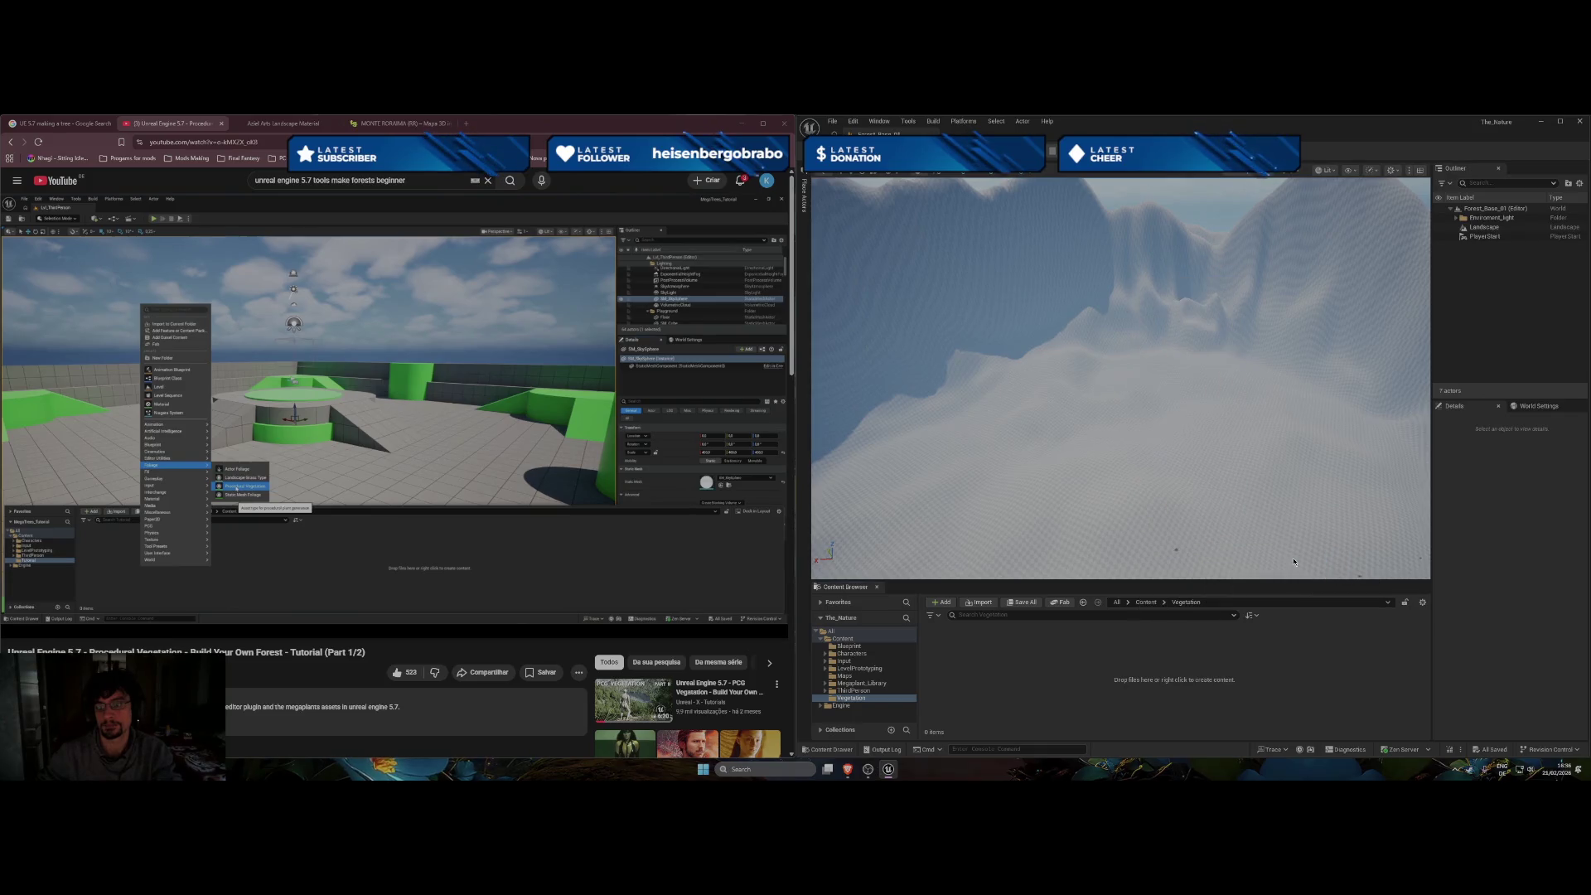
{"action": "left_click", "coordinate": [533, 483]}
{"action": "left_click_drag", "start_coordinate": [862, 229], "coordinate": [1088, 235]}
{"action": "left_click", "coordinate": [1030, 367]}
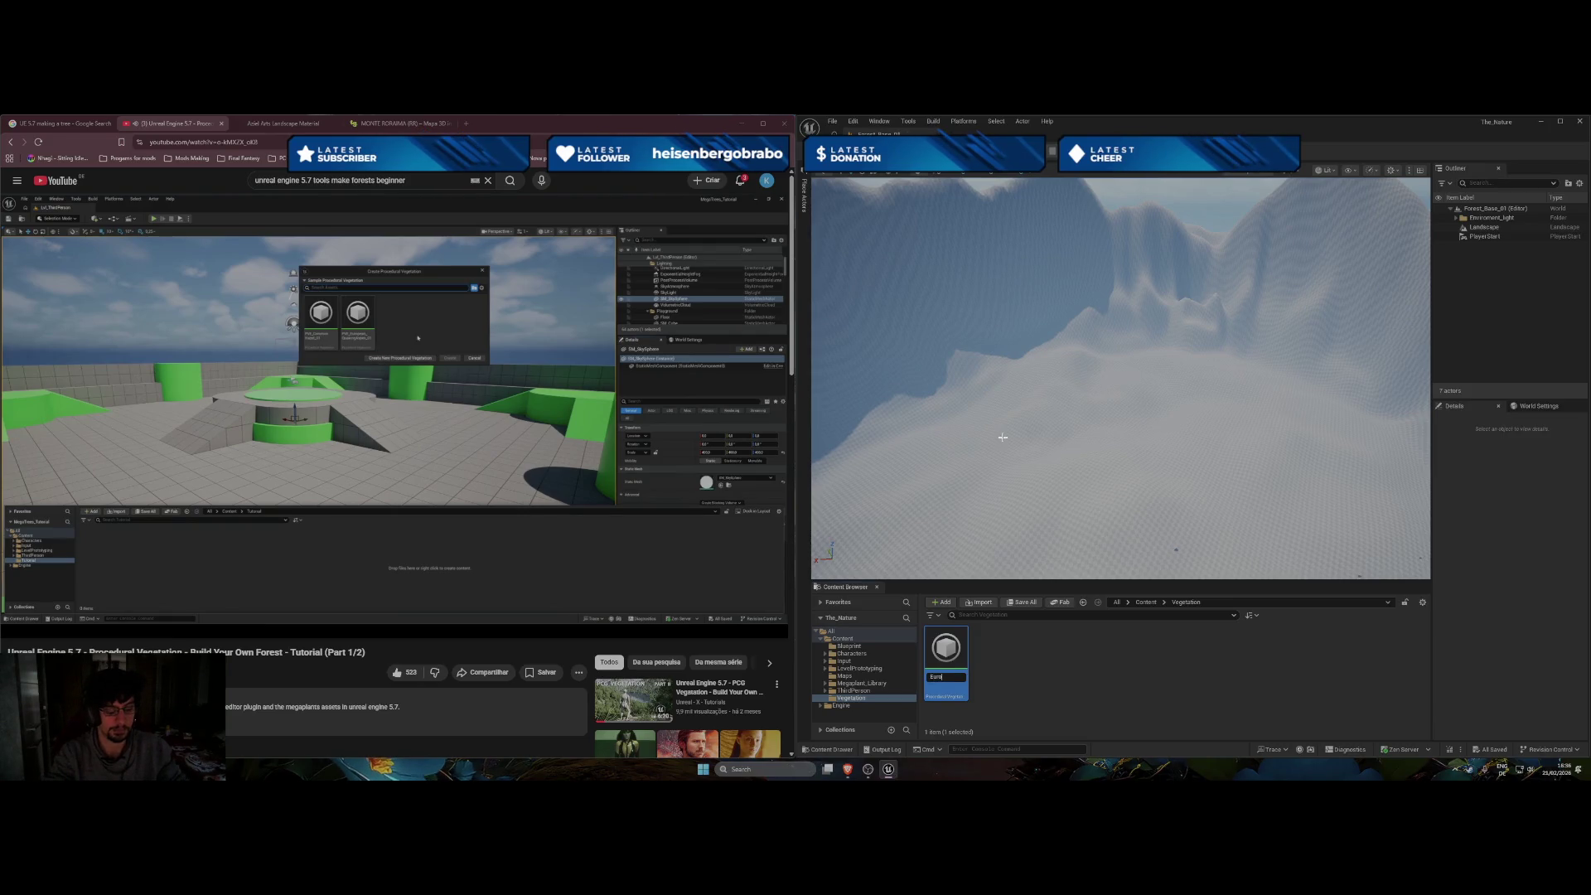
Name the asset European_aspen and start correcting the capitalisation of Aspen.
{"action": "type", "text": "pean_a"}
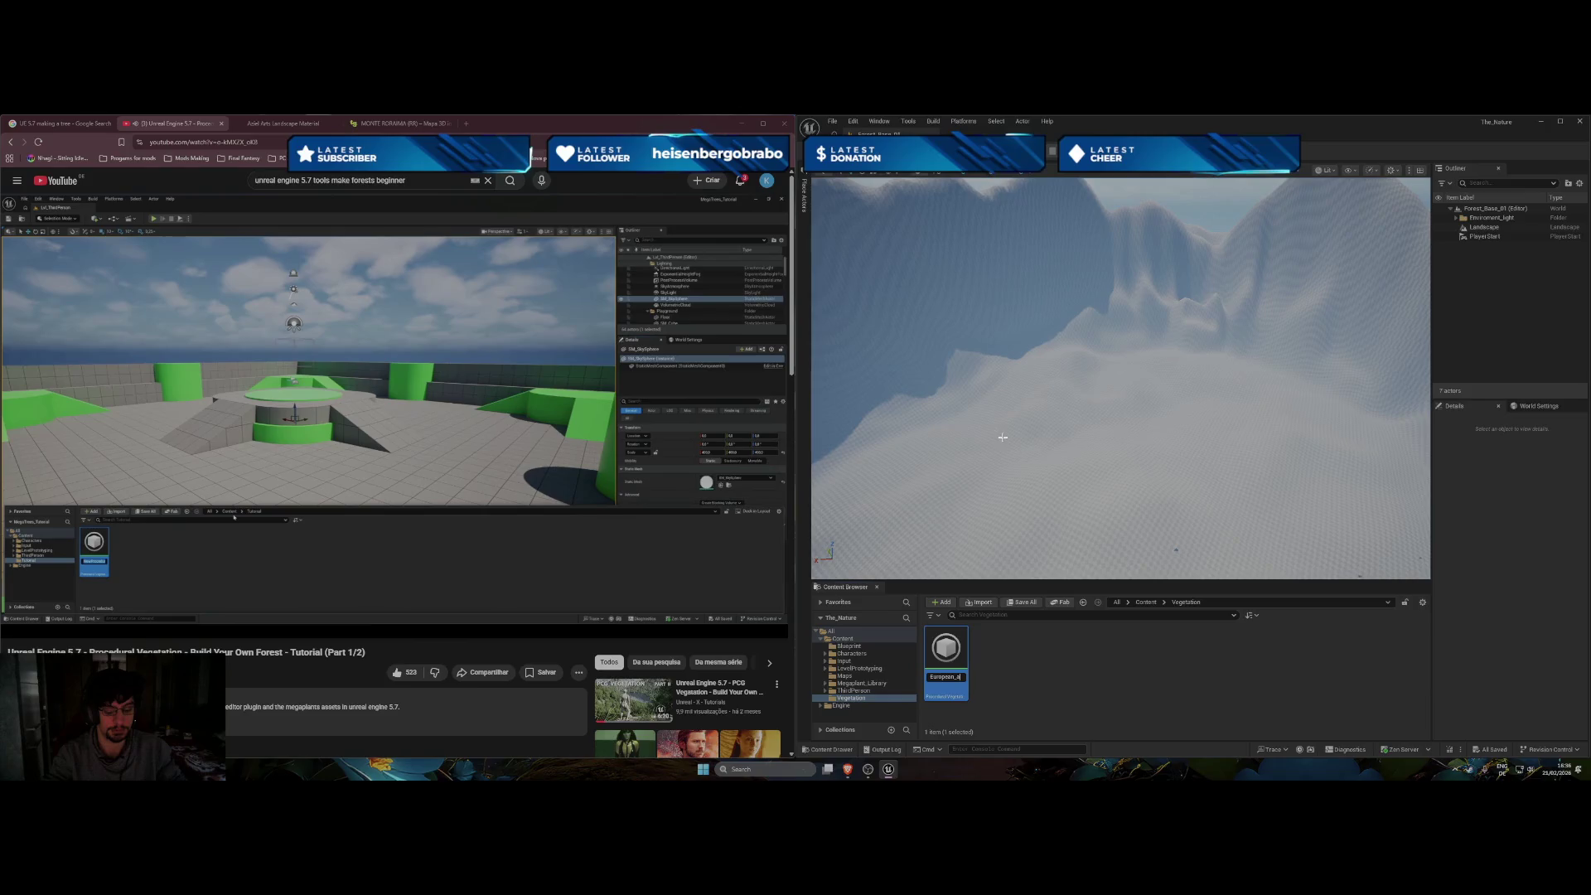
{"action": "type", "text": "spen"}
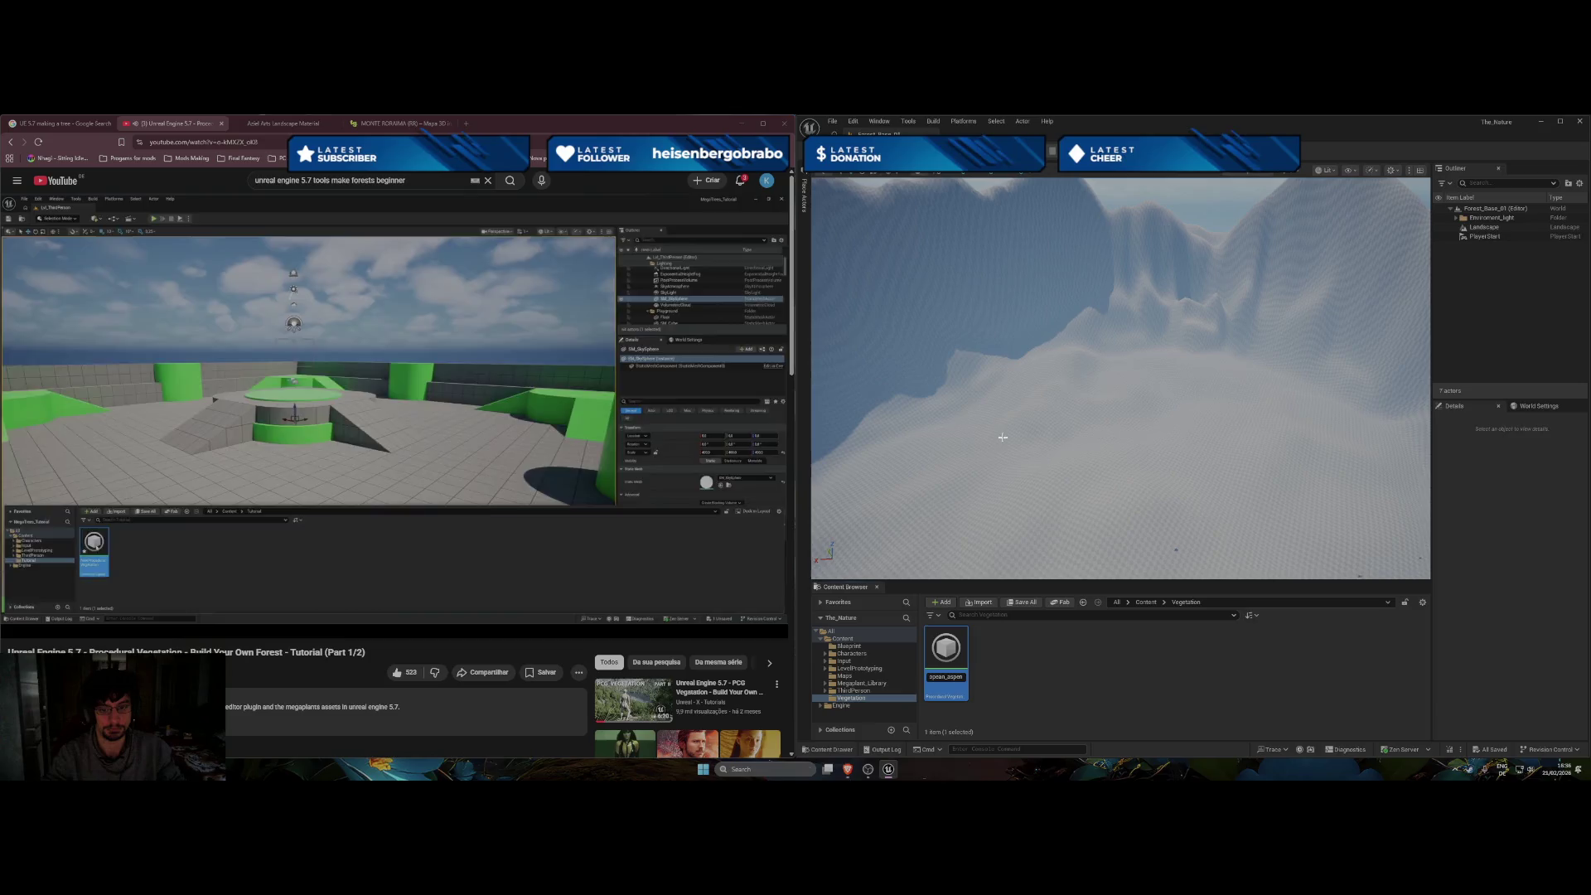
{"action": "key", "text": "Left"}
{"action": "key", "text": "Left"}
{"action": "key", "text": "Left"}
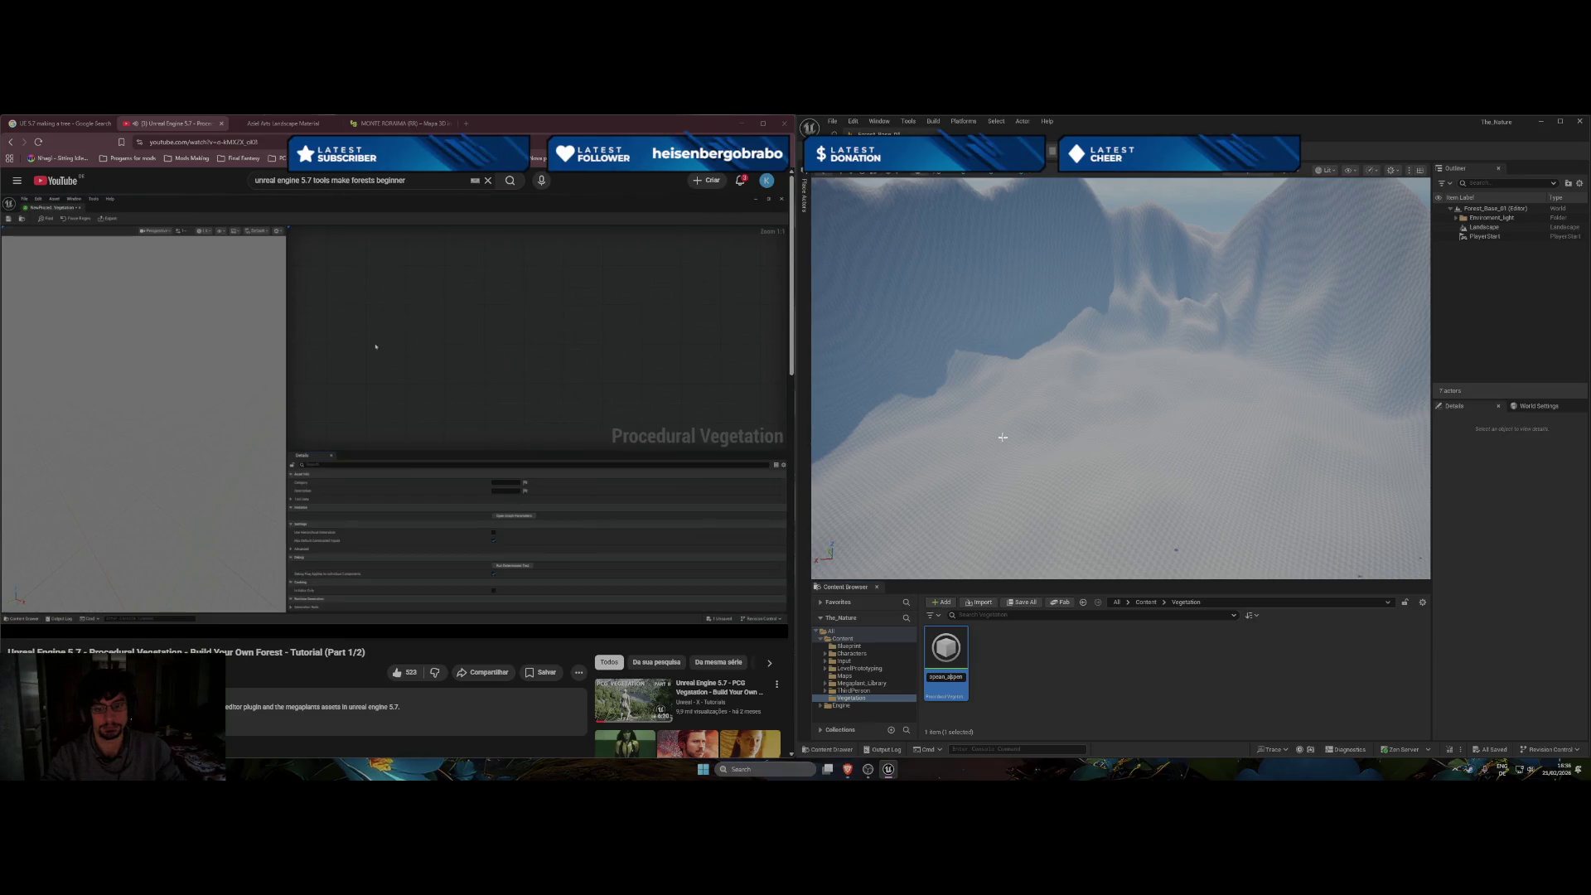
{"action": "key", "text": "BackSpace"}
Finish renaming the asset to European_Aspen, remove the stray 'VG' and commit.
{"action": "type", "text": "A"}
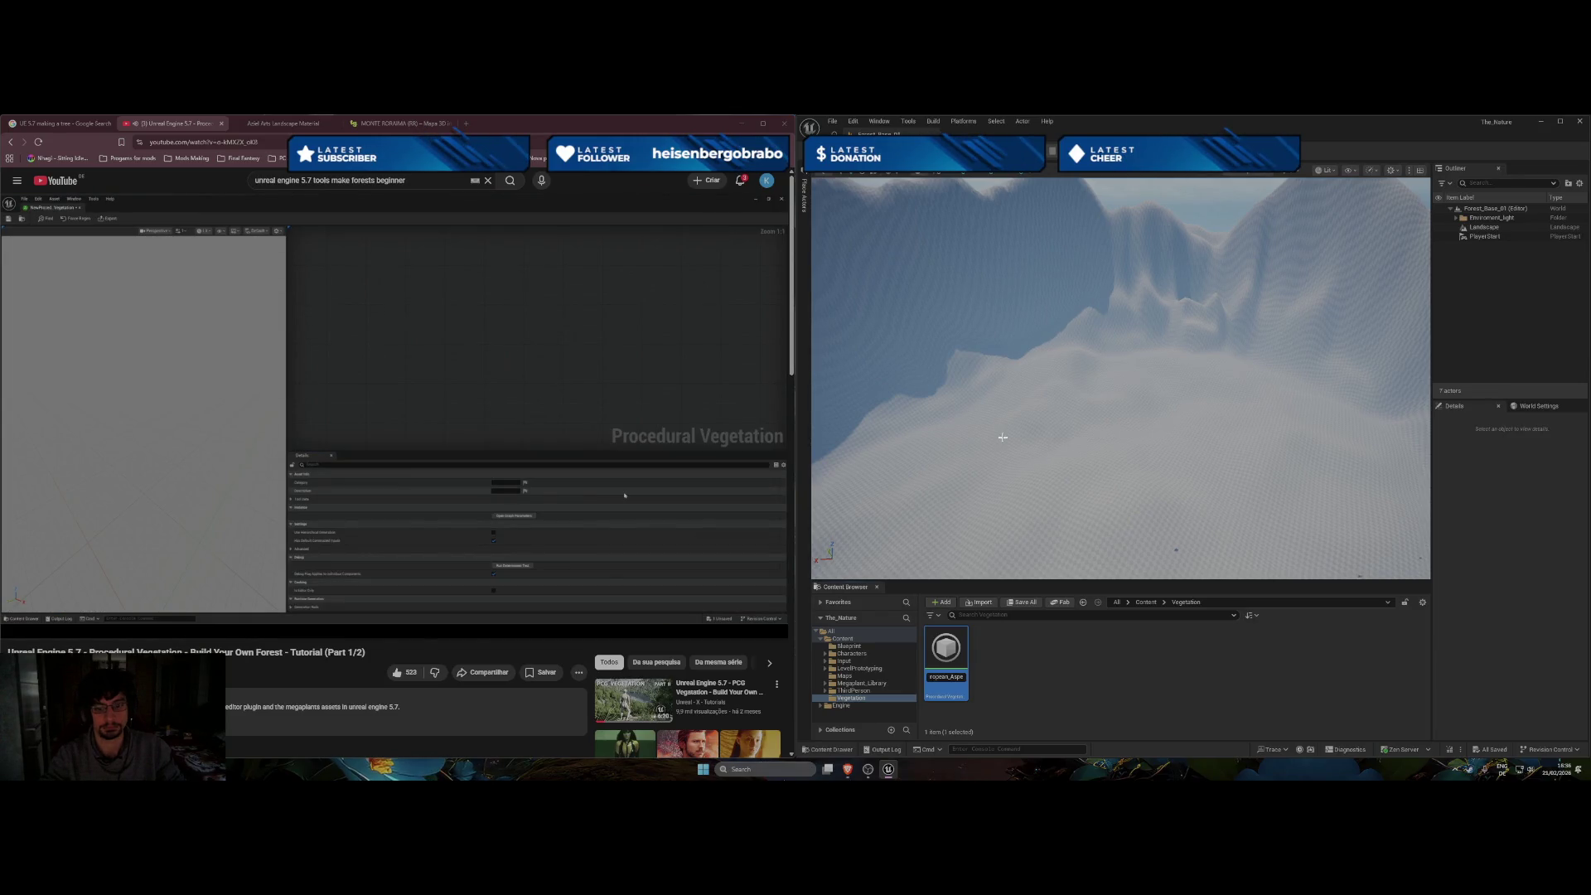
{"action": "key", "text": "Right"}
{"action": "key", "text": "Right"}
{"action": "key", "text": "Right"}
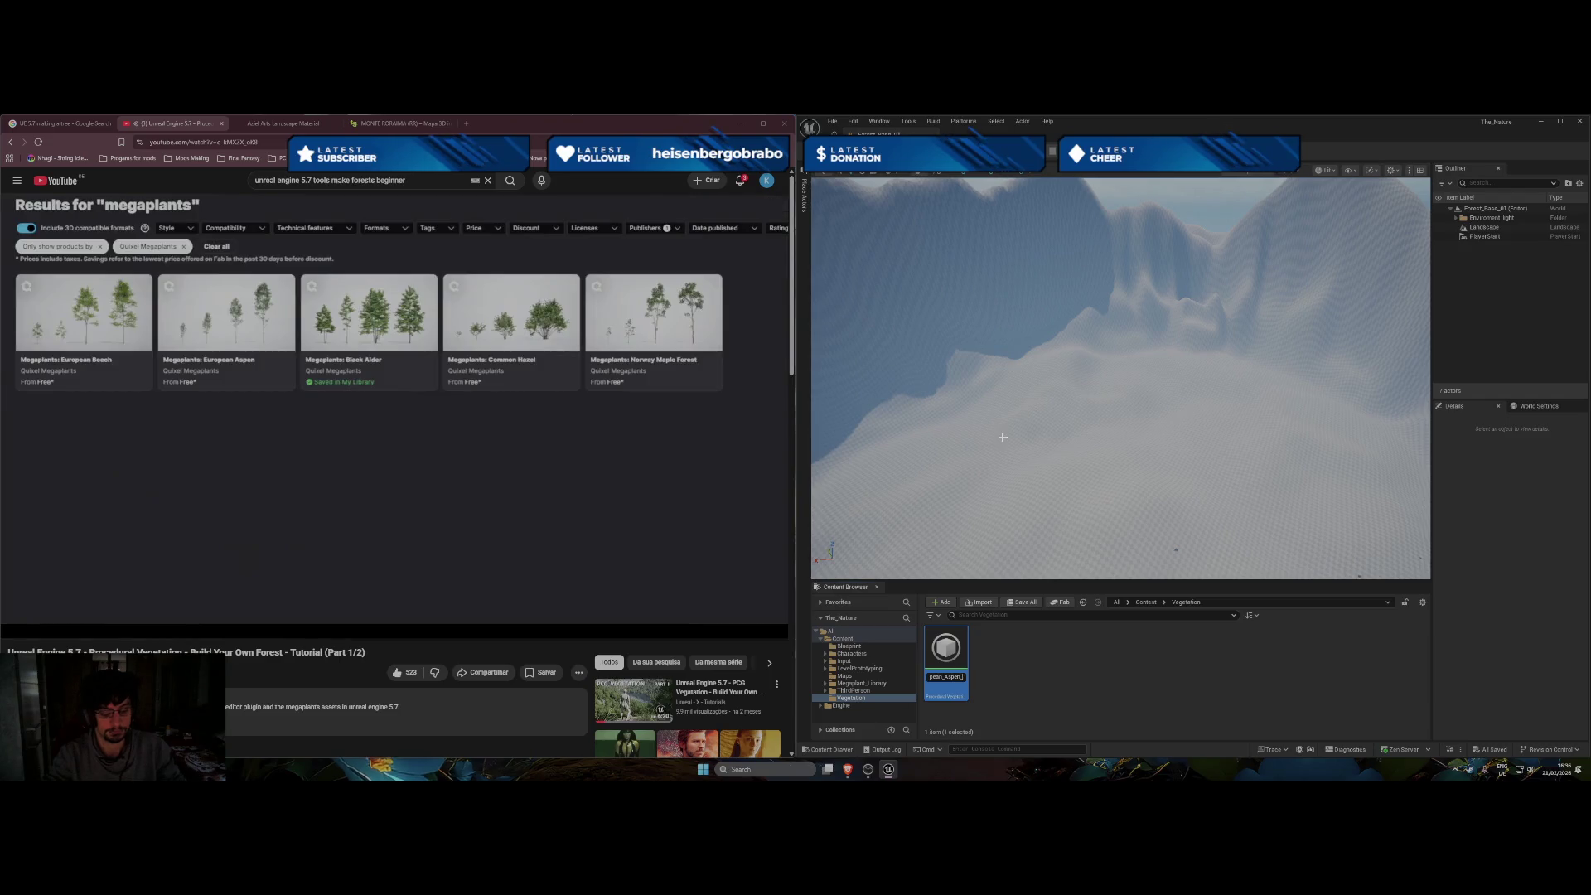
{"action": "type", "text": "VG"}
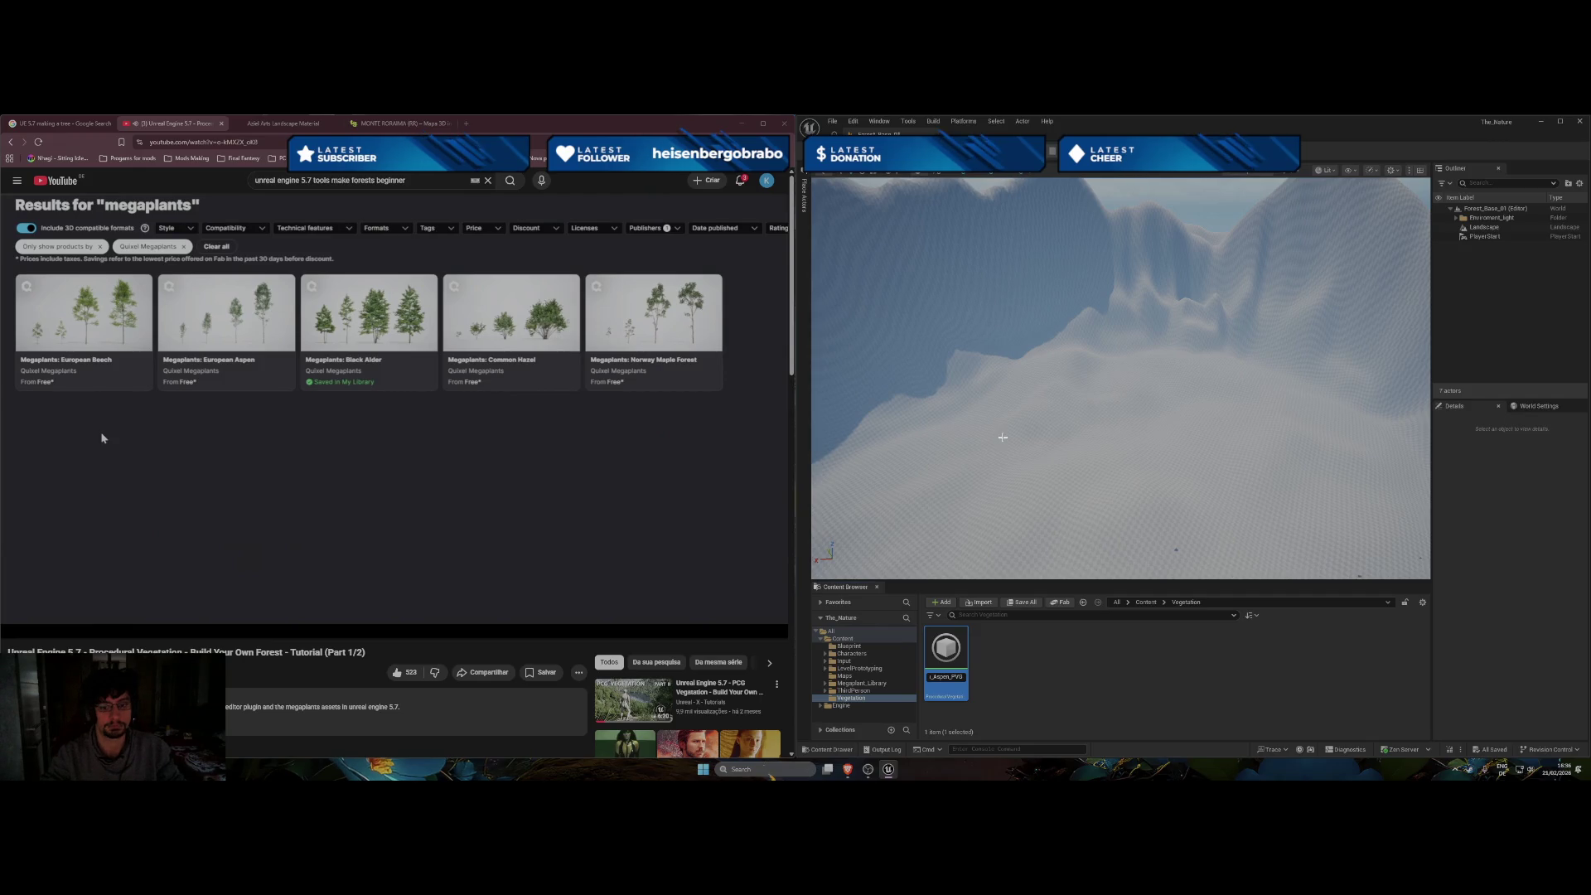
{"action": "key", "text": "BackSpace"}
{"action": "key", "text": "BackSpace"}
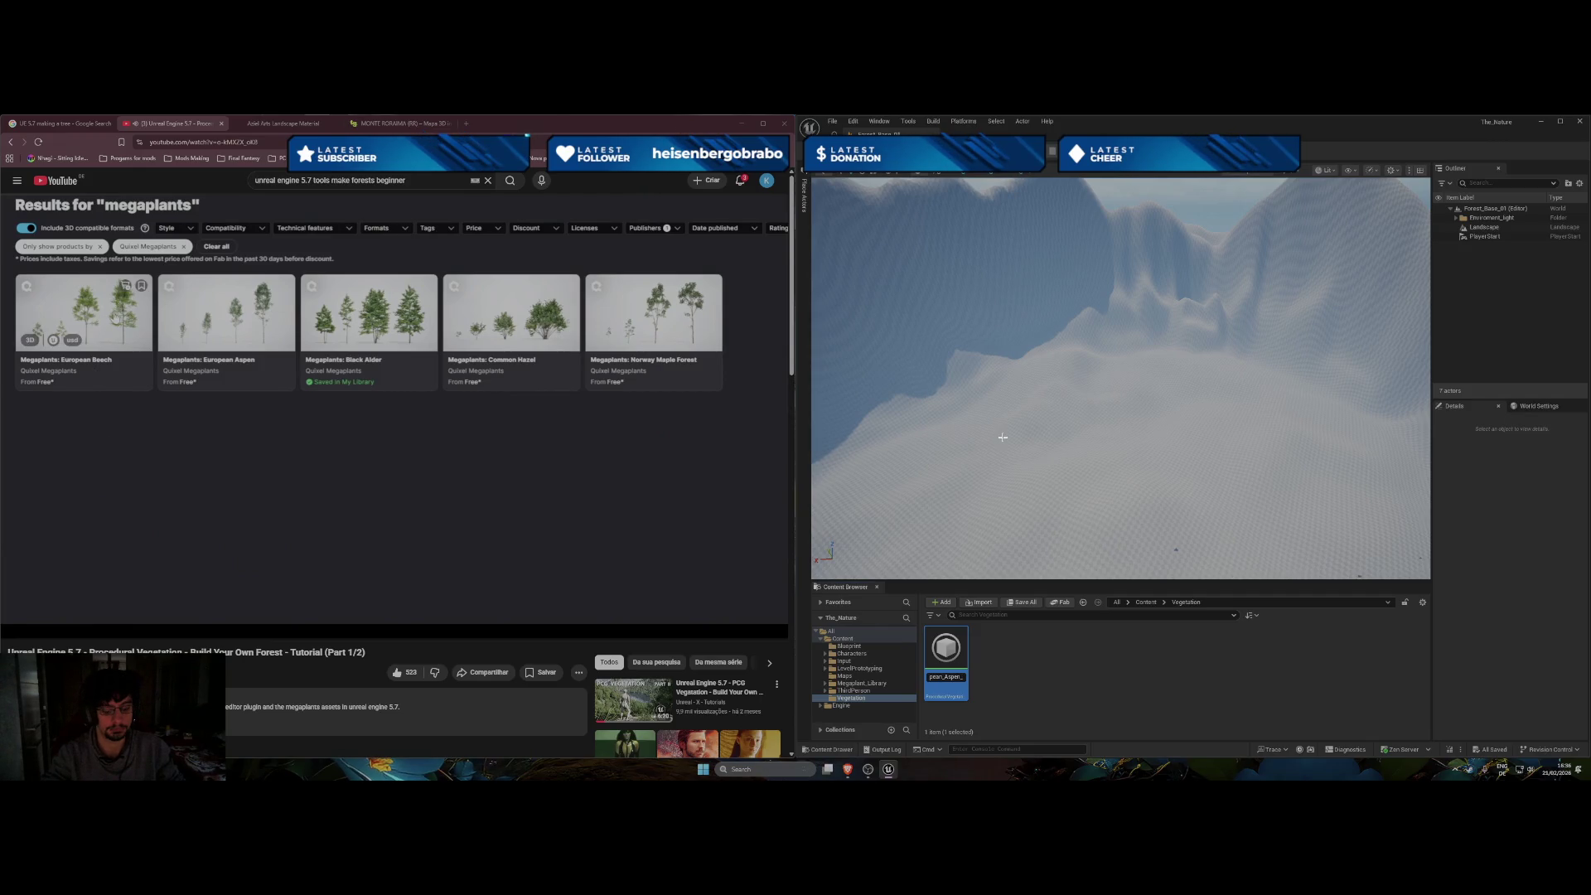
{"action": "key", "text": "Return"}
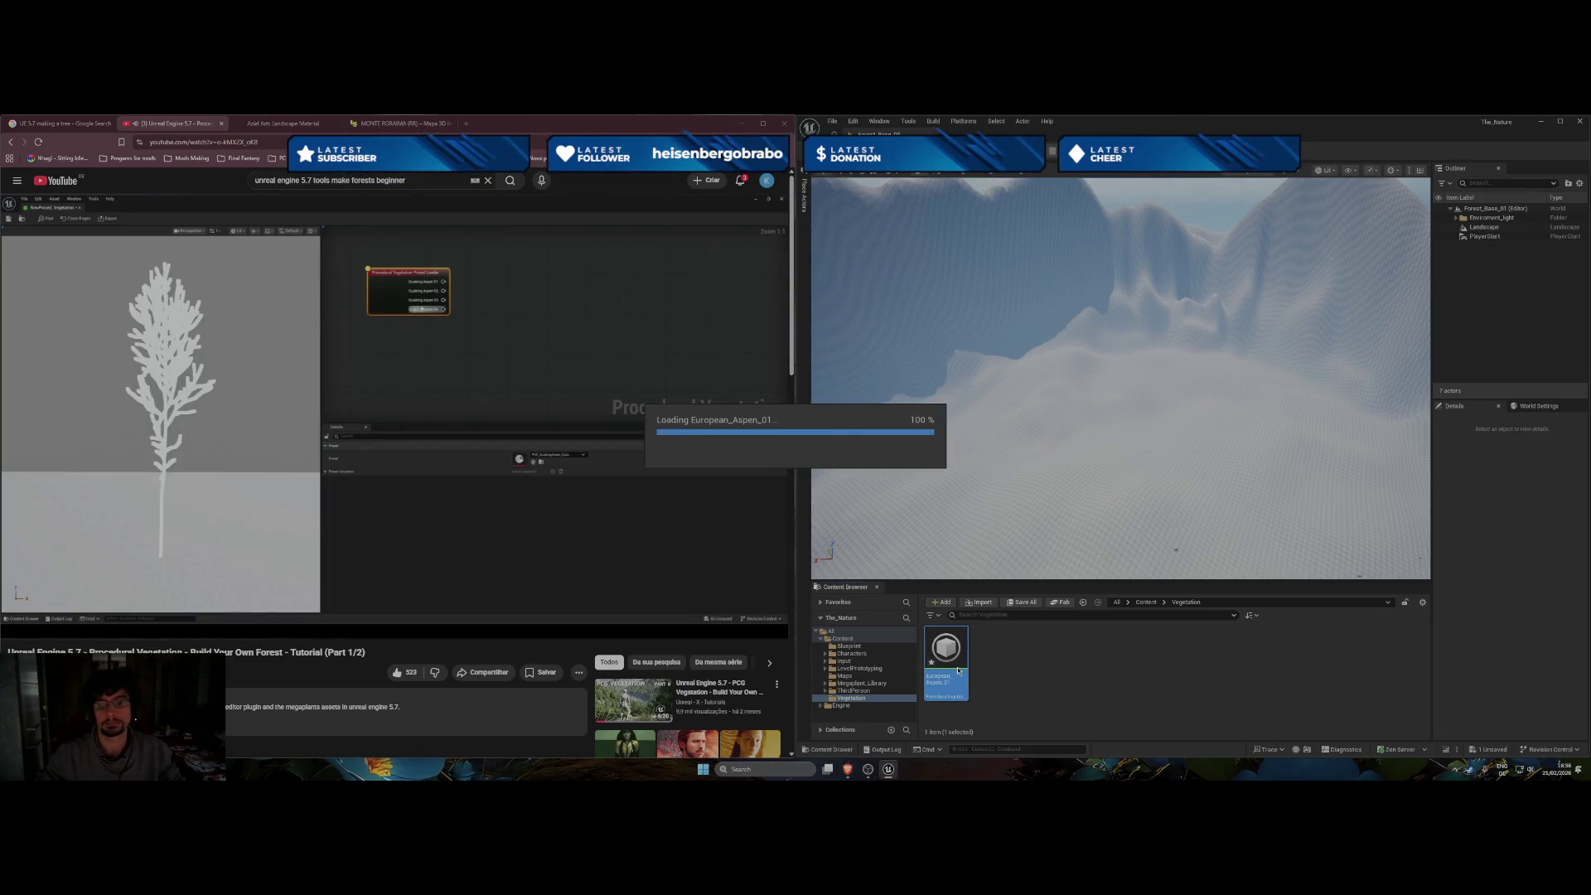
Open the asset and add a Preset Loader set to PVE_European_Aspen_01_Data.
{"action": "double_click", "coordinate": [956, 666]}
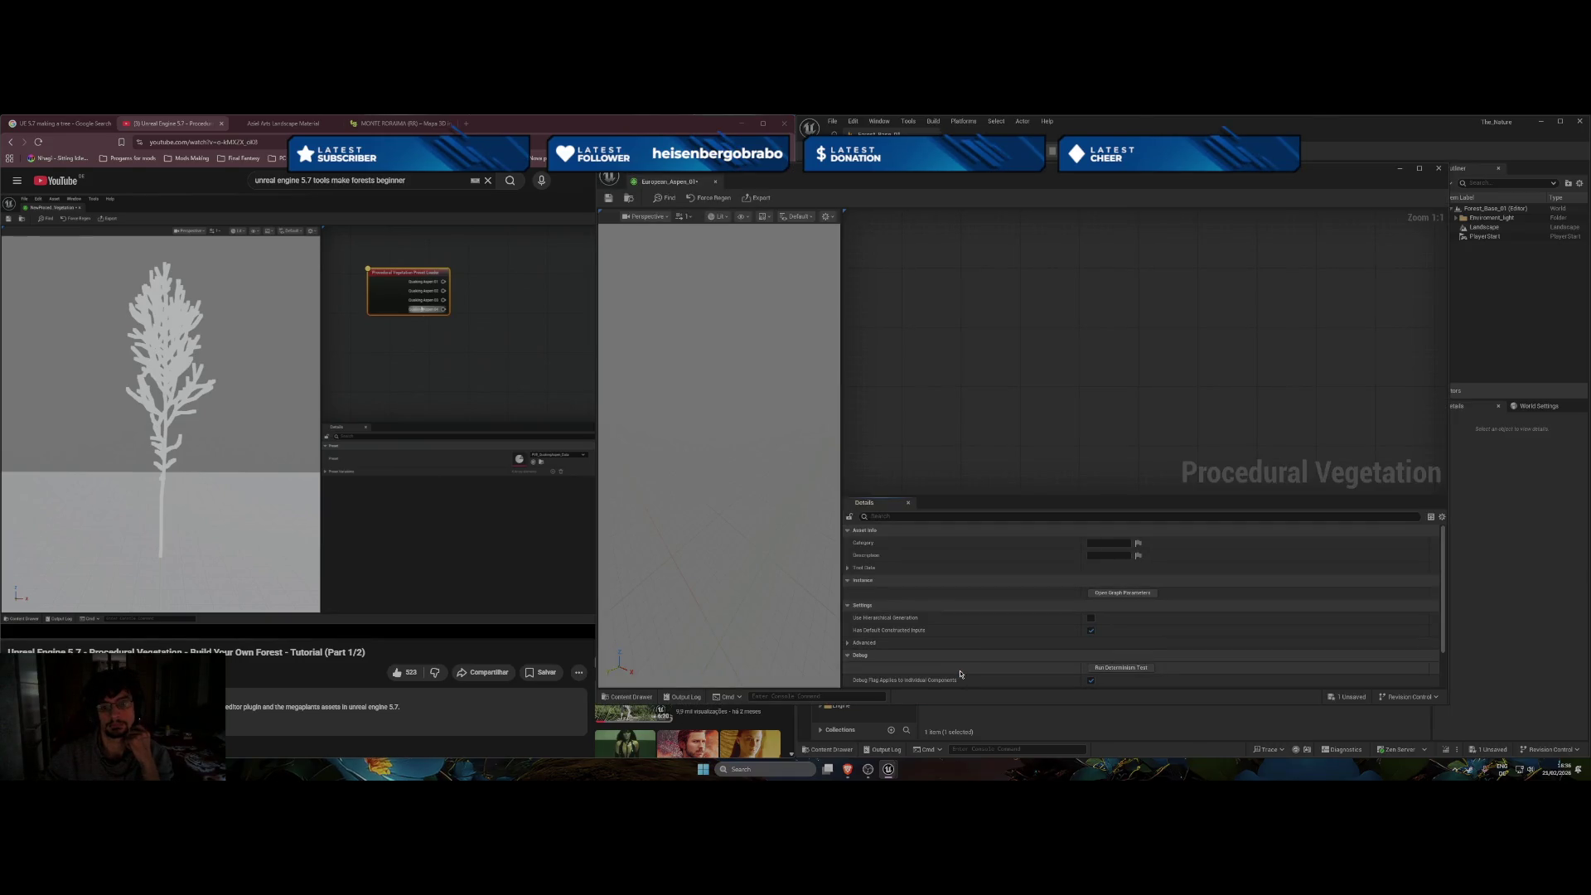
{"action": "right_click", "coordinate": [949, 332]}
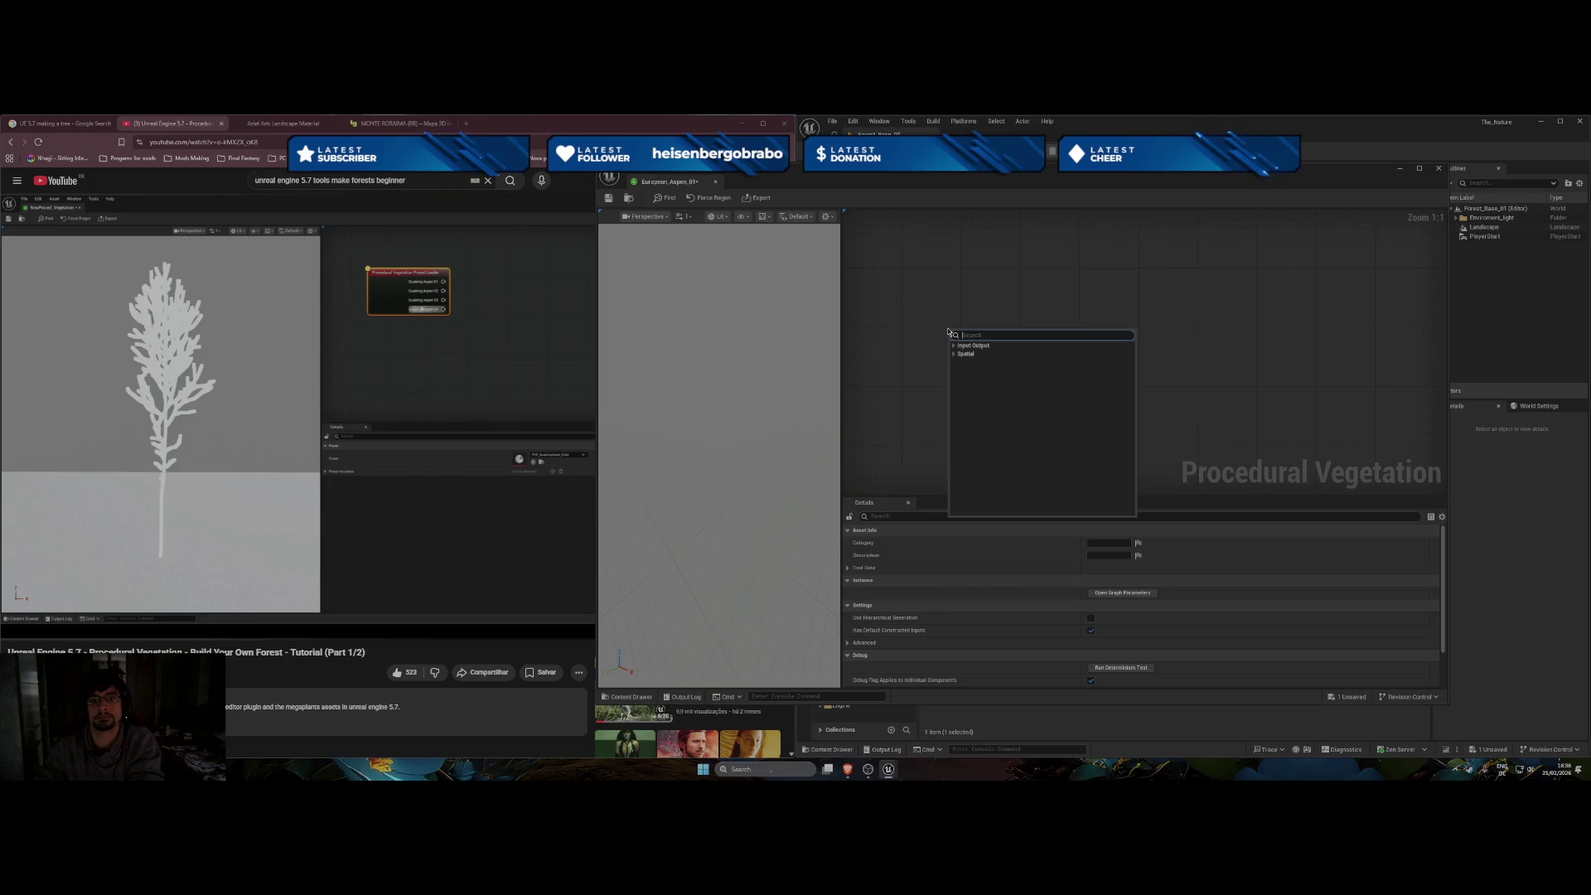
{"action": "left_click", "coordinate": [959, 346]}
{"action": "left_click", "coordinate": [954, 347]}
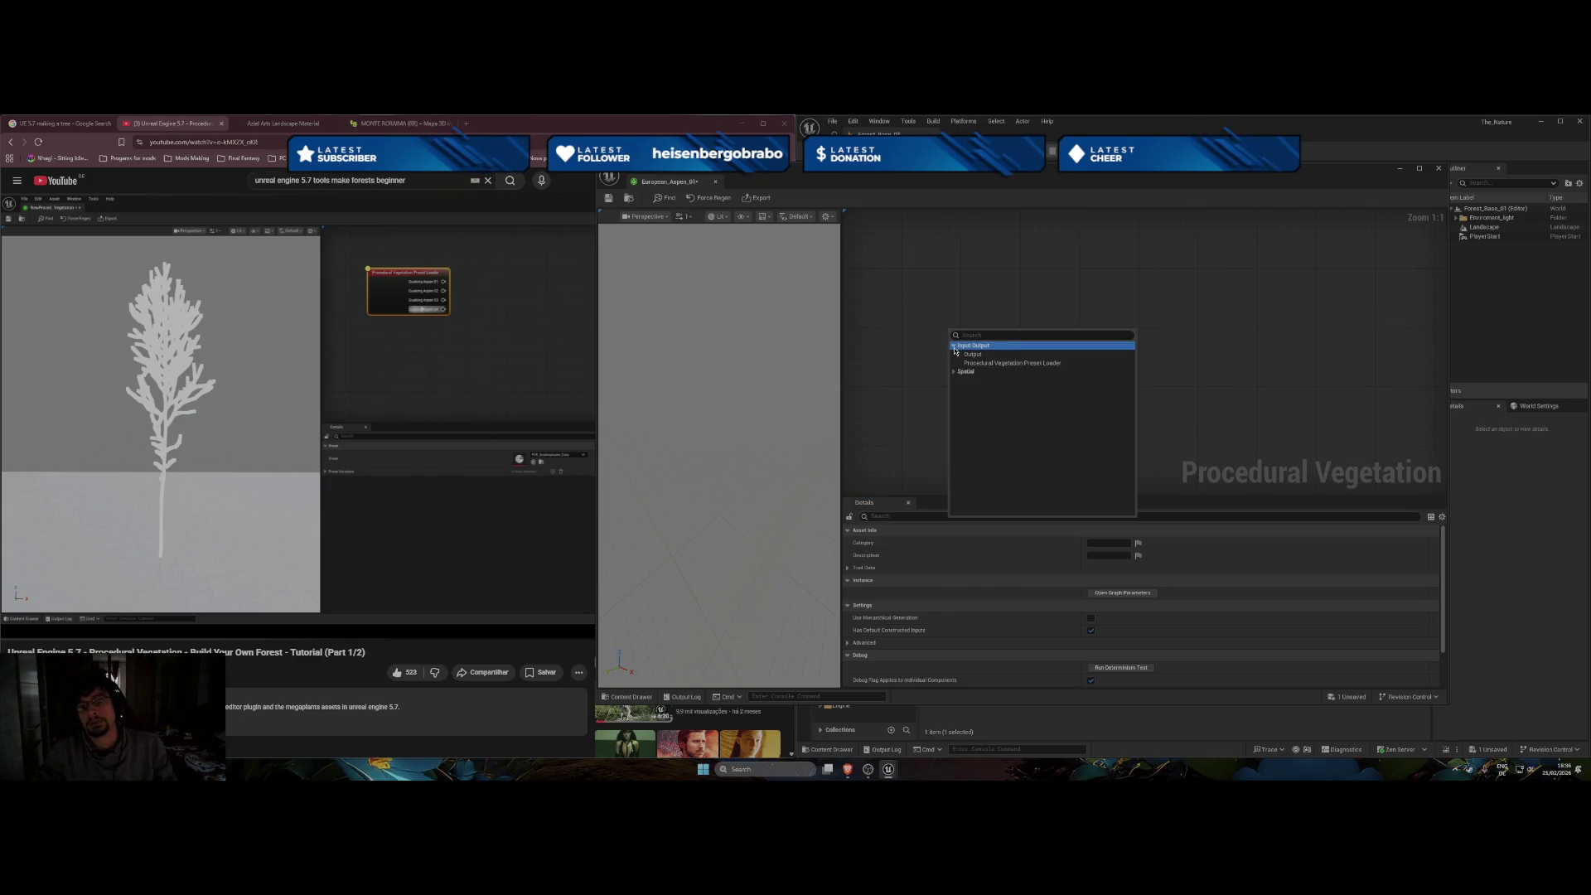
{"action": "left_click", "coordinate": [984, 363]}
{"action": "left_click_drag", "start_coordinate": [1020, 336], "coordinate": [940, 307]}
{"action": "left_click", "coordinate": [1170, 544]}
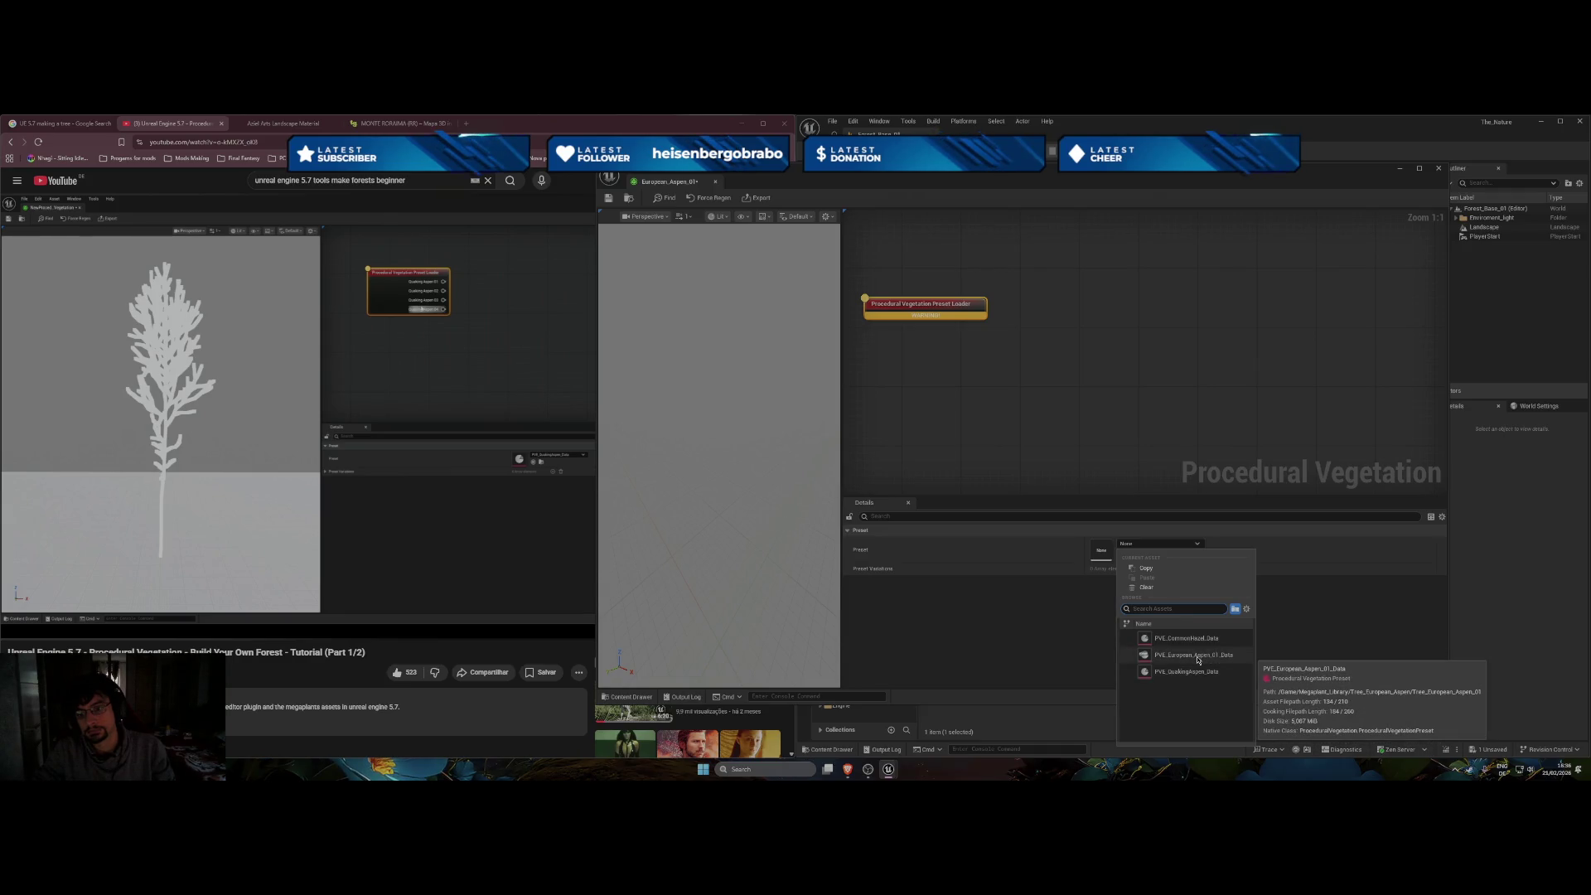
{"action": "left_click", "coordinate": [1197, 654]}
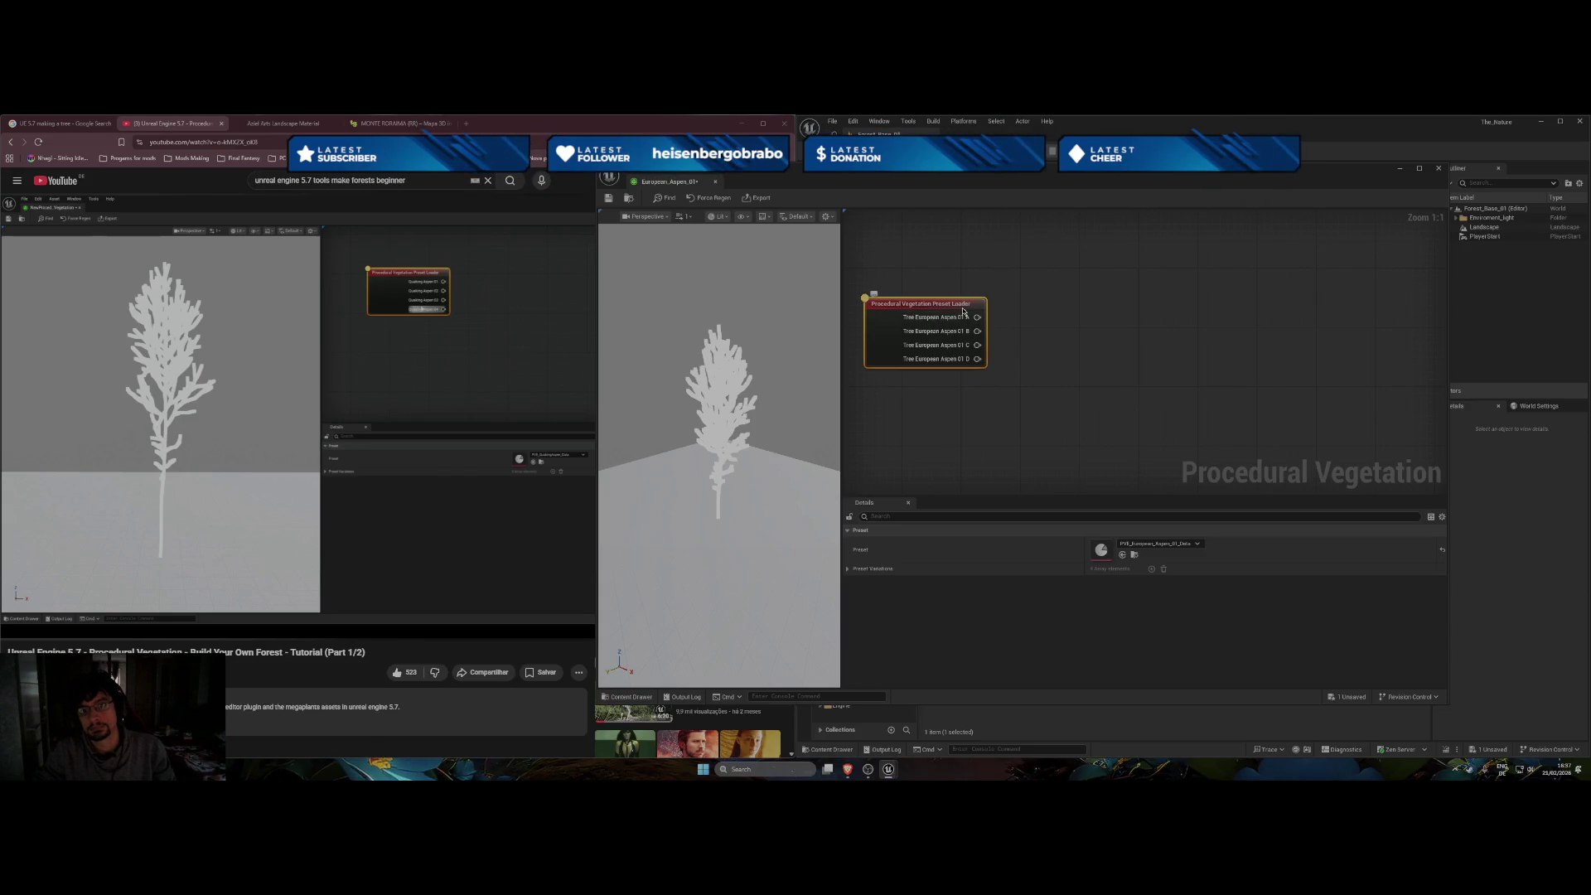
Add Bone Reduction, Carve and Foliage Distribution nodes, then delete the extra nodes.
{"action": "right_click", "coordinate": [1036, 391]}
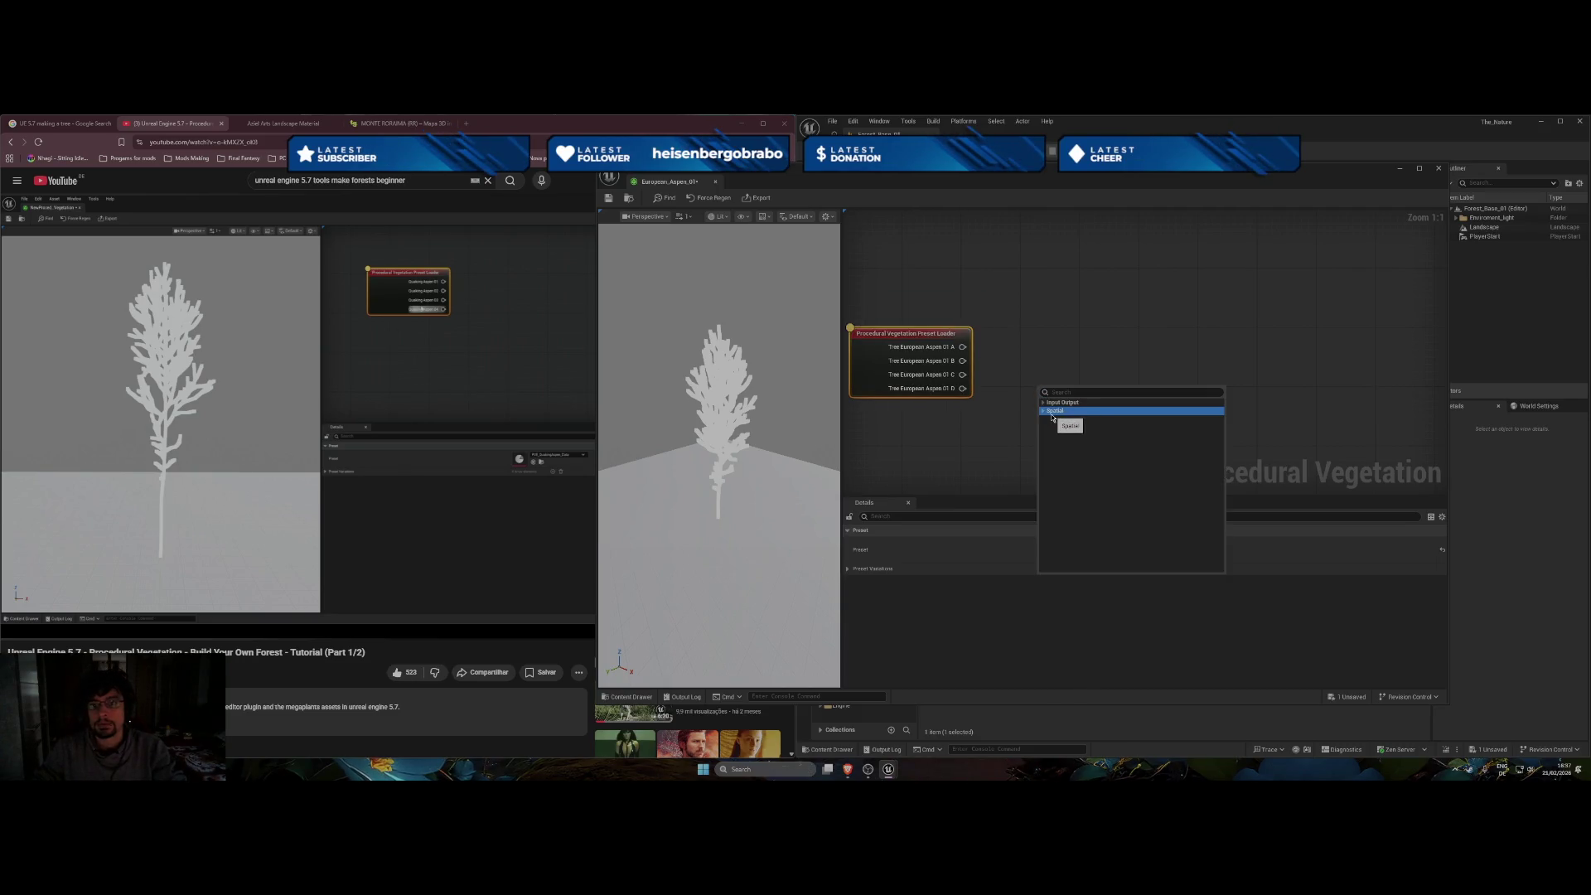
{"action": "left_click", "coordinate": [1050, 411]}
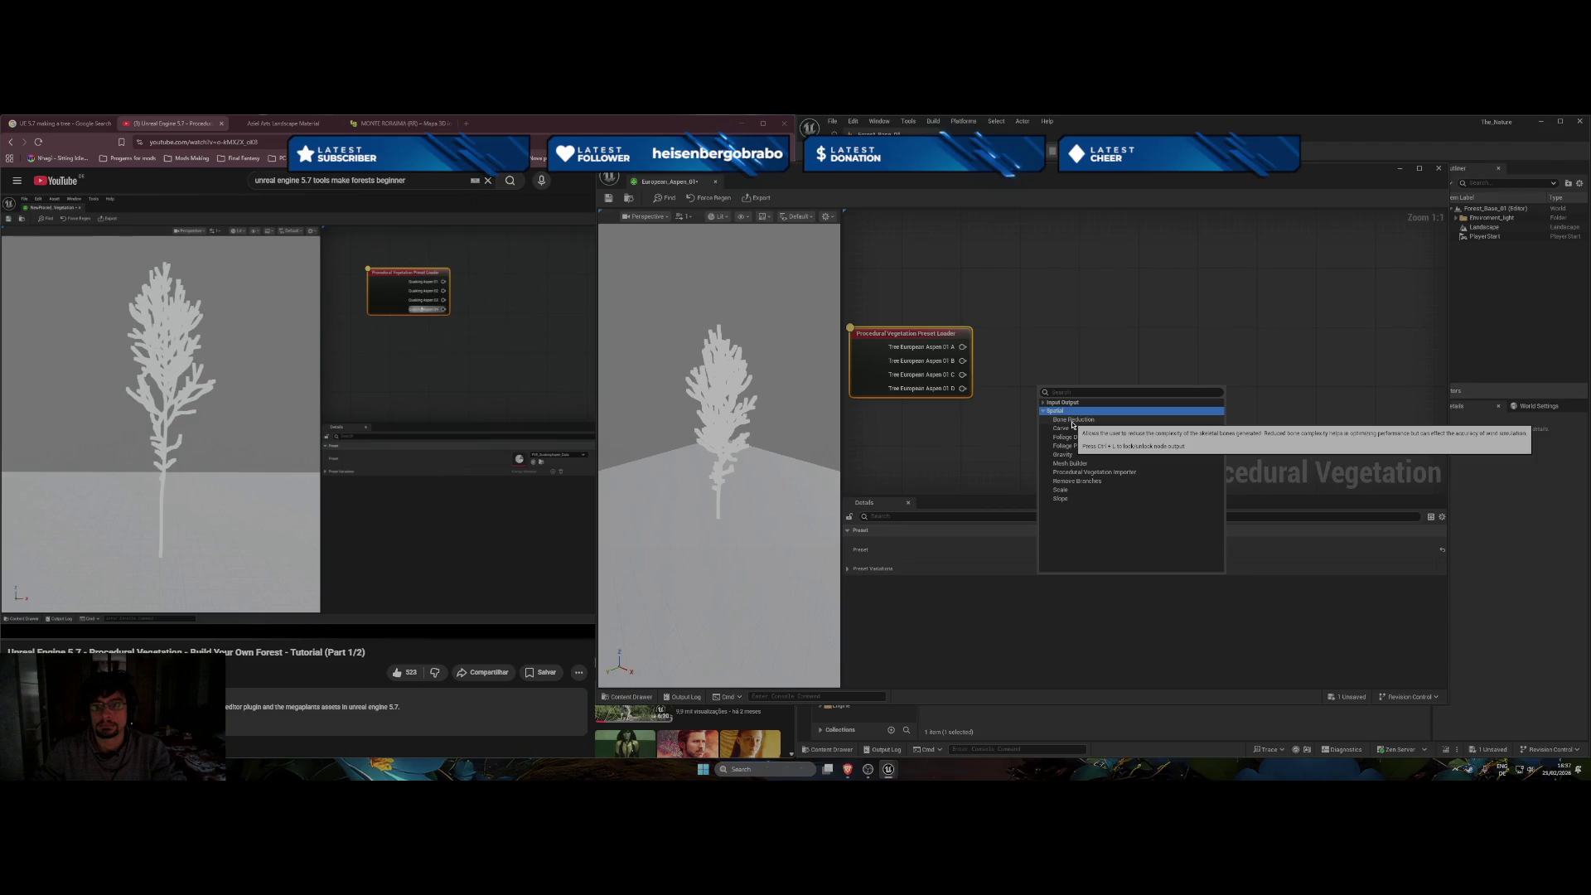
{"action": "left_click", "coordinate": [1072, 420]}
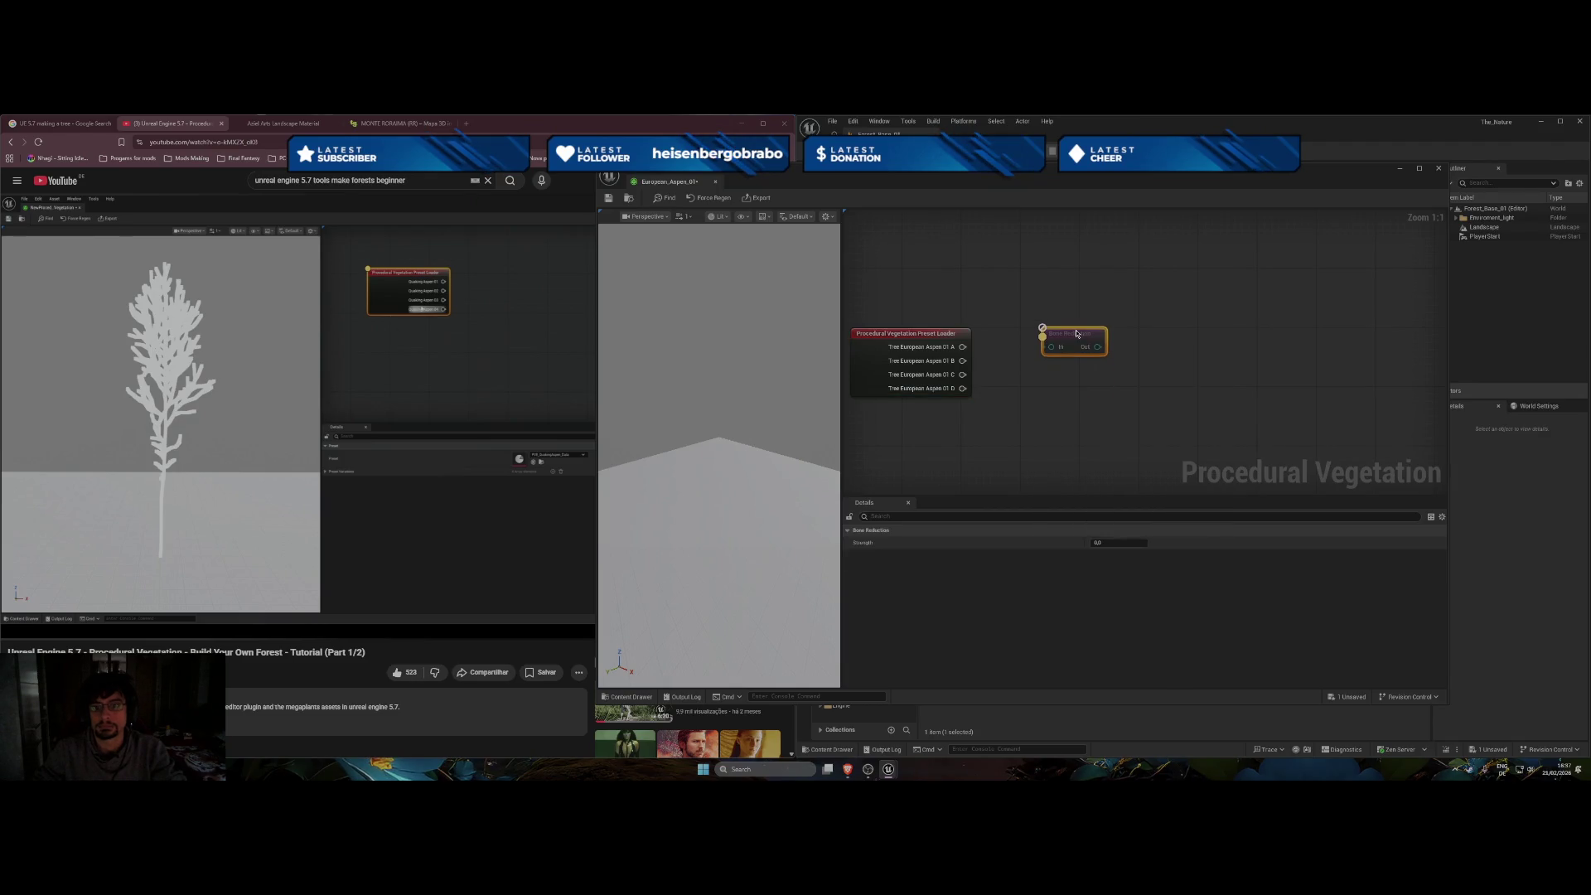
{"action": "right_click", "coordinate": [1057, 412]}
{"action": "left_click", "coordinate": [1072, 434]}
{"action": "left_click", "coordinate": [1086, 451]}
{"action": "right_click", "coordinate": [1057, 454]}
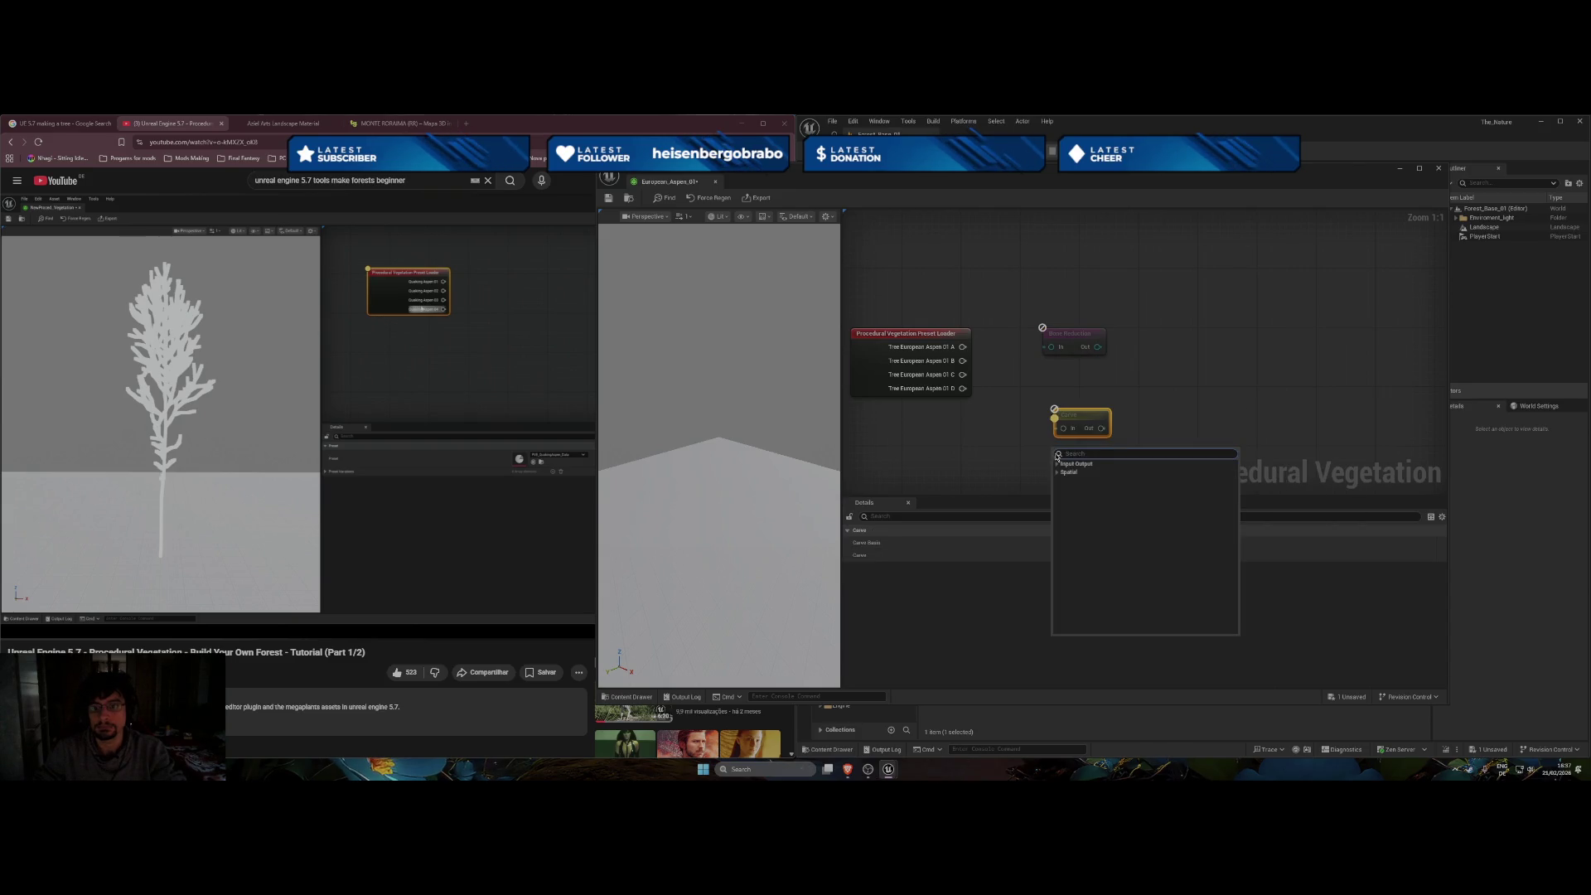
{"action": "left_click", "coordinate": [1066, 471]}
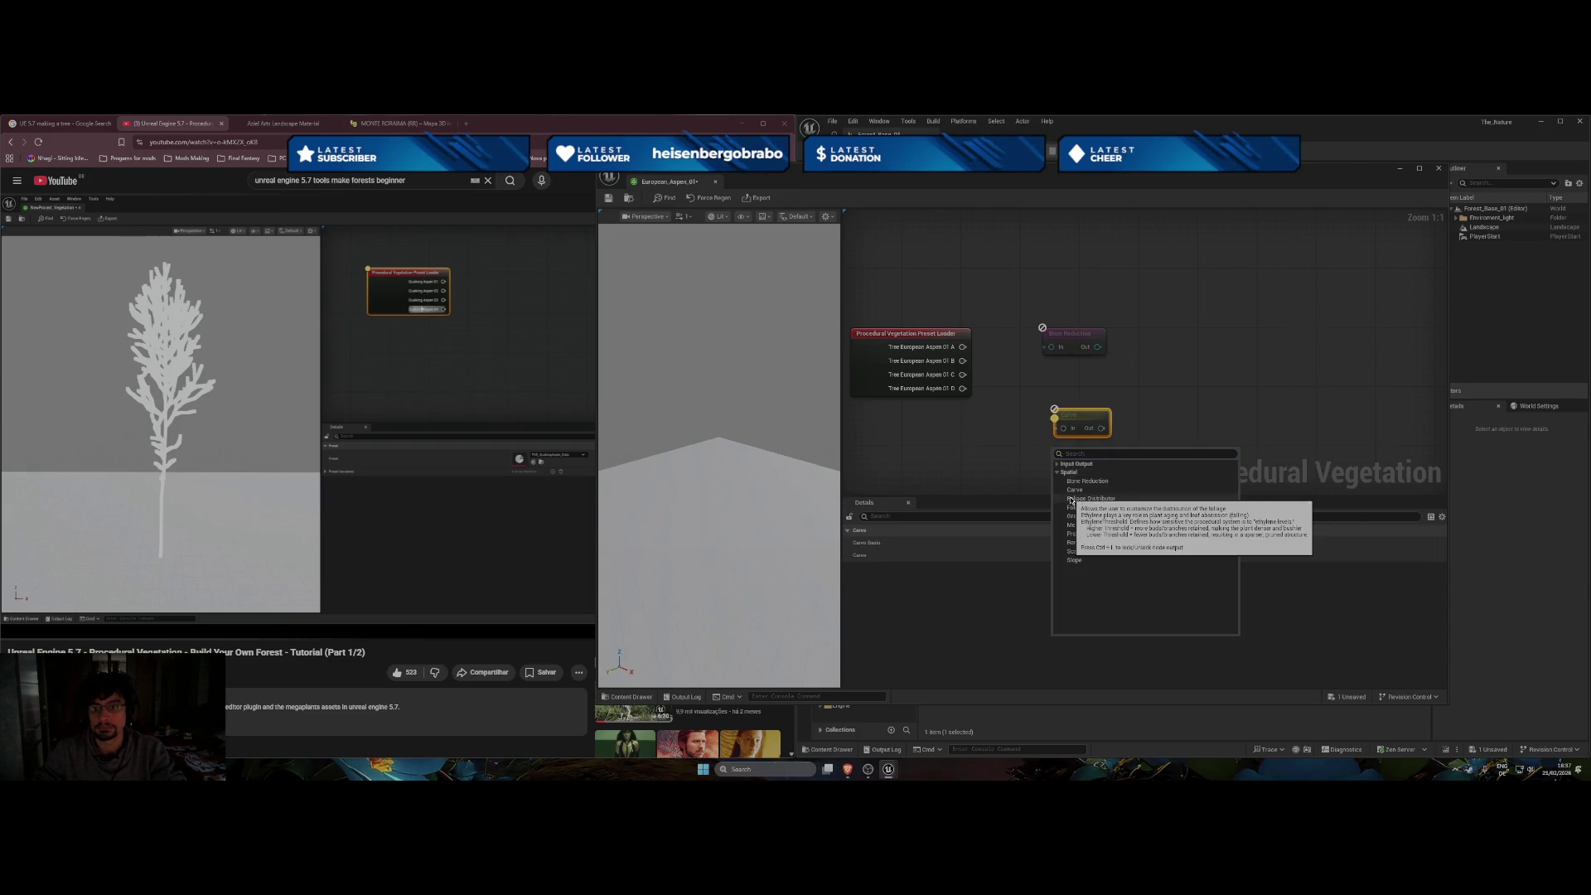
{"action": "left_click", "coordinate": [1074, 498]}
{"action": "key", "text": "alt+Tab"}
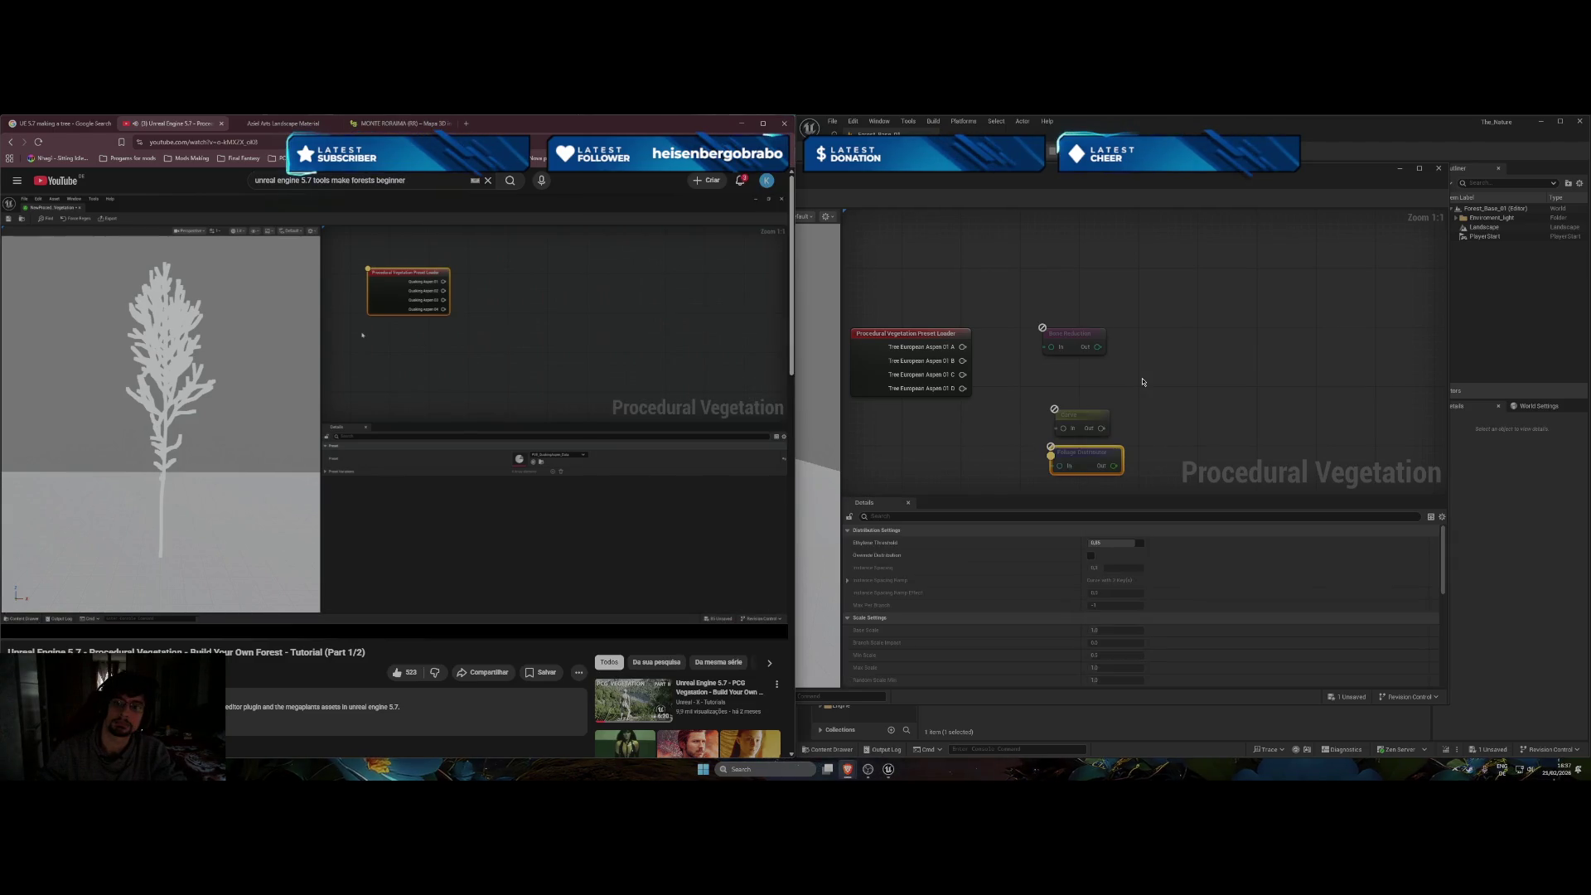
{"action": "left_click", "coordinate": [1078, 452]}
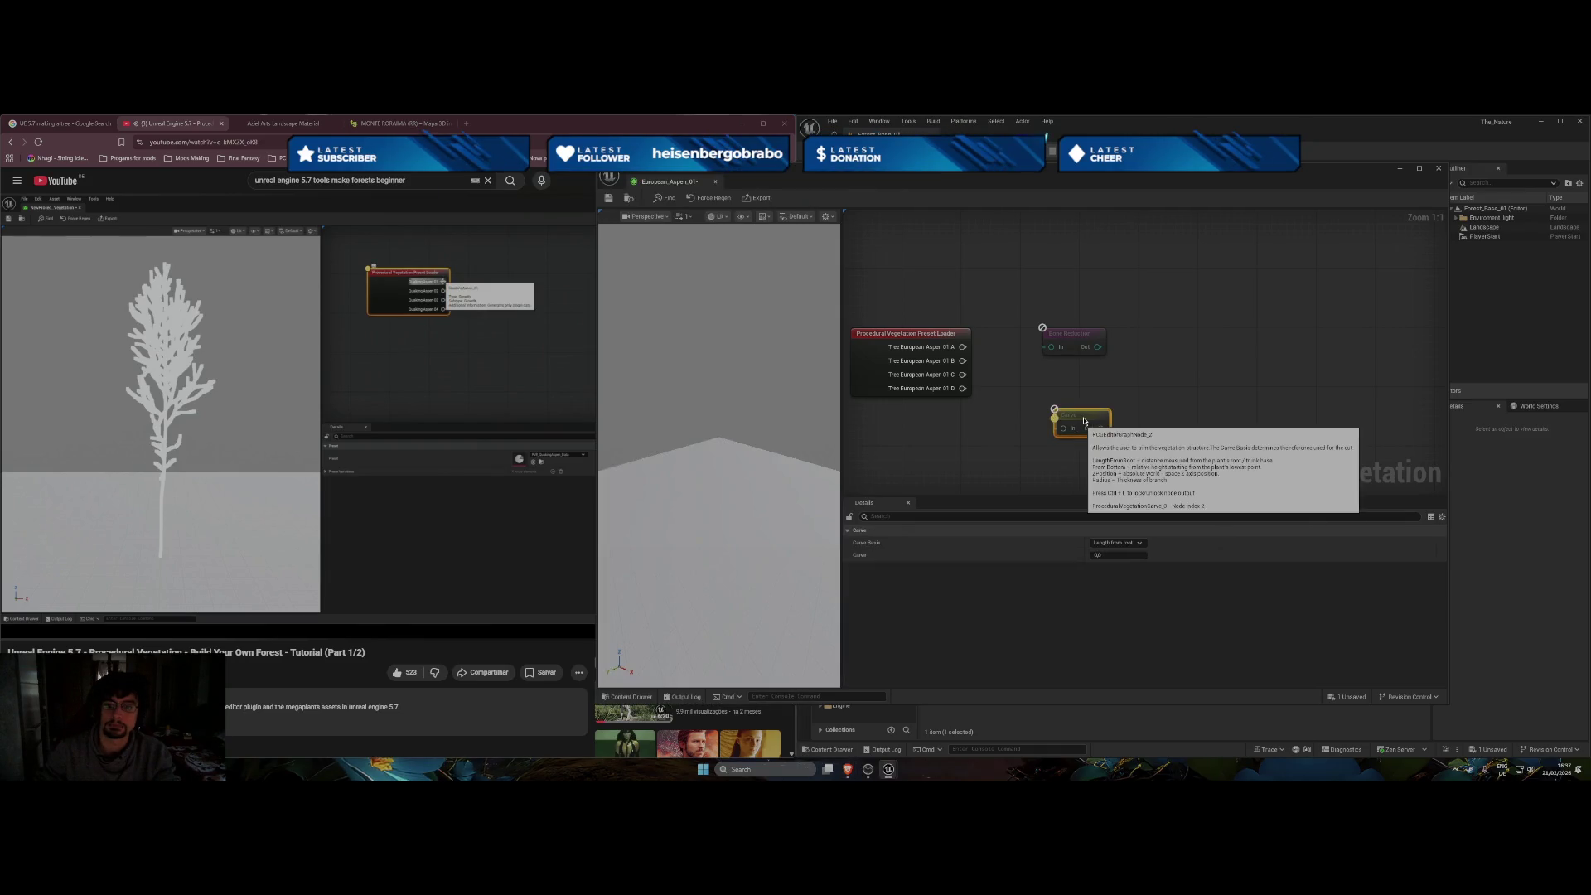
{"action": "key", "text": "Delete"}
Add a Mesh Builder and feed it from the preset loader's output A after trying C and D.
{"action": "right_click", "coordinate": [1063, 307]}
{"action": "type", "text": "mesh"}
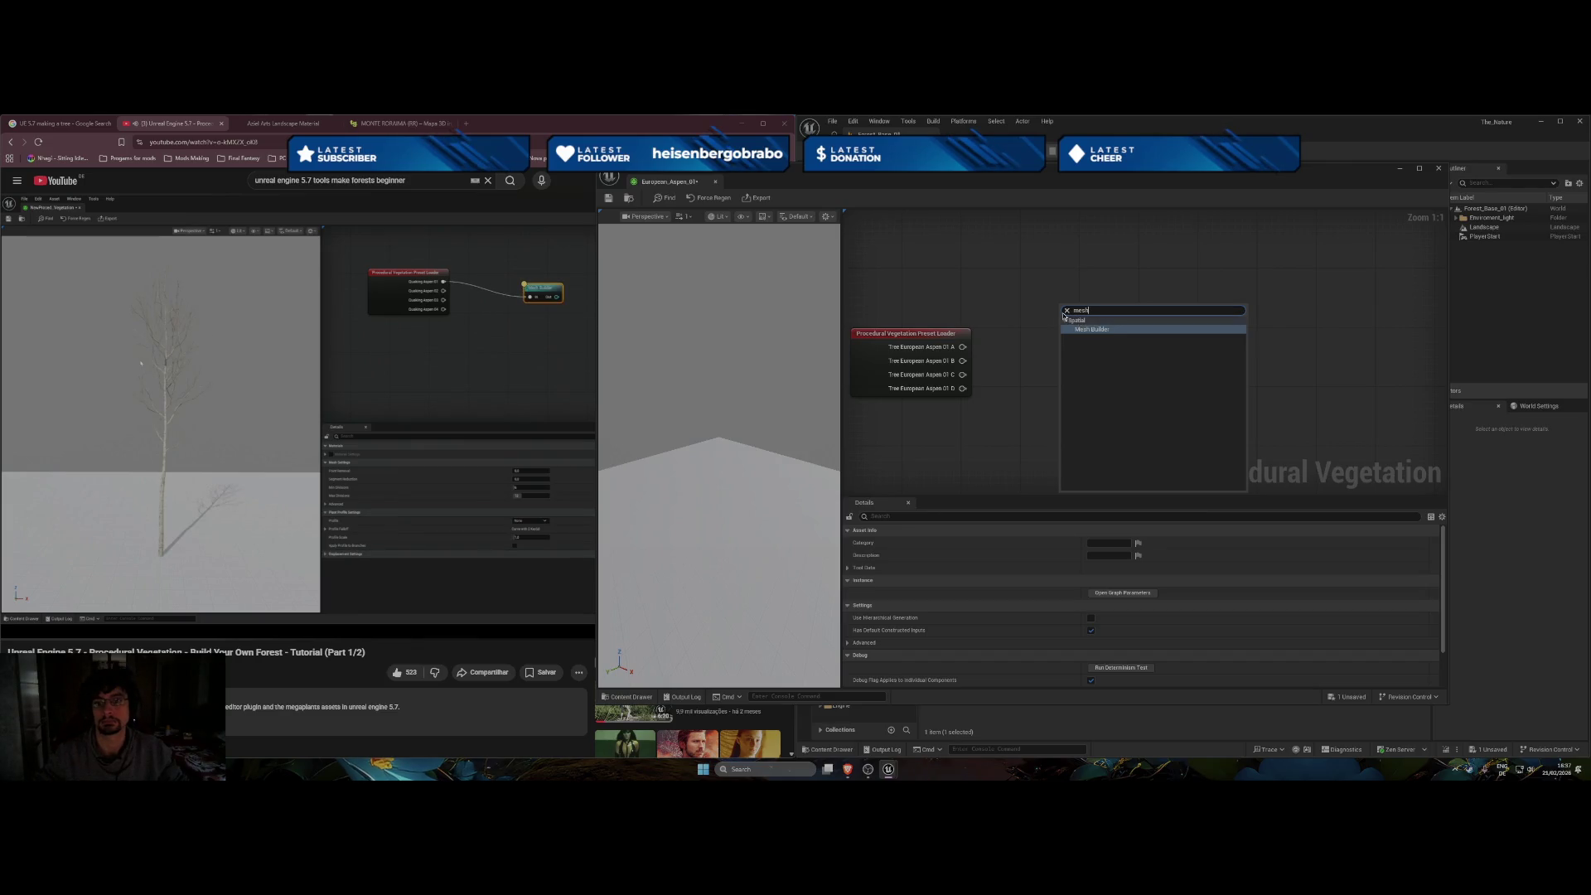
{"action": "left_click", "coordinate": [1079, 329]}
{"action": "left_click_drag", "start_coordinate": [1092, 334], "coordinate": [1061, 334]}
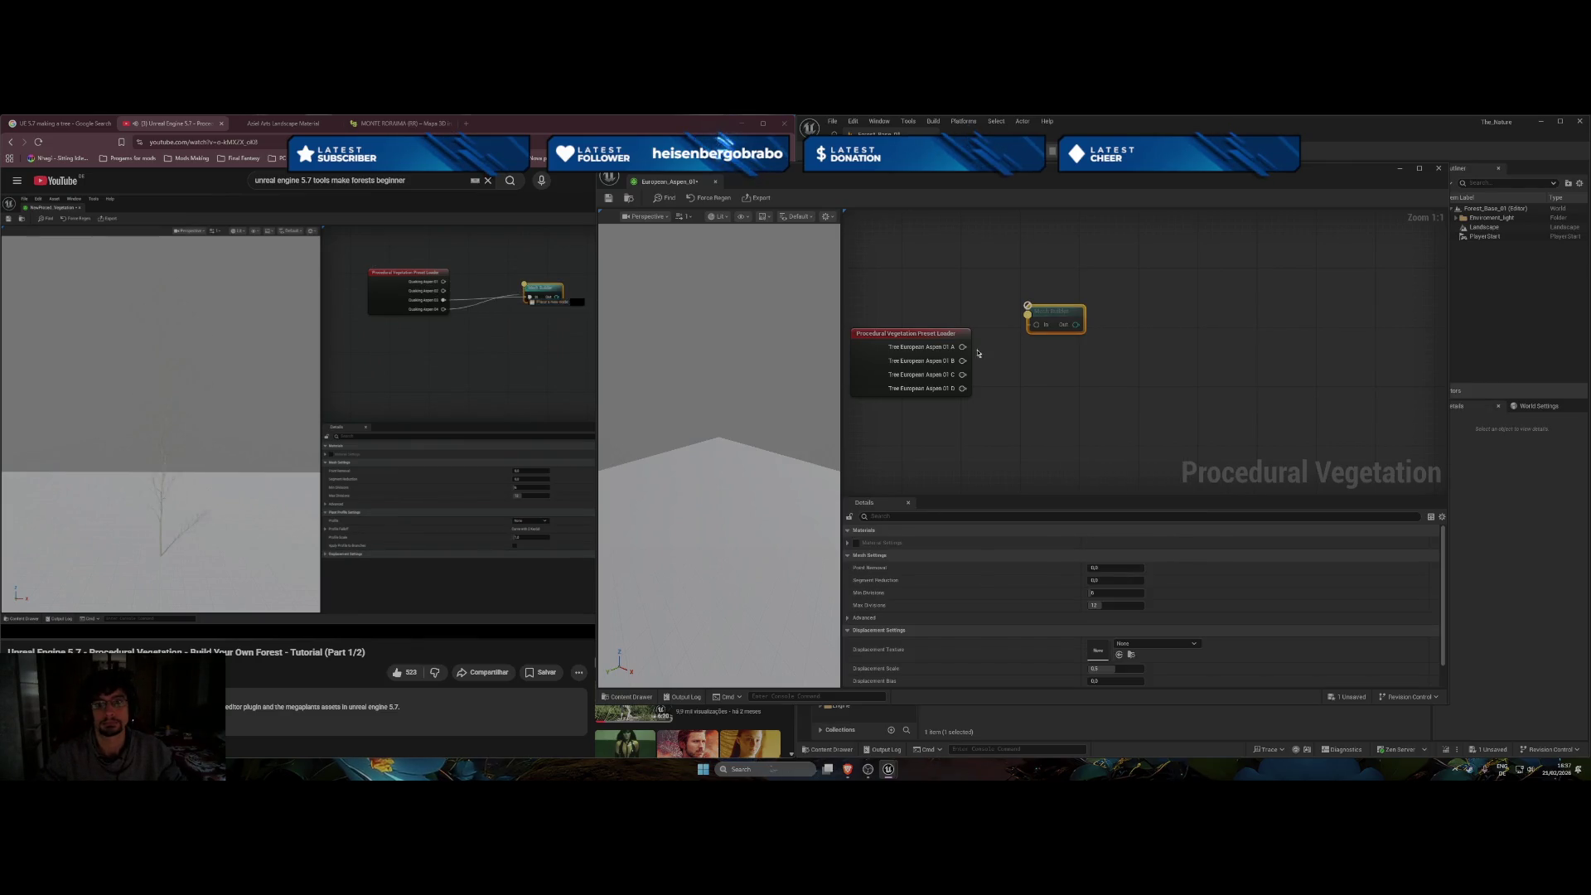
{"action": "left_click_drag", "start_coordinate": [963, 346], "coordinate": [1035, 325]}
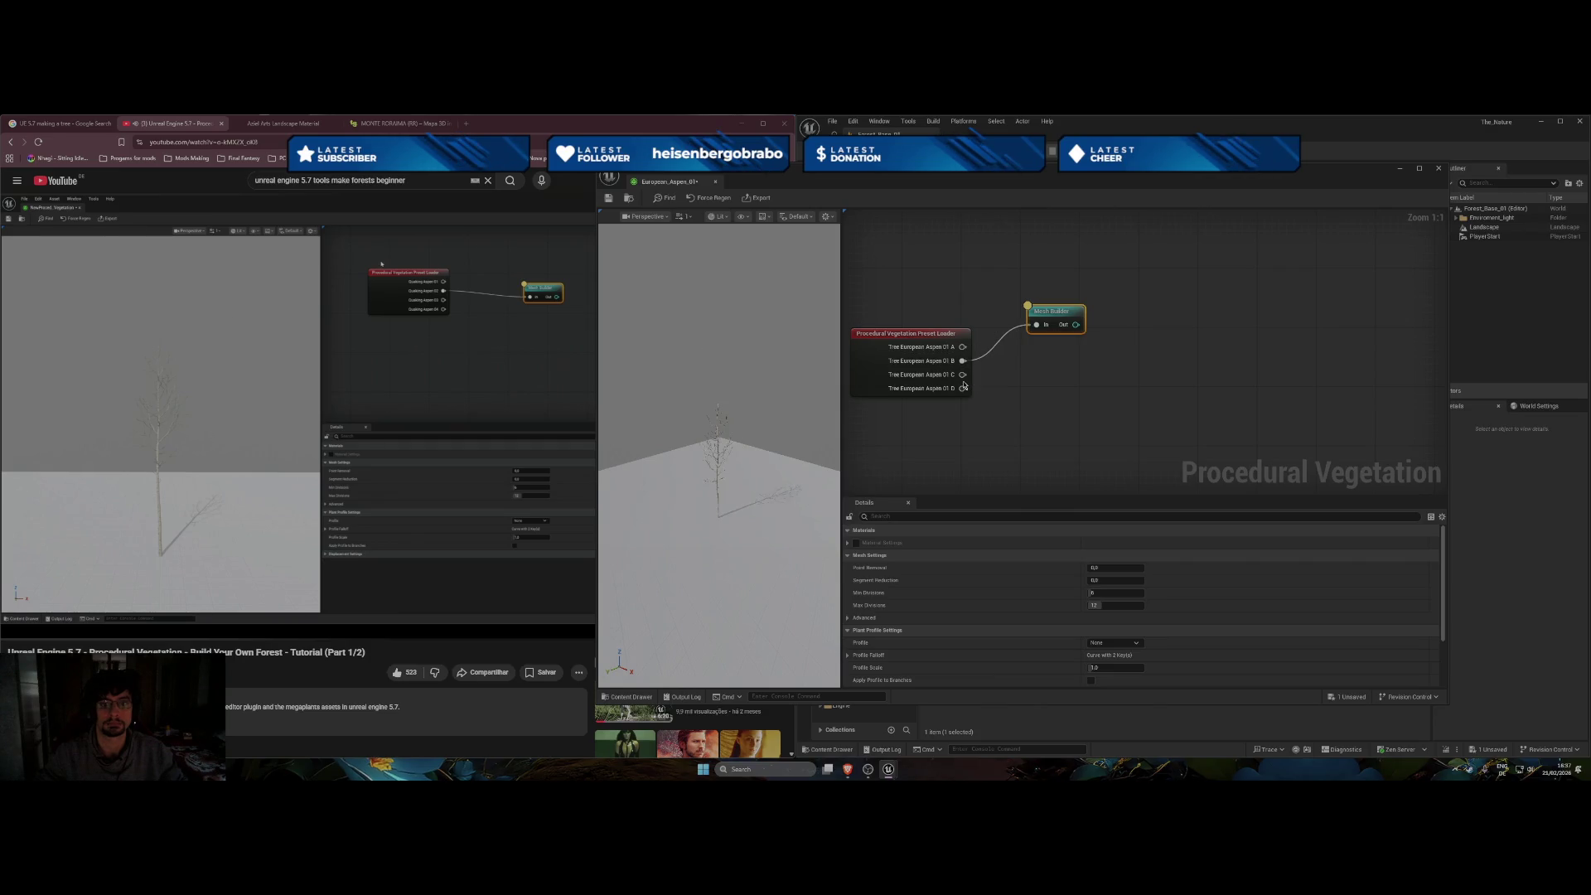
{"action": "left_click_drag", "start_coordinate": [963, 374], "coordinate": [1035, 325]}
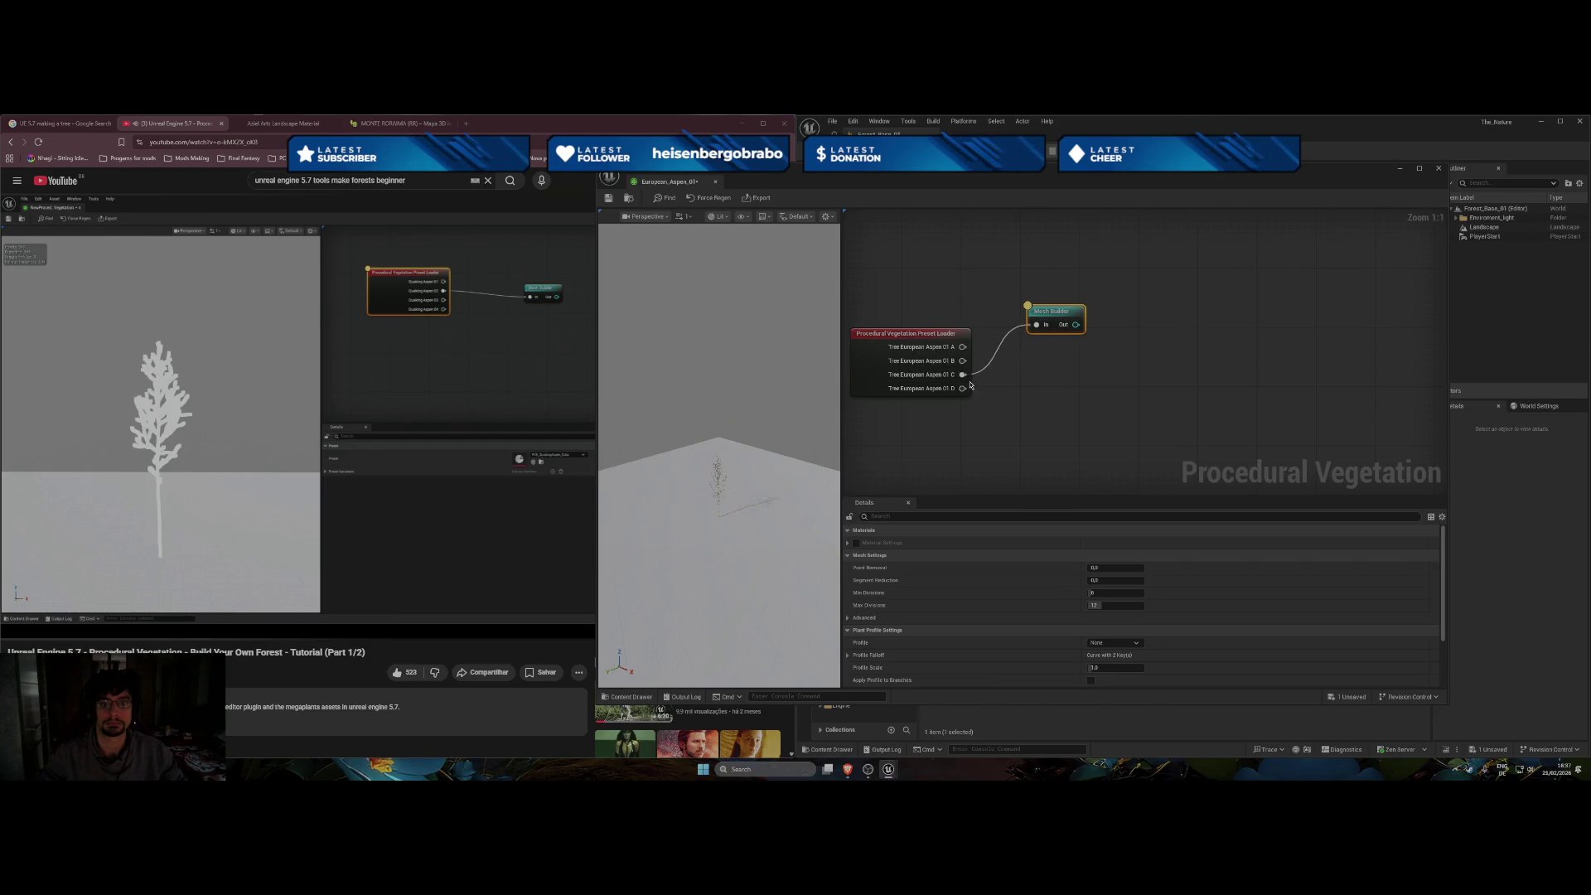
{"action": "mouse_move", "coordinate": [962, 389]}
{"action": "left_mouse_down"}
{"action": "mouse_move", "coordinate": [1027, 402]}
{"action": "mouse_move", "coordinate": [1004, 383]}
{"action": "mouse_move", "coordinate": [1038, 328]}
{"action": "left_mouse_up"}
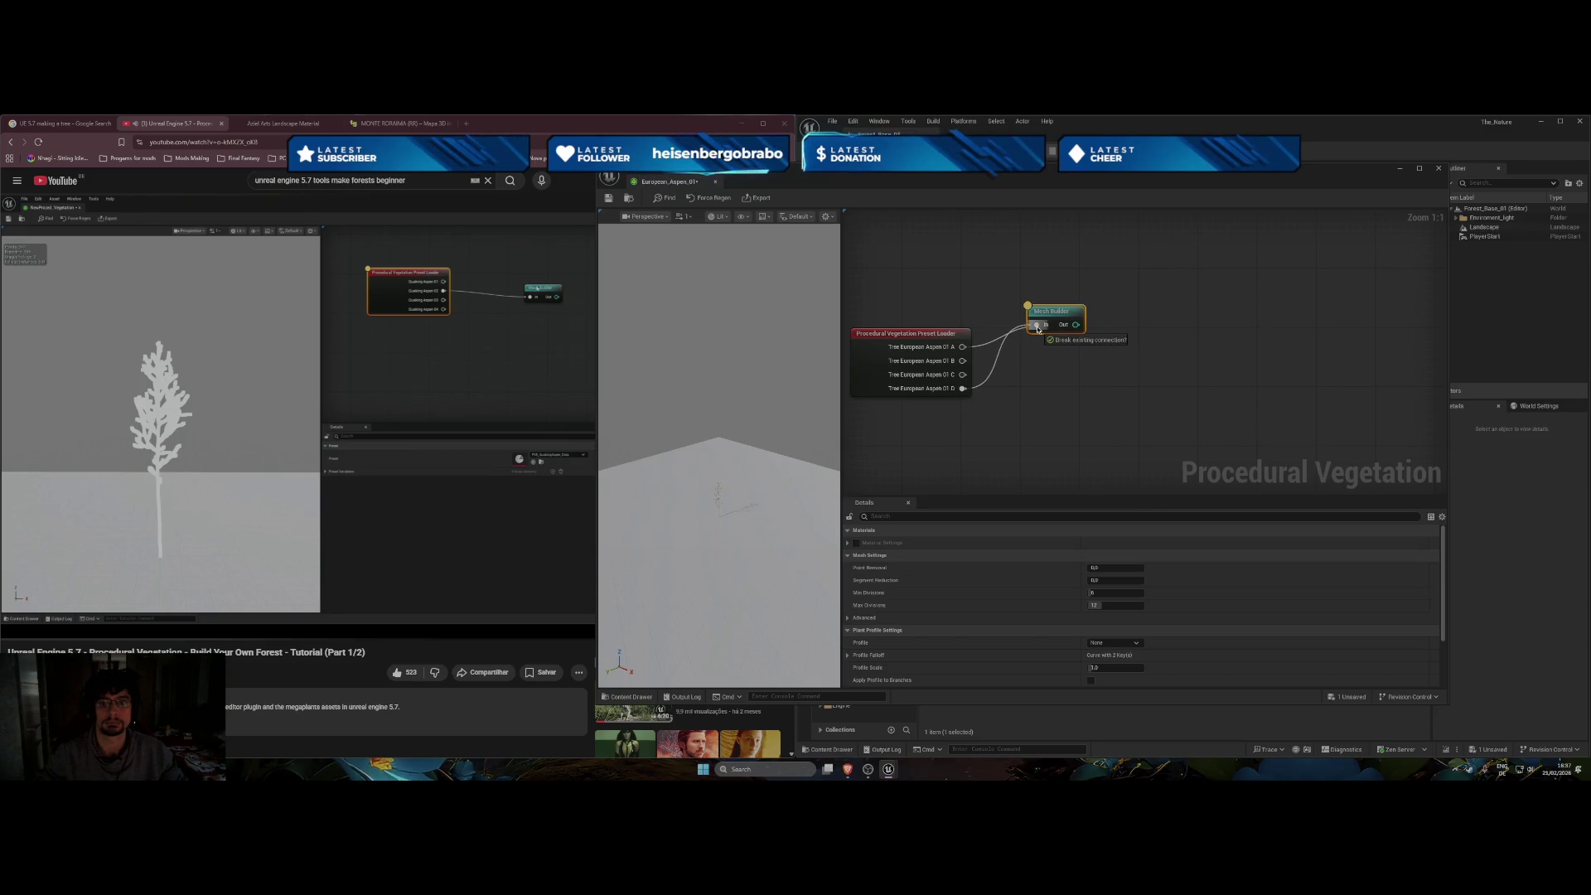
{"action": "left_click_drag", "start_coordinate": [1038, 329], "coordinate": [1050, 285]}
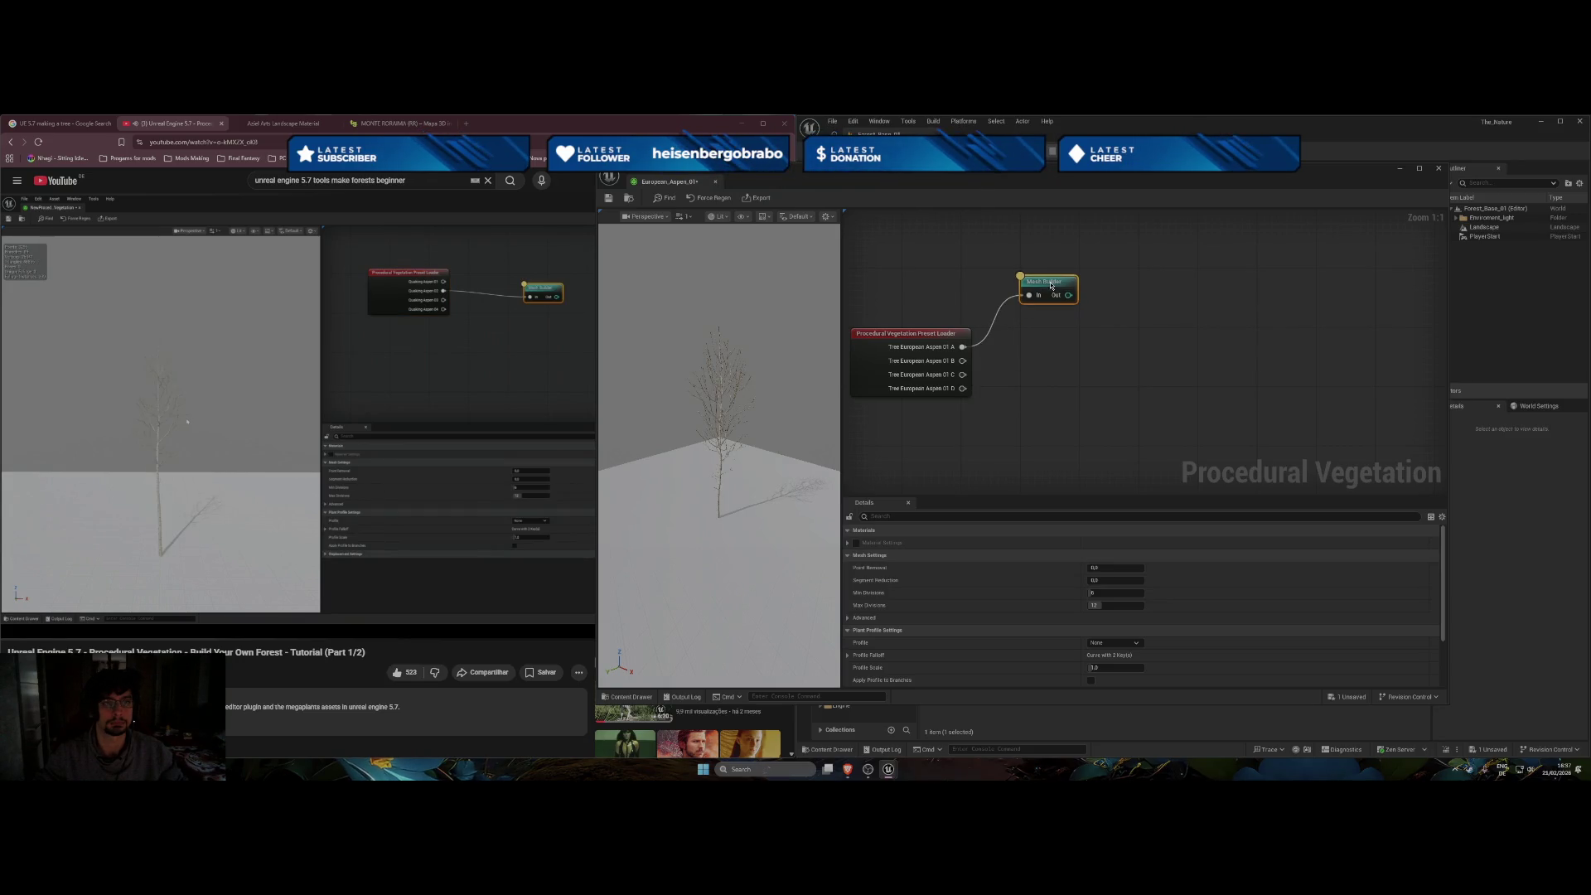
{"action": "left_click", "coordinate": [909, 334]}
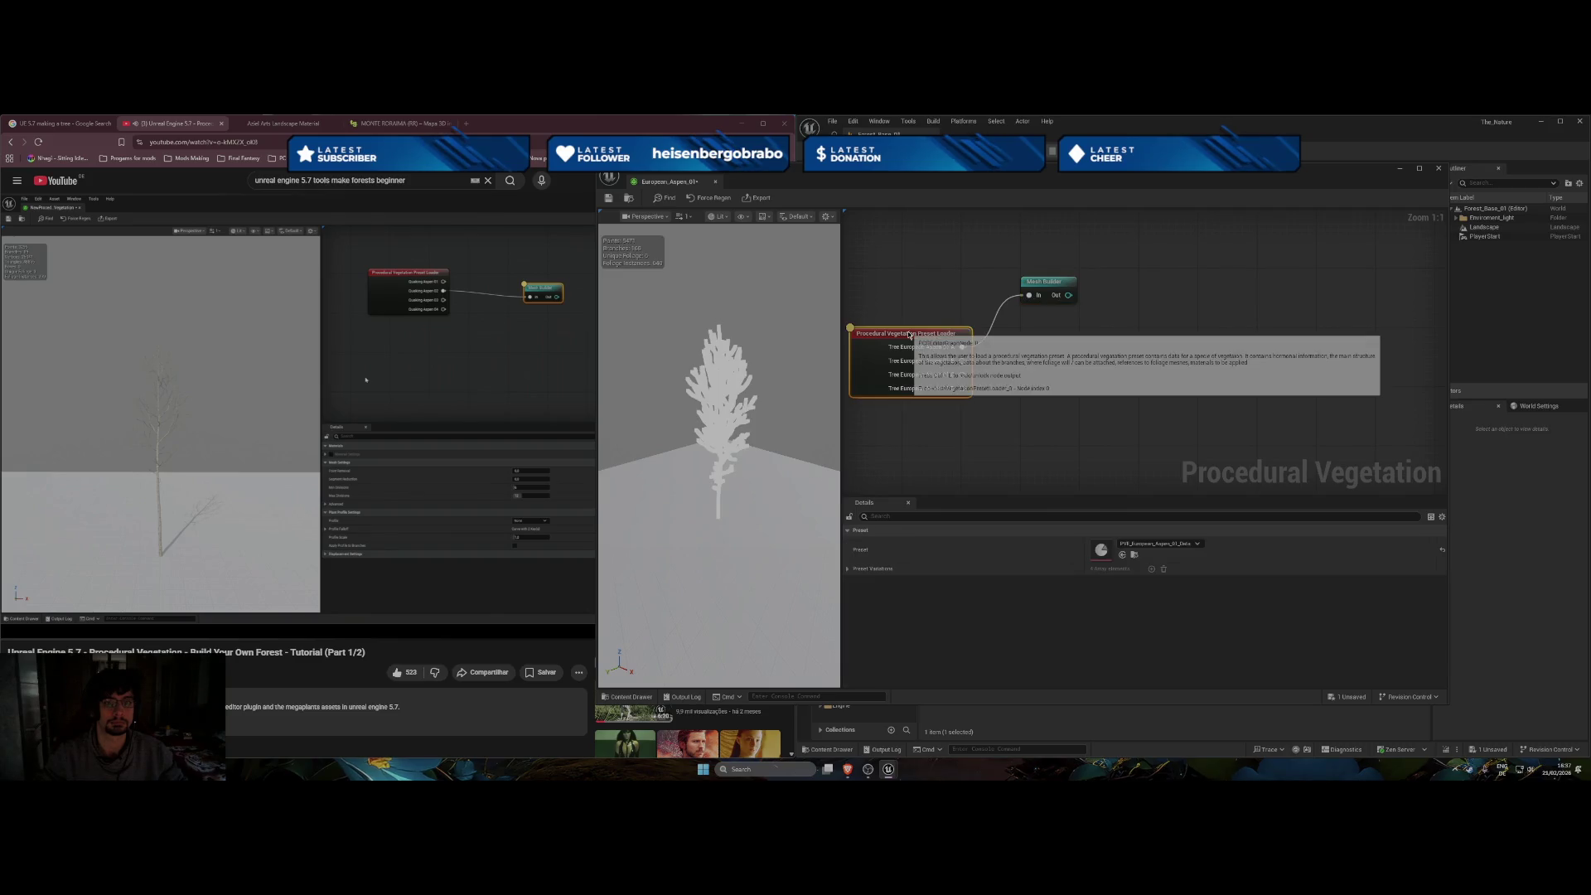
Lower the Mesh Builder node slightly and show the scale mannequin beside the previewed tree.
{"action": "left_click_drag", "start_coordinate": [1040, 283], "coordinate": [1051, 299]}
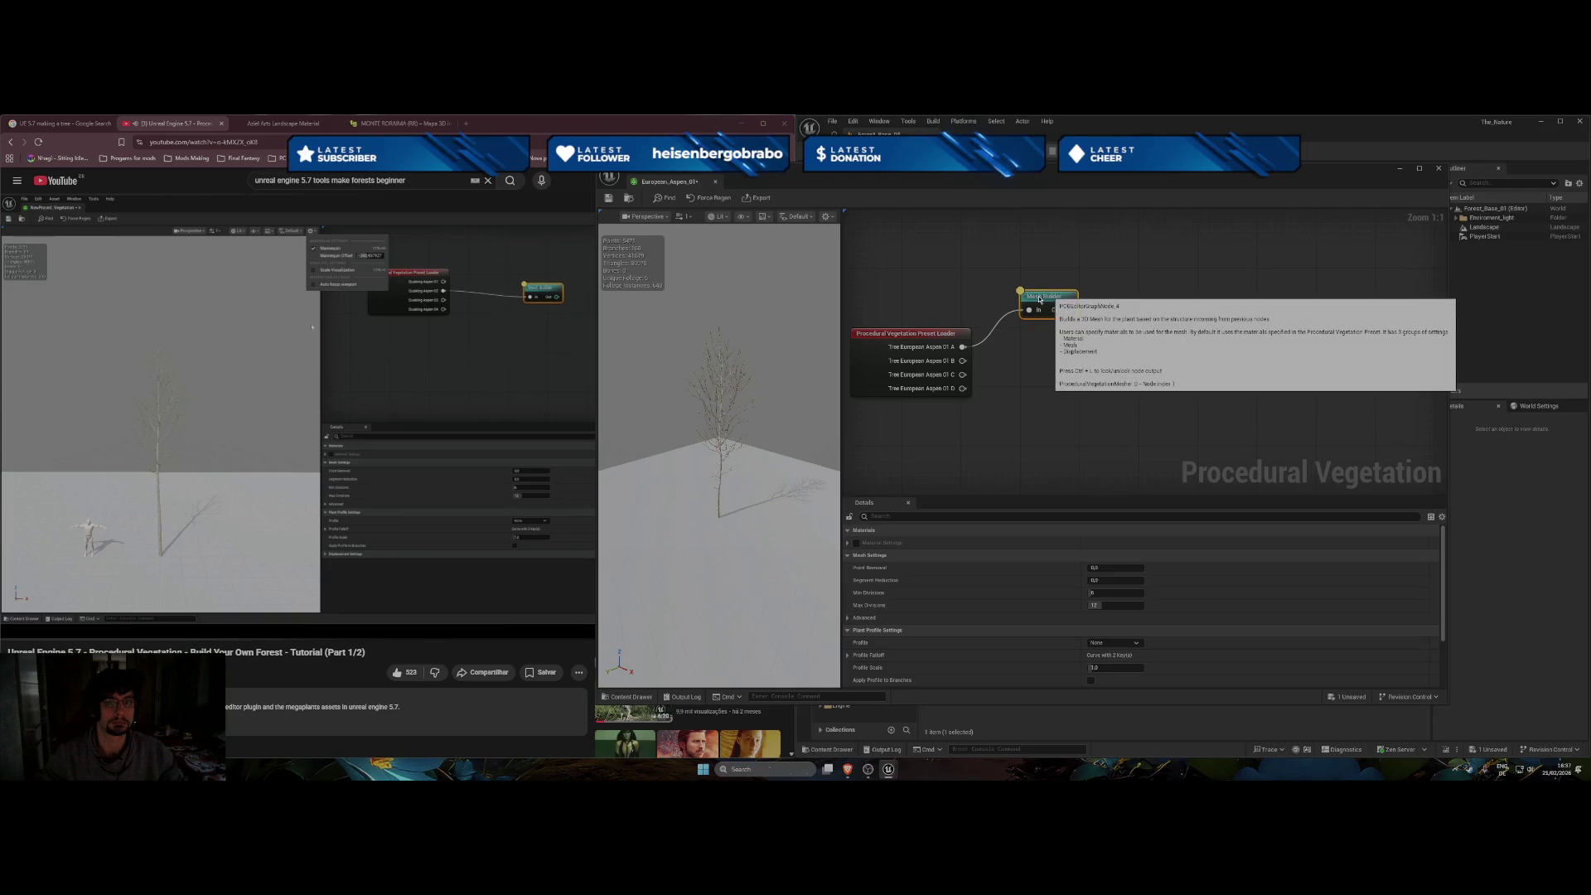
{"action": "left_click", "coordinate": [826, 216]}
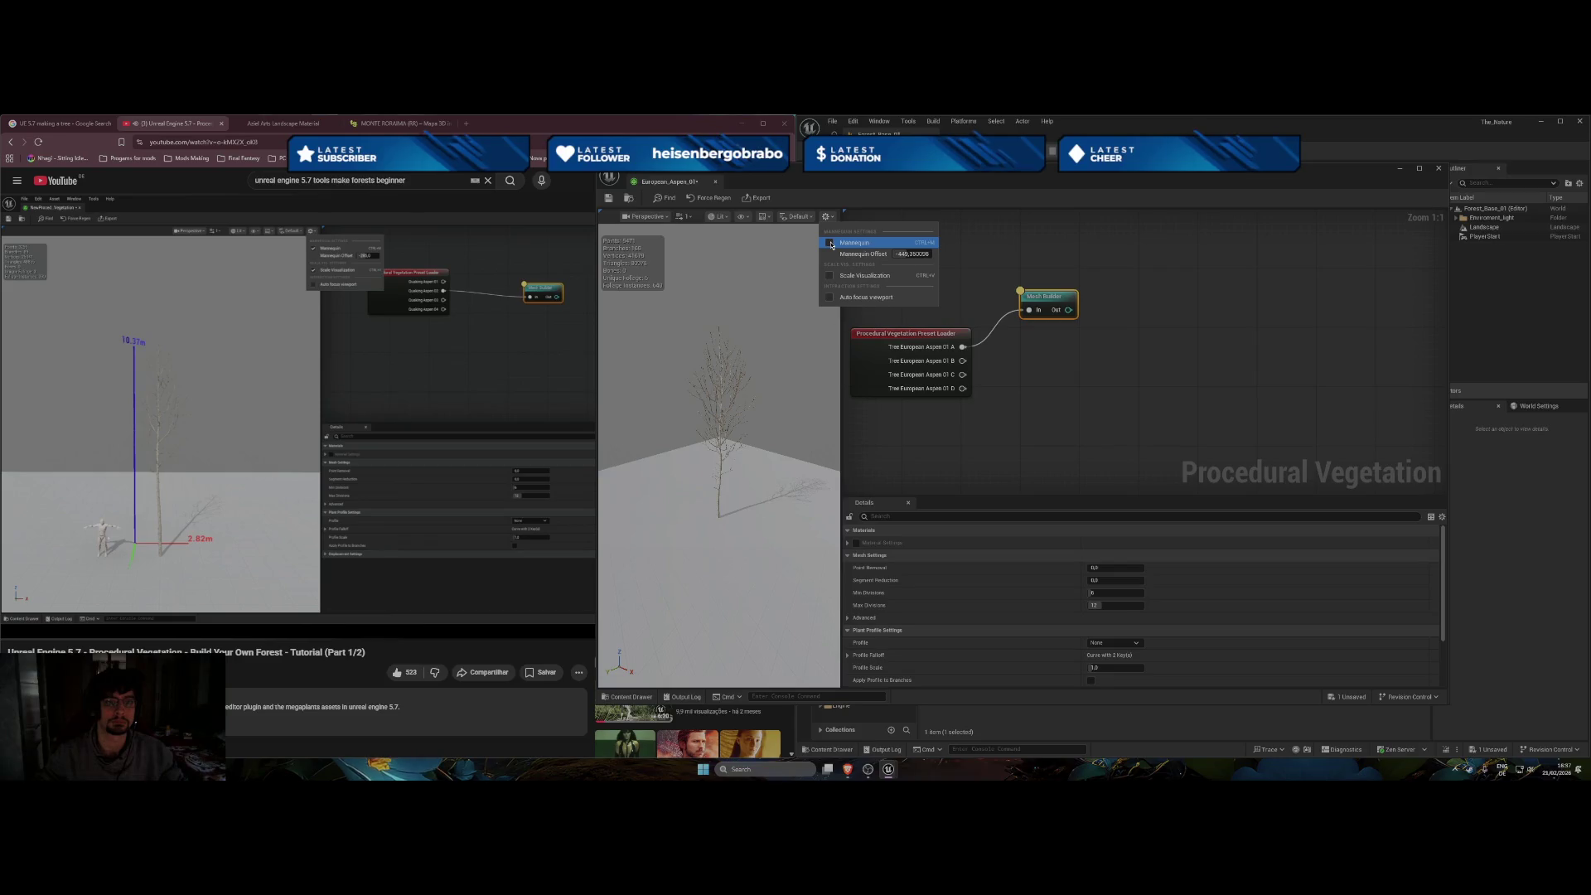
{"action": "left_click", "coordinate": [831, 244]}
{"action": "left_click_drag", "start_coordinate": [719, 464], "coordinate": [696, 442]}
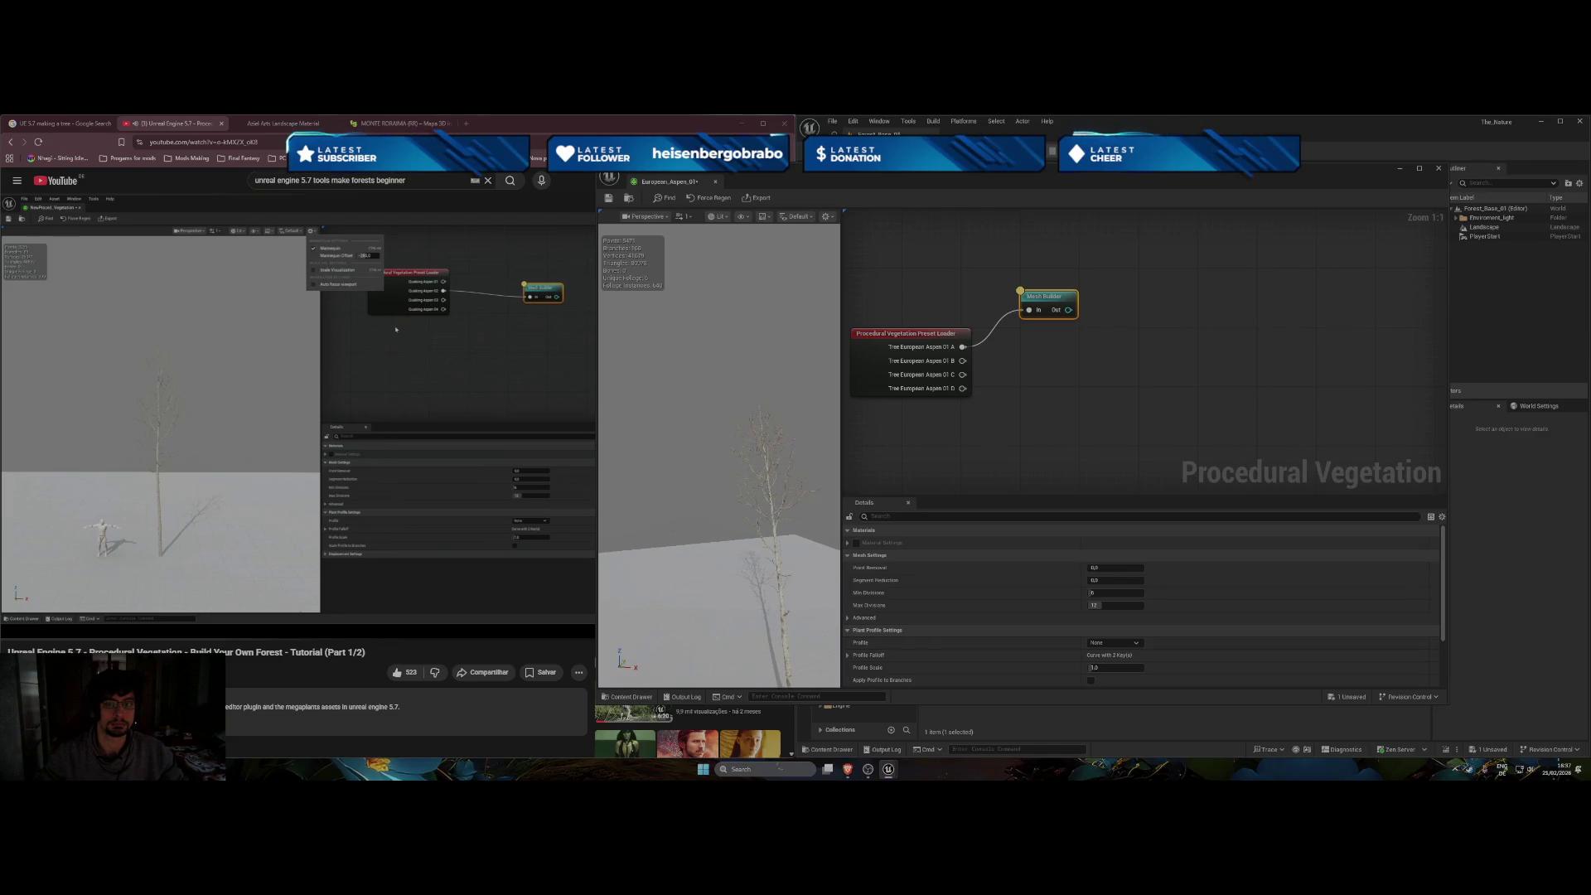
Connect the Preset Loader's D output to Mesh Builder's In pin.
{"action": "left_click", "coordinate": [911, 339]}
{"action": "mouse_move", "coordinate": [963, 388]}
{"action": "left_mouse_down"}
{"action": "mouse_move", "coordinate": [1028, 357]}
{"action": "mouse_move", "coordinate": [1029, 309]}
{"action": "left_mouse_up"}
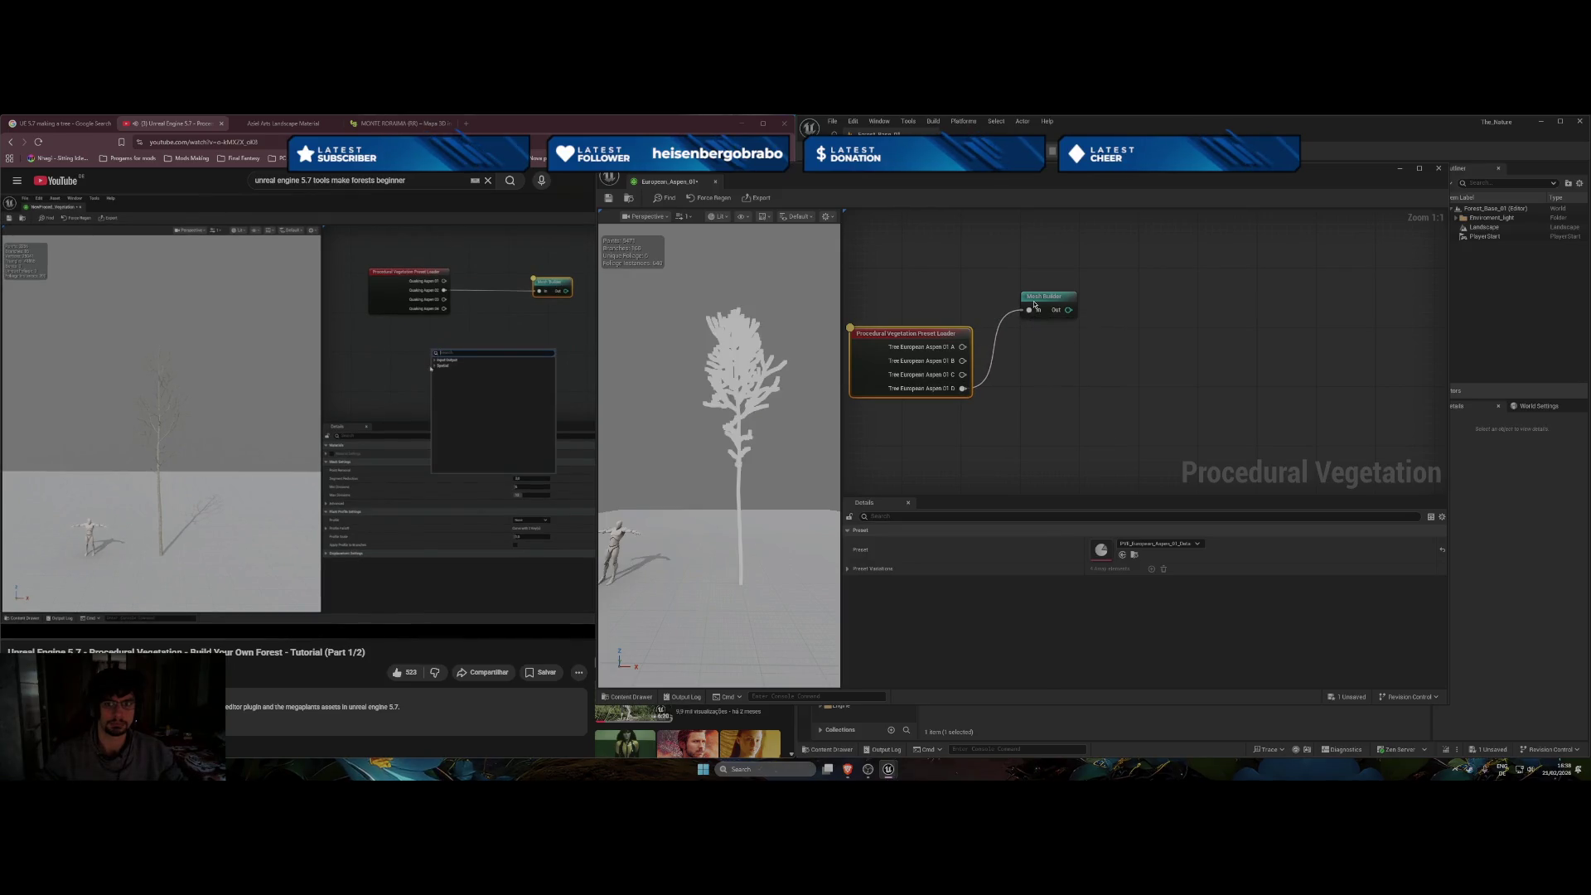
{"action": "left_click", "coordinate": [1034, 305]}
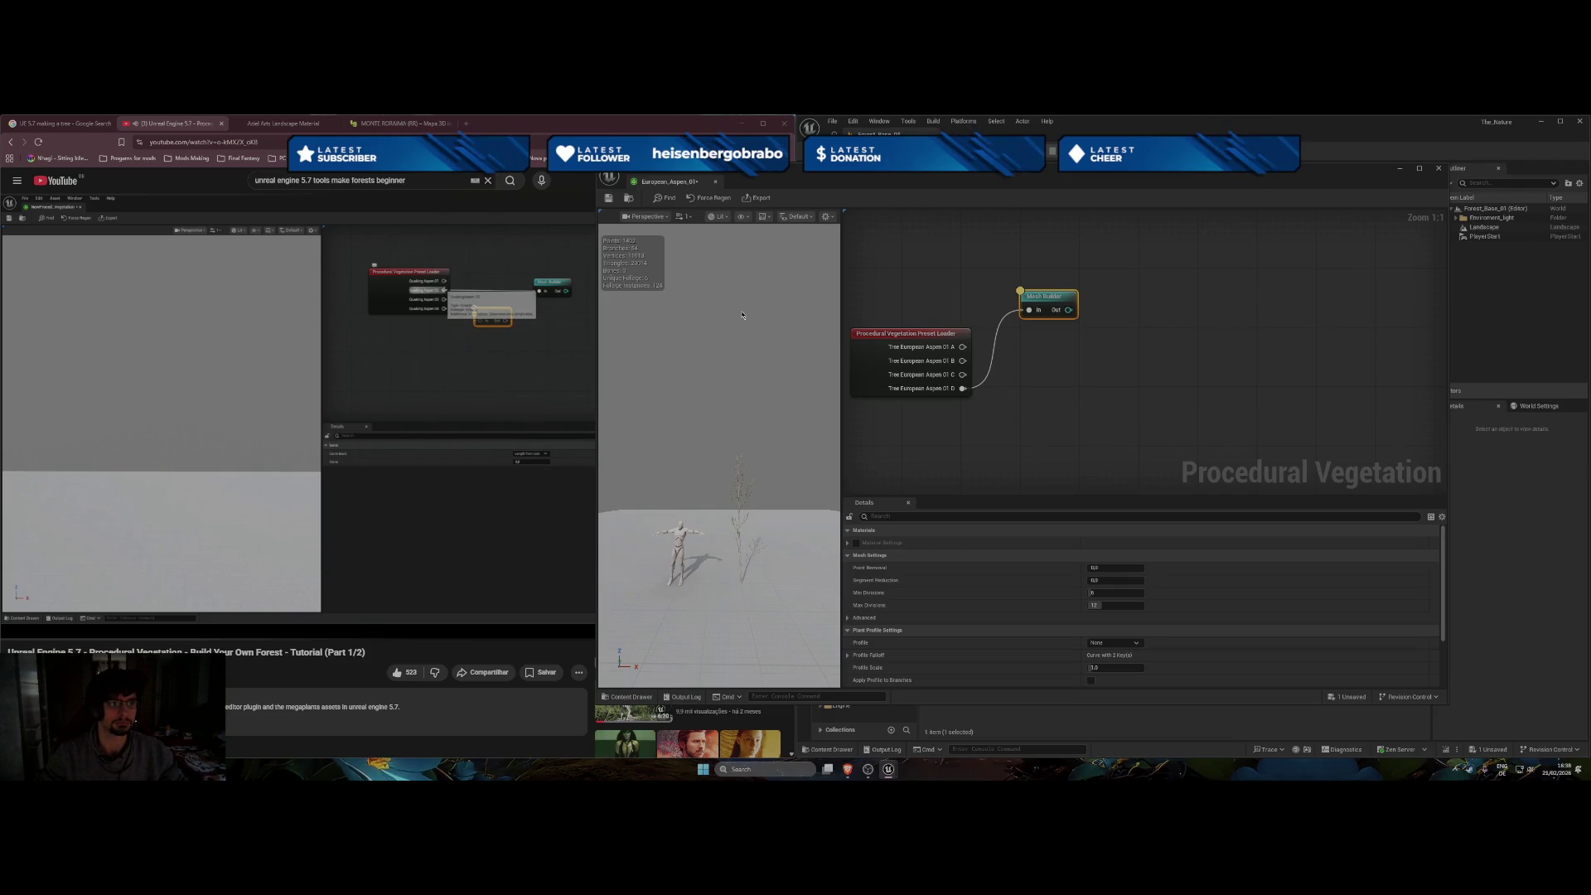
{"action": "right_click", "coordinate": [993, 445]}
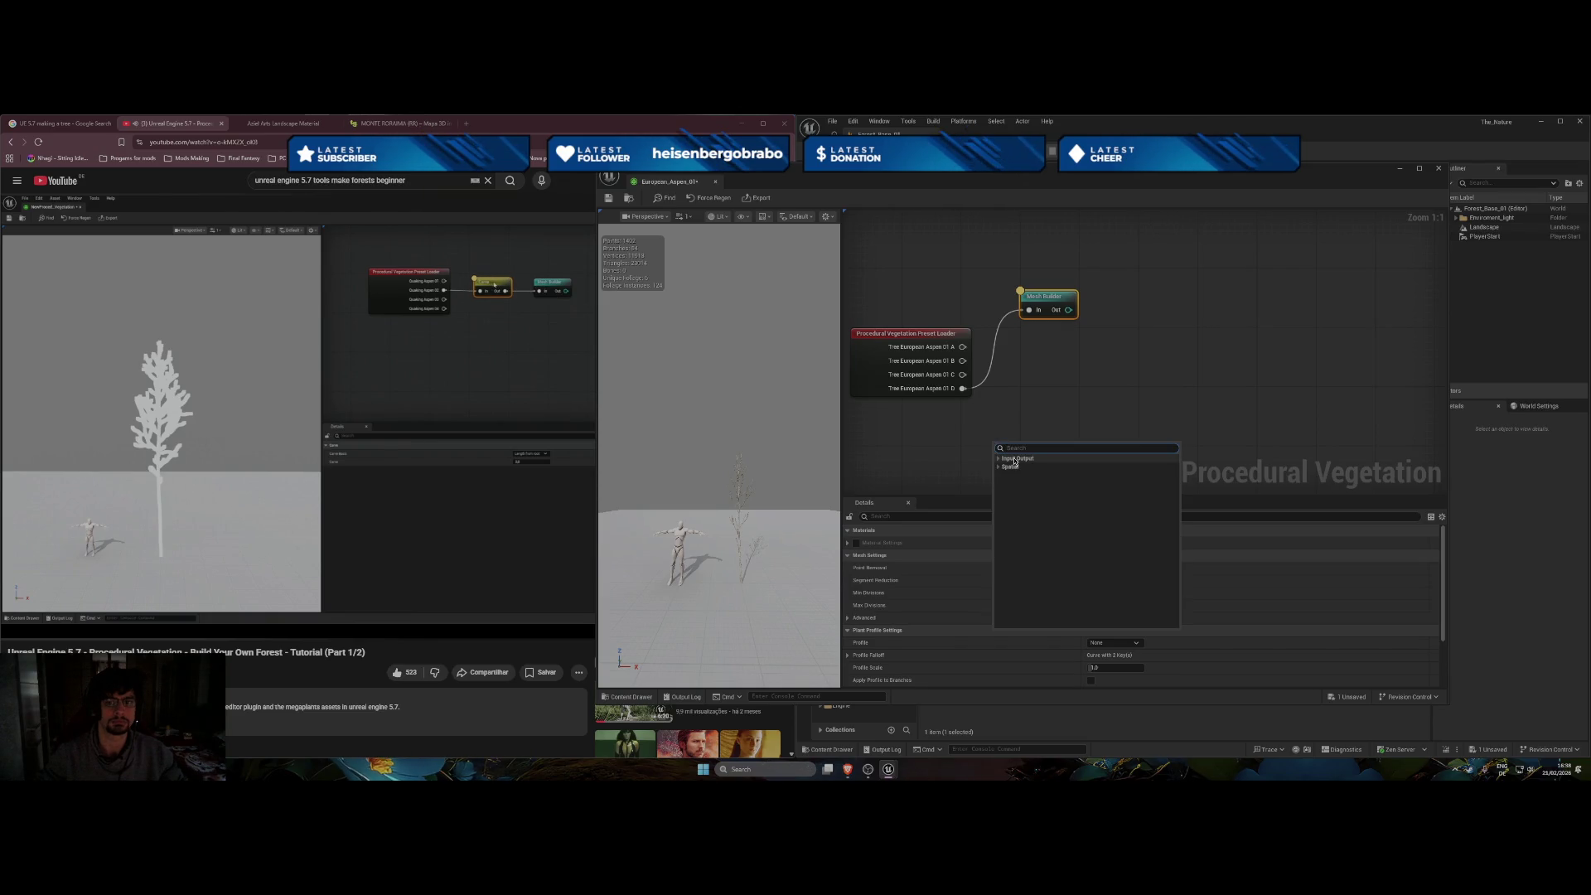
Place the Carve node near Mesh Builder and route loader output A through it into Mesh Builder.
{"action": "left_click", "coordinate": [1014, 458]}
{"action": "key", "text": "Escape"}
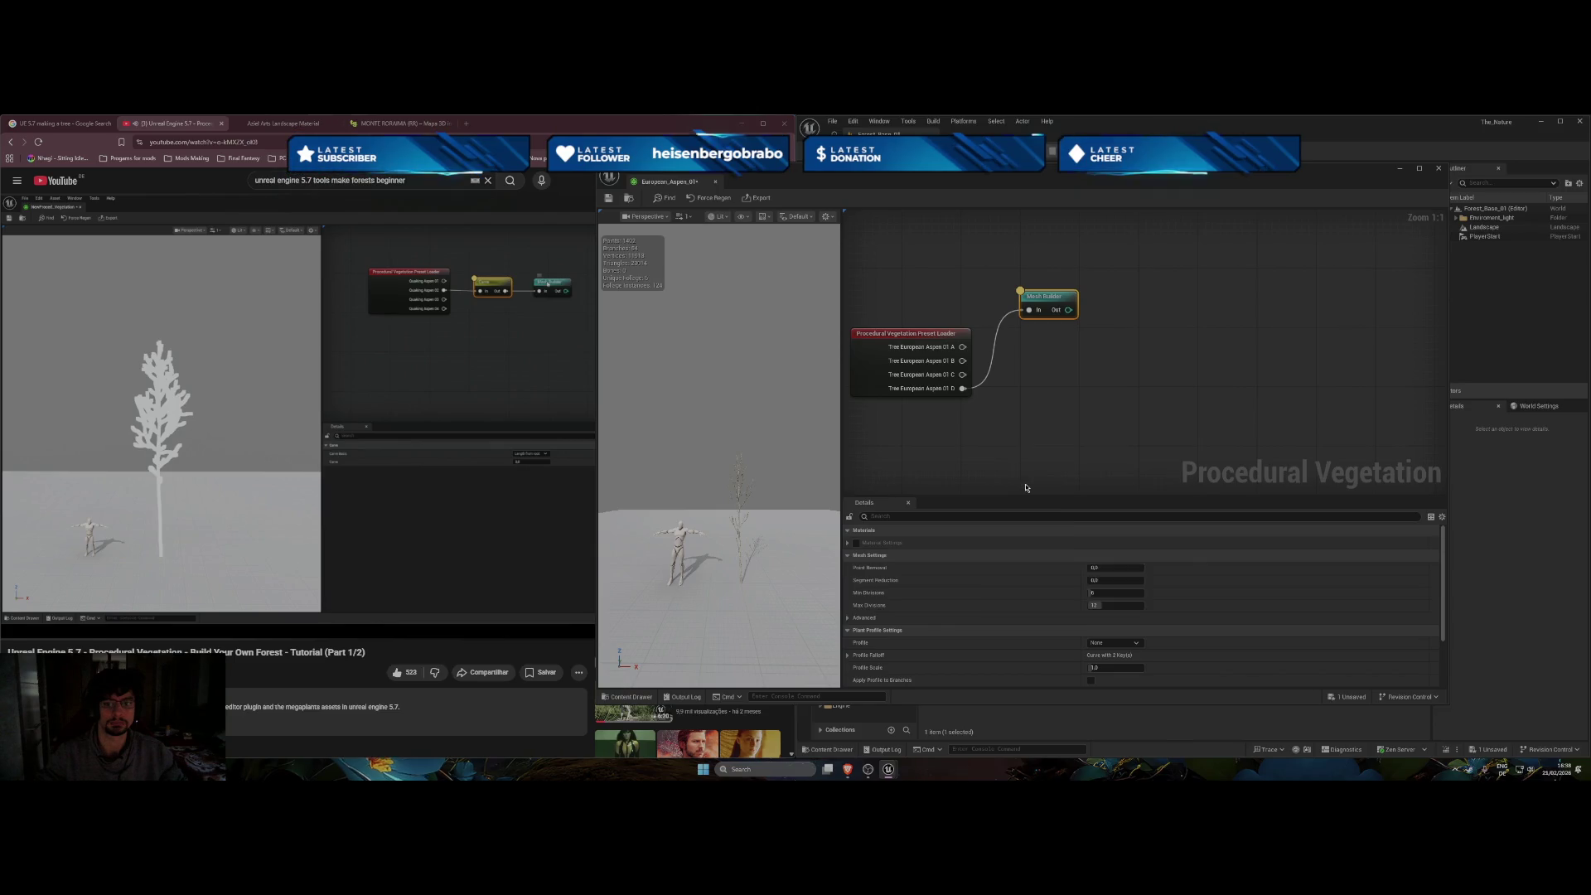
{"action": "left_click_drag", "start_coordinate": [1019, 447], "coordinate": [1049, 365]}
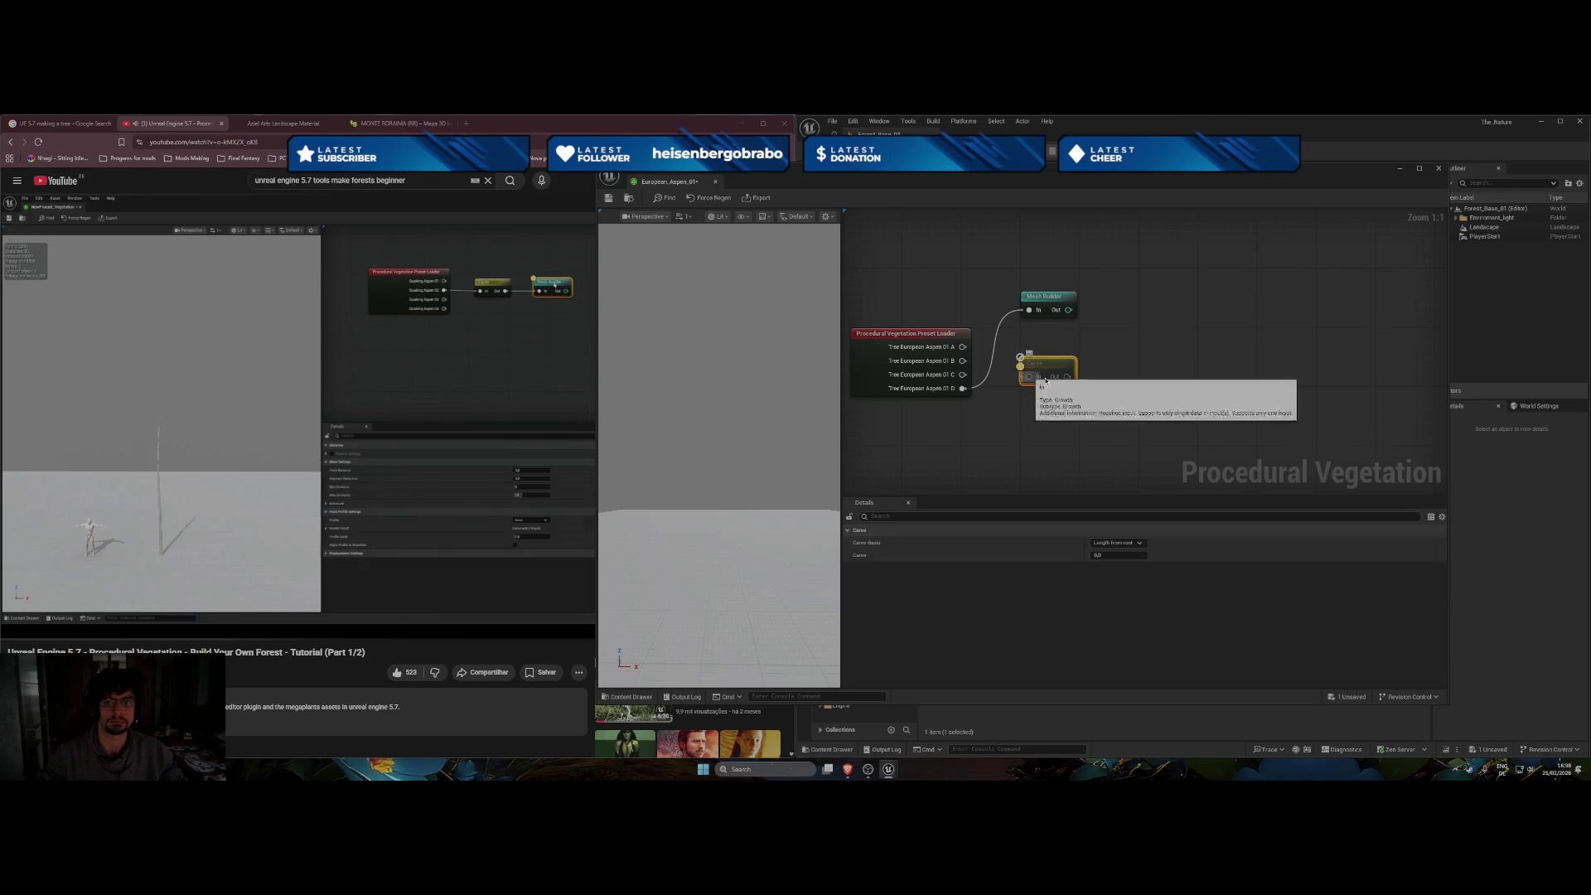
{"action": "left_click_drag", "start_coordinate": [1068, 376], "coordinate": [1029, 309]}
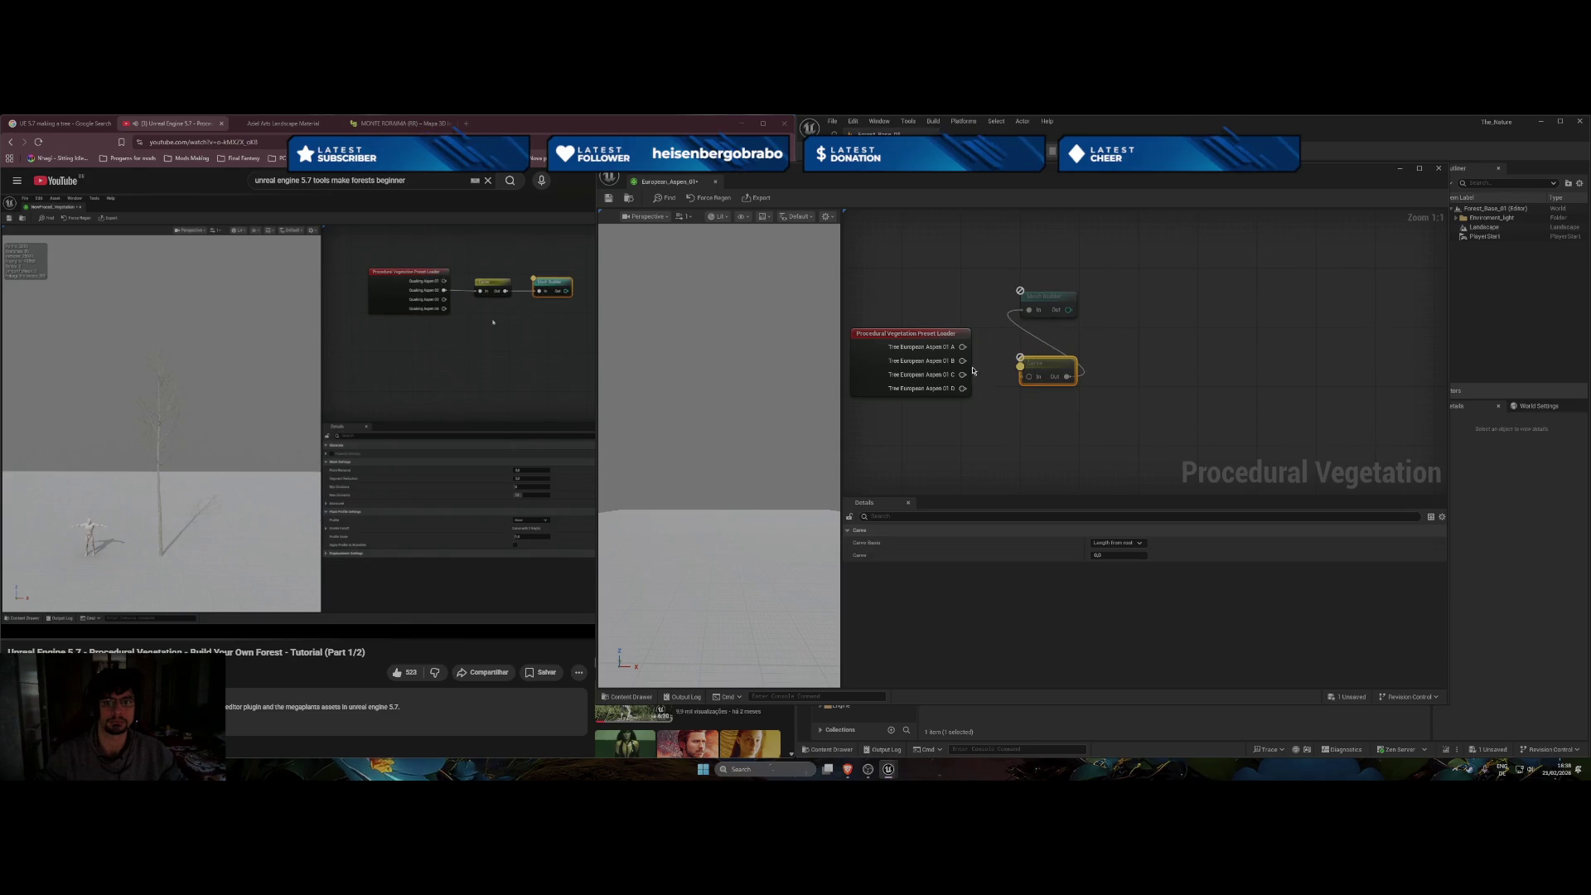
{"action": "mouse_move", "coordinate": [968, 352]}
{"action": "left_mouse_down"}
{"action": "mouse_move", "coordinate": [967, 330]}
{"action": "mouse_move", "coordinate": [1029, 376]}
{"action": "left_mouse_up"}
{"action": "left_click_drag", "start_coordinate": [1048, 308], "coordinate": [1100, 309]}
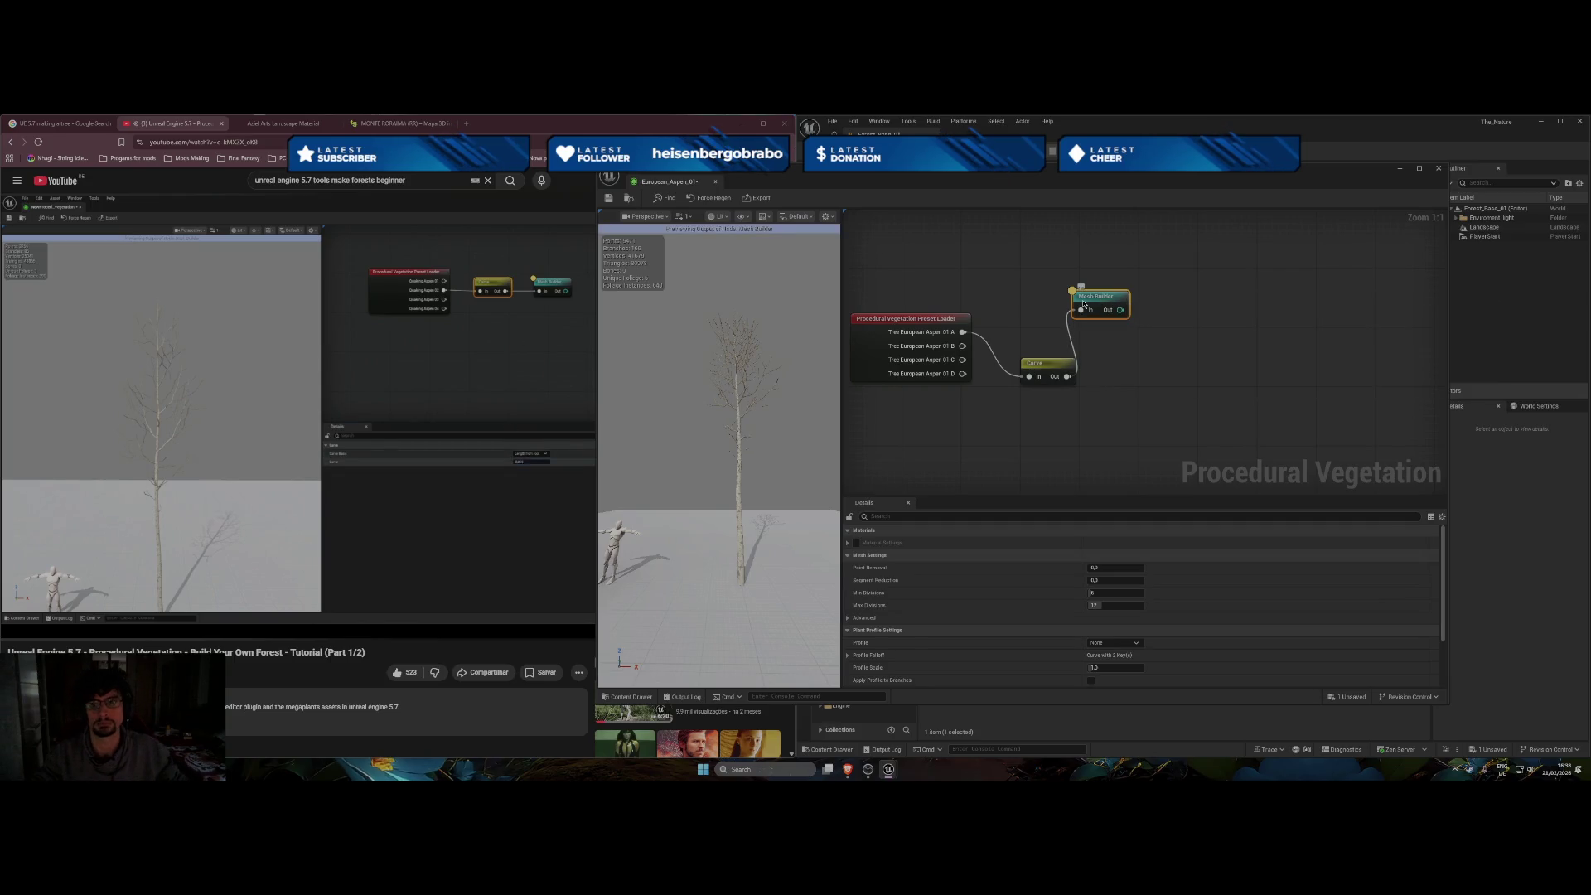
Line Carve up with a right-shifted Mesh Builder, keeping Carve Basis at Length from root.
{"action": "left_click_drag", "start_coordinate": [1084, 303], "coordinate": [1157, 322]}
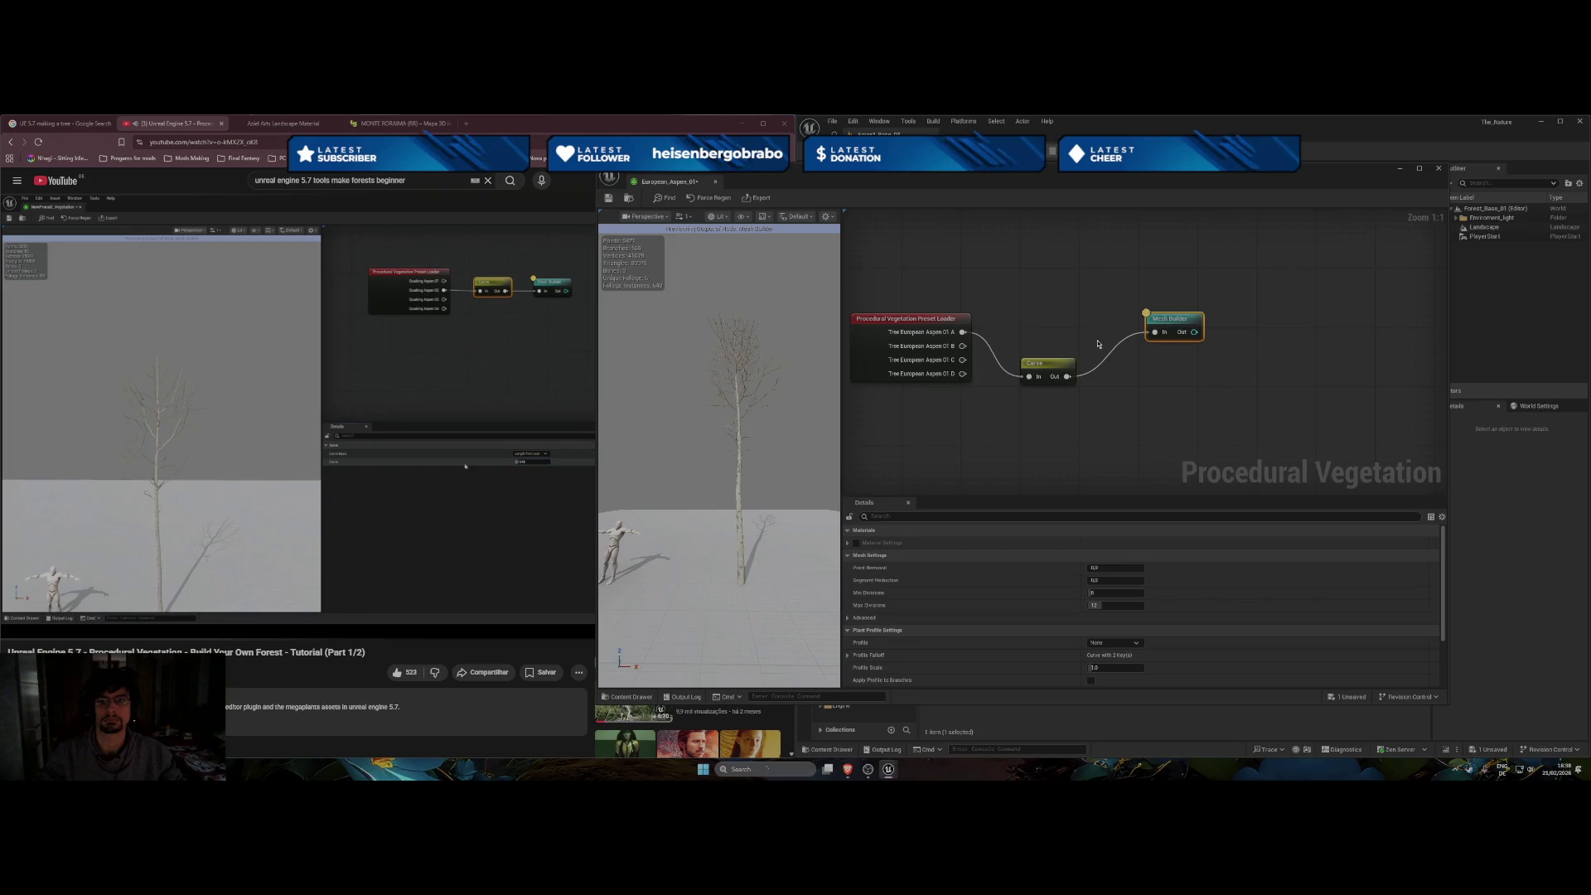
{"action": "left_click", "coordinate": [1038, 369]}
{"action": "left_click_drag", "start_coordinate": [1038, 368], "coordinate": [1031, 324]}
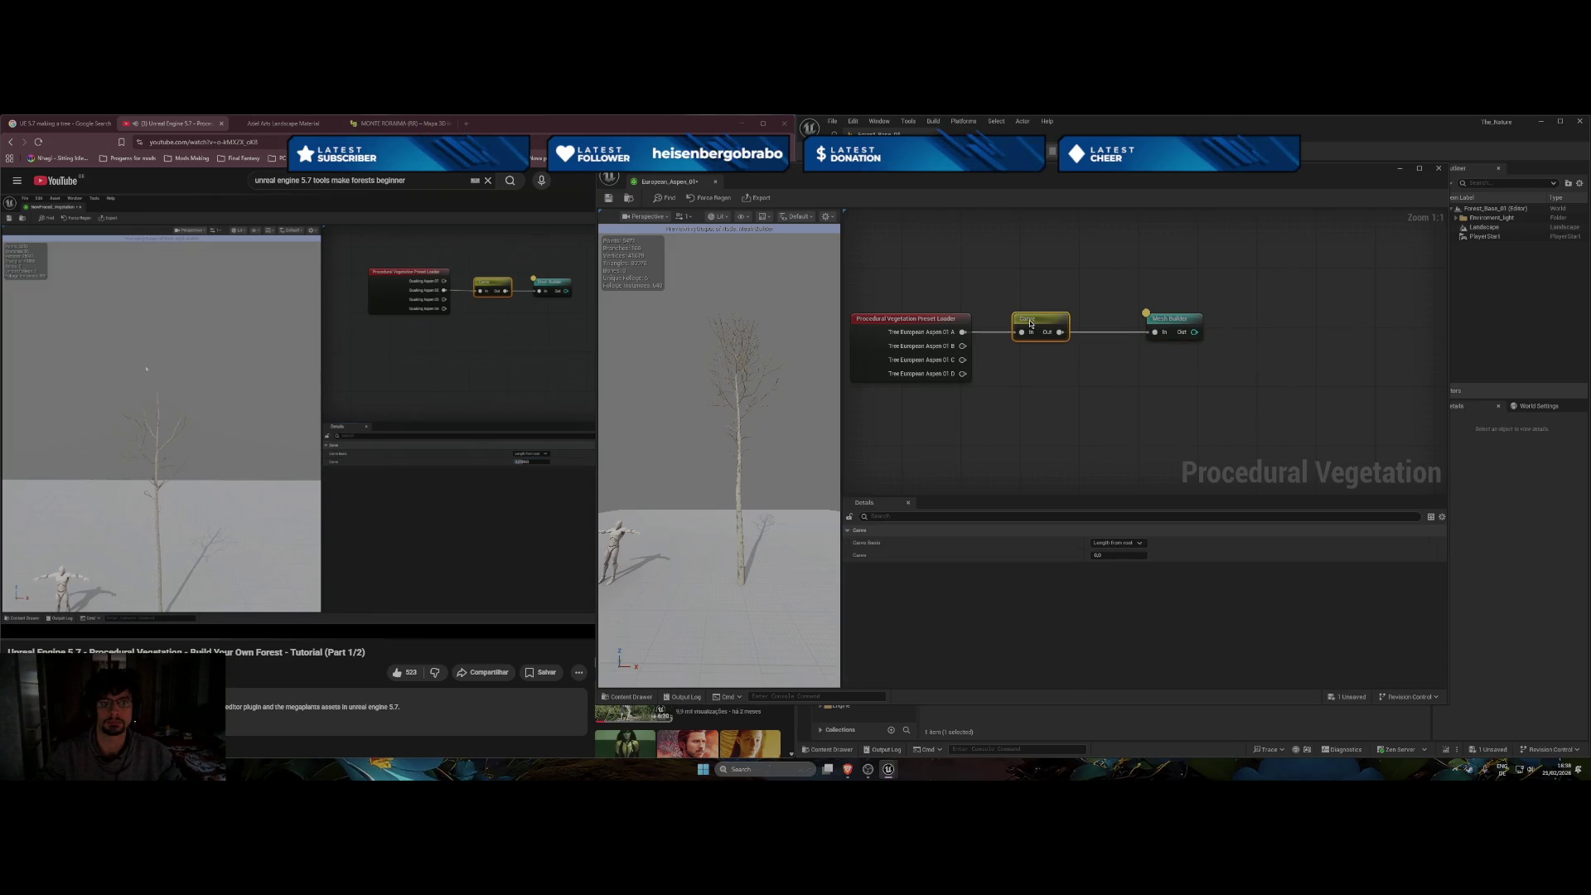
{"action": "left_click", "coordinate": [1139, 544]}
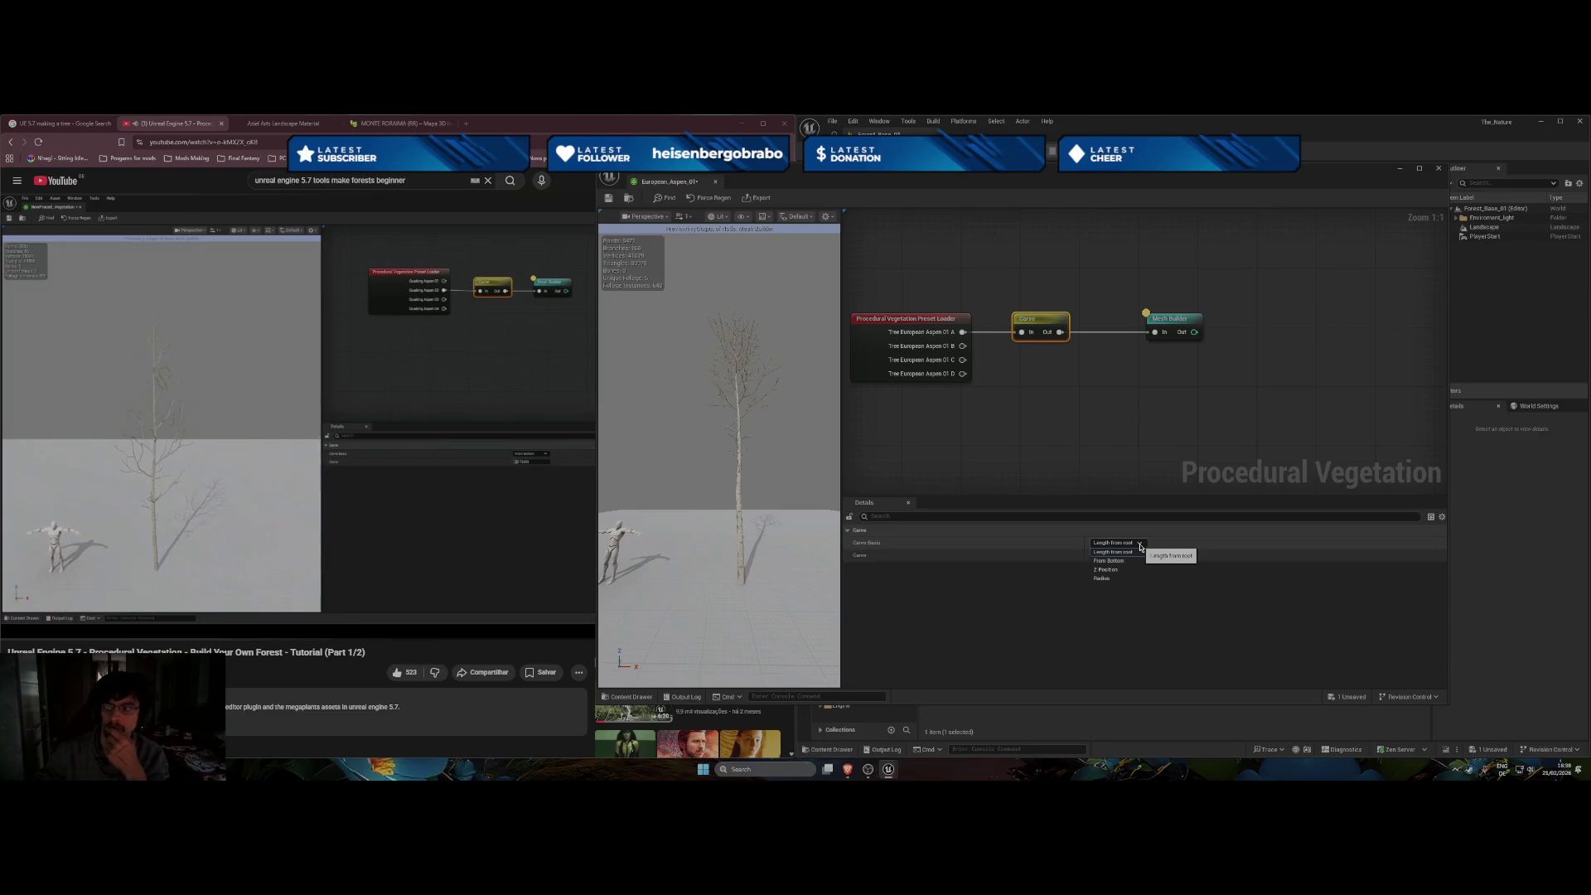
{"action": "left_click", "coordinate": [1140, 546]}
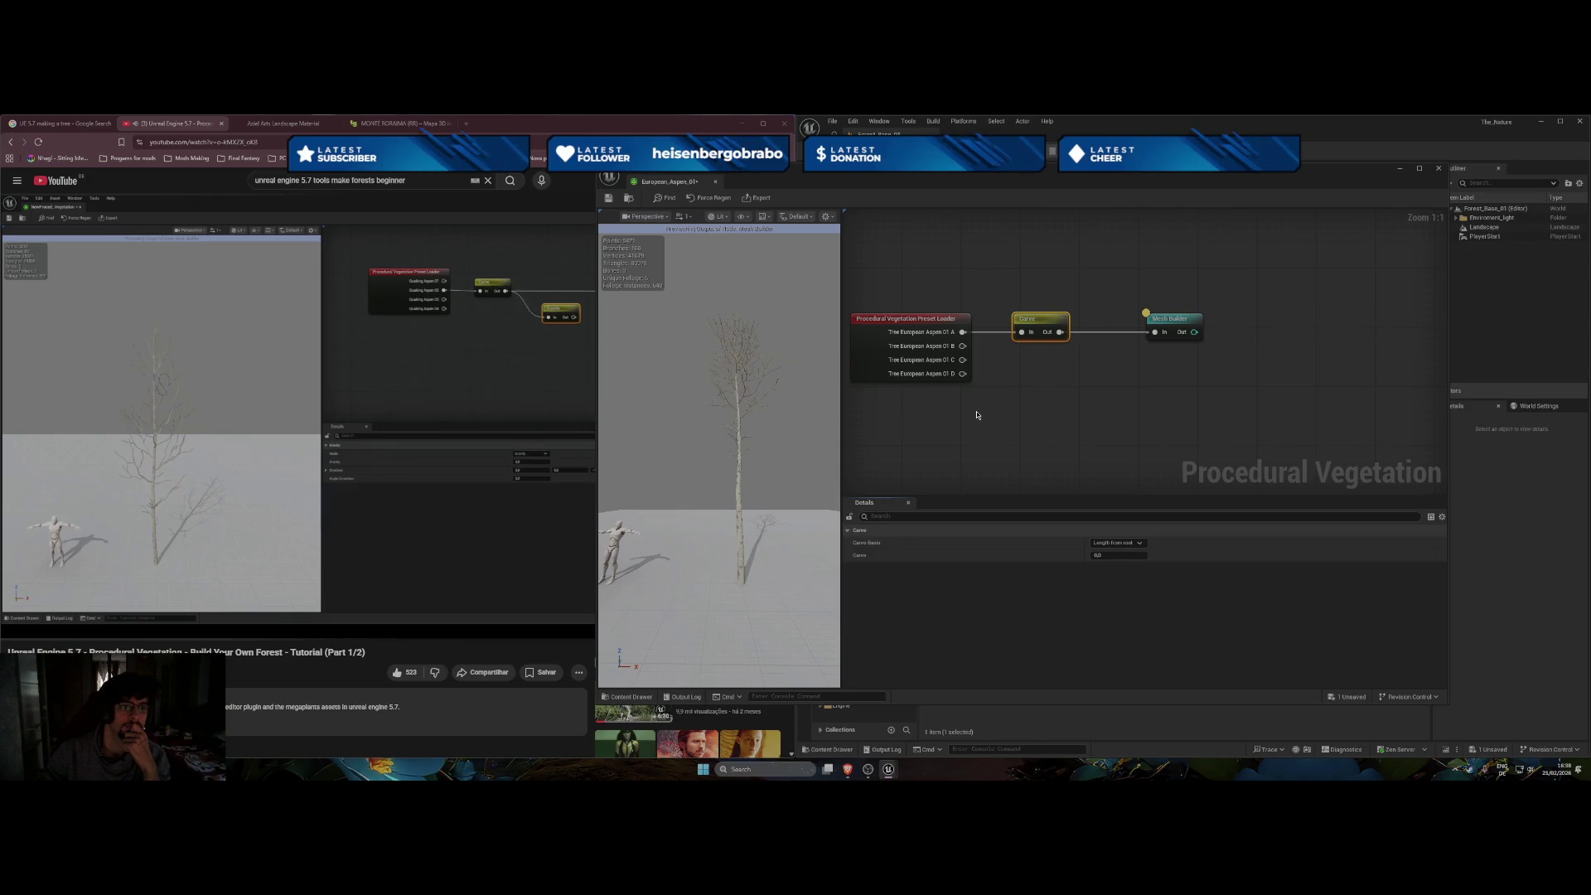
Add a Gravity node and place it between Carve and Mesh Builder.
{"action": "right_click", "coordinate": [1022, 412]}
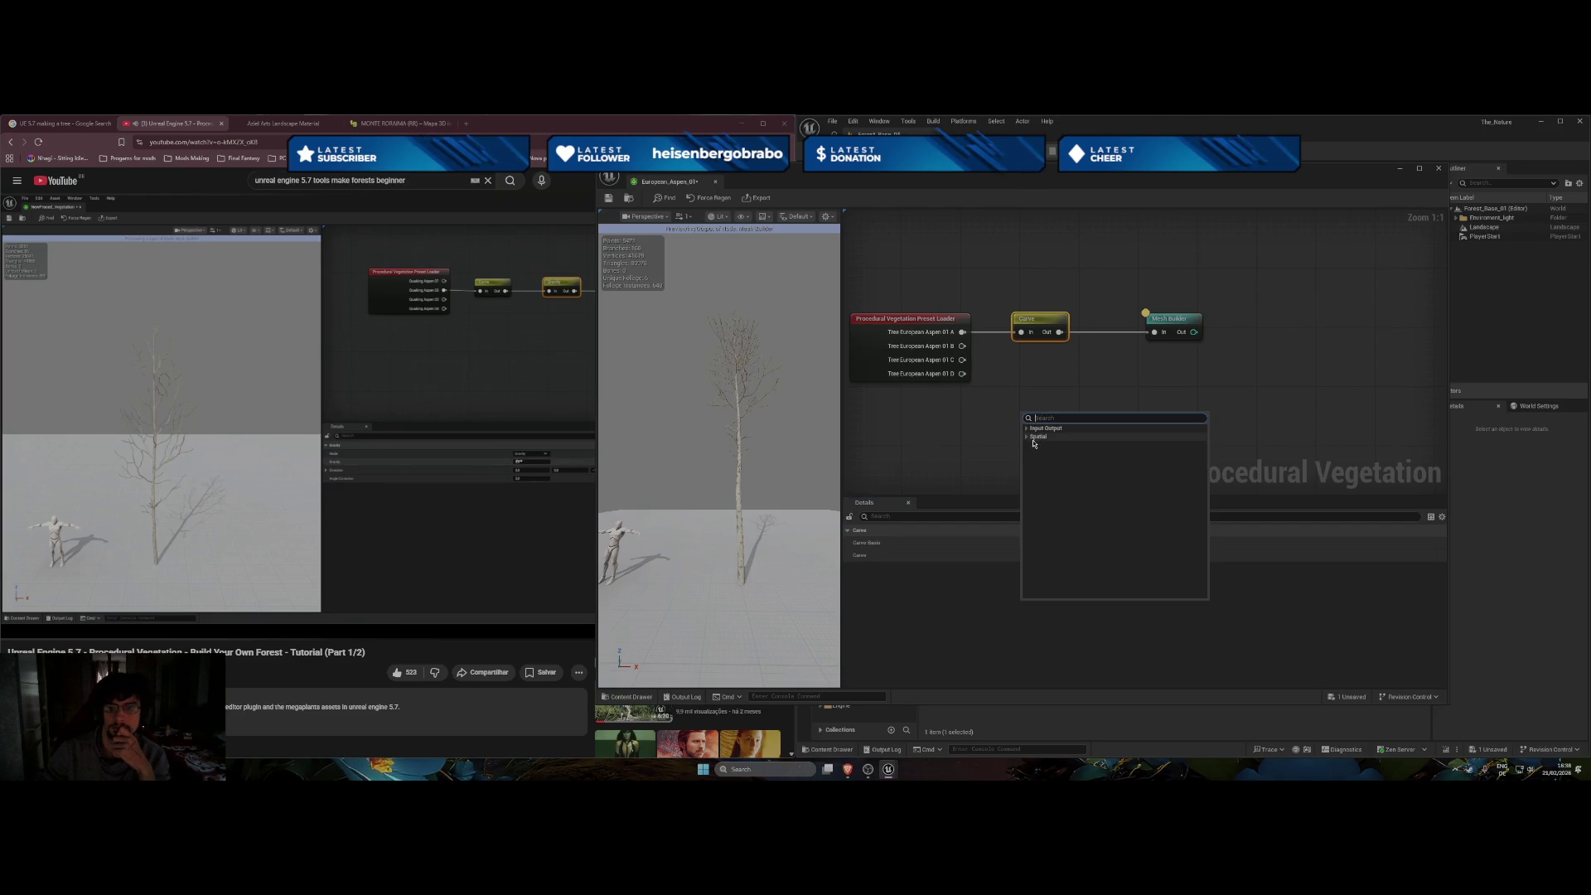
{"action": "left_click", "coordinate": [1038, 436]}
{"action": "left_click", "coordinate": [1045, 454]}
{"action": "left_click_drag", "start_coordinate": [1102, 365], "coordinate": [1095, 314]}
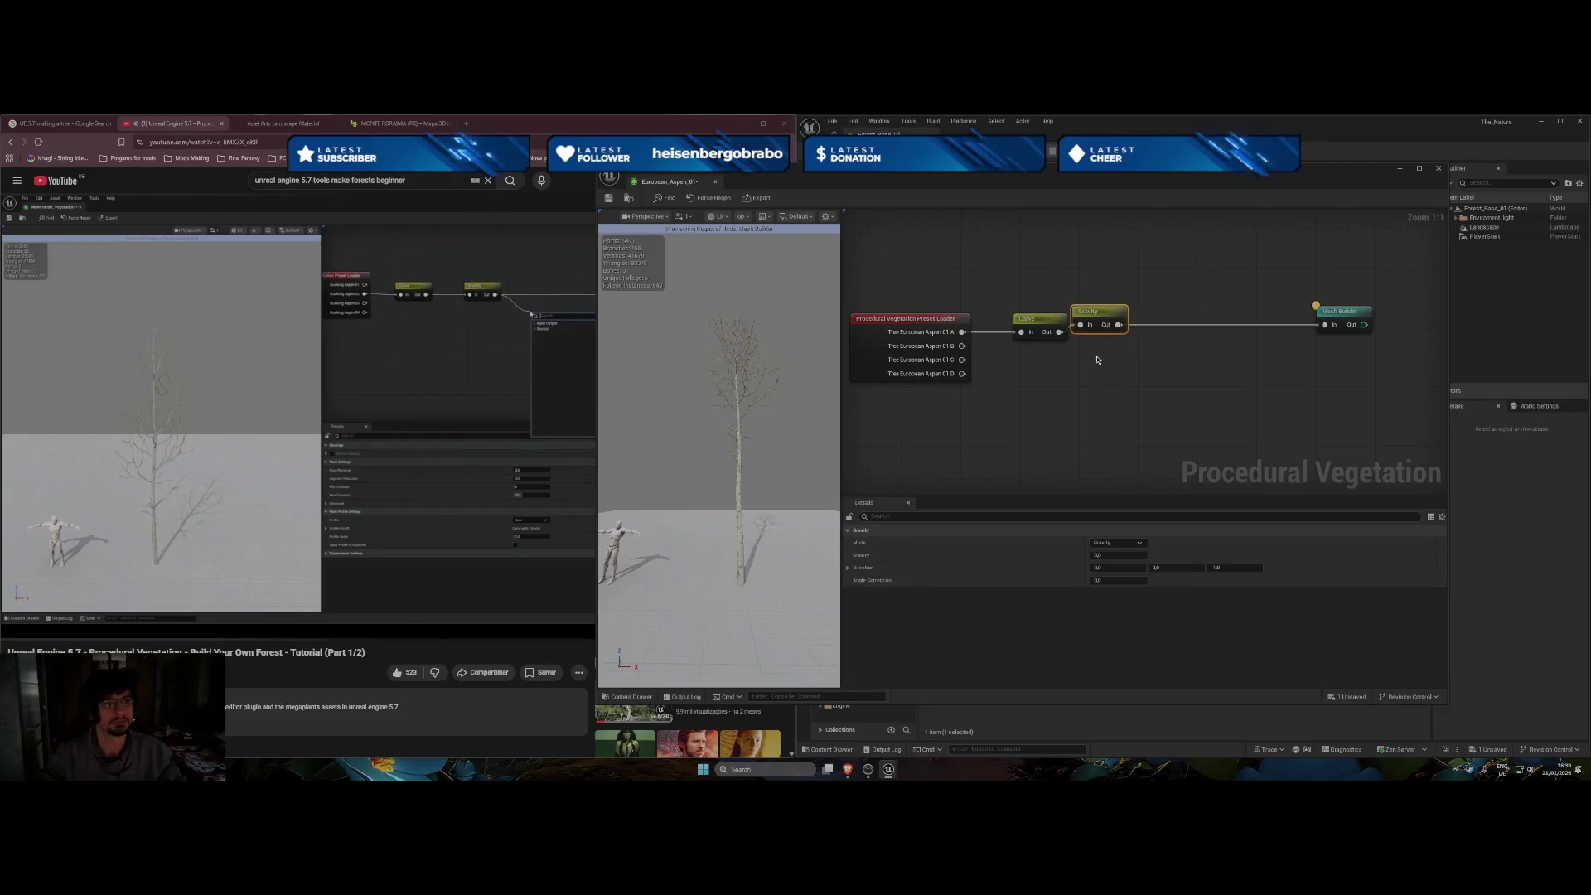
Set the Gravity node's mode to Phototropic.
{"action": "left_click", "coordinate": [394, 447]}
{"action": "left_click", "coordinate": [395, 448]}
{"action": "key", "text": "j"}
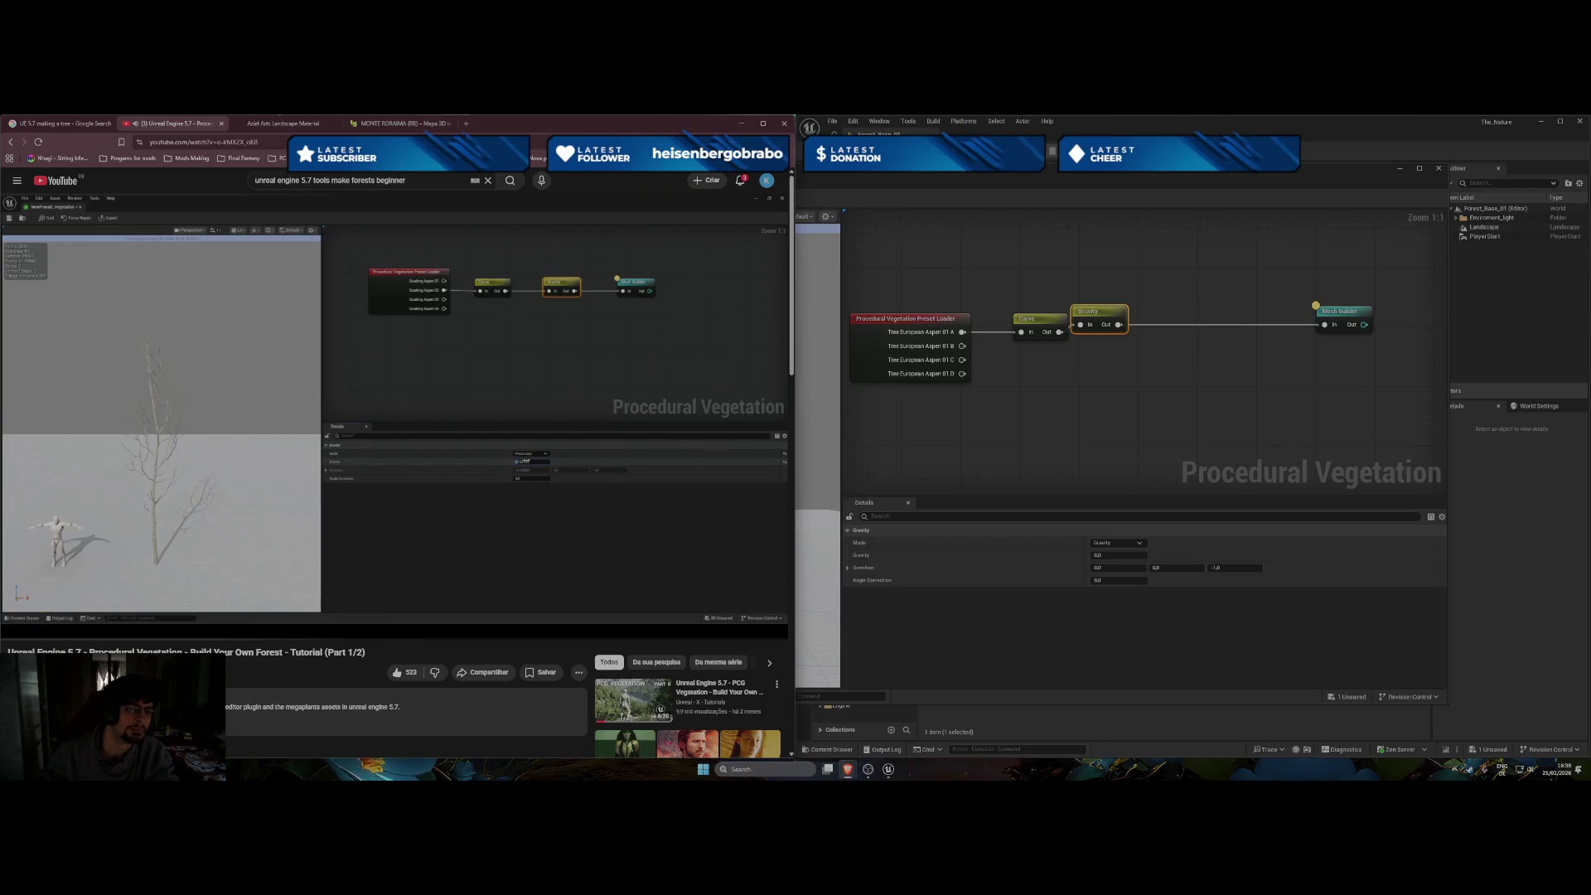
{"action": "left_click", "coordinate": [1135, 540]}
{"action": "left_click", "coordinate": [1102, 543]}
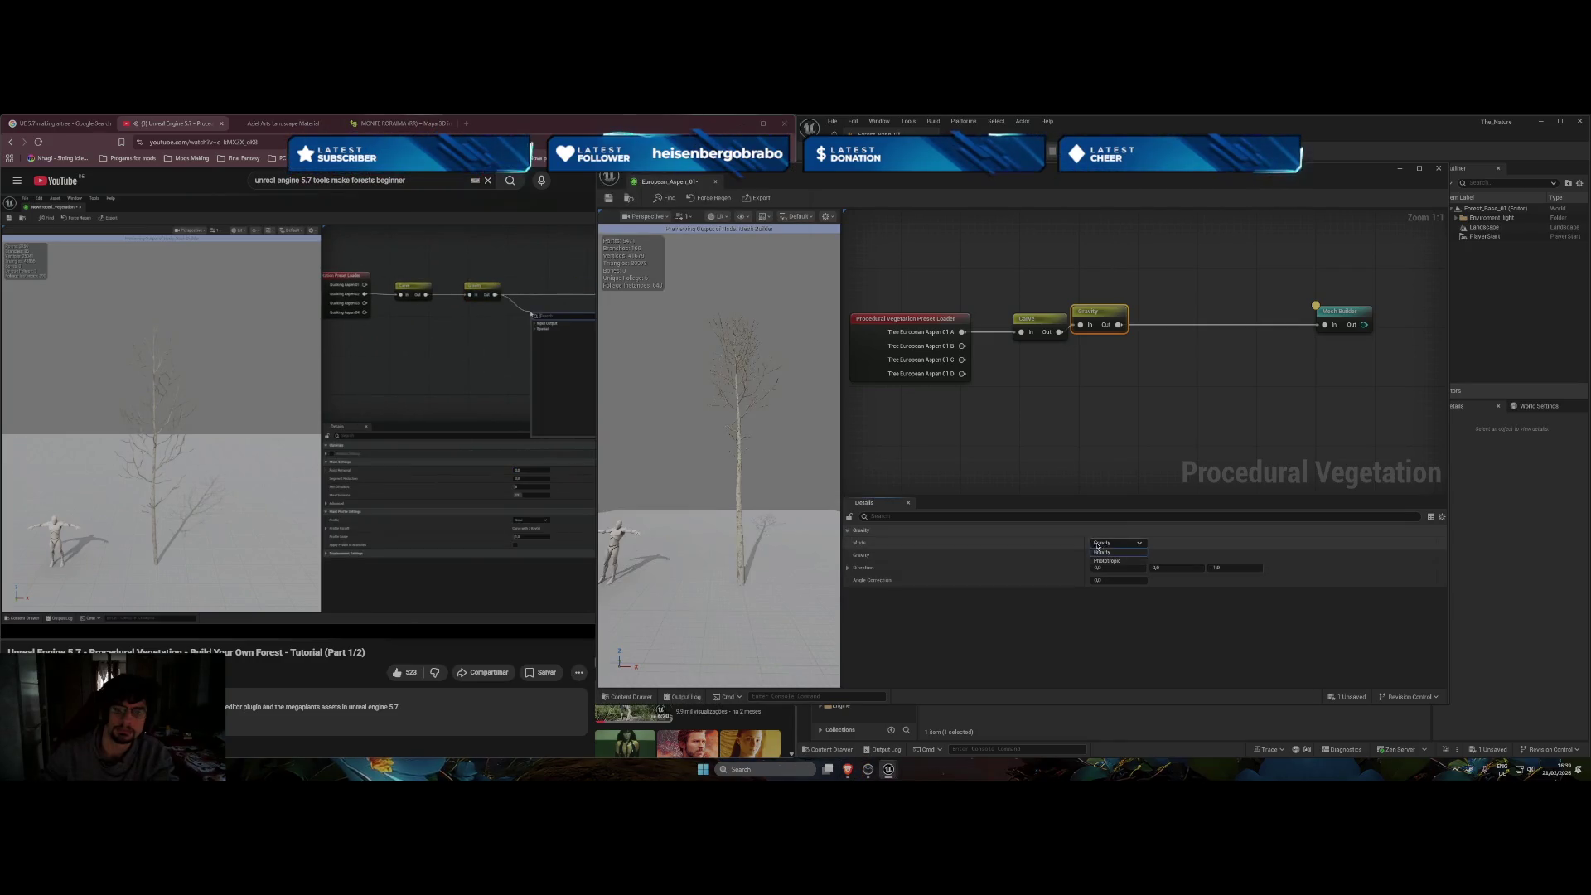
{"action": "left_click", "coordinate": [1106, 561]}
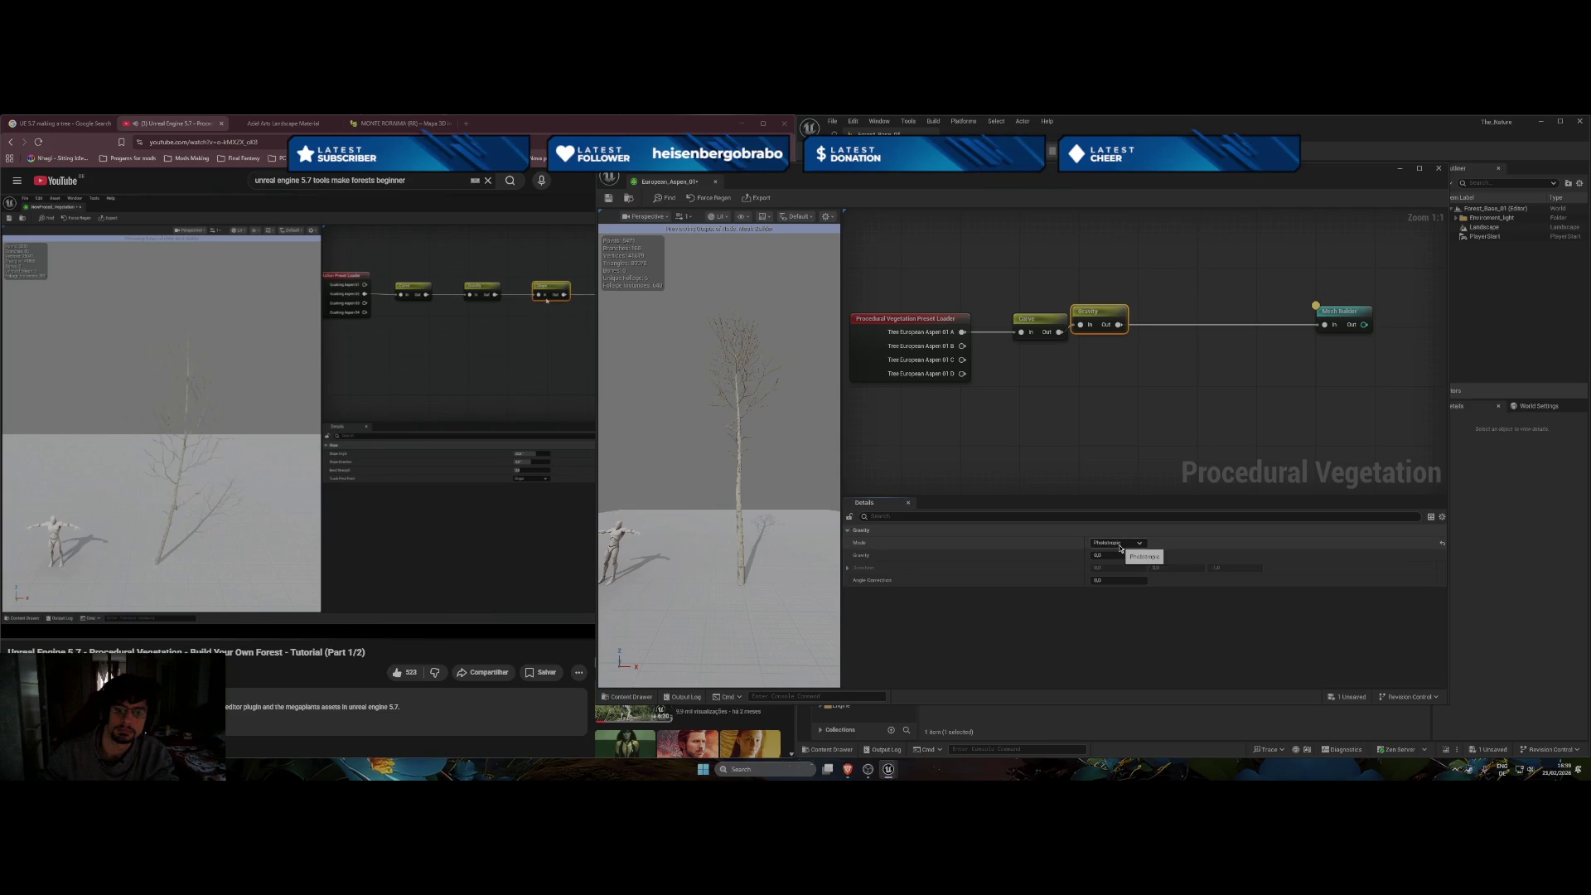
{"action": "right_click", "coordinate": [1115, 442]}
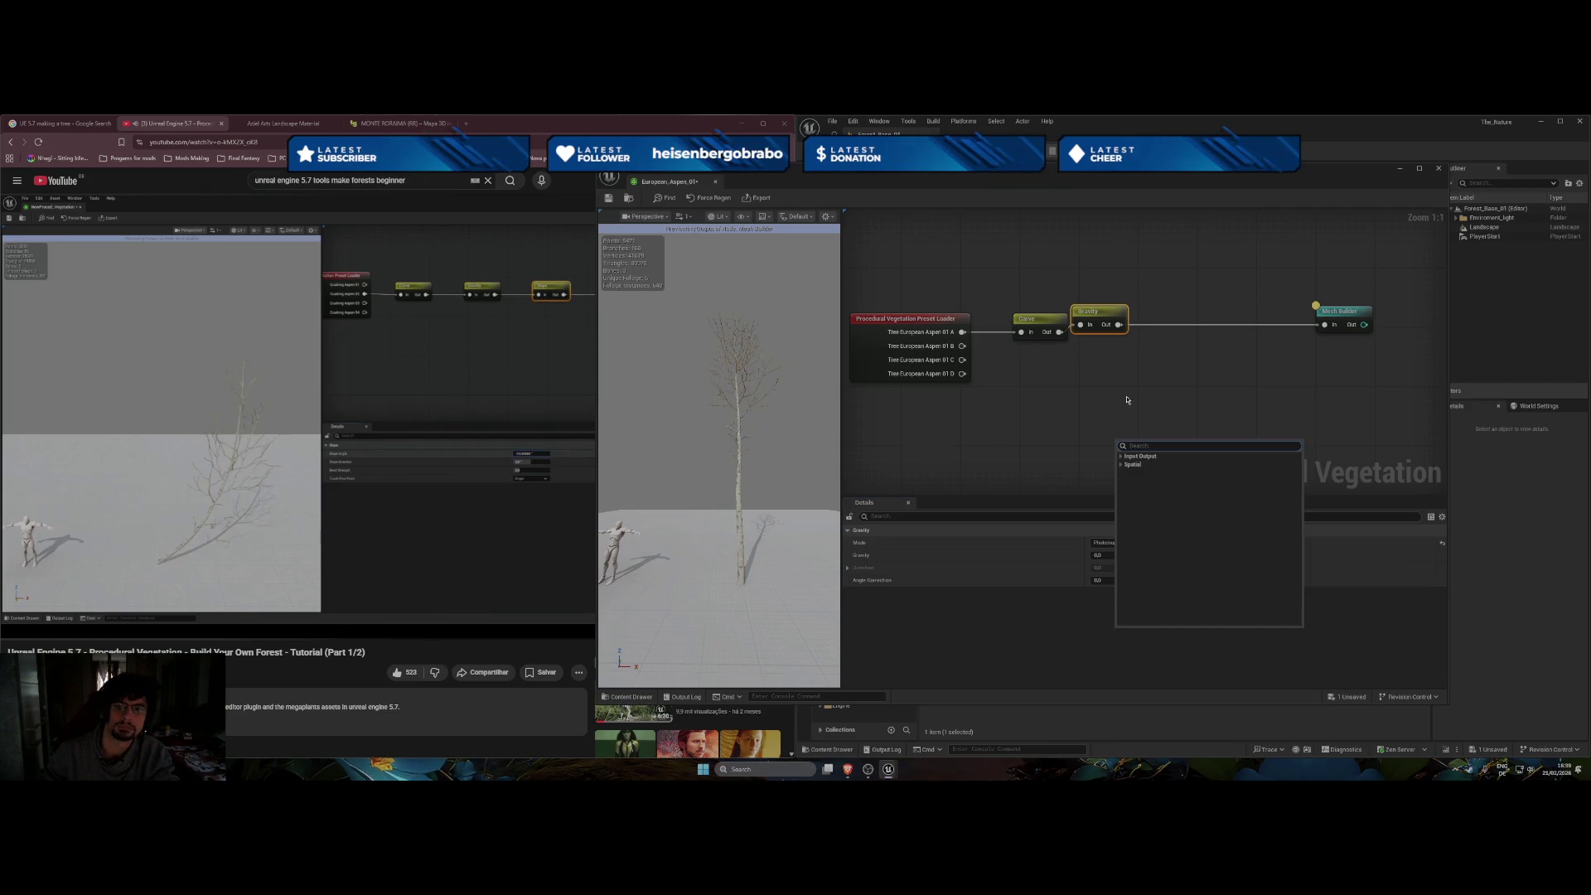
Add a Slope node via an 'sl' search and wire it between Gravity and Mesh Builder.
{"action": "left_click", "coordinate": [1131, 466]}
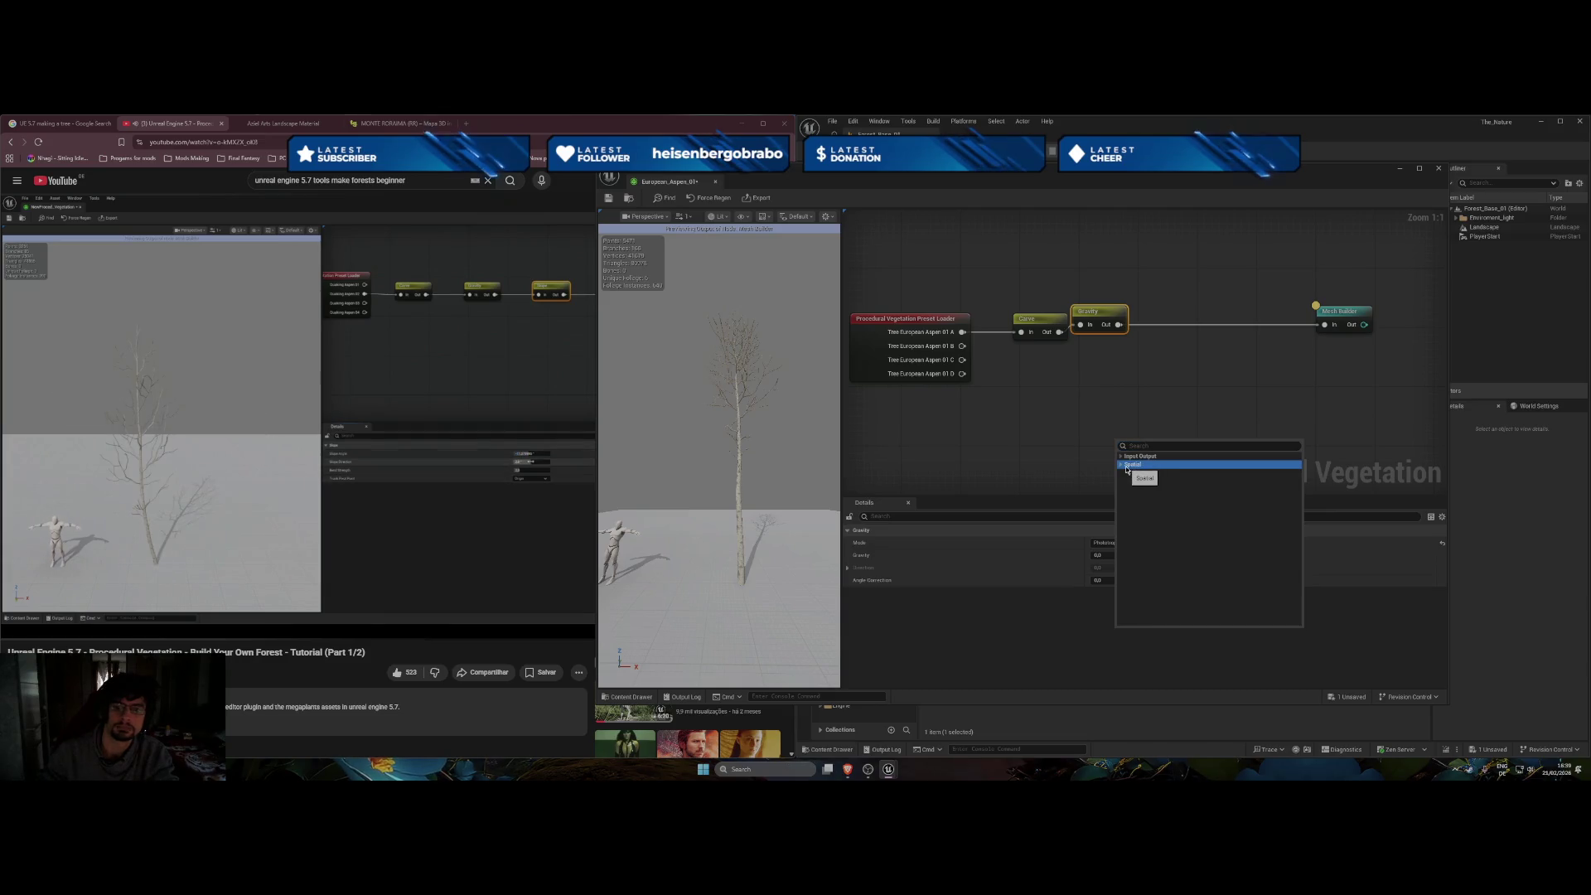
{"action": "left_click", "coordinate": [1145, 446]}
{"action": "type", "text": "slop"}
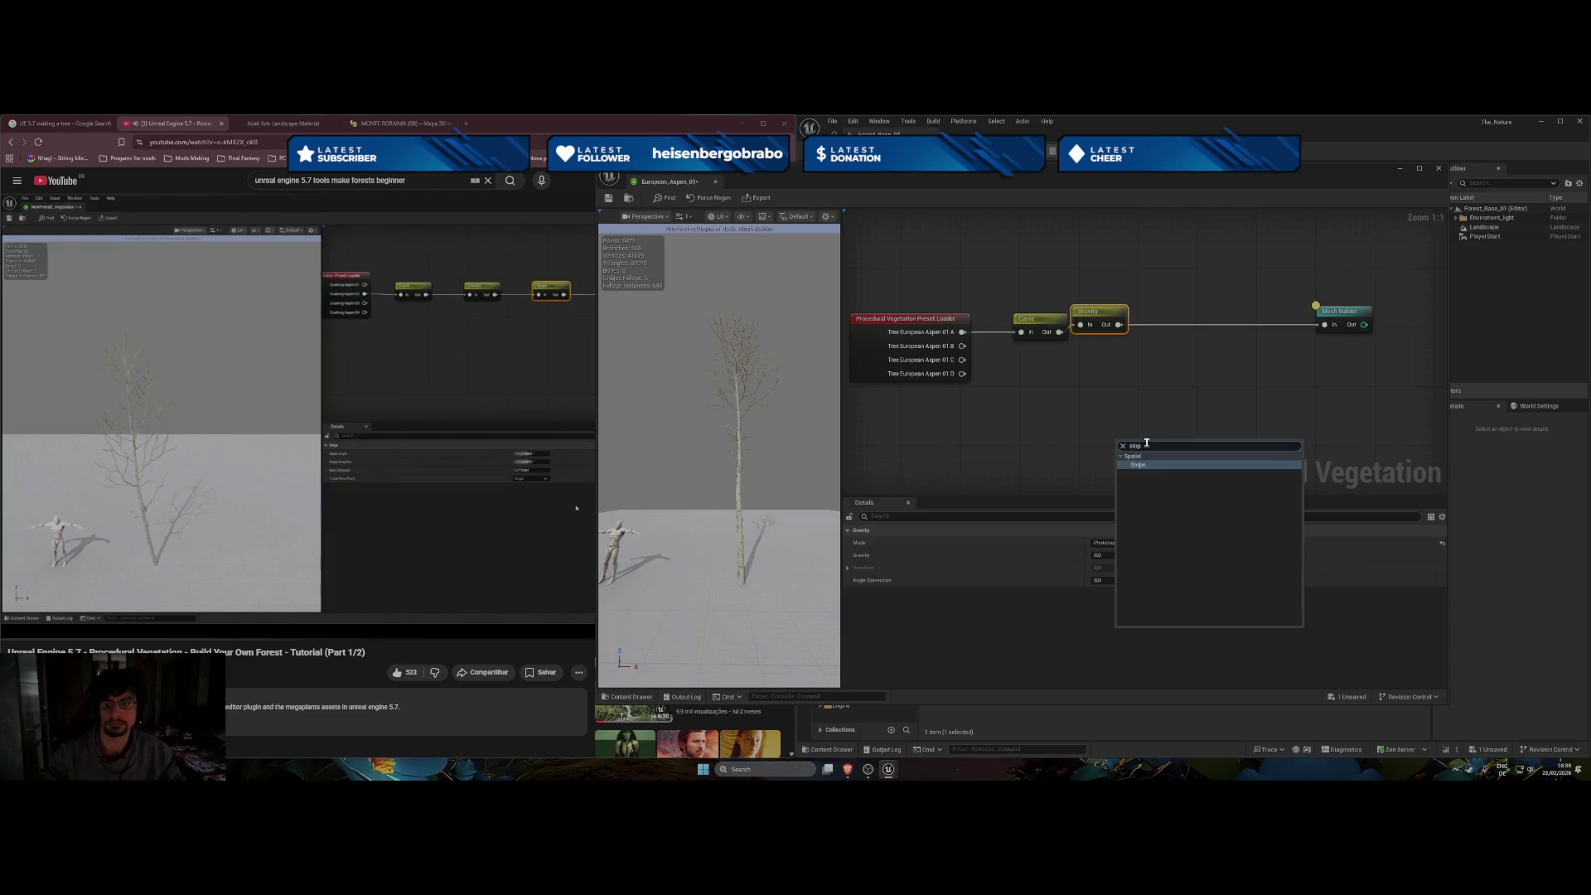
{"action": "key", "text": "Return"}
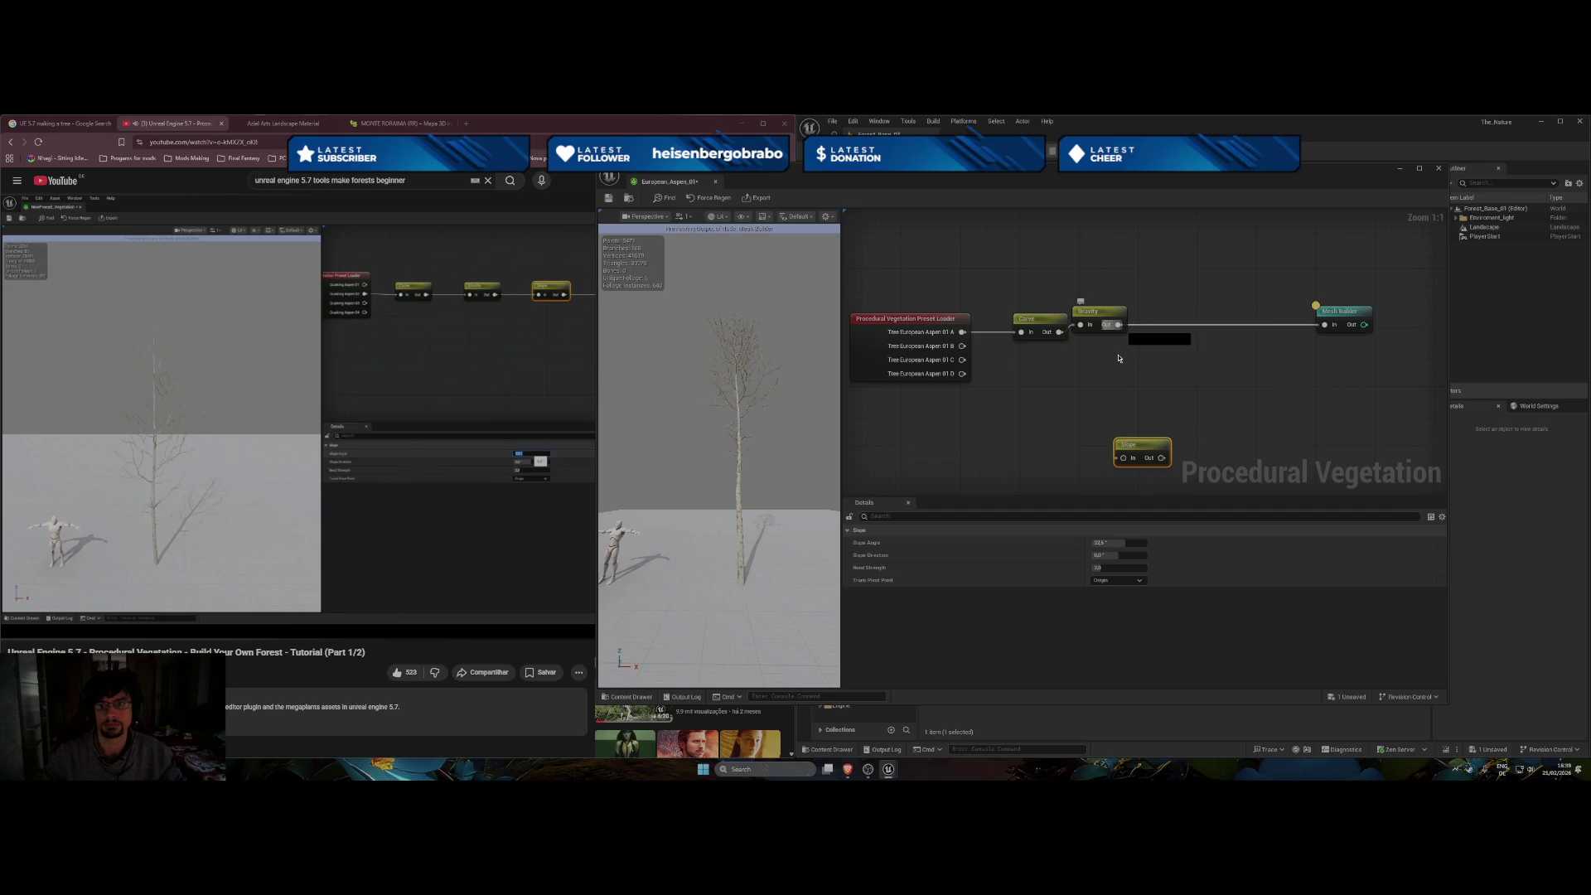
{"action": "left_click_drag", "start_coordinate": [1118, 324], "coordinate": [1123, 457]}
{"action": "left_click_drag", "start_coordinate": [1161, 457], "coordinate": [1324, 324]}
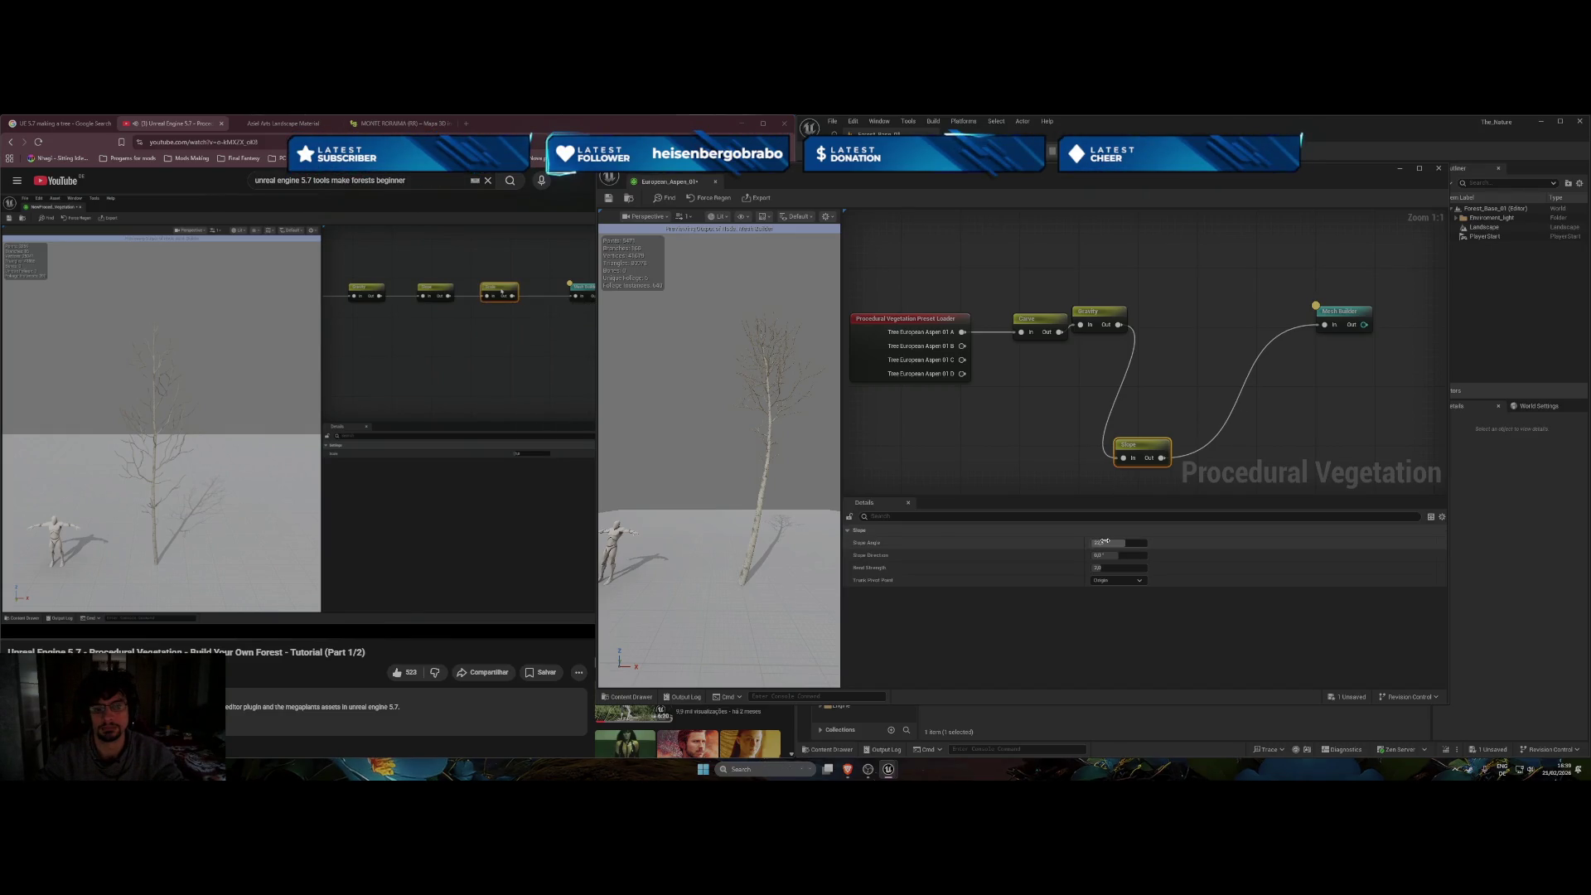
Set the Slope Angle to 0.0° and move Slope into line between Gravity and Mesh Builder.
{"action": "left_click", "coordinate": [361, 452]}
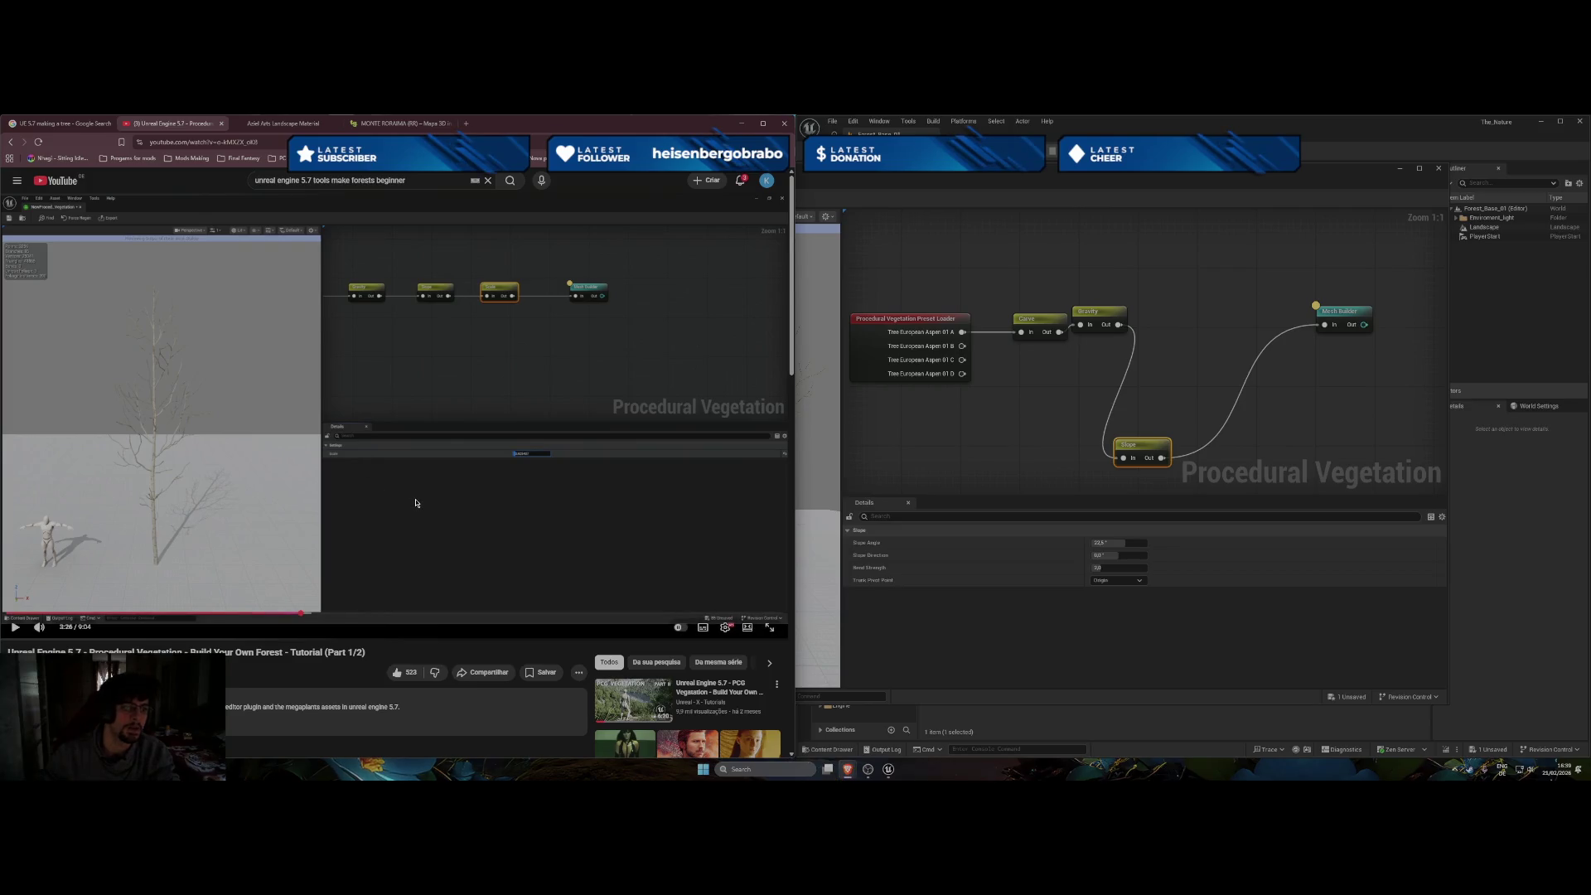
{"action": "key", "text": "Left"}
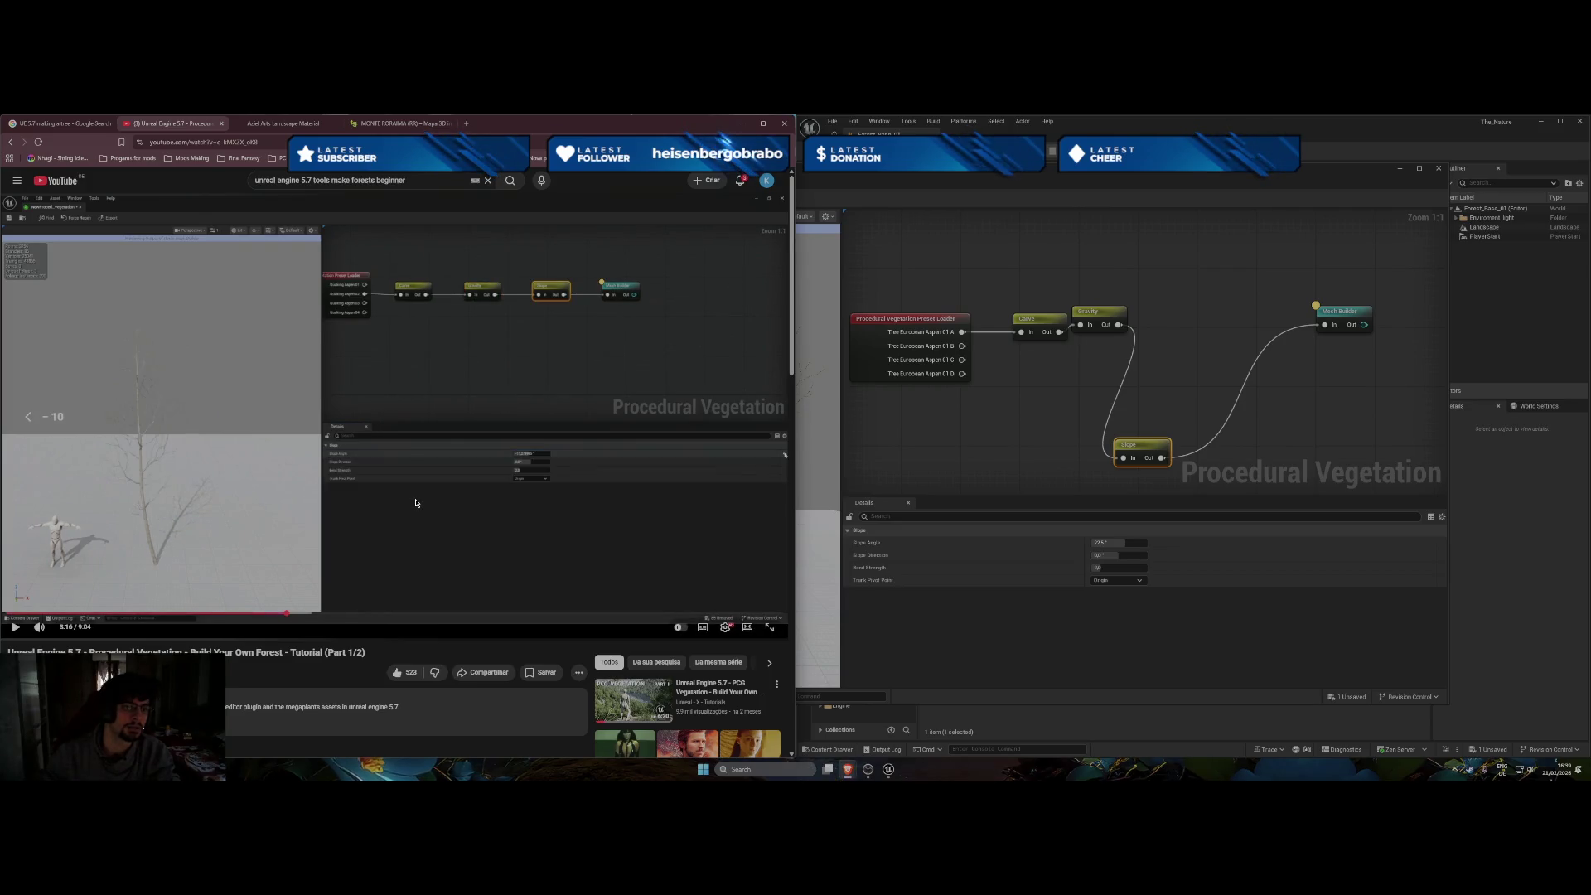
{"action": "key", "text": "space"}
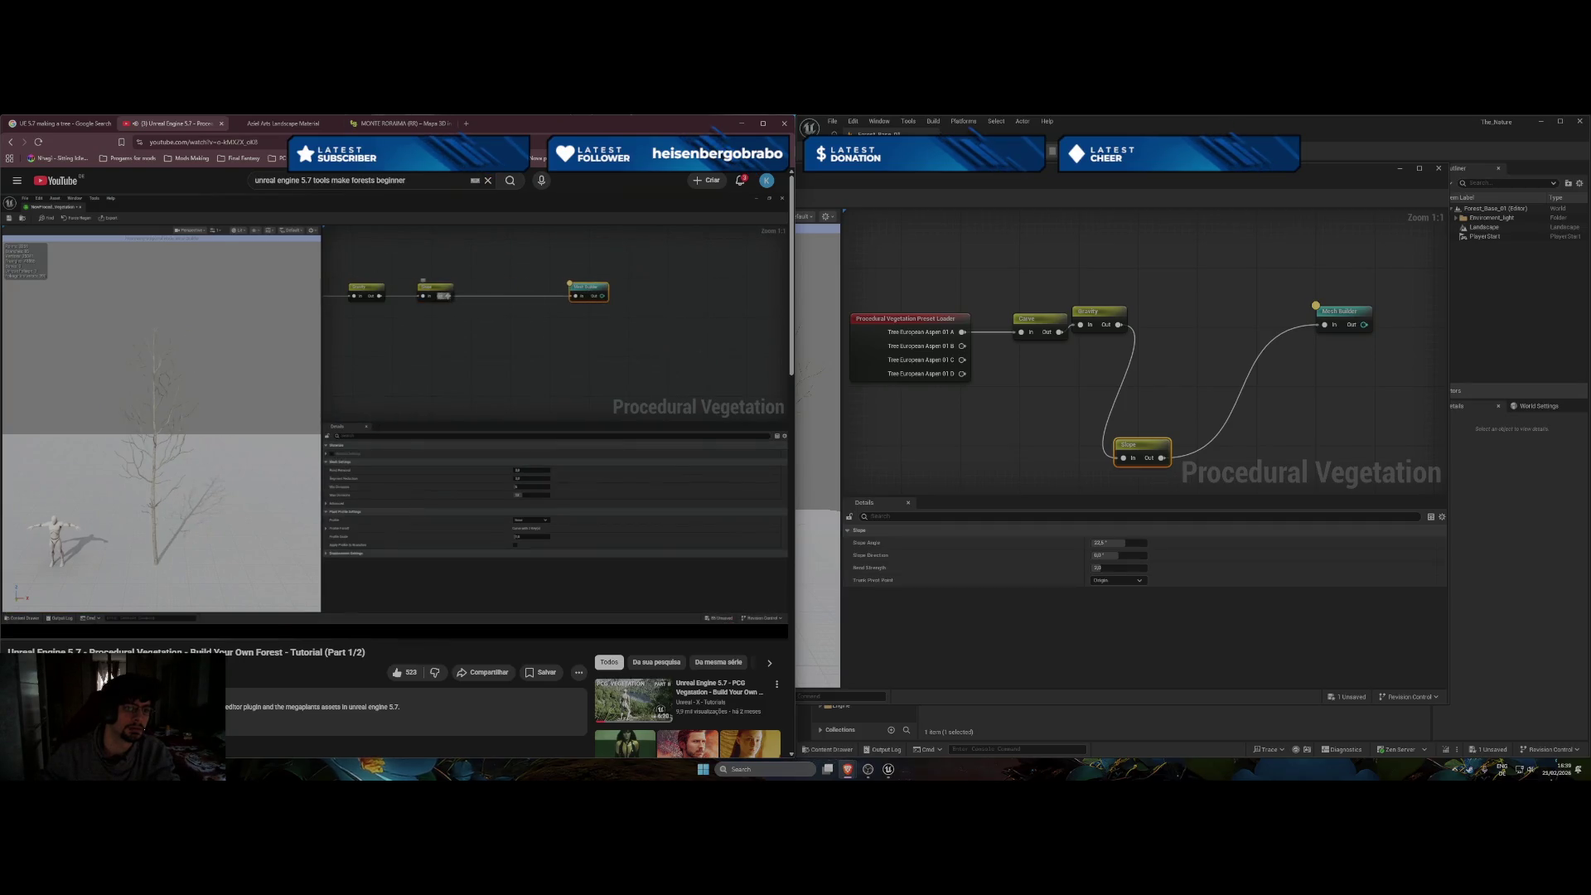
{"action": "key", "text": "space"}
{"action": "left_click", "coordinate": [1116, 541]}
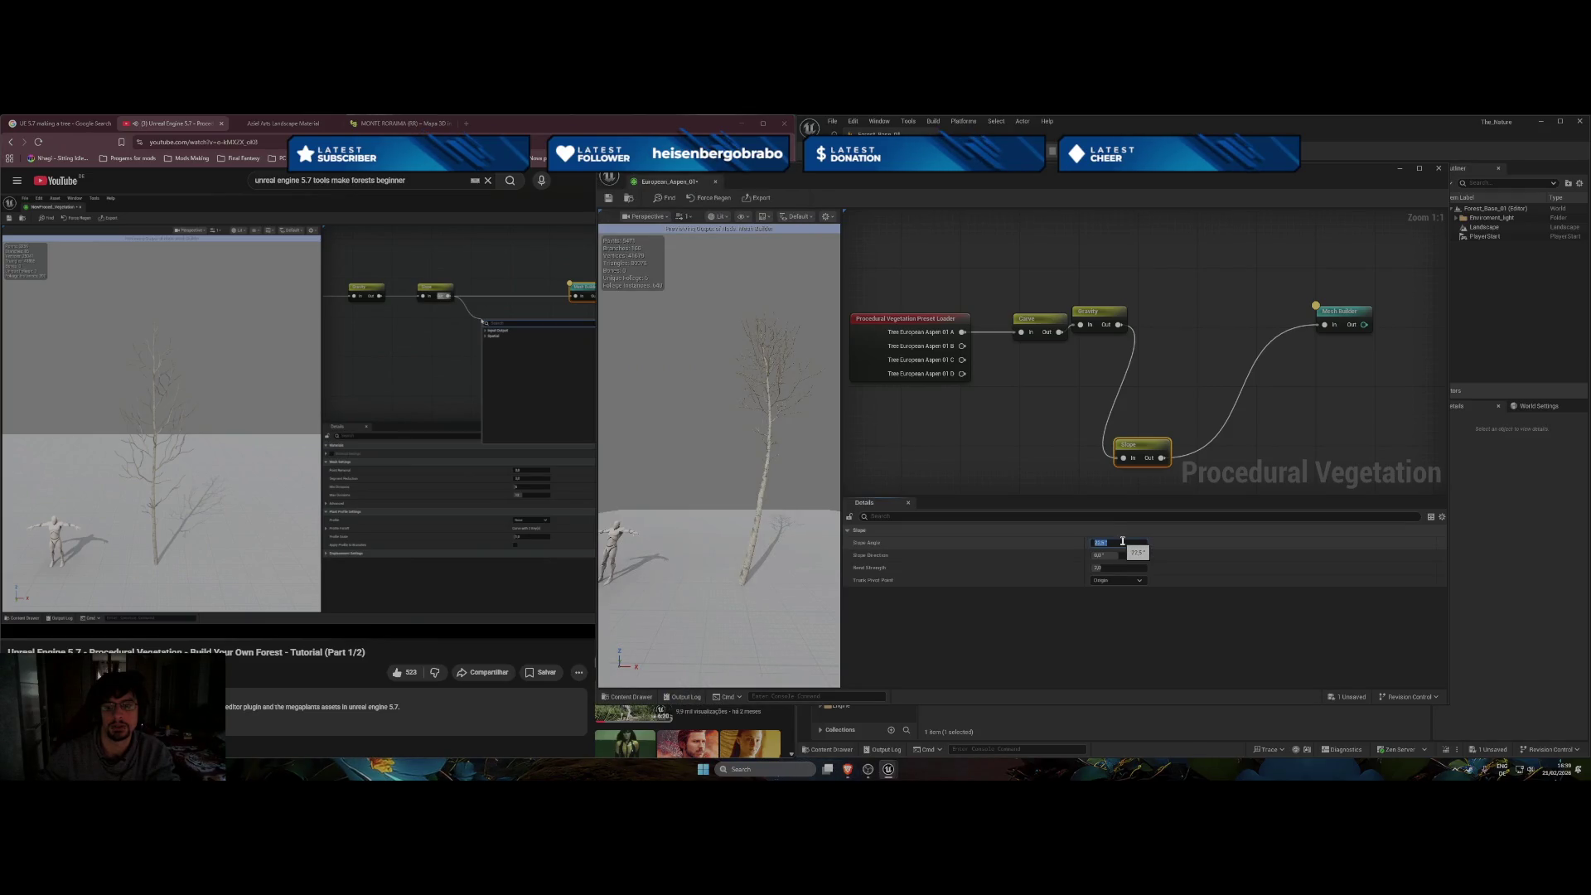
{"action": "key", "text": "Return"}
{"action": "mouse_move", "coordinate": [1139, 445]}
{"action": "left_mouse_down"}
{"action": "mouse_move", "coordinate": [1185, 311]}
{"action": "mouse_move", "coordinate": [1102, 321]}
{"action": "mouse_move", "coordinate": [1200, 322]}
{"action": "left_mouse_up"}
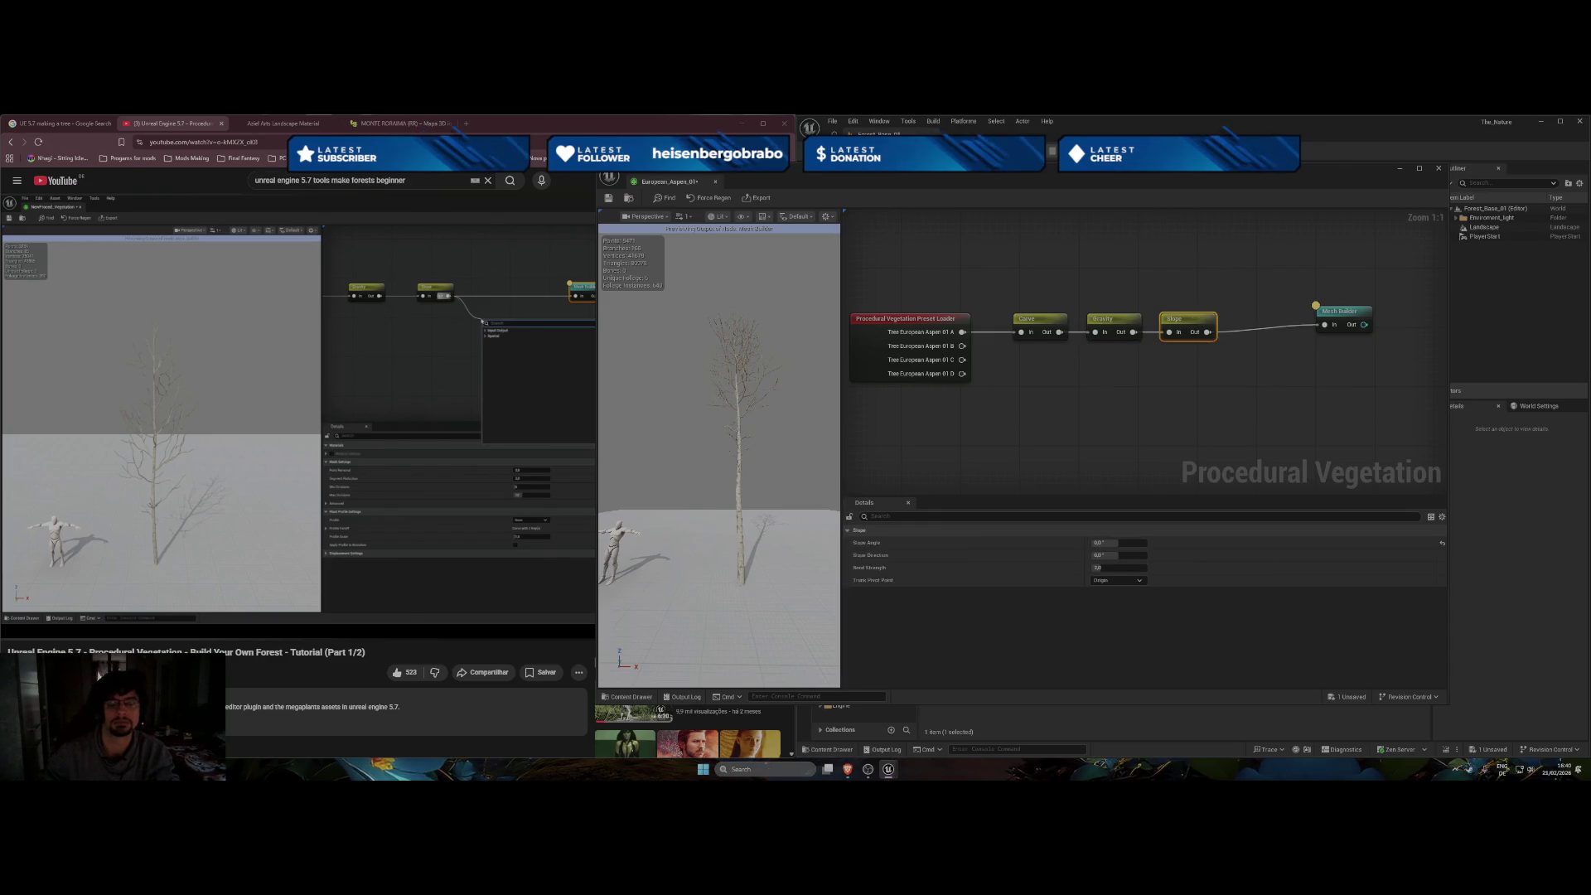
{"action": "left_click", "coordinate": [381, 395]}
{"action": "left_click", "coordinate": [255, 423]}
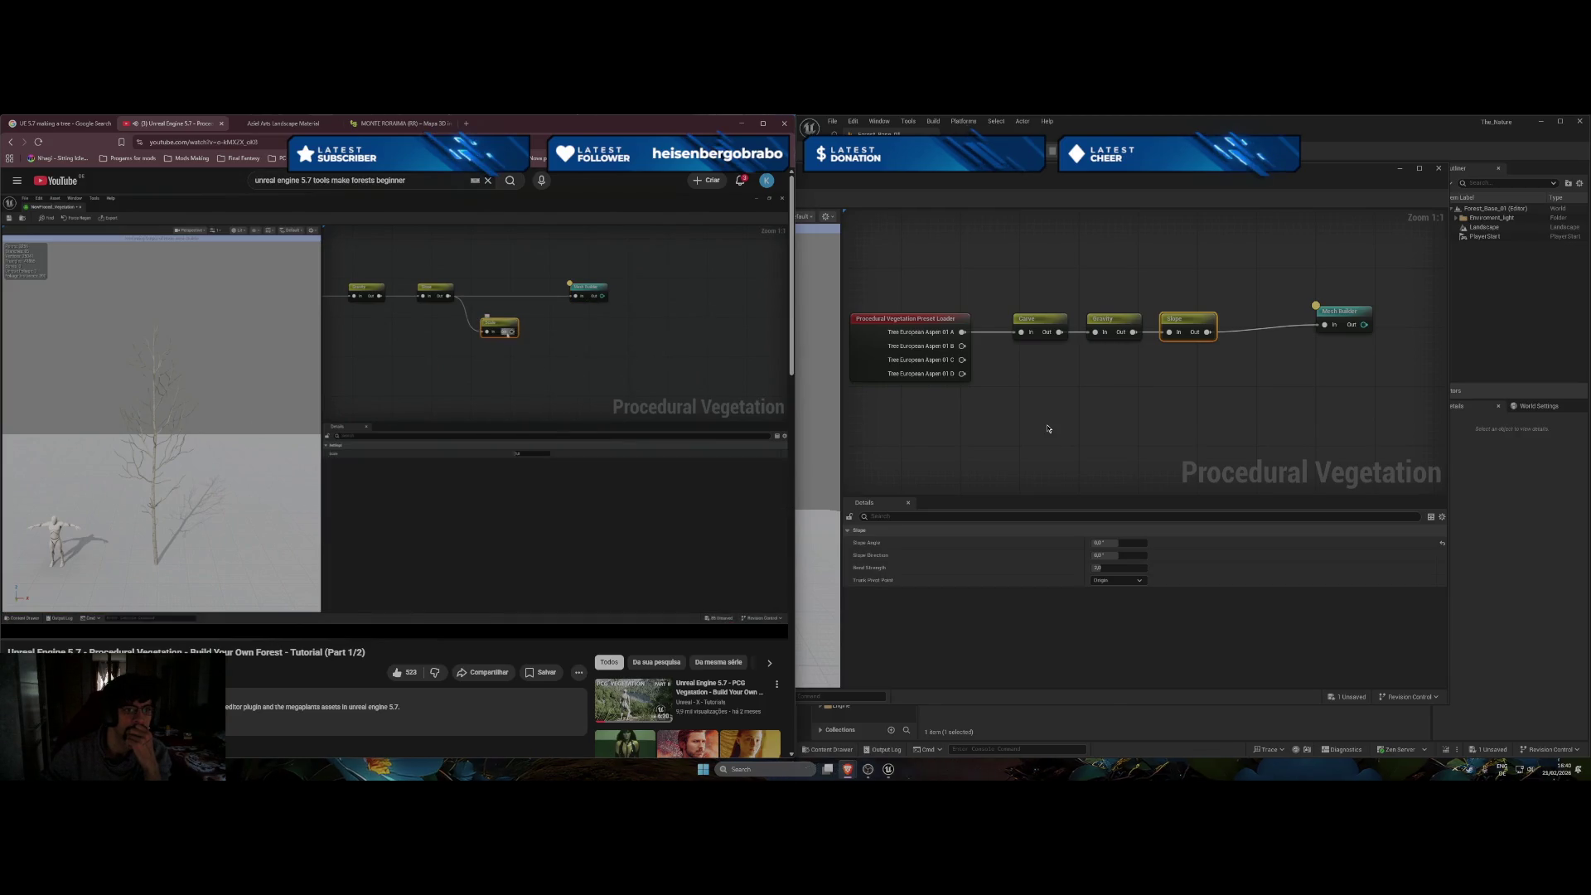
{"action": "right_click", "coordinate": [1074, 431]}
Add a Scale node from the Spatial category and place it below Slope.
{"action": "left_click", "coordinate": [1092, 454]}
{"action": "left_click", "coordinate": [1077, 455]}
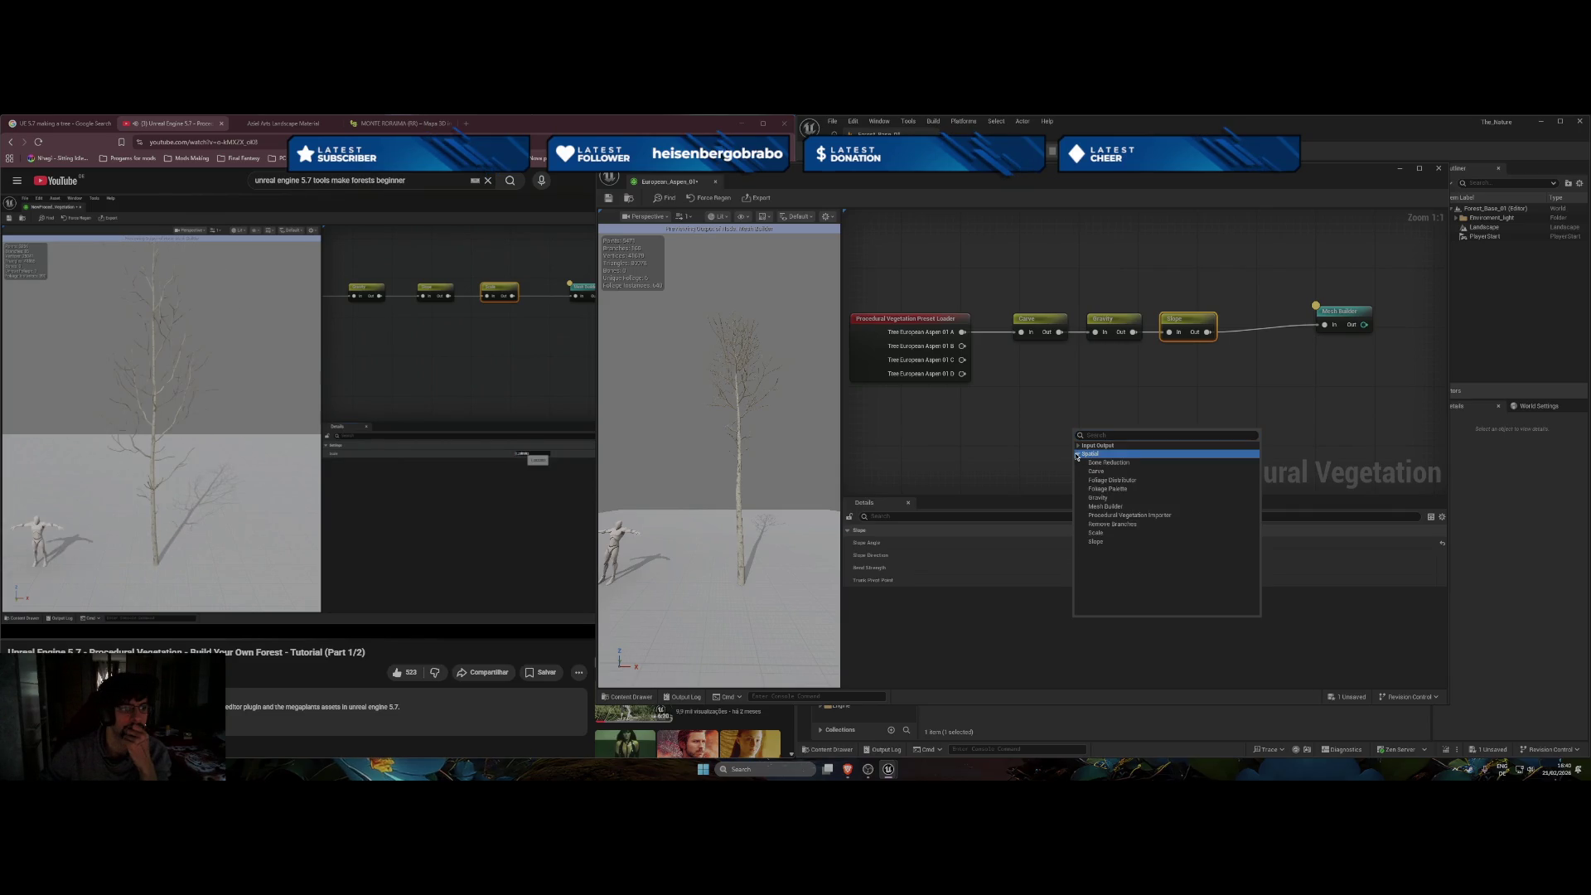
{"action": "left_click", "coordinate": [1096, 532]}
{"action": "left_click_drag", "start_coordinate": [1102, 438], "coordinate": [1323, 324]}
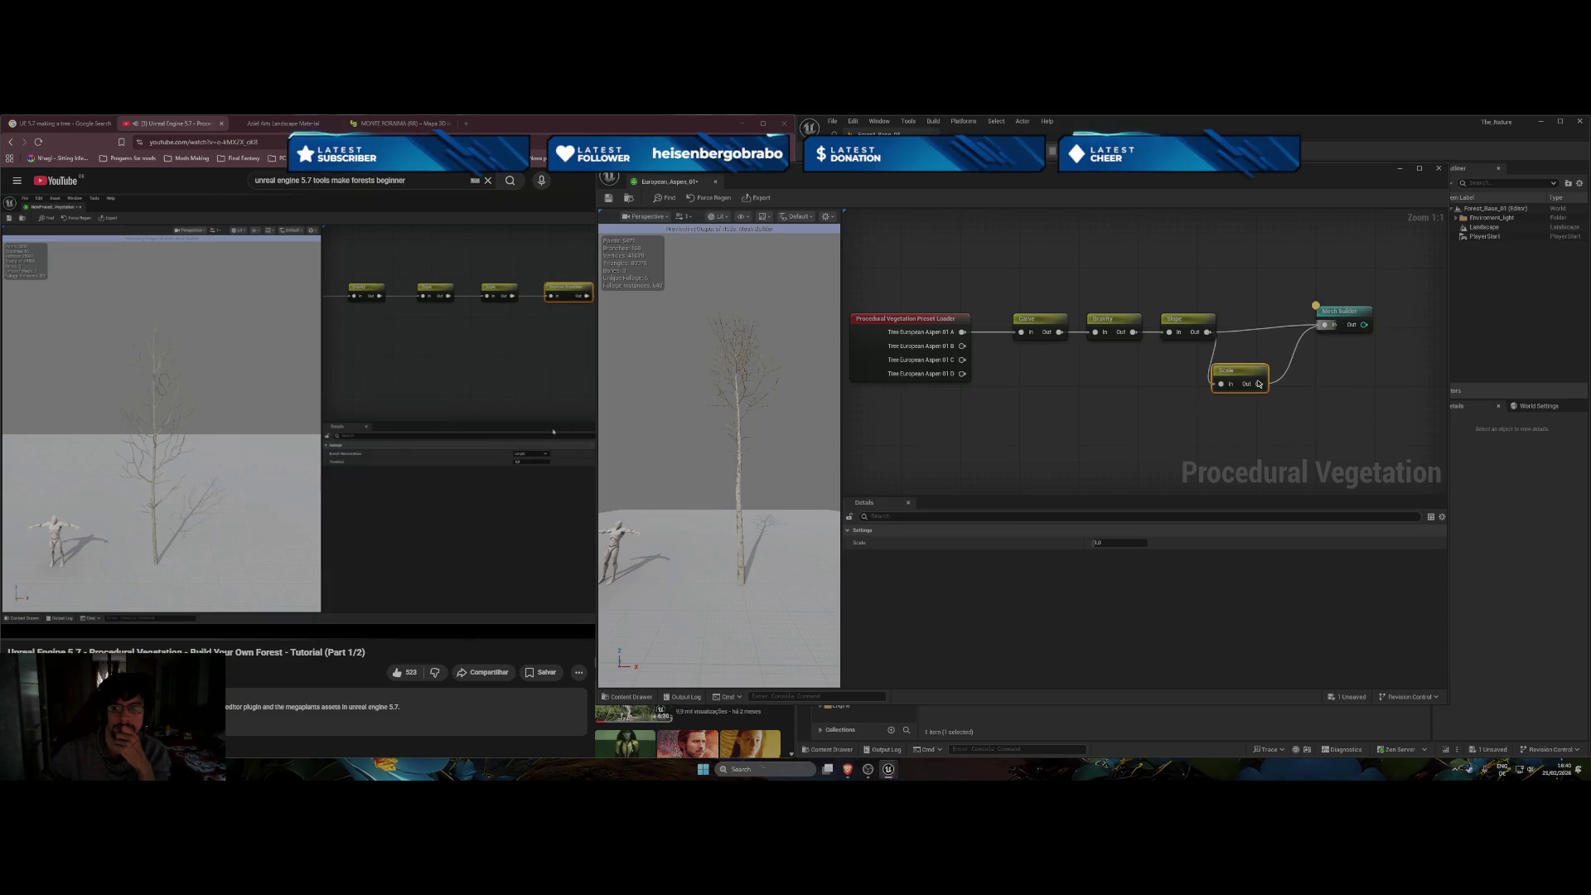
Add a Remove Branches node after Scale, wire its output into Mesh Builder, and preview the tree.
{"action": "right_click", "coordinate": [1156, 448]}
{"action": "left_click", "coordinate": [1165, 468]}
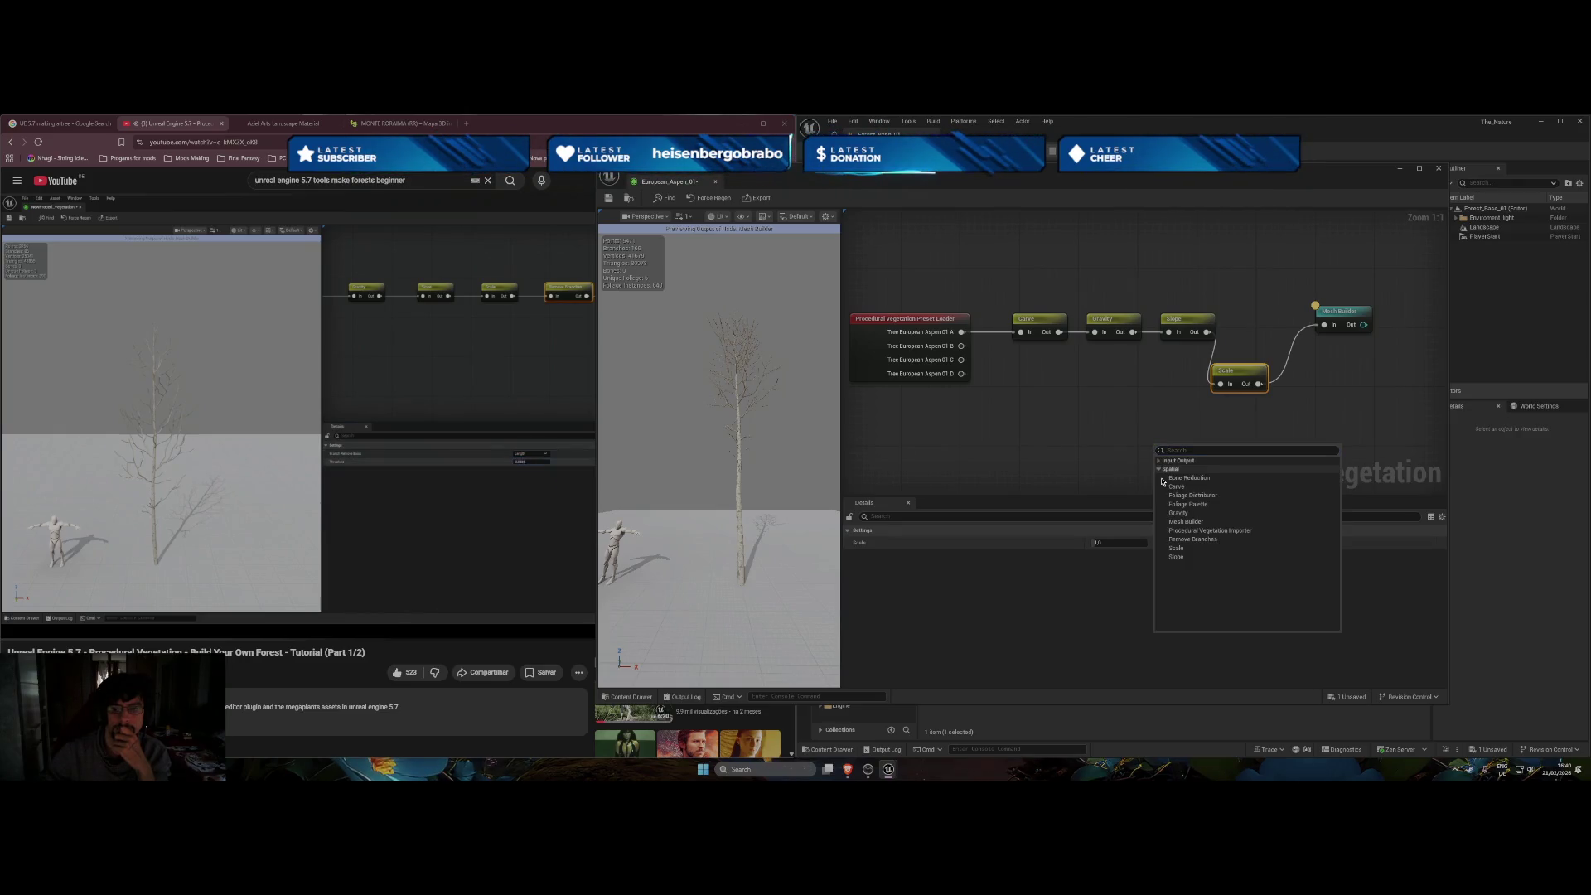
{"action": "left_click", "coordinate": [1193, 540]}
{"action": "mouse_move", "coordinate": [1183, 449]}
{"action": "left_mouse_down"}
{"action": "mouse_move", "coordinate": [1331, 393]}
{"action": "mouse_move", "coordinate": [1309, 406]}
{"action": "left_mouse_up"}
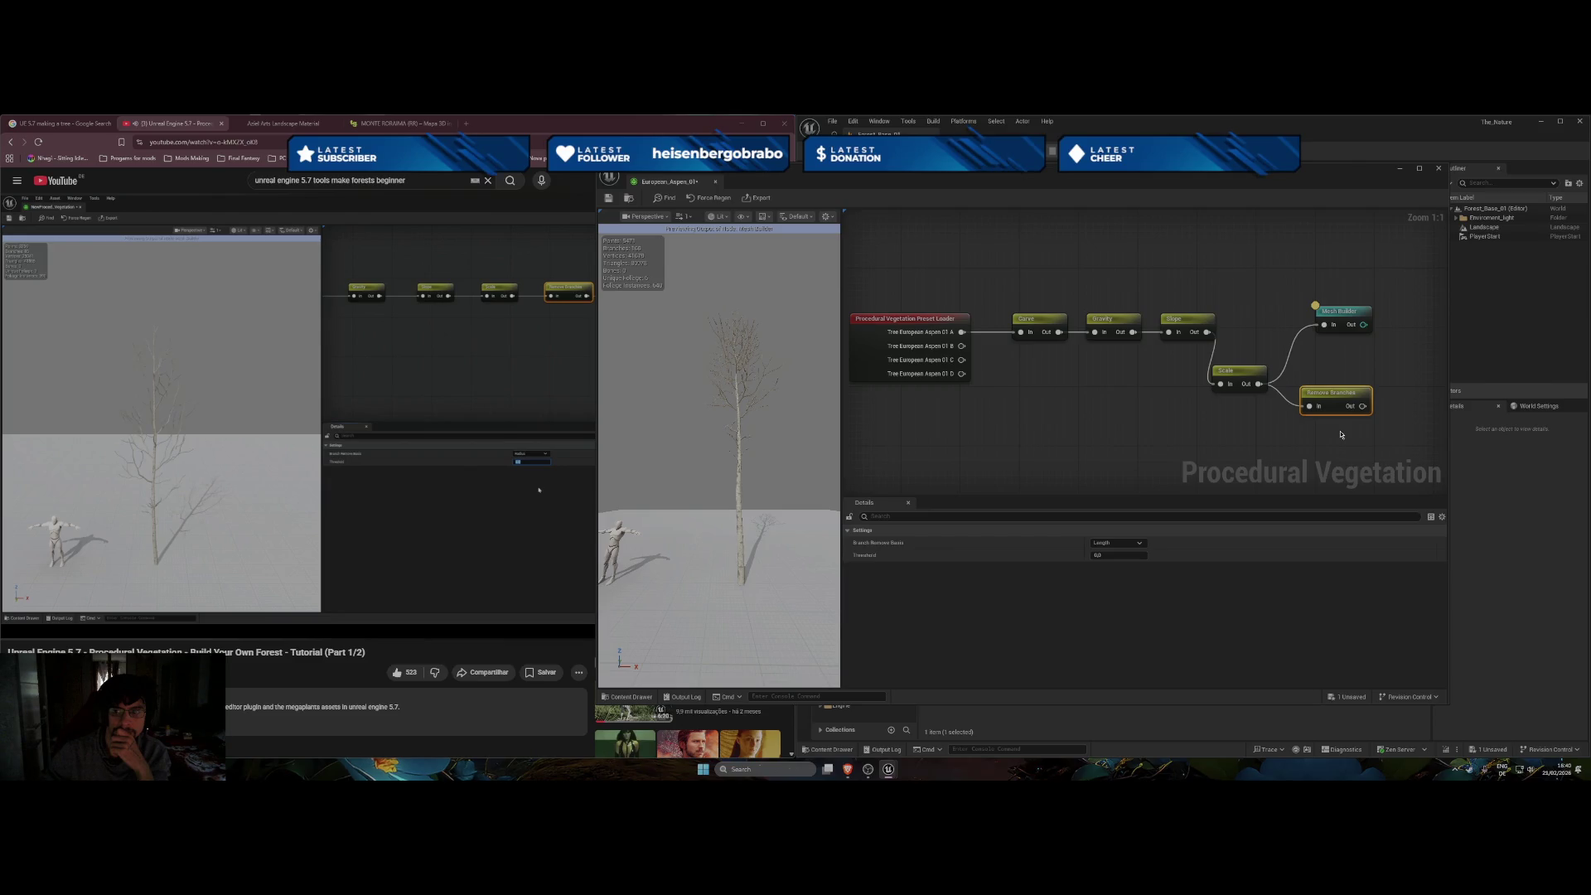
{"action": "mouse_move", "coordinate": [1362, 405]}
{"action": "left_mouse_down"}
{"action": "mouse_move", "coordinate": [1324, 325]}
{"action": "mouse_move", "coordinate": [1384, 304]}
{"action": "left_mouse_up"}
{"action": "mouse_move", "coordinate": [1359, 310]}
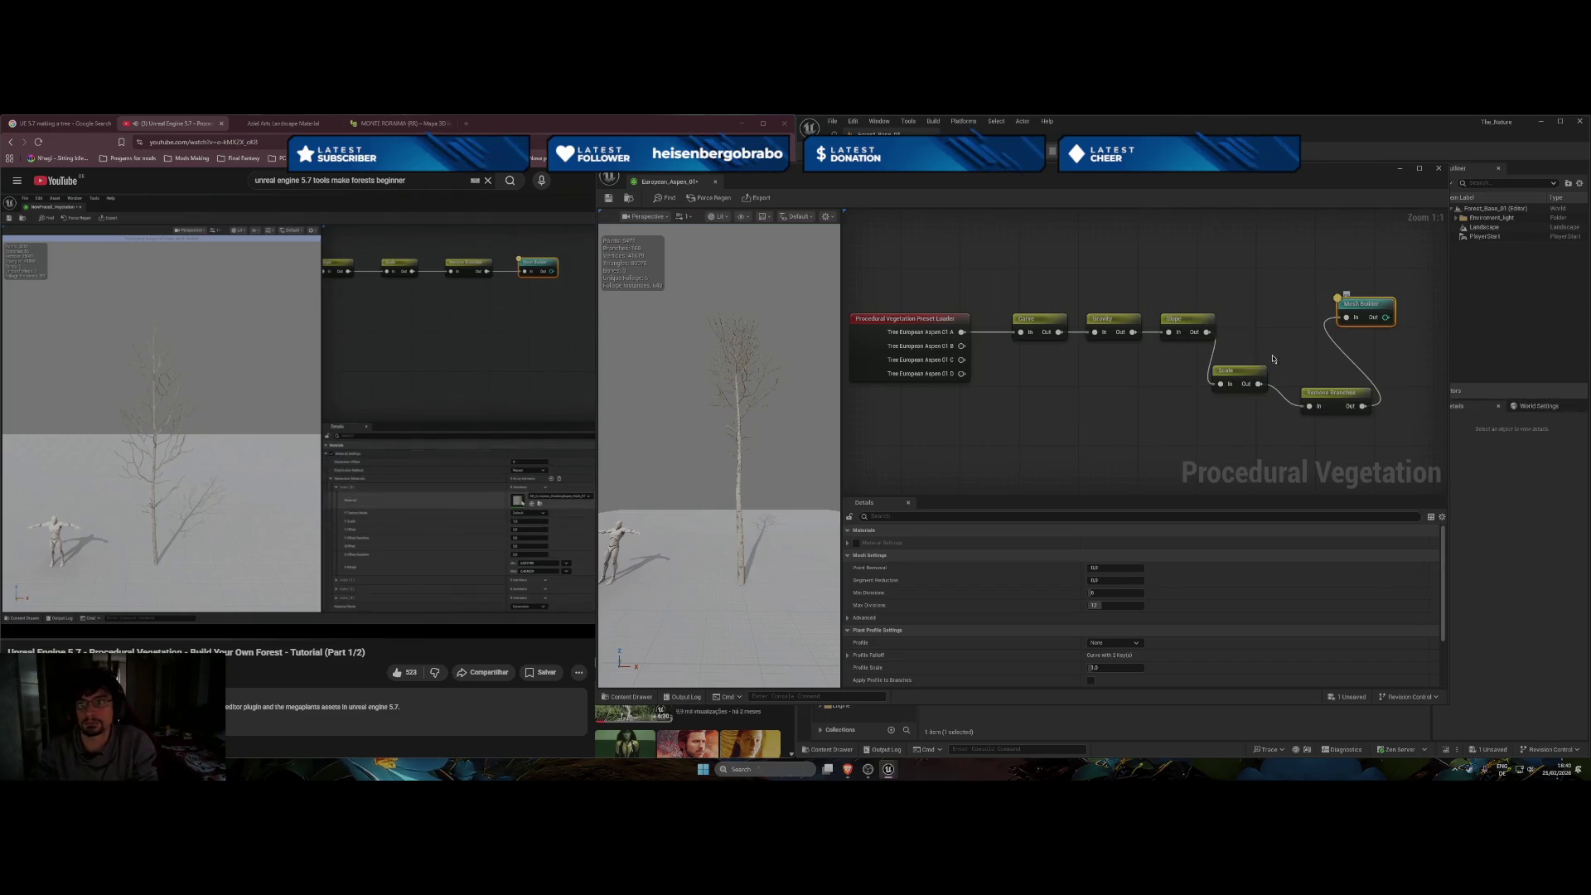
{"action": "left_click", "coordinate": [1230, 371]}
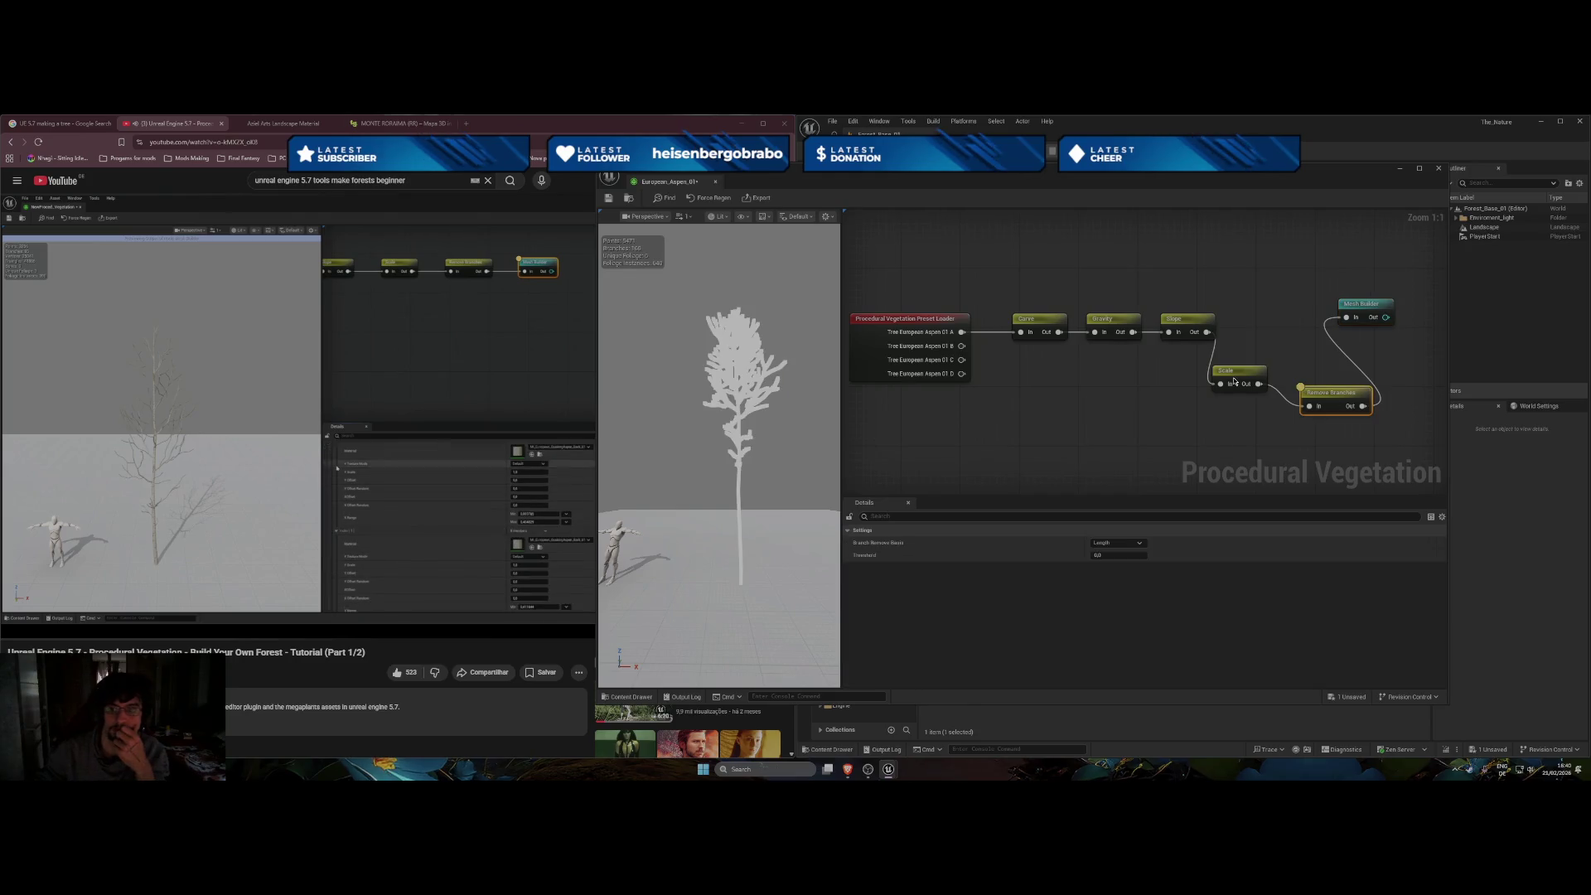
{"action": "left_click", "coordinate": [1365, 315]}
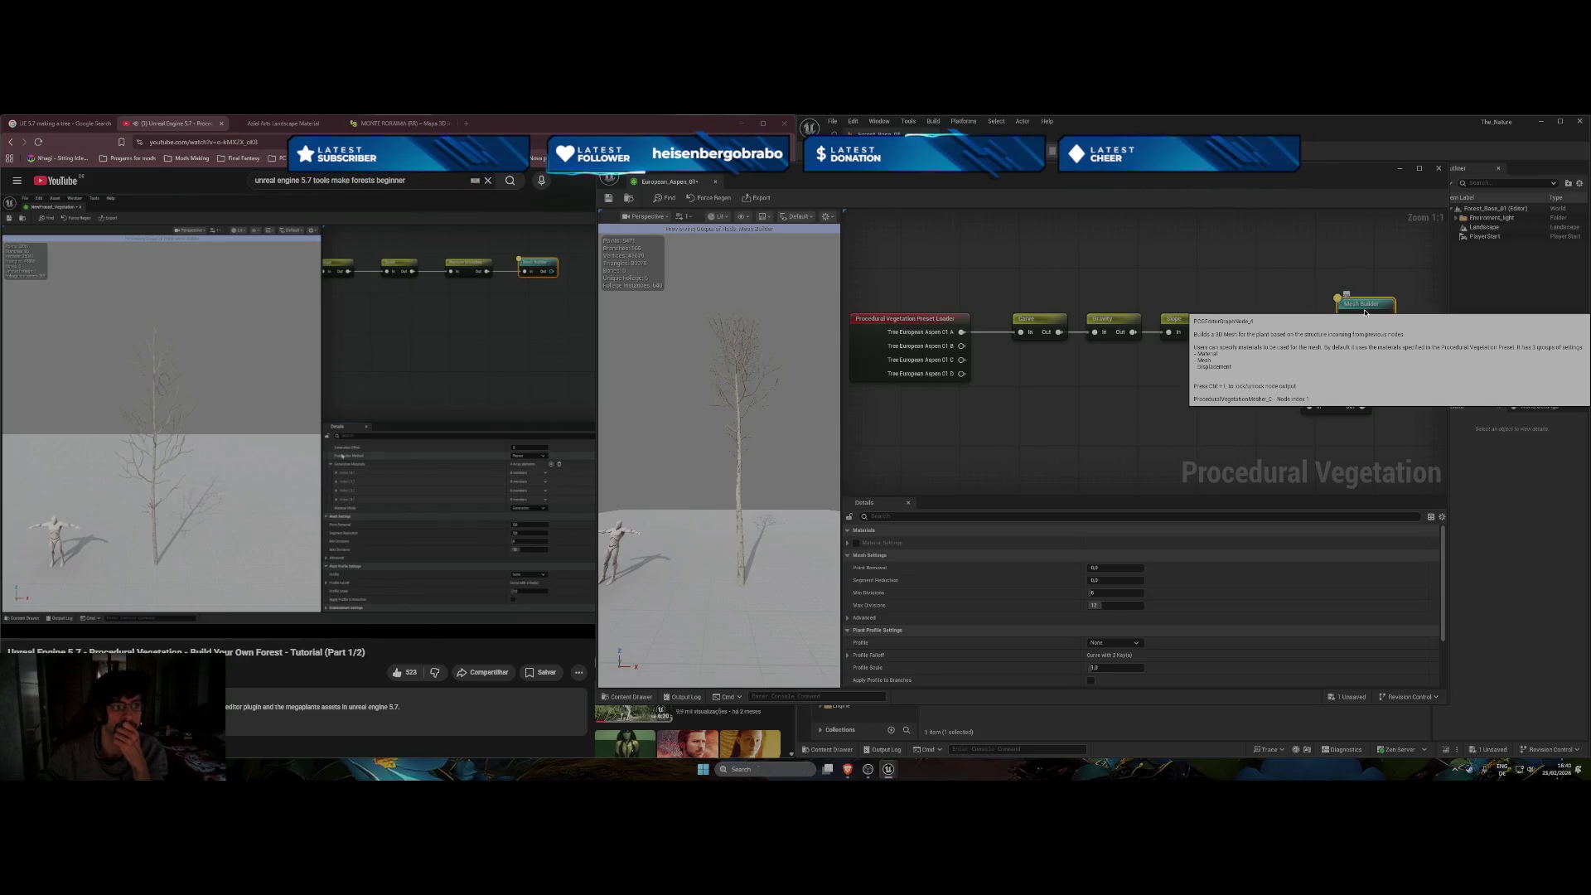
Align Carve, Gravity, Slope, Scale and Remove Branches in one row, then show Mesh Builder's Displacement Settings.
{"action": "left_click", "coordinate": [1032, 328]}
{"action": "left_click_drag", "start_coordinate": [1031, 327], "coordinate": [1017, 327]}
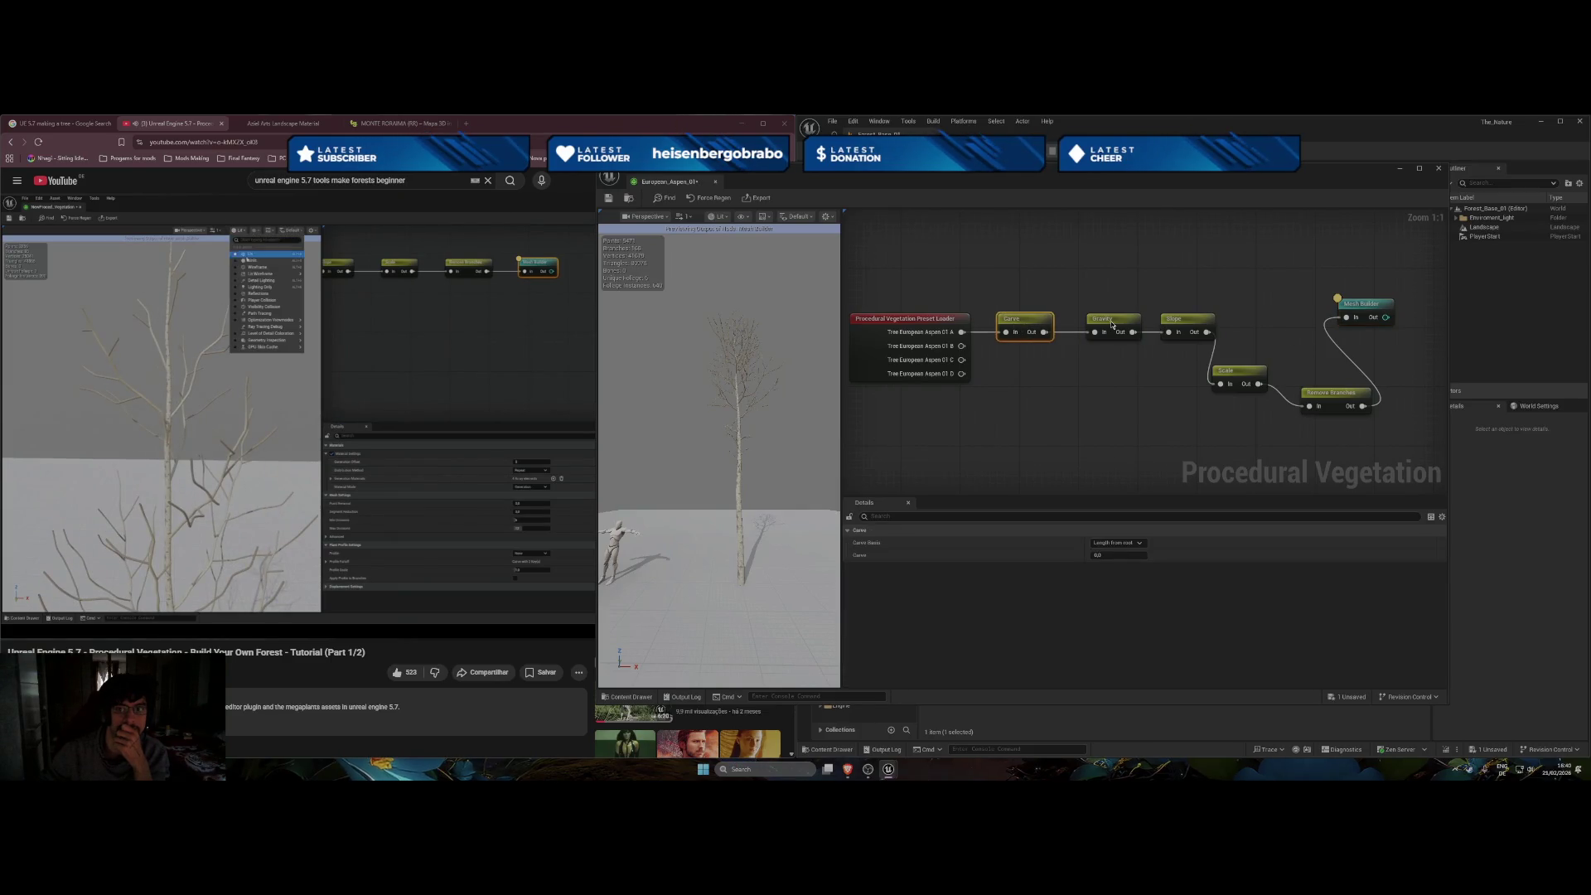
{"action": "left_click_drag", "start_coordinate": [1115, 327], "coordinate": [1092, 327]}
{"action": "left_click_drag", "start_coordinate": [1193, 325], "coordinate": [1162, 325]}
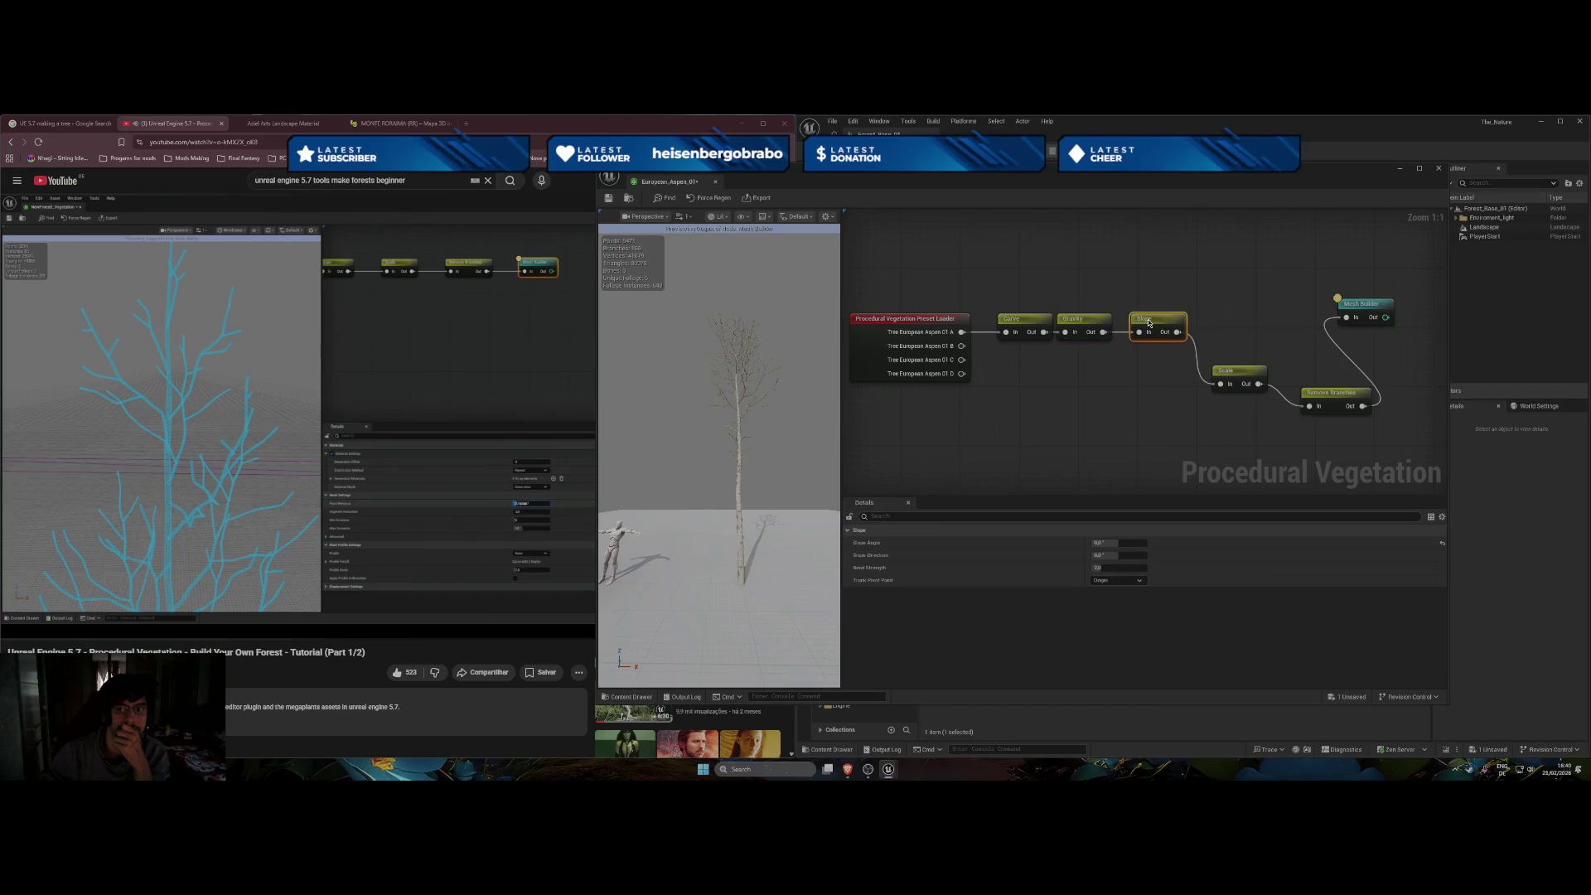
{"action": "left_click_drag", "start_coordinate": [1242, 377], "coordinate": [1222, 323]}
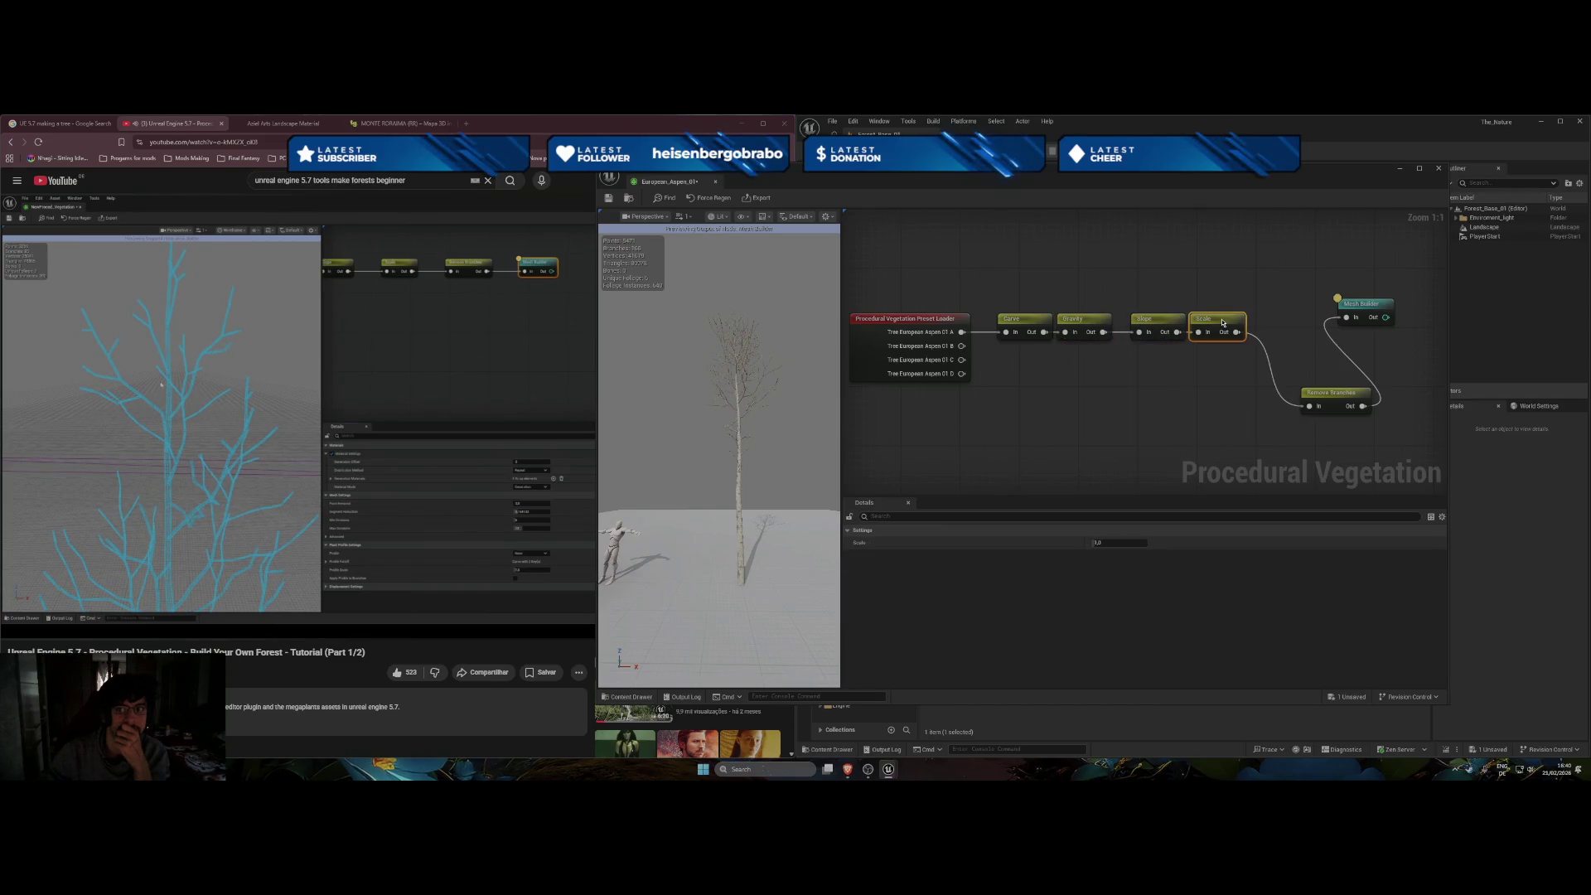
{"action": "left_click_drag", "start_coordinate": [1317, 389], "coordinate": [1271, 320]}
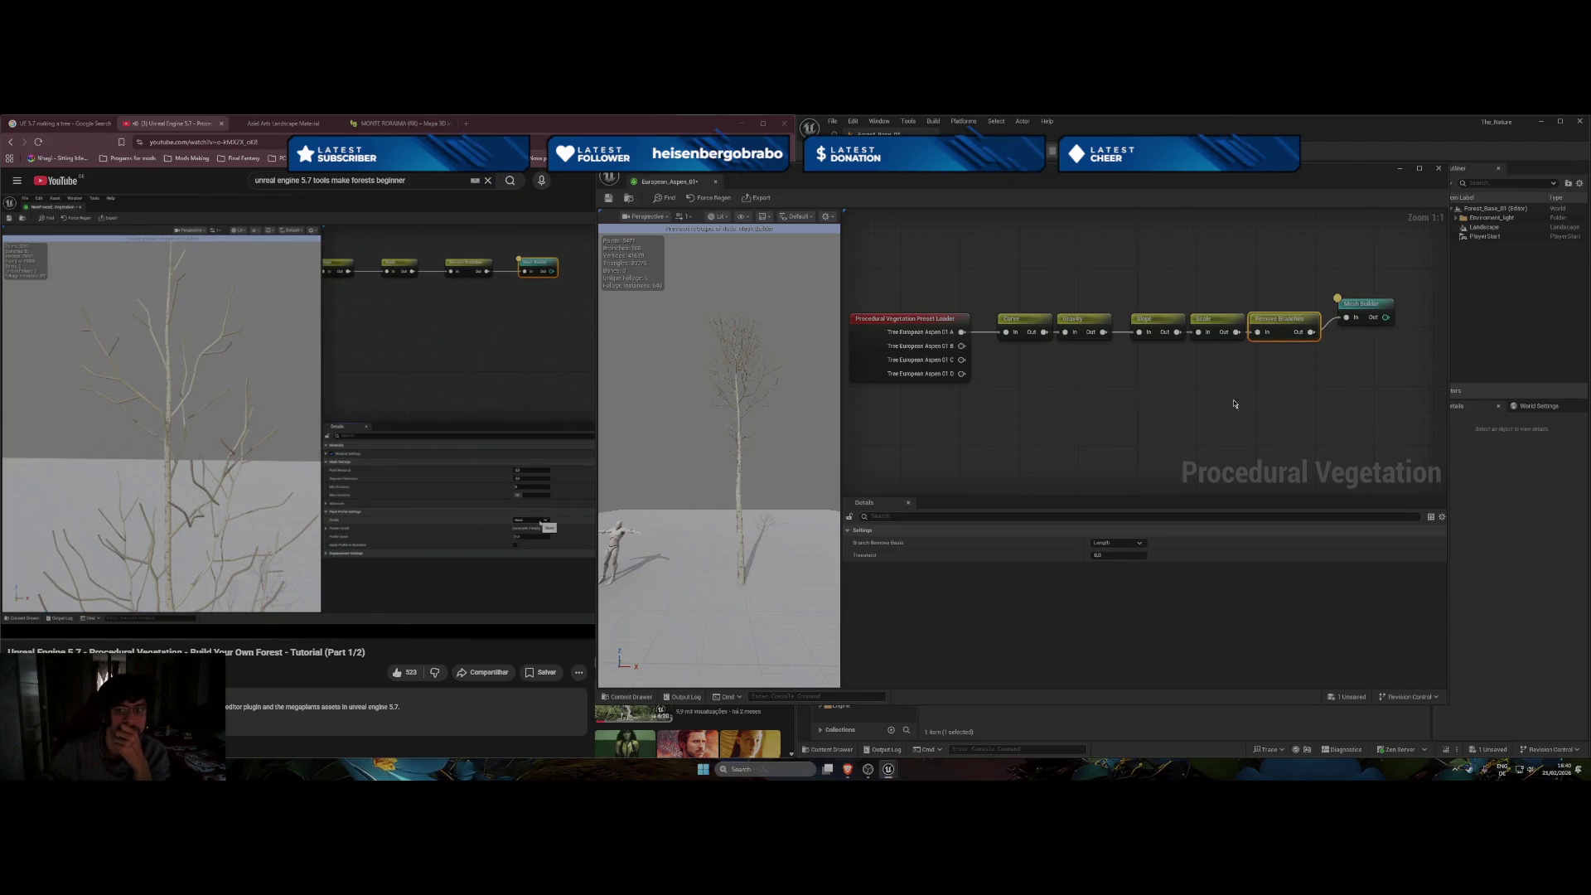
{"action": "left_click_drag", "start_coordinate": [1285, 322], "coordinate": [1293, 322]}
{"action": "left_click", "coordinate": [1365, 314]}
{"action": "scroll", "coordinate": [1179, 628], "scroll_direction": "down", "scroll_amount": 5}
{"action": "scroll", "coordinate": [1179, 627], "scroll_direction": "down", "scroll_amount": 1}
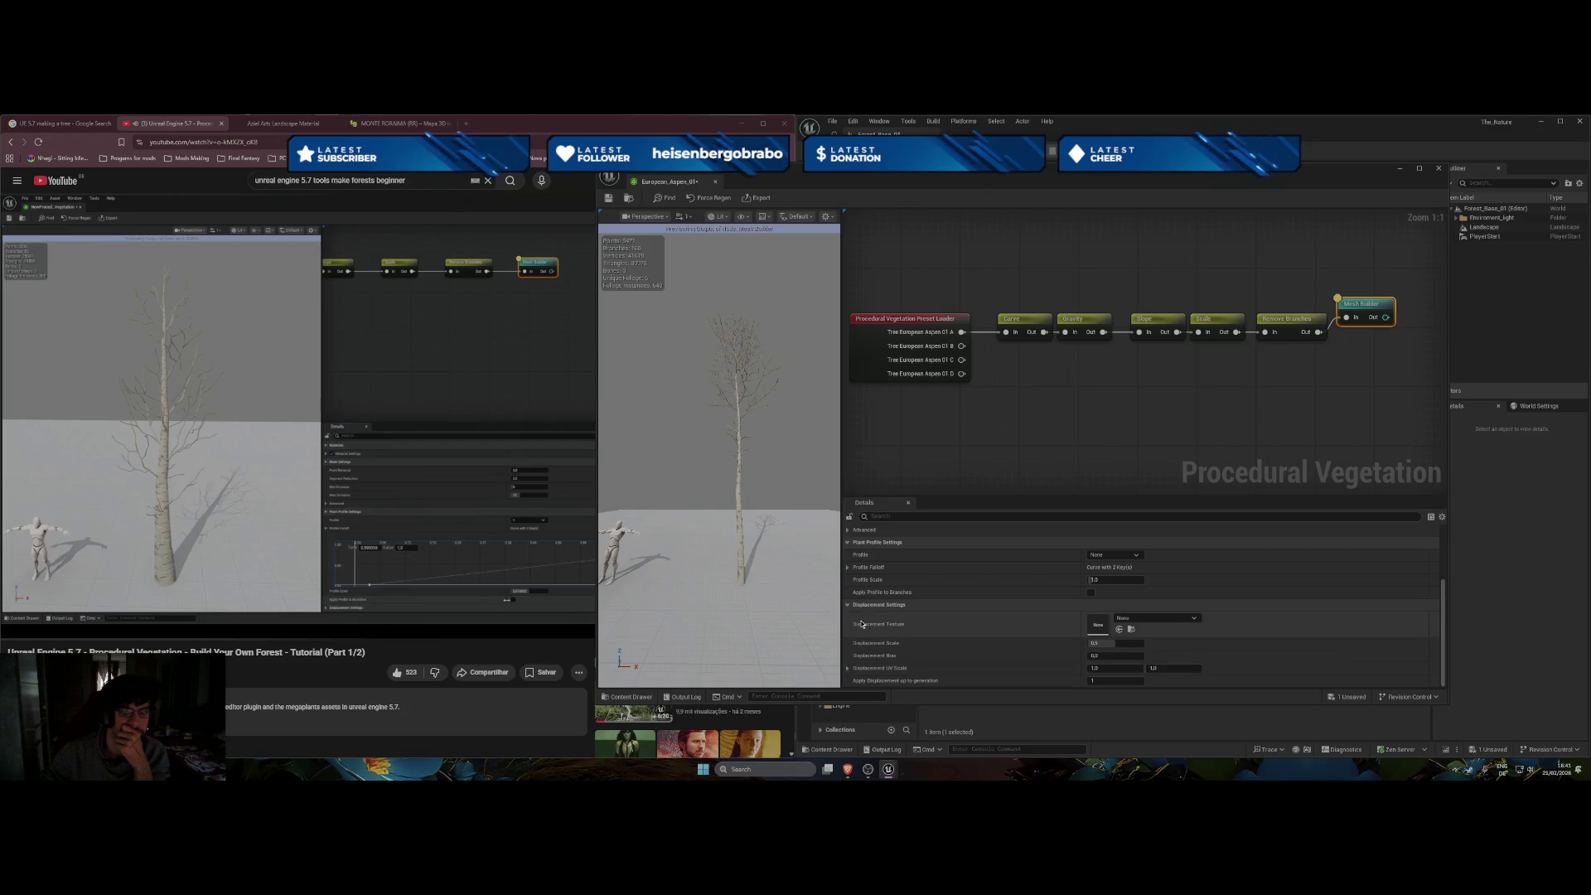
{"action": "left_click", "coordinate": [848, 568]}
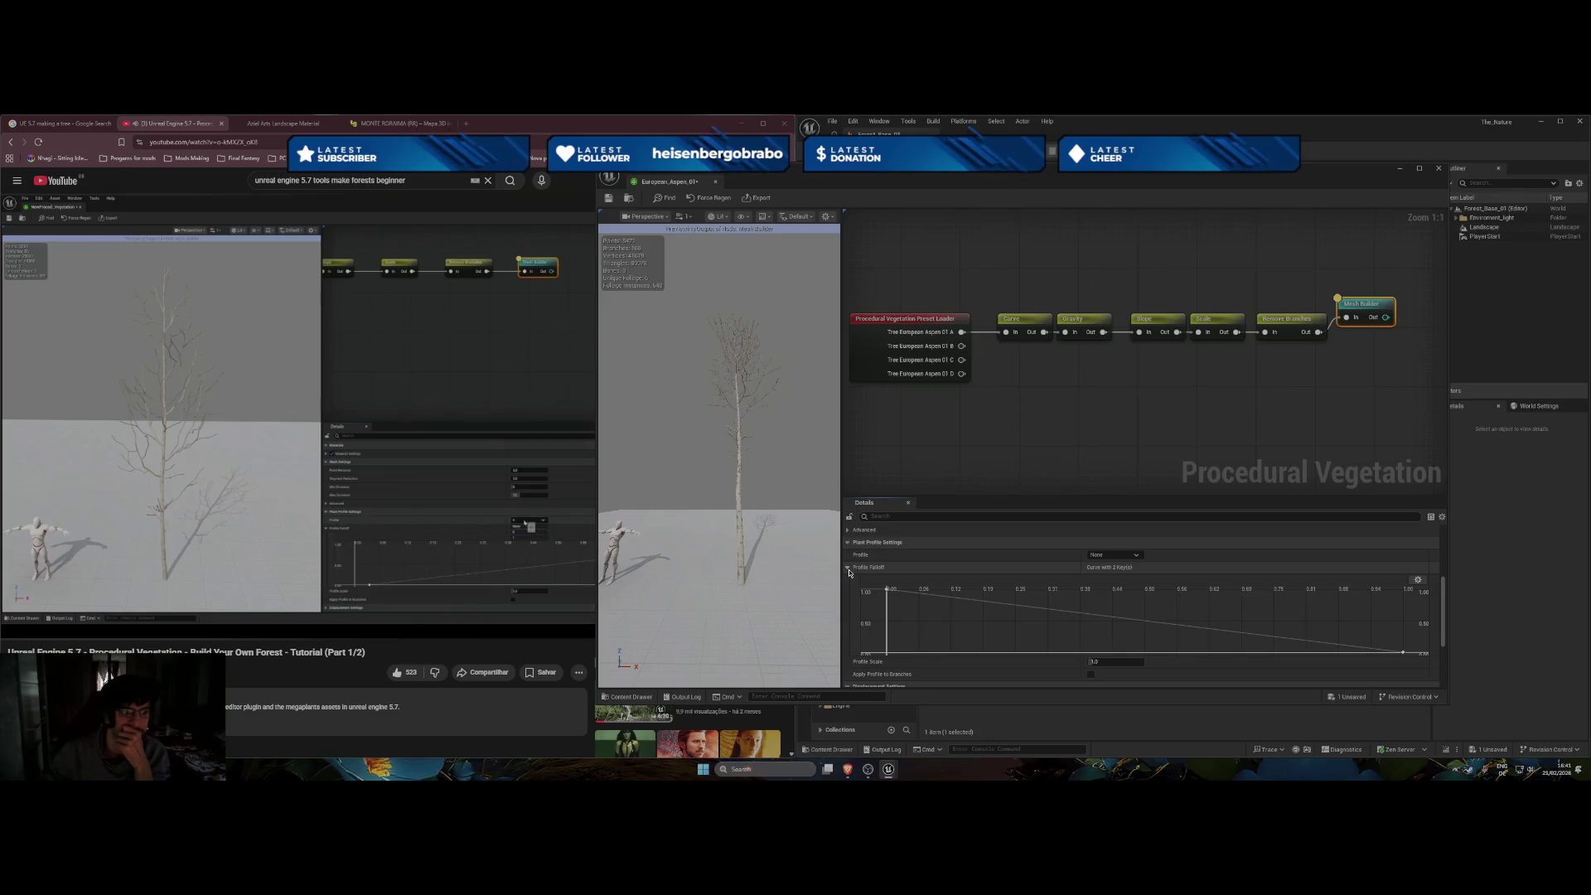
{"action": "left_click", "coordinate": [848, 568]}
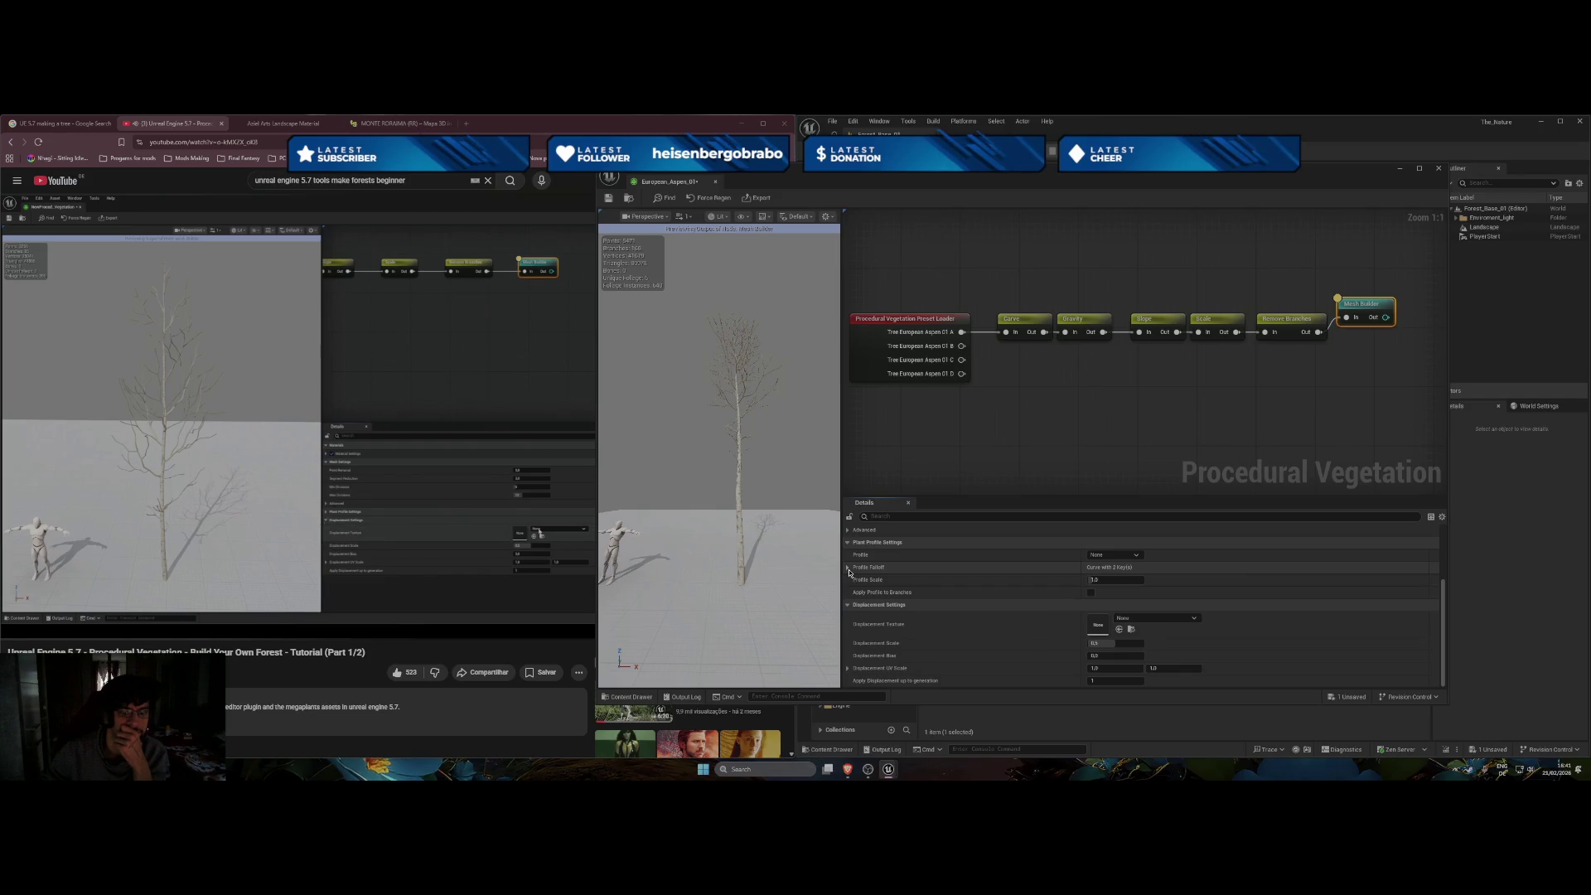
{"action": "scroll", "coordinate": [849, 571], "scroll_direction": "up", "scroll_amount": 1}
{"action": "scroll", "coordinate": [885, 585], "scroll_direction": "up", "scroll_amount": 2}
{"action": "scroll", "coordinate": [877, 572], "scroll_direction": "up", "scroll_amount": 3}
{"action": "left_click", "coordinate": [849, 531]}
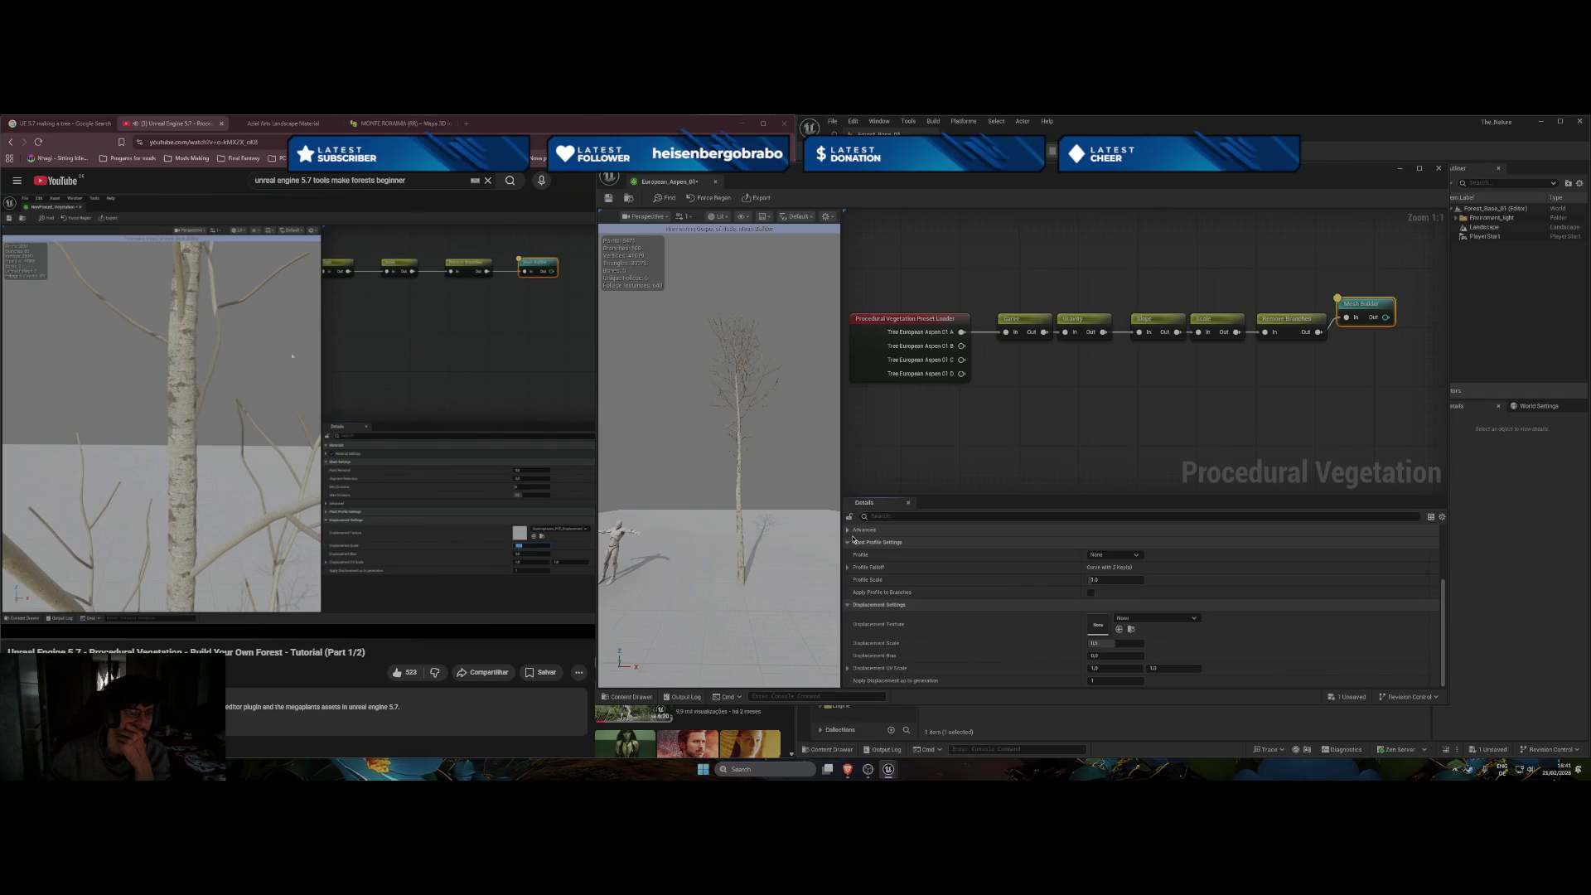
Pick an aspen bark displacement texture from an 'asp' search and zoom in on the tree.
{"action": "left_click", "coordinate": [1195, 620]}
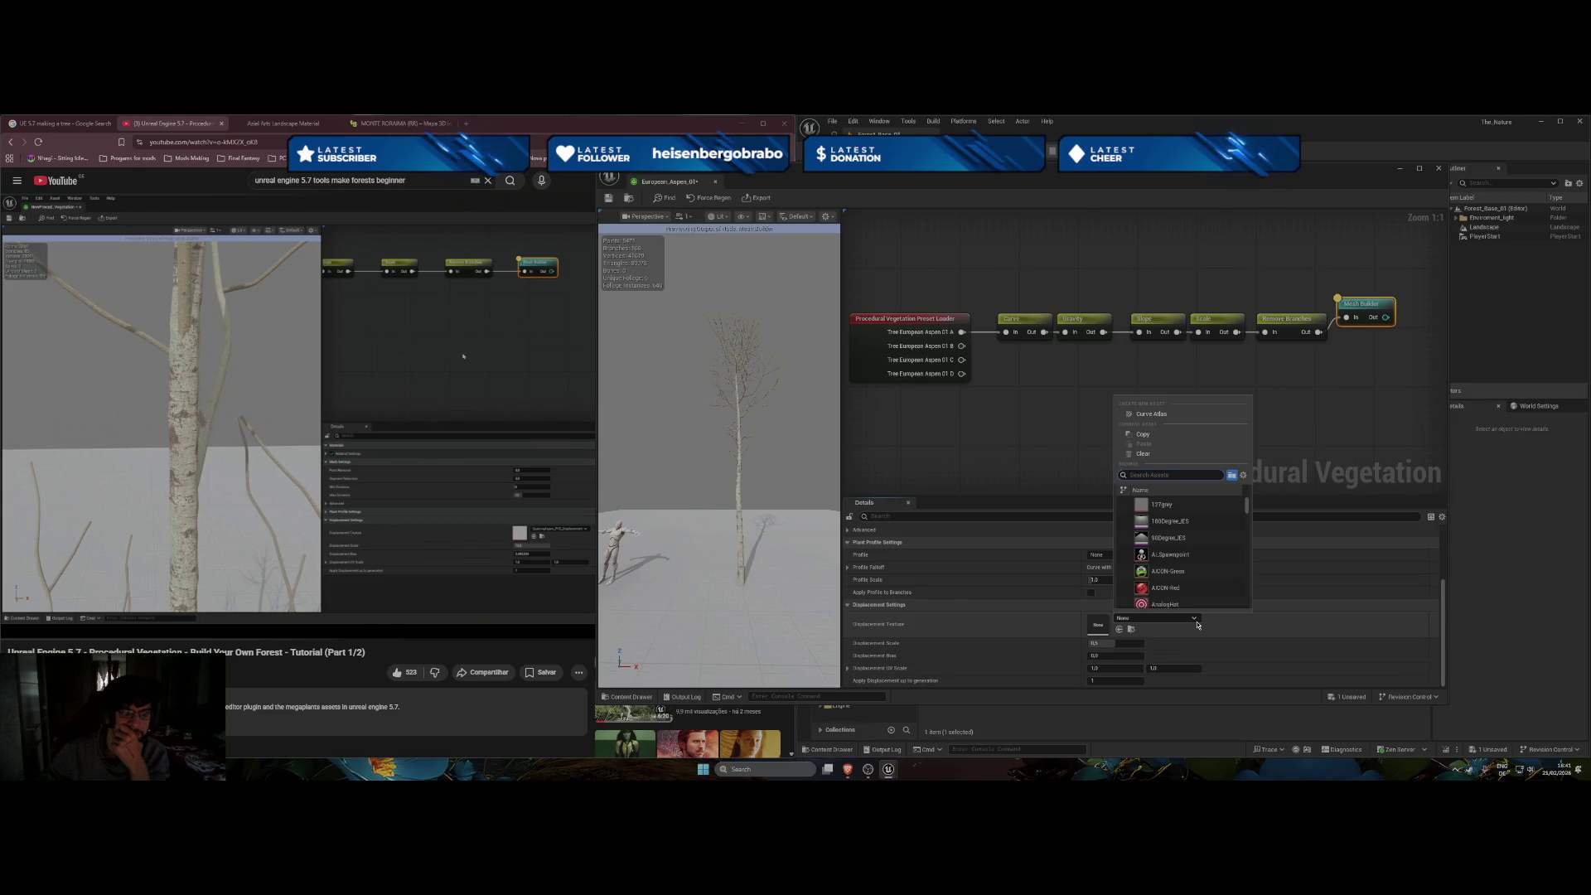
{"action": "type", "text": "asp"}
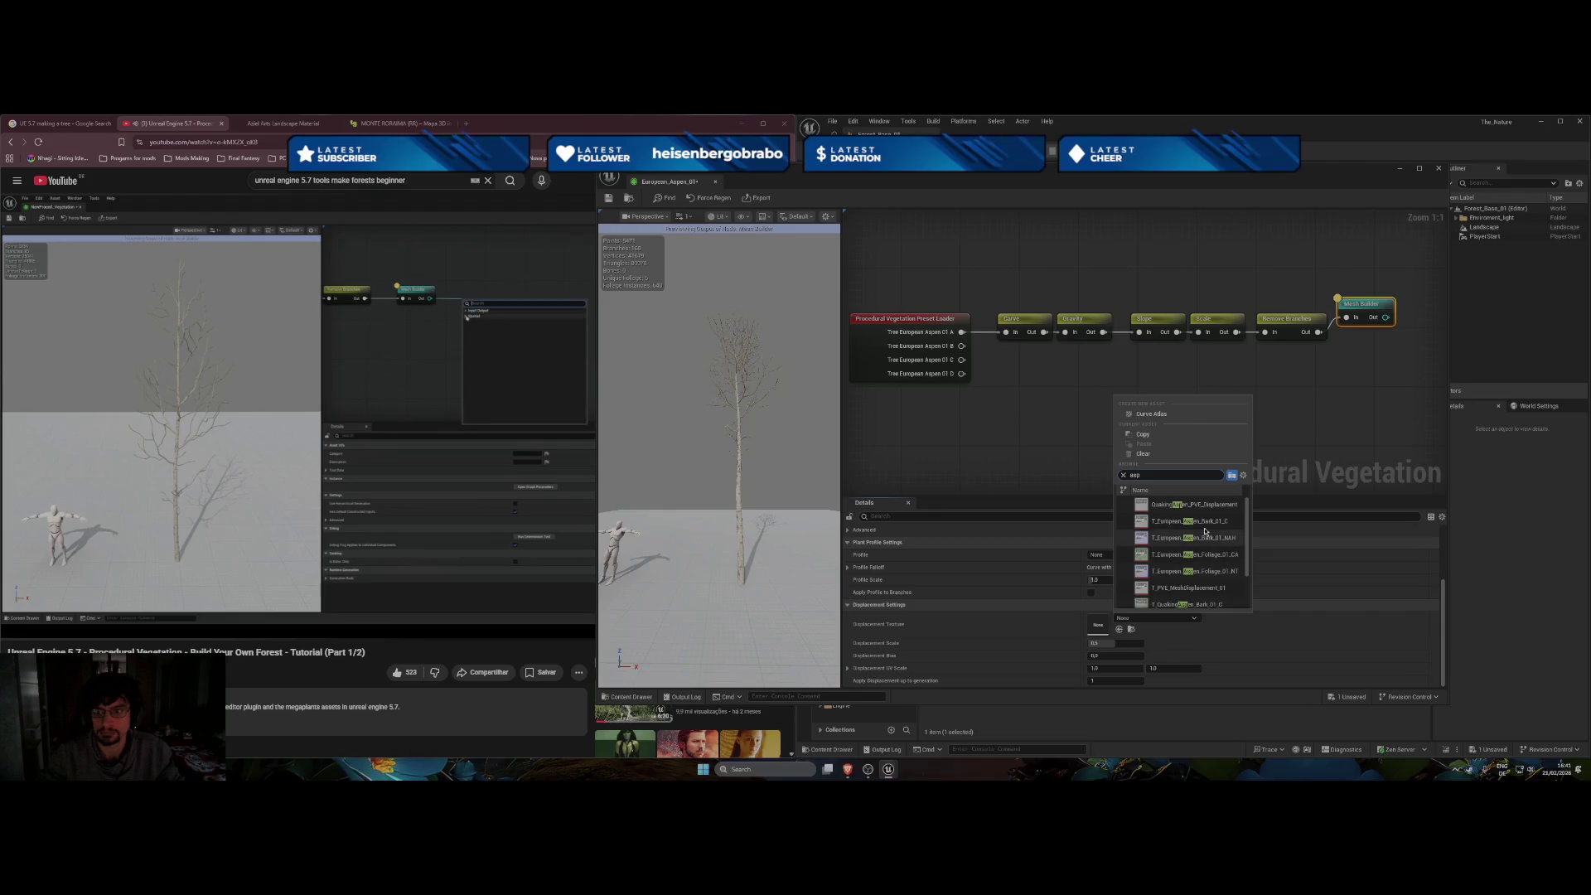
{"action": "left_click", "coordinate": [1204, 523]}
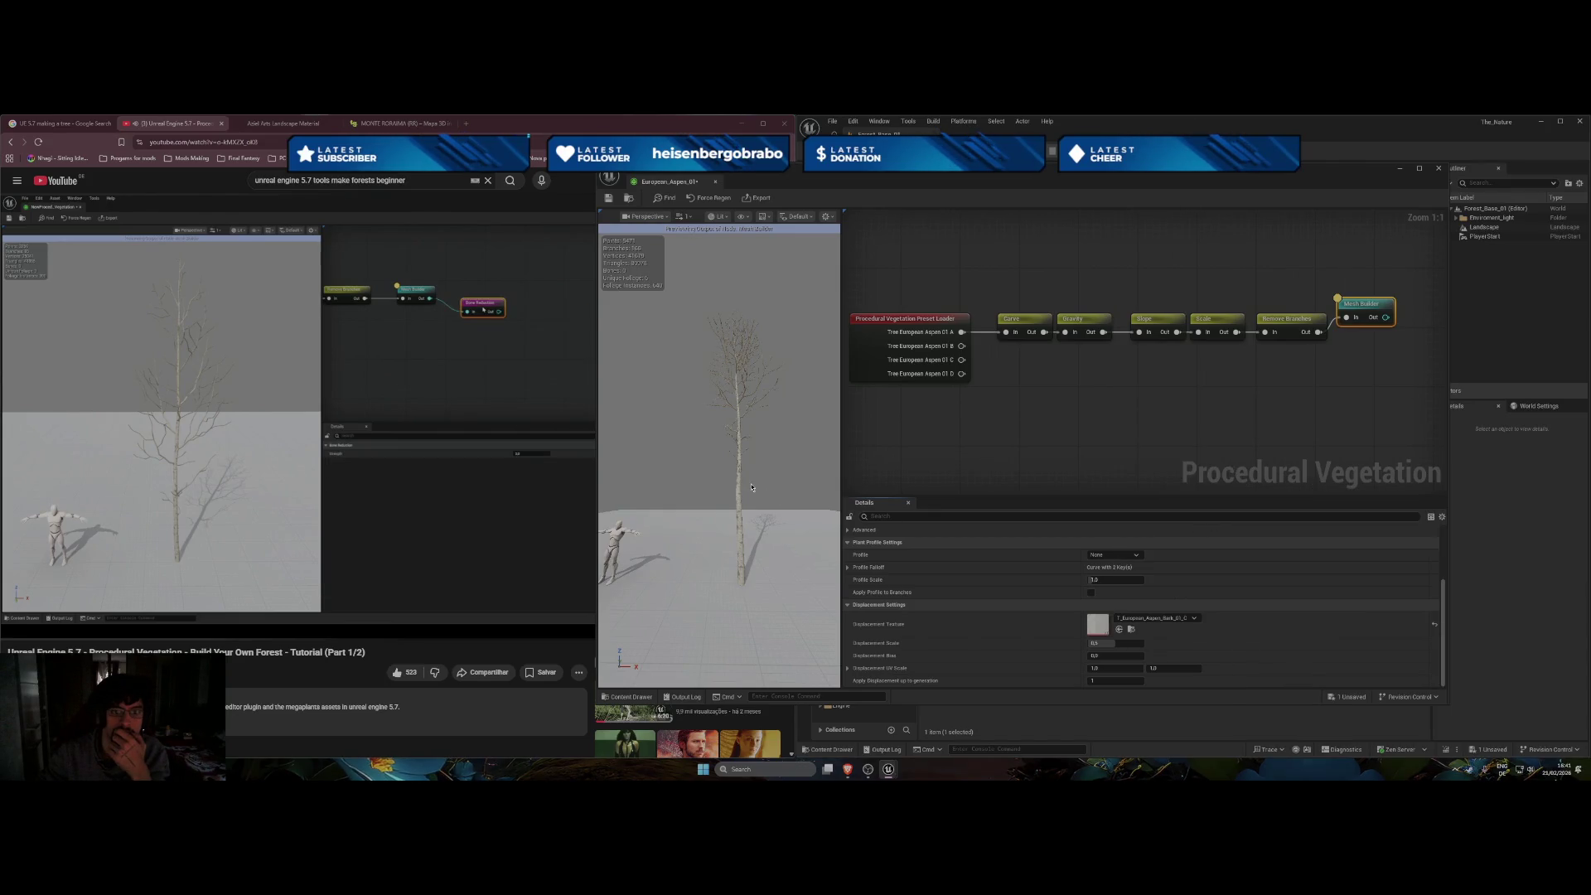
{"action": "scroll", "coordinate": [752, 487], "scroll_direction": "up", "scroll_amount": 5}
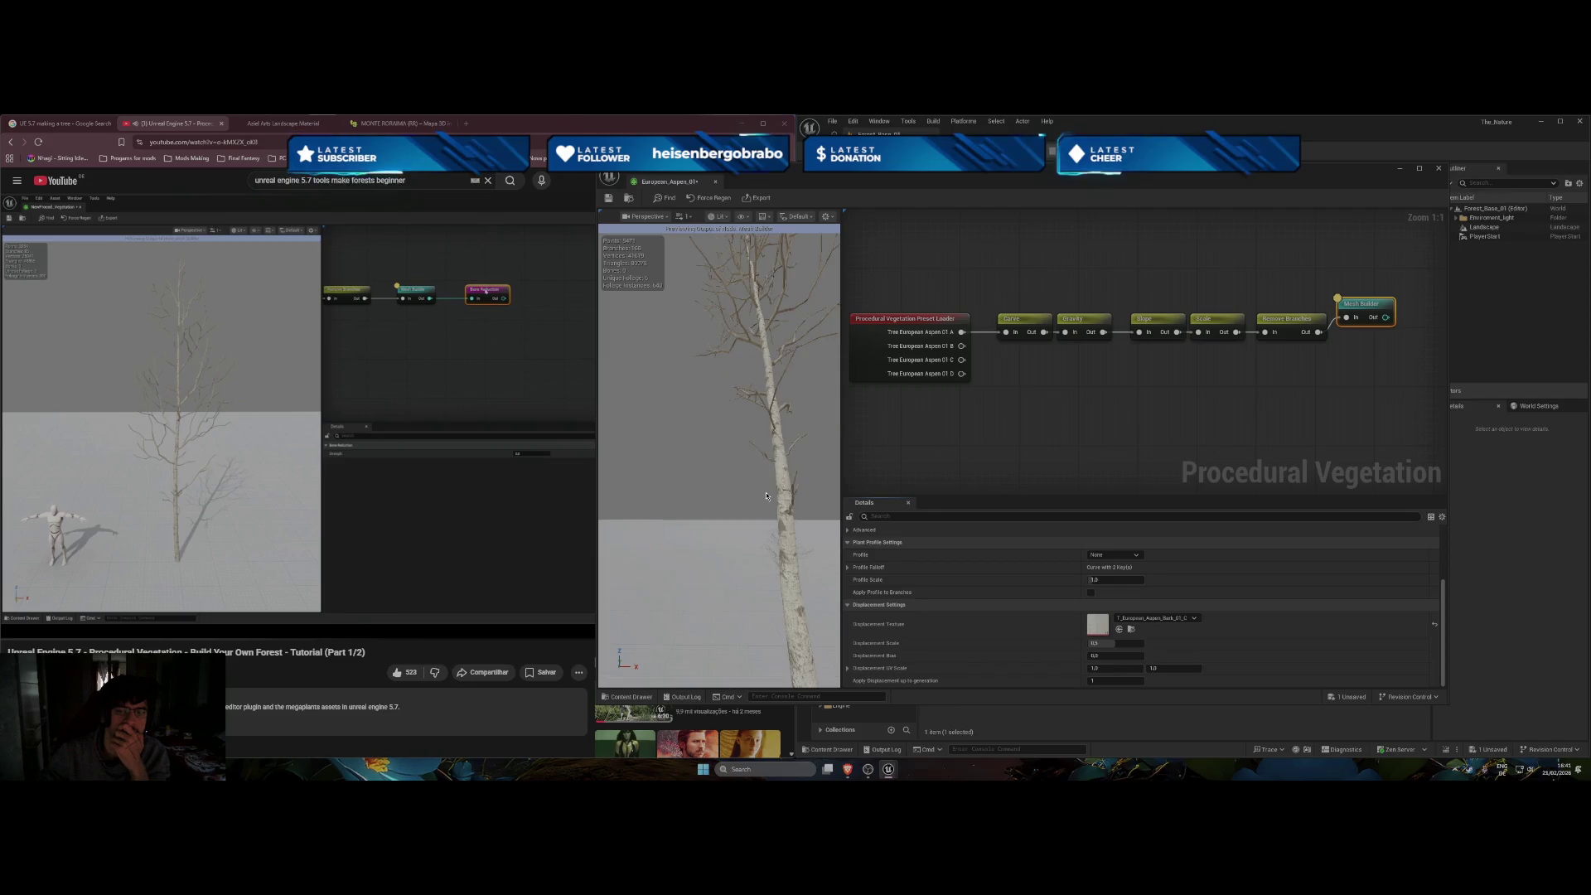
{"action": "scroll", "coordinate": [718, 456], "scroll_direction": "up", "scroll_amount": 3}
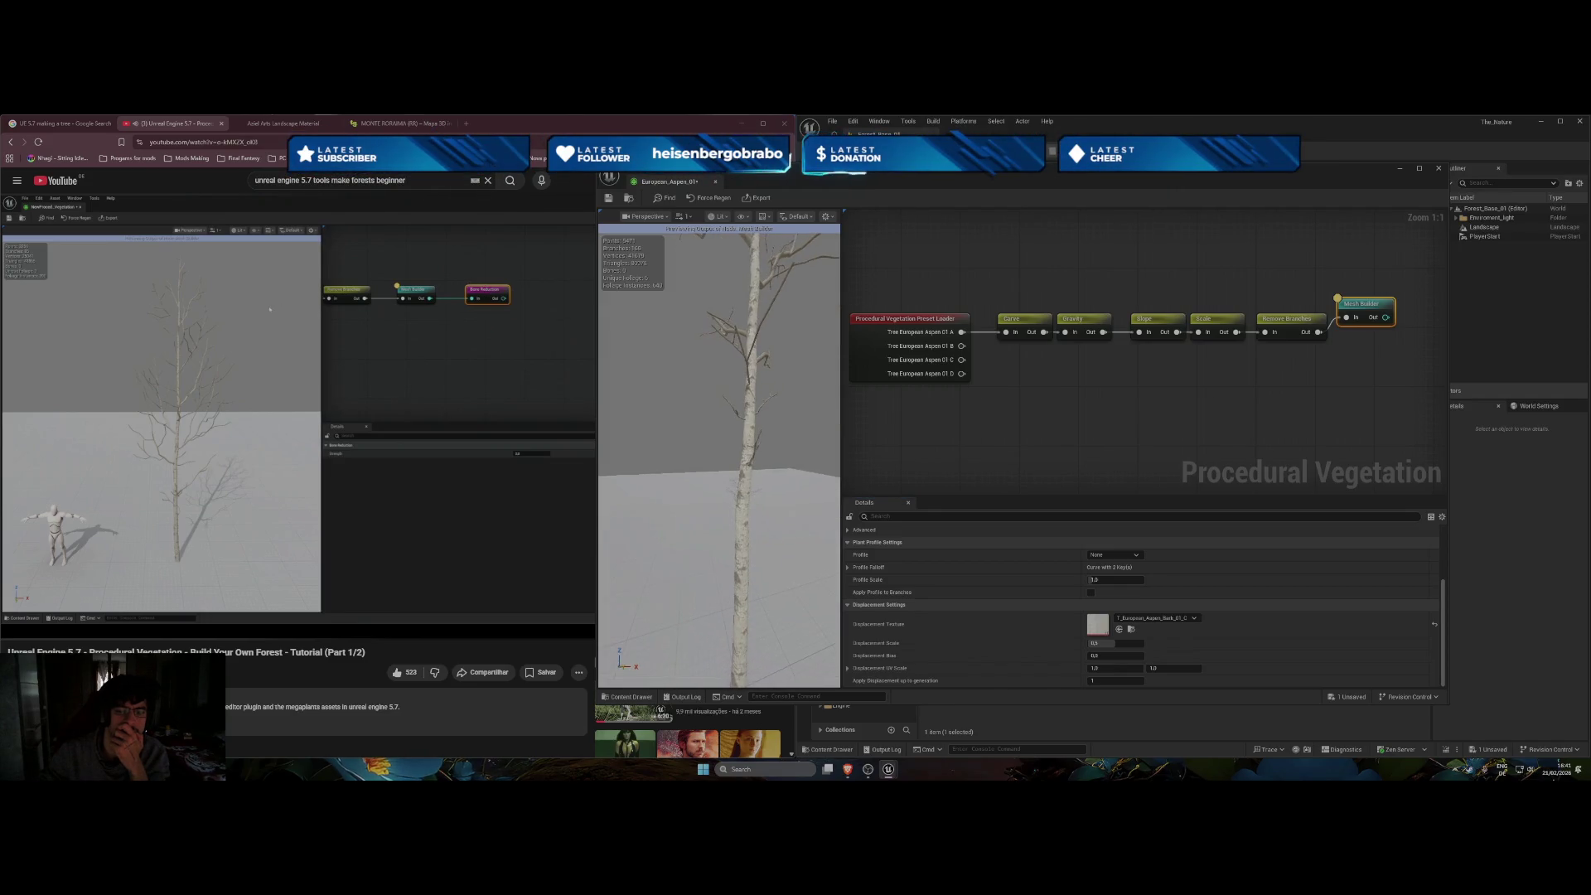
{"action": "left_click", "coordinate": [509, 406]}
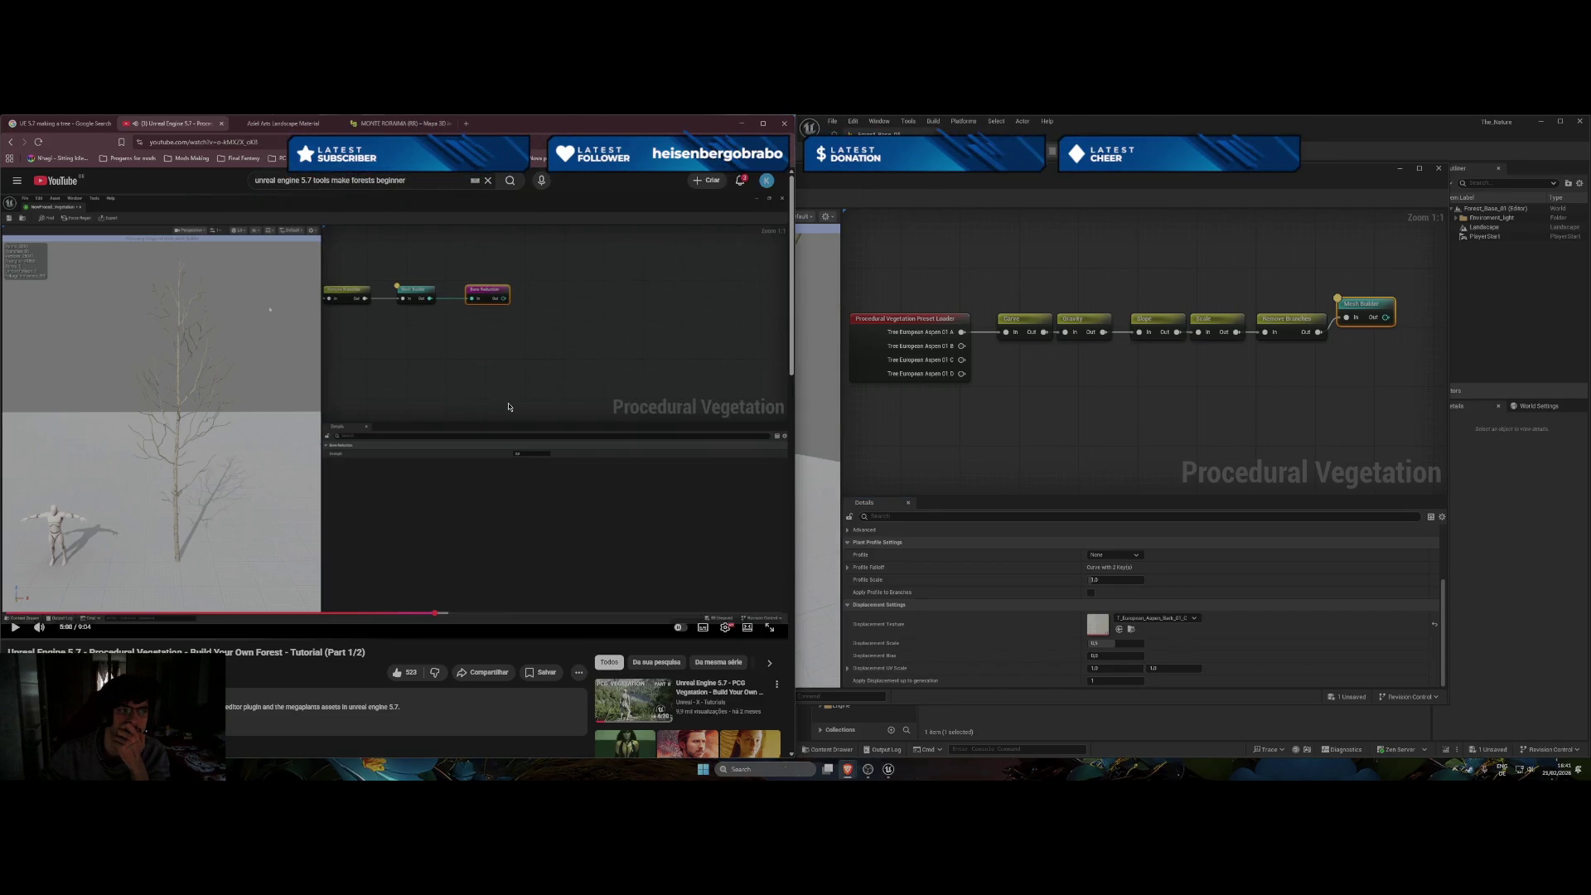
{"action": "left_click", "coordinate": [812, 448]}
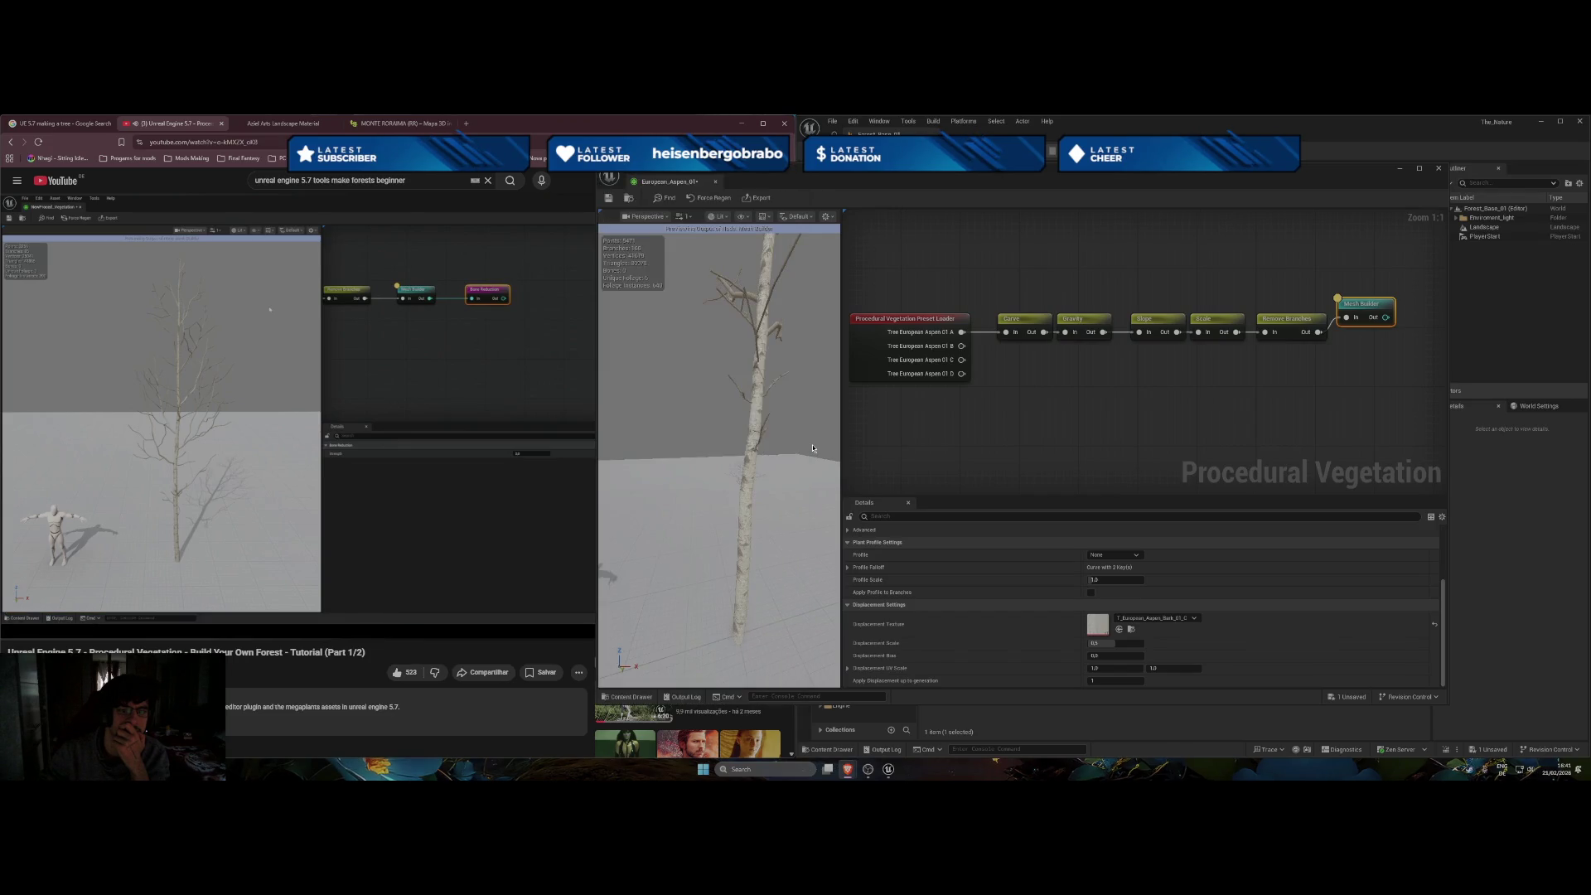
{"action": "mouse_move", "coordinate": [798, 493]}
{"action": "left_mouse_down"}
{"action": "mouse_move", "coordinate": [783, 342]}
{"action": "mouse_move", "coordinate": [799, 495]}
{"action": "left_mouse_up"}
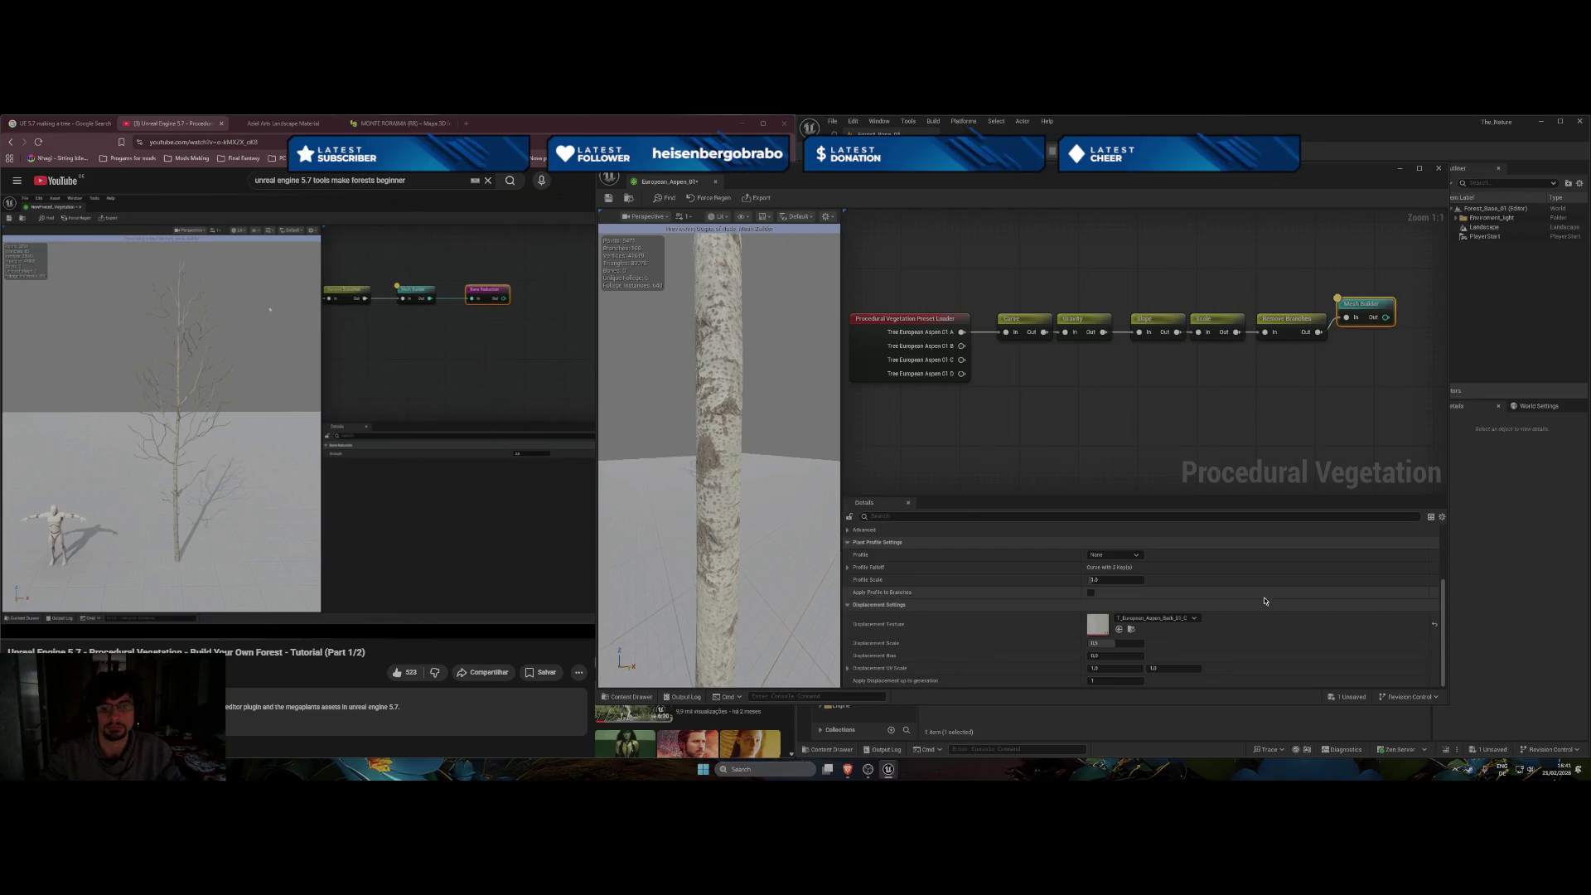
Set the displacement texture to T_European_Aspen_Bark_01_C and orbit around the trunk to inspect it.
{"action": "left_click", "coordinate": [1156, 618]}
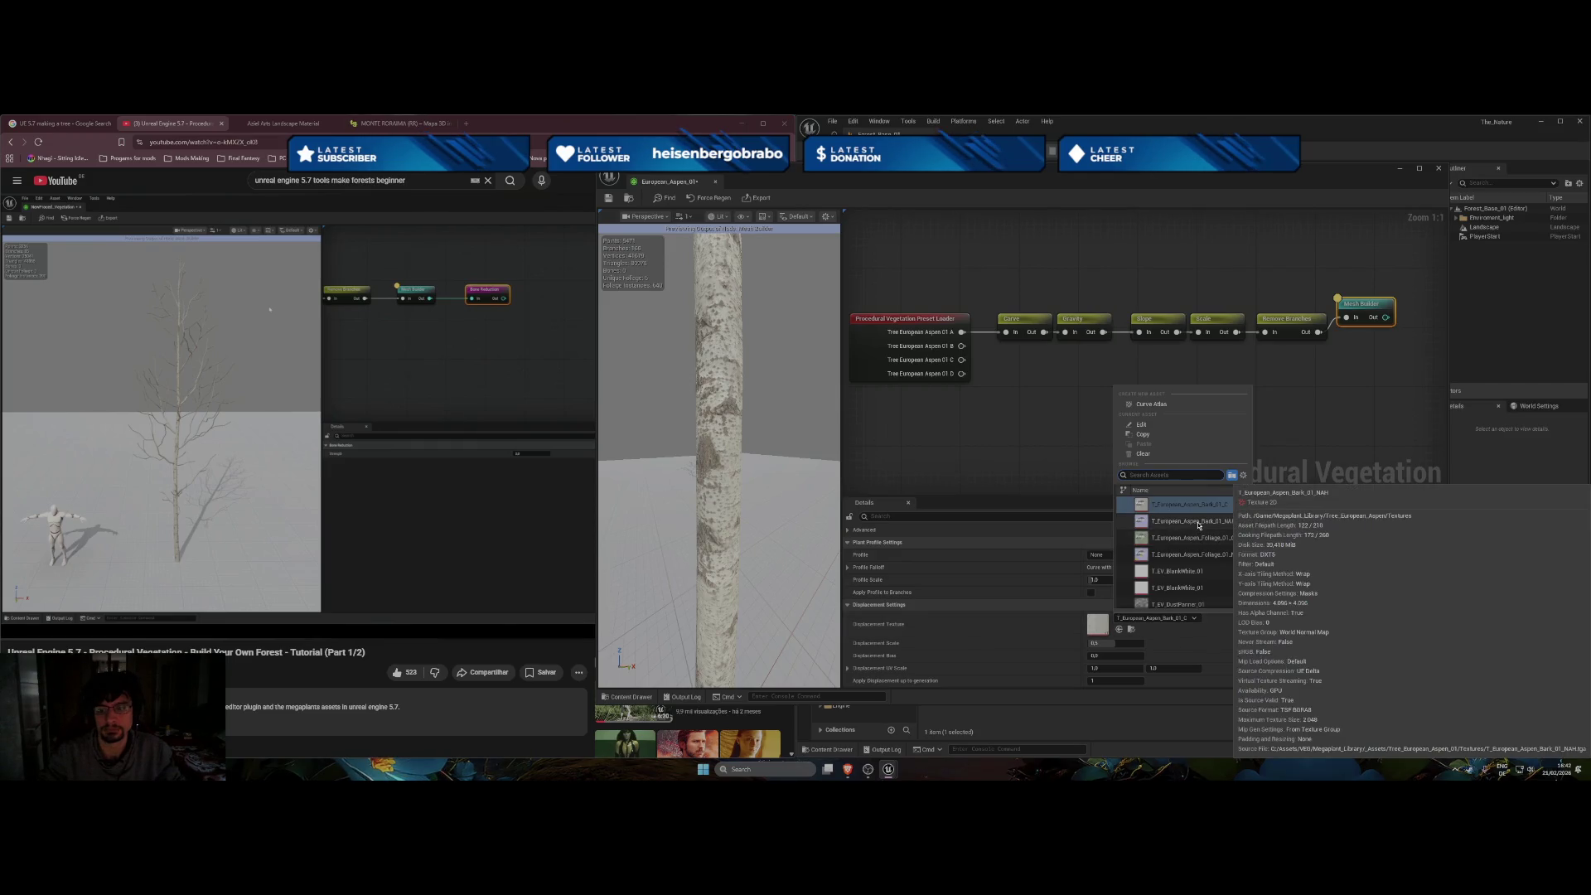
{"action": "key", "text": "Escape"}
{"action": "left_click_drag", "start_coordinate": [729, 414], "coordinate": [738, 381]}
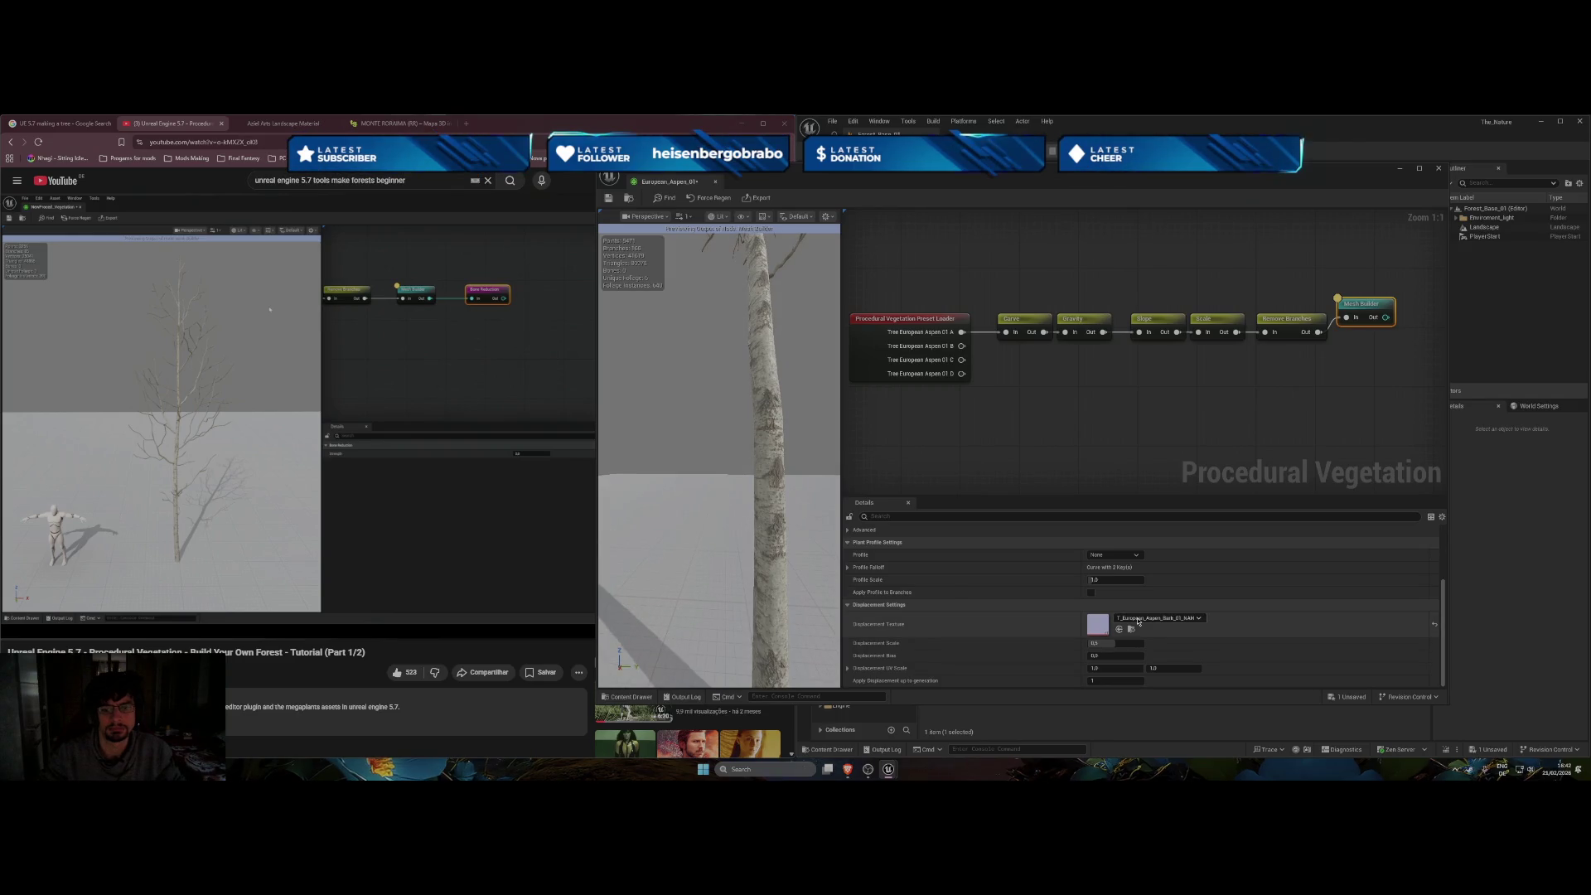
{"action": "left_click", "coordinate": [1164, 618]}
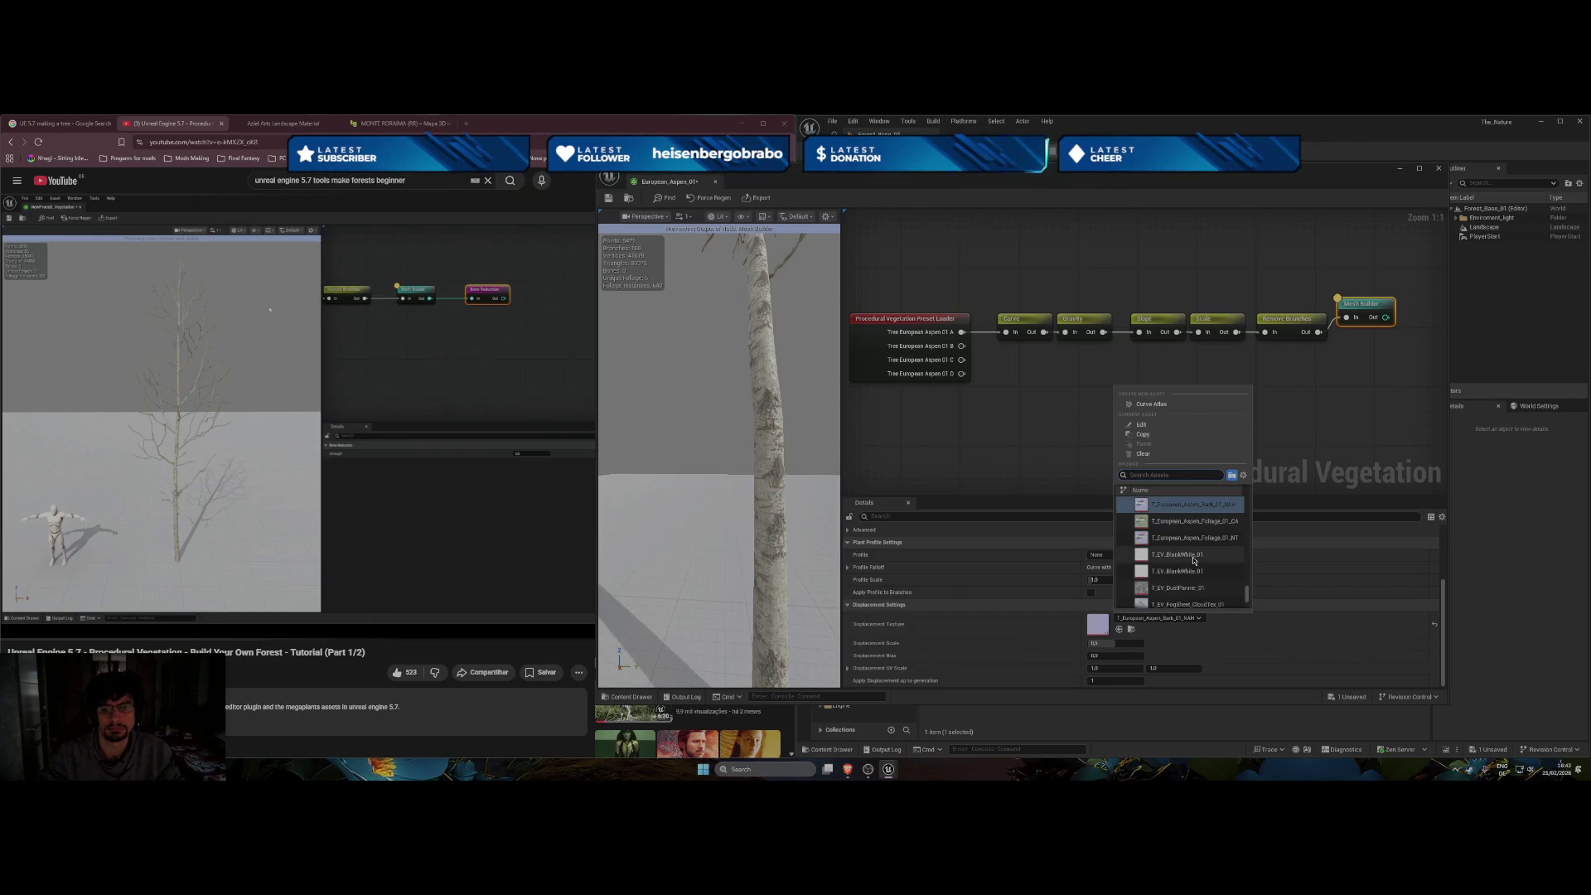
{"action": "scroll", "coordinate": [1194, 561], "scroll_direction": "up", "scroll_amount": 2}
{"action": "left_click", "coordinate": [1193, 549]}
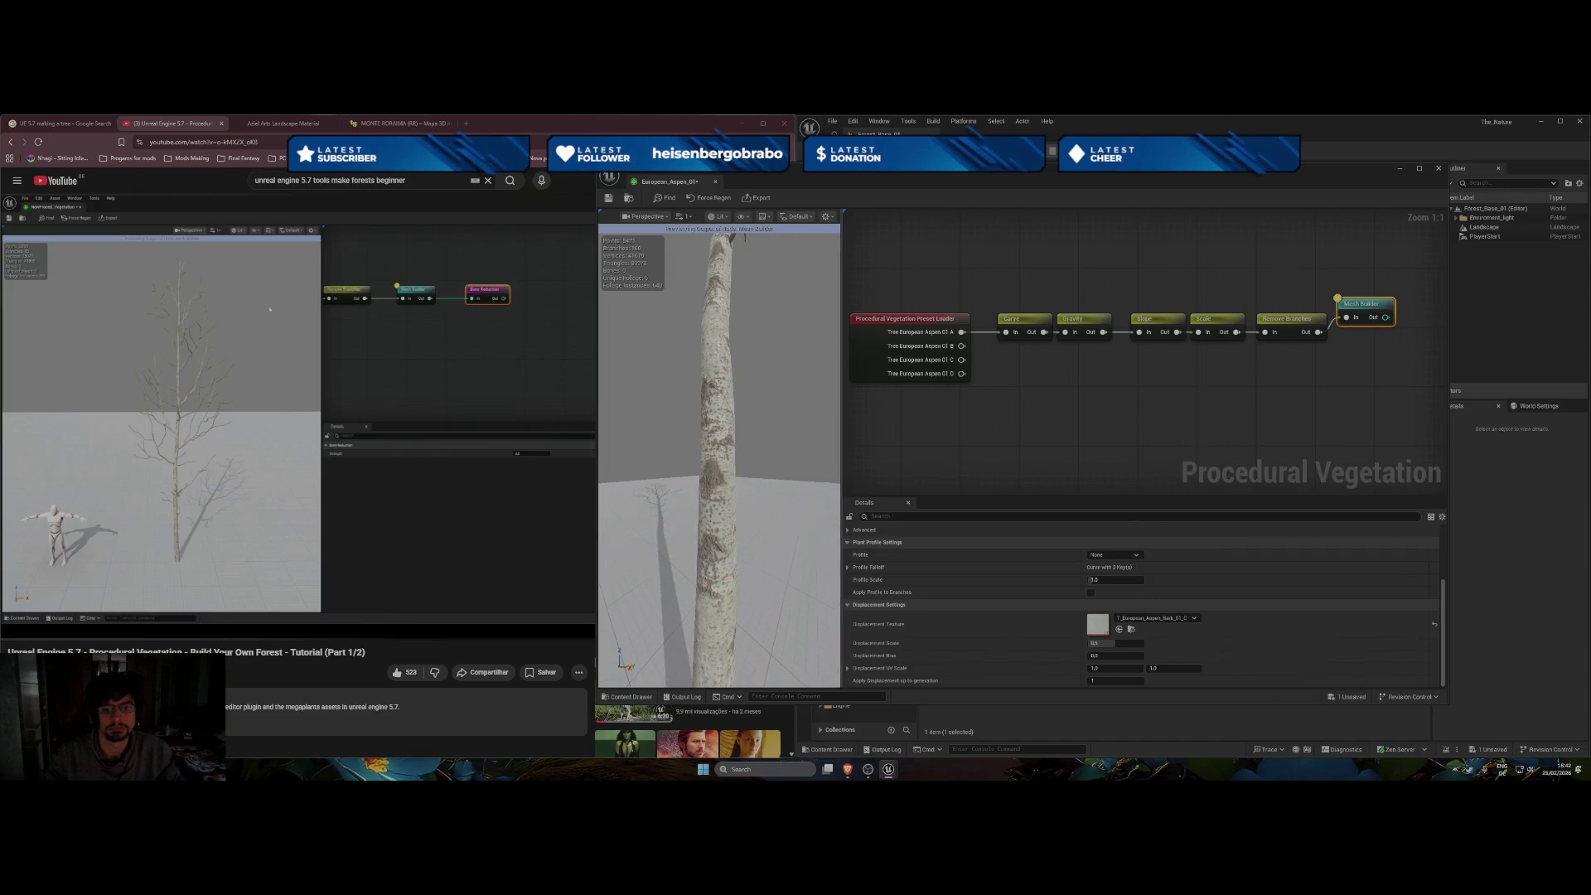
{"action": "mouse_move", "coordinate": [719, 456]}
{"action": "left_mouse_down"}
{"action": "mouse_move", "coordinate": [739, 452]}
{"action": "mouse_move", "coordinate": [739, 509]}
{"action": "left_mouse_up"}
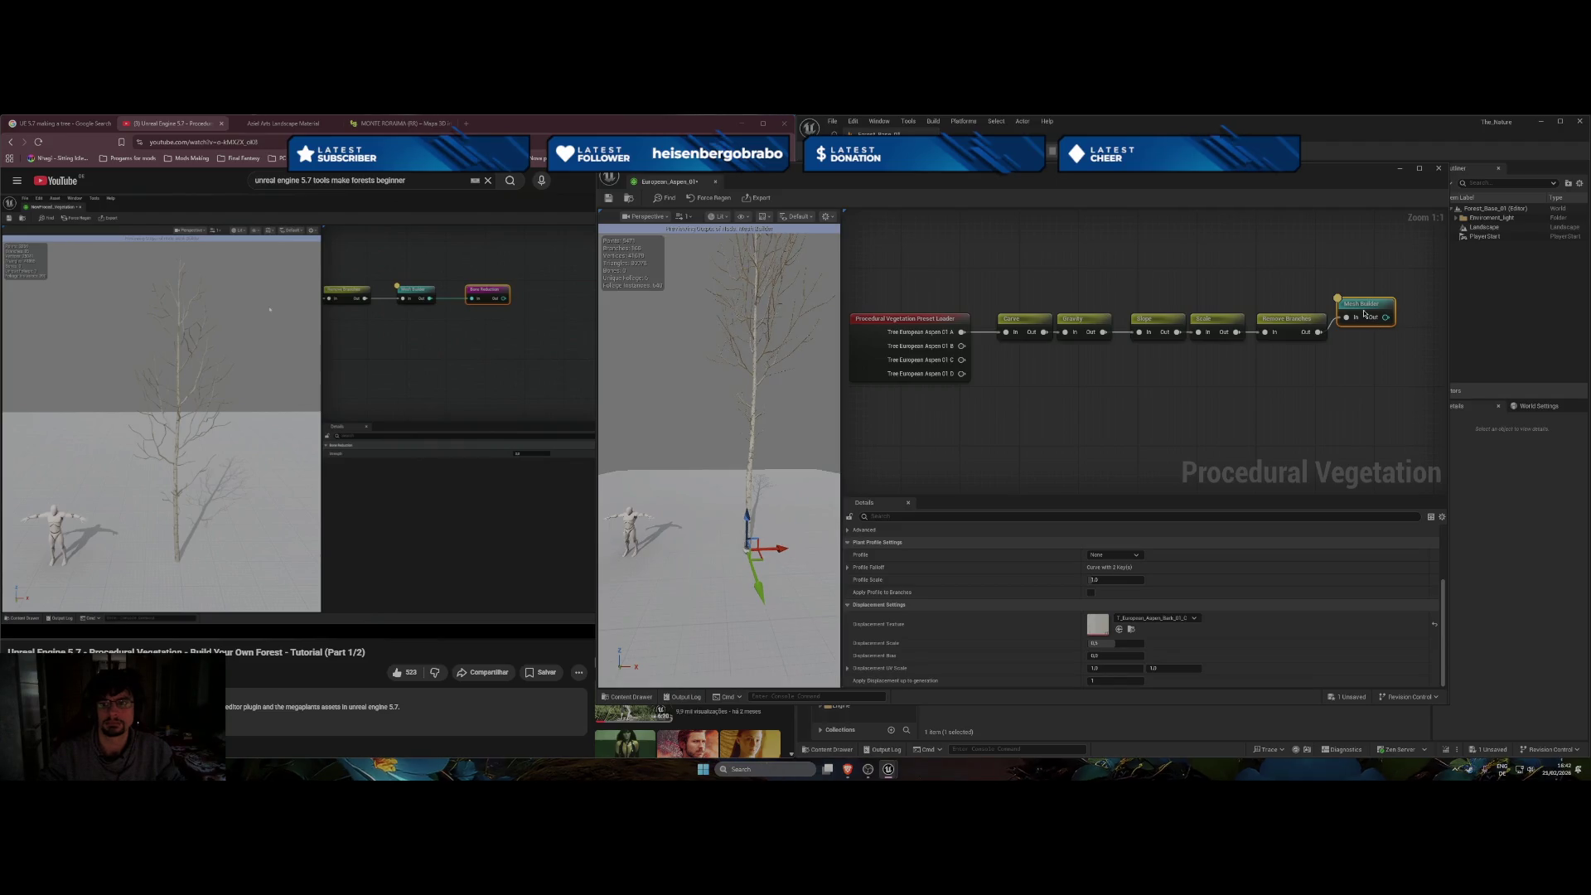
{"action": "left_click_drag", "start_coordinate": [1360, 320], "coordinate": [1361, 330]}
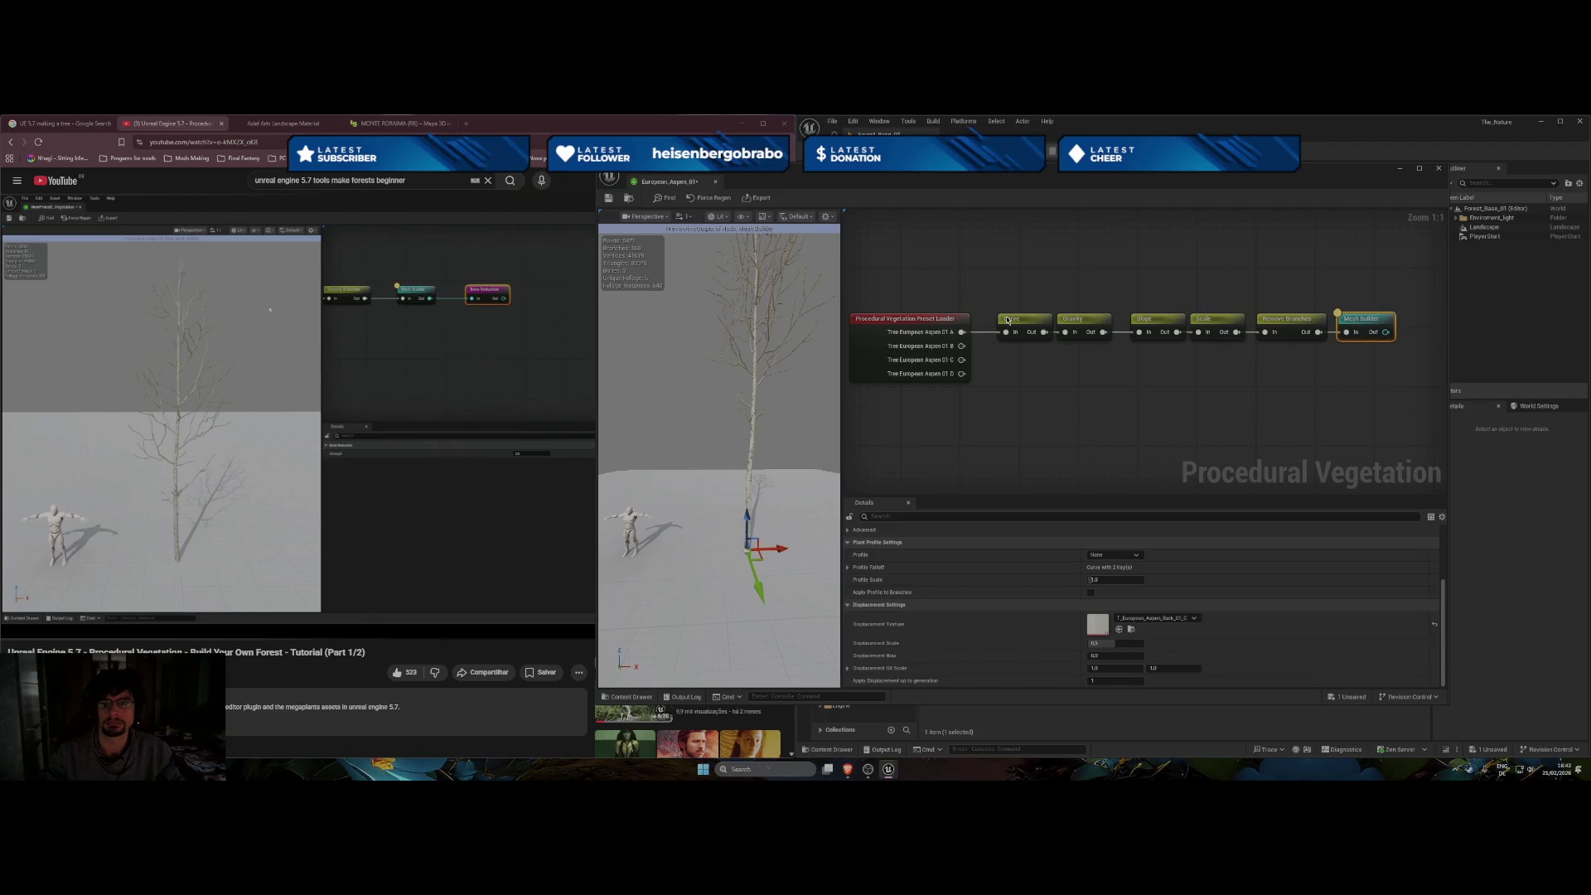
Move Carve, Gravity, Slope, Scale and Remove Branches up into a tidy top row.
{"action": "left_click_drag", "start_coordinate": [1034, 320], "coordinate": [1034, 231]}
{"action": "left_click_drag", "start_coordinate": [1091, 315], "coordinate": [1098, 226]}
{"action": "left_click_drag", "start_coordinate": [1147, 315], "coordinate": [1148, 226]}
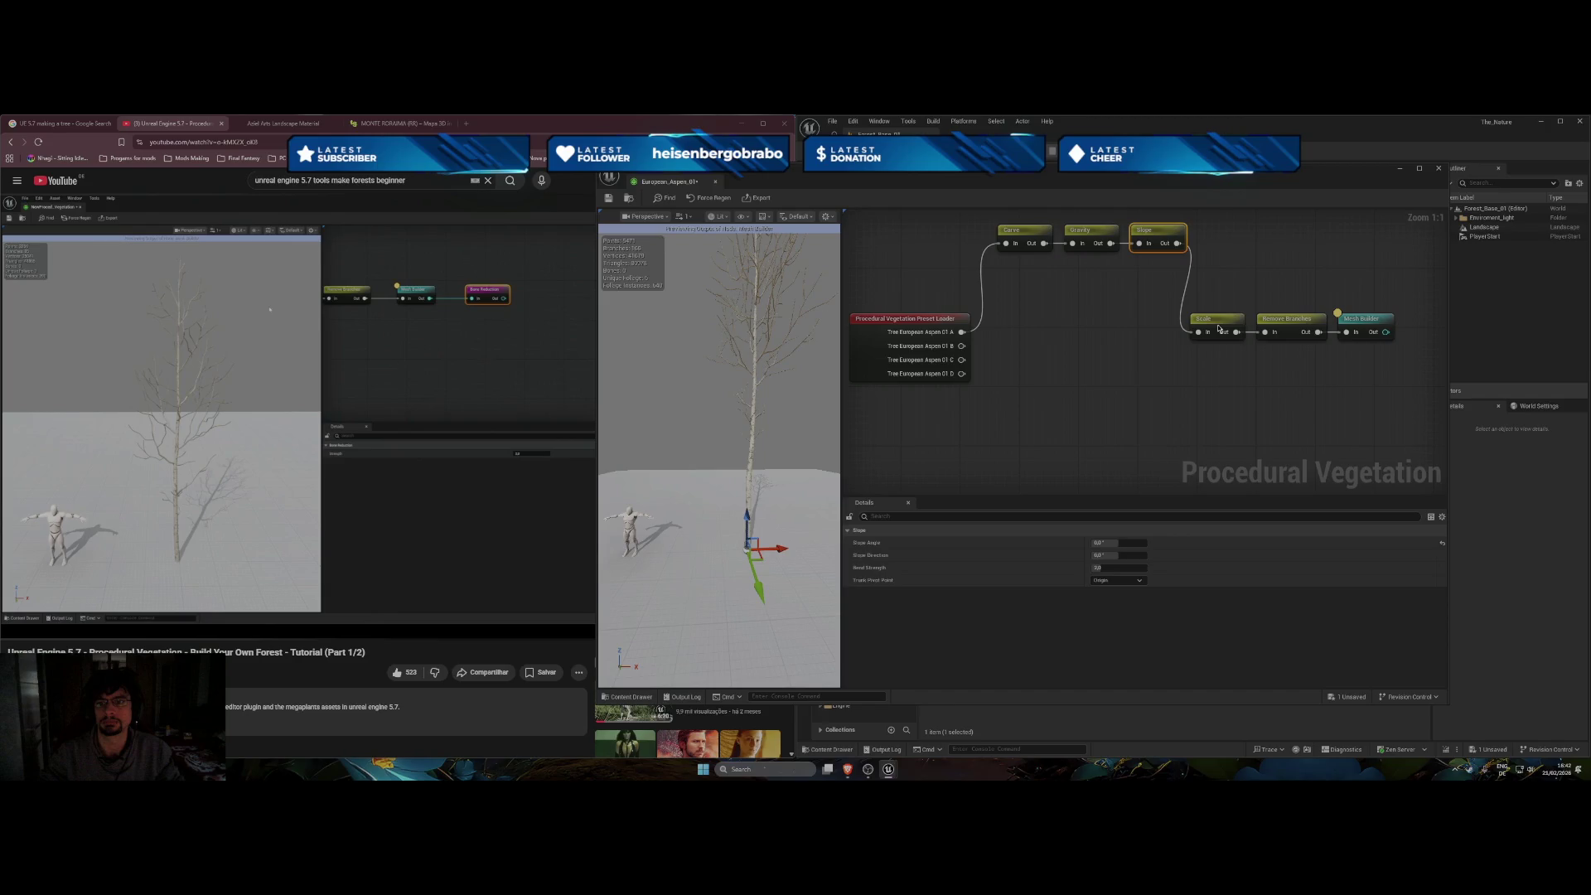
{"action": "left_click_drag", "start_coordinate": [1218, 328], "coordinate": [1224, 239]}
{"action": "left_click_drag", "start_coordinate": [1286, 321], "coordinate": [1295, 232]}
{"action": "left_click", "coordinate": [451, 462]}
{"action": "left_click", "coordinate": [452, 461]}
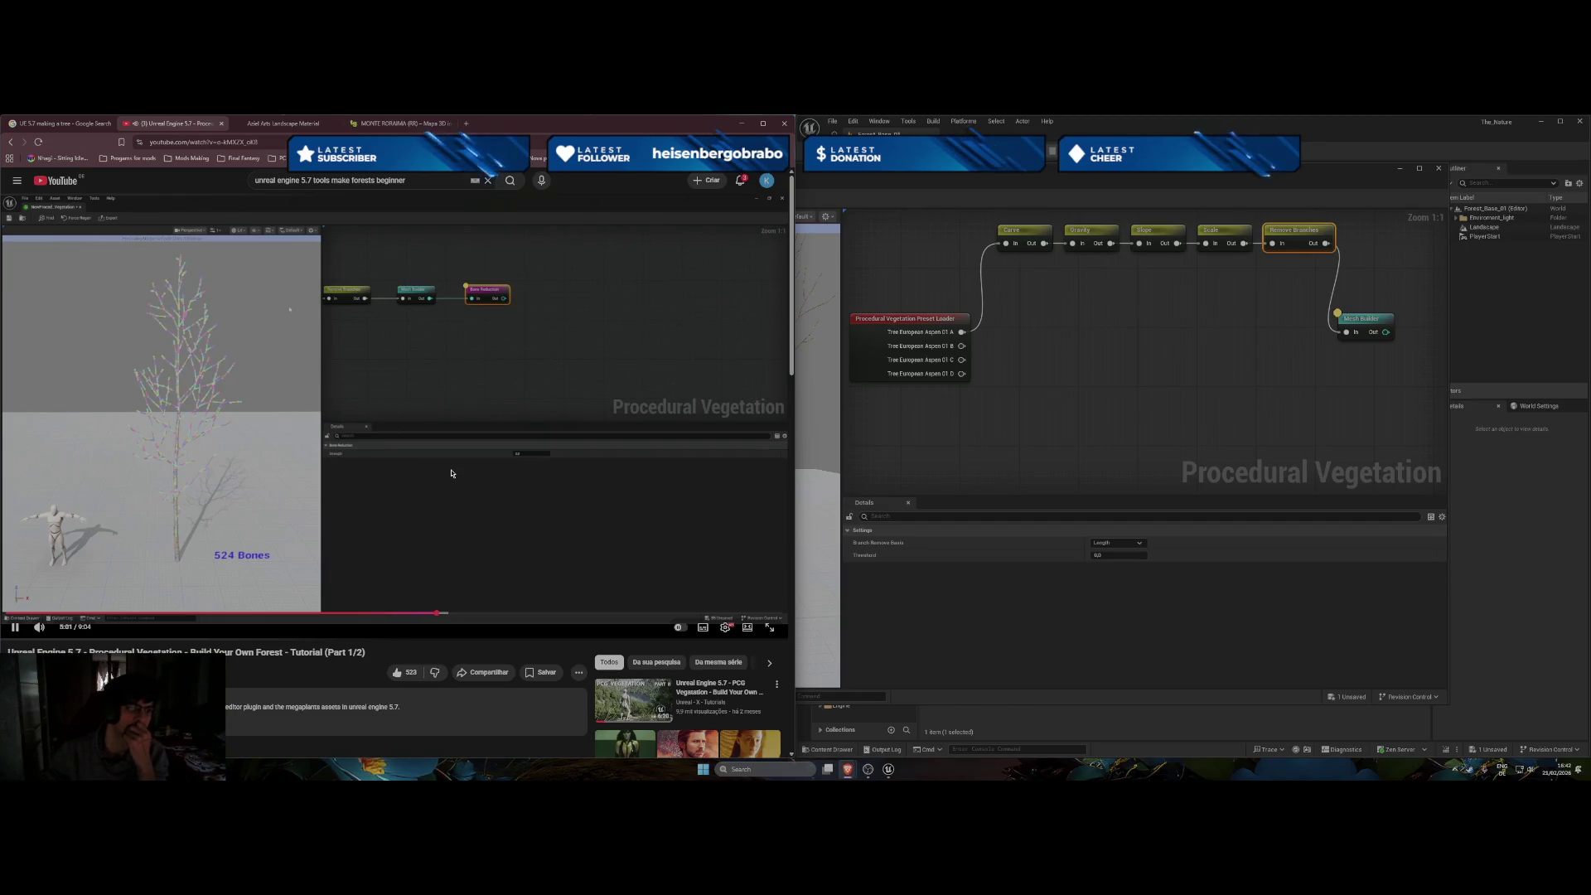
{"action": "right_click", "coordinate": [1242, 405]}
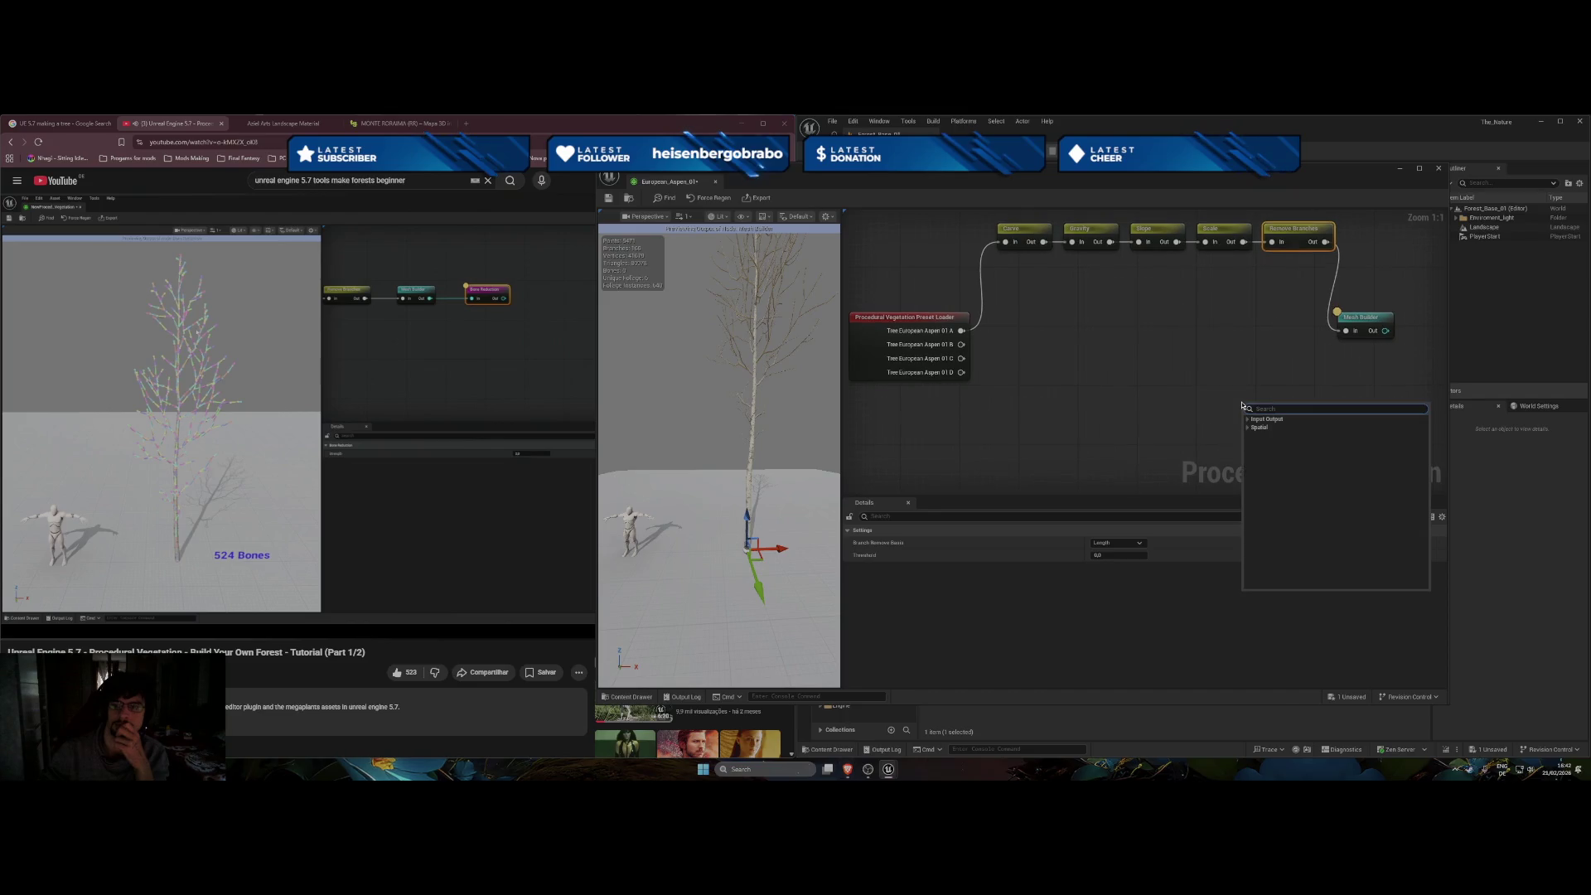
Add a Spatial > Bone Reduction node fed by Mesh Builder's output and preview its coloured bones.
{"action": "left_click", "coordinate": [1251, 427]}
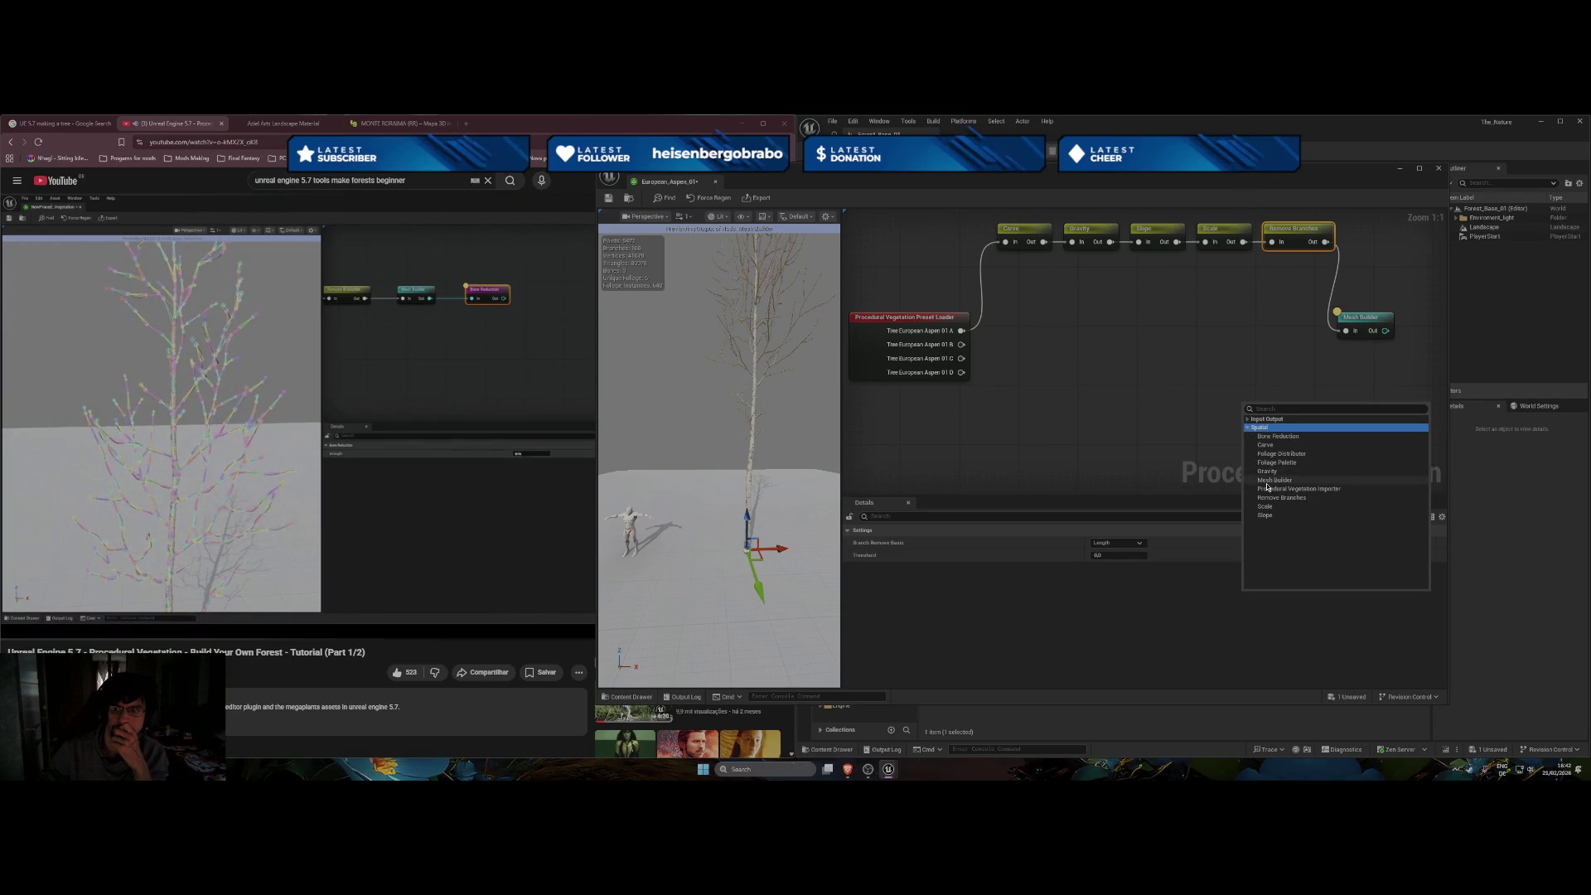
{"action": "left_click", "coordinate": [1278, 436]}
{"action": "left_click_drag", "start_coordinate": [1386, 331], "coordinate": [1250, 426]}
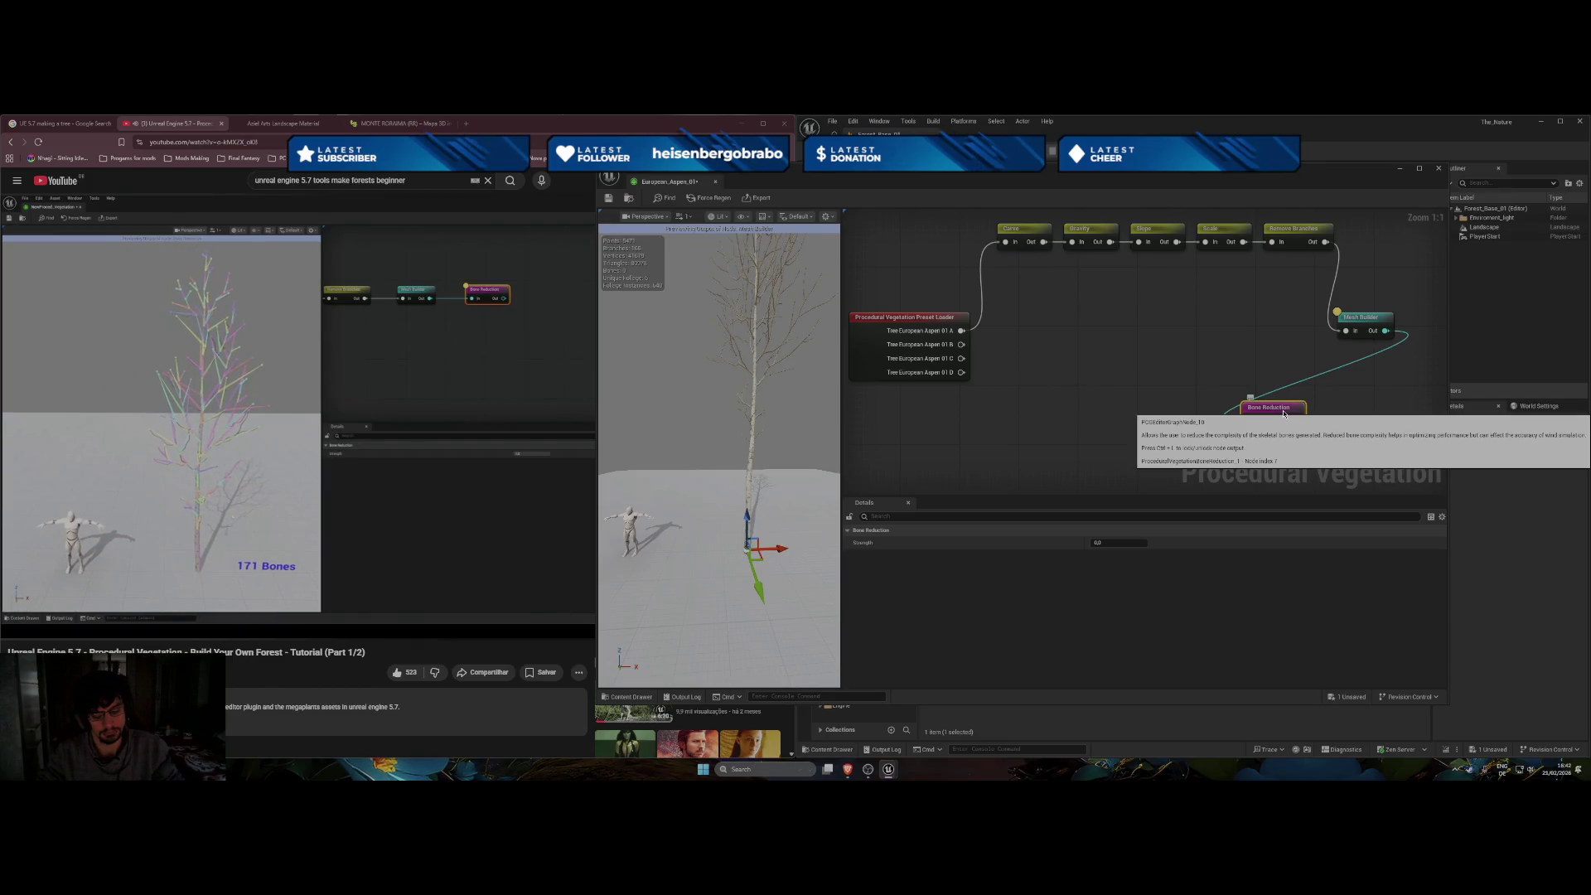
{"action": "left_click", "coordinate": [1284, 414]}
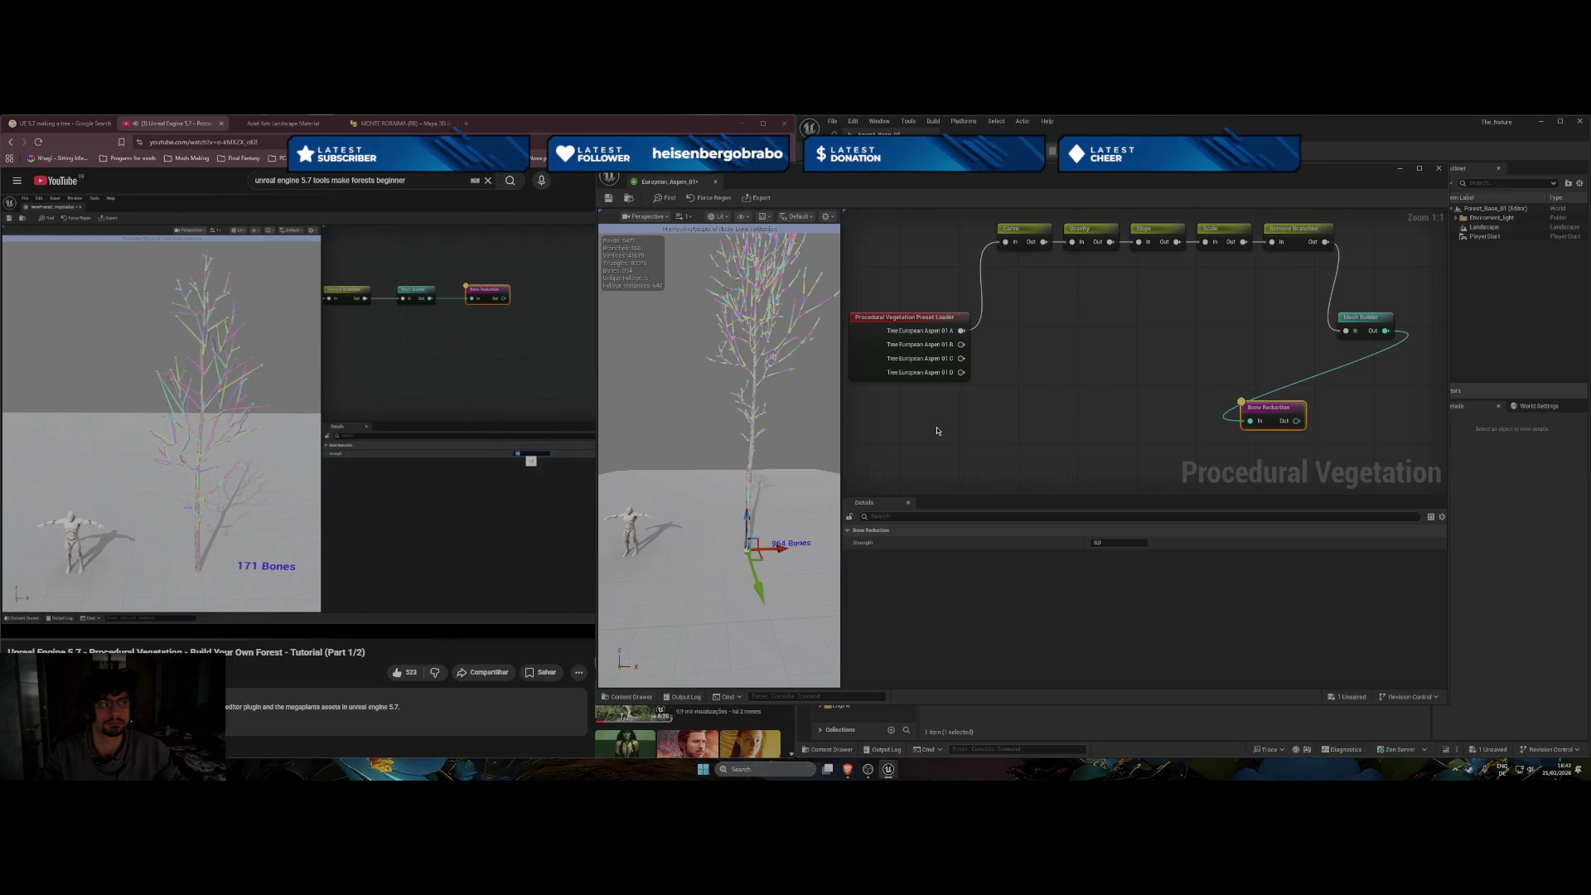
{"action": "left_click", "coordinate": [1098, 544]}
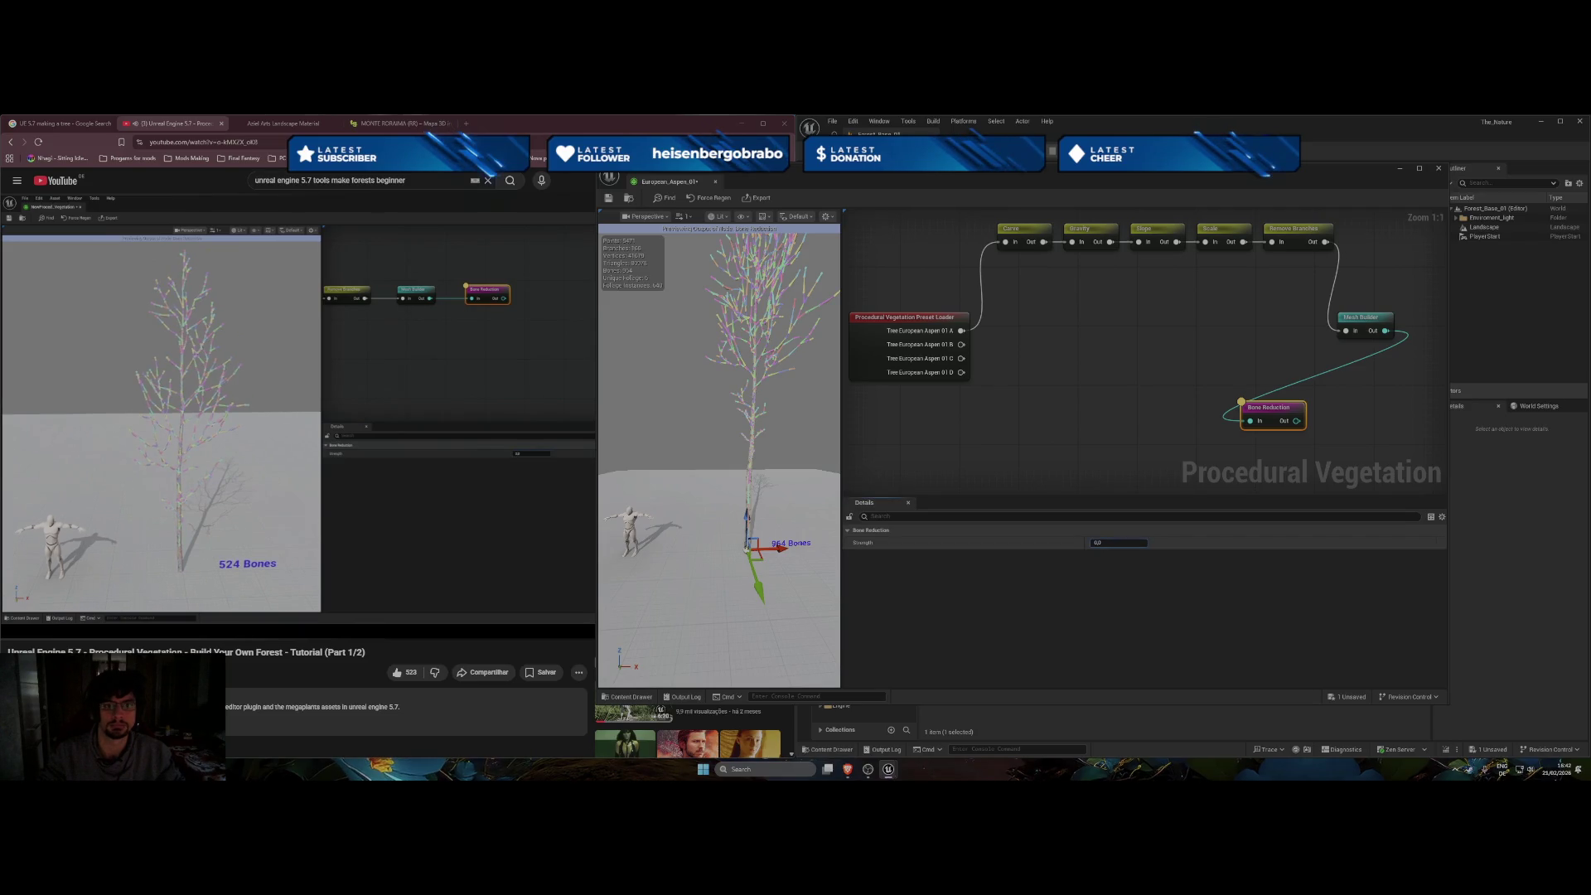
Raise Bone Reduction Strength through 0.0128, 0.0652 and 0.1448 to about 0.34.
{"action": "type", "text": "128"}
{"action": "key", "text": "Return"}
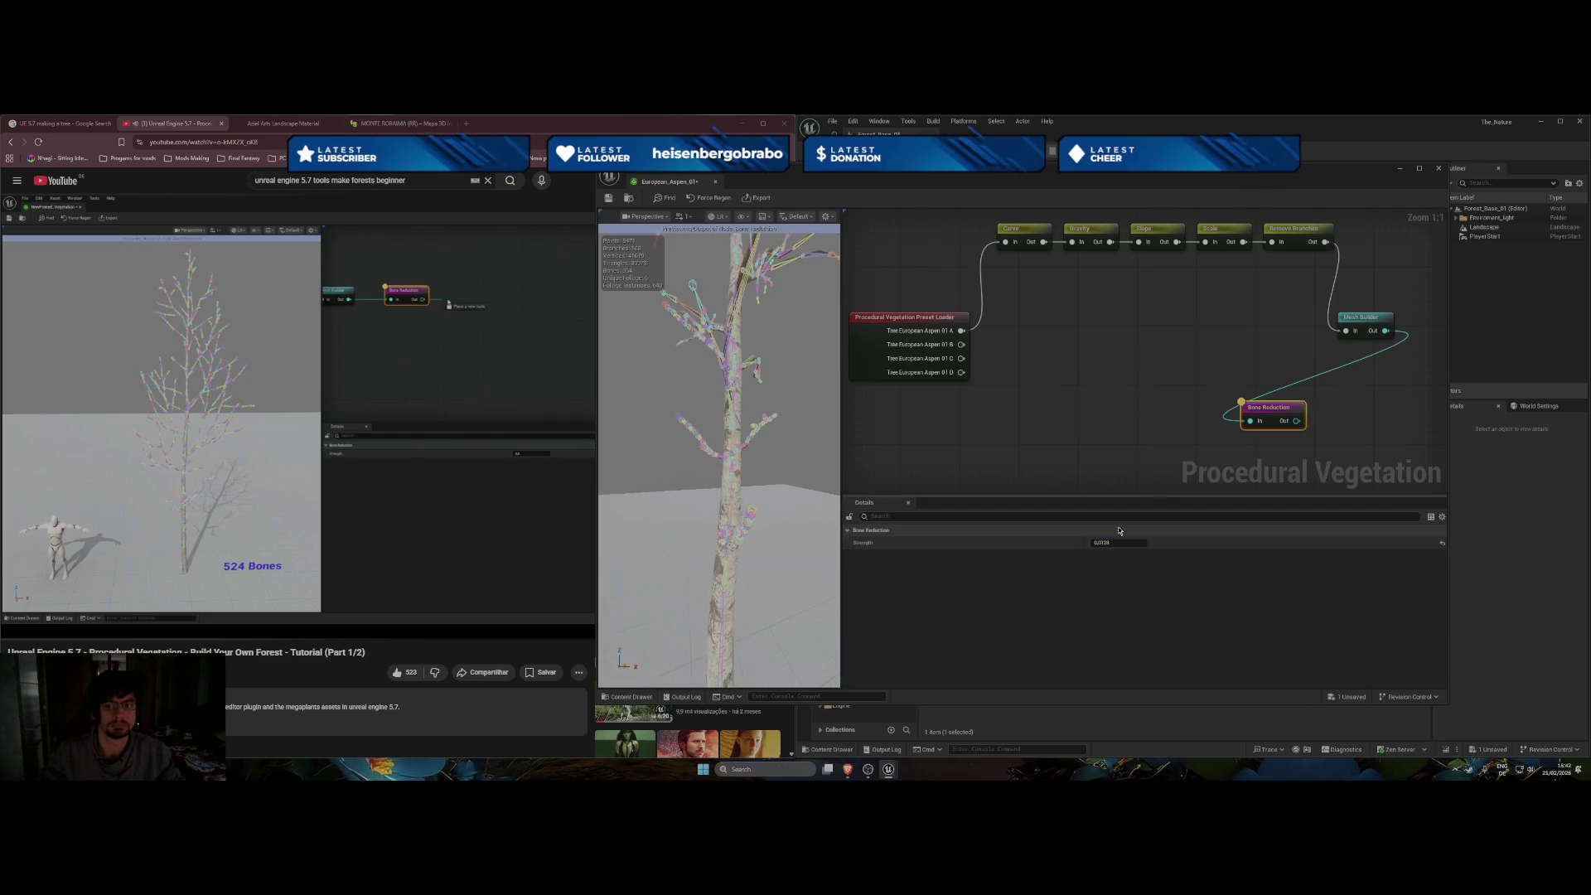
{"action": "key", "text": "Return"}
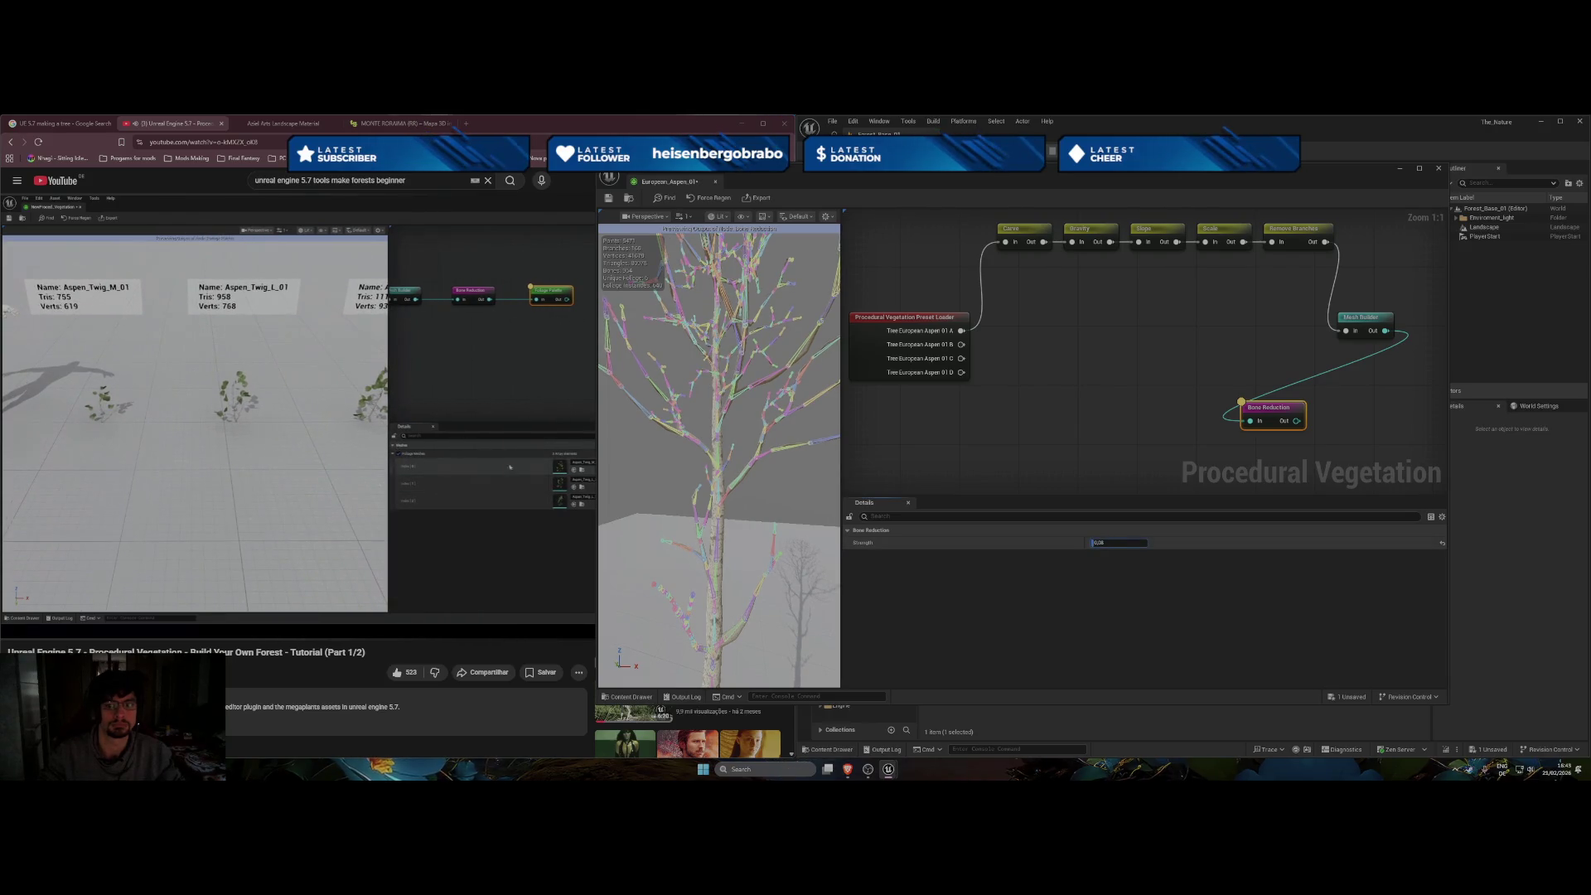
{"action": "left_click", "coordinate": [1096, 542]}
{"action": "key", "text": "Return"}
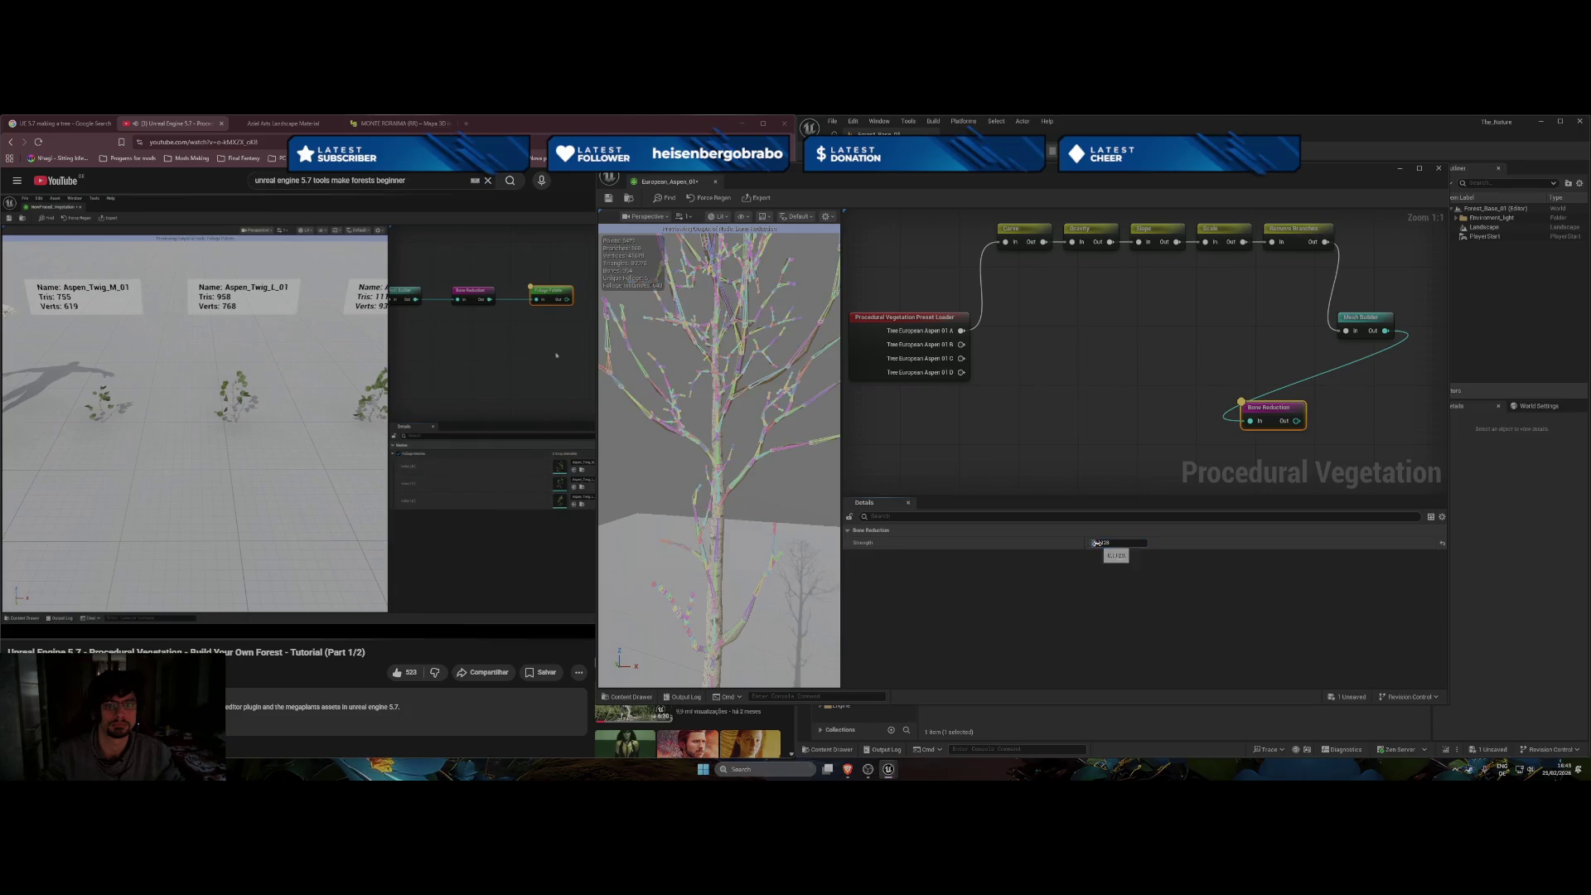
{"action": "left_click", "coordinate": [464, 480]}
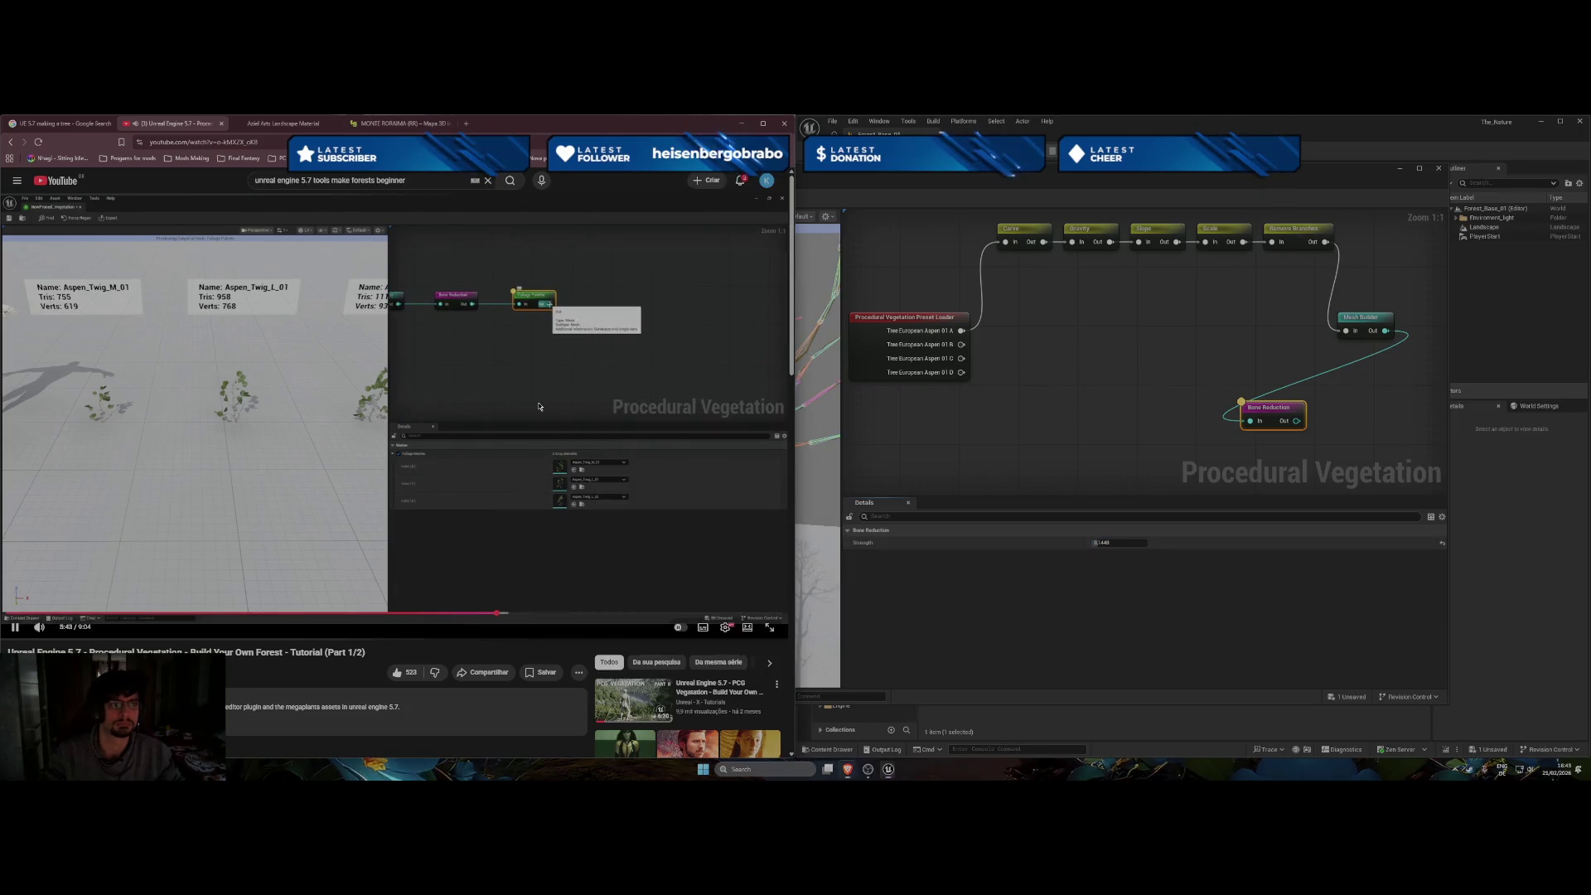
{"action": "left_click", "coordinate": [1062, 571]}
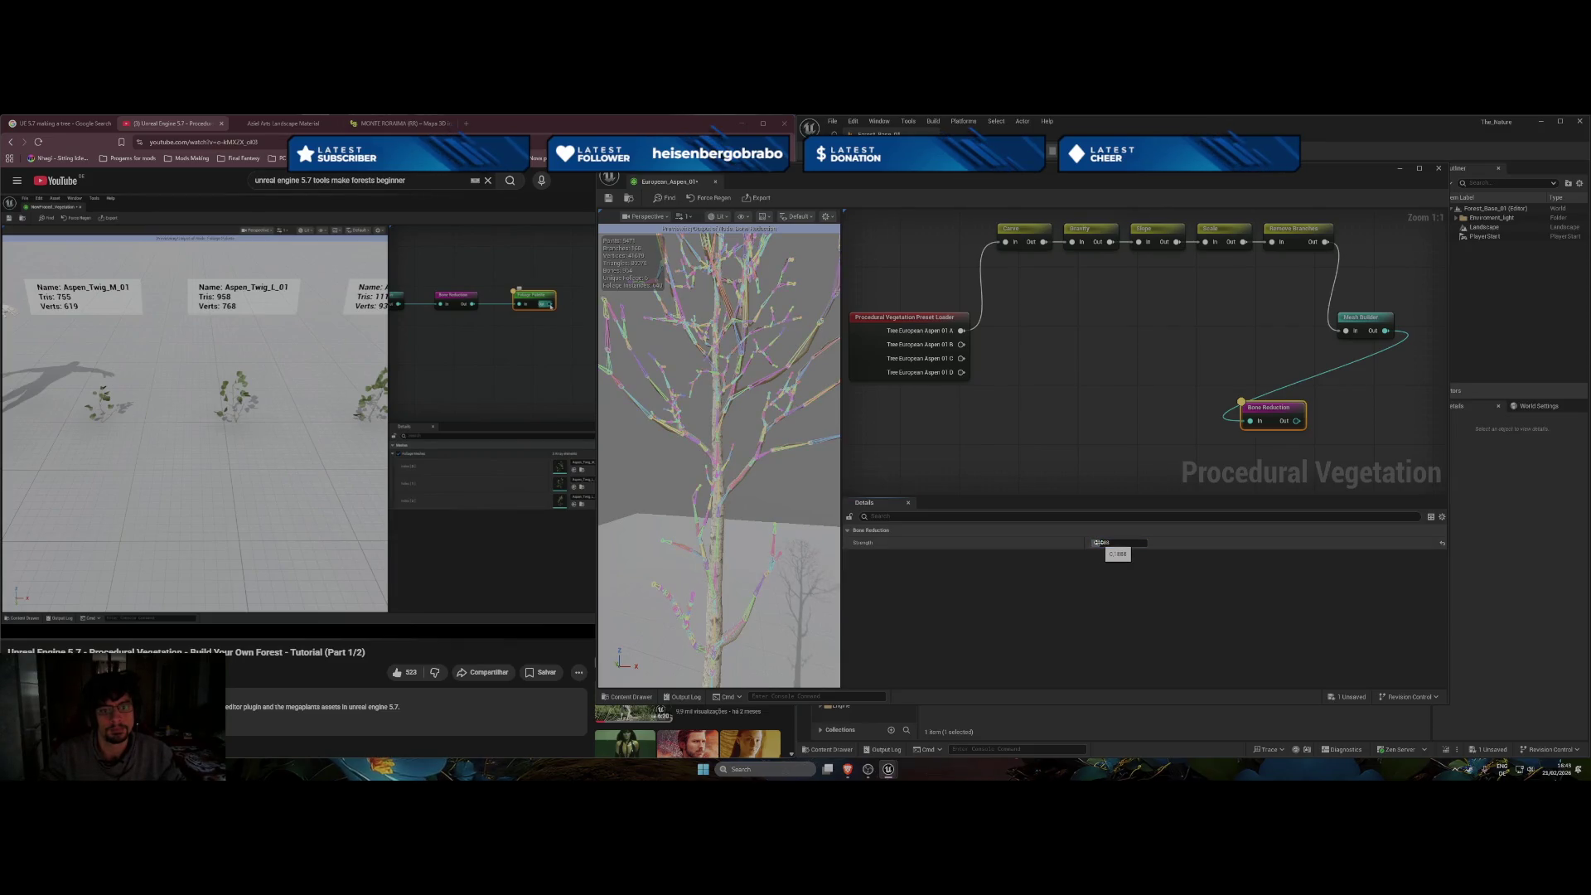
{"action": "left_click_drag", "start_coordinate": [1098, 543], "coordinate": [1099, 543]}
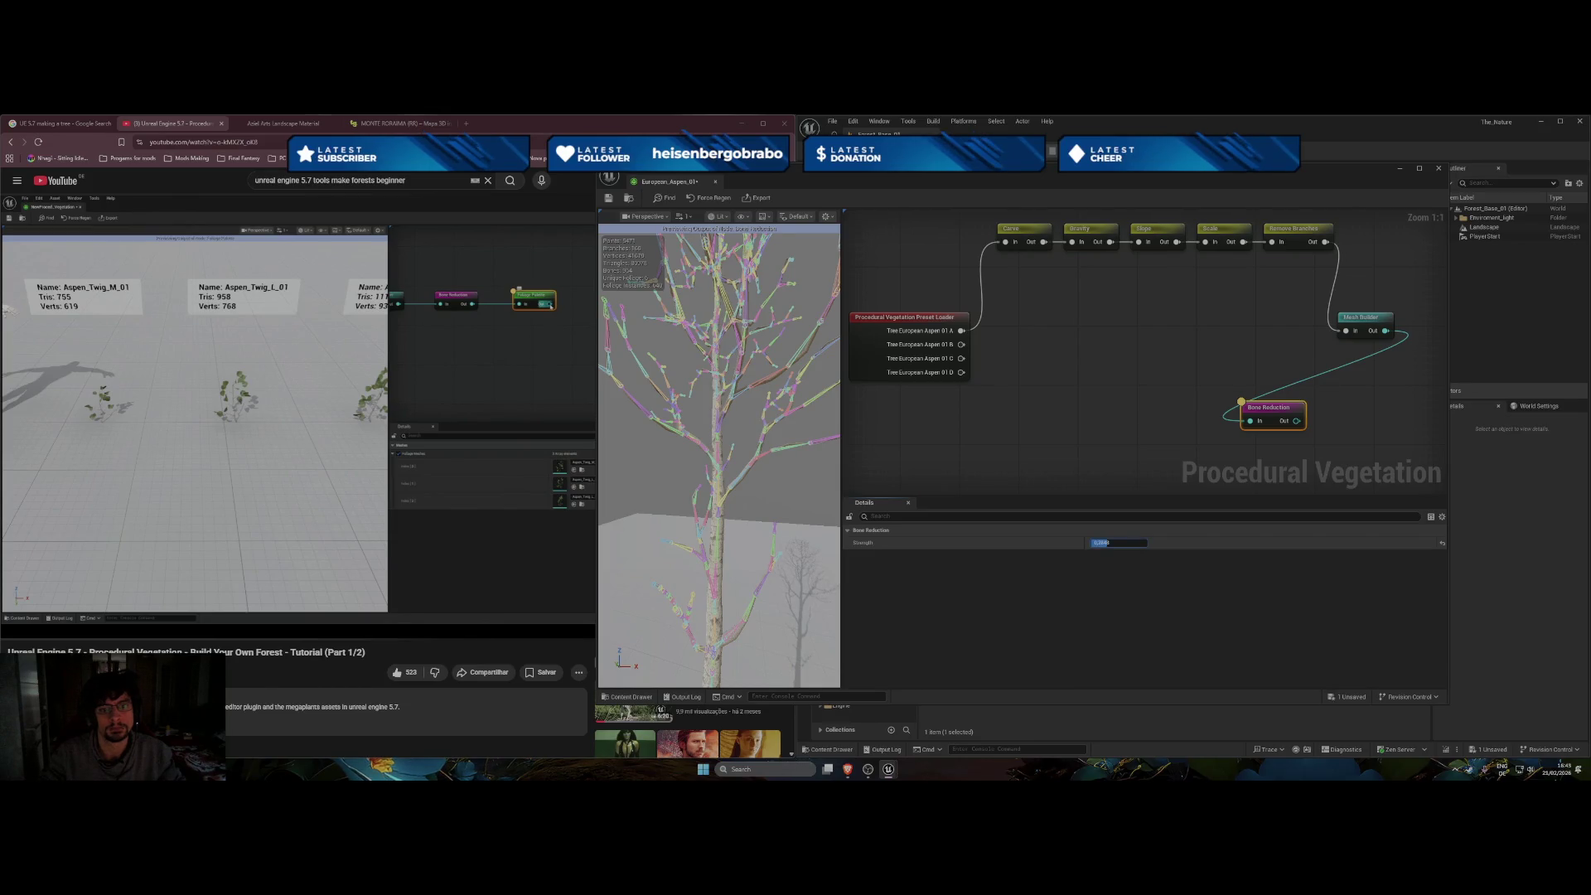
{"action": "left_click_drag", "start_coordinate": [1100, 543], "coordinate": [1103, 543]}
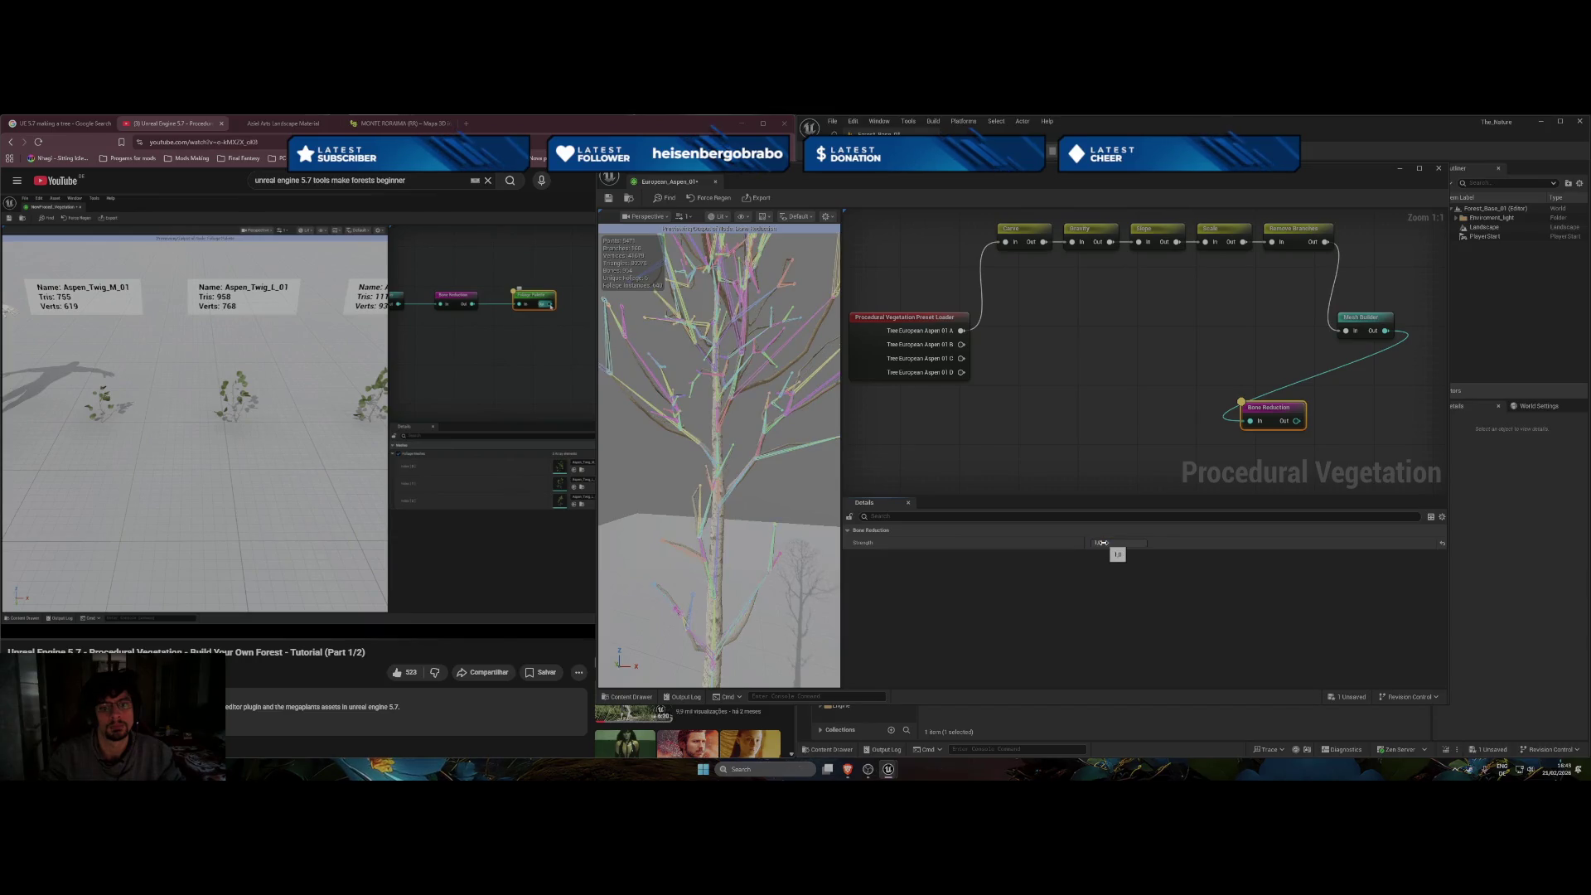
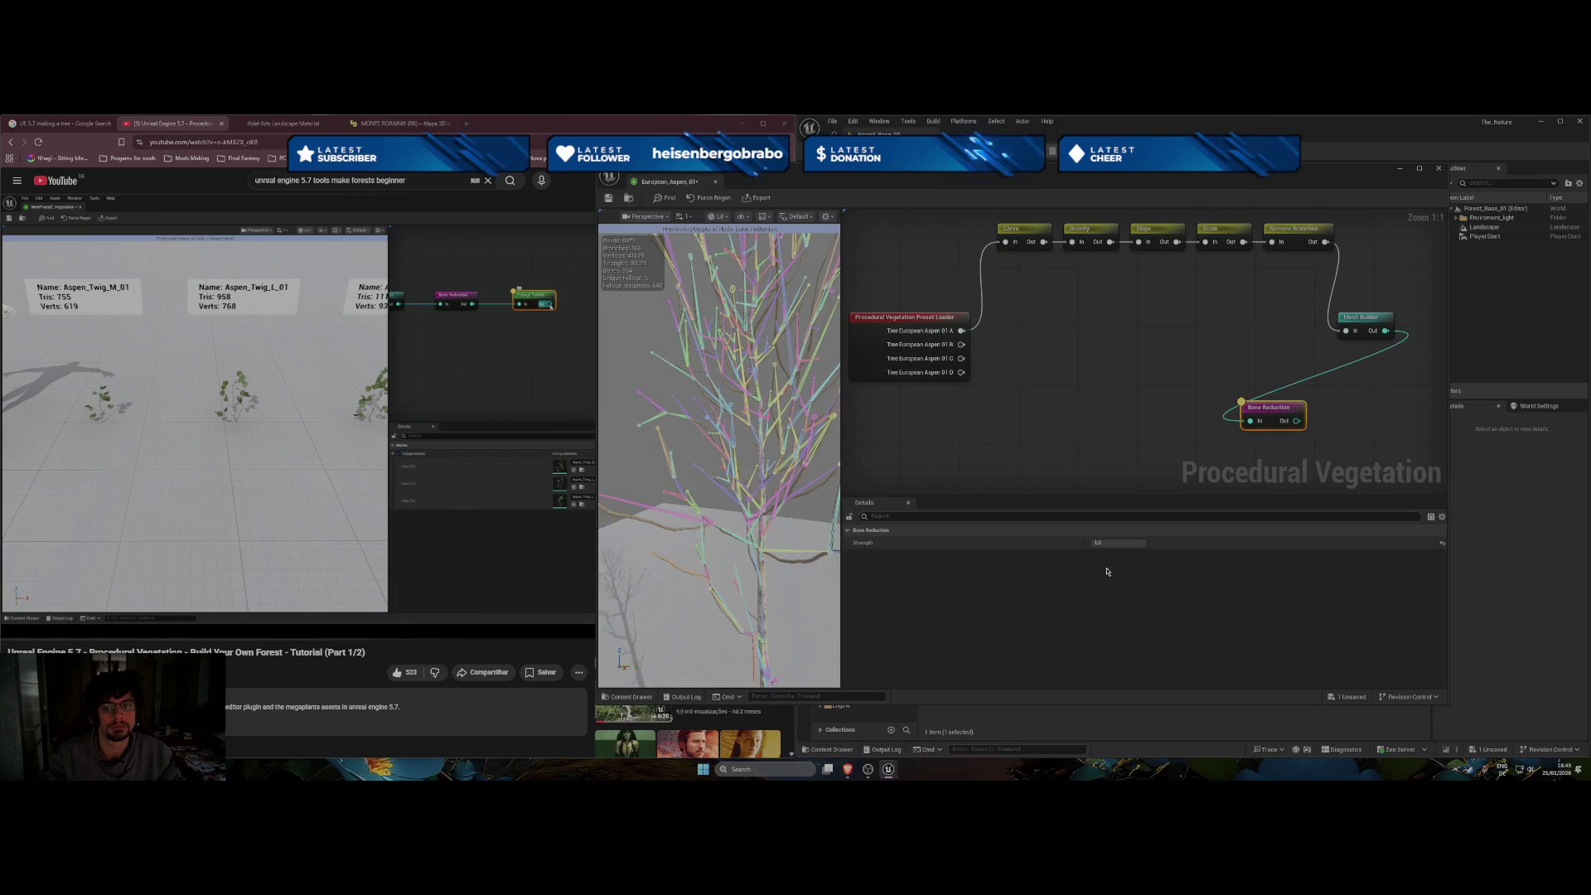
Drop Bone Reduction strength to about 0.48 and move Mesh Builder and Bone Reduction into the top row.
{"action": "mouse_move", "coordinate": [1111, 543]}
{"action": "left_mouse_down"}
{"action": "mouse_move", "coordinate": [1086, 544]}
{"action": "mouse_move", "coordinate": [1141, 541]}
{"action": "mouse_move", "coordinate": [1112, 541]}
{"action": "left_mouse_up"}
{"action": "mouse_move", "coordinate": [729, 464]}
{"action": "left_mouse_down"}
{"action": "mouse_move", "coordinate": [838, 464]}
{"action": "mouse_move", "coordinate": [838, 422]}
{"action": "left_mouse_up"}
{"action": "left_click_drag", "start_coordinate": [1361, 318], "coordinate": [1364, 225]}
{"action": "mouse_move", "coordinate": [1280, 414]}
{"action": "left_mouse_down"}
{"action": "mouse_move", "coordinate": [1384, 350]}
{"action": "mouse_move", "coordinate": [1249, 349]}
{"action": "mouse_move", "coordinate": [1117, 382]}
{"action": "mouse_move", "coordinate": [1190, 326]}
{"action": "mouse_move", "coordinate": [1191, 303]}
{"action": "left_mouse_up"}
{"action": "left_click", "coordinate": [1168, 344]}
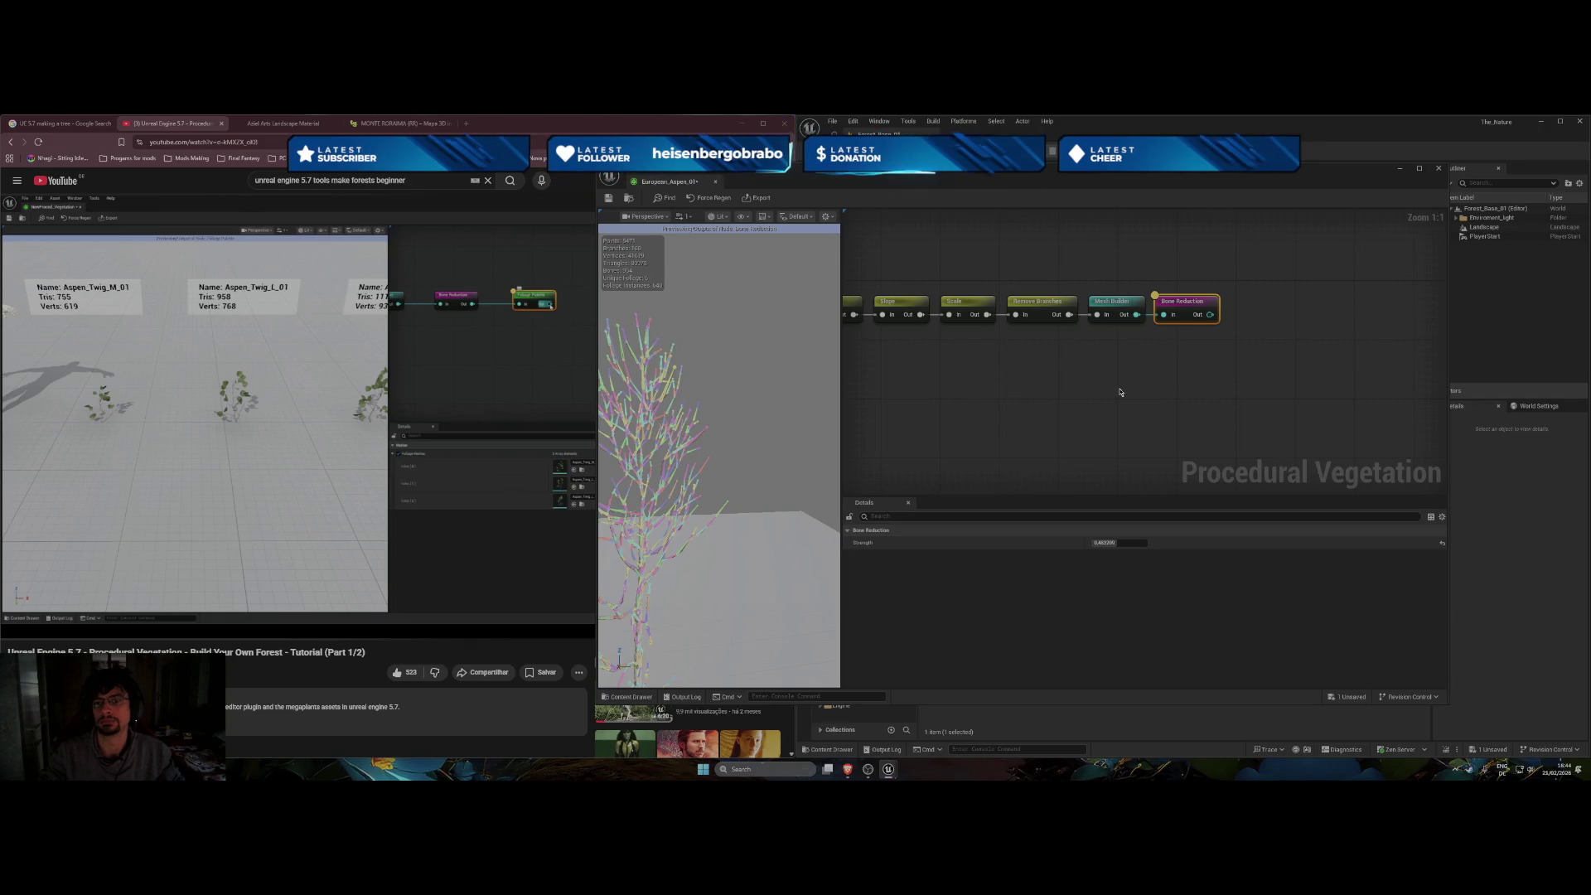
{"action": "scroll", "coordinate": [1086, 411], "scroll_direction": "down", "scroll_amount": 4}
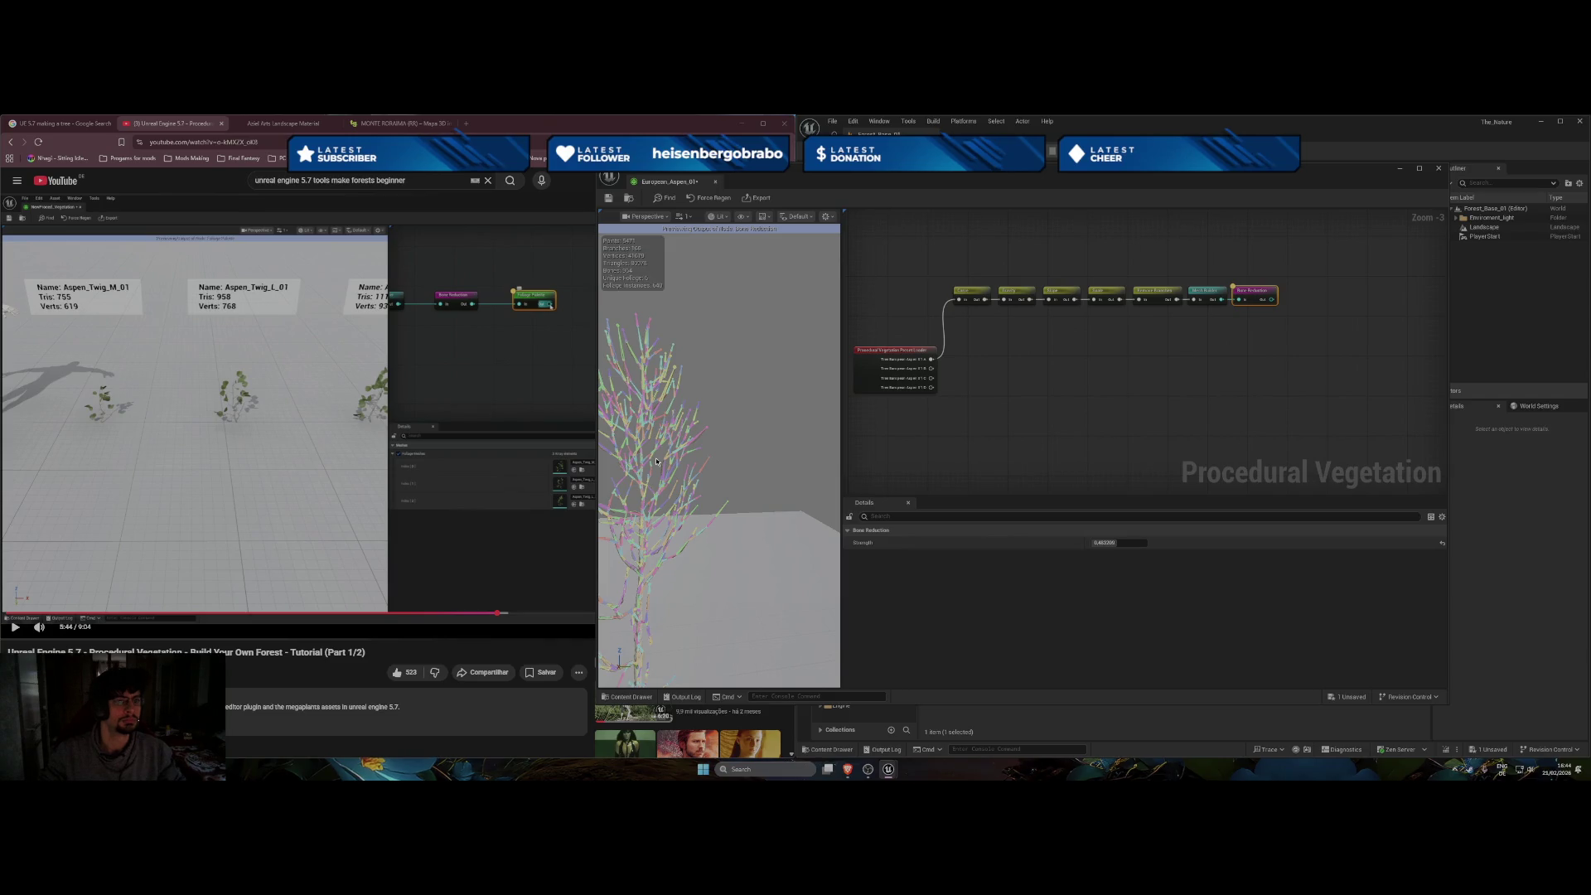
Add a Foliage Palette node and wire Bone Reduction's output into it.
{"action": "right_click", "coordinate": [1020, 439]}
{"action": "left_click", "coordinate": [1035, 461]}
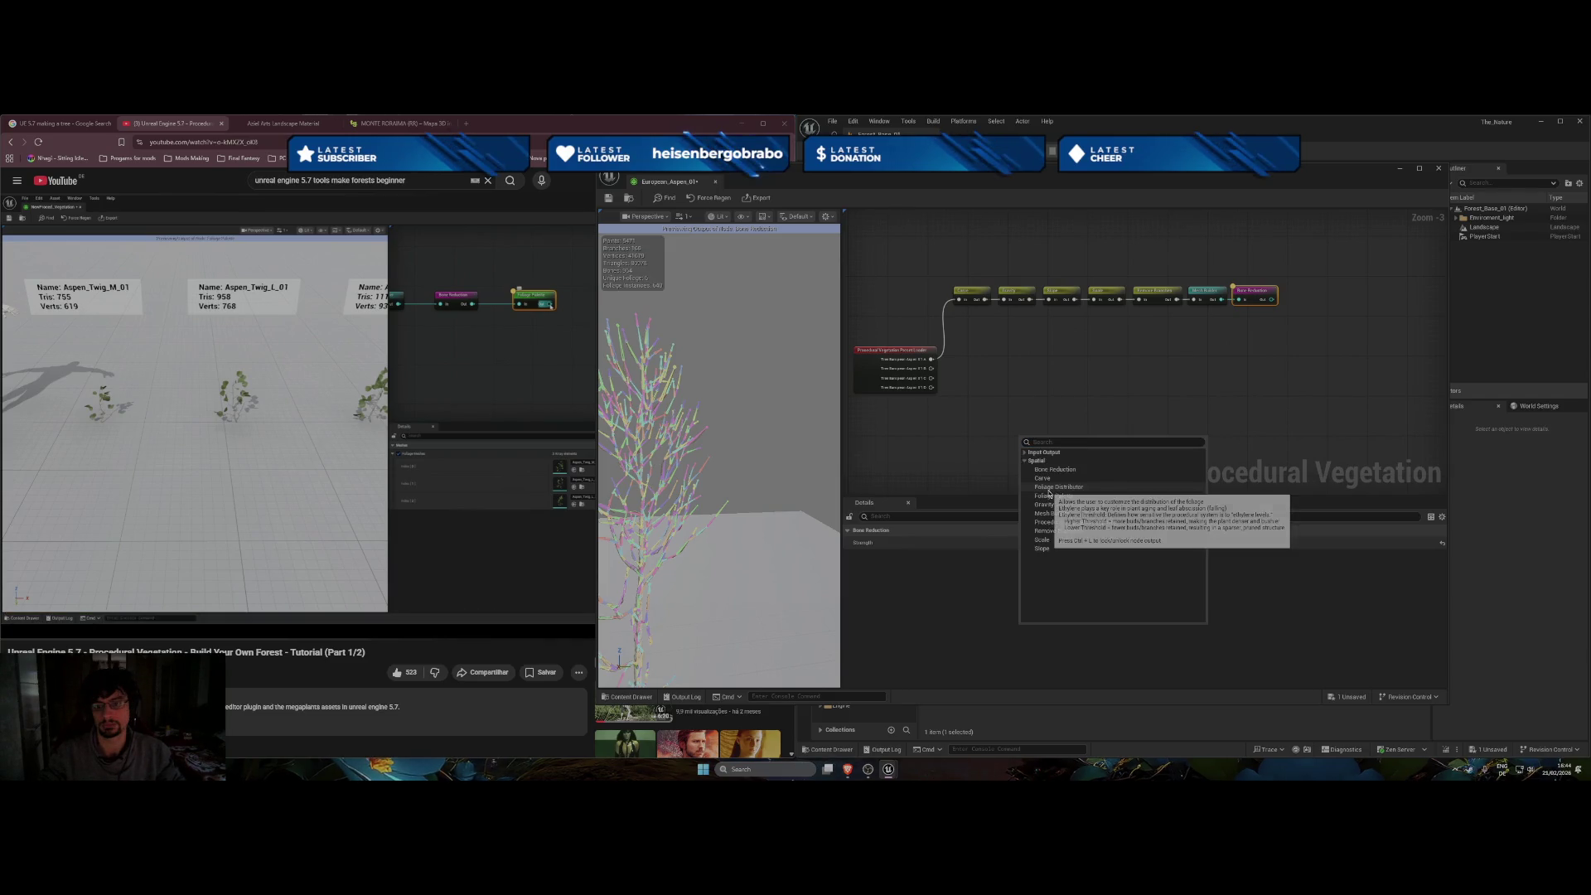
{"action": "key", "text": "Escape"}
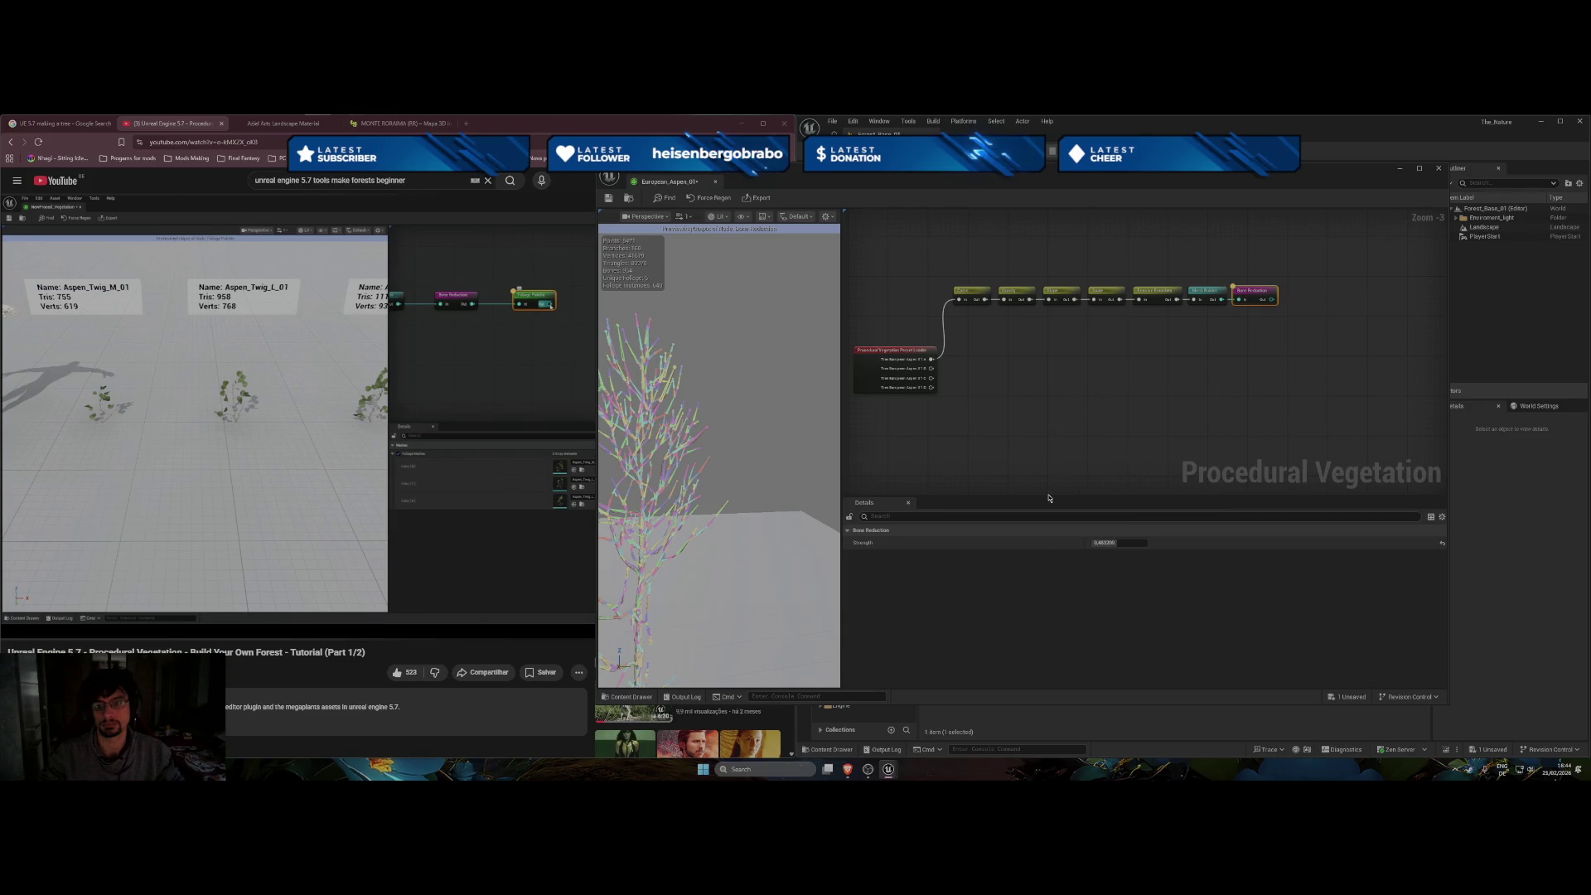
{"action": "key", "text": "ctrl+v"}
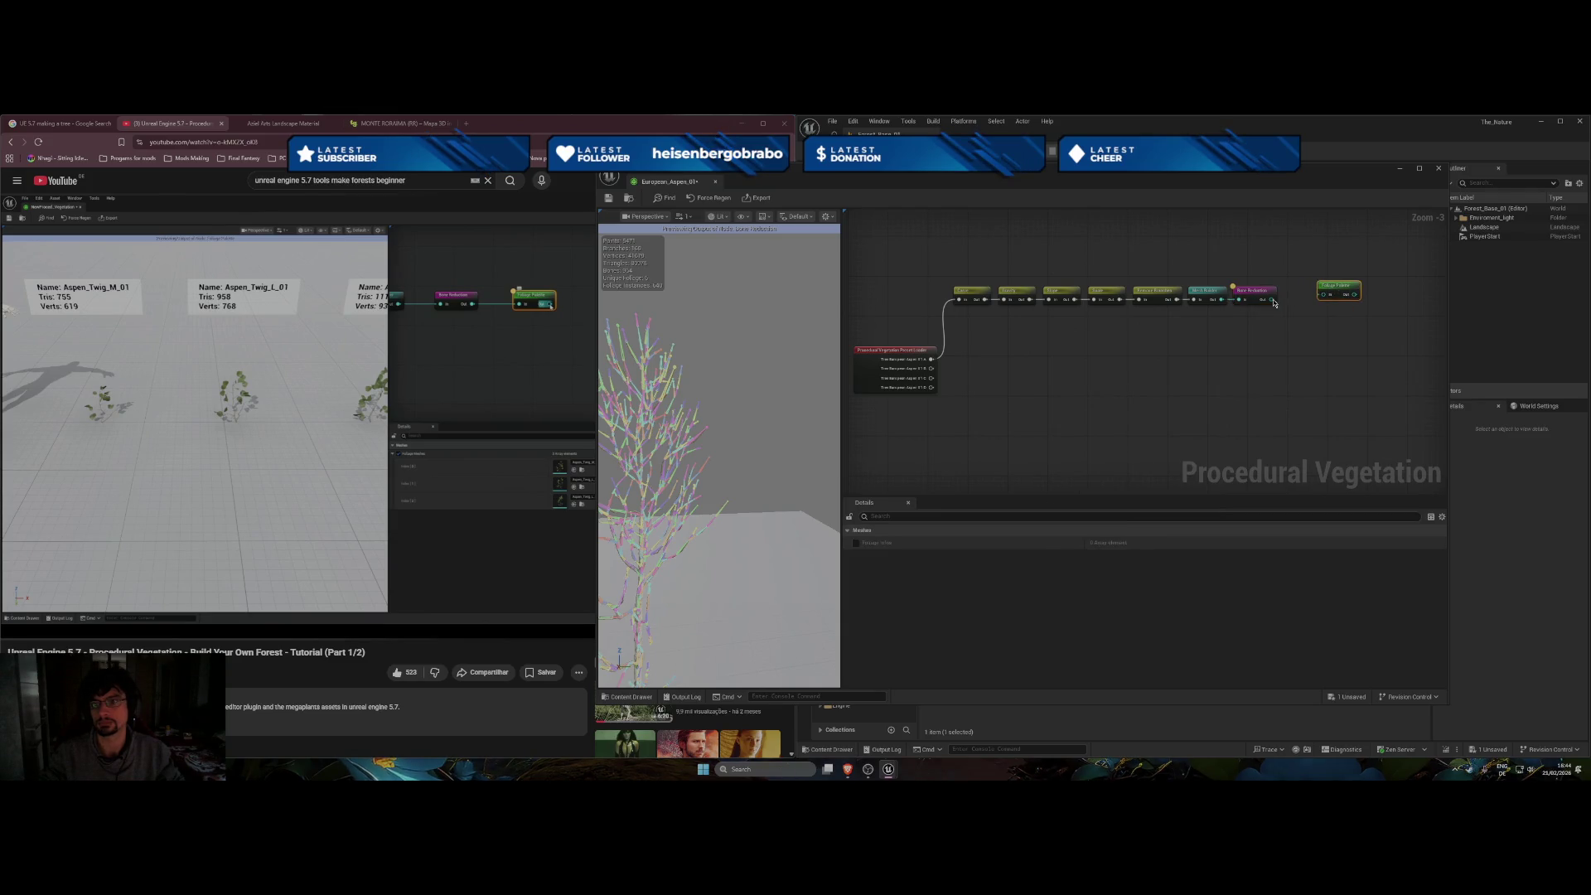
{"action": "left_click_drag", "start_coordinate": [1326, 300], "coordinate": [1316, 292]}
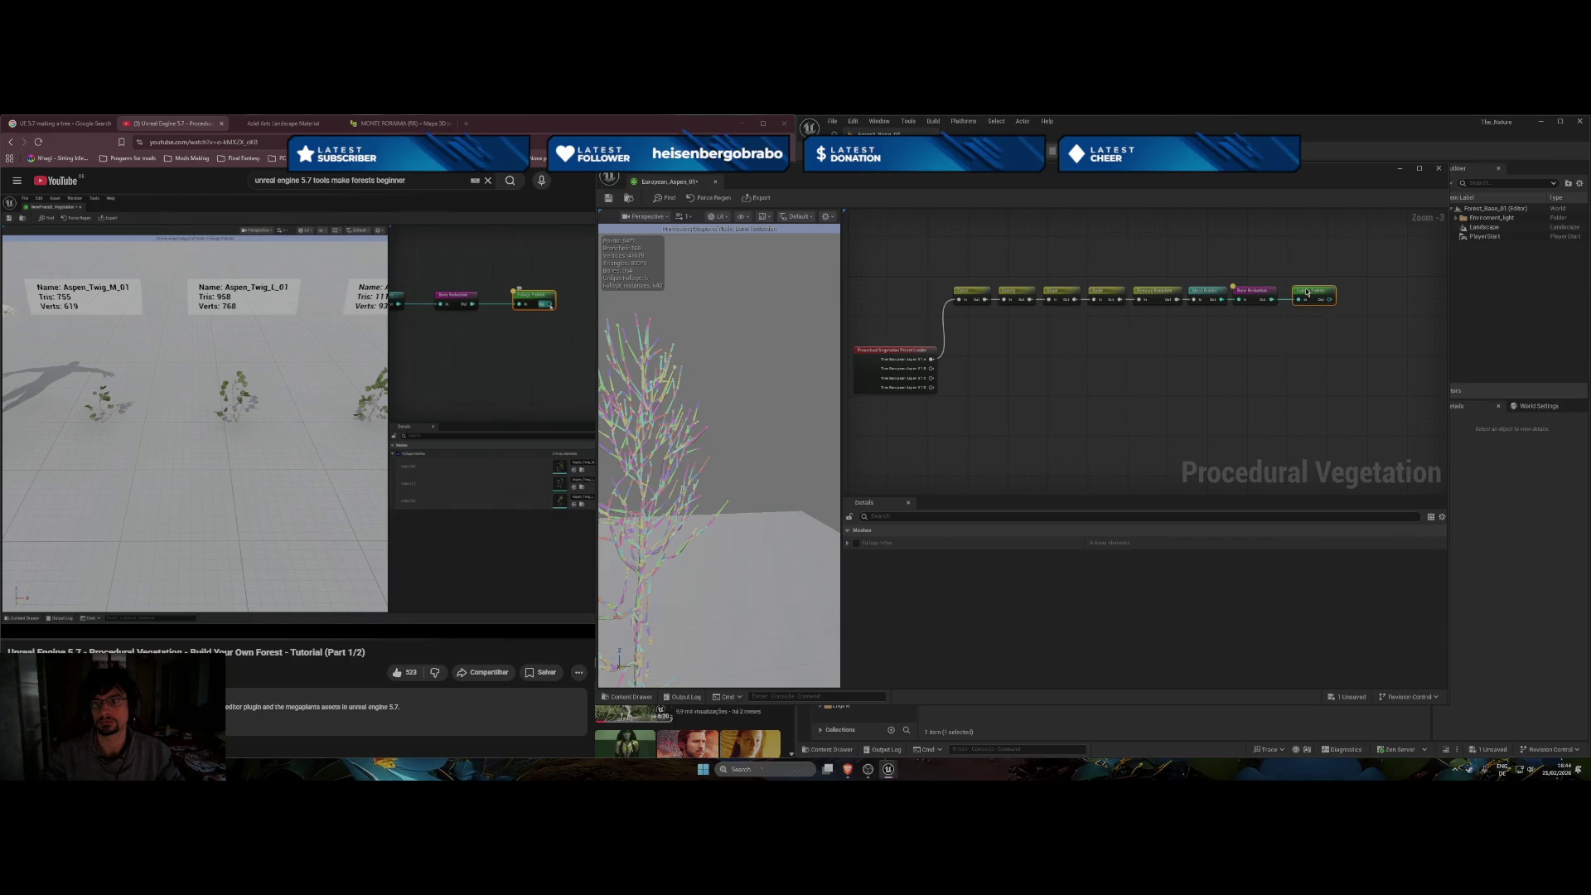
Preview the Foliage Palette node to see its foliage instances on the tree.
{"action": "left_click", "coordinate": [1307, 291]}
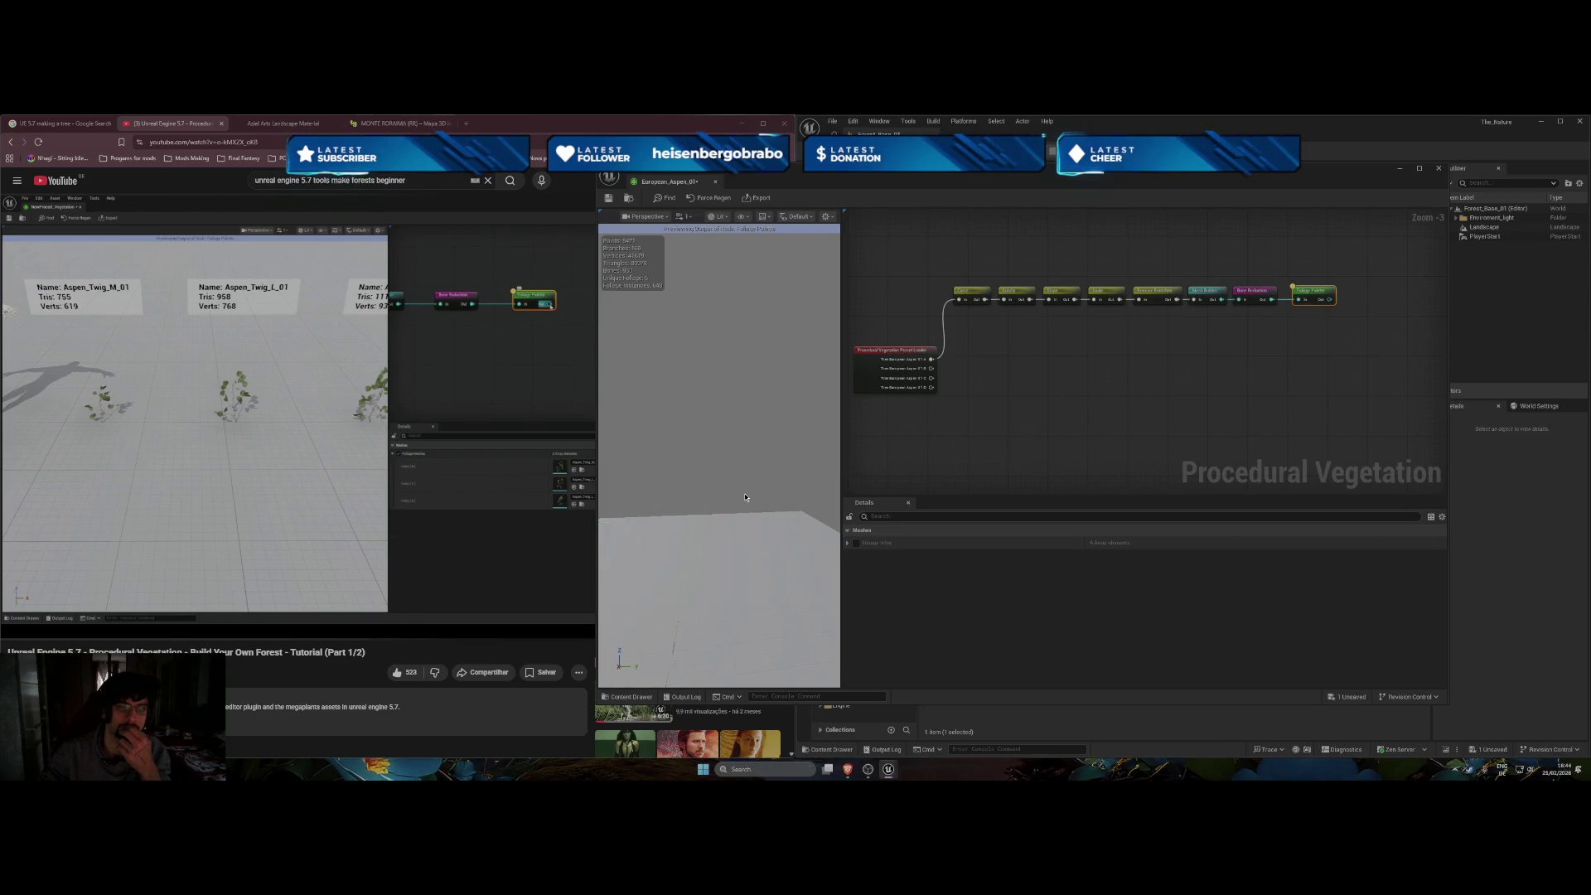
{"action": "left_click_drag", "start_coordinate": [745, 497], "coordinate": [750, 519]}
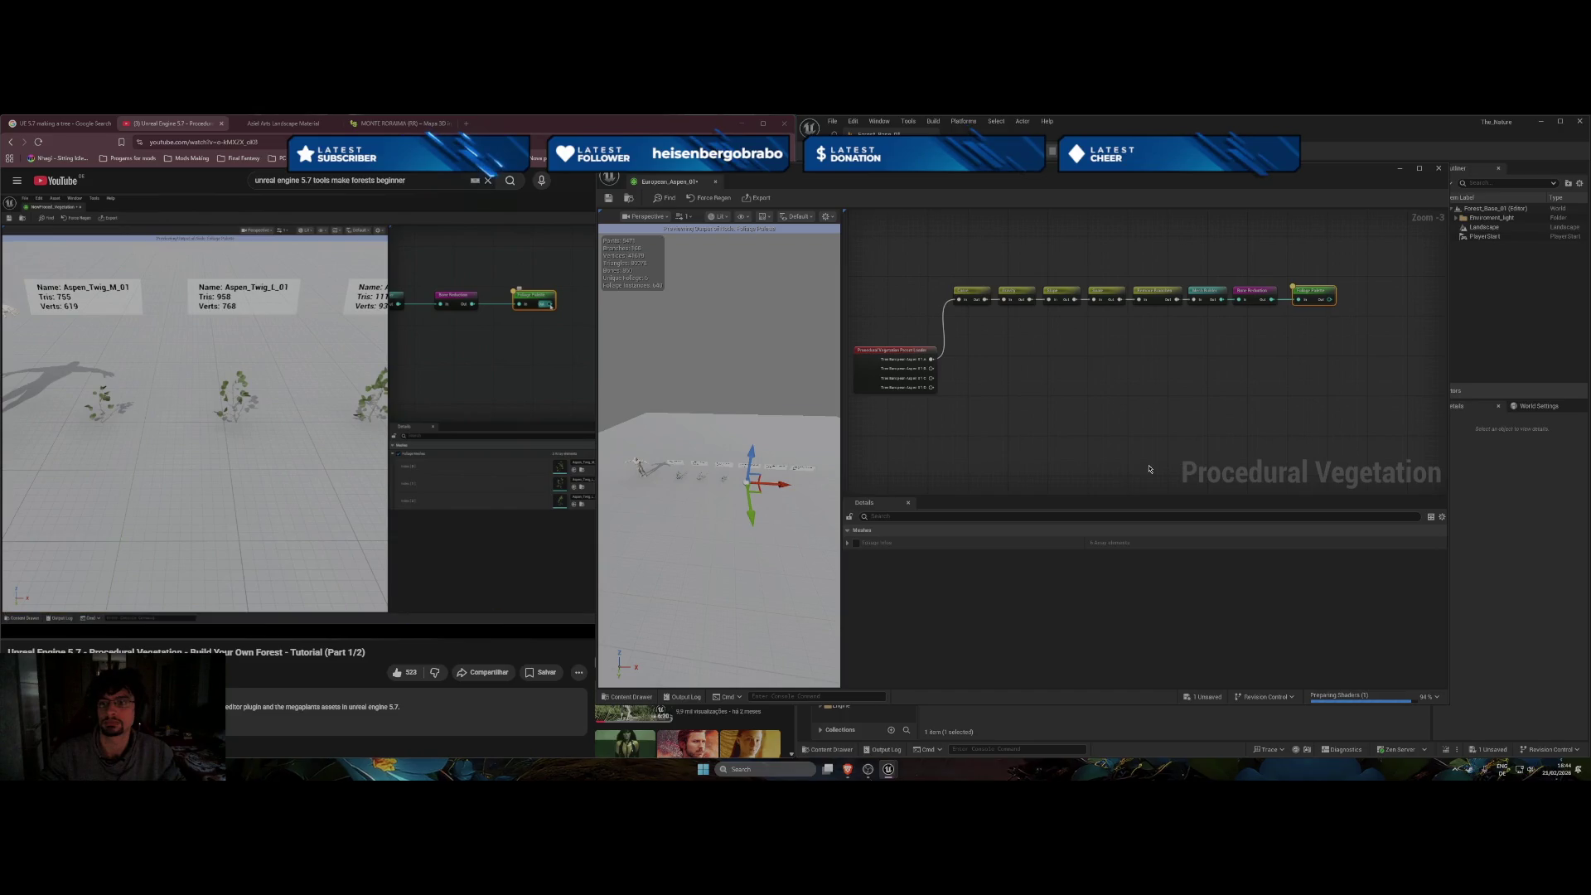
{"action": "left_click", "coordinate": [451, 350]}
{"action": "left_click", "coordinate": [454, 355]}
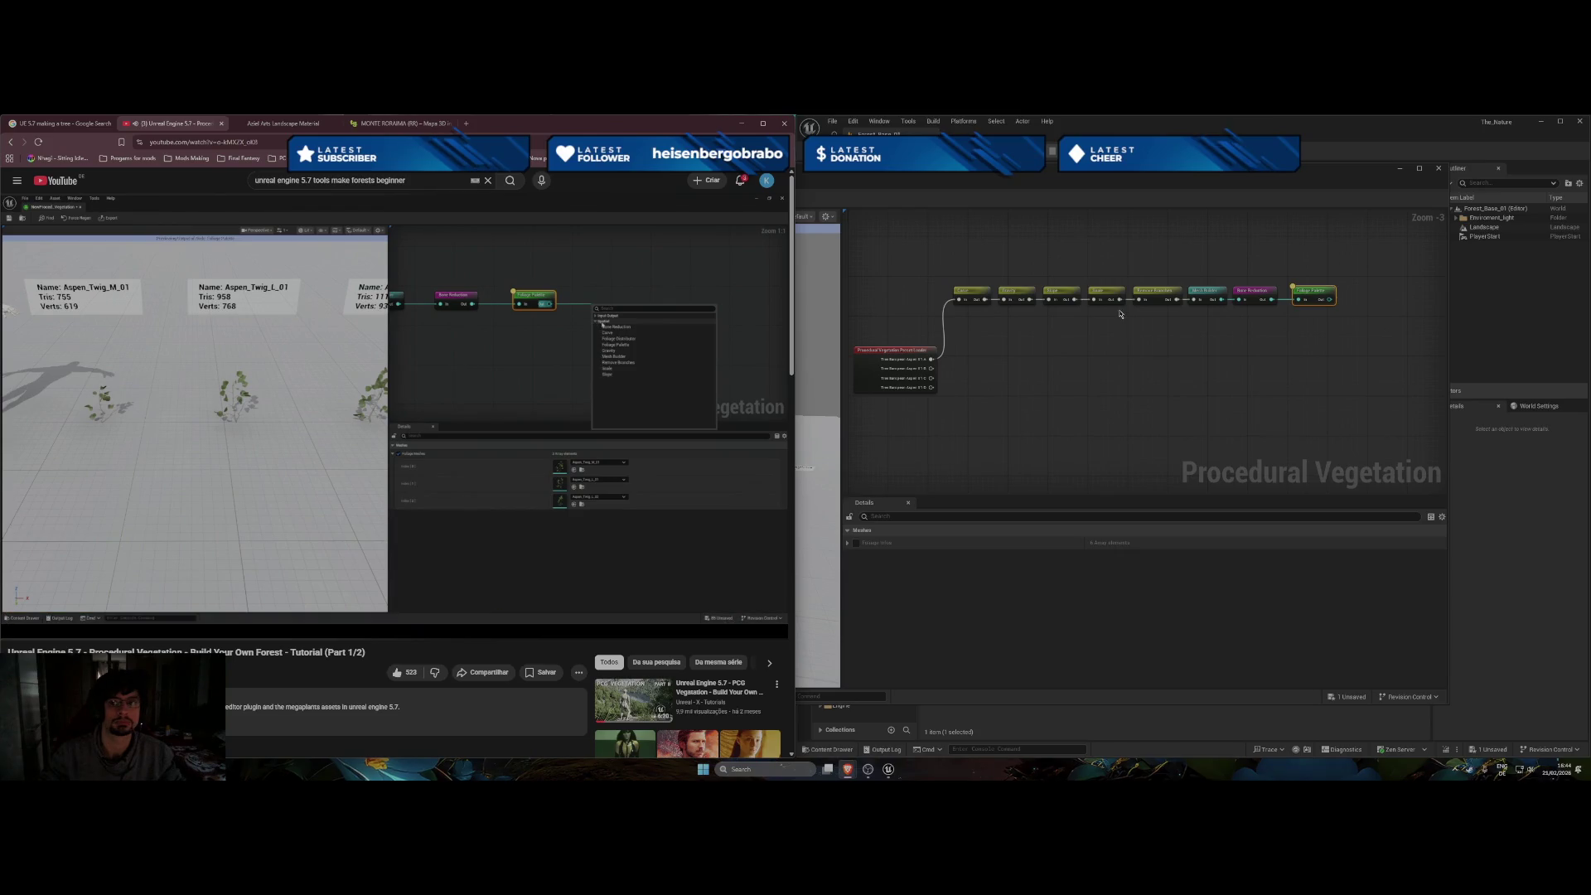
{"action": "left_click_drag", "start_coordinate": [1332, 299], "coordinate": [1368, 305]}
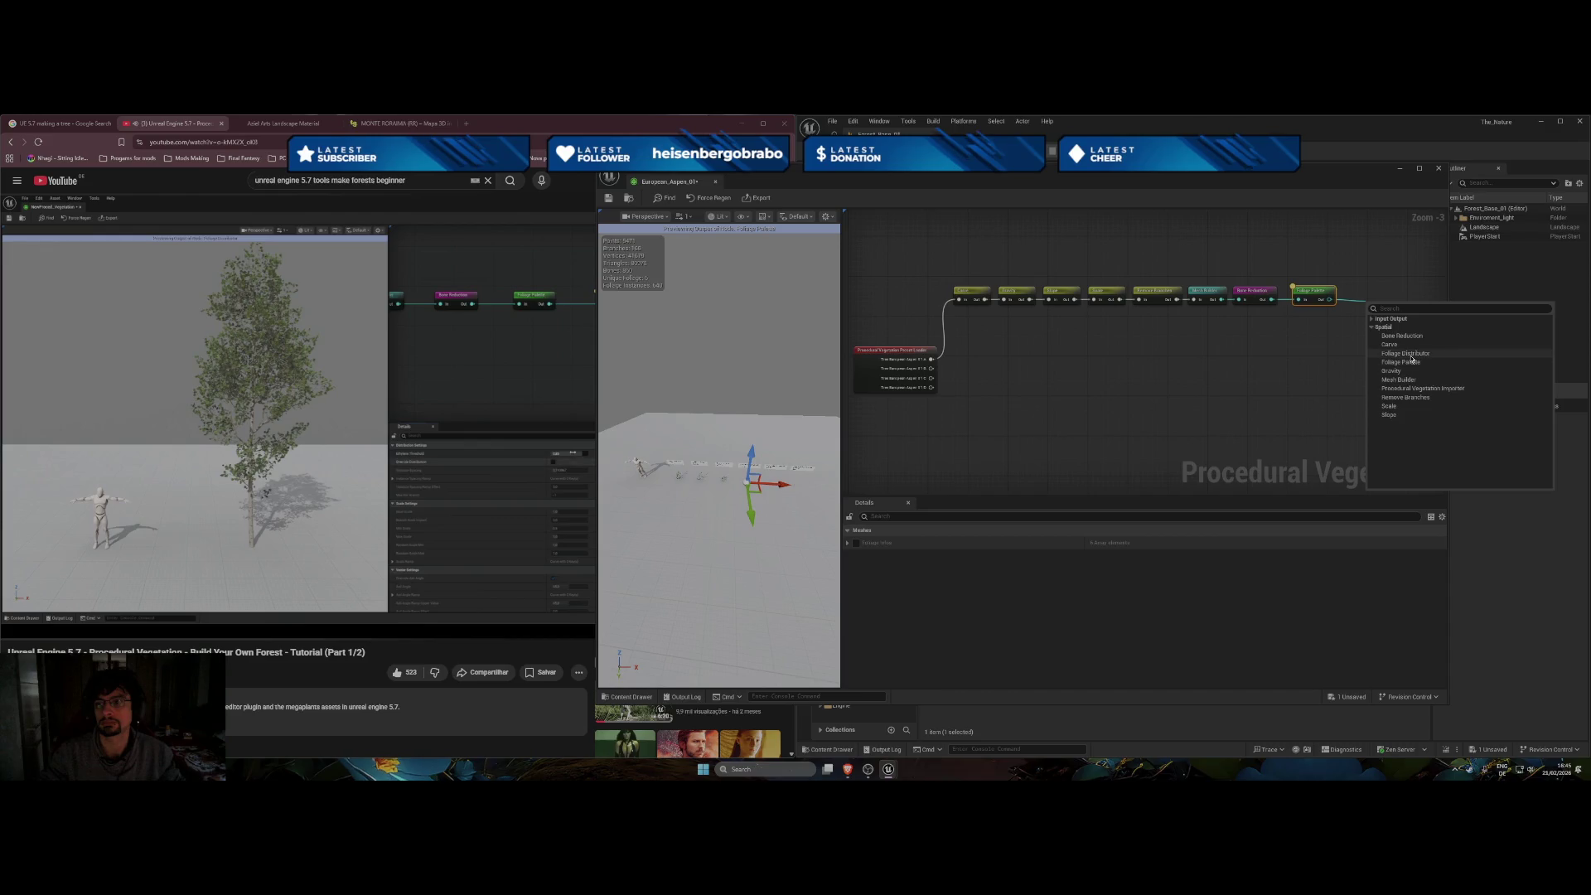
Add a Foliage Distributor after Foliage Palette and lower Ethylene Threshold to about 0.84.
{"action": "left_click", "coordinate": [1412, 354]}
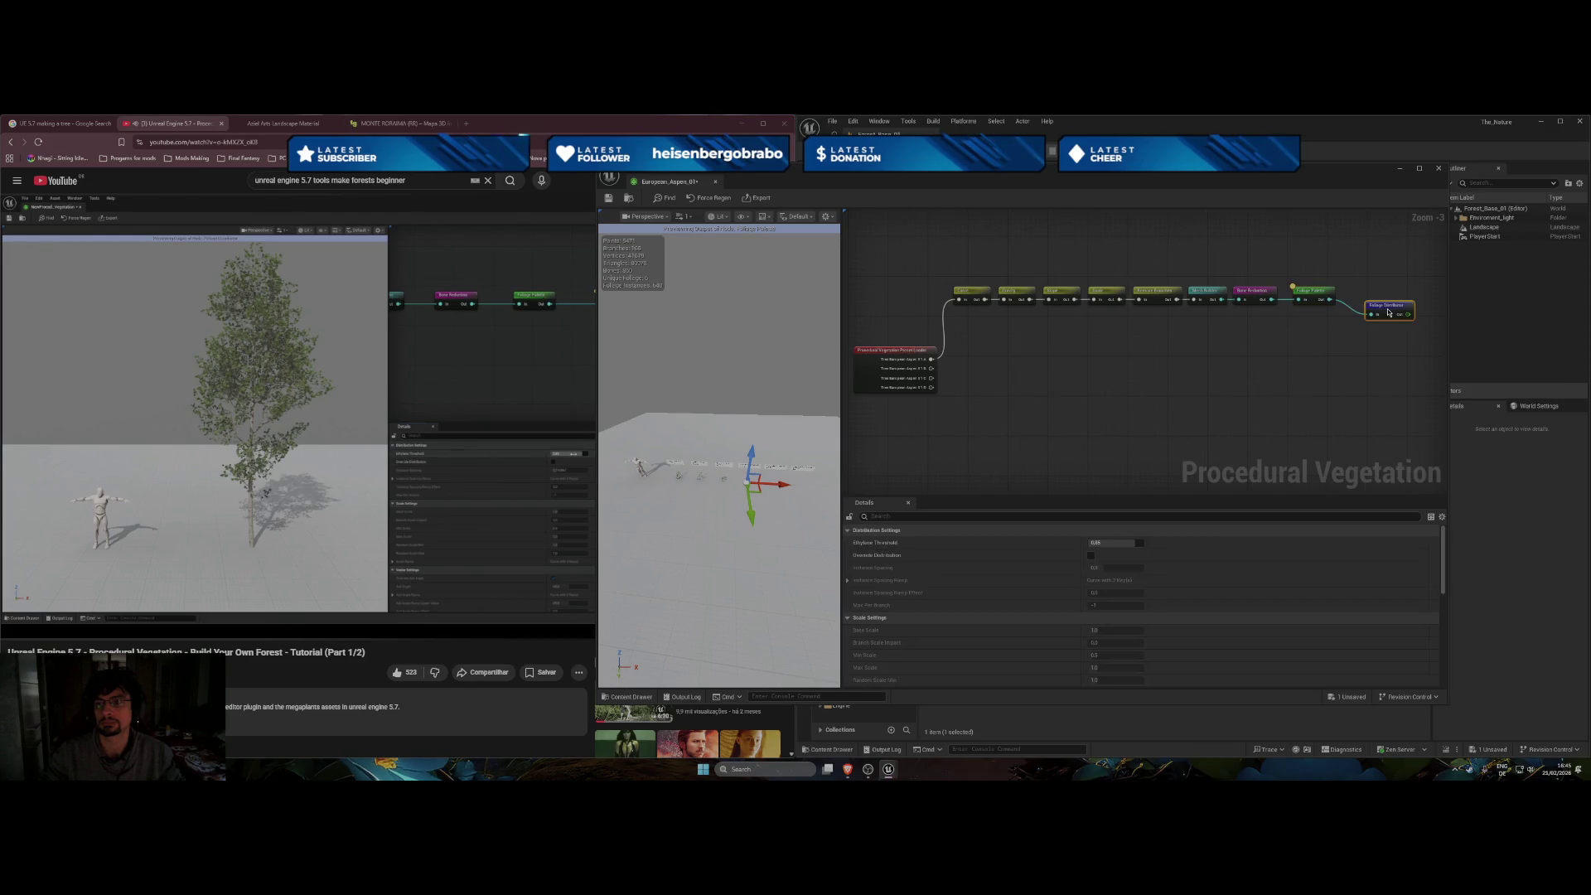
{"action": "left_click_drag", "start_coordinate": [1384, 303], "coordinate": [1368, 299]}
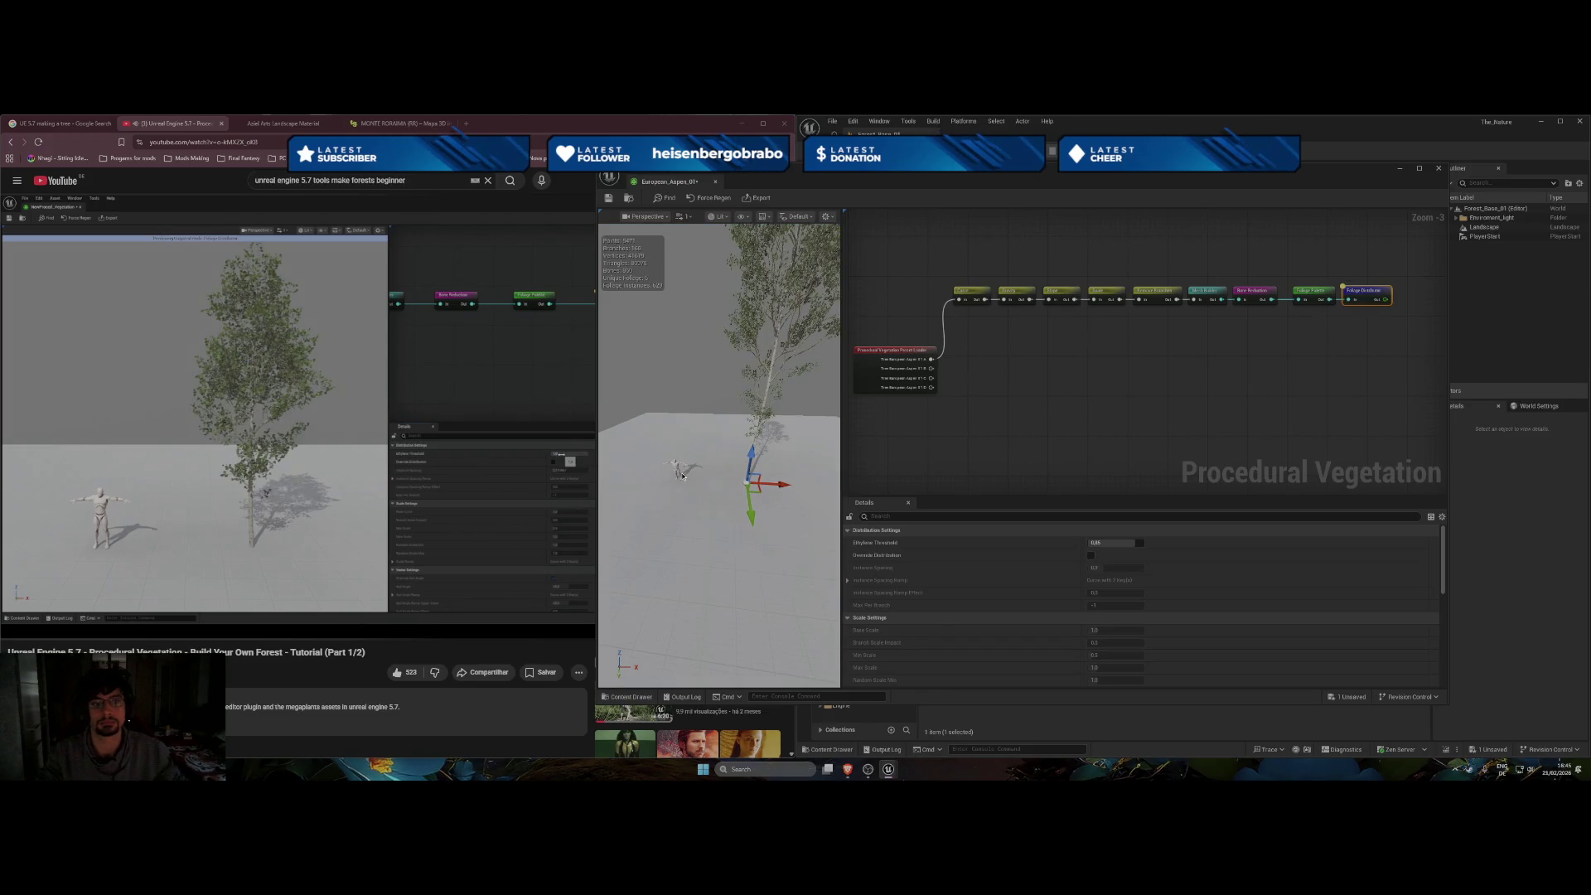
{"action": "left_click", "coordinate": [1115, 543]}
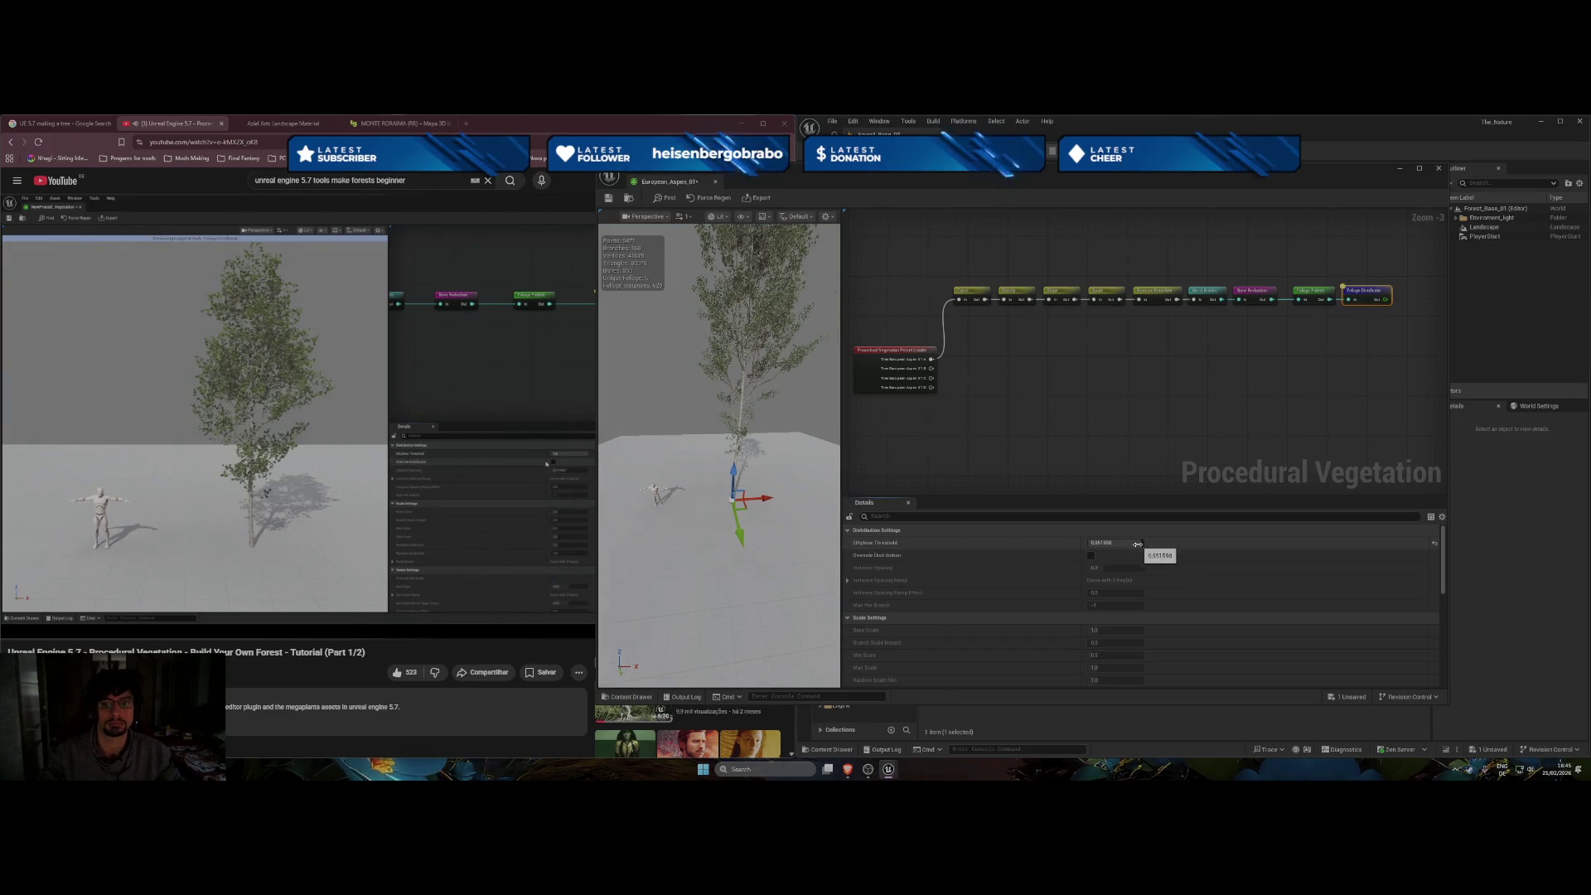
{"action": "left_click_drag", "start_coordinate": [1137, 545], "coordinate": [1135, 545]}
{"action": "left_click", "coordinate": [1135, 545]}
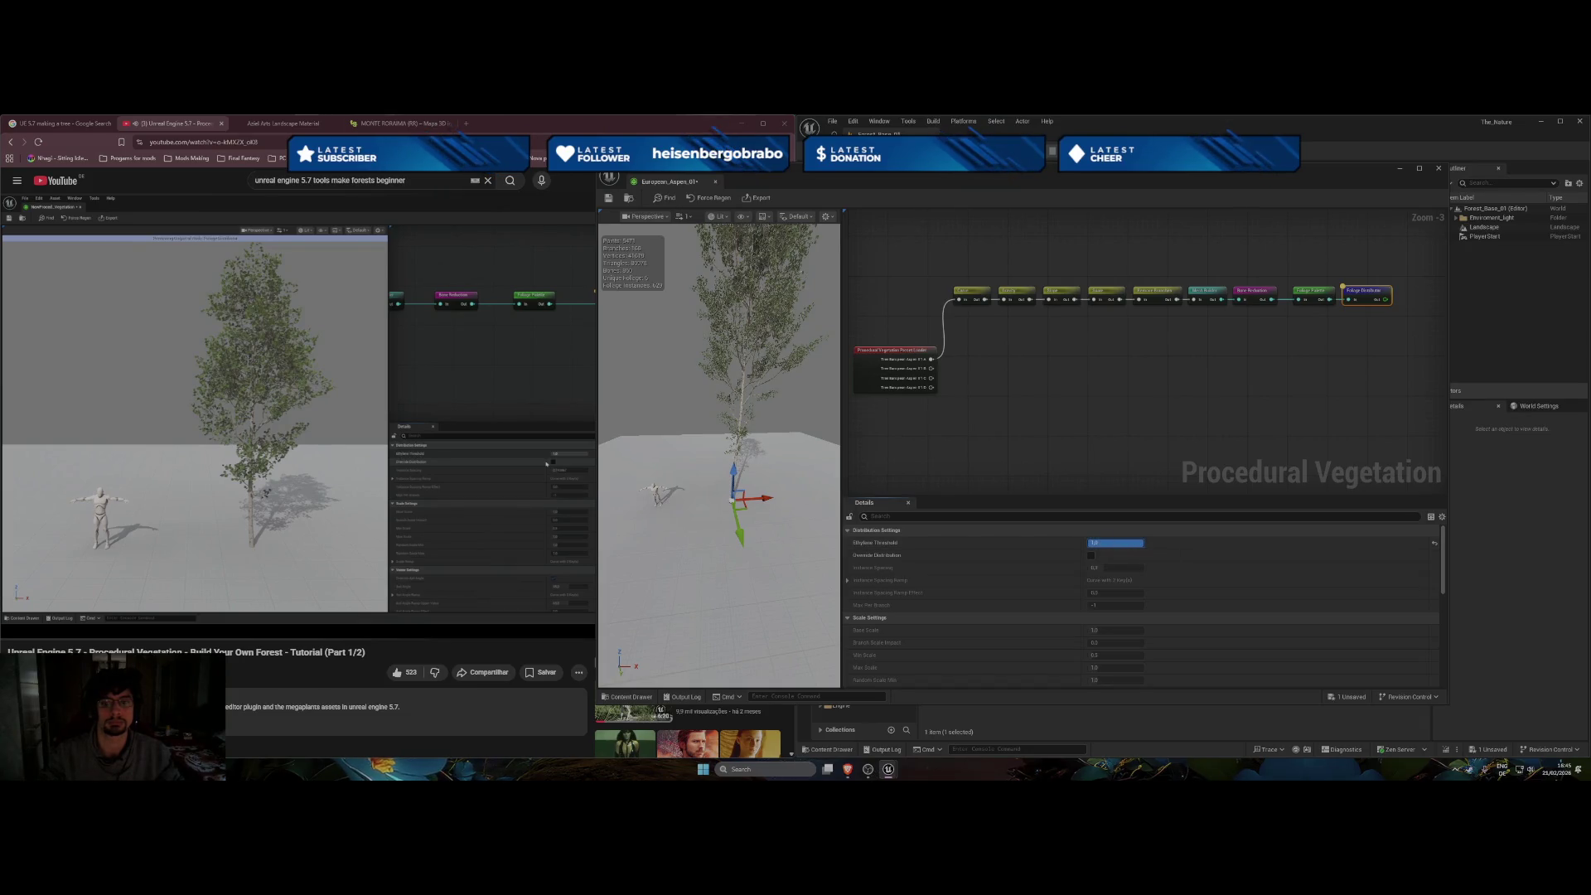
{"action": "left_click_drag", "start_coordinate": [785, 530], "coordinate": [774, 464]}
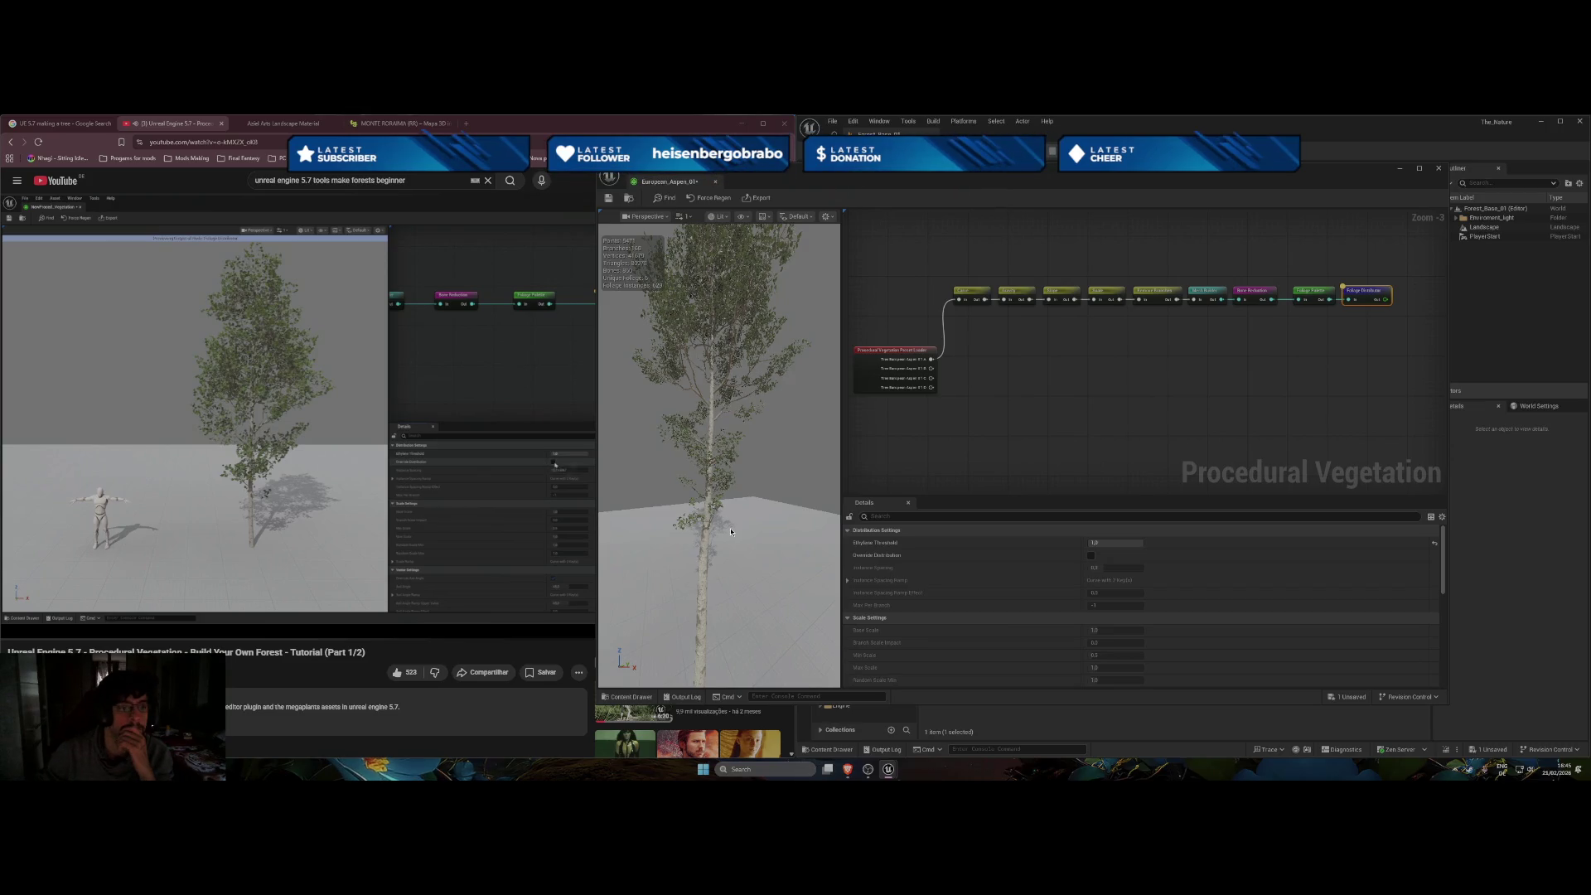
Enable Override Distribution, then select Foliage Palette and reframe the preview on its twig meshes.
{"action": "left_click", "coordinate": [1090, 556]}
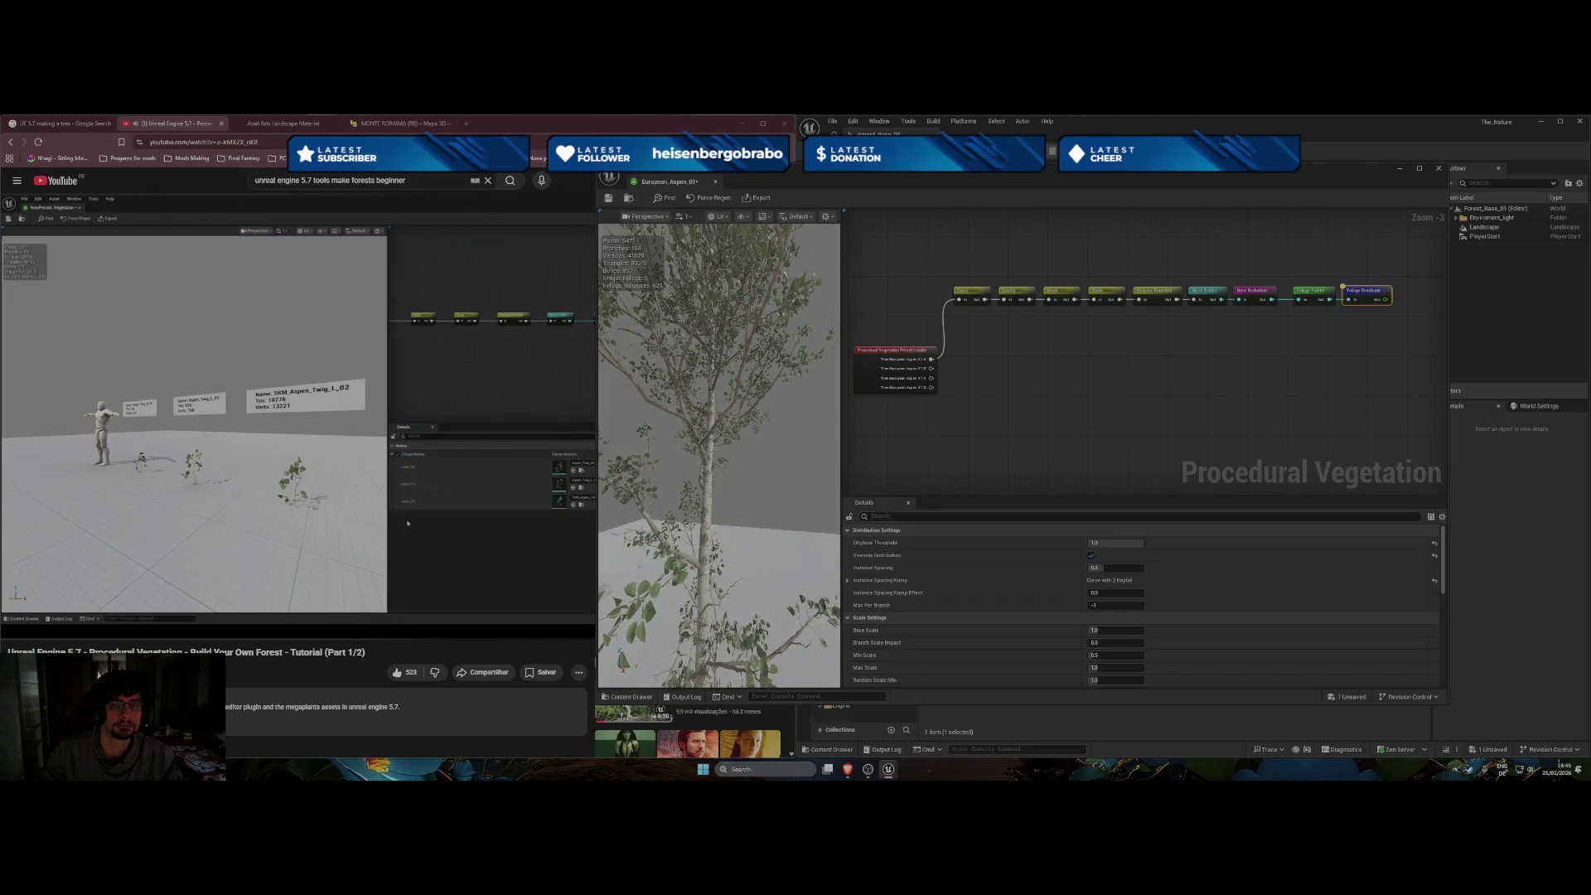
{"action": "left_click", "coordinate": [466, 551]}
{"action": "left_click", "coordinate": [828, 514]}
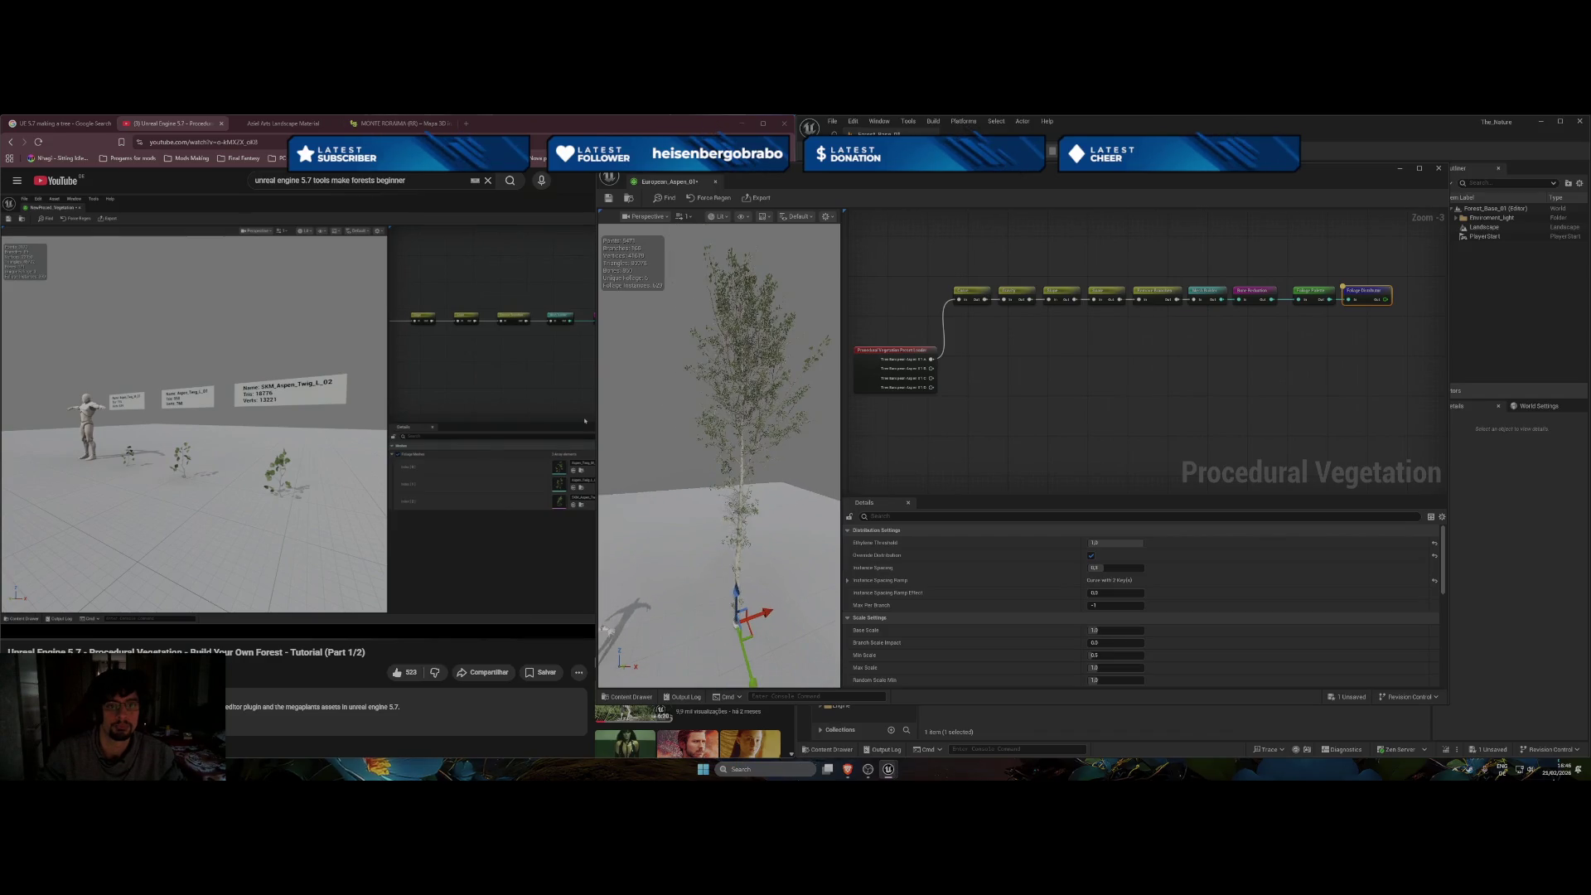
{"action": "left_click", "coordinate": [584, 421]}
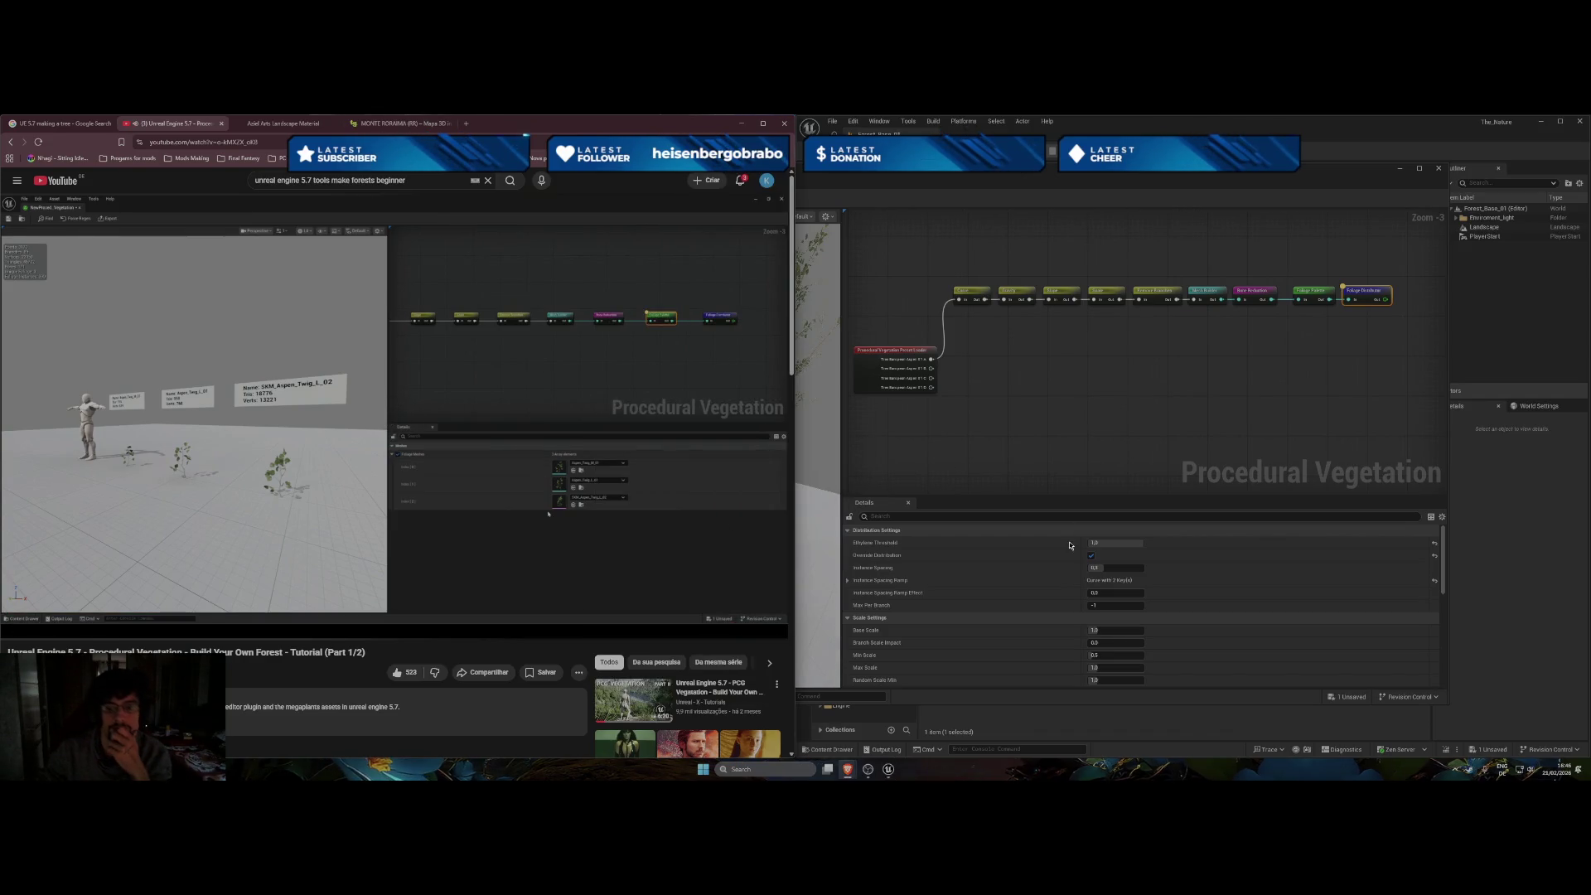
{"action": "left_click", "coordinate": [1094, 561]}
{"action": "left_click", "coordinate": [1325, 318]}
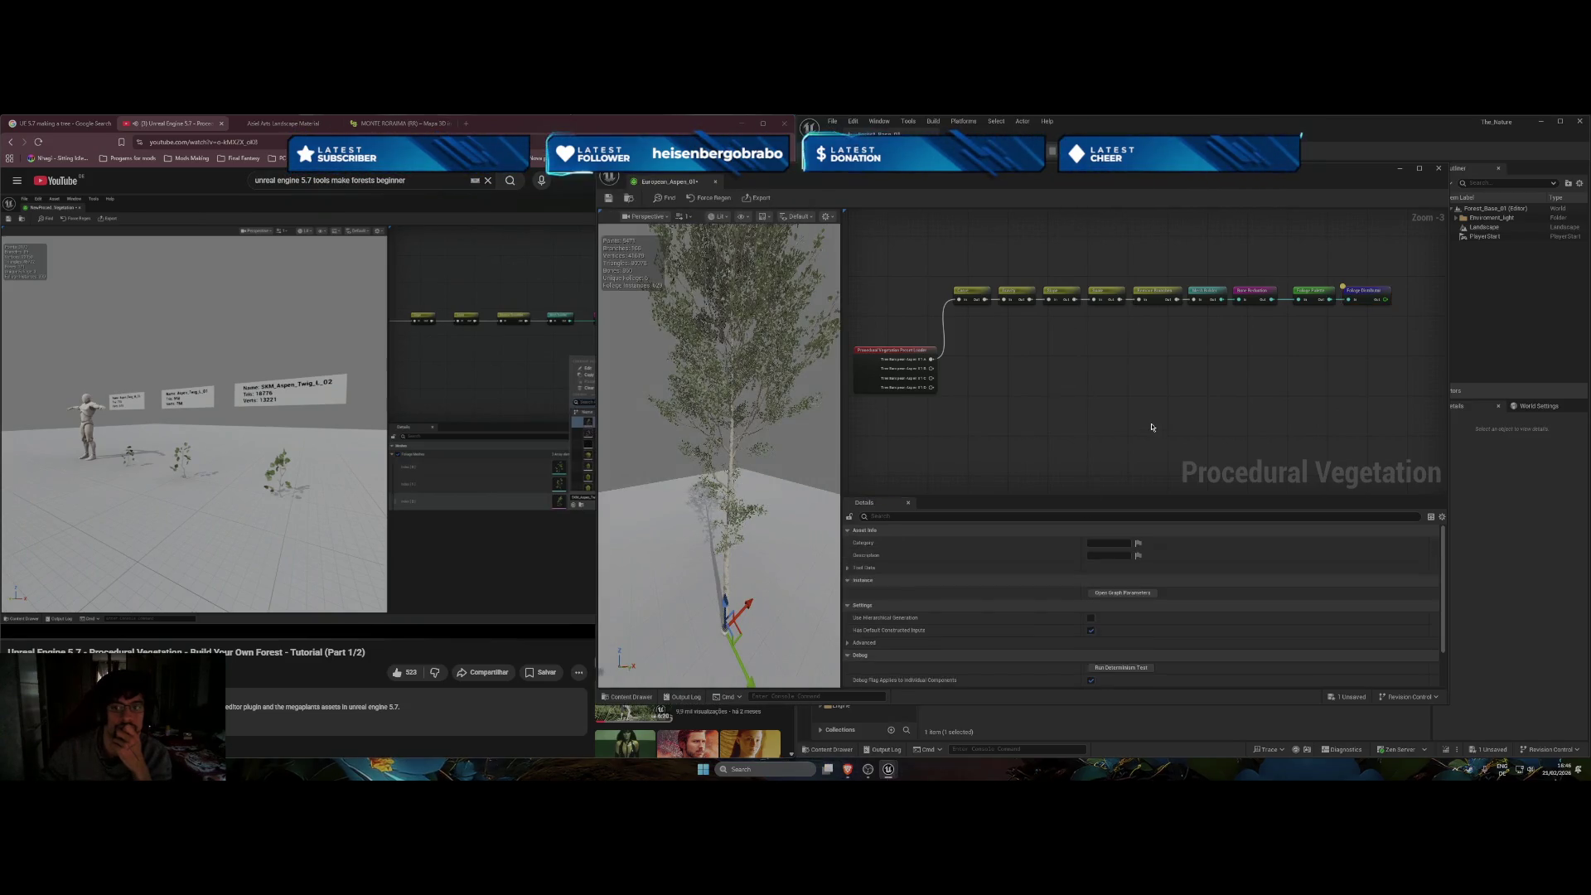
{"action": "left_click", "coordinate": [1315, 292]}
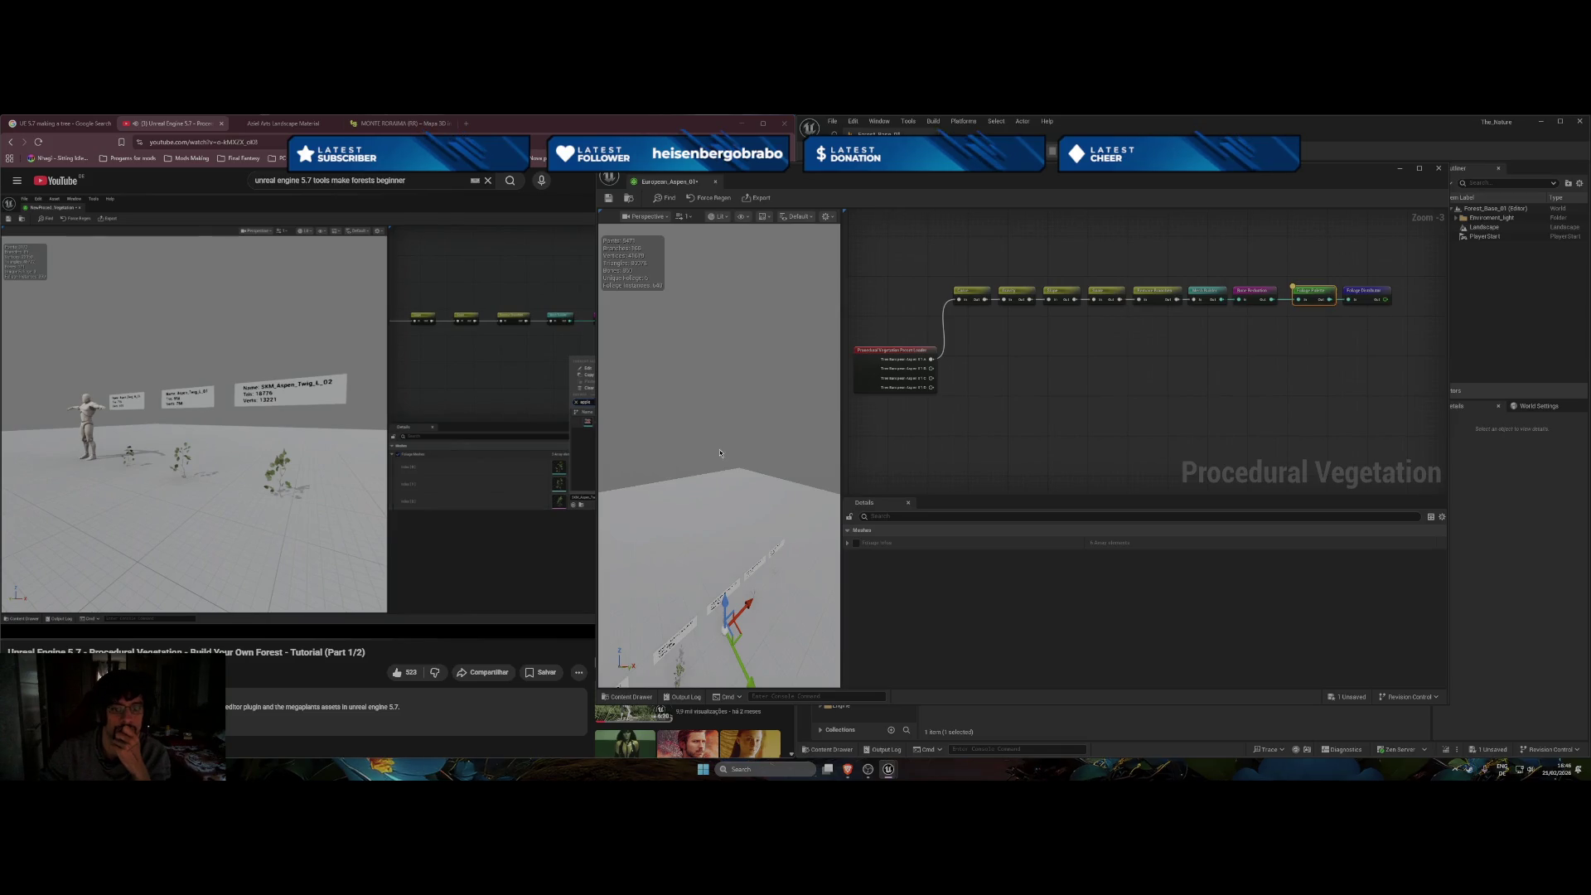
{"action": "key", "text": "f"}
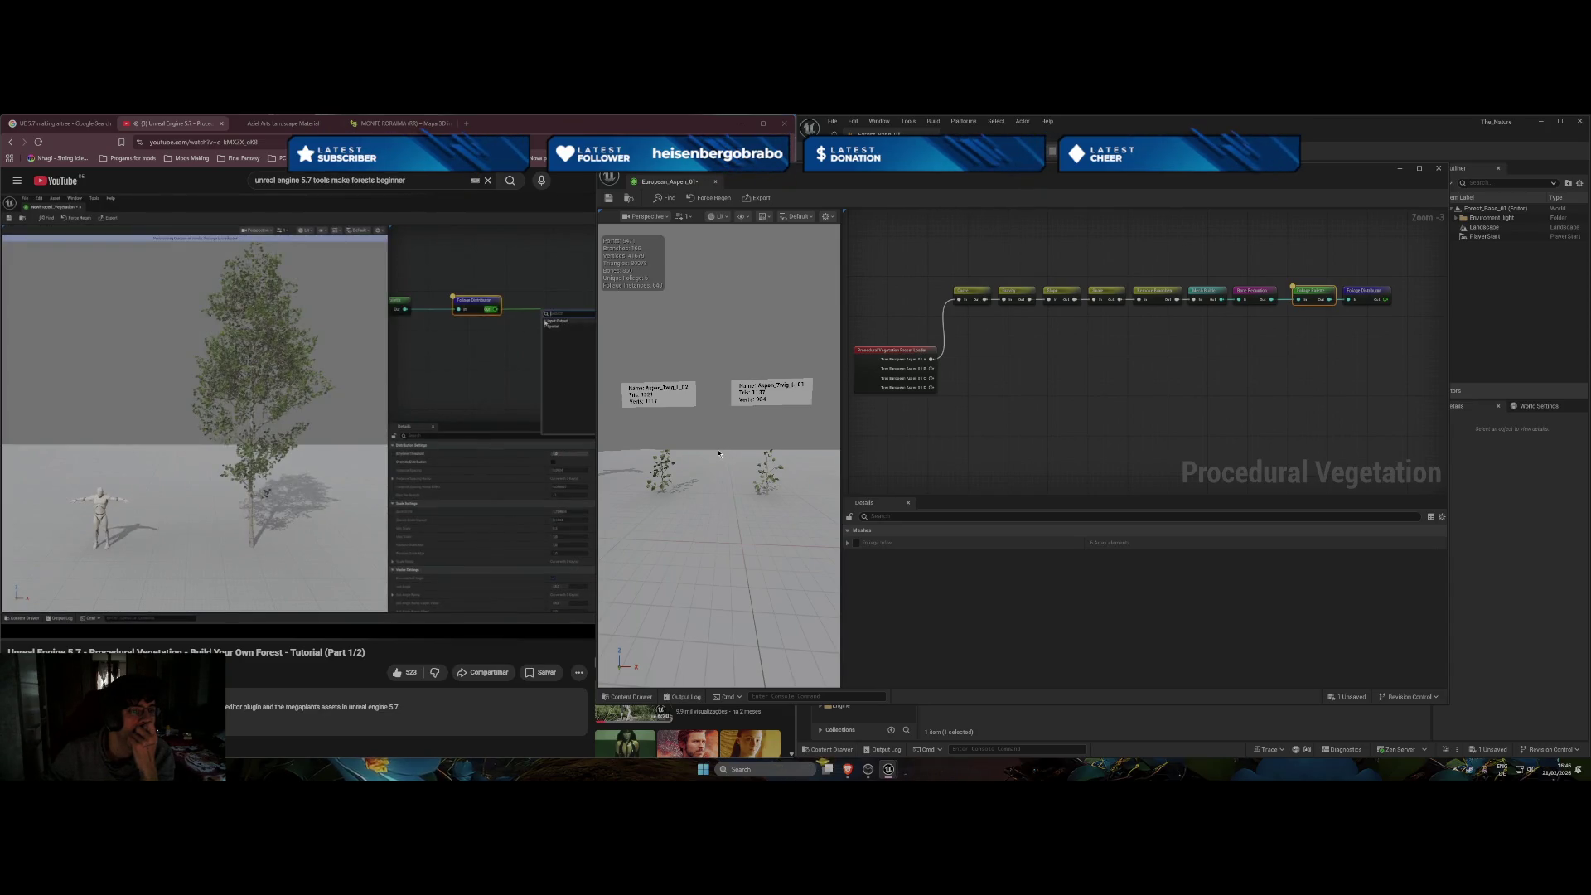
Add an Output node from Input Output and place it at the end of the chain.
{"action": "right_click", "coordinate": [1394, 361]}
{"action": "left_click", "coordinate": [1406, 377]}
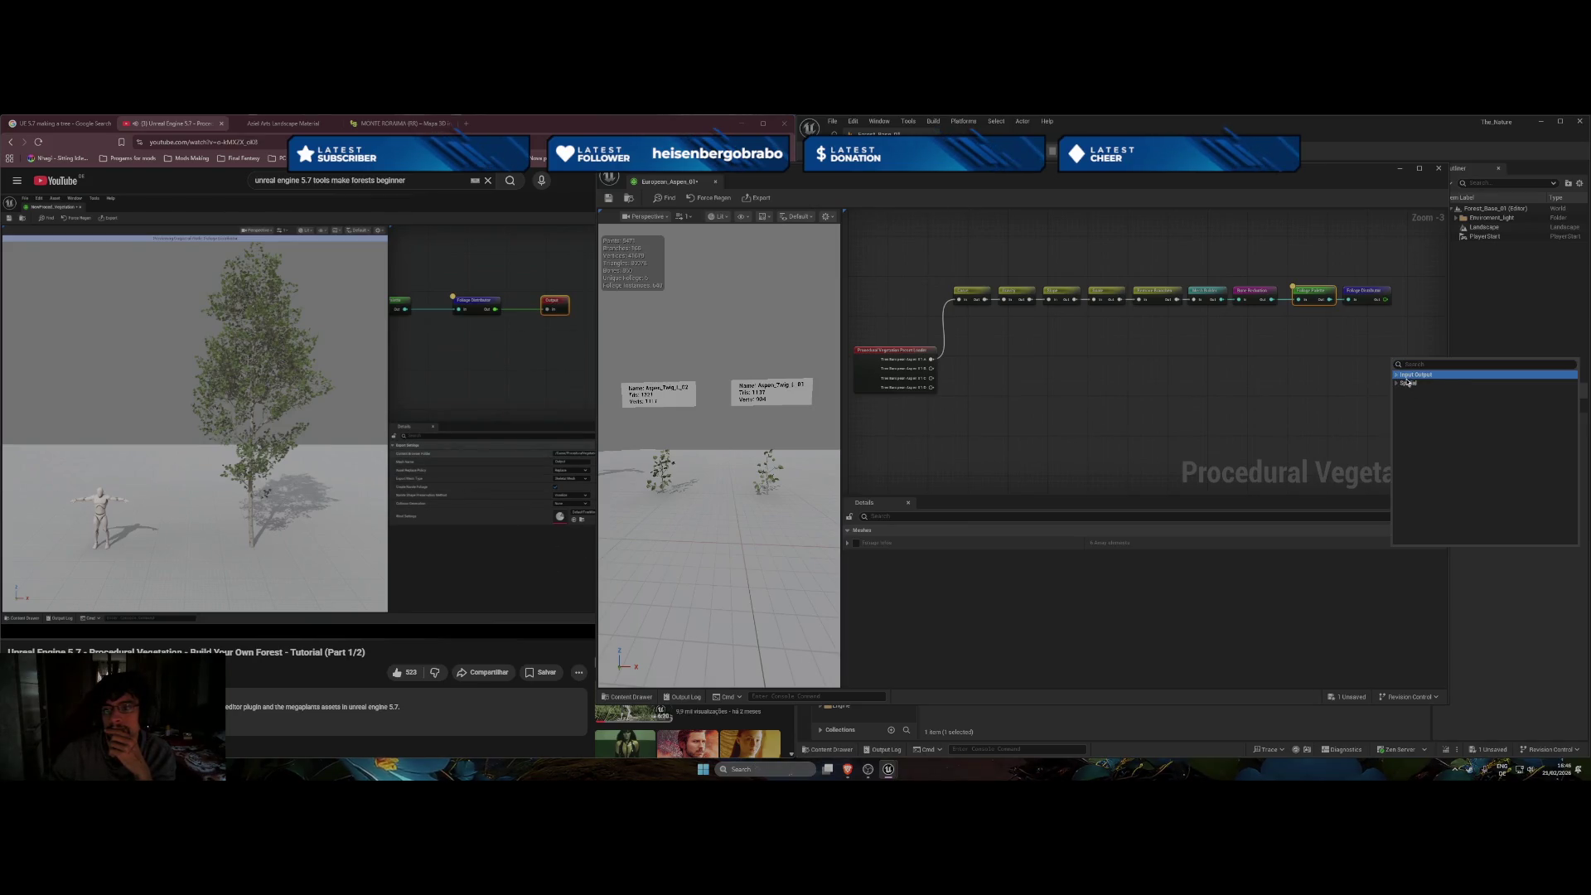
{"action": "left_click", "coordinate": [1408, 384]}
{"action": "left_click_drag", "start_coordinate": [1407, 371], "coordinate": [1411, 300]}
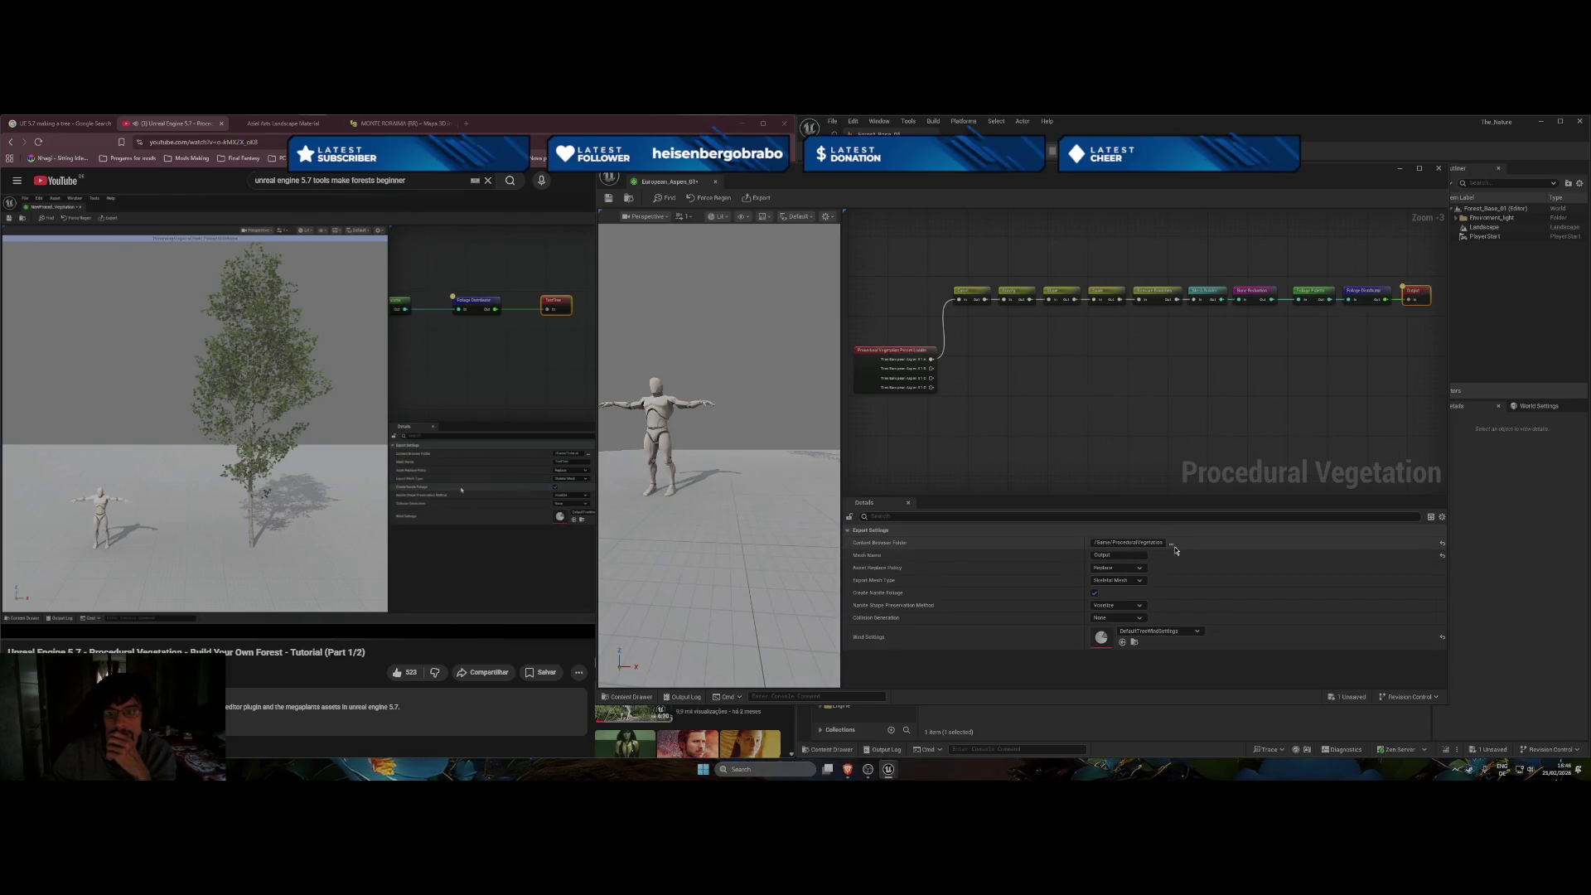
Keep Output's collision generation at None and wind settings at DefaultTreeWindSettings, then deselect nodes.
{"action": "left_click", "coordinate": [1134, 617]}
{"action": "left_click", "coordinate": [1134, 630]}
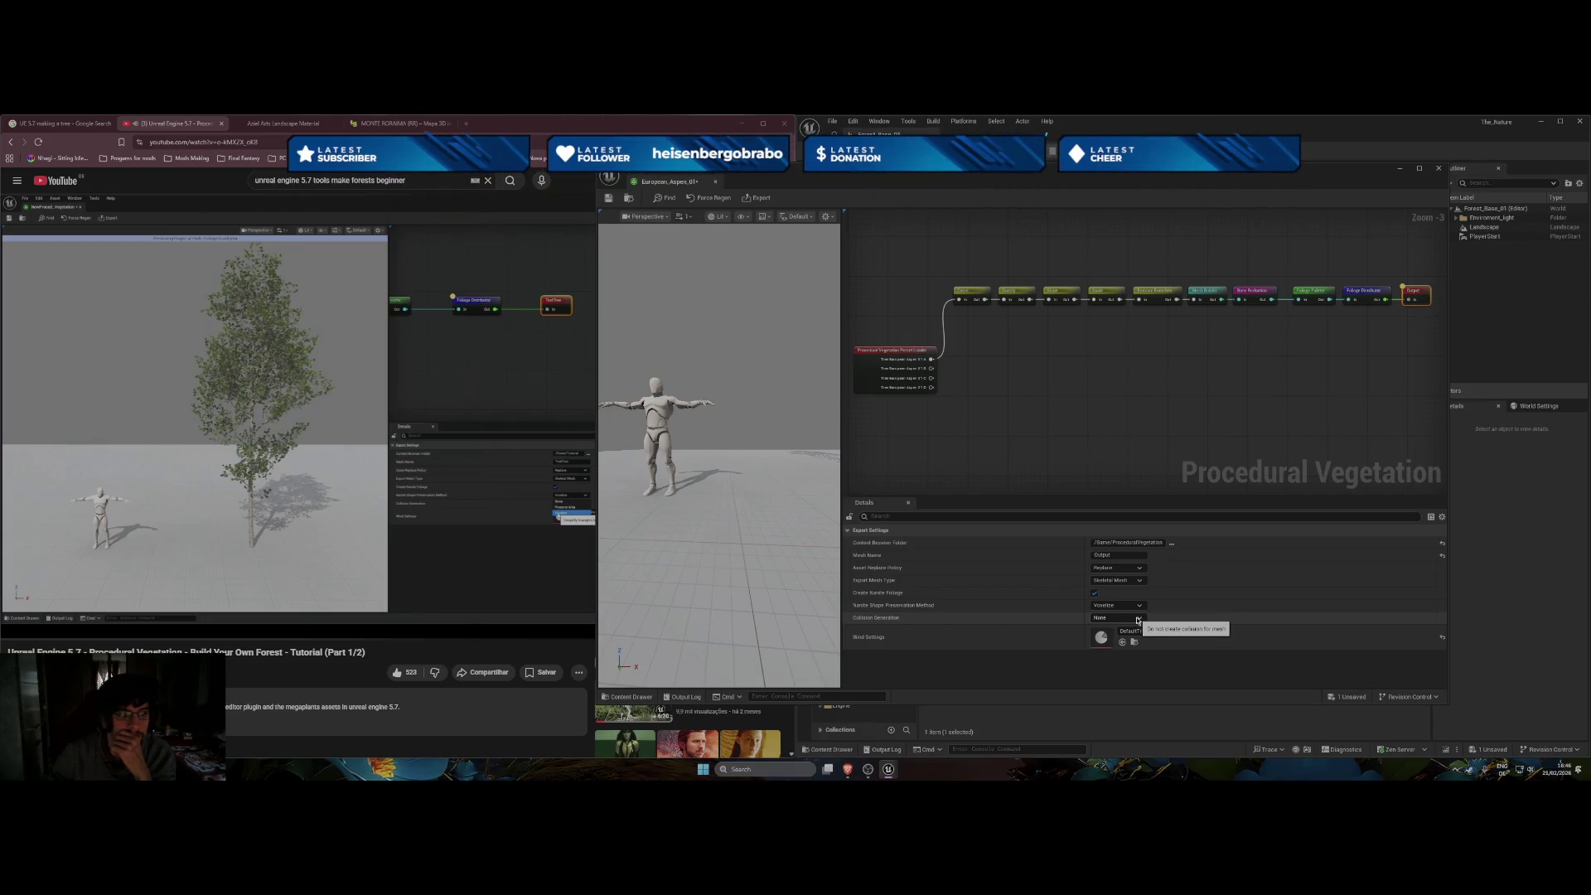
{"action": "left_click", "coordinate": [1137, 620]}
{"action": "left_click", "coordinate": [1199, 652]}
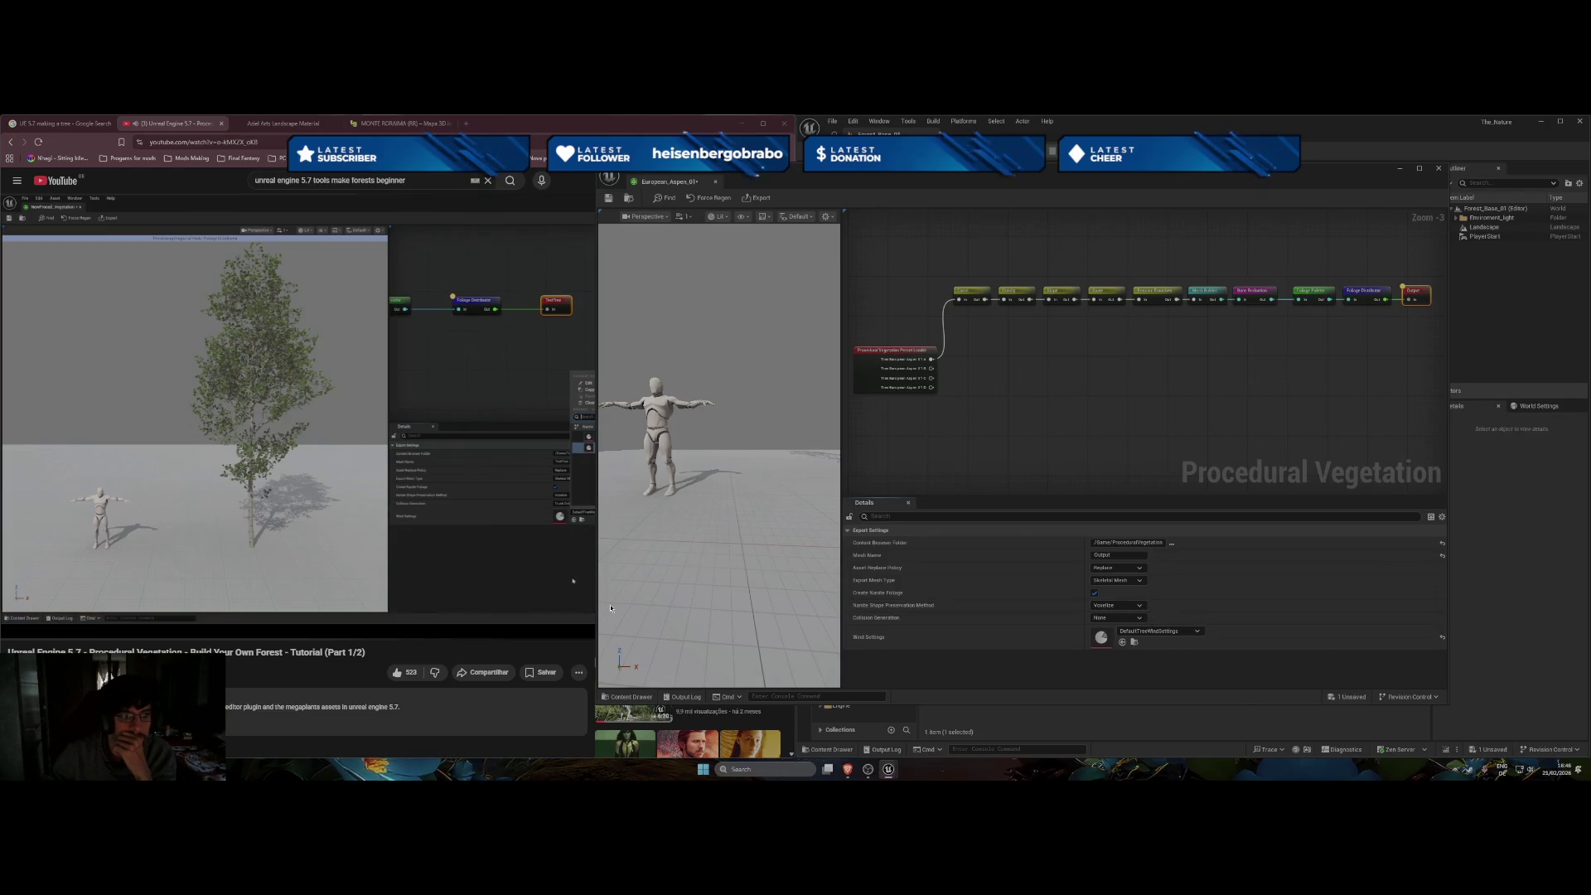
{"action": "left_click", "coordinate": [1201, 633]}
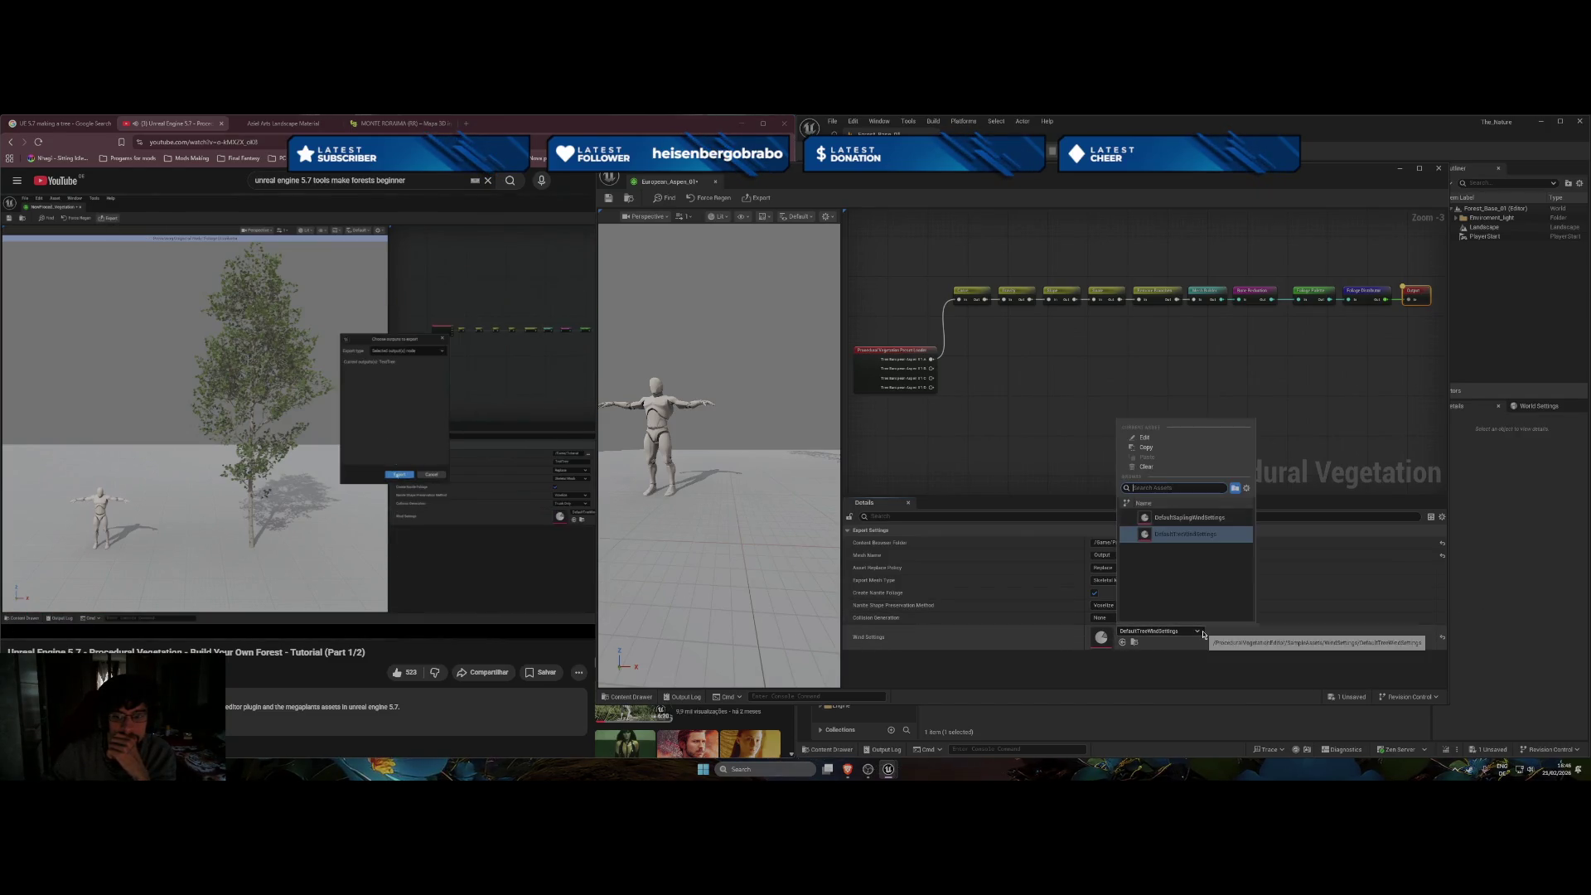
{"action": "left_click", "coordinate": [1202, 633]}
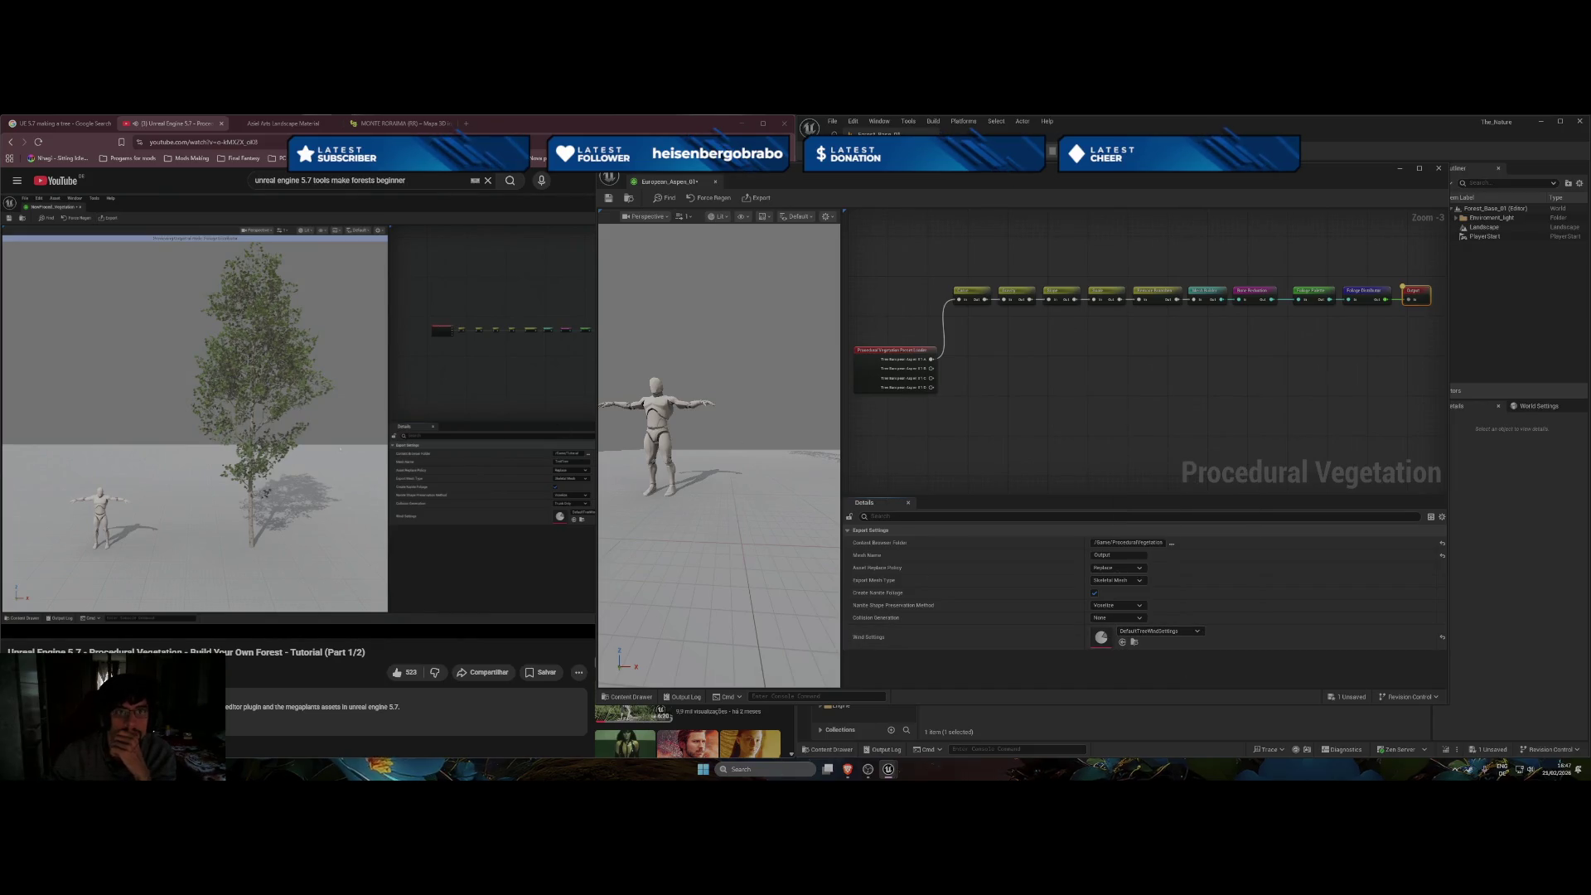
{"action": "left_click", "coordinate": [560, 429]}
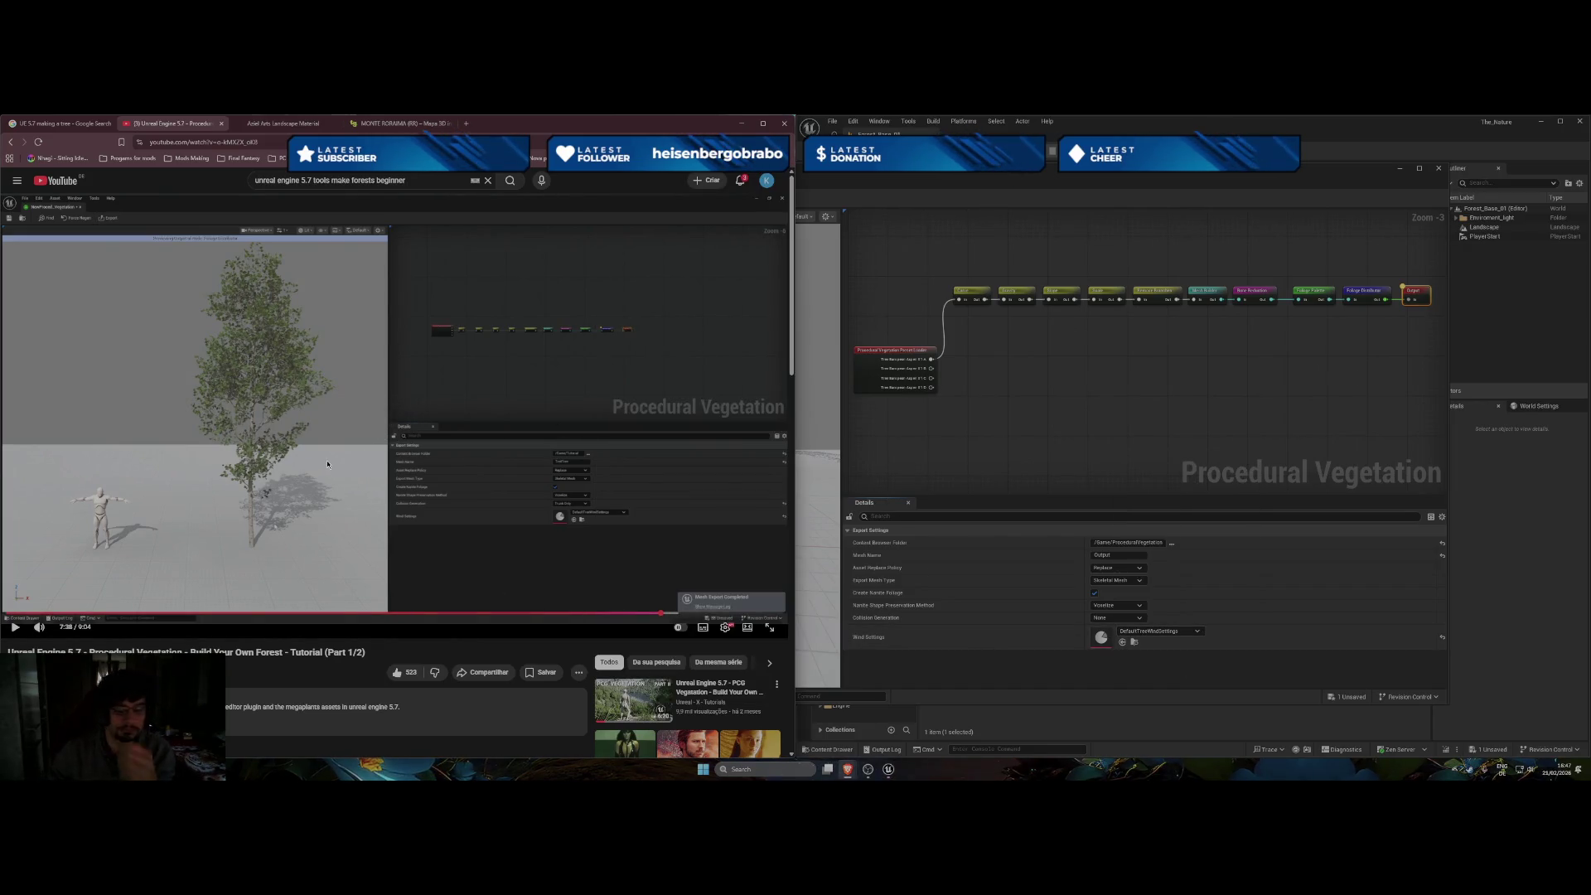
{"action": "left_click", "coordinate": [1194, 633]}
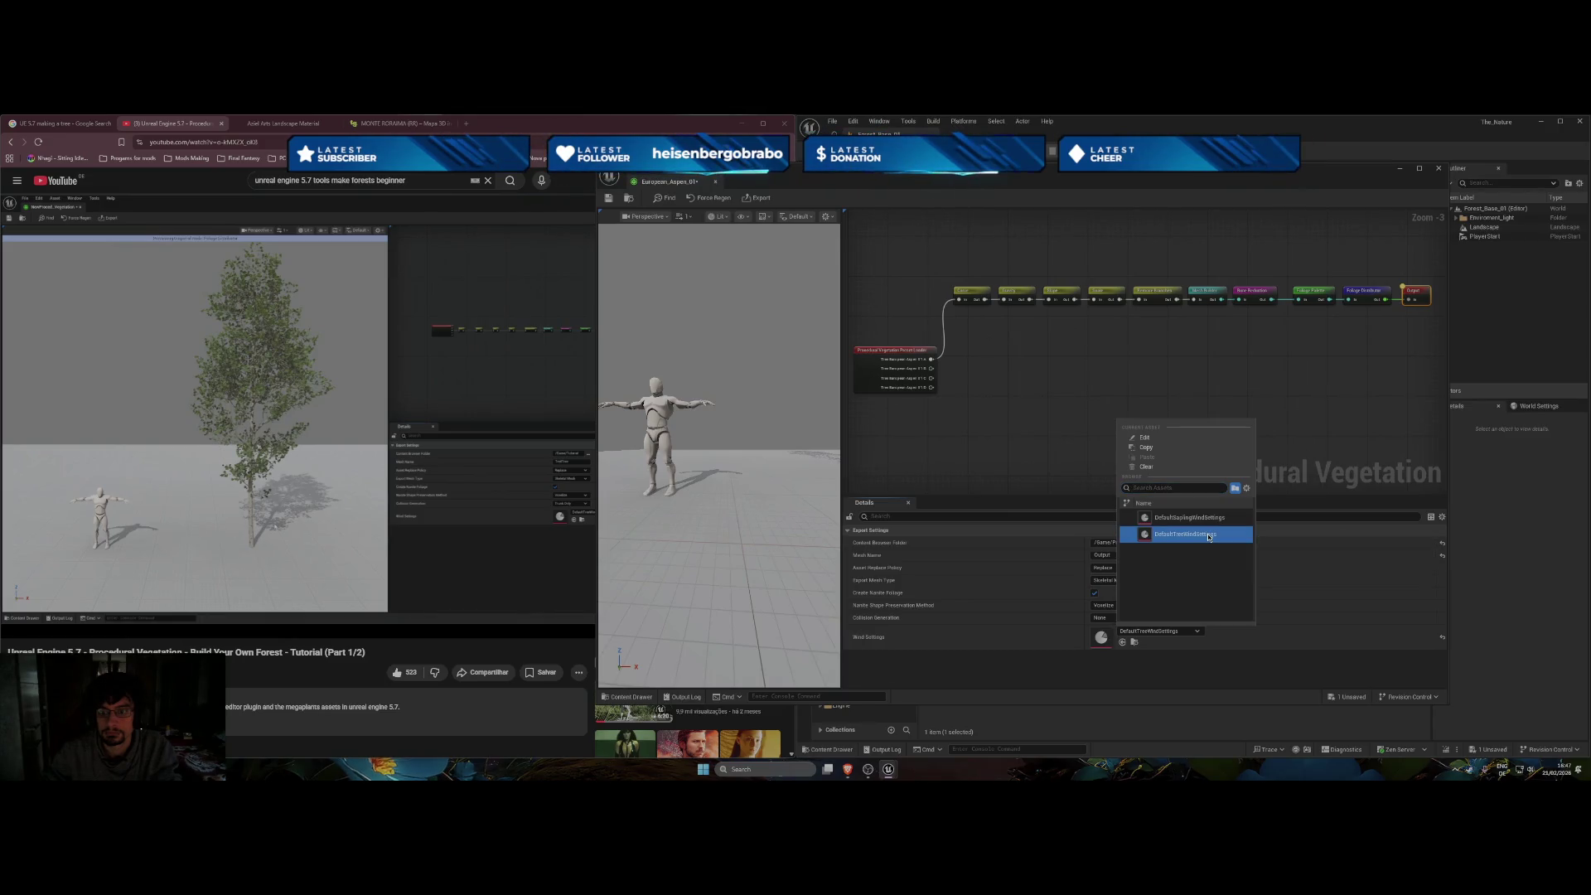
{"action": "left_click", "coordinate": [1187, 675]}
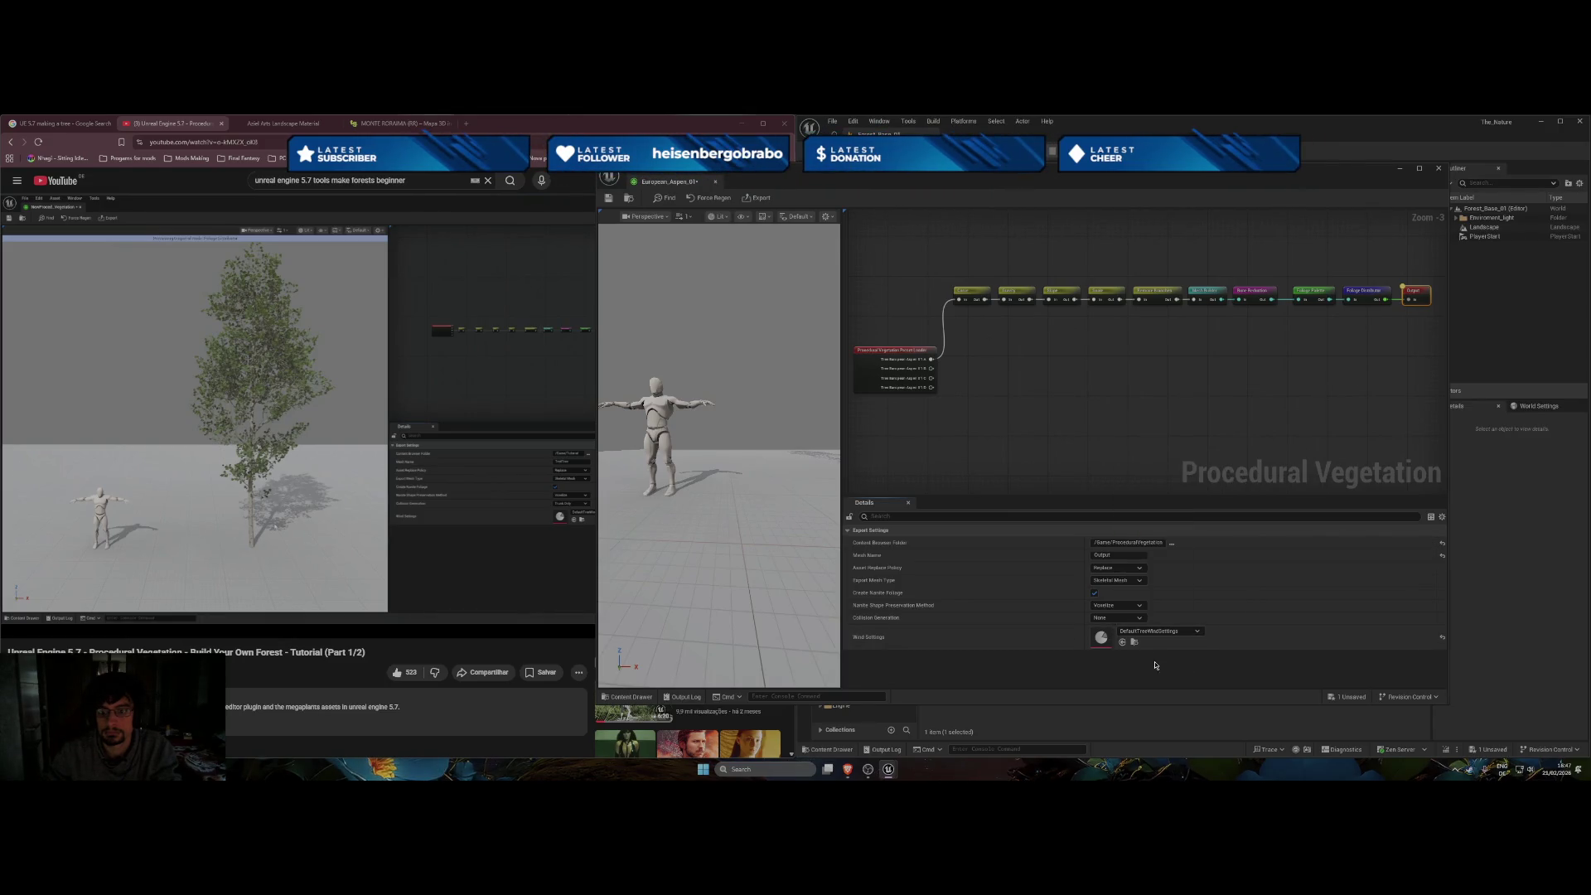
{"action": "mouse_move", "coordinate": [406, 499]}
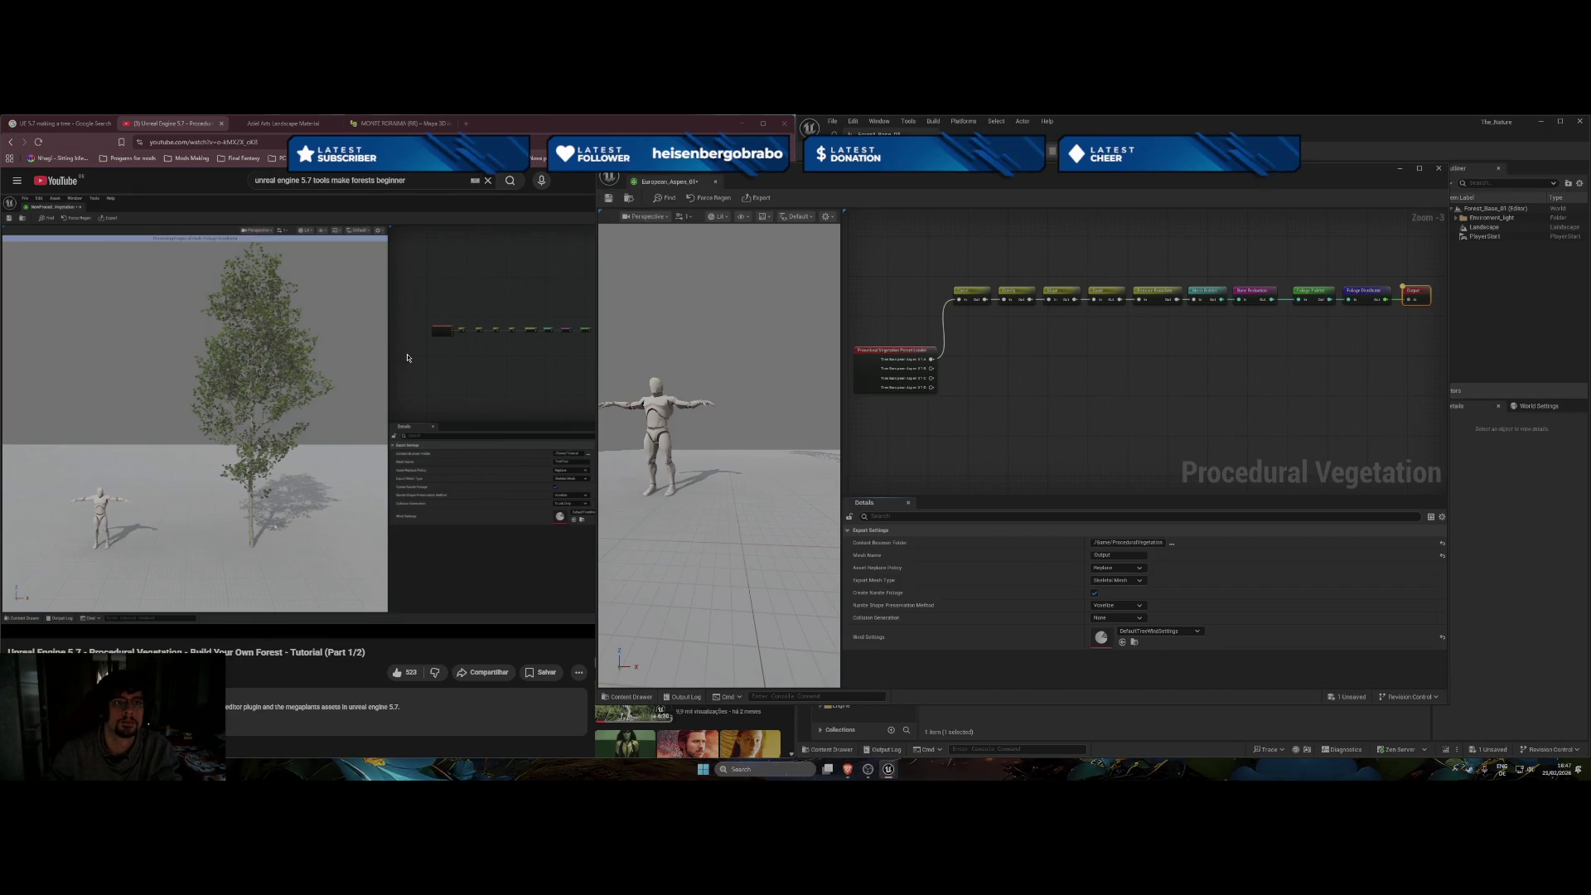
{"action": "left_click", "coordinate": [382, 420]}
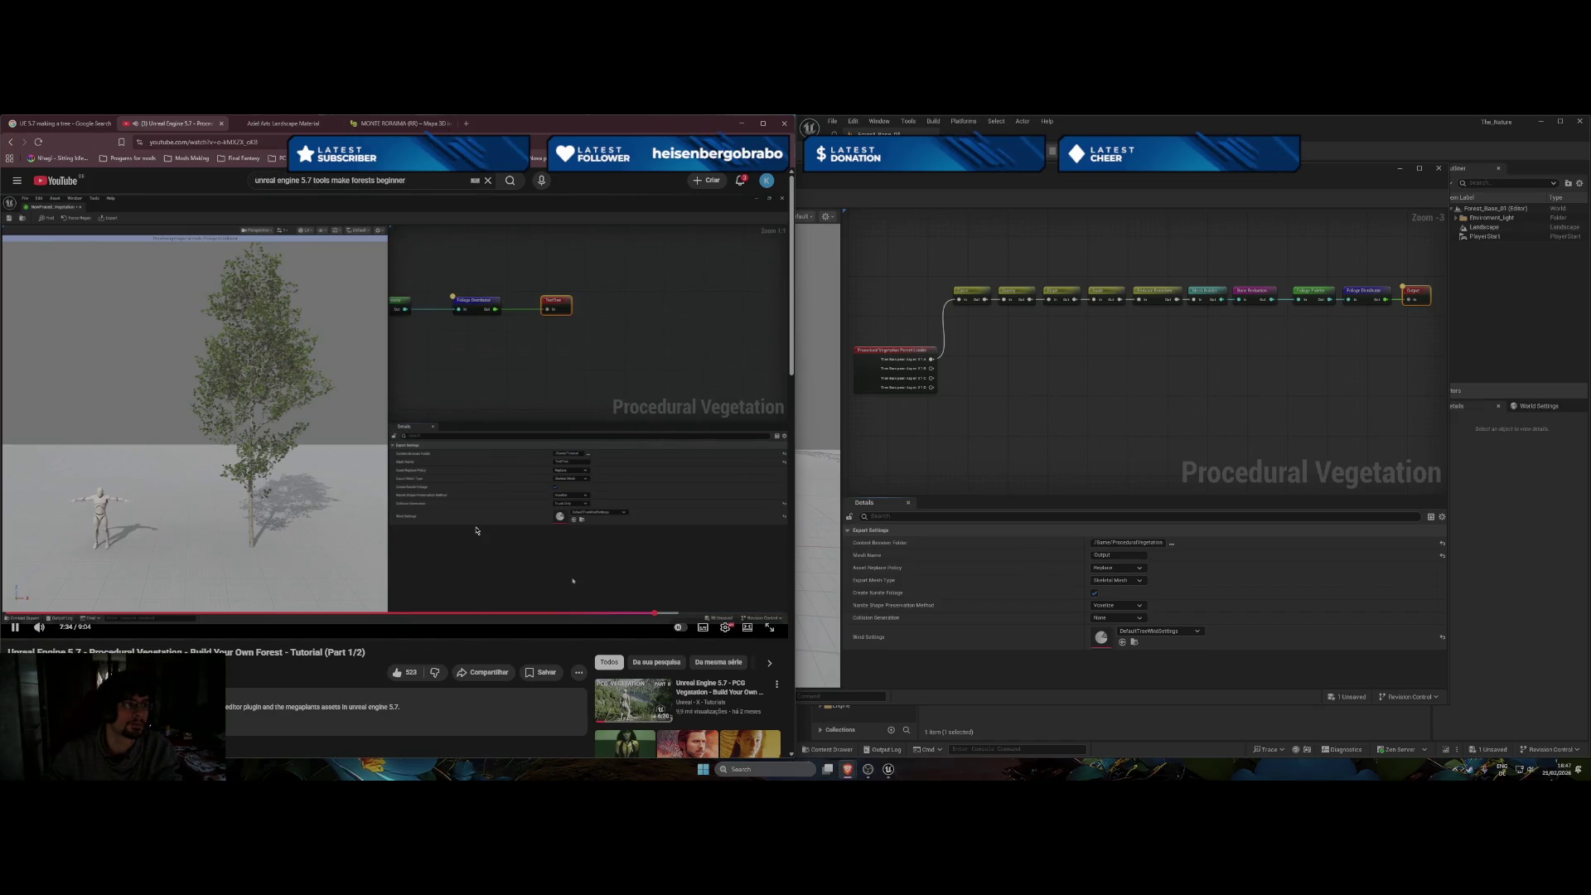
{"action": "left_click", "coordinate": [880, 303]}
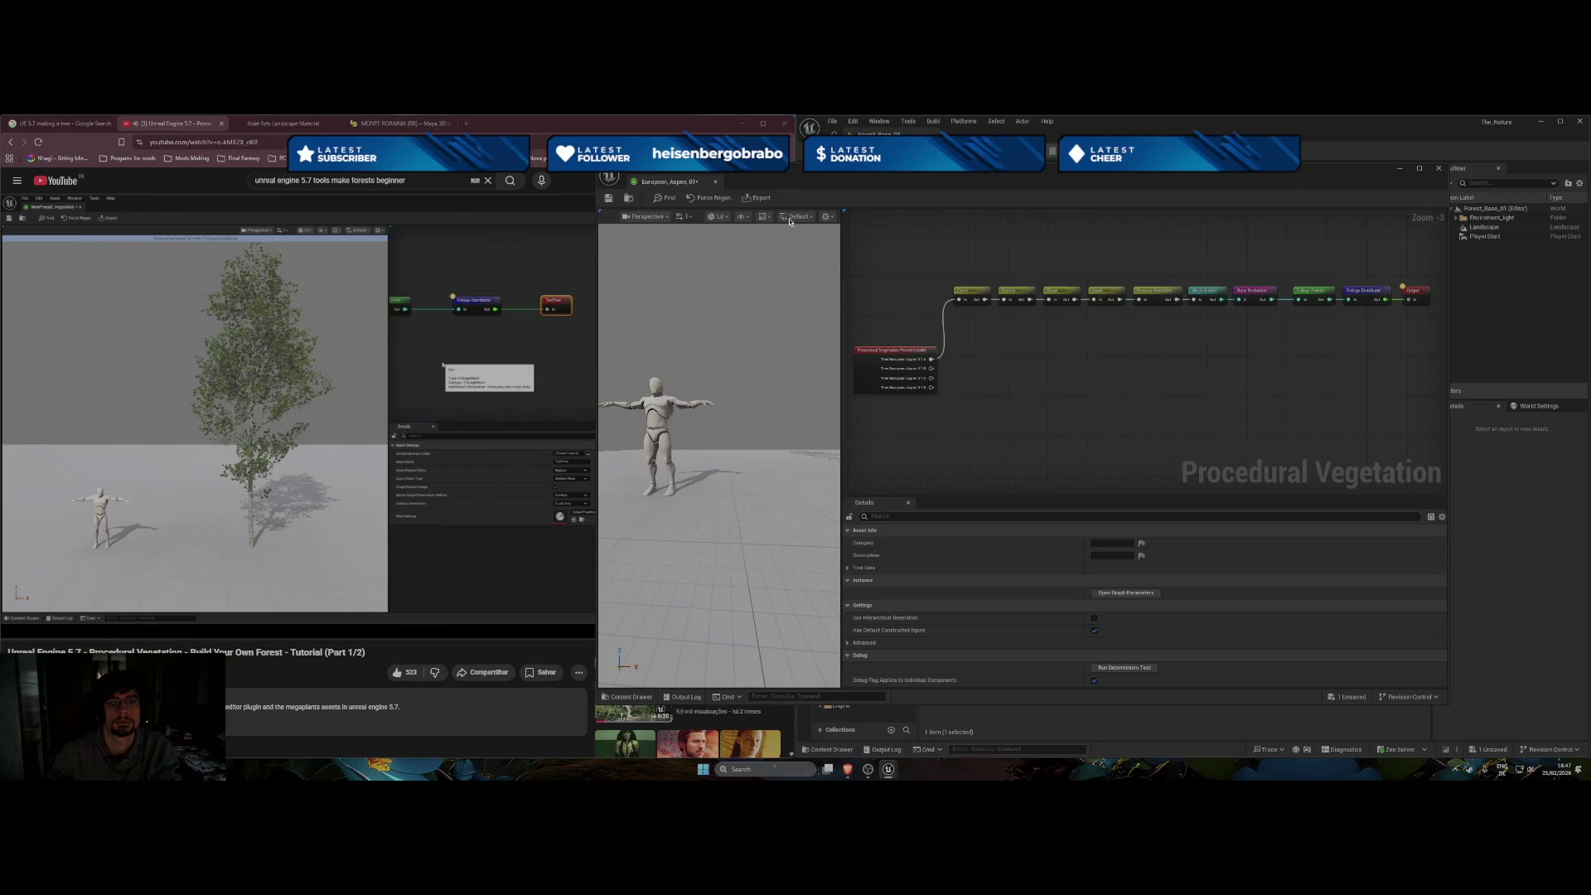
{"action": "left_click", "coordinate": [761, 200]}
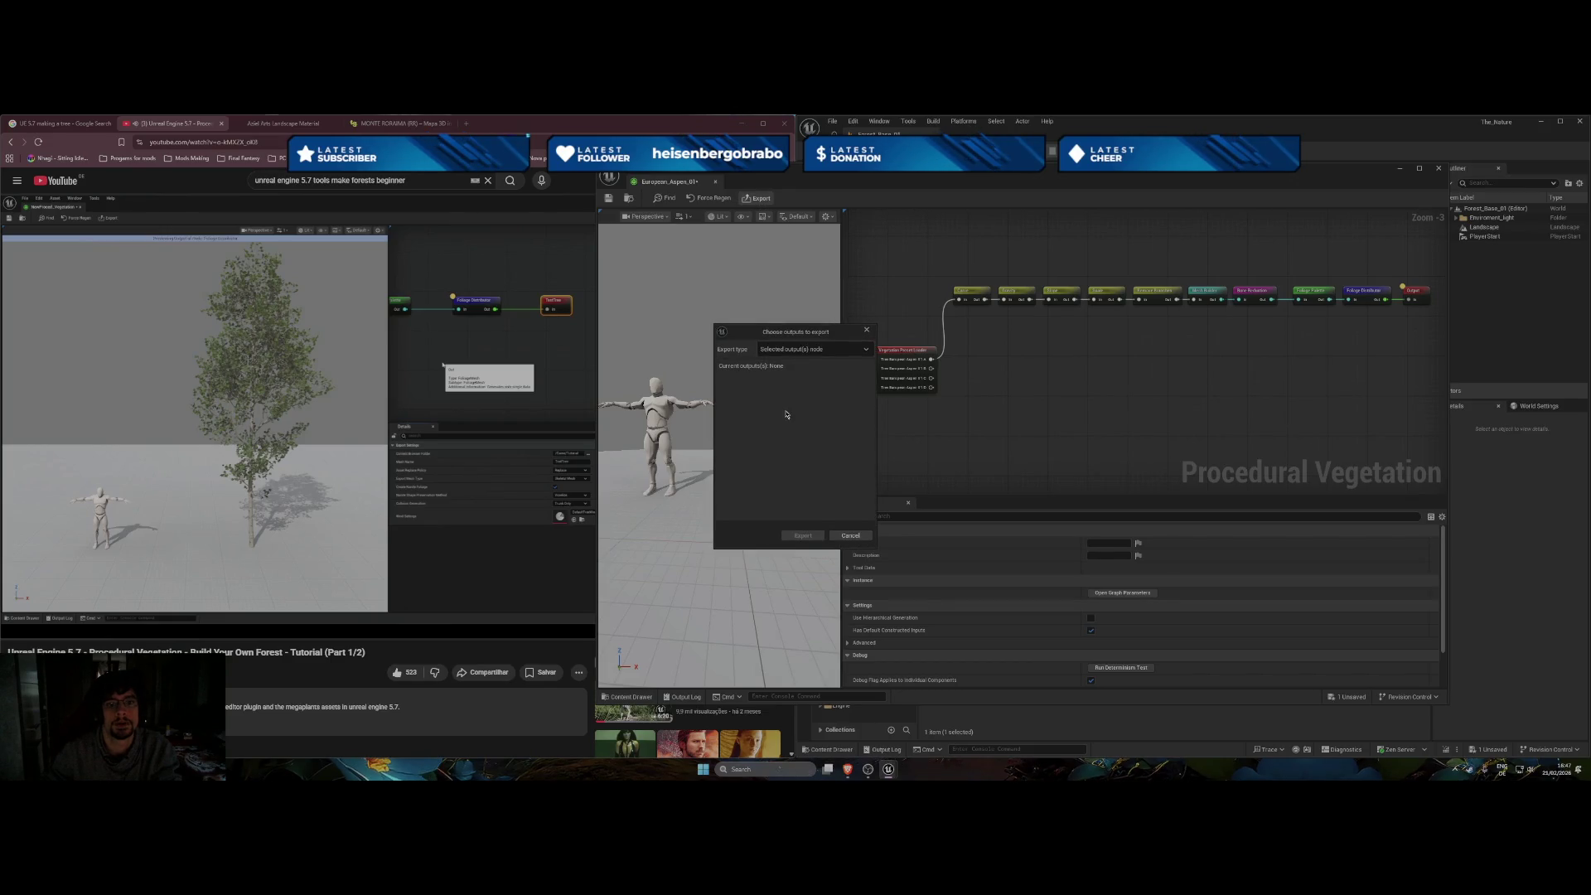
{"action": "left_click", "coordinate": [812, 349]}
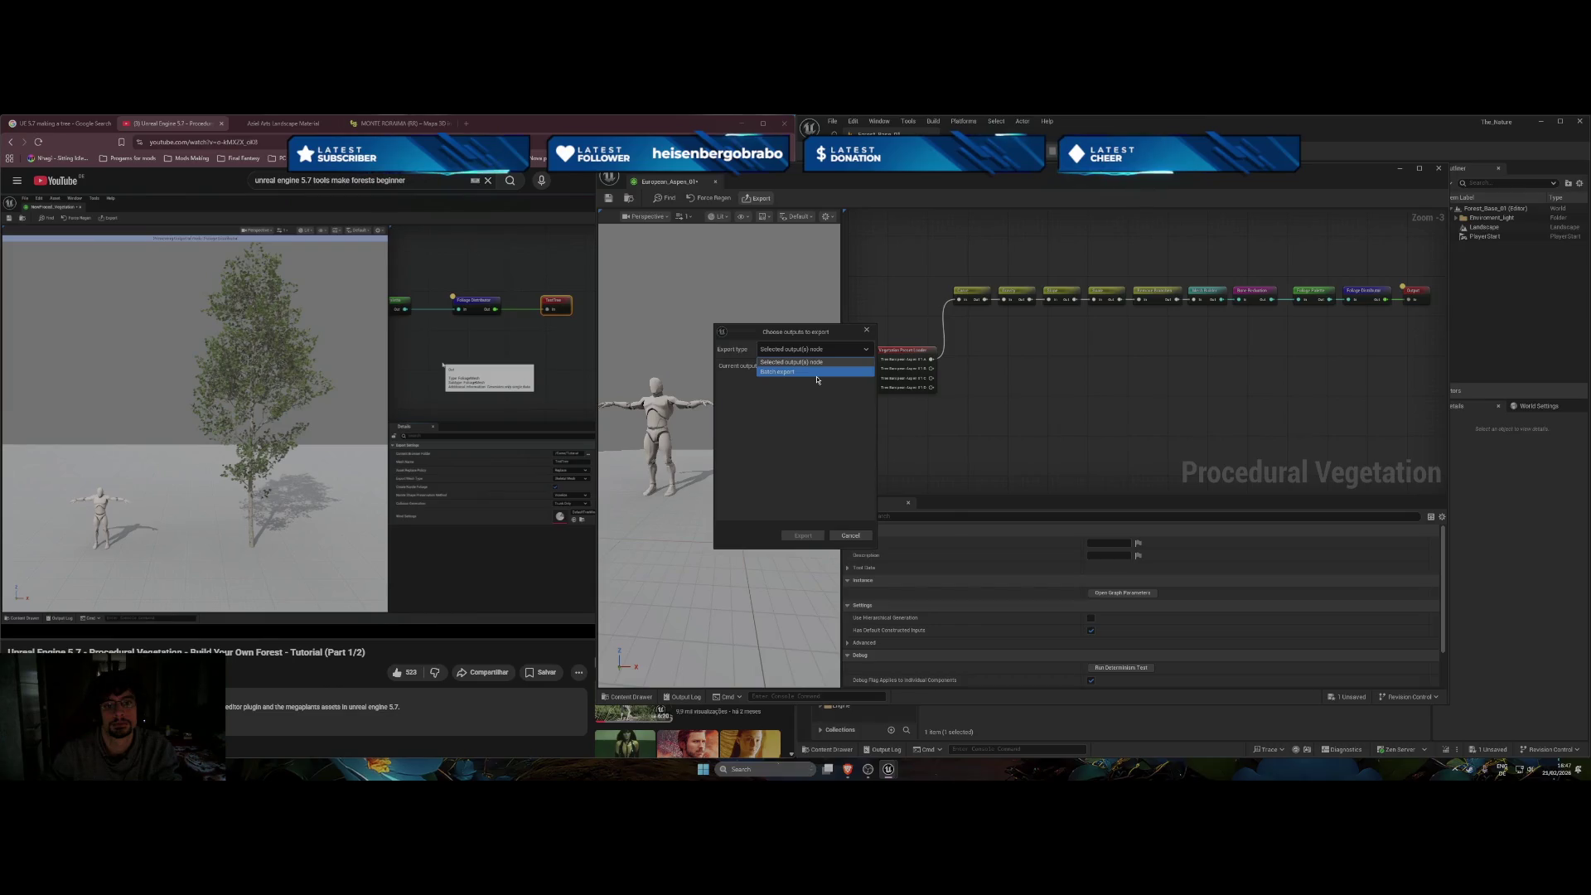
{"action": "left_click", "coordinate": [797, 369]}
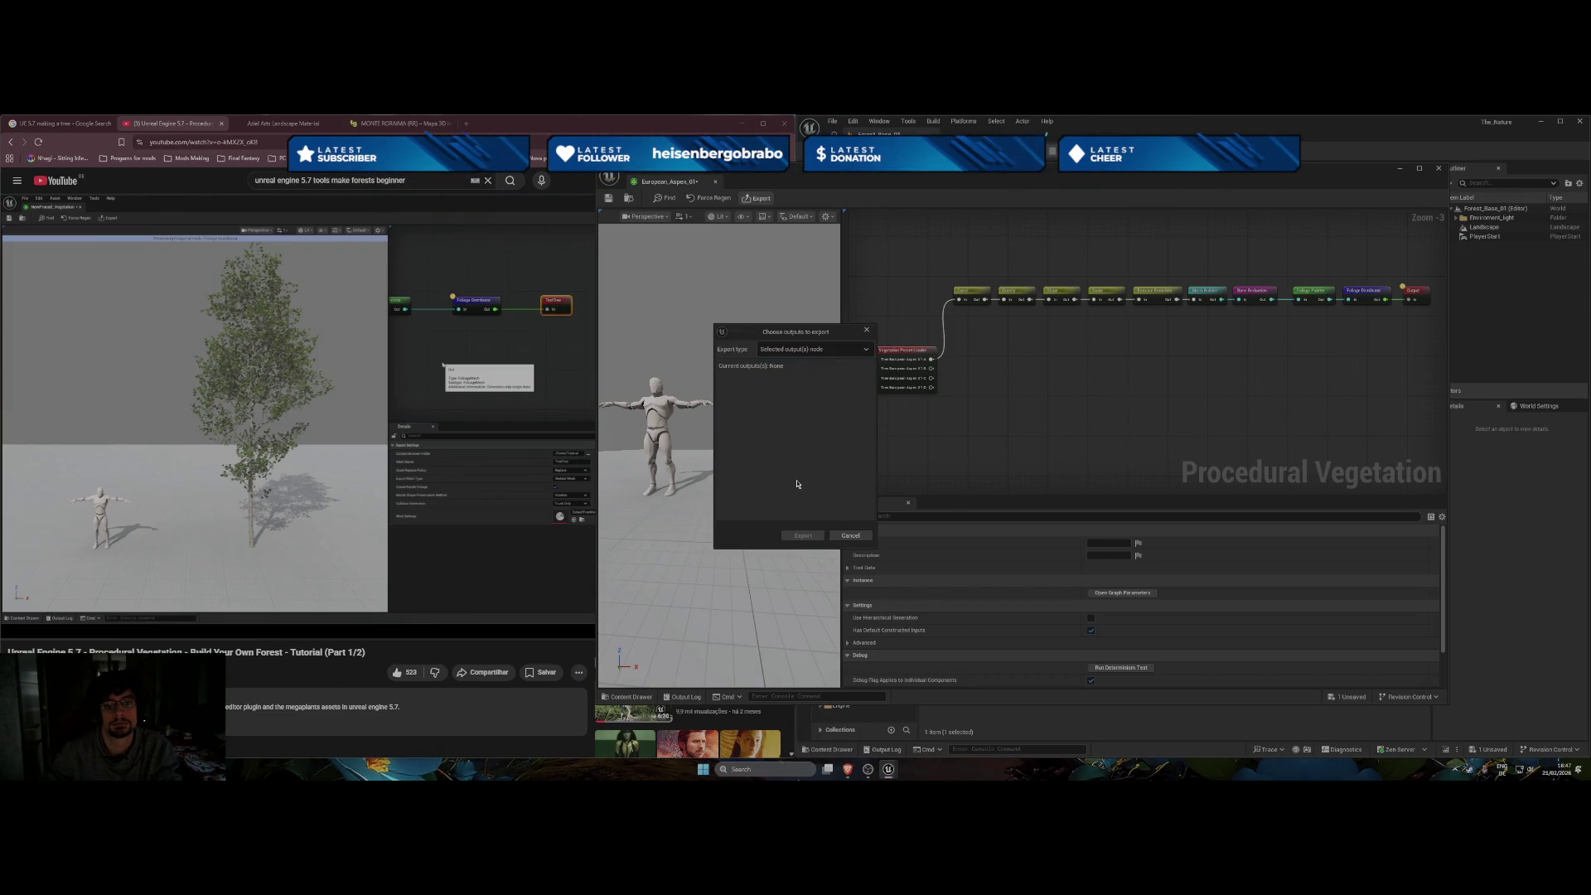
{"action": "left_click", "coordinate": [802, 352]}
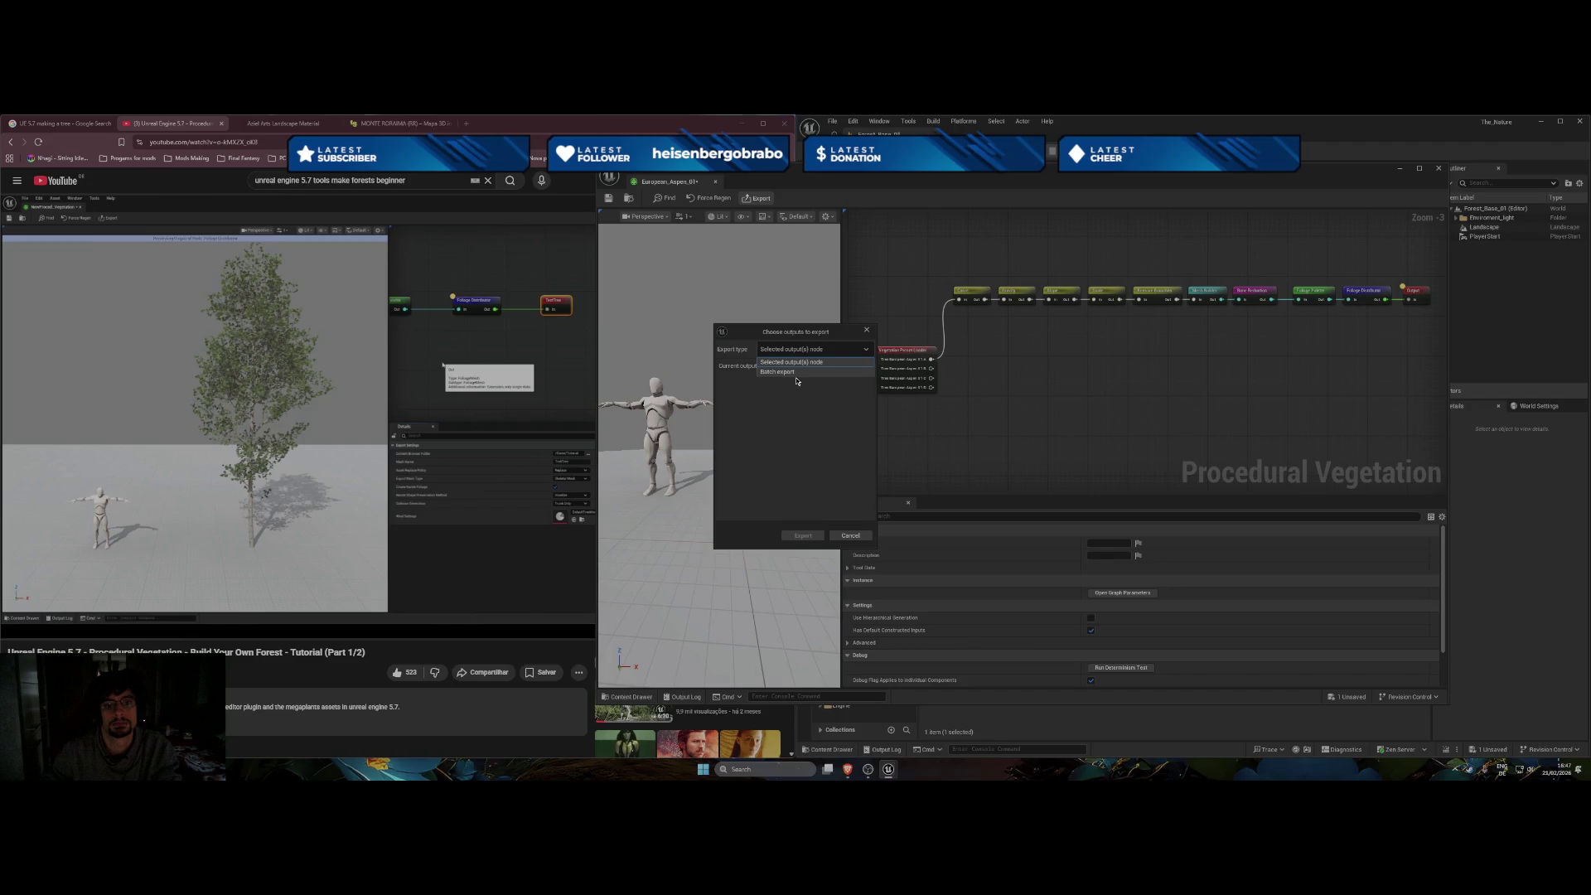
{"action": "left_click", "coordinate": [795, 372]}
{"action": "left_click", "coordinate": [434, 502]}
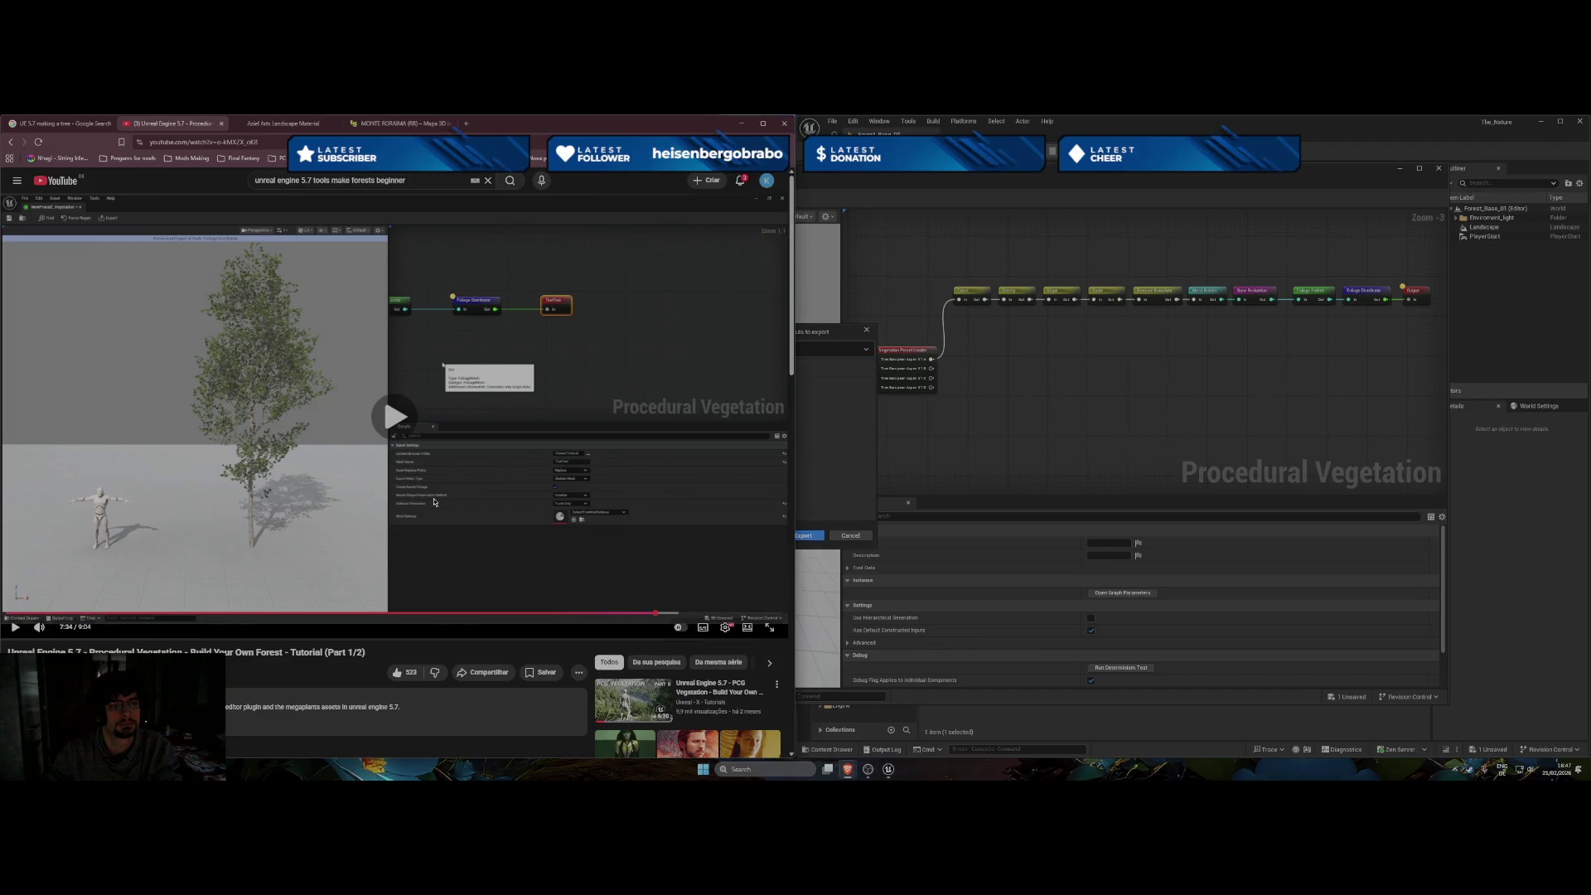
{"action": "key", "text": "Left"}
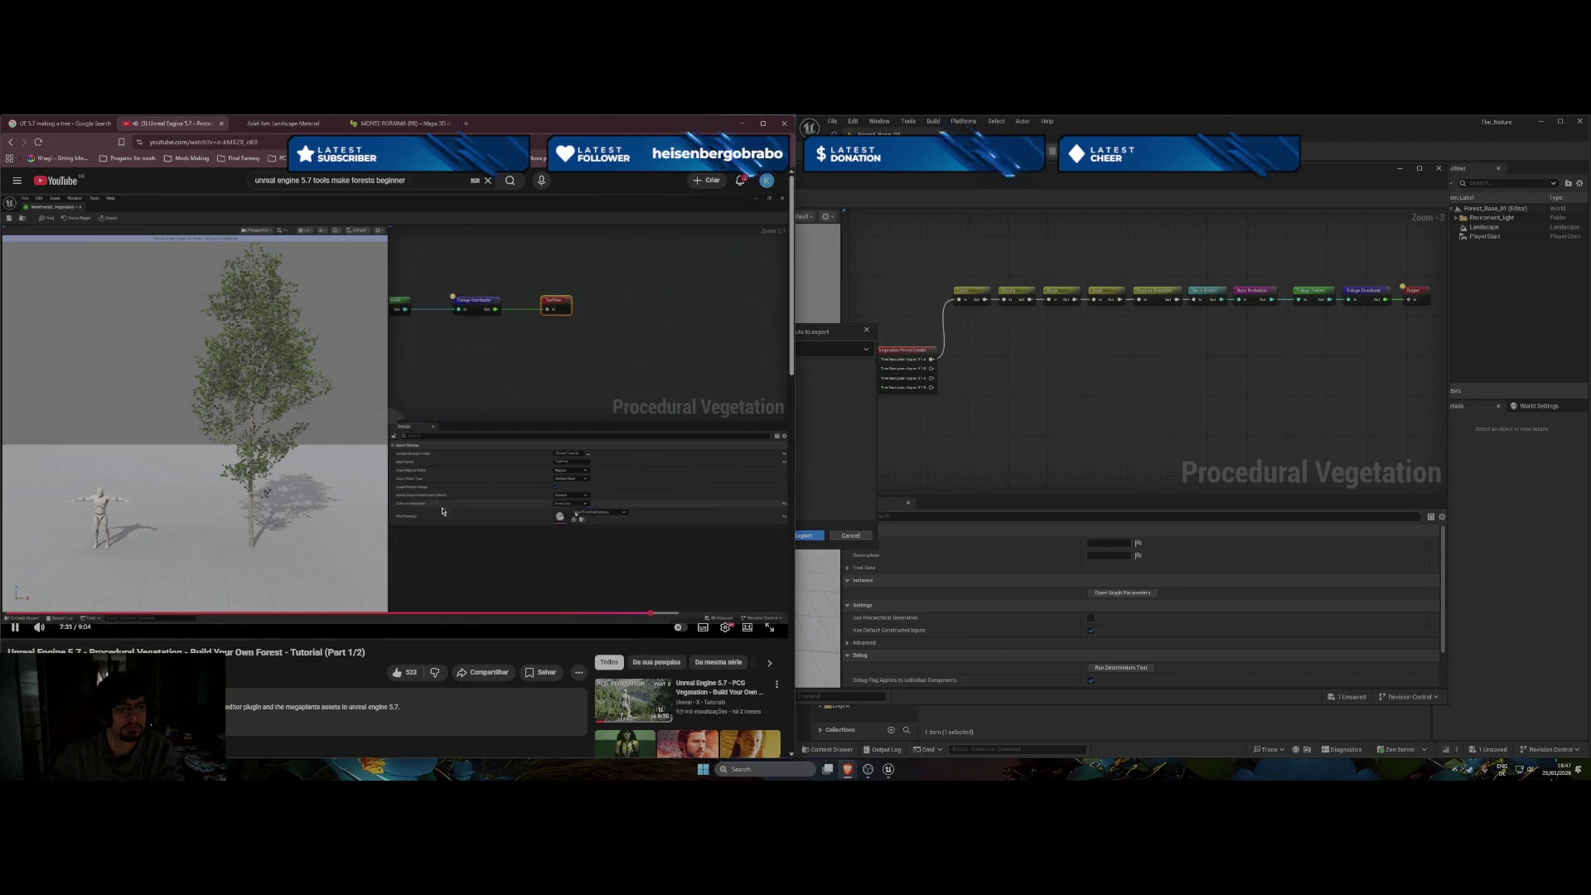
{"action": "left_click", "coordinate": [1271, 387]}
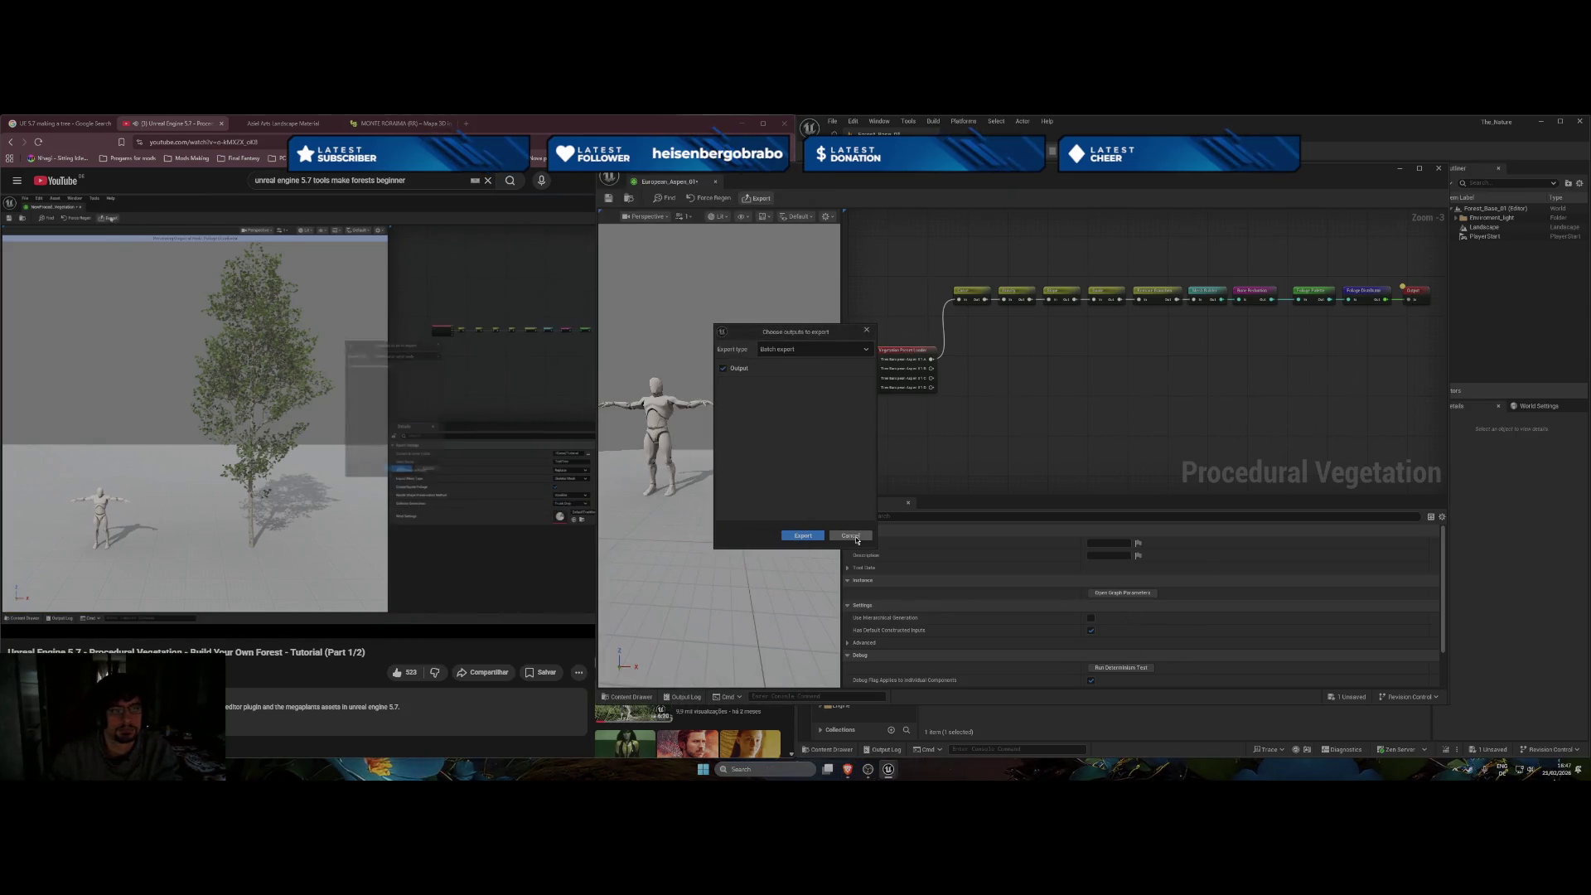
{"action": "left_click", "coordinate": [357, 510]}
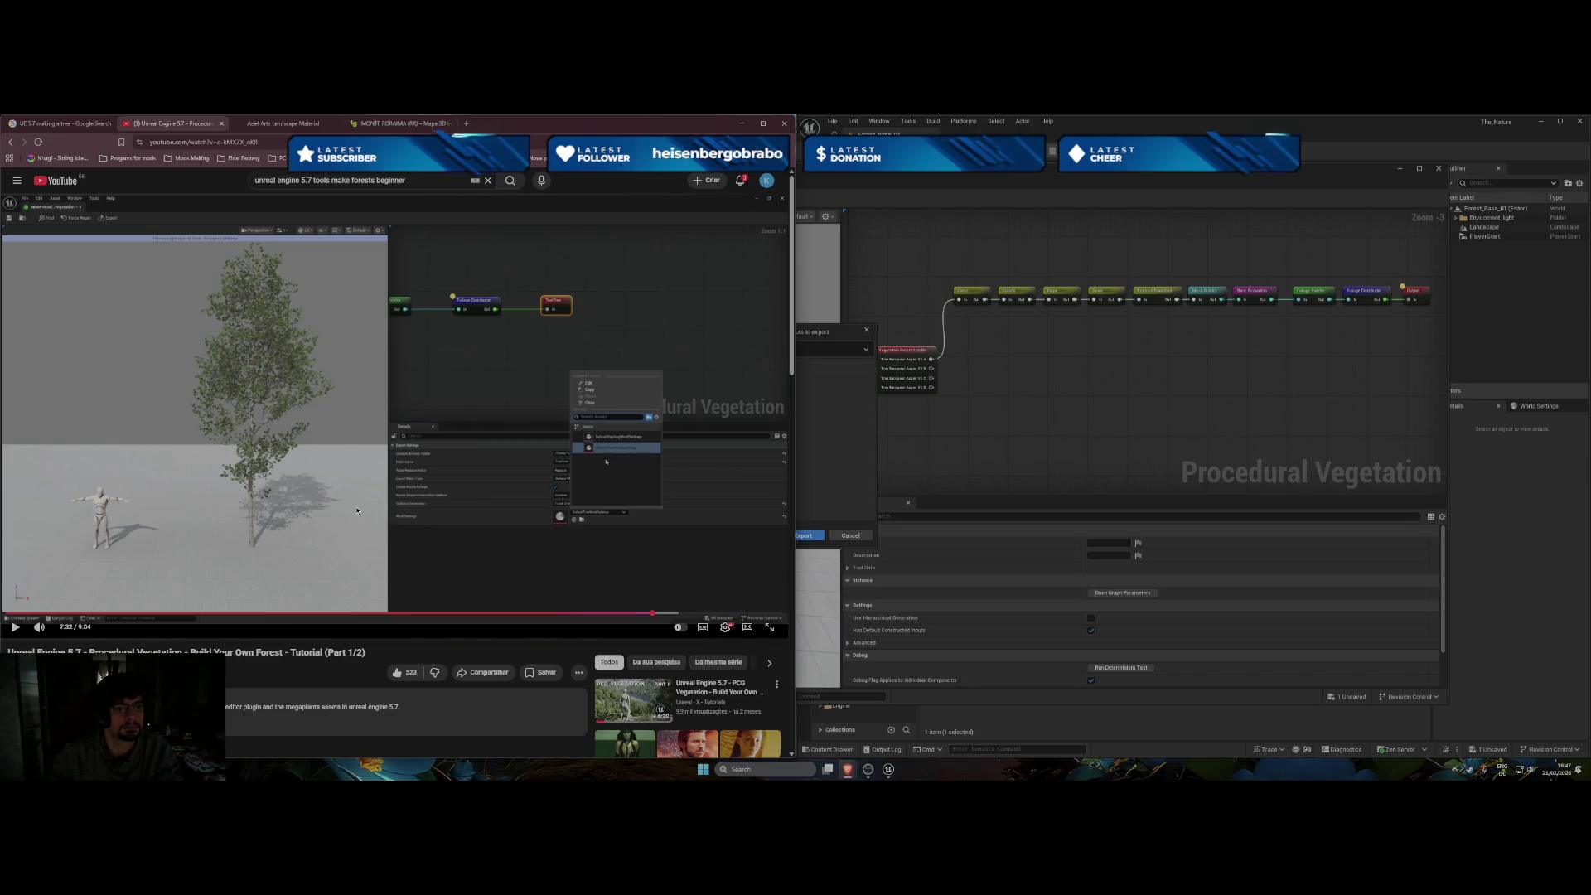
{"action": "left_click", "coordinate": [357, 511]}
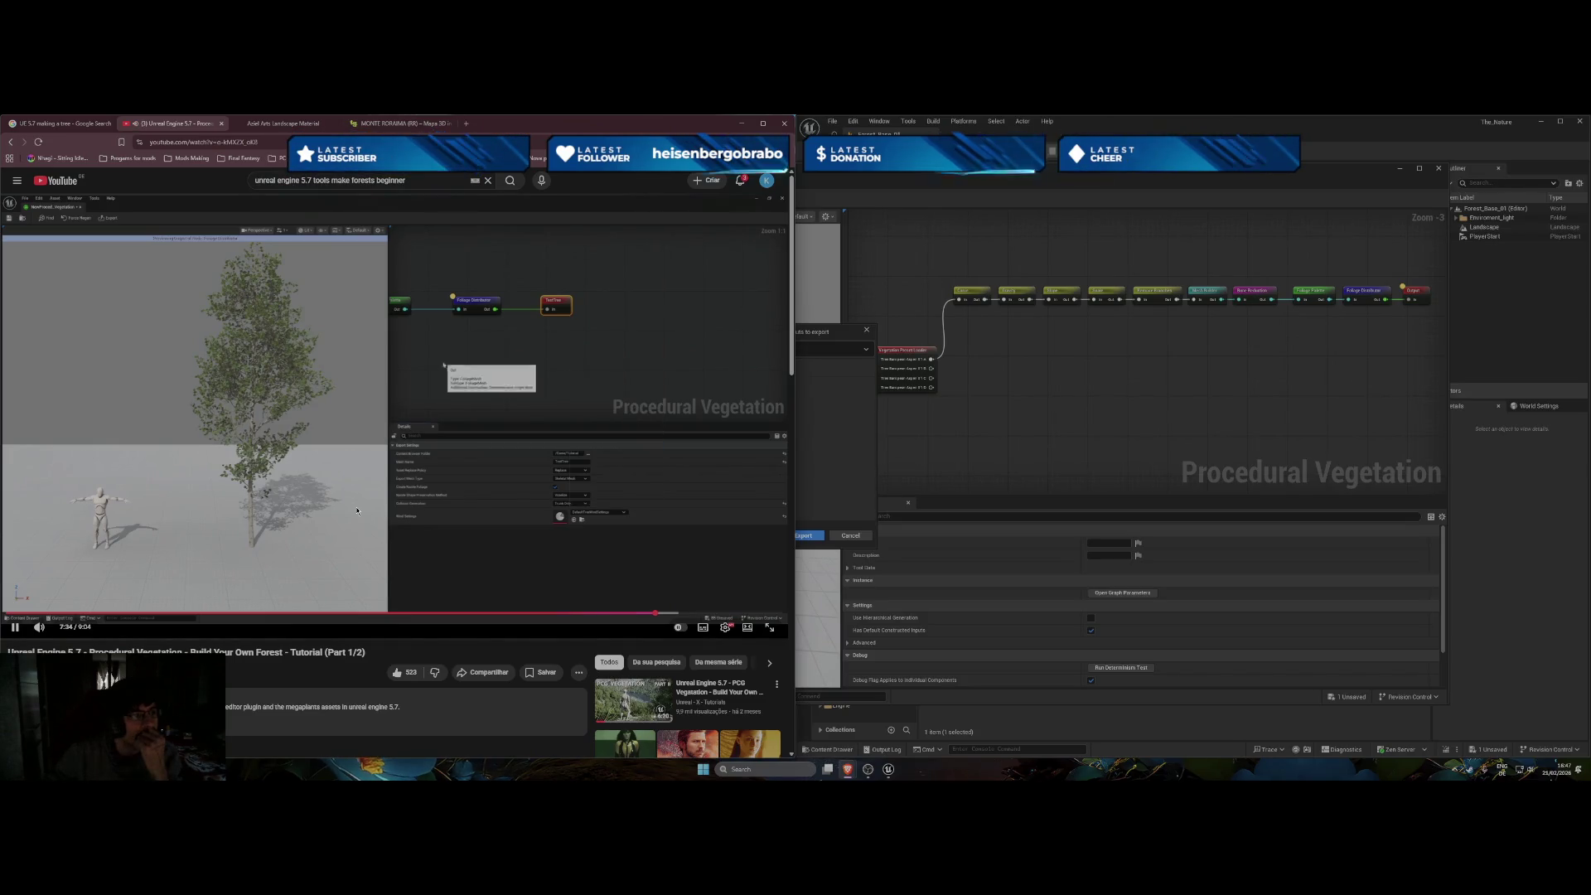
{"action": "left_click", "coordinate": [344, 524]}
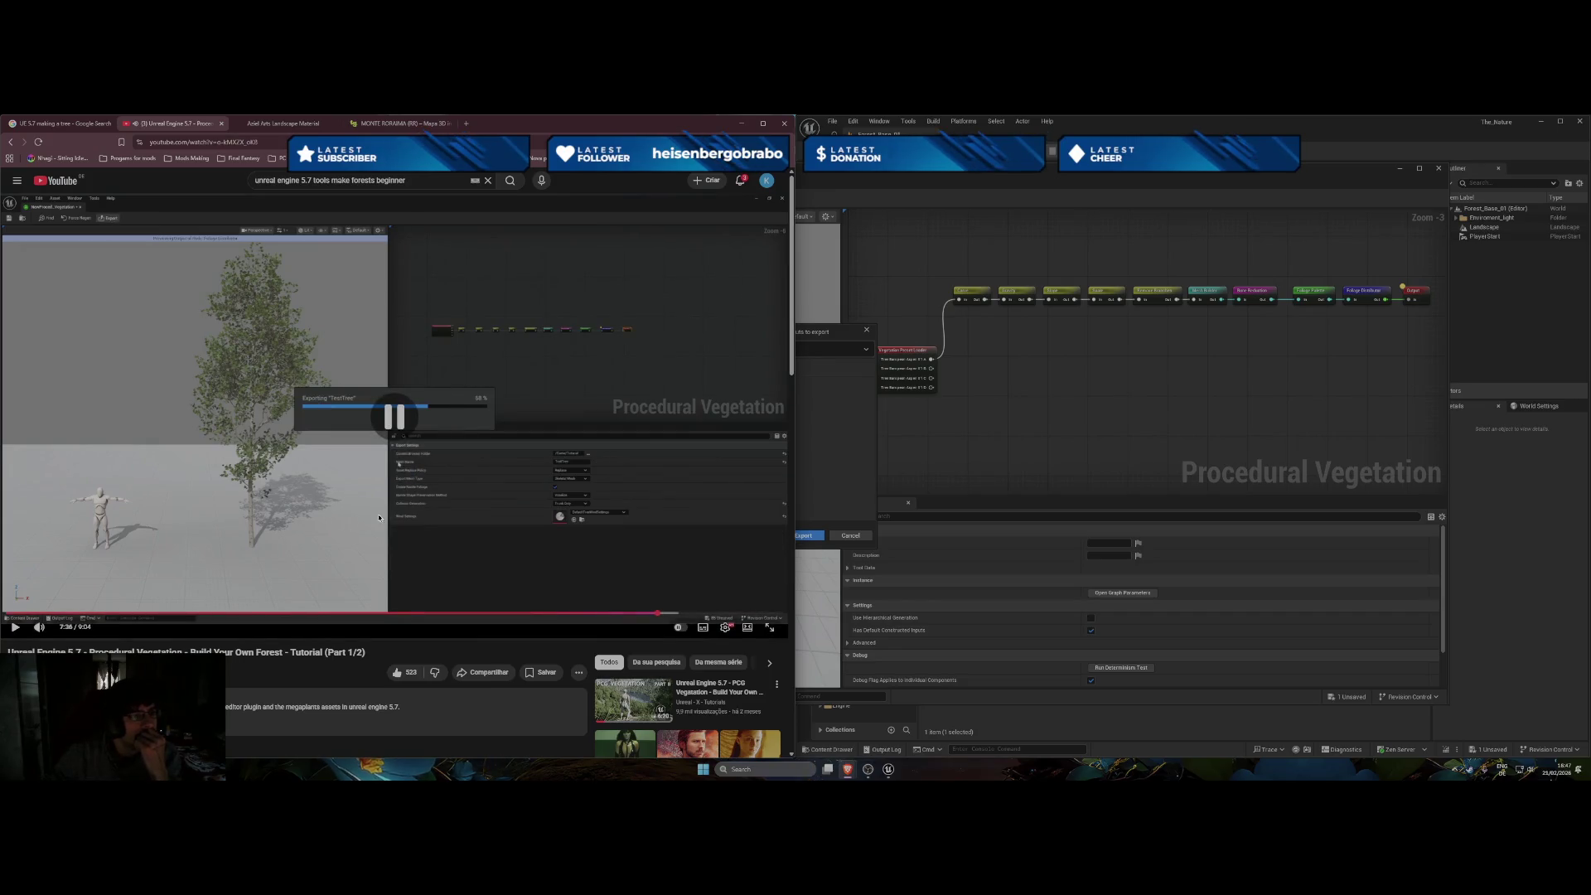
{"action": "left_click", "coordinate": [826, 347]}
{"action": "left_click", "coordinate": [824, 349]}
{"action": "left_click", "coordinate": [822, 371]}
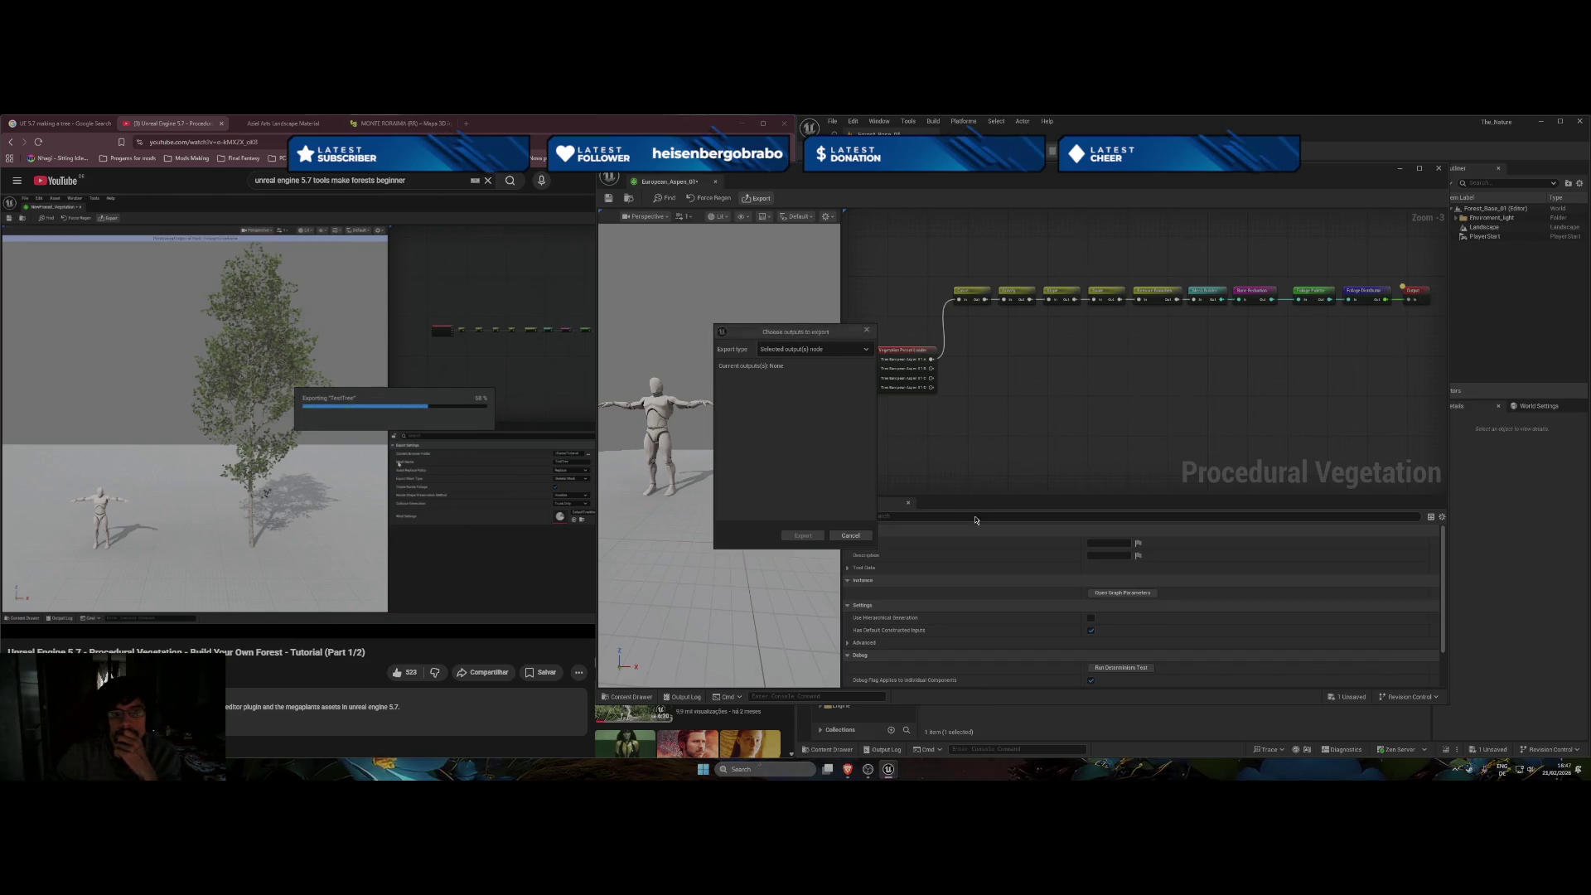
{"action": "left_click", "coordinate": [850, 535]}
{"action": "scroll", "coordinate": [850, 536], "scroll_direction": "down", "scroll_amount": 2}
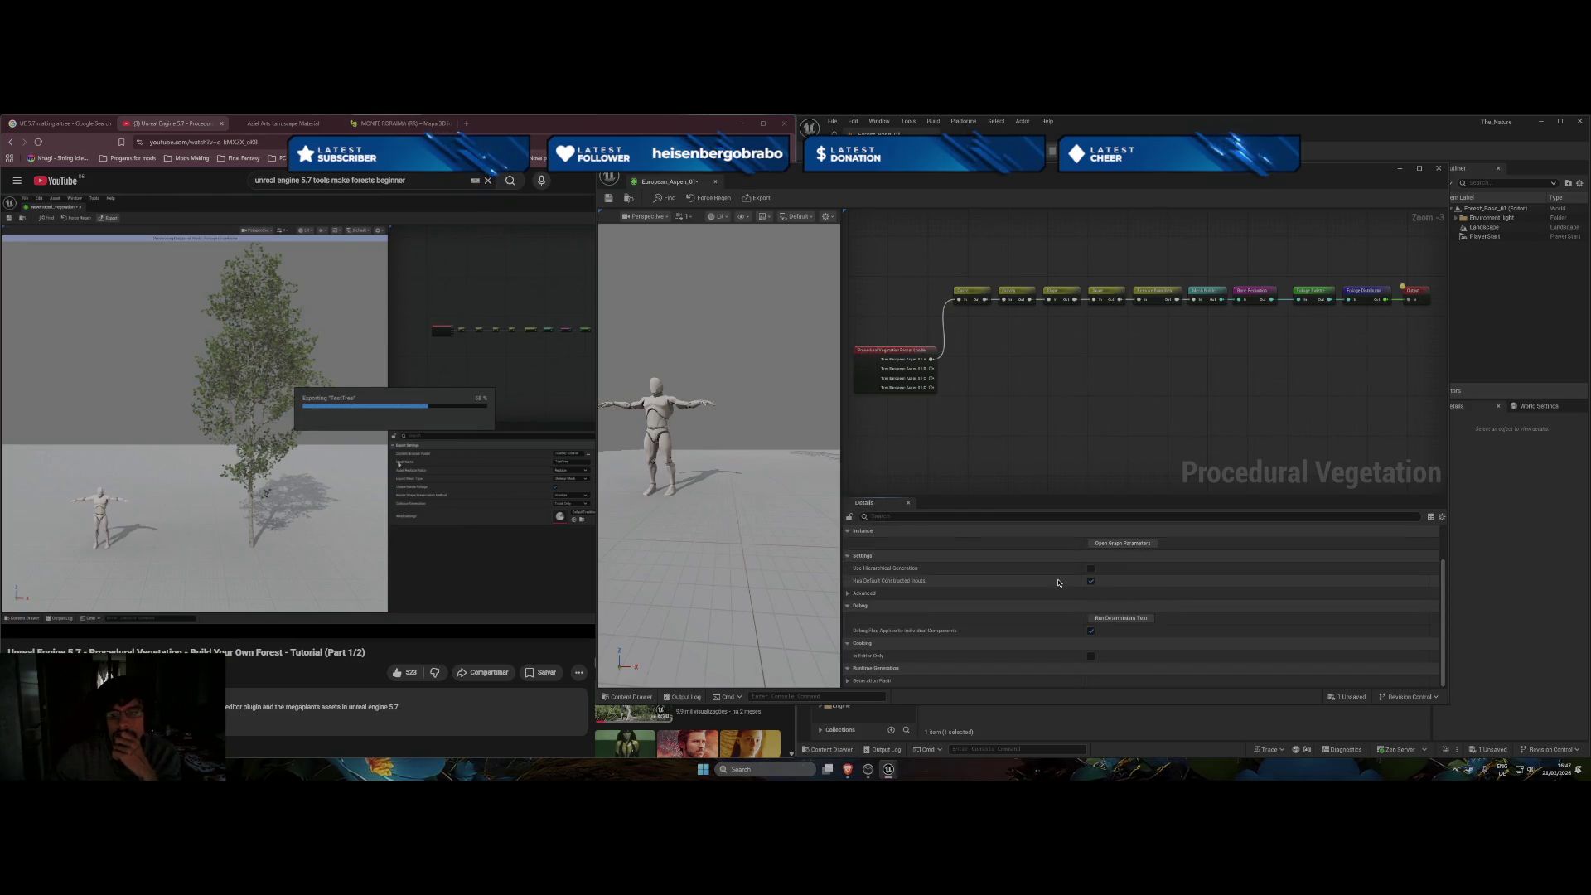
Set the Output node's collision generation to Trunk Only and start the tree export.
{"action": "left_click", "coordinate": [1430, 297]}
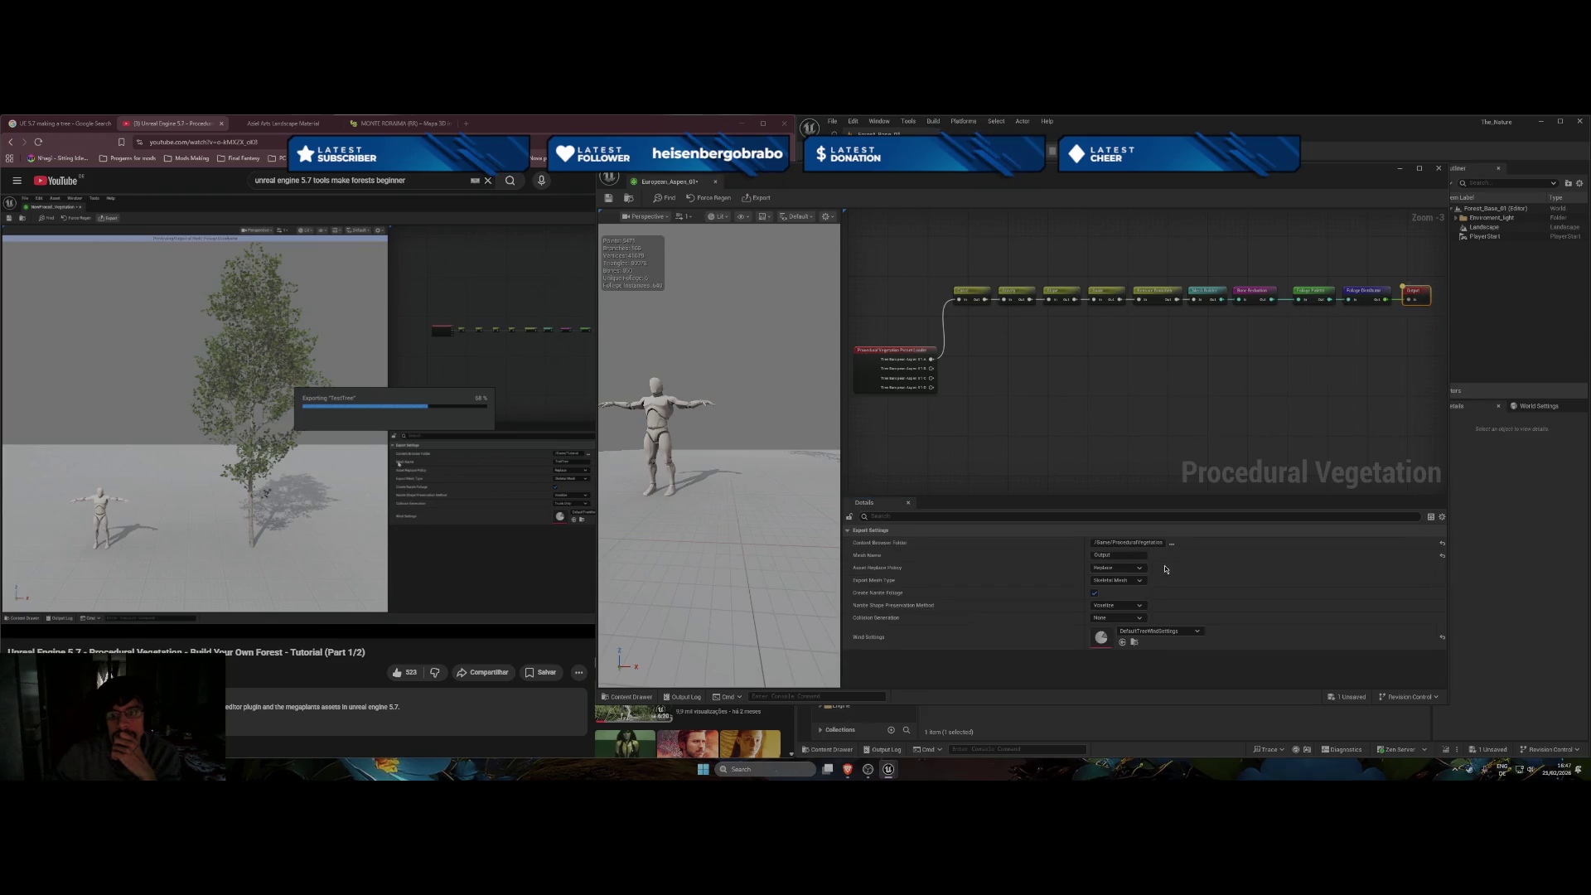
{"action": "left_click", "coordinate": [1119, 617]}
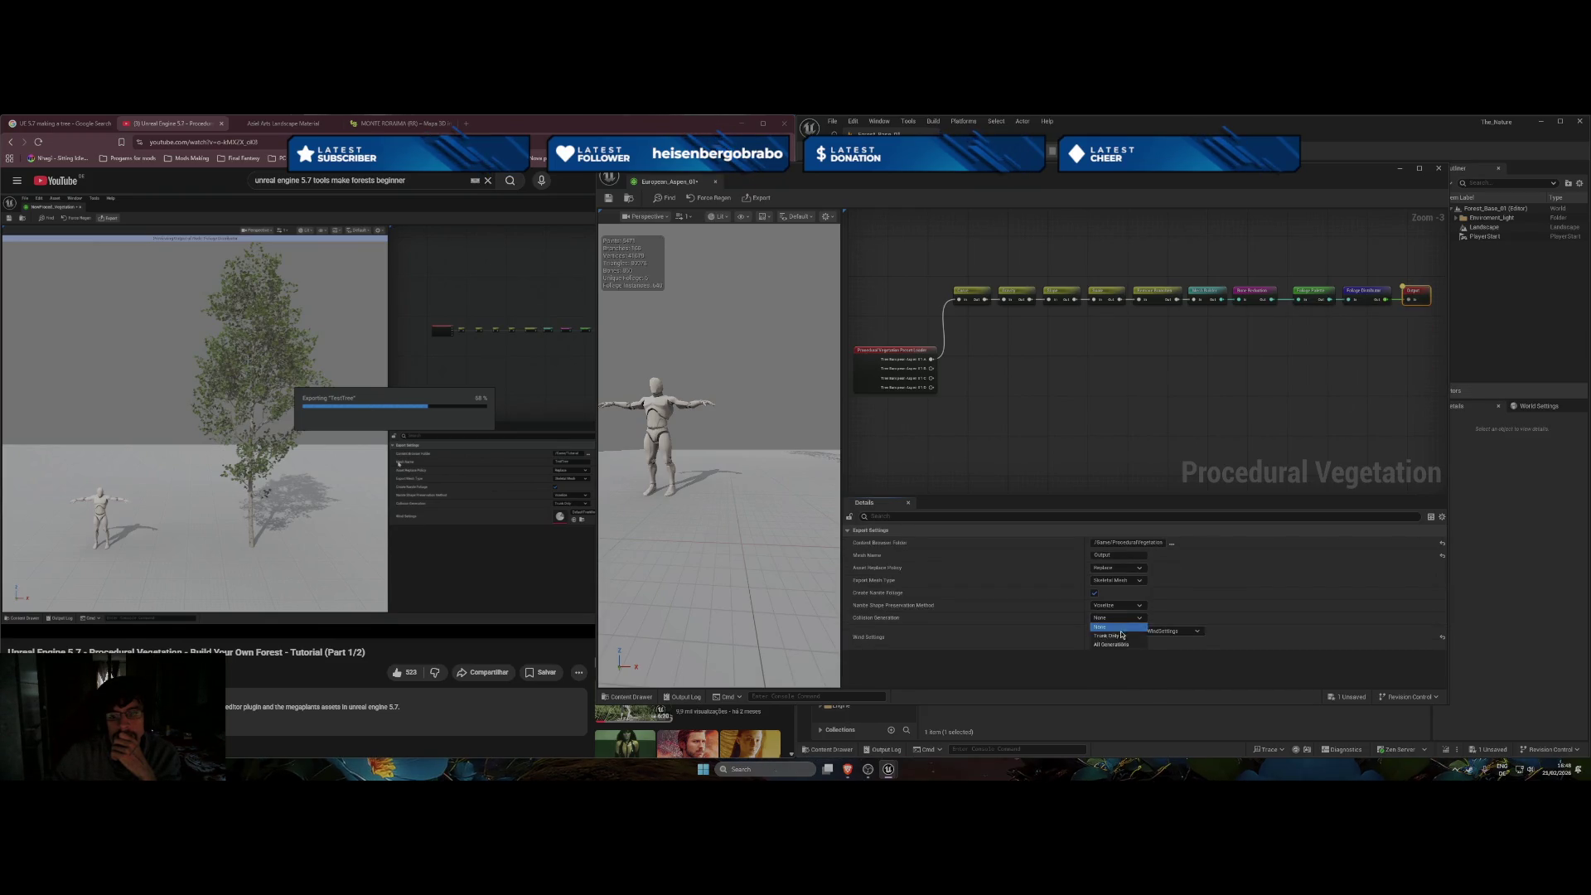
{"action": "left_click", "coordinate": [1121, 637]}
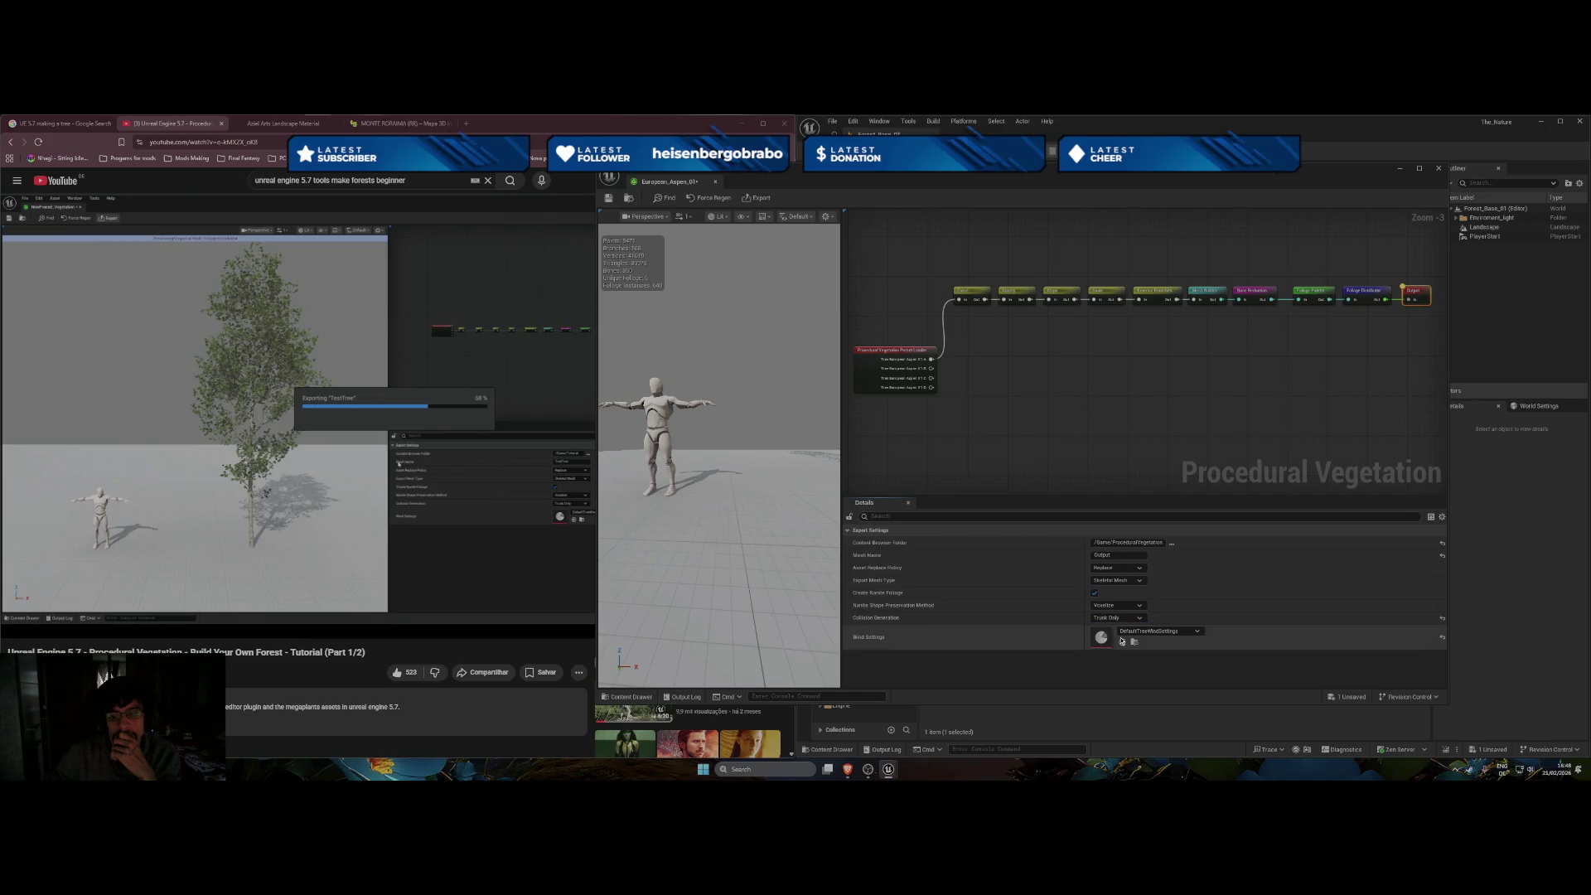
{"action": "left_click", "coordinate": [761, 202]}
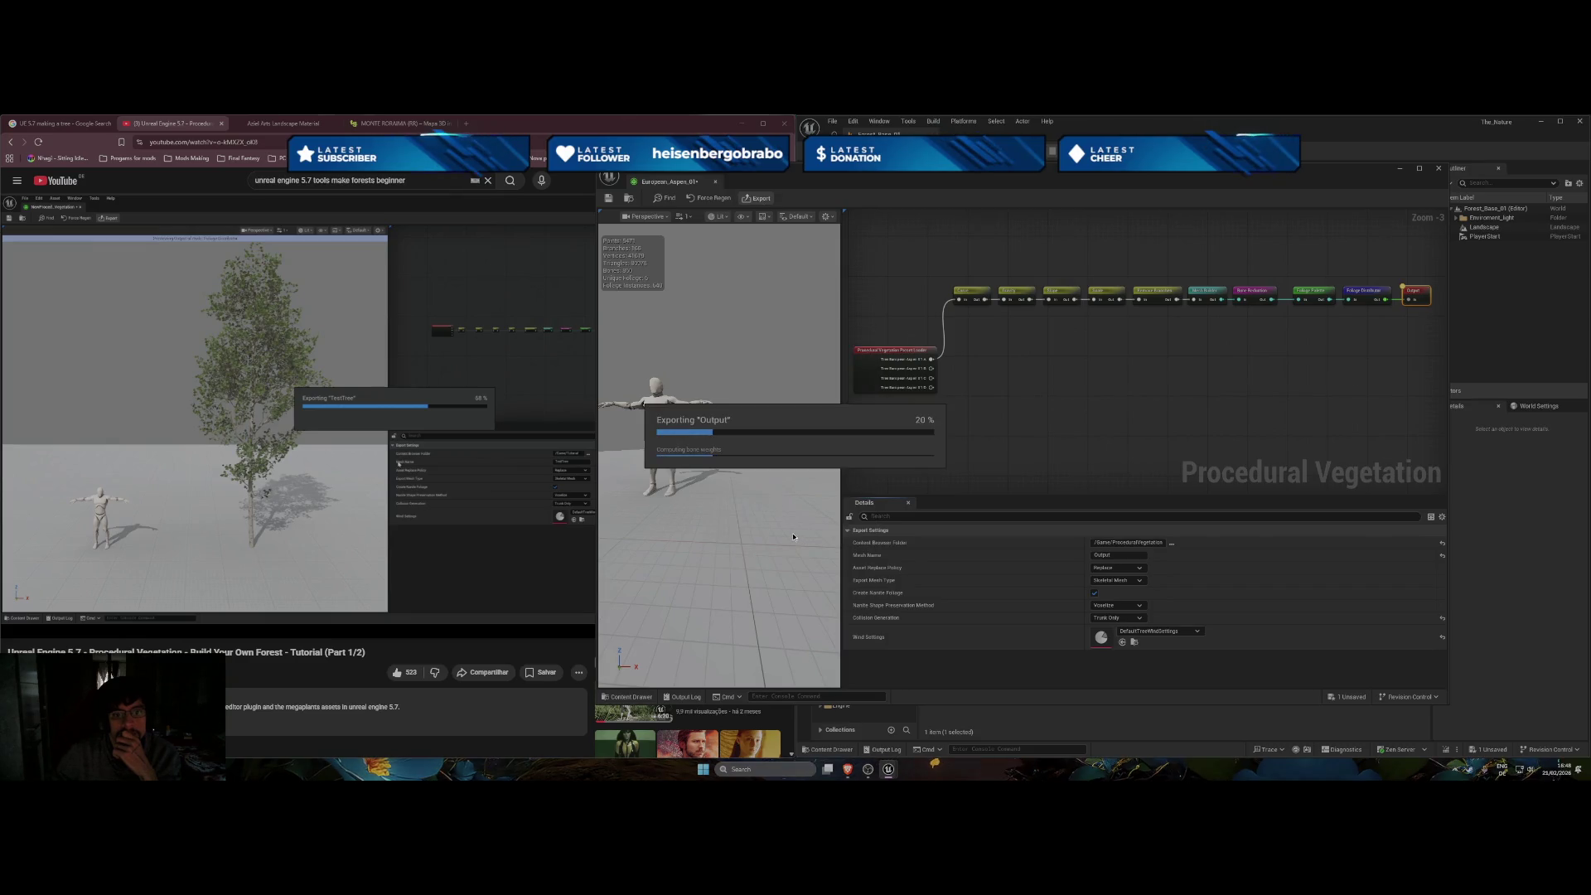
{"action": "left_click", "coordinate": [537, 563]}
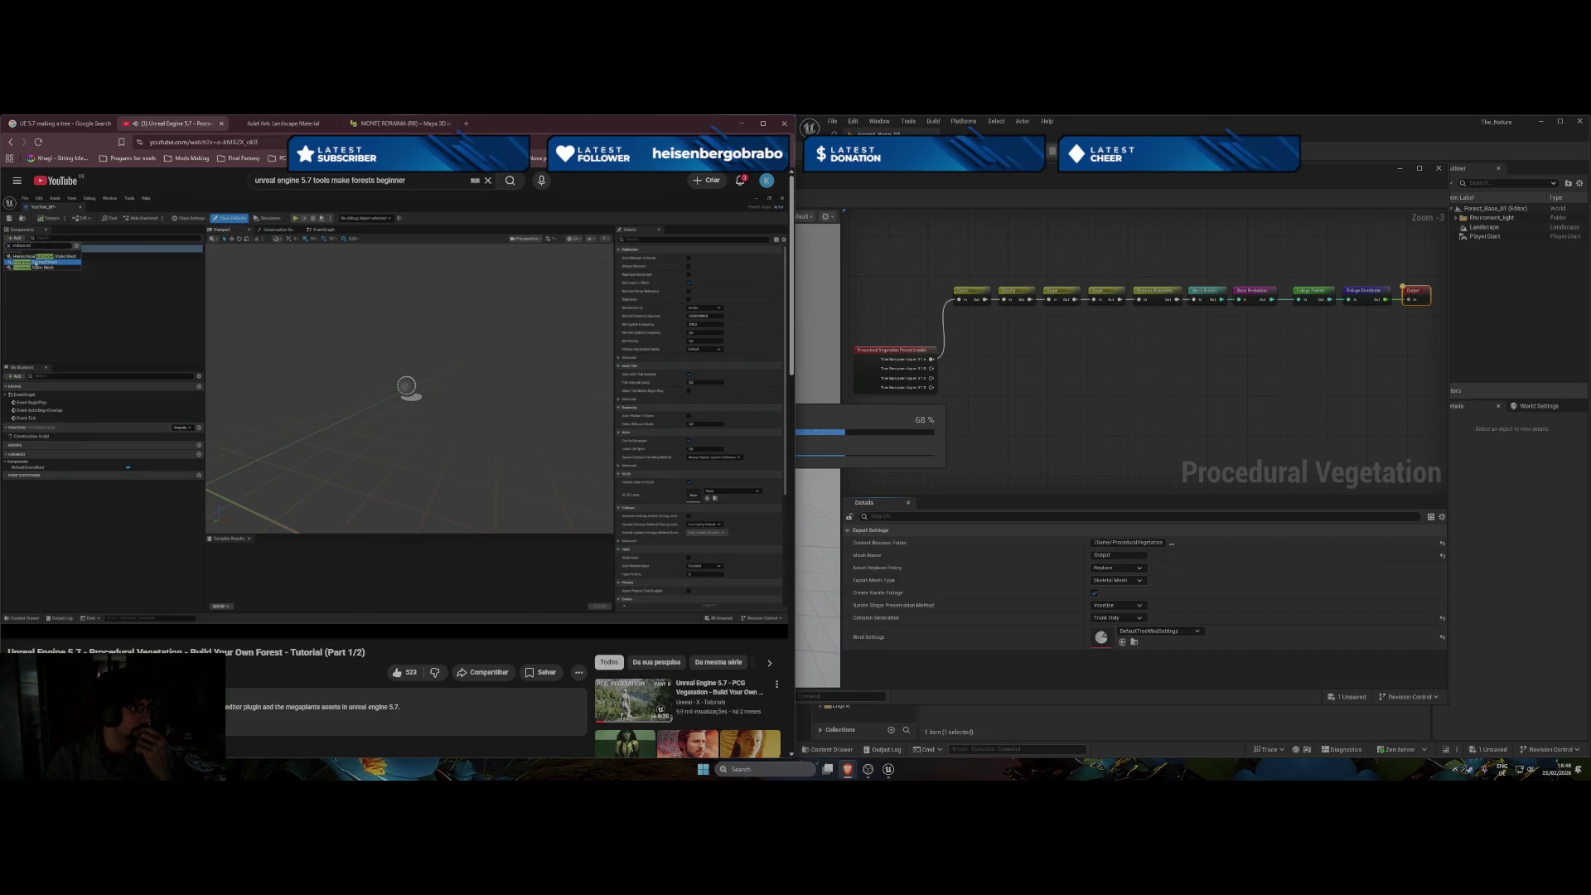
Pause the YouTube tutorial video.
{"action": "left_click", "coordinate": [334, 400]}
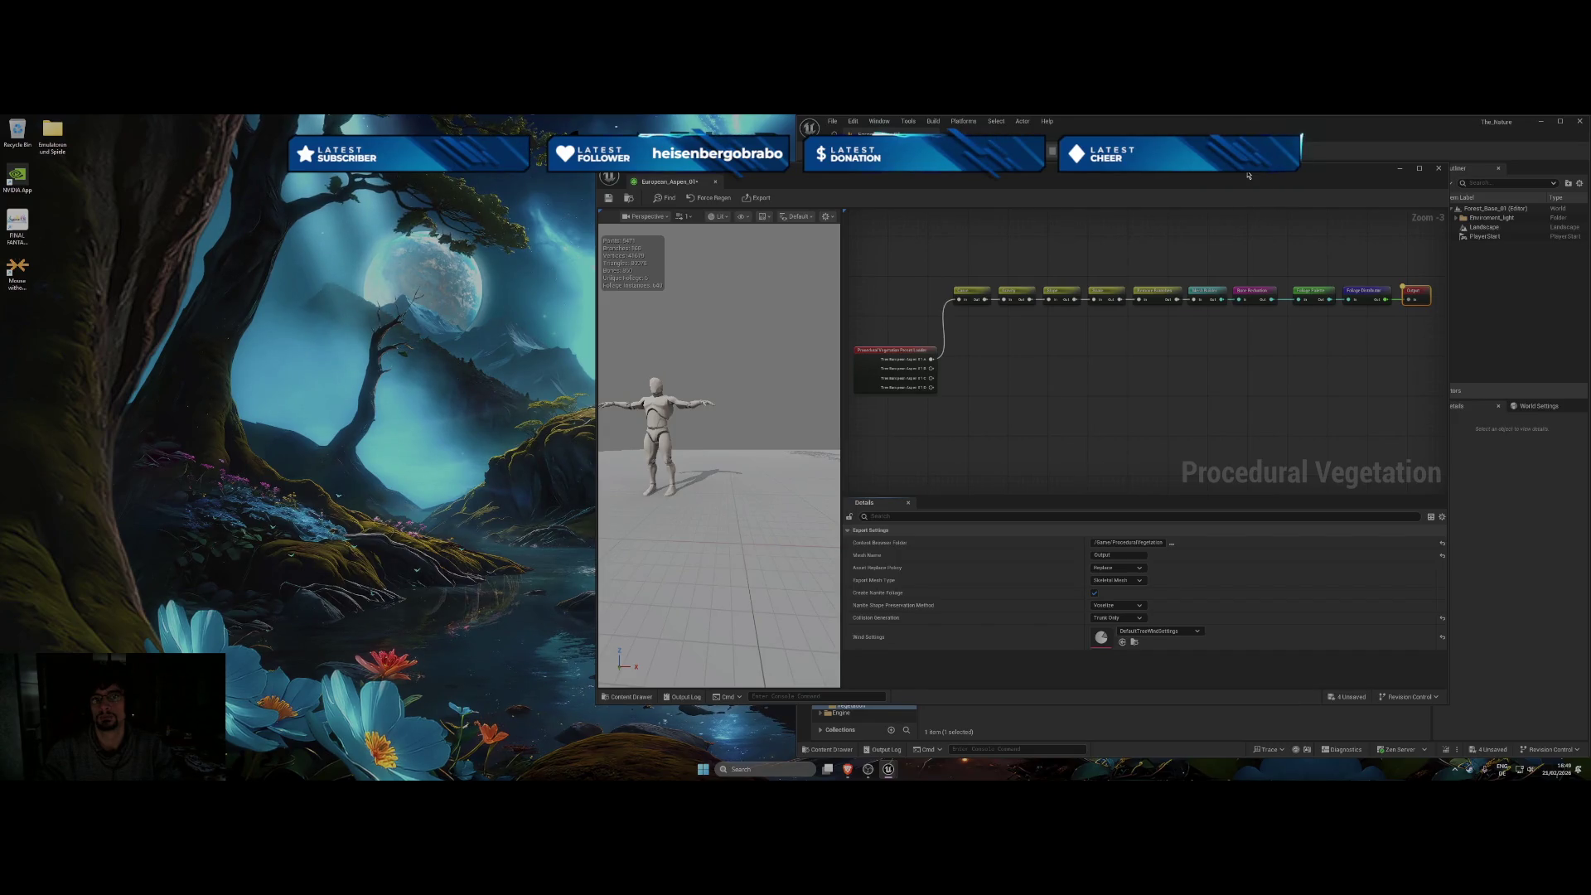
Close the vegetation editor and drag European Aspen_01 toward the Vegetation folder, cancelling the copy.
{"action": "left_click", "coordinate": [1439, 169]}
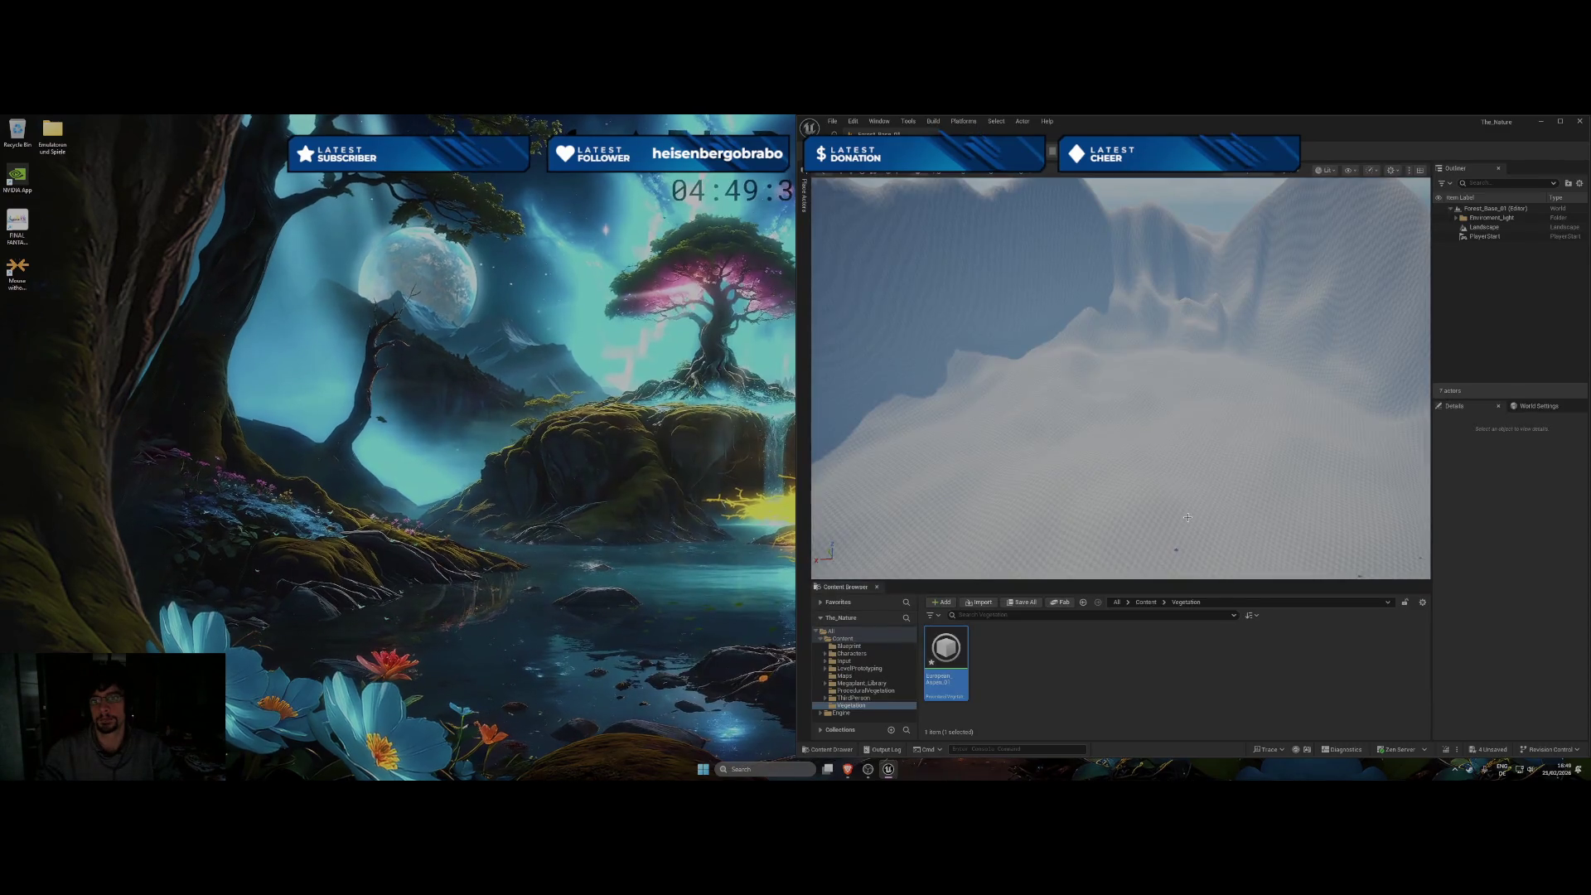
{"action": "left_click", "coordinate": [926, 659]}
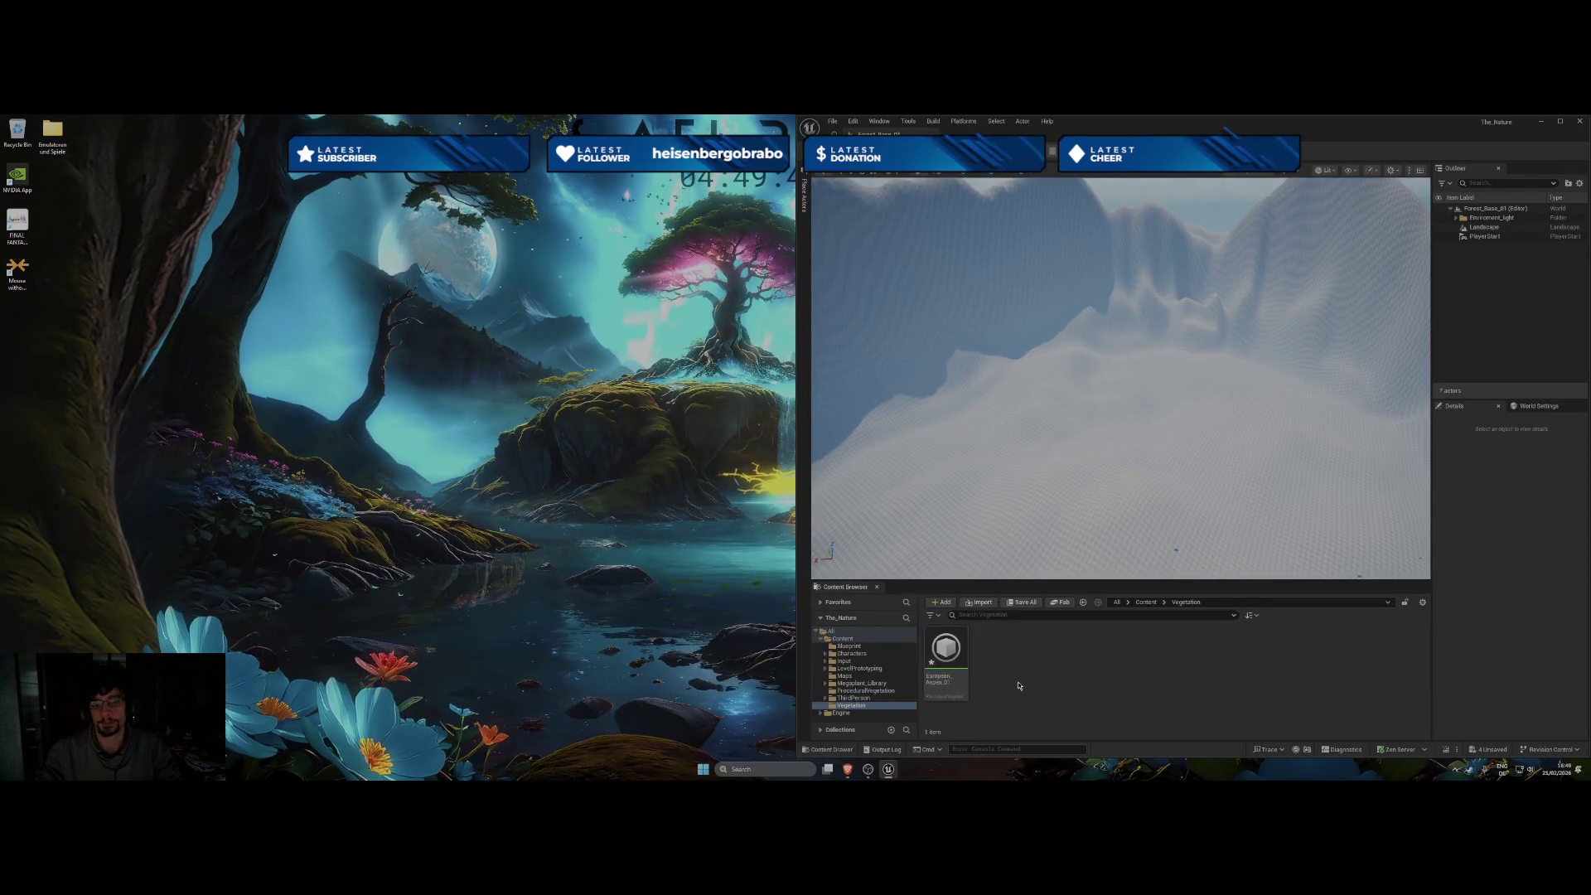
{"action": "left_click", "coordinate": [946, 654]}
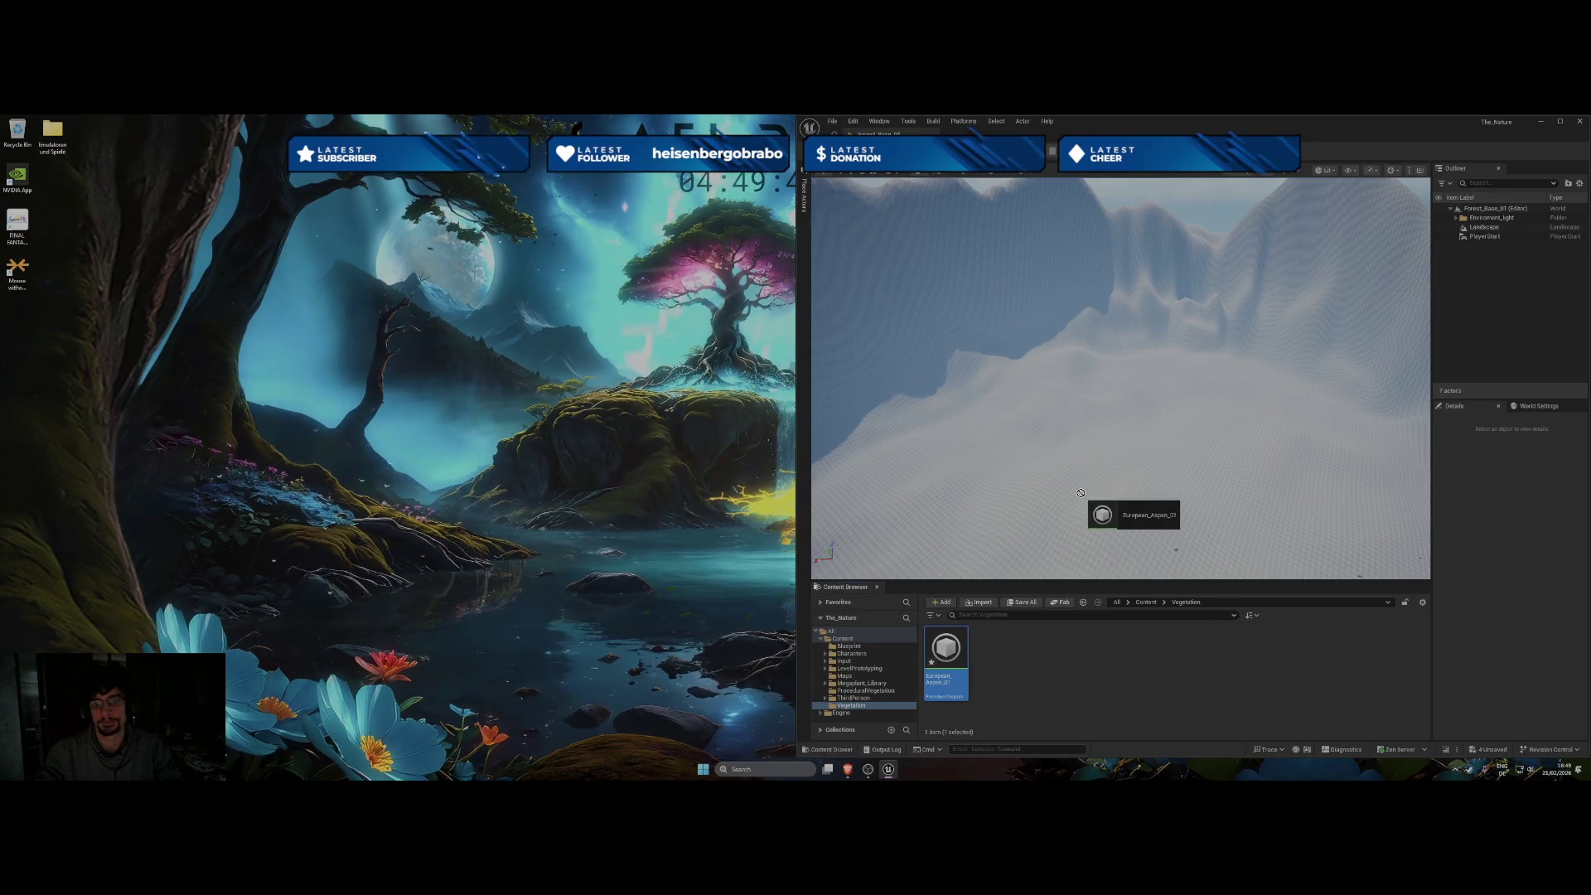
{"action": "left_click_drag", "start_coordinate": [971, 660], "coordinate": [980, 669]}
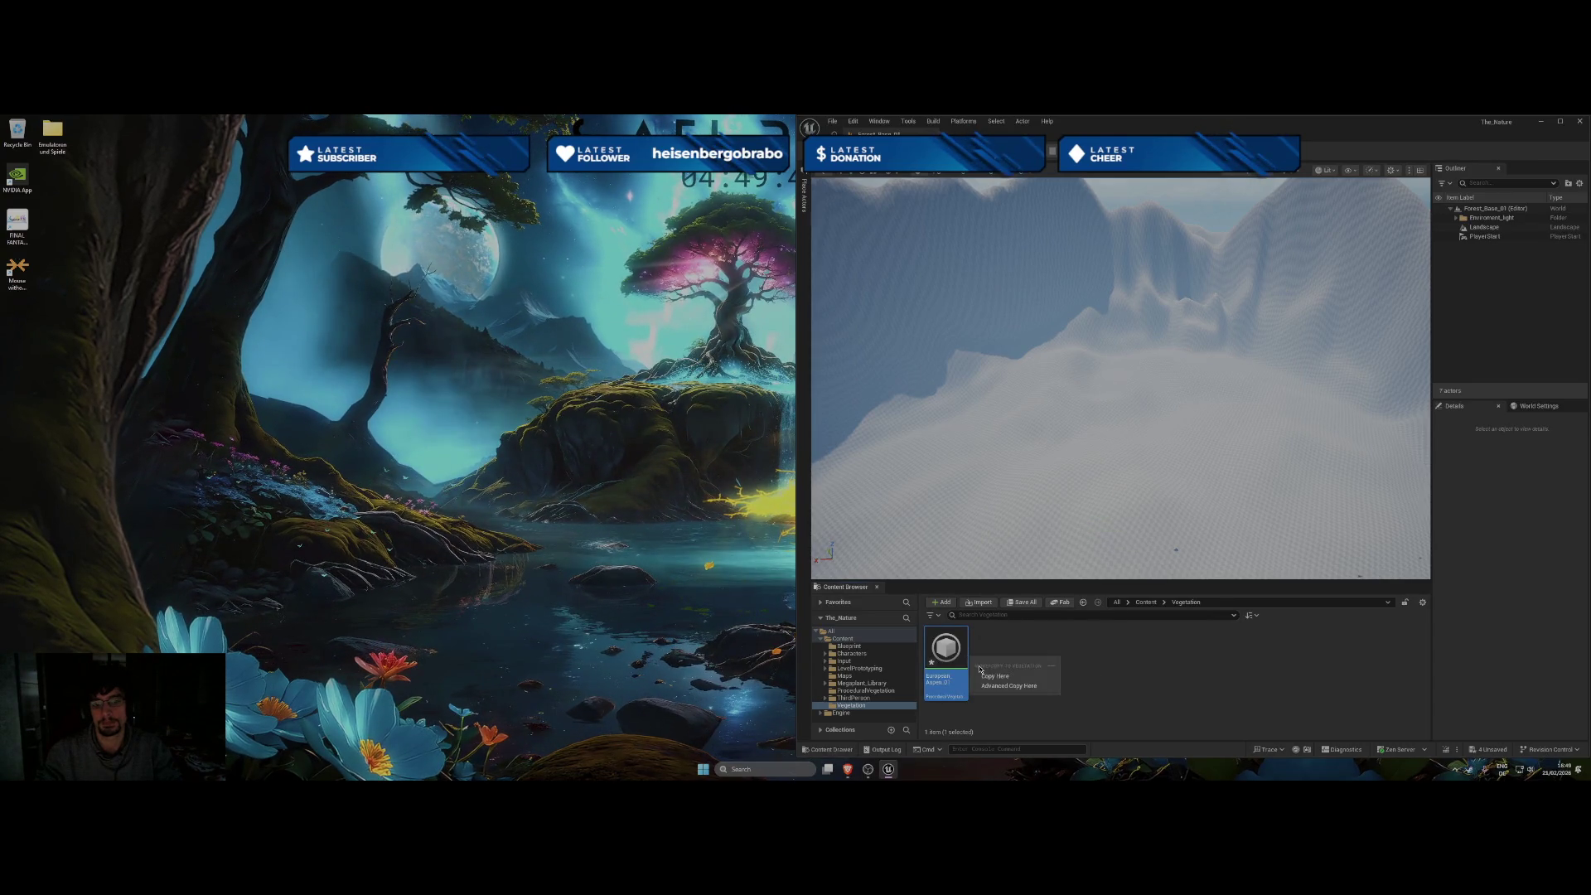
{"action": "left_click", "coordinate": [1046, 665]}
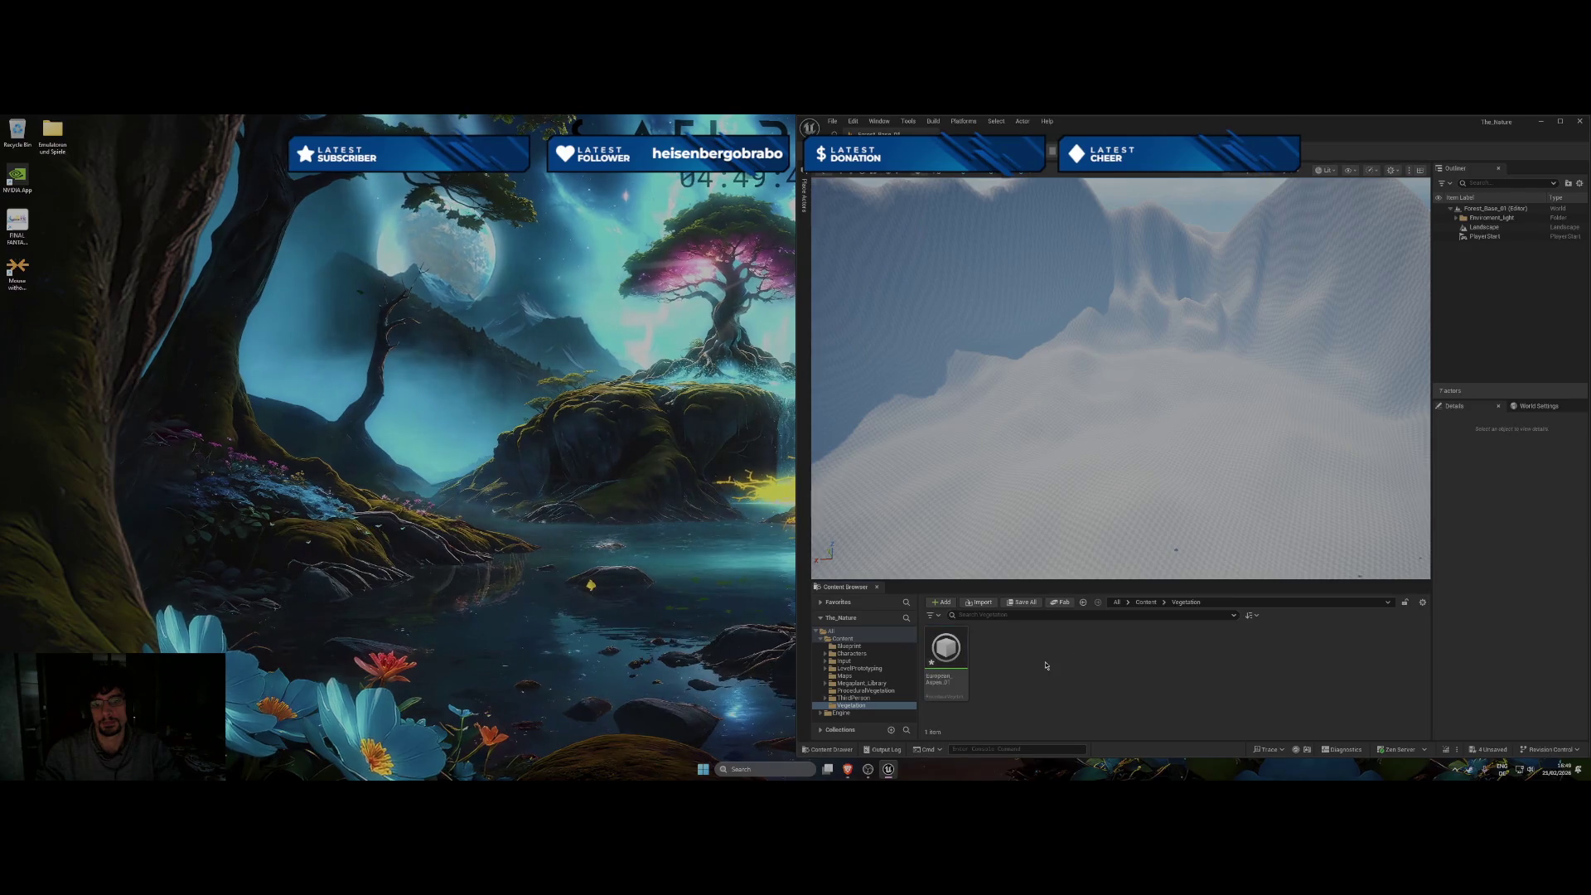
Browse from Content into the Vegetation folder and reopen European Aspen_01.
{"action": "key", "text": "alt+Left"}
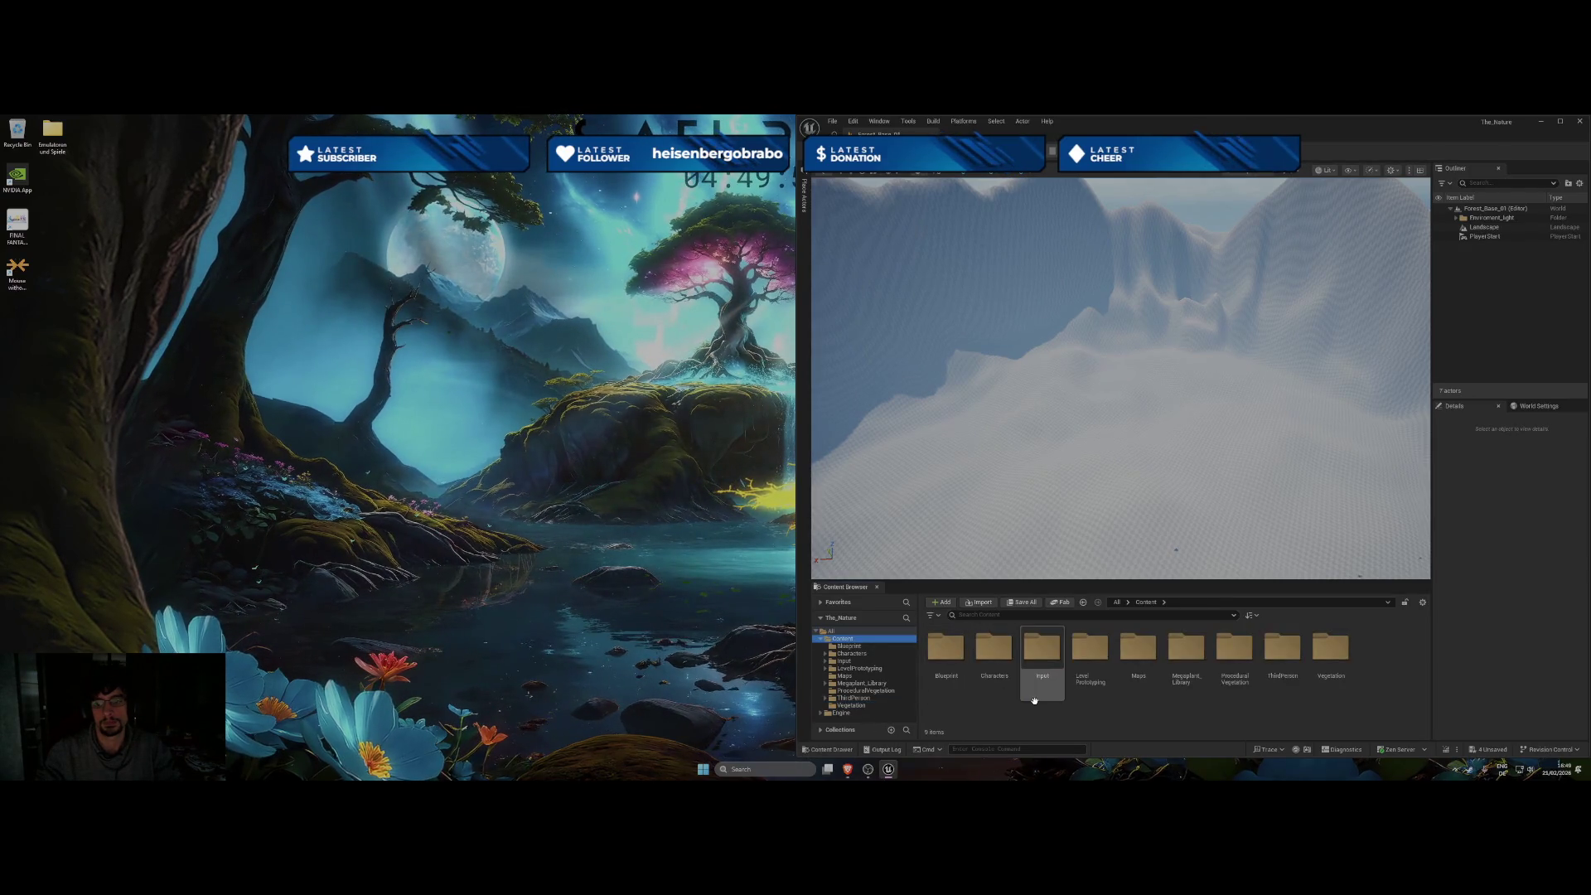
{"action": "left_click", "coordinate": [1331, 655]}
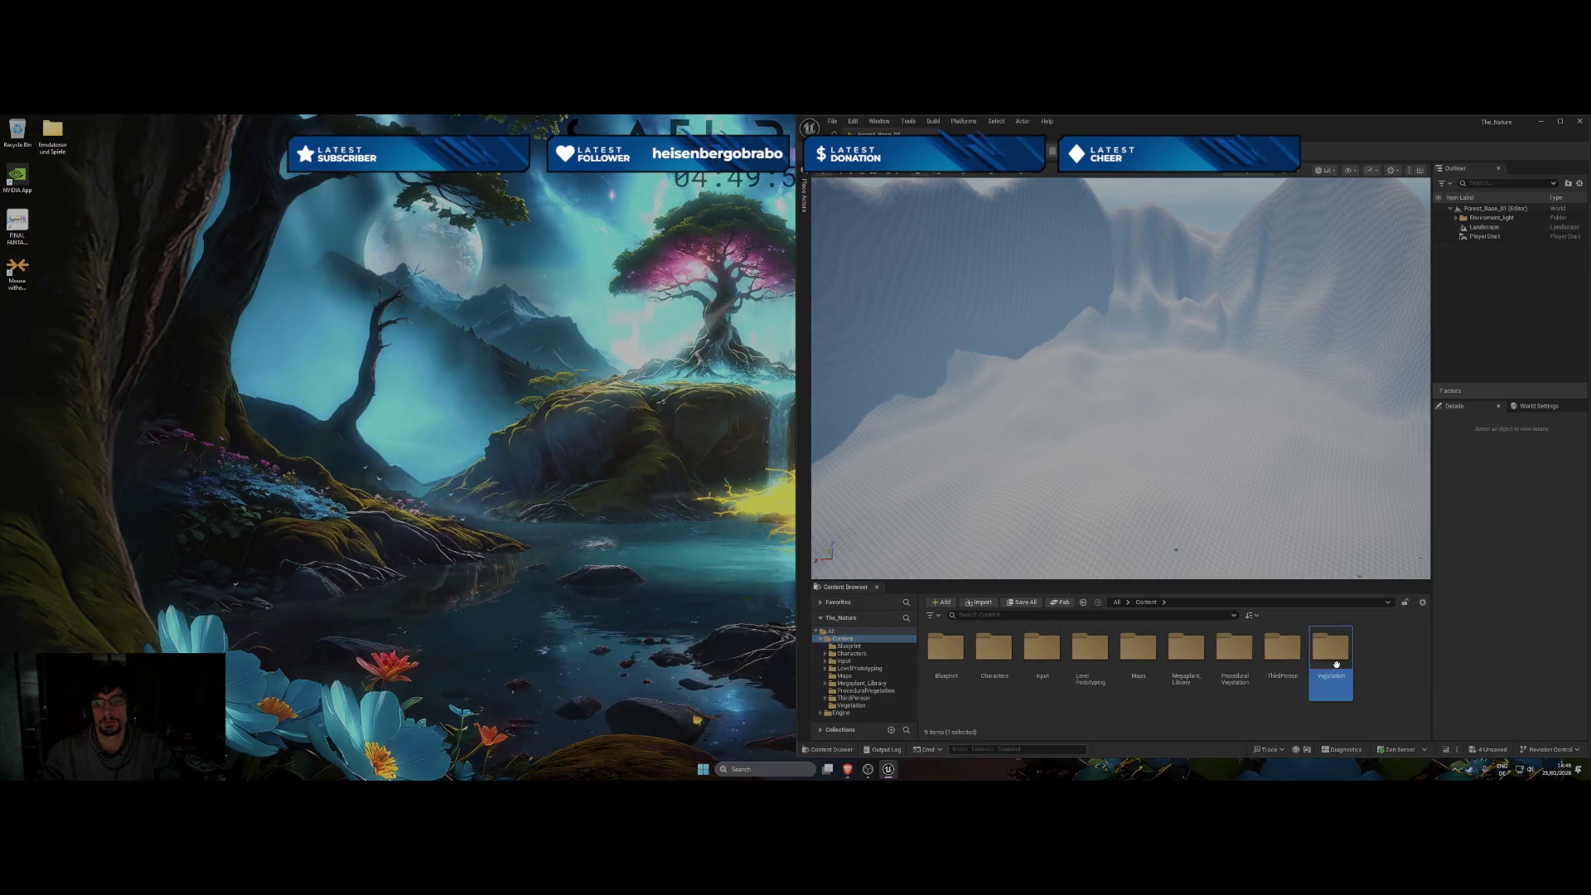
{"action": "double_click", "coordinate": [1336, 665]}
{"action": "left_click", "coordinate": [948, 665]}
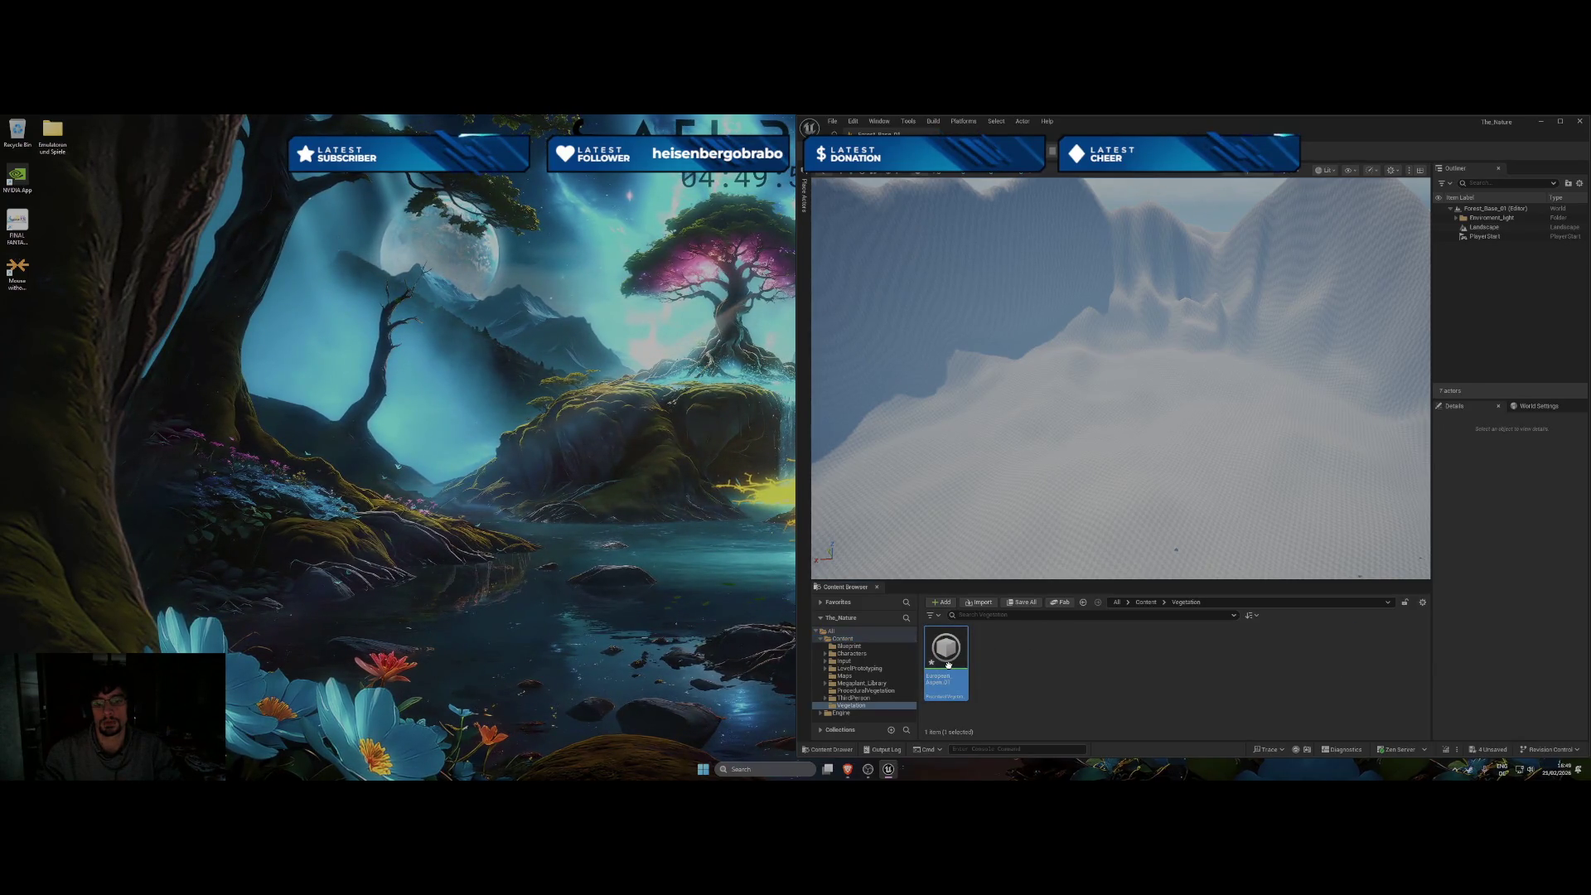
{"action": "double_click", "coordinate": [947, 663]}
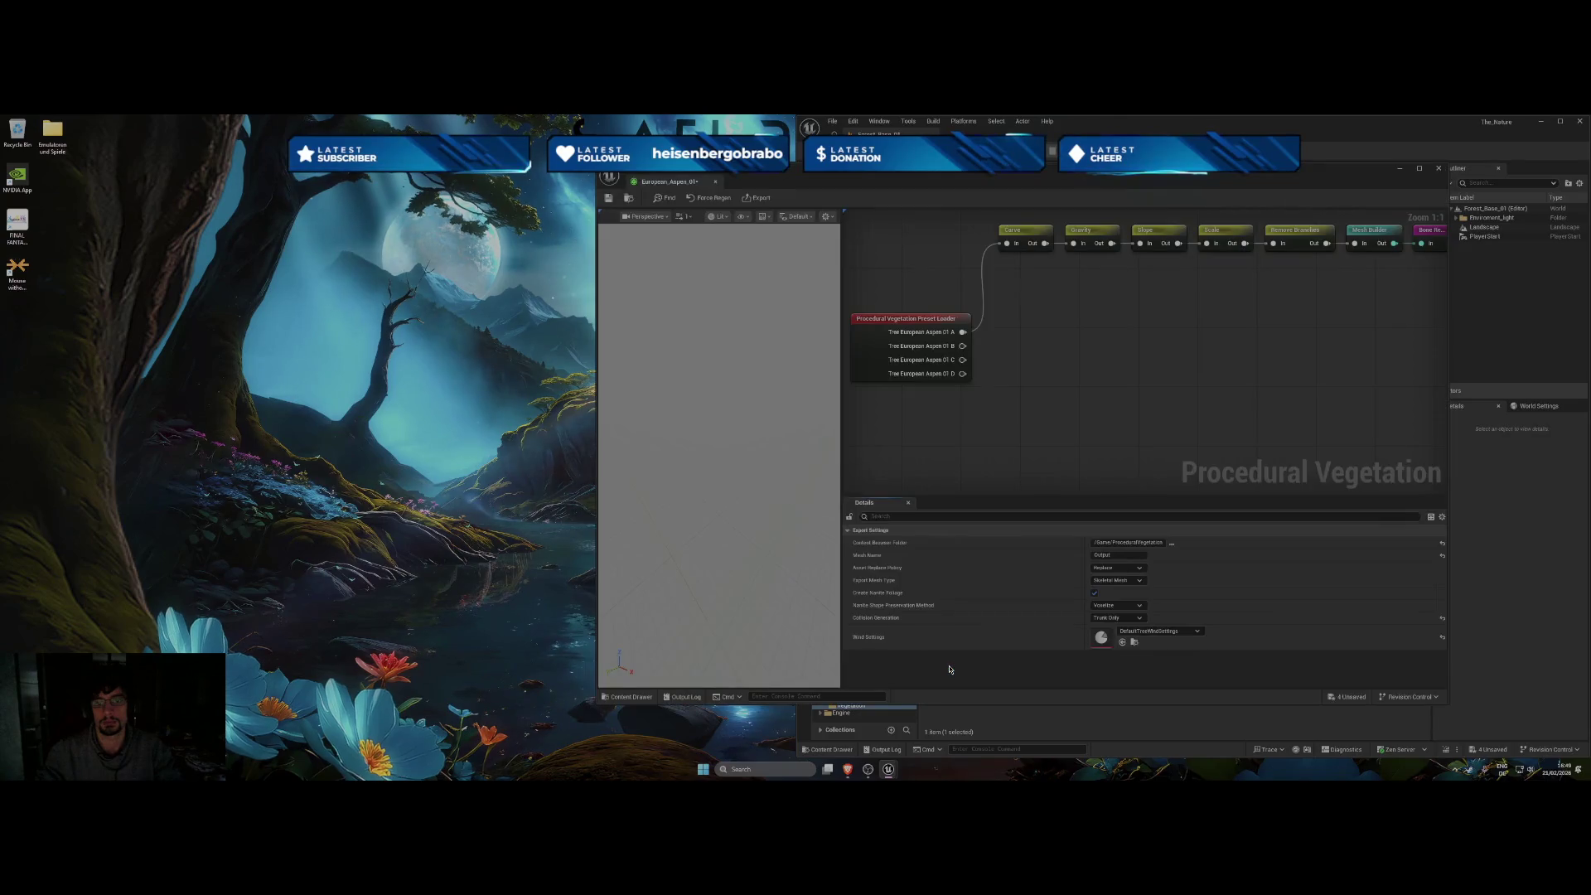
Regenerate the aspen preview, check the export folder list, and close the Procedural Vegetation editor.
{"action": "left_click", "coordinate": [733, 203]}
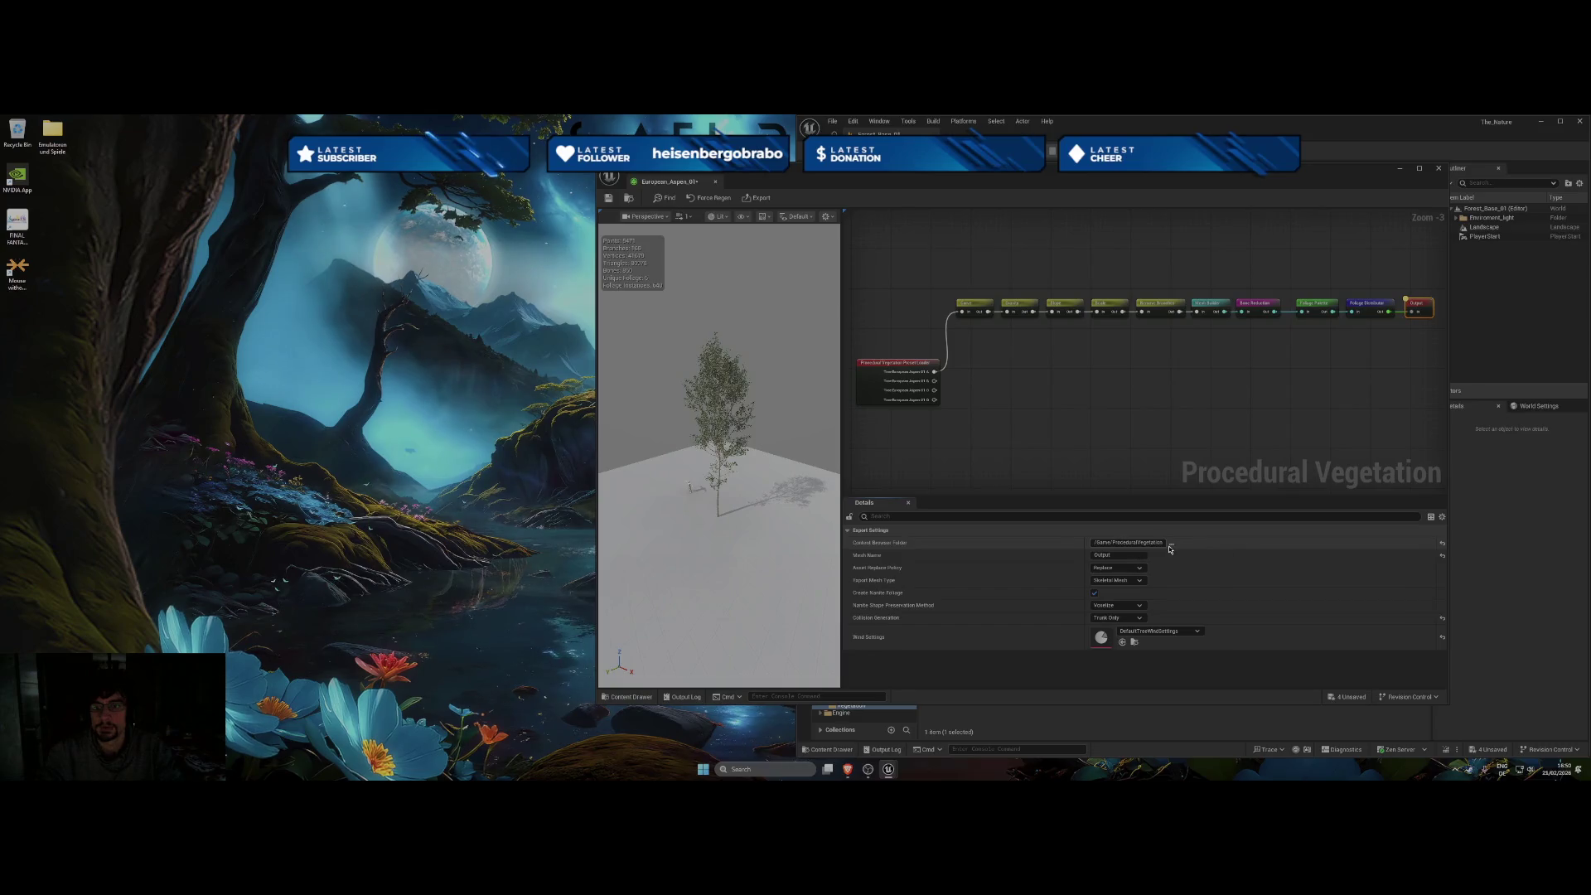
{"action": "left_click", "coordinate": [1171, 544]}
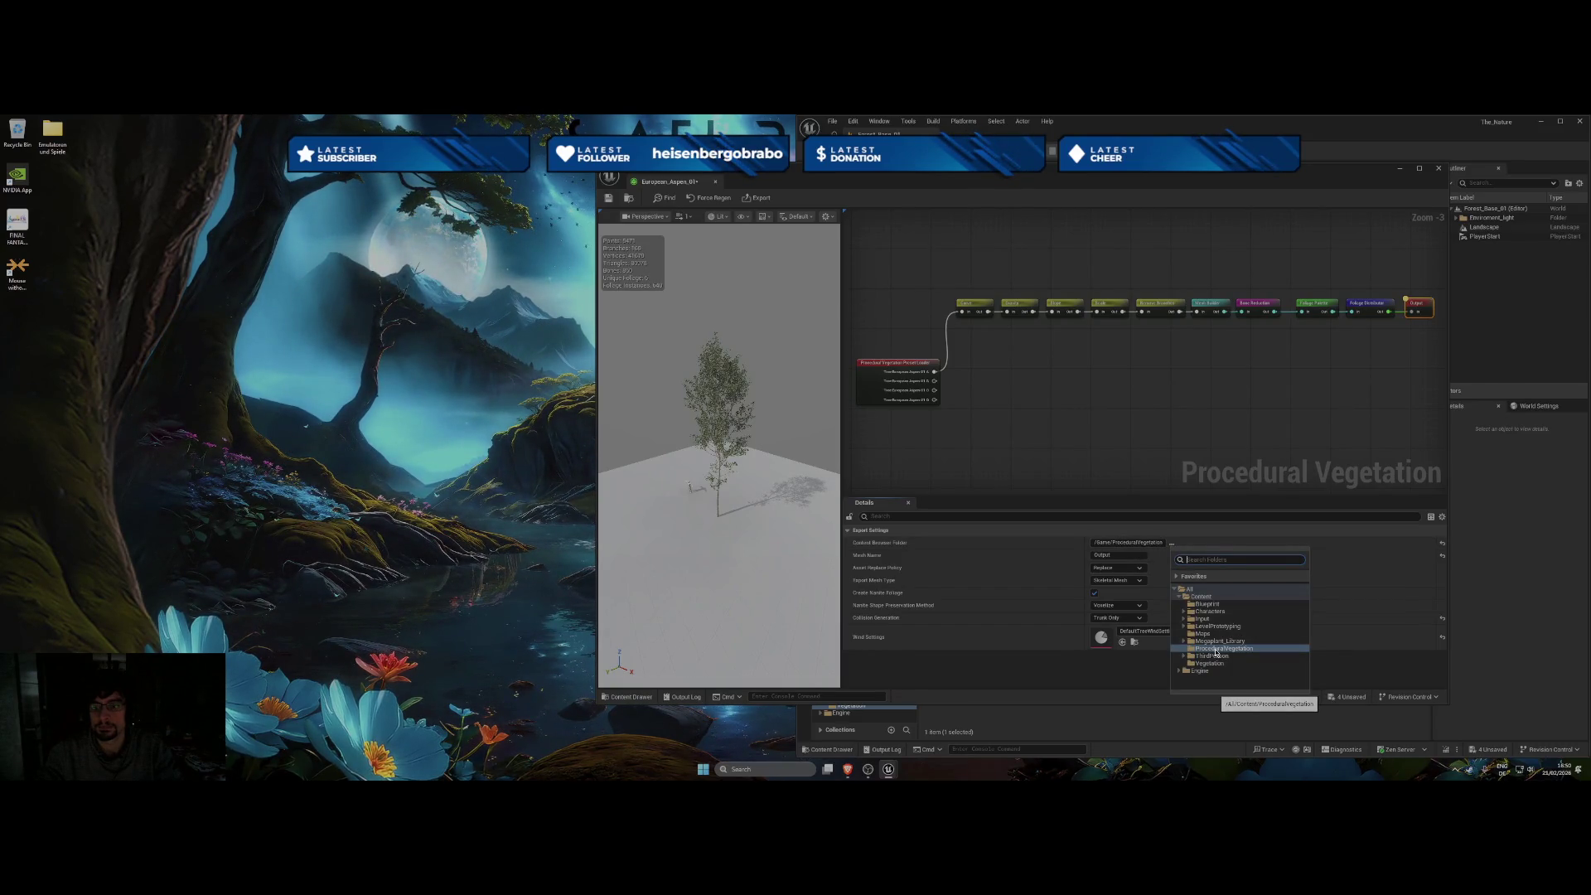
{"action": "left_click", "coordinate": [1380, 687]}
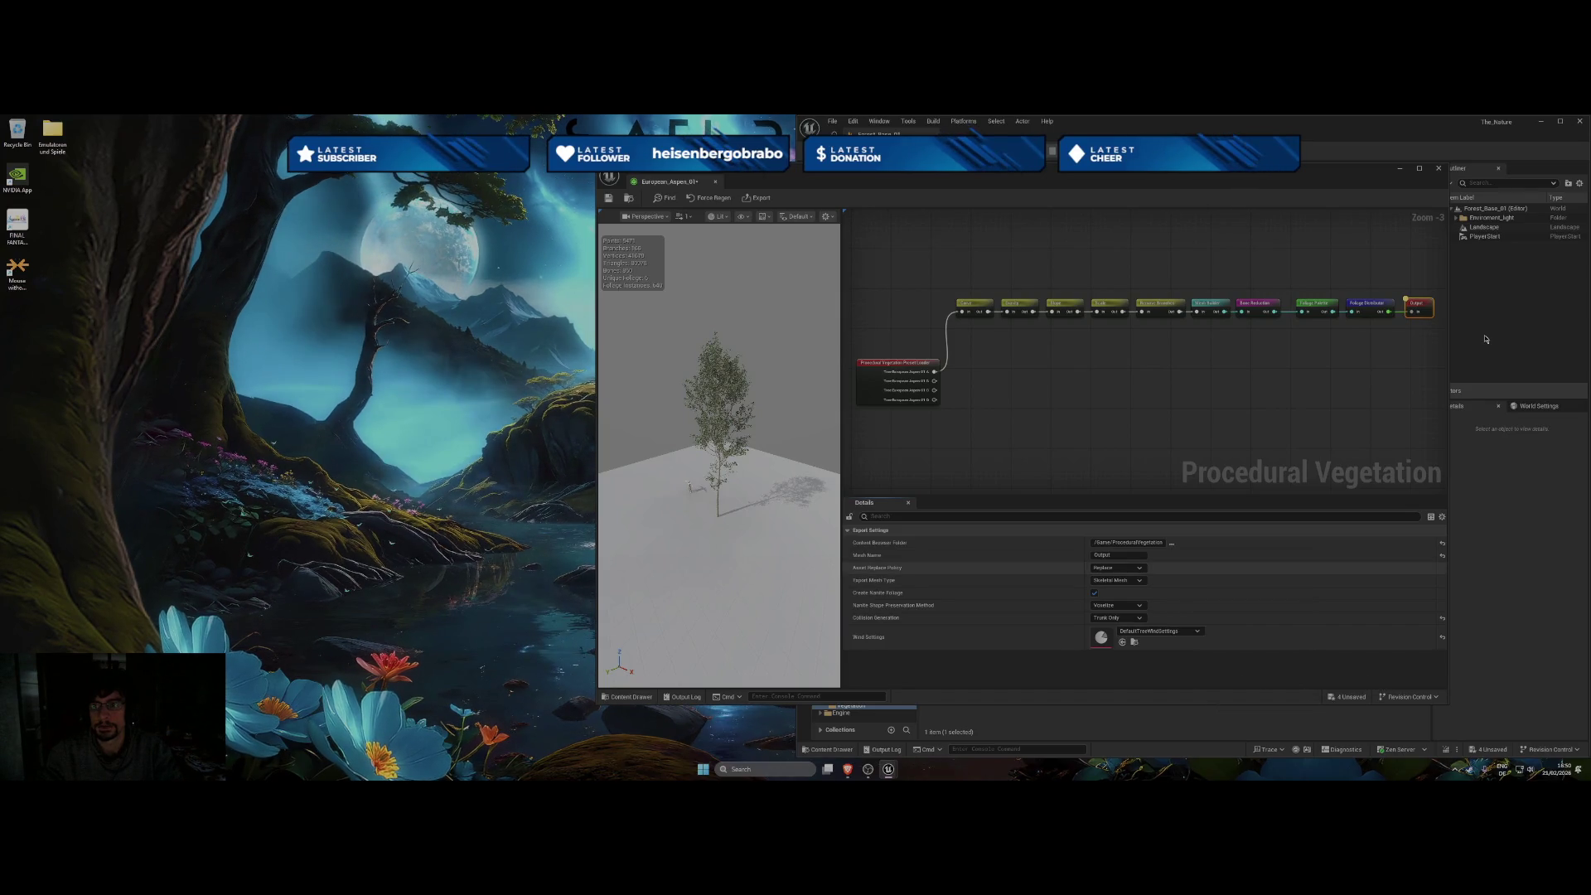
{"action": "left_click", "coordinate": [1443, 170]}
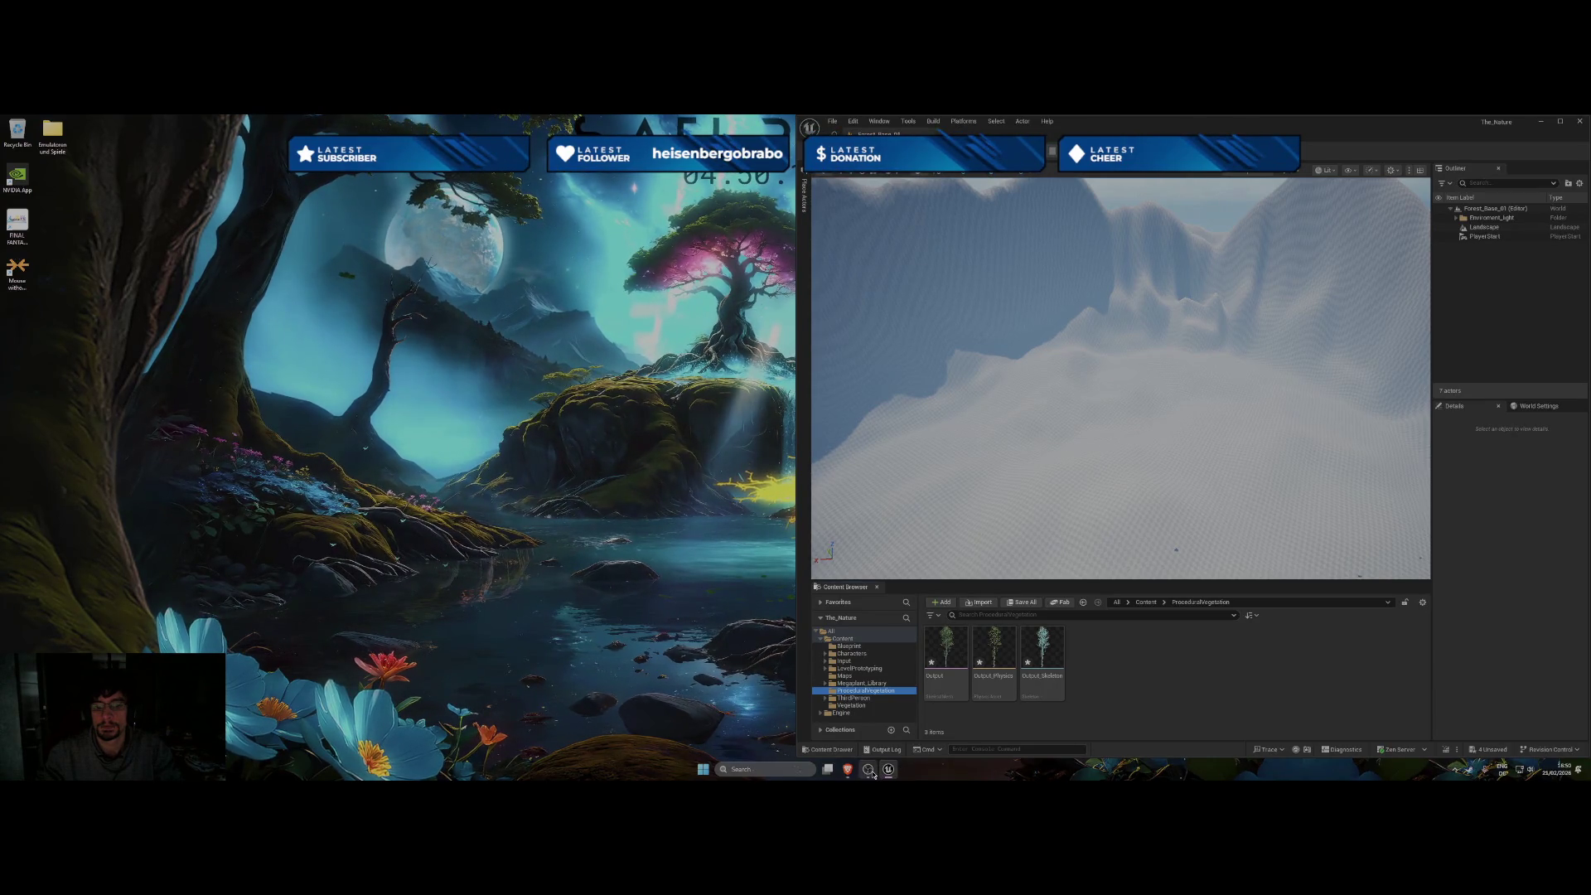
Replay the tutorial from ten seconds back and drag the Output tree onto the landscape.
{"action": "mouse_move", "coordinate": [852, 773]}
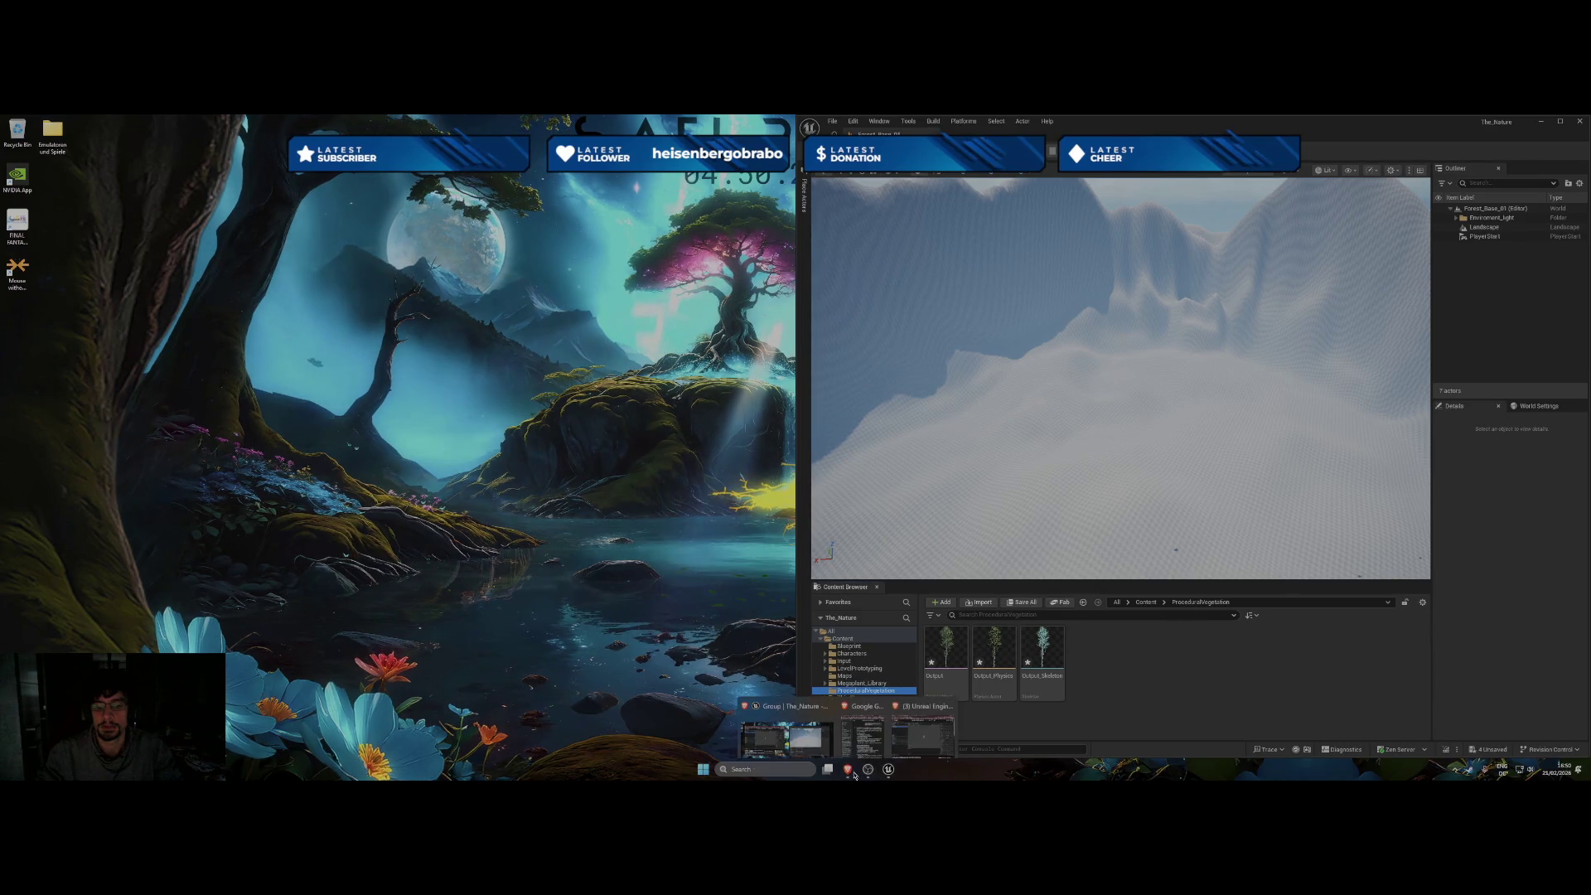
{"action": "left_click", "coordinate": [922, 733]}
{"action": "left_click", "coordinate": [502, 492]}
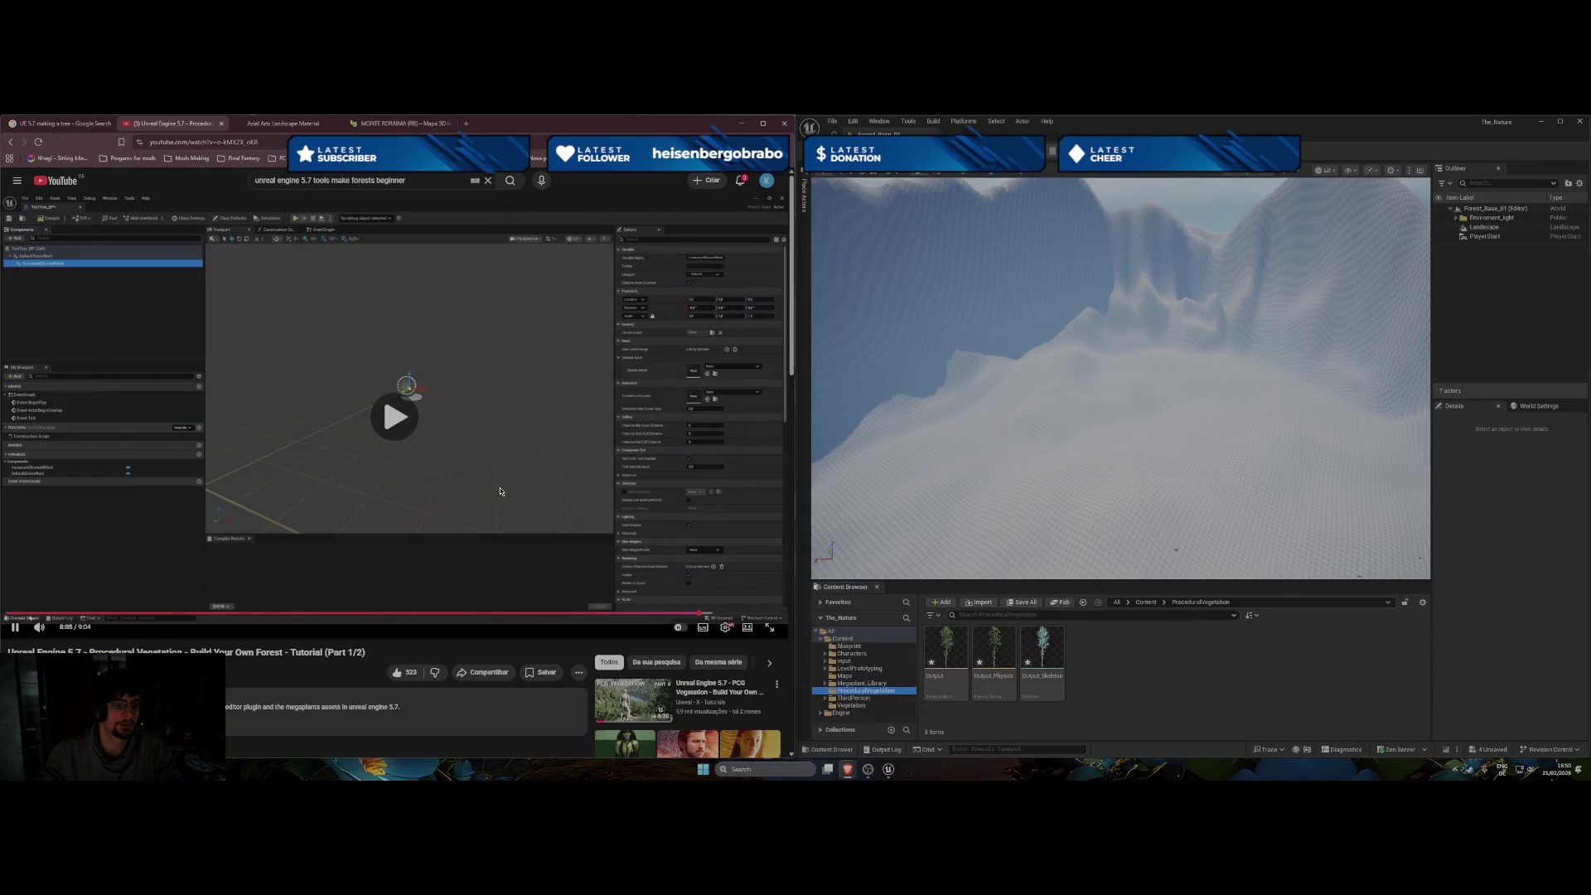
{"action": "key", "text": "j"}
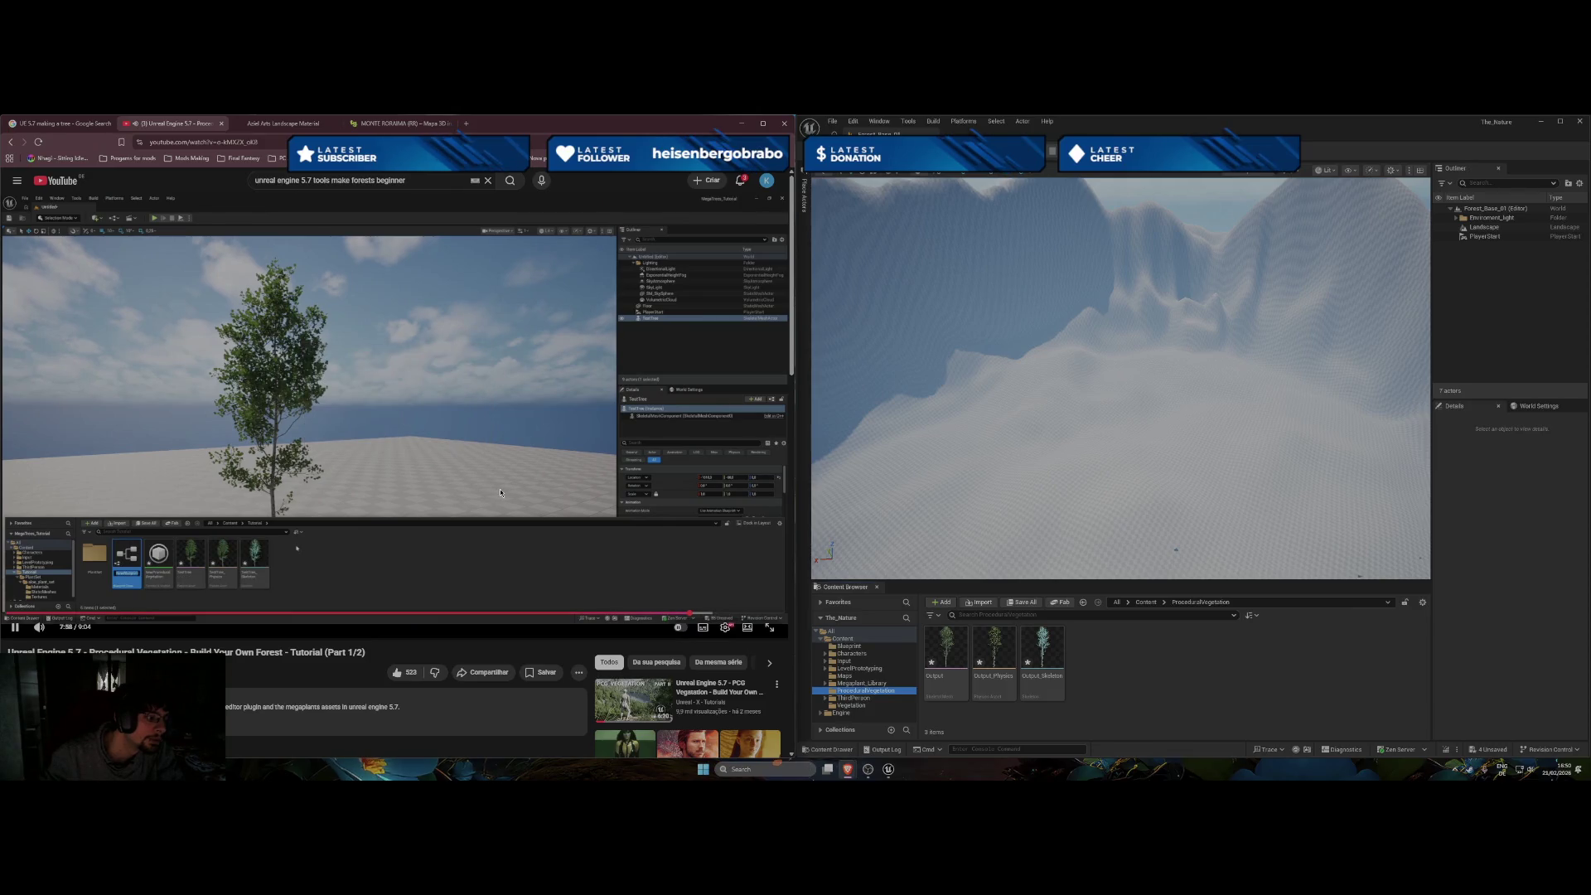
{"action": "left_click", "coordinate": [945, 649]}
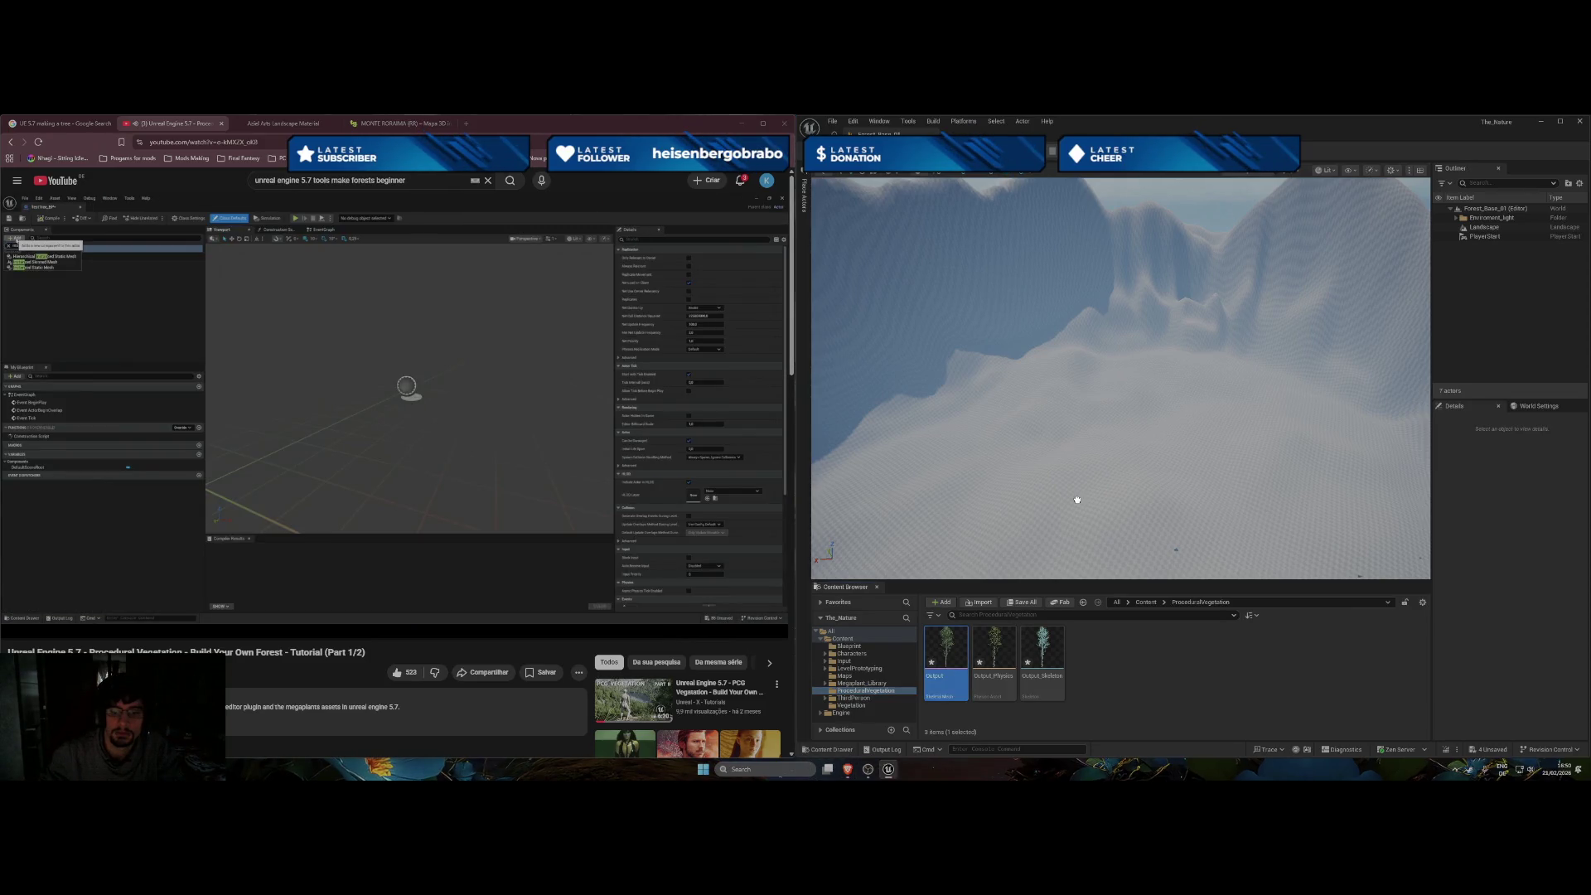
{"action": "left_click_drag", "start_coordinate": [1077, 499], "coordinate": [1081, 588]}
Frame and orbit around the new Output tree, then open the top-level Content folder.
{"action": "key", "text": "f"}
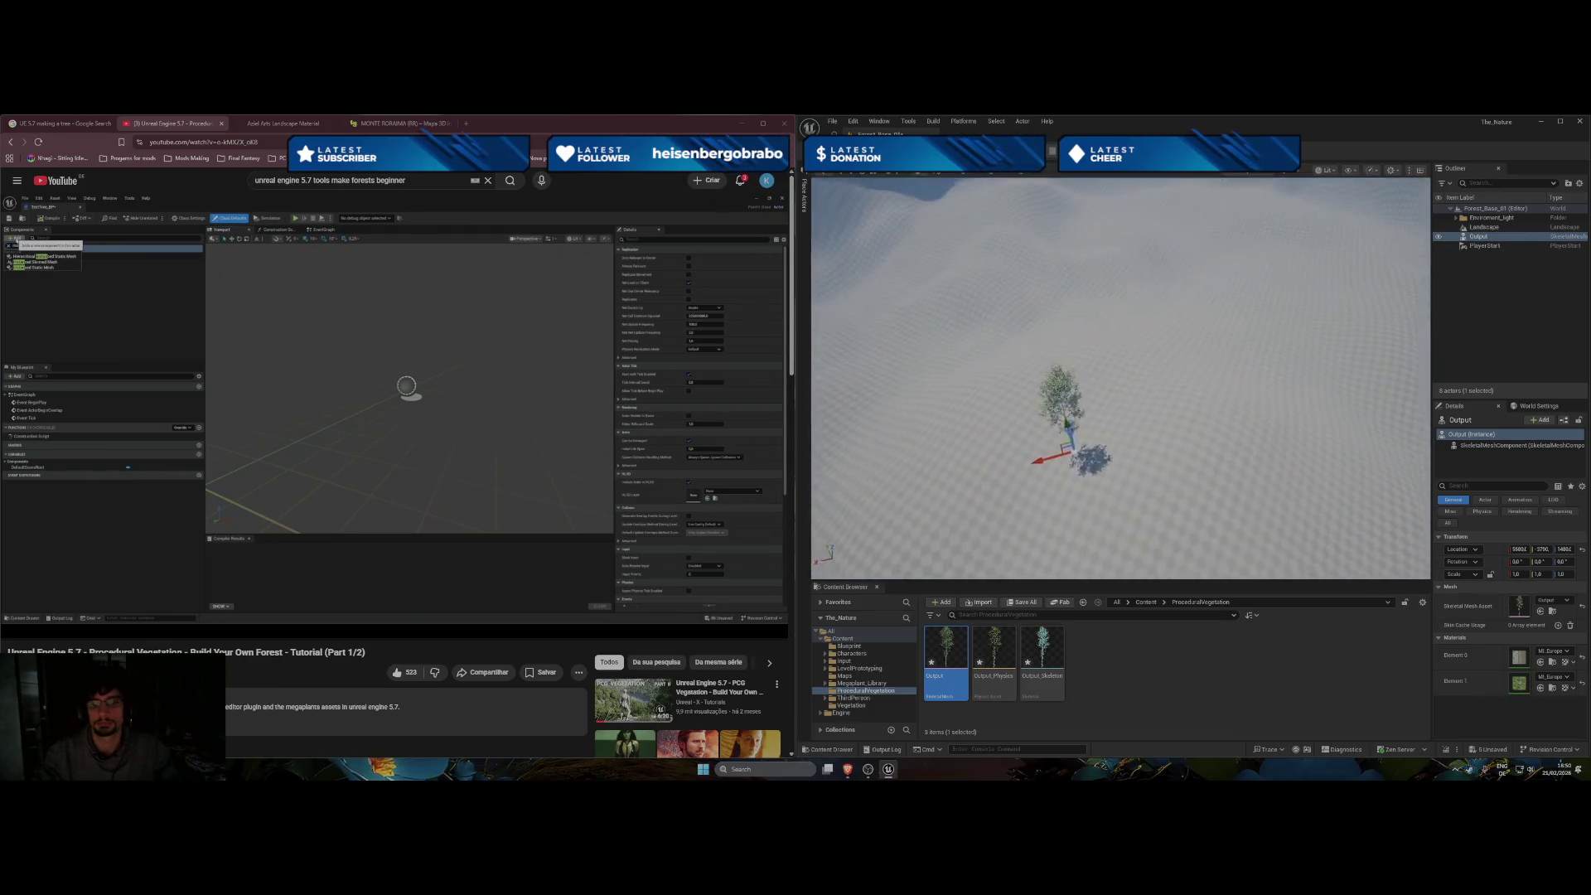
{"action": "mouse_move", "coordinate": [1119, 377]}
{"action": "left_mouse_down"}
{"action": "mouse_move", "coordinate": [1102, 339]}
{"action": "mouse_move", "coordinate": [1040, 319]}
{"action": "left_mouse_up"}
{"action": "left_click_drag", "start_coordinate": [1165, 528], "coordinate": [1165, 528]}
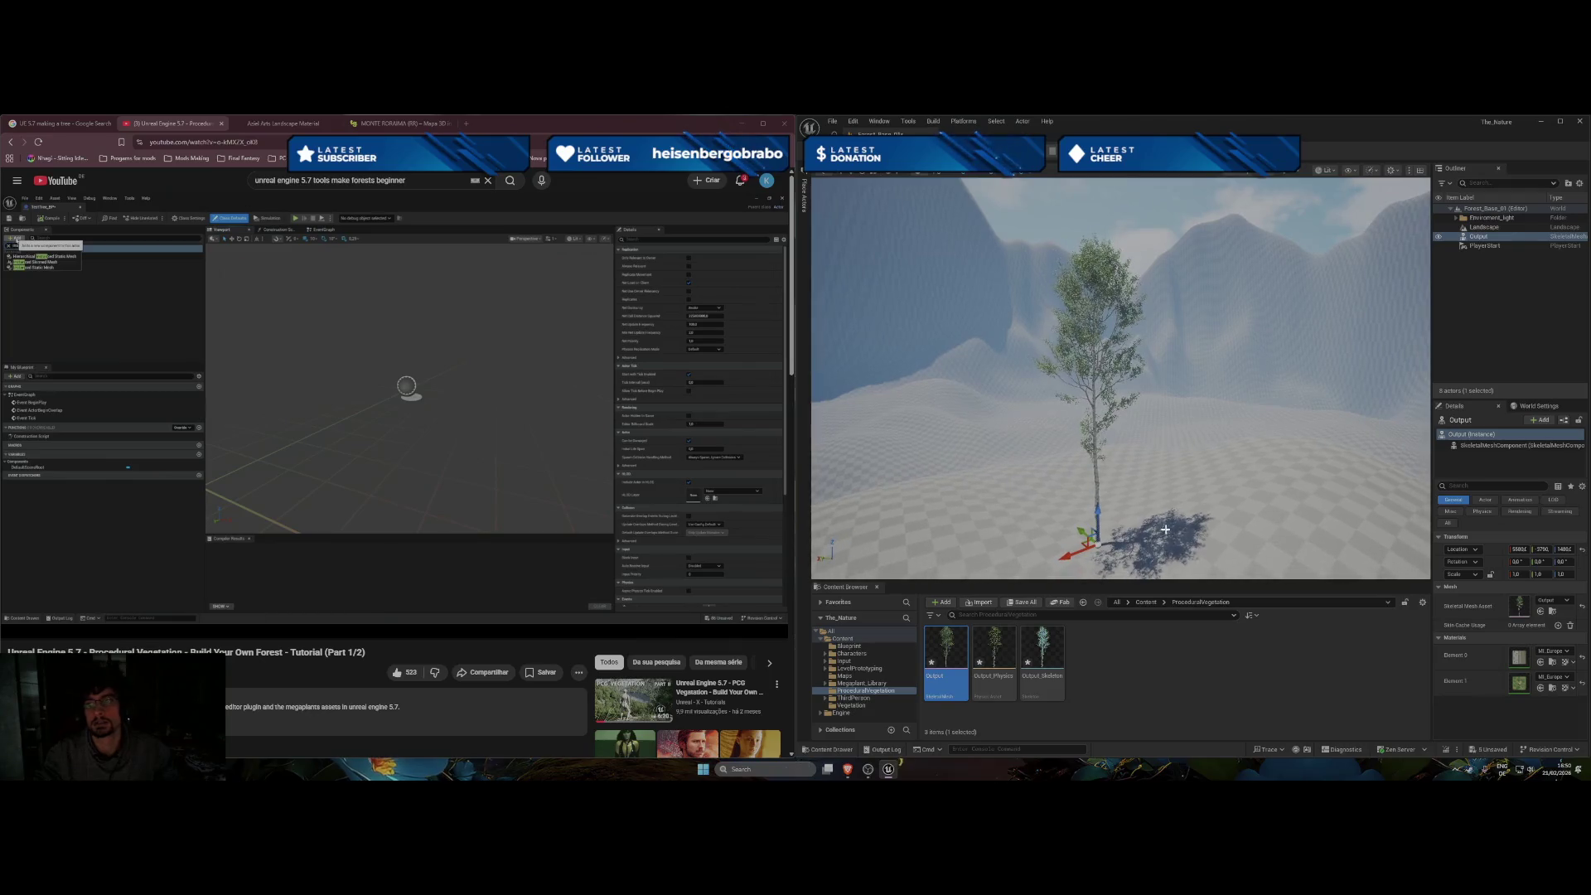
{"action": "left_click", "coordinate": [267, 461]}
{"action": "left_click", "coordinate": [317, 478]}
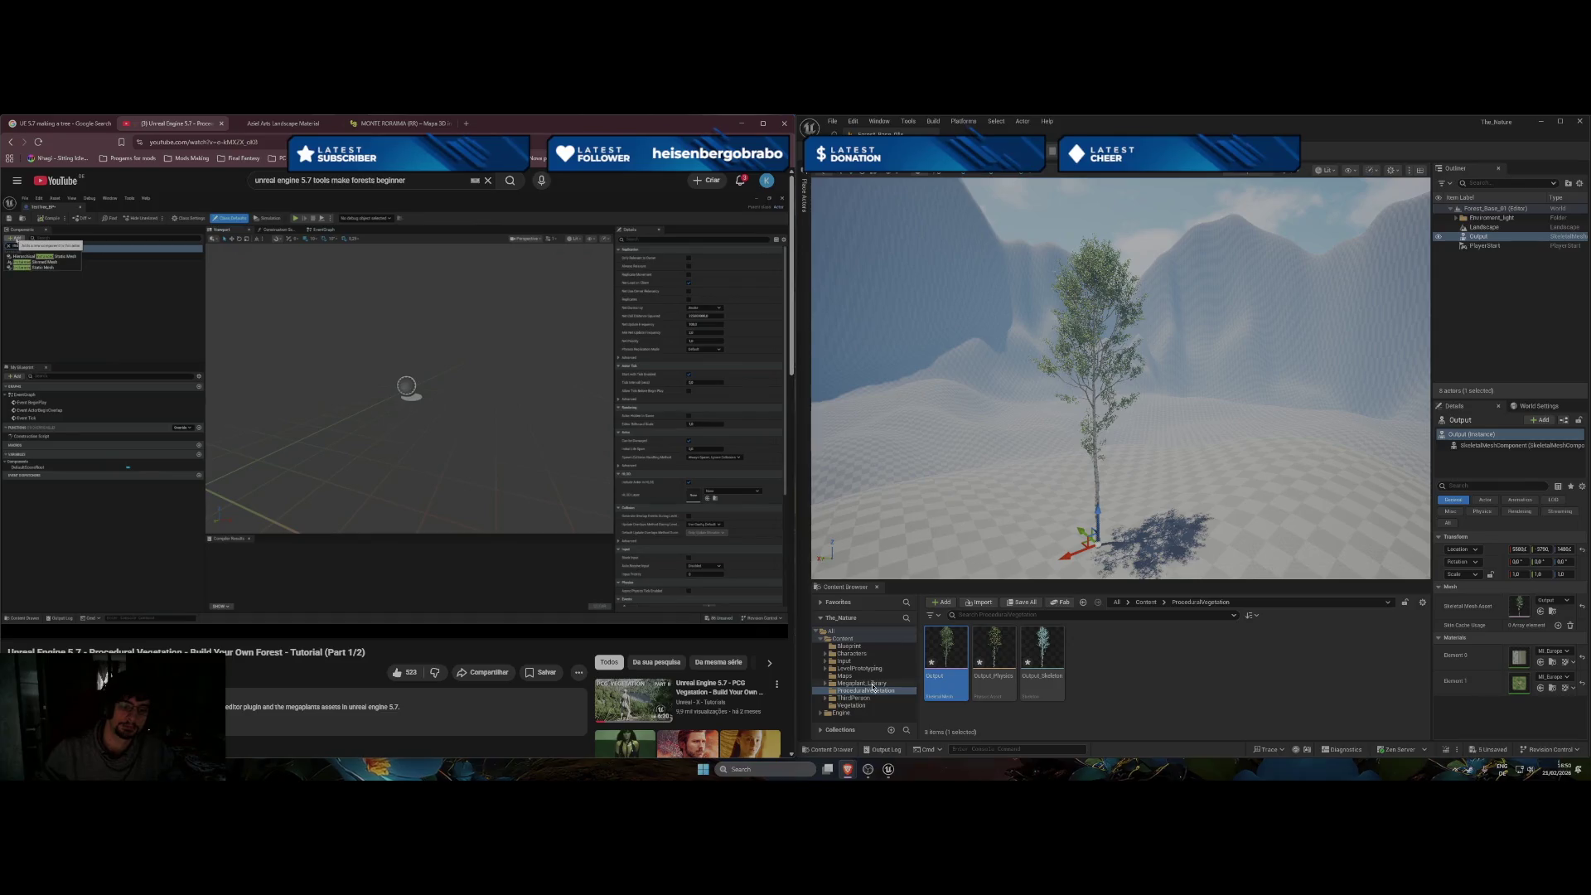
{"action": "left_click", "coordinate": [848, 642]}
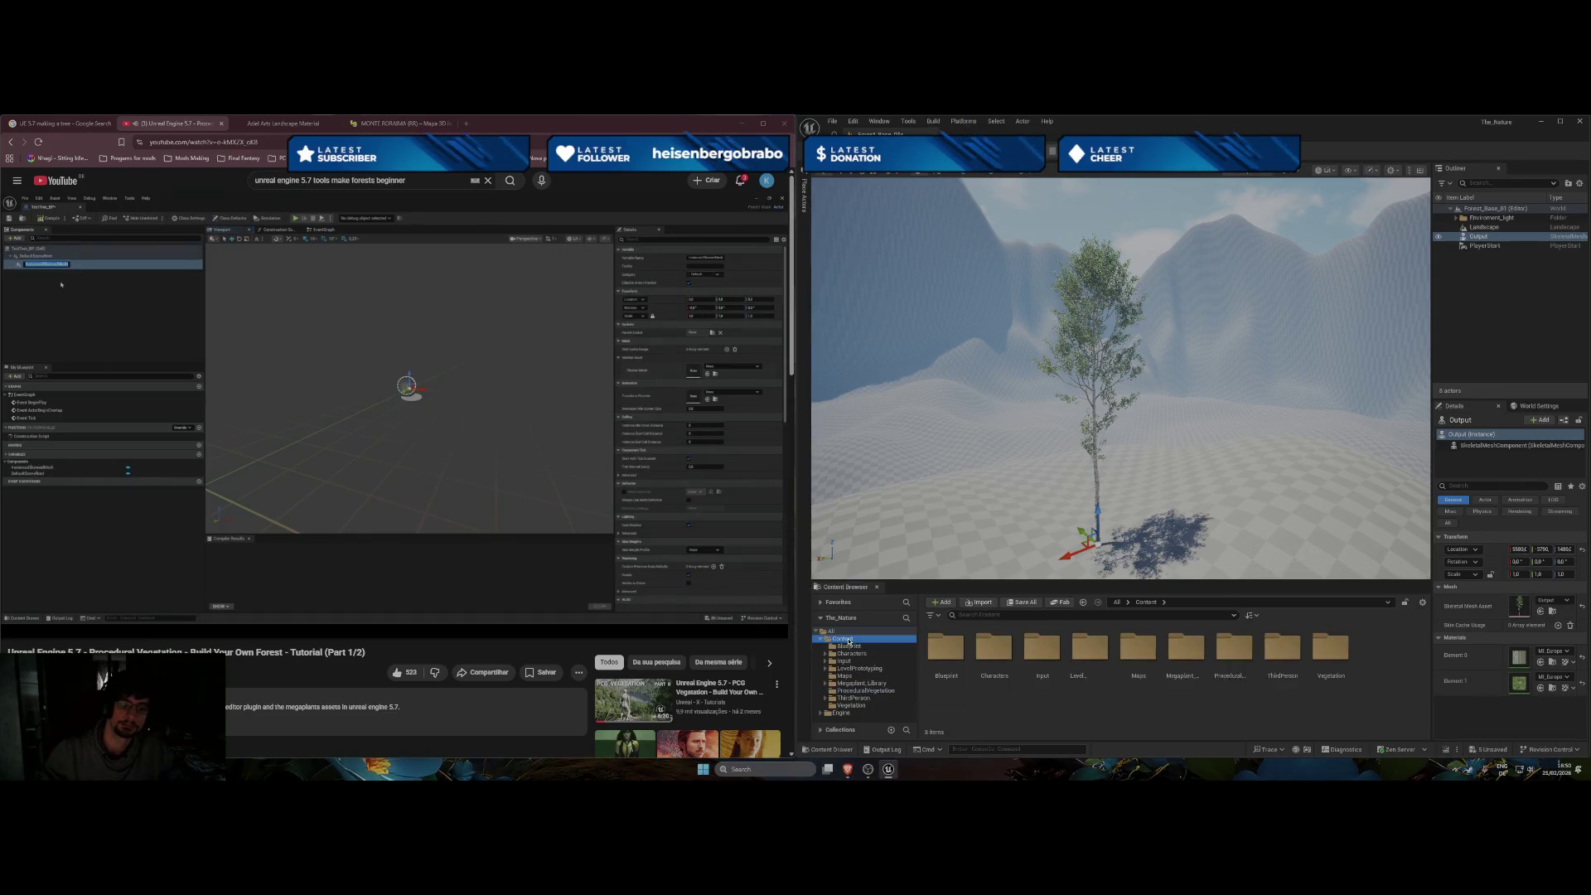
Create a new Actor-based Blueprint class in the Content folder, keeping the default name NewBlueprint.
{"action": "right_click", "coordinate": [1225, 702]}
{"action": "left_click", "coordinate": [1101, 722]}
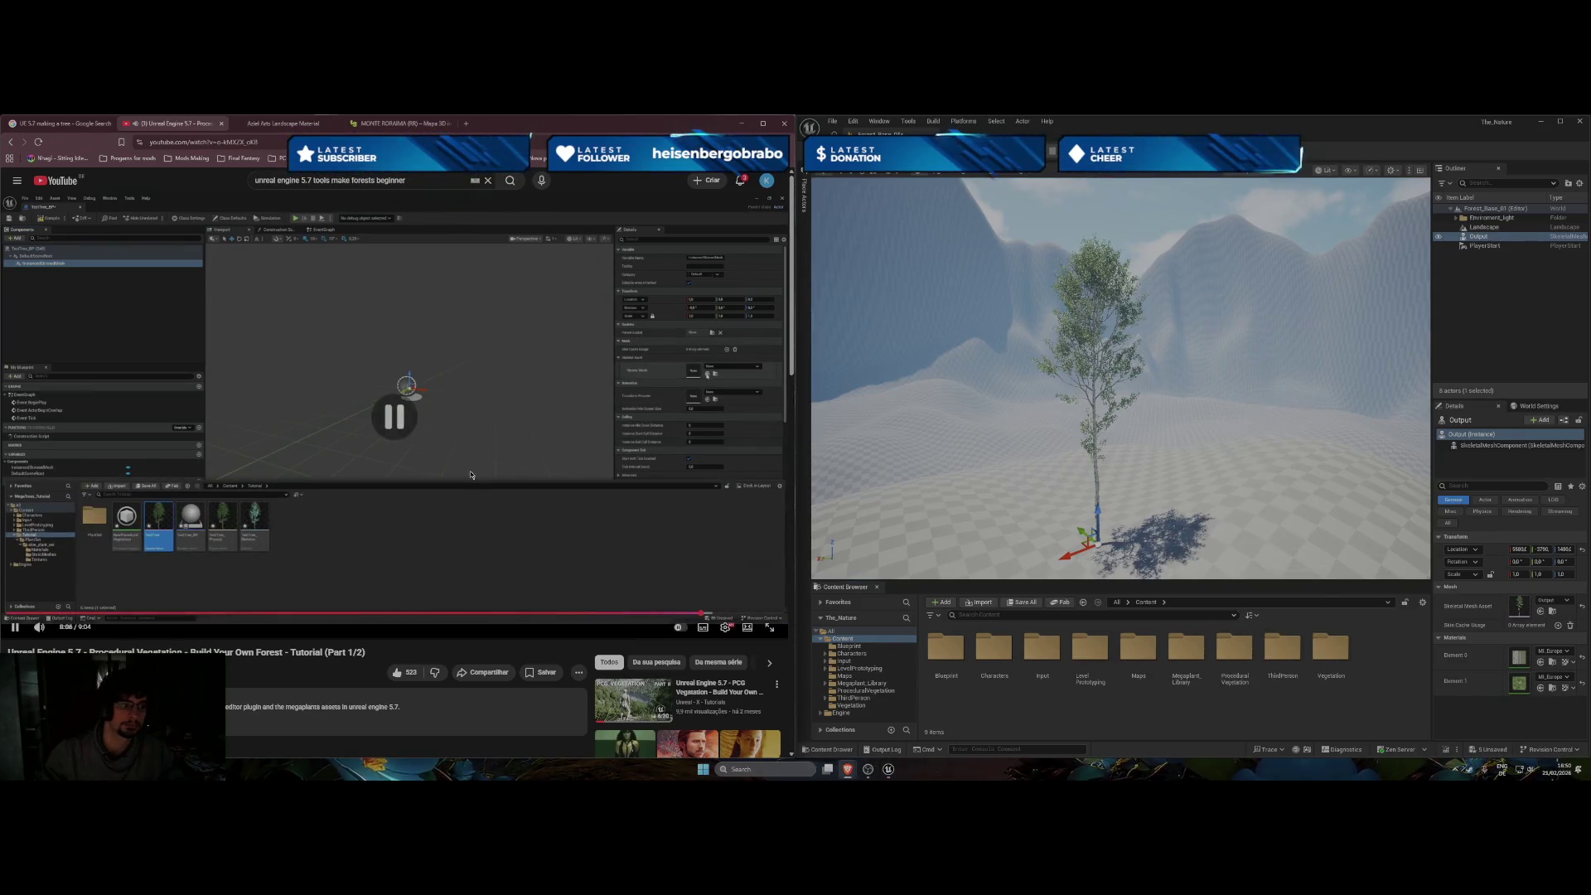
{"action": "right_click", "coordinate": [1102, 722]}
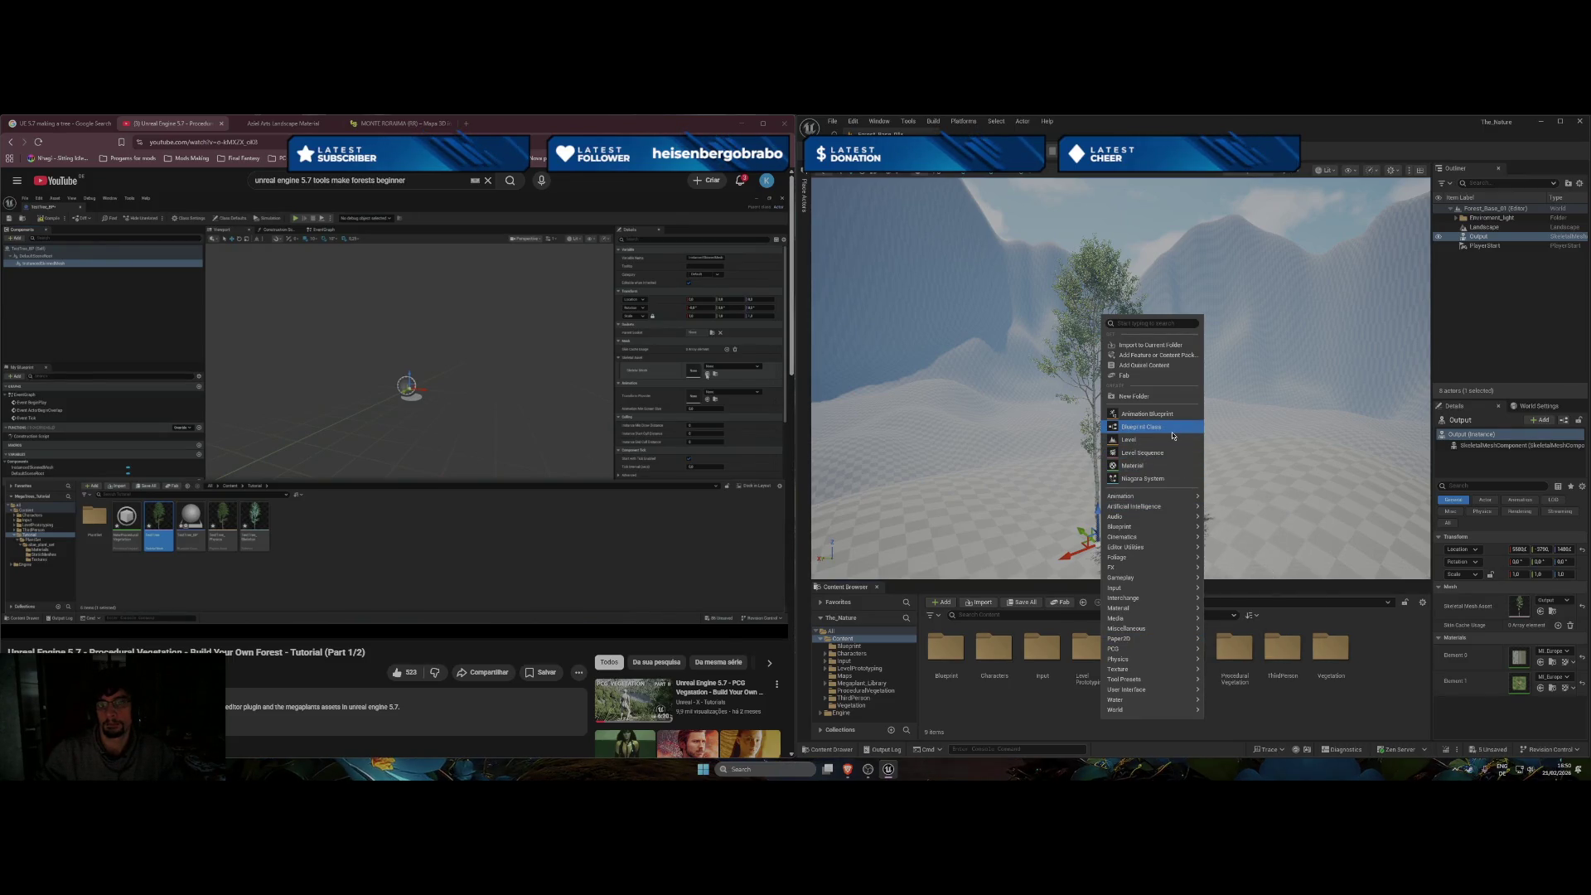
{"action": "left_click", "coordinate": [422, 534]}
{"action": "key", "text": "j"}
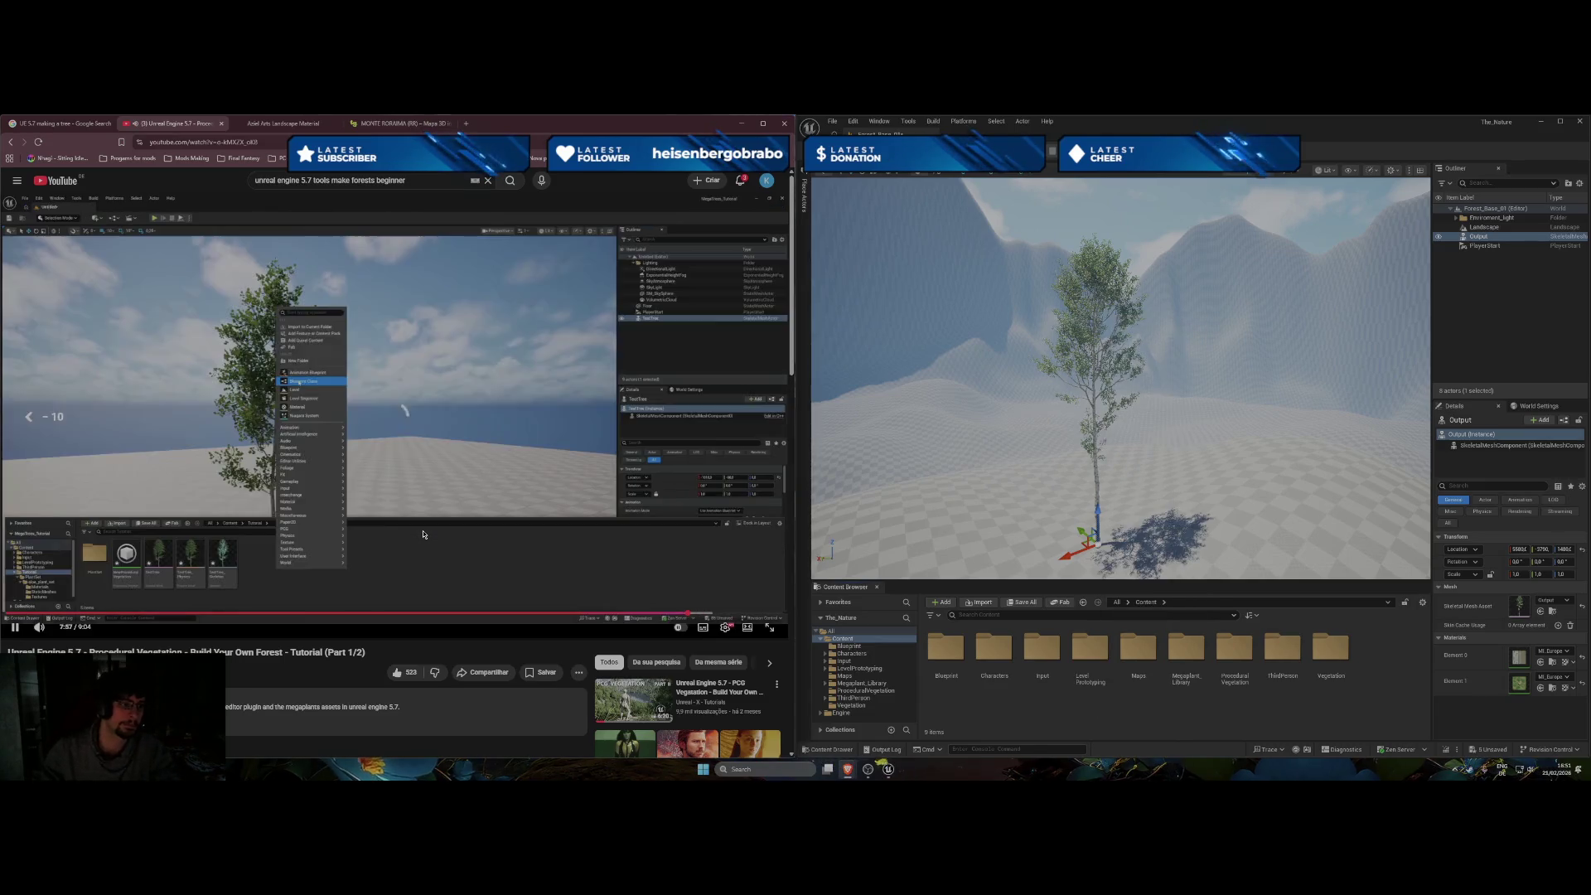
{"action": "left_click", "coordinate": [422, 535]}
{"action": "right_click", "coordinate": [1120, 714]}
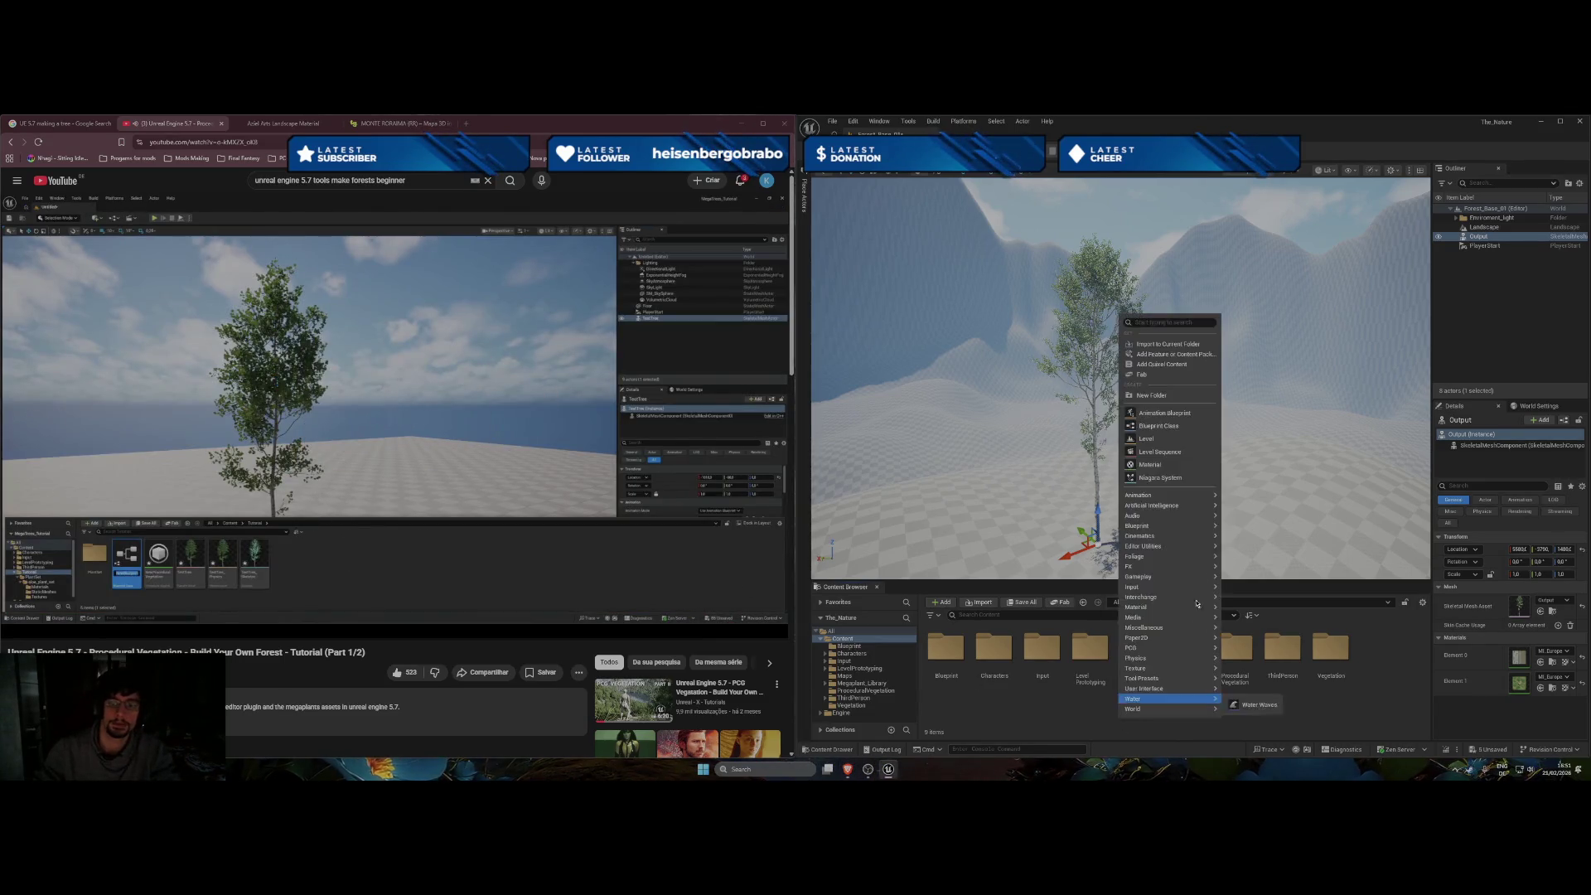
{"action": "left_click", "coordinate": [1172, 432]}
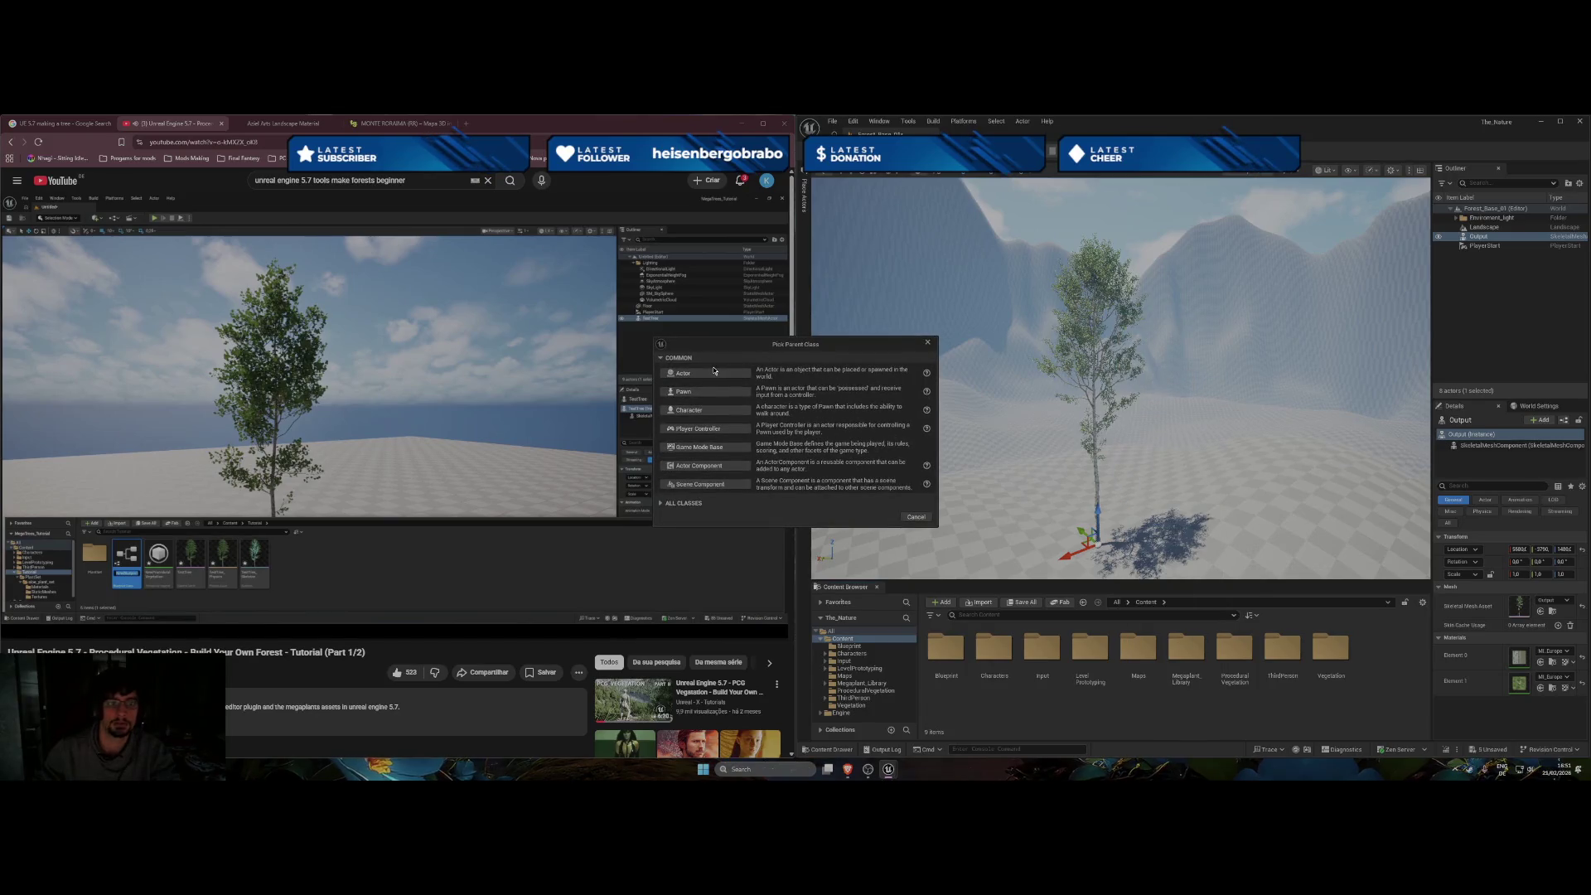
{"action": "left_click", "coordinate": [642, 377]}
{"action": "left_click", "coordinate": [757, 390]}
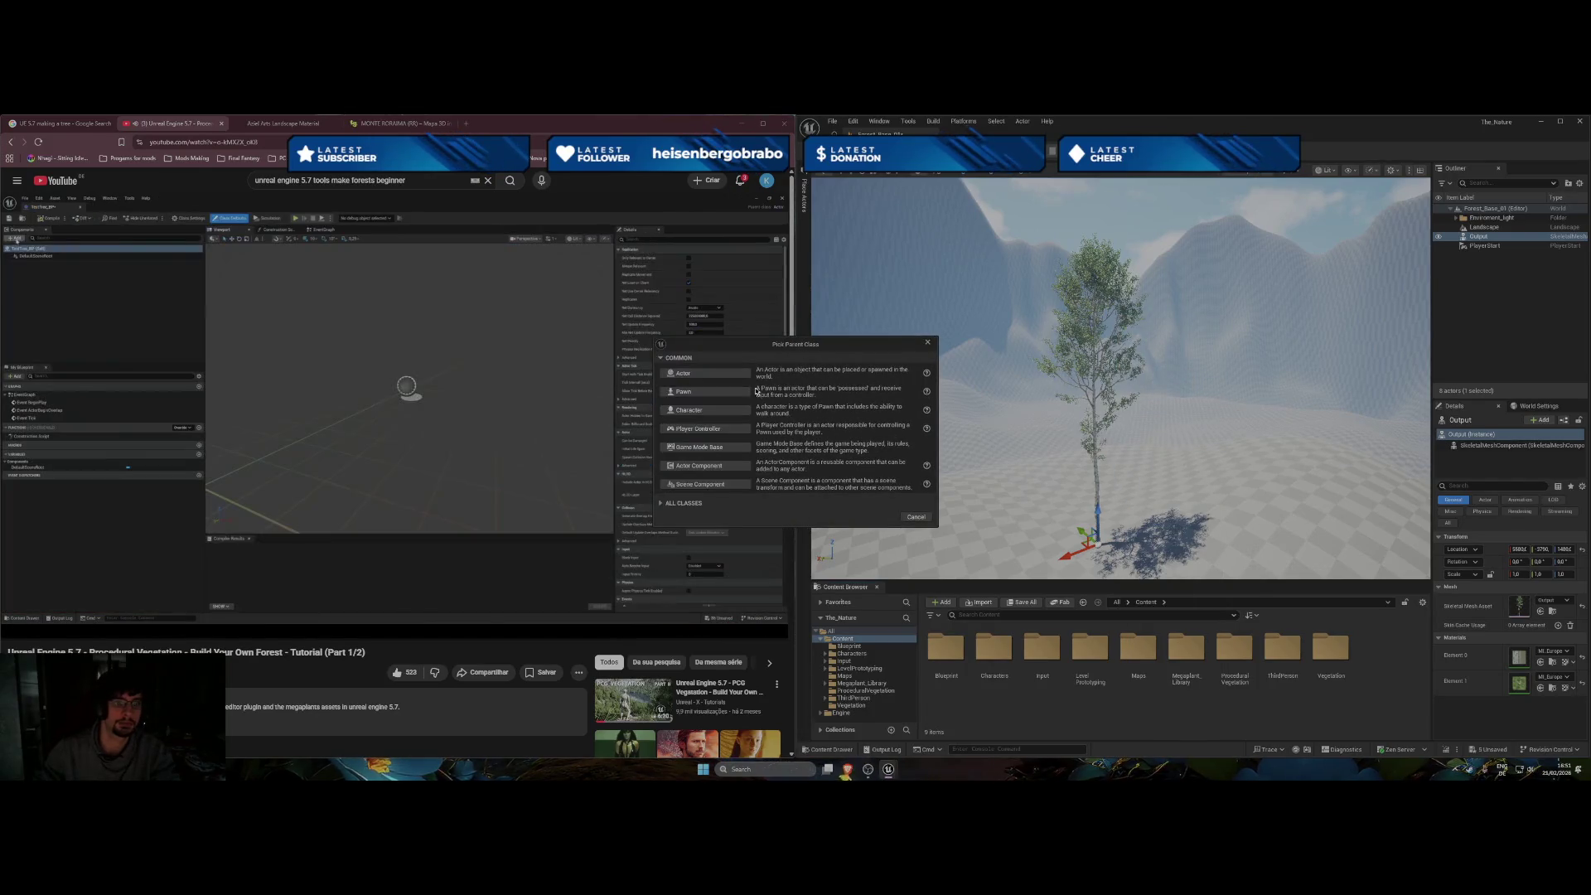
{"action": "left_click", "coordinate": [704, 391]}
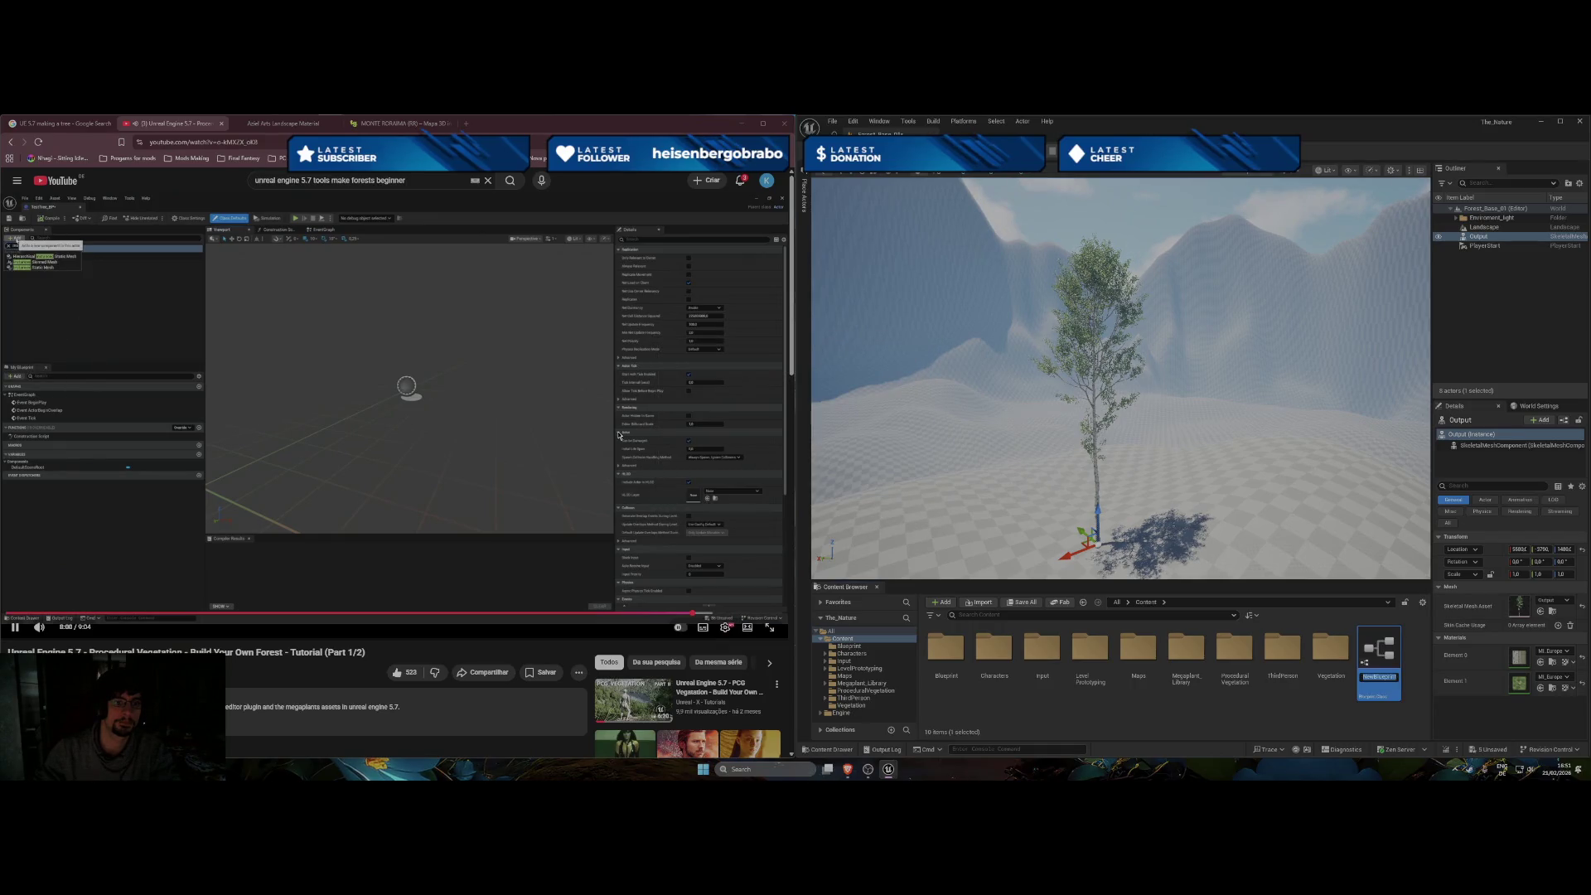
{"action": "left_click", "coordinate": [597, 445]}
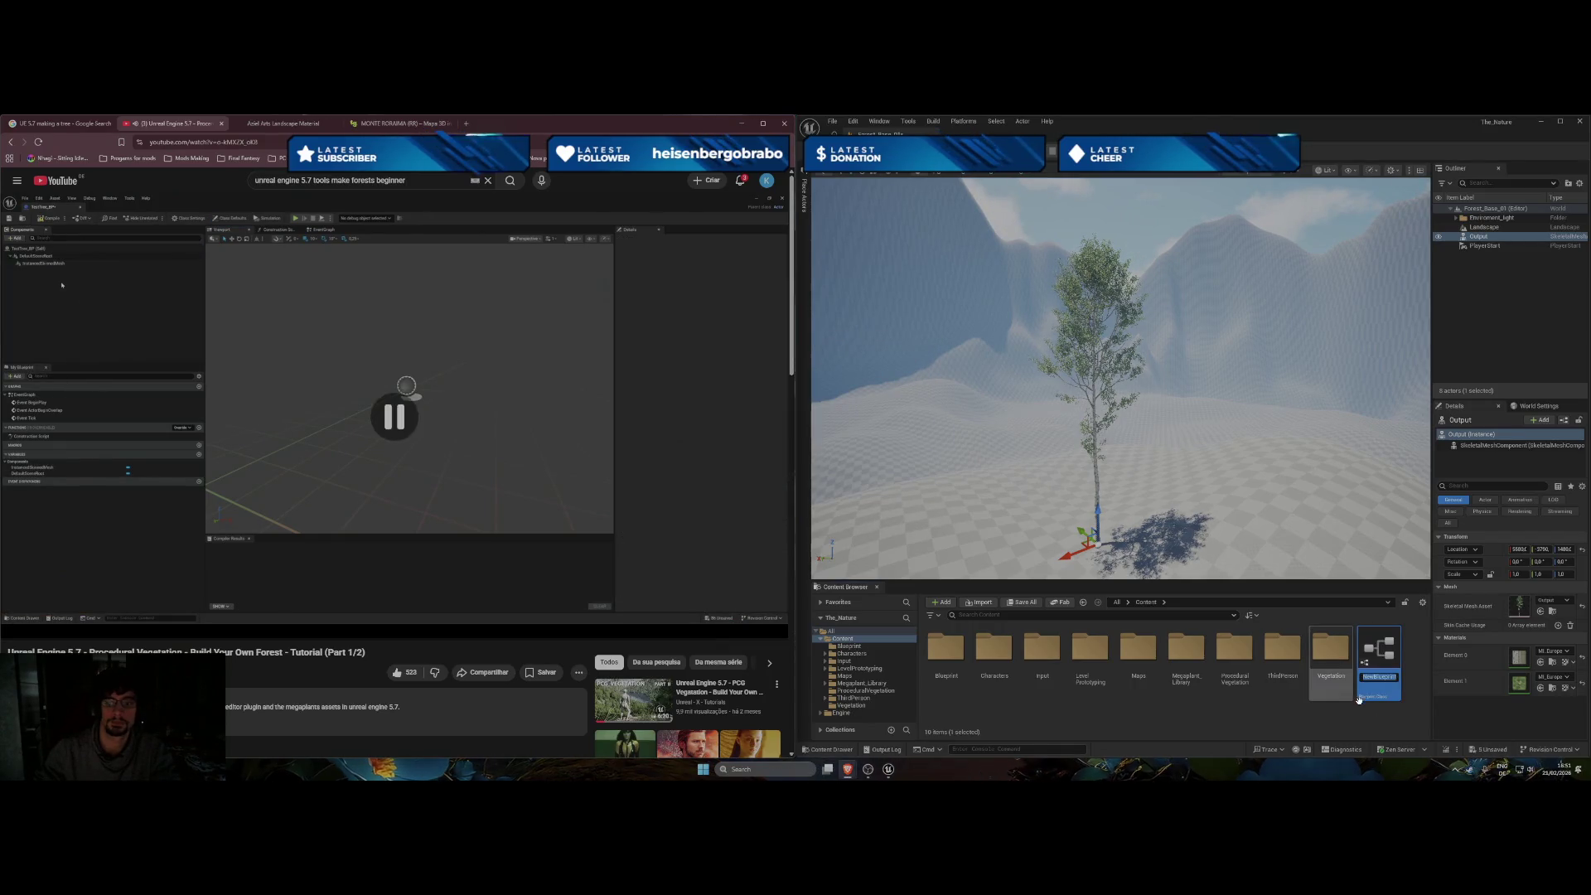
Open NewBlueprint and add an Instanced Skinned Mesh component under DefaultSceneRoot.
{"action": "double_click", "coordinate": [1386, 660]}
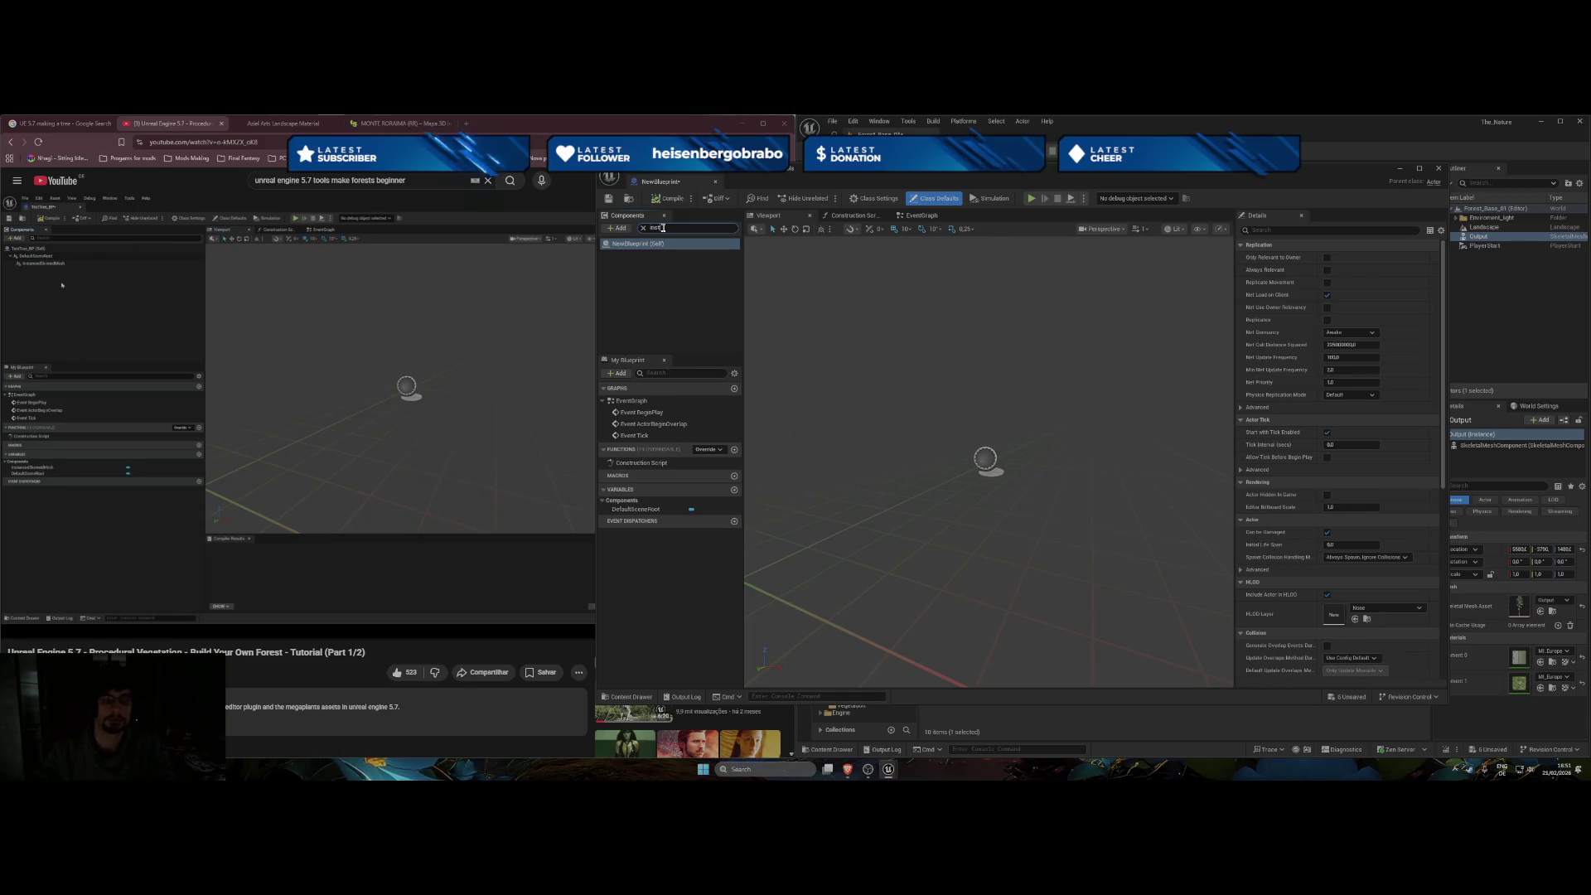
{"action": "left_click", "coordinate": [618, 228]}
{"action": "type", "text": "inst"}
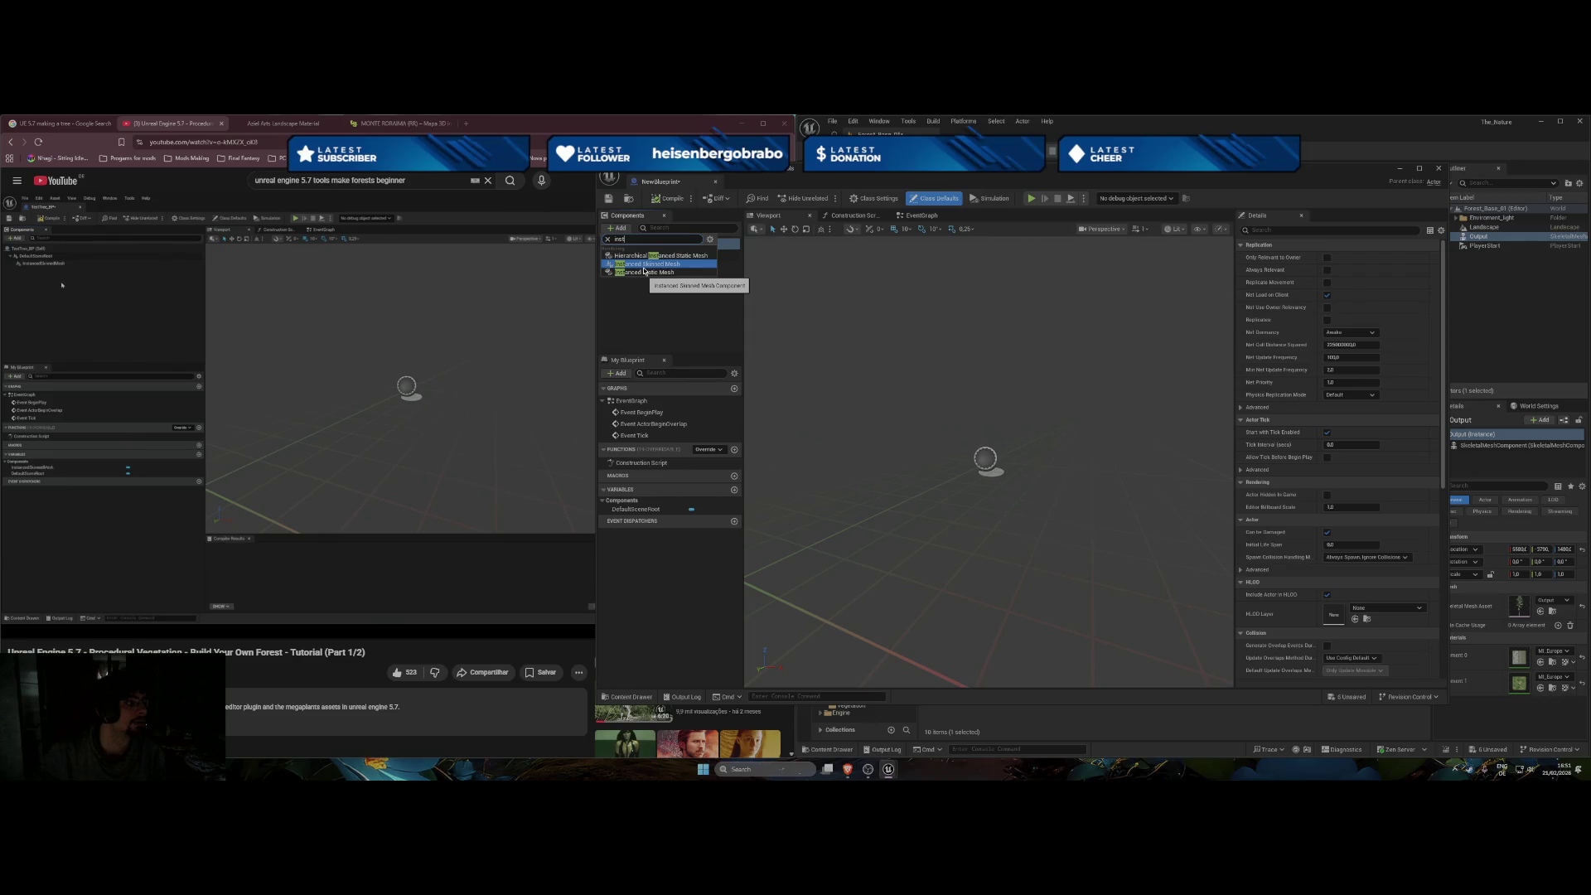
{"action": "left_click", "coordinate": [644, 266]}
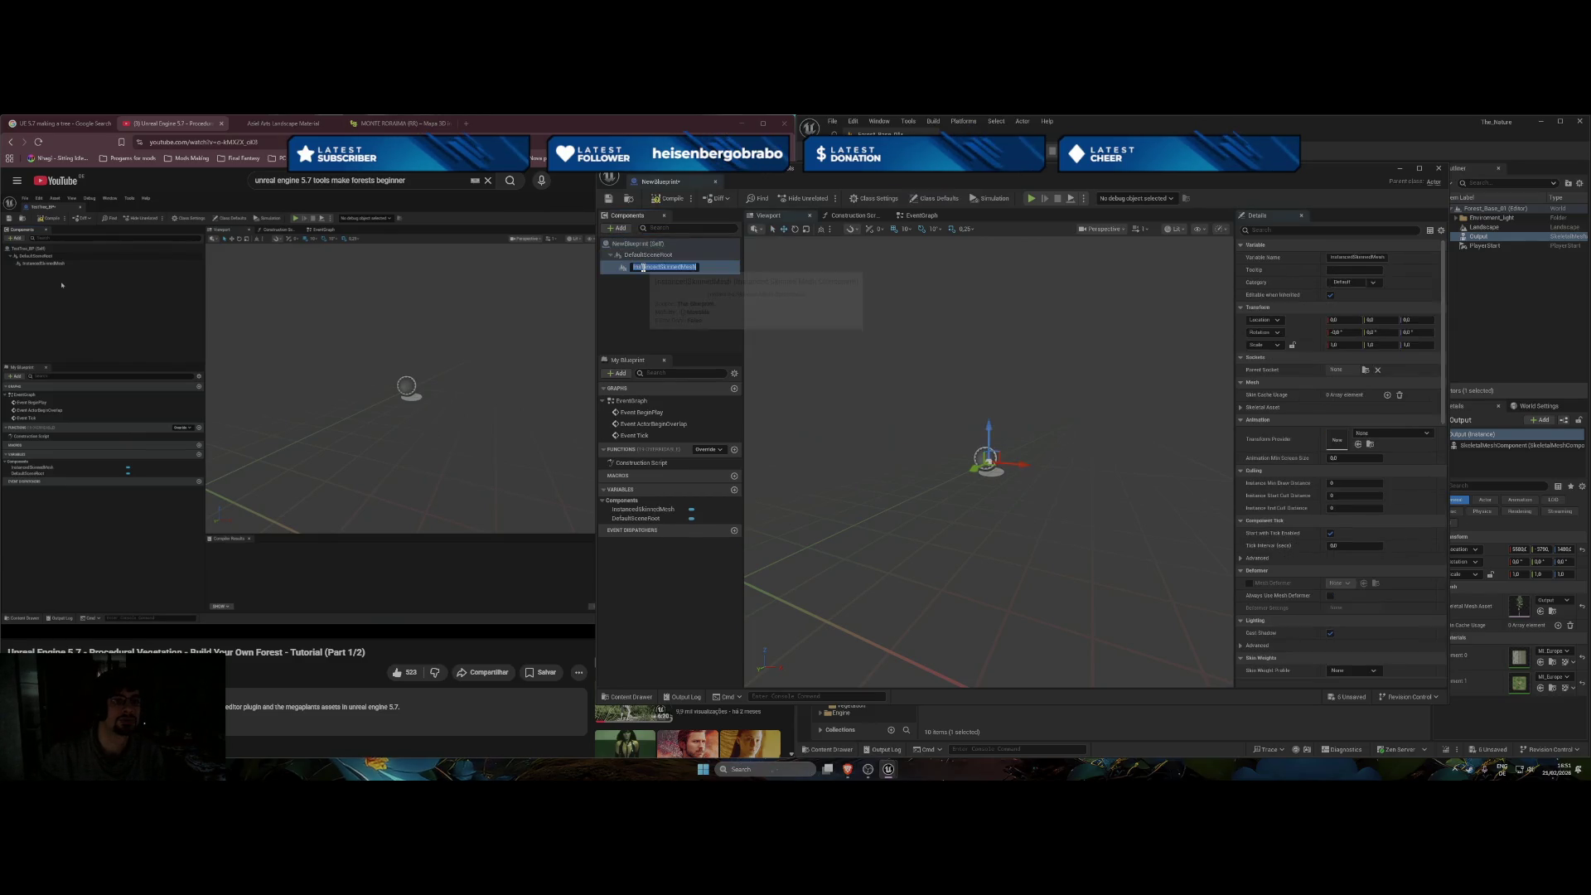
{"action": "left_click", "coordinate": [863, 370]}
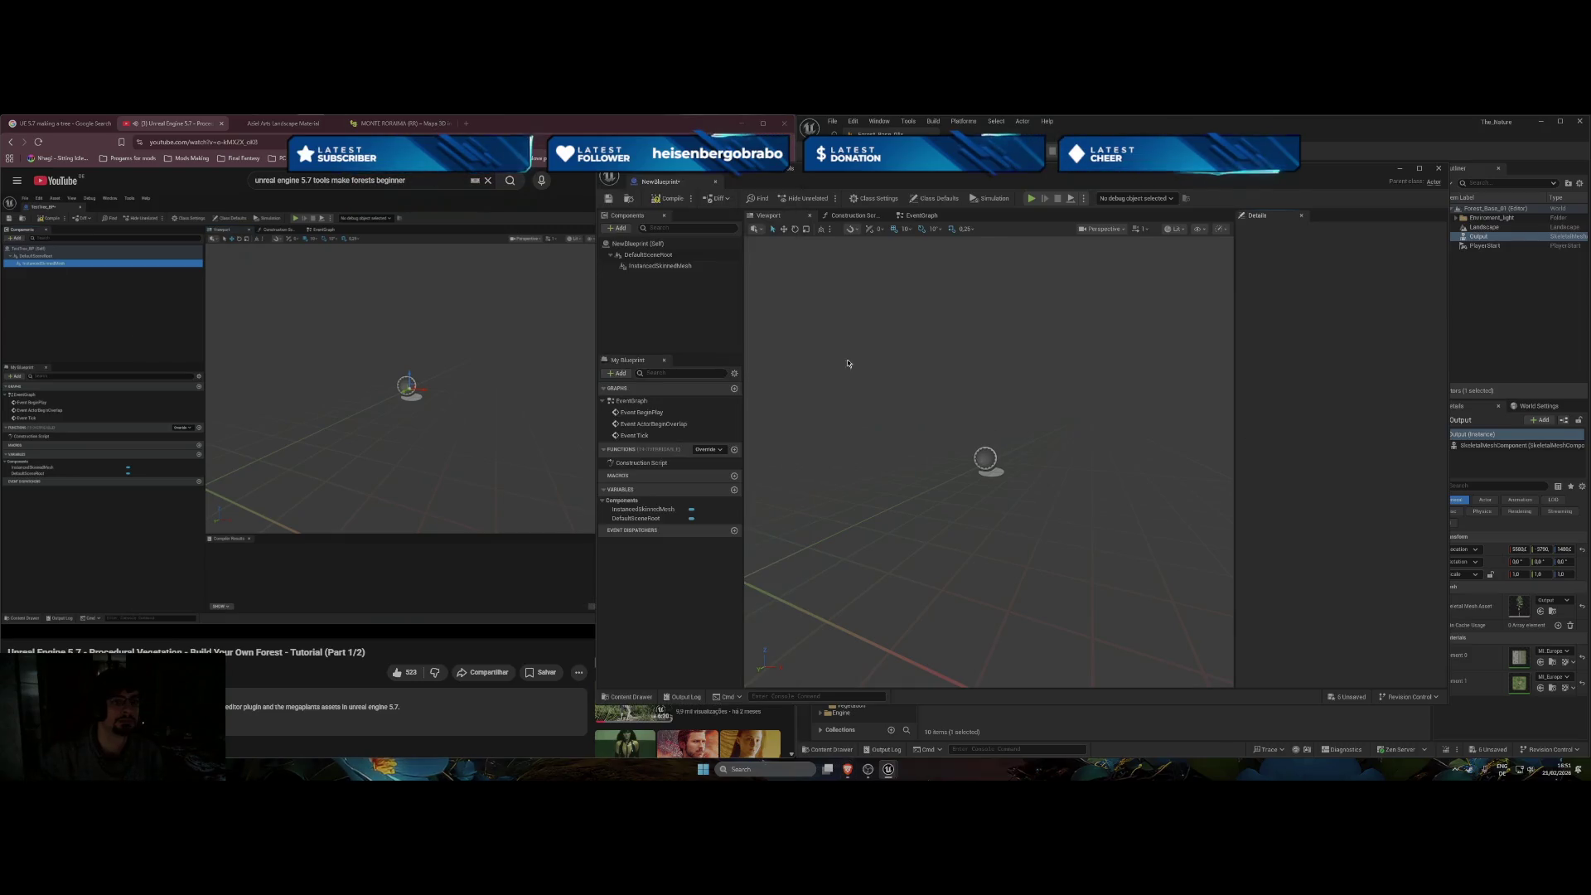
{"action": "right_click", "coordinate": [676, 272]}
{"action": "left_click", "coordinate": [639, 302]}
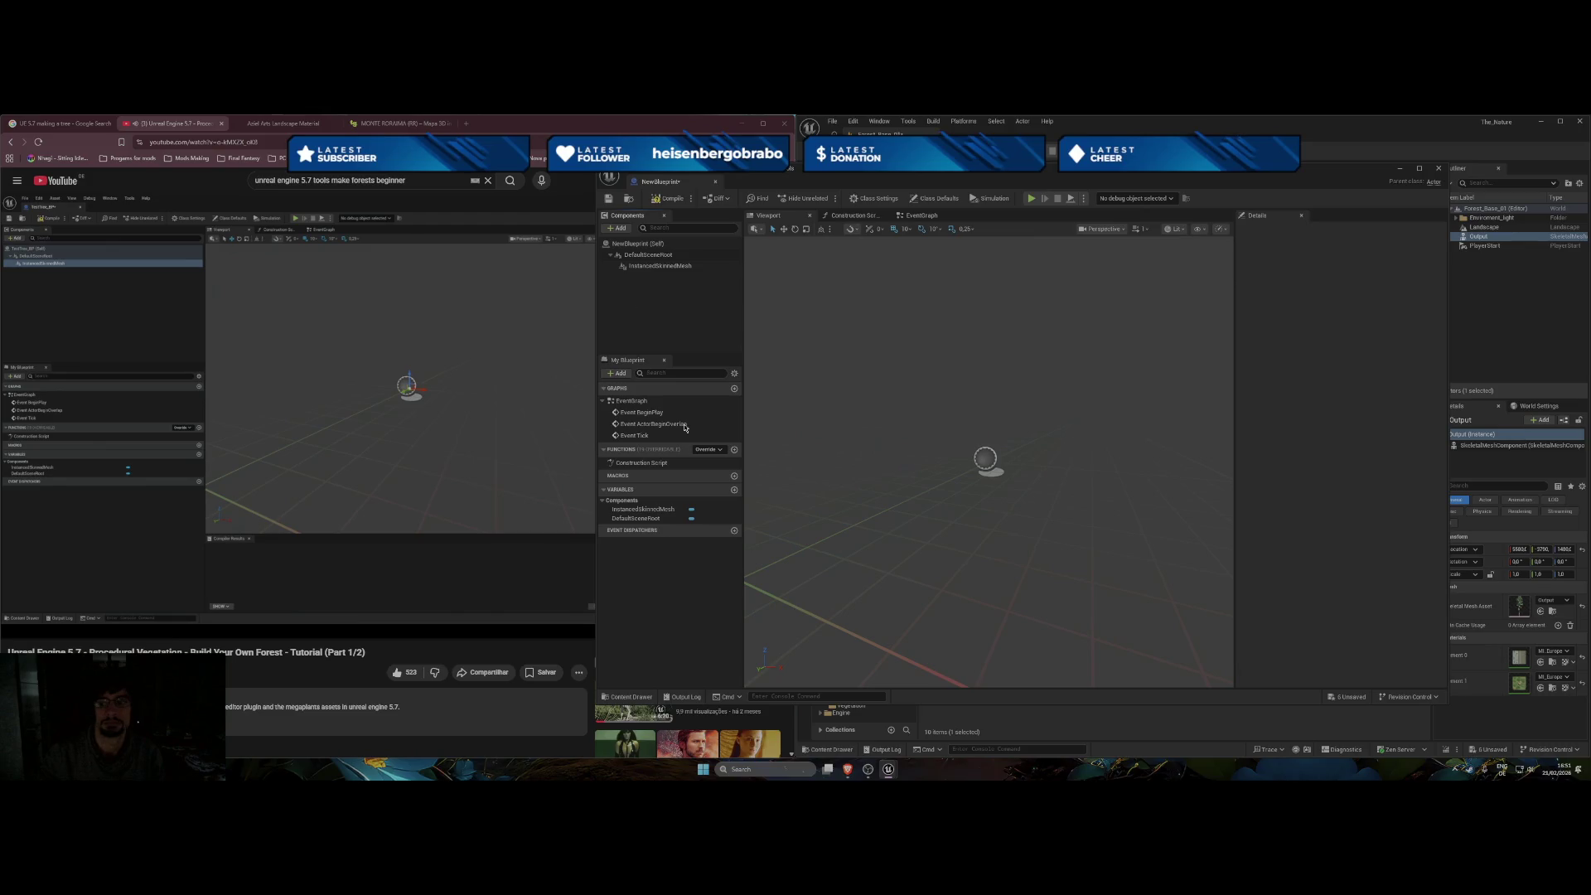
{"action": "left_click", "coordinate": [712, 266]}
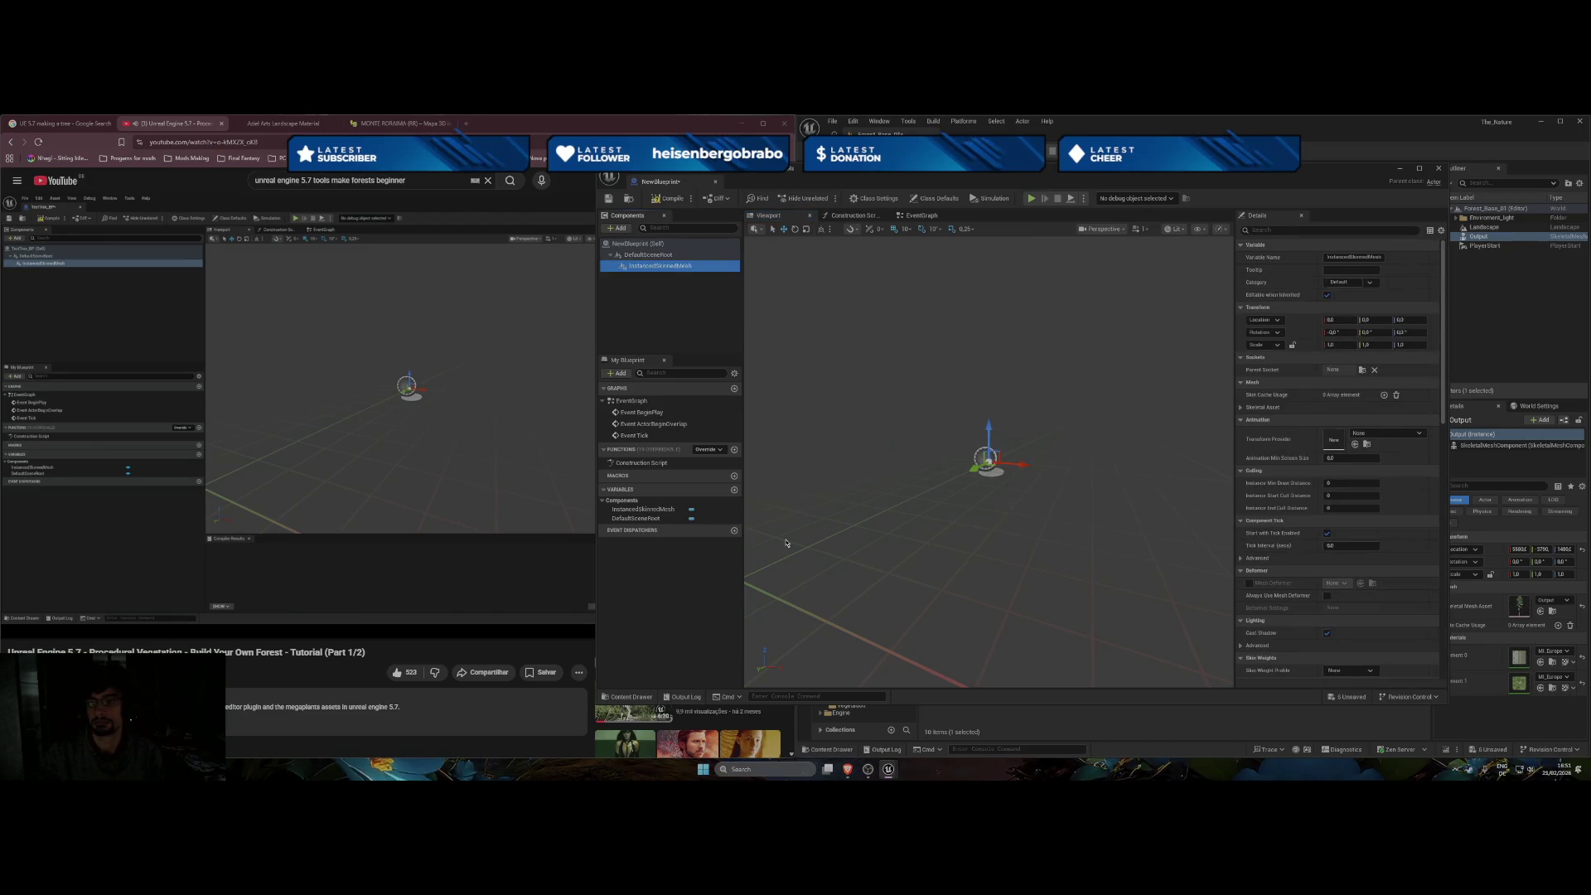
{"action": "left_click", "coordinate": [584, 429]}
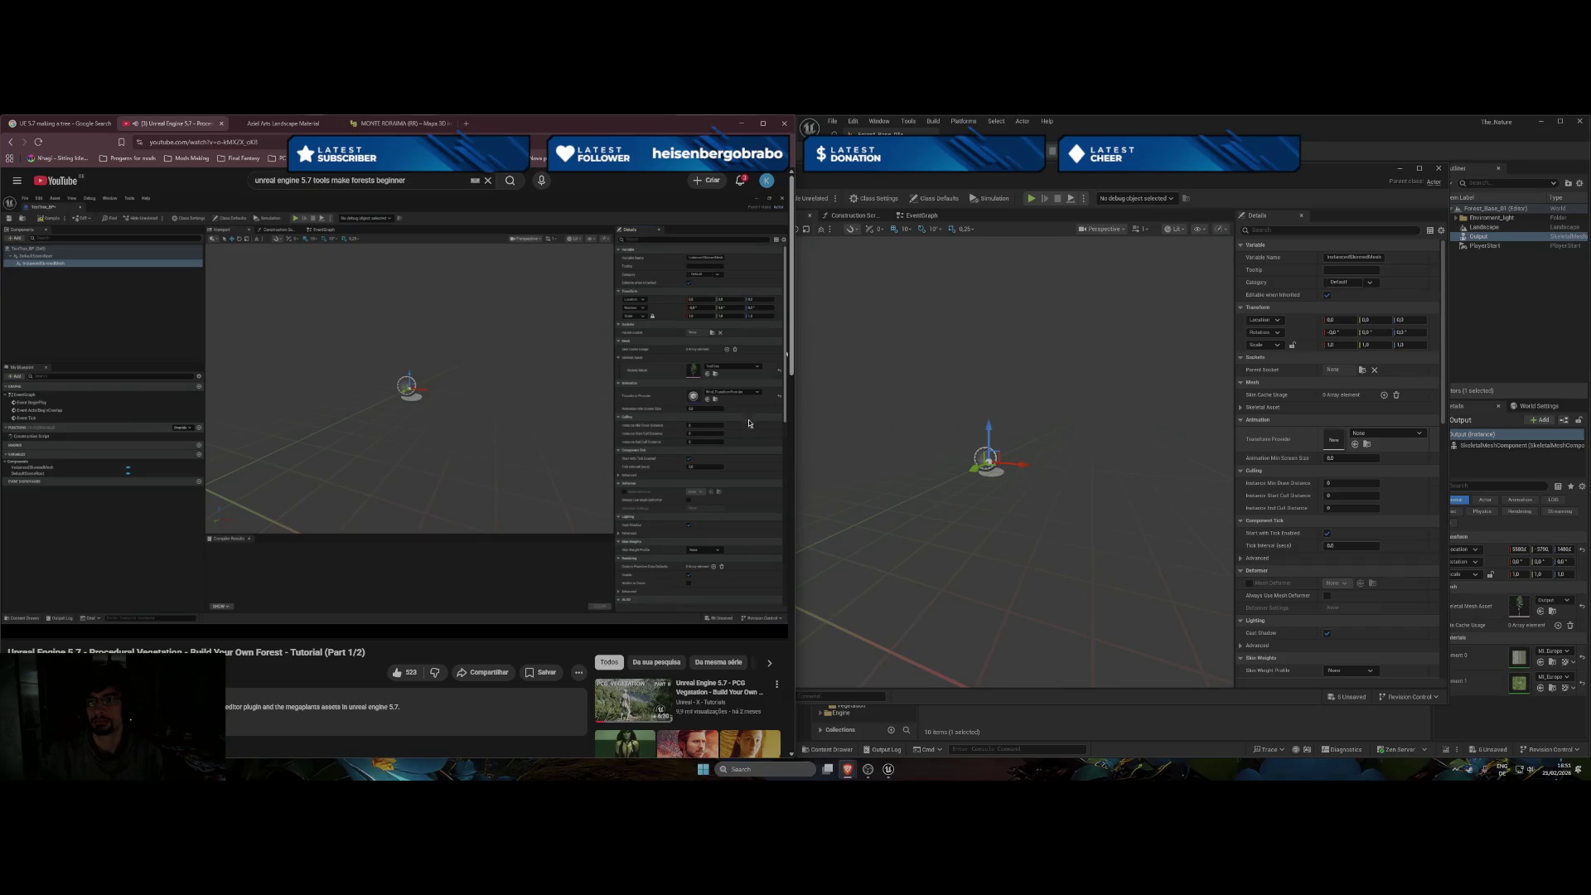
{"action": "left_click", "coordinate": [477, 454]}
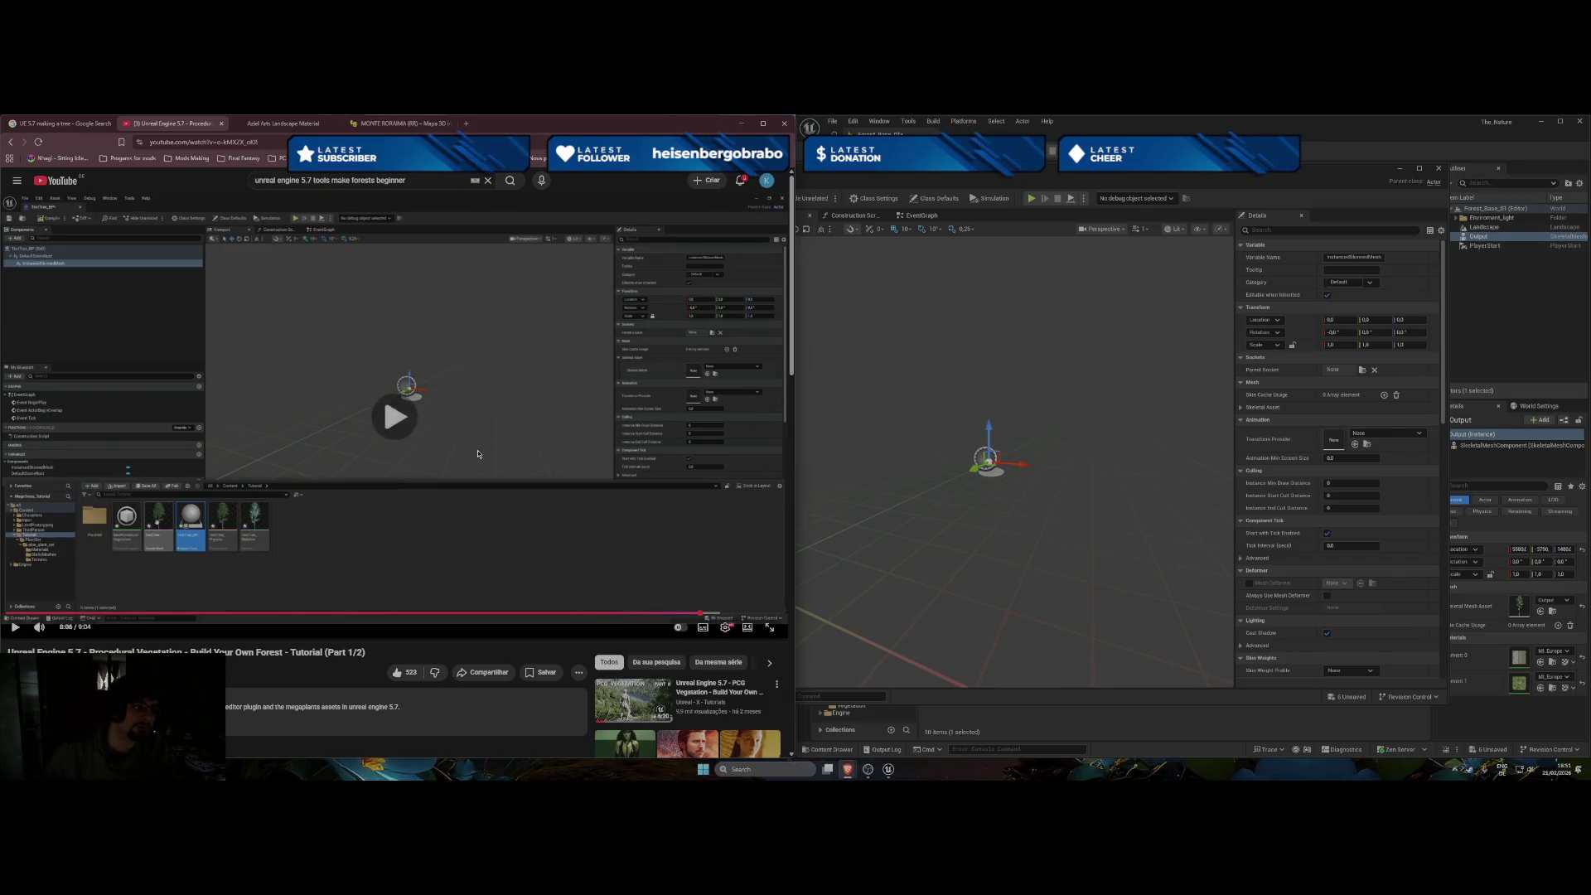
{"action": "left_click", "coordinate": [478, 454]}
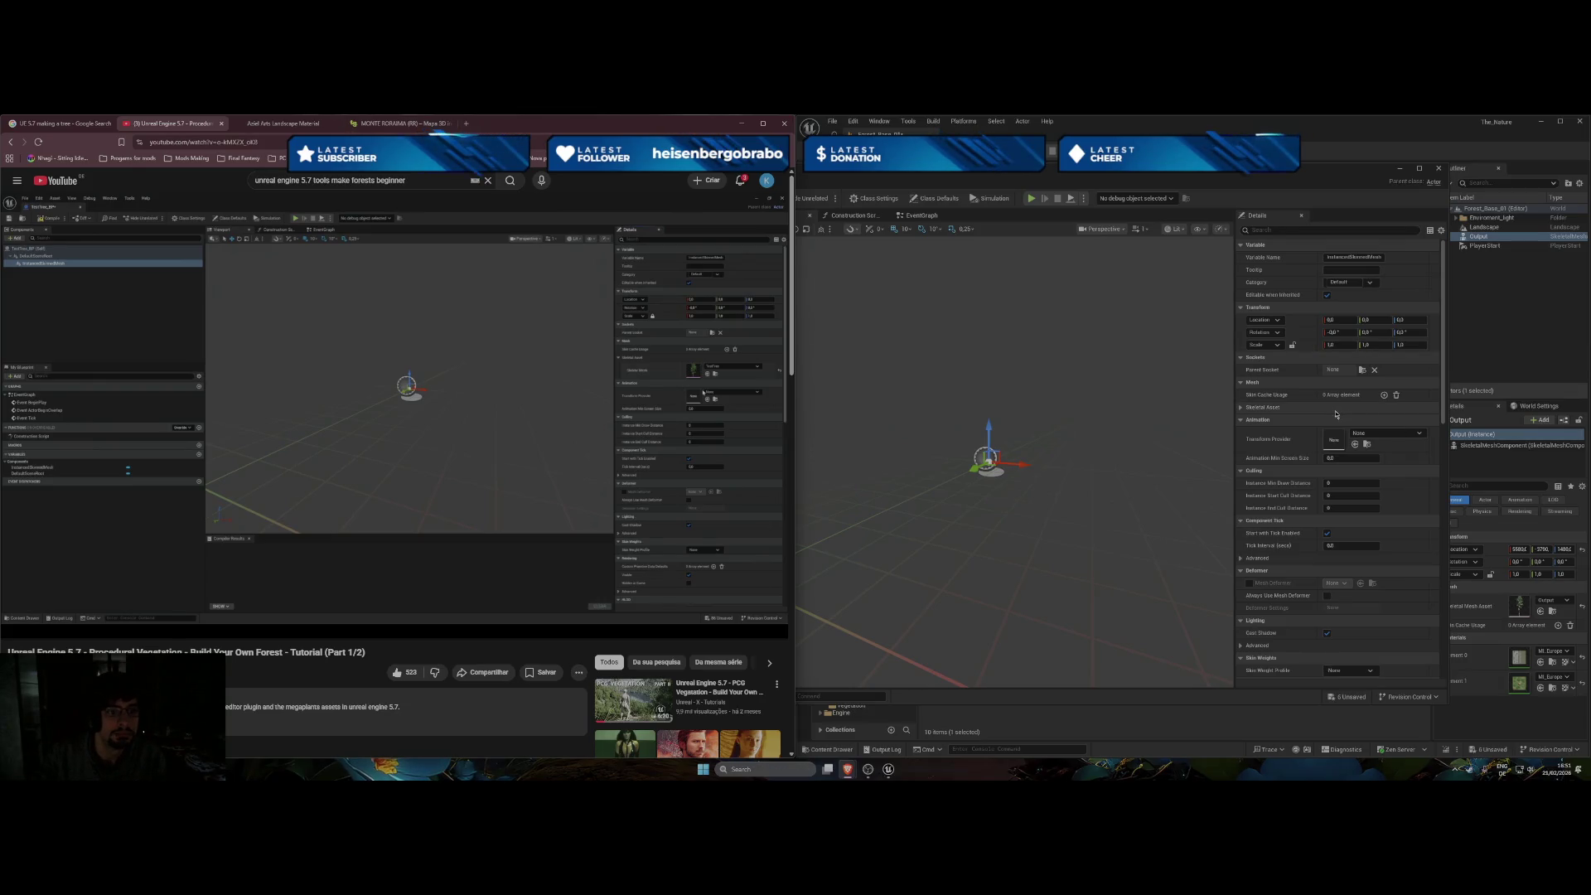
{"action": "left_click", "coordinate": [1389, 400]}
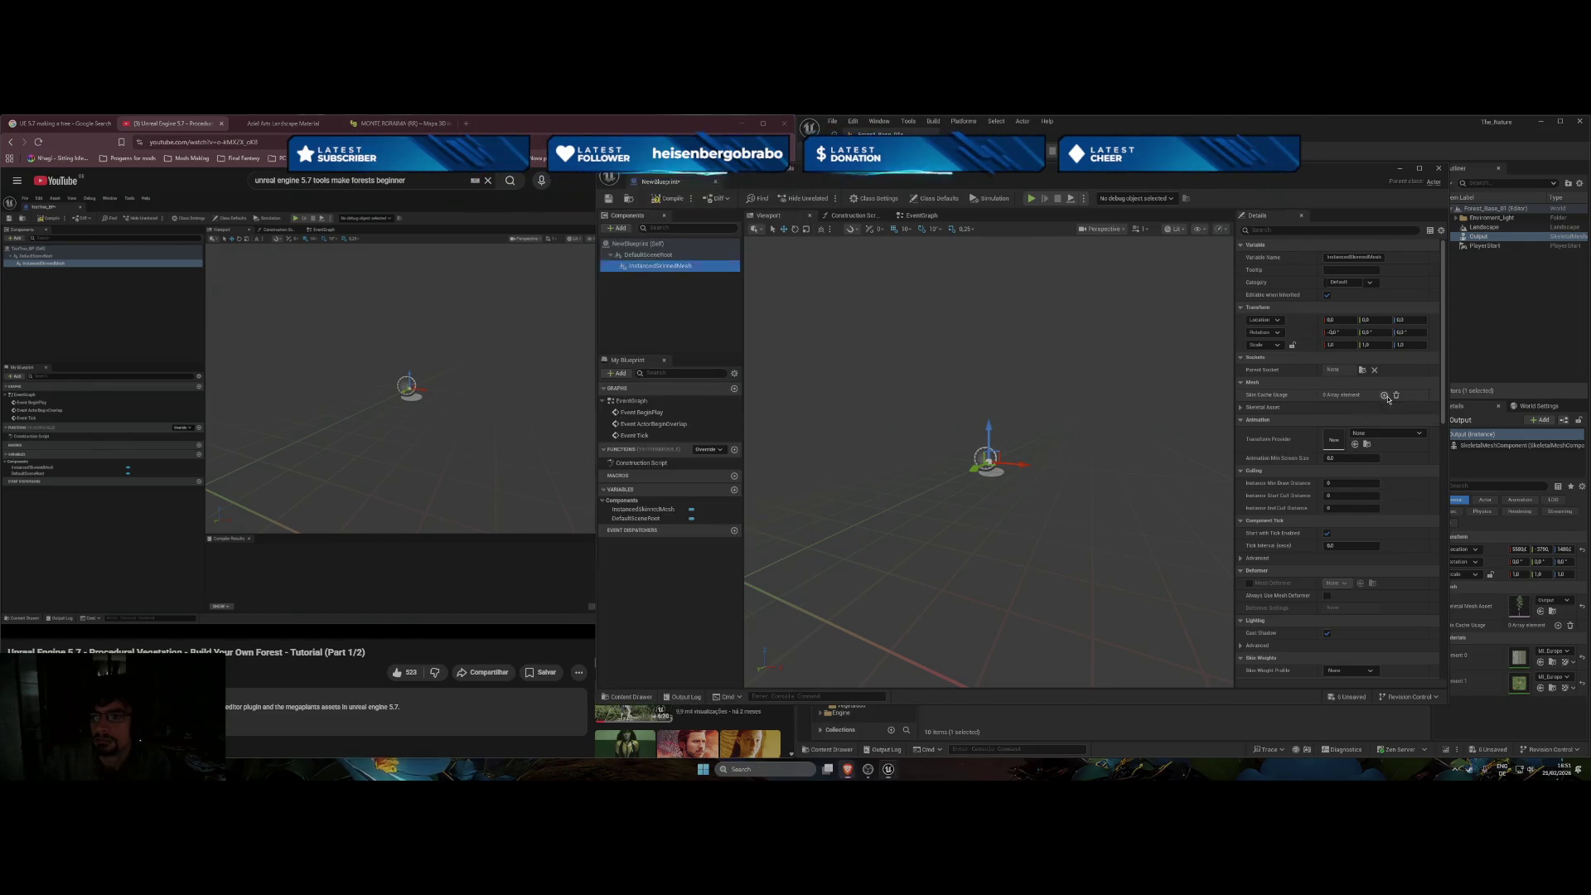
{"action": "left_click", "coordinate": [1384, 395]}
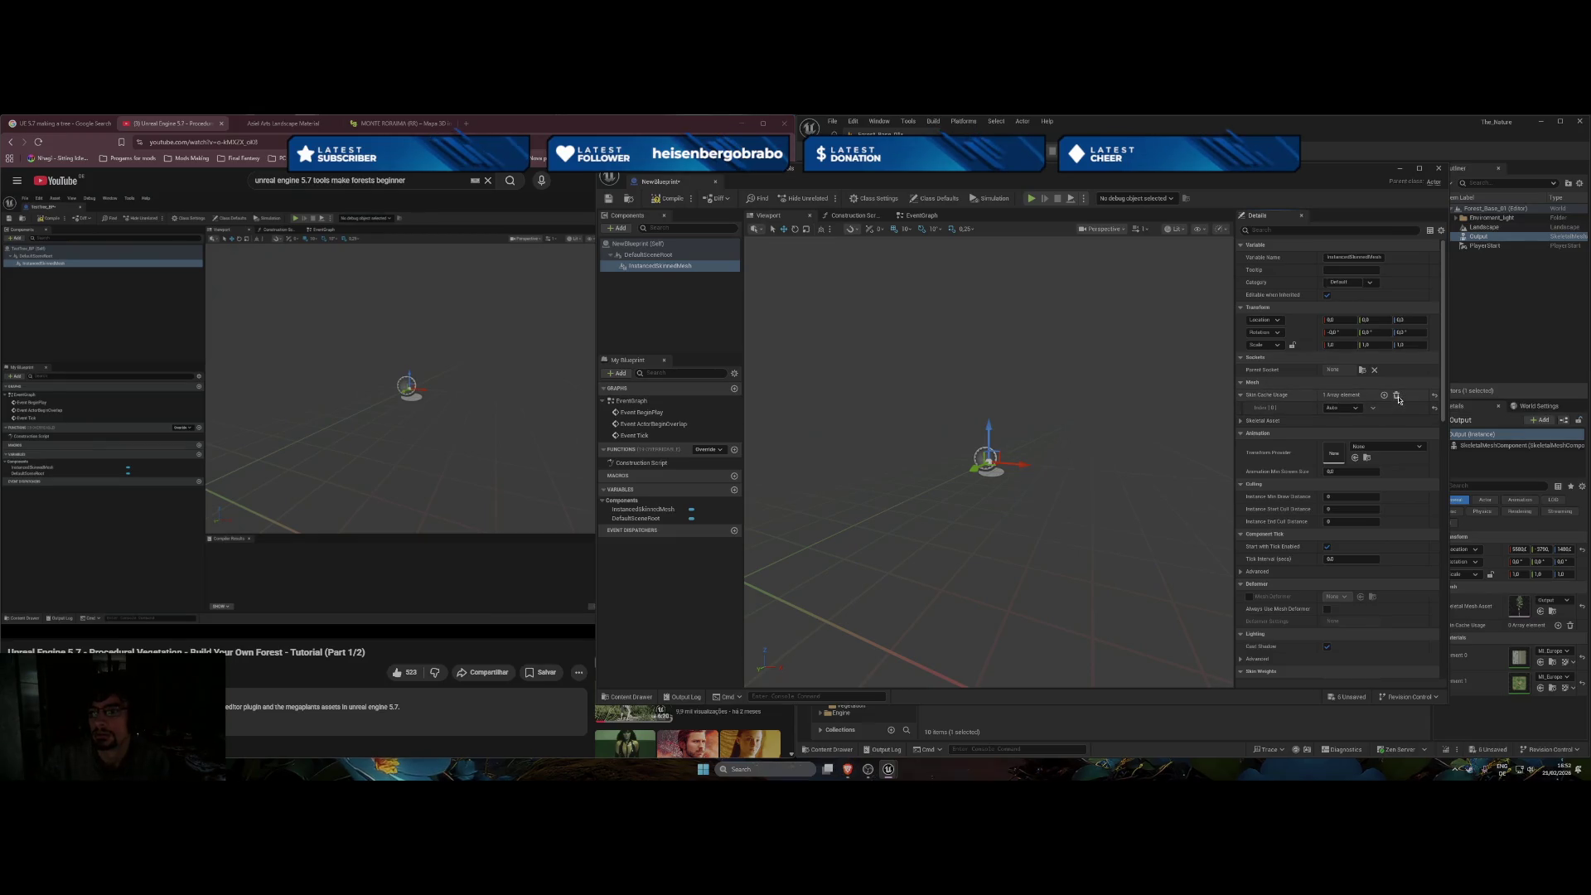
{"action": "left_click", "coordinate": [1396, 395]}
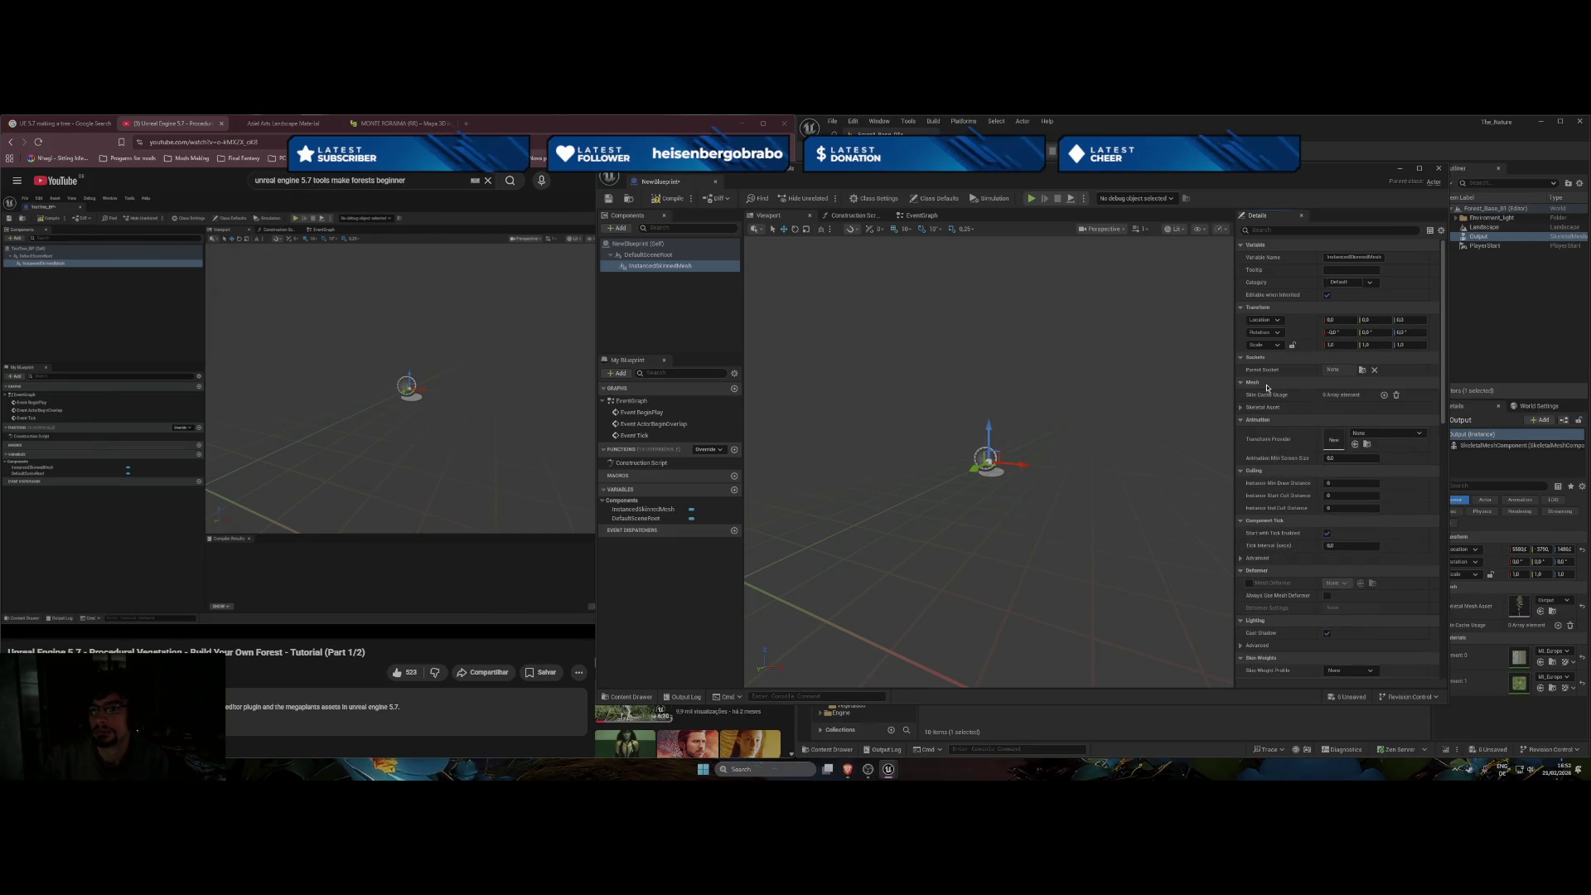
{"action": "left_click", "coordinate": [1256, 407]}
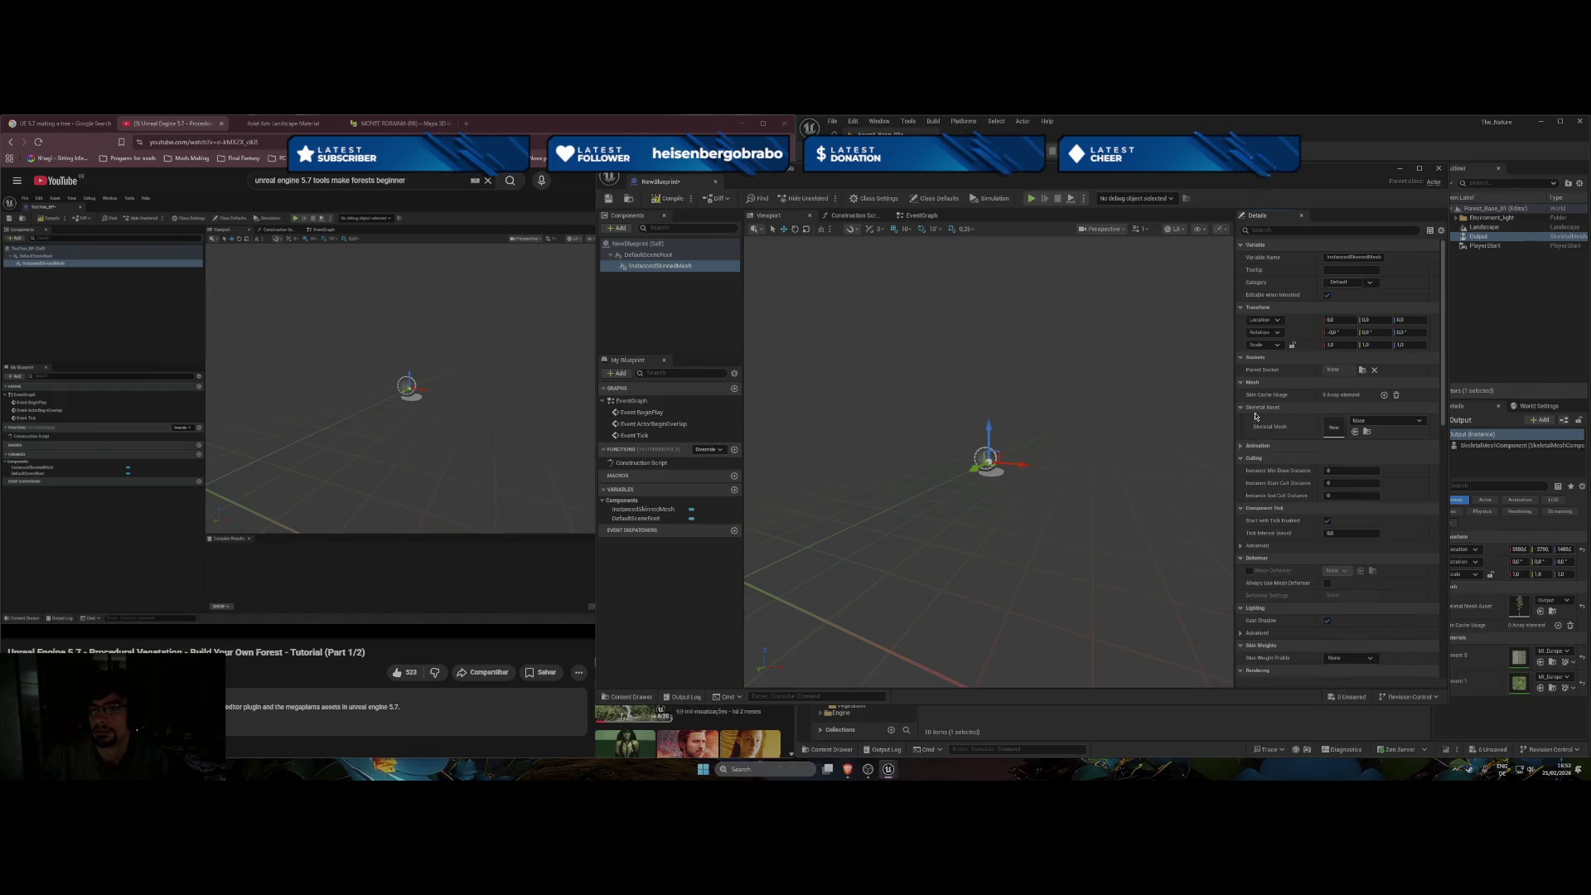
{"action": "left_click", "coordinate": [1371, 422]}
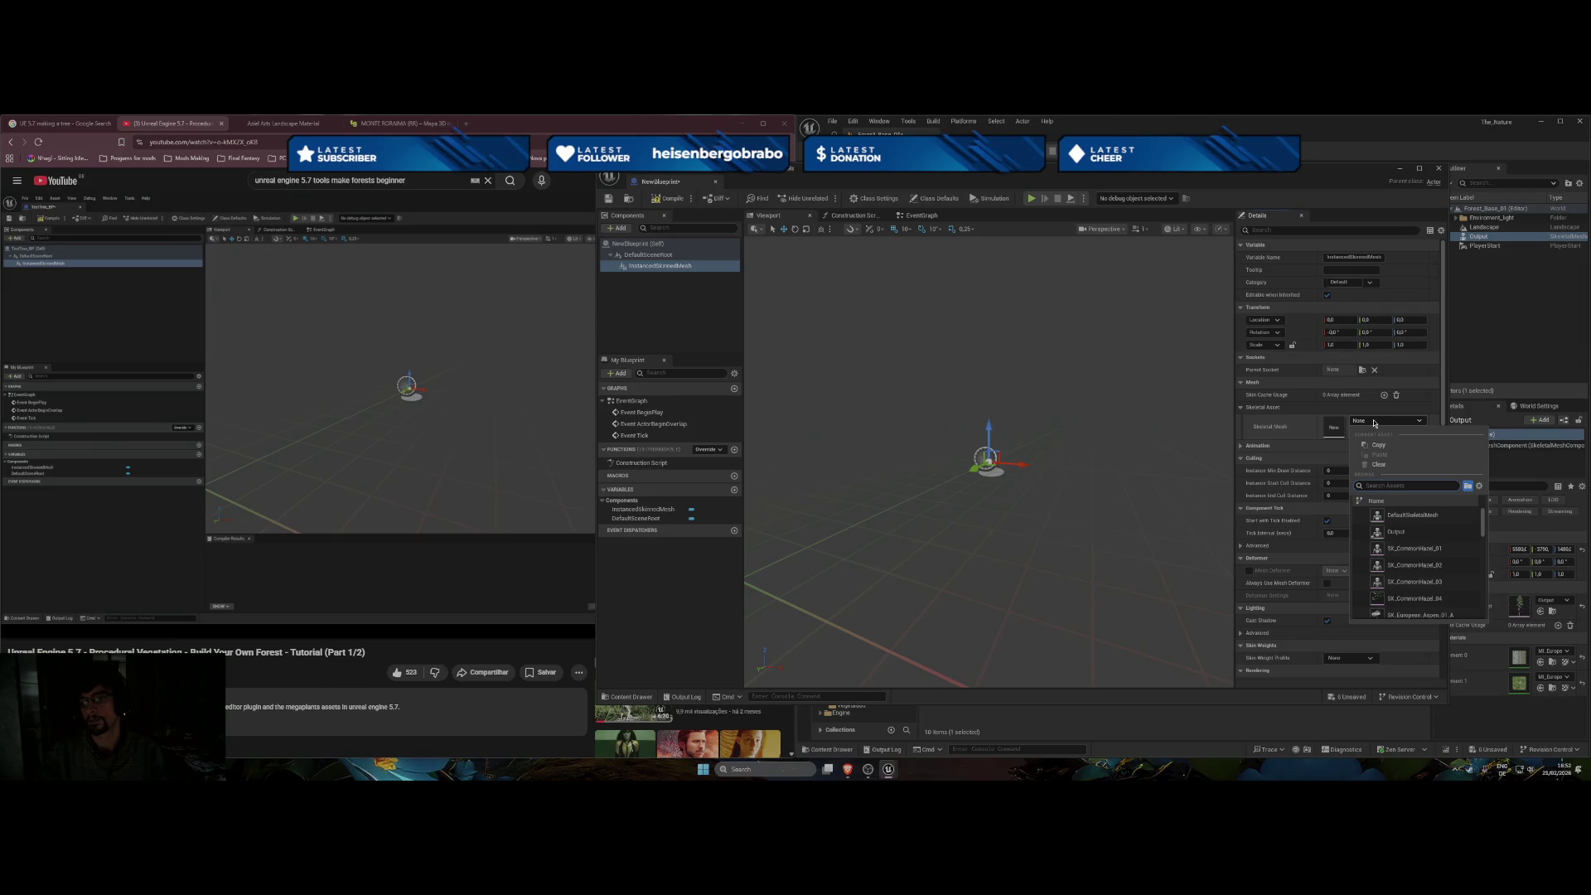
{"action": "left_click", "coordinate": [1372, 424]}
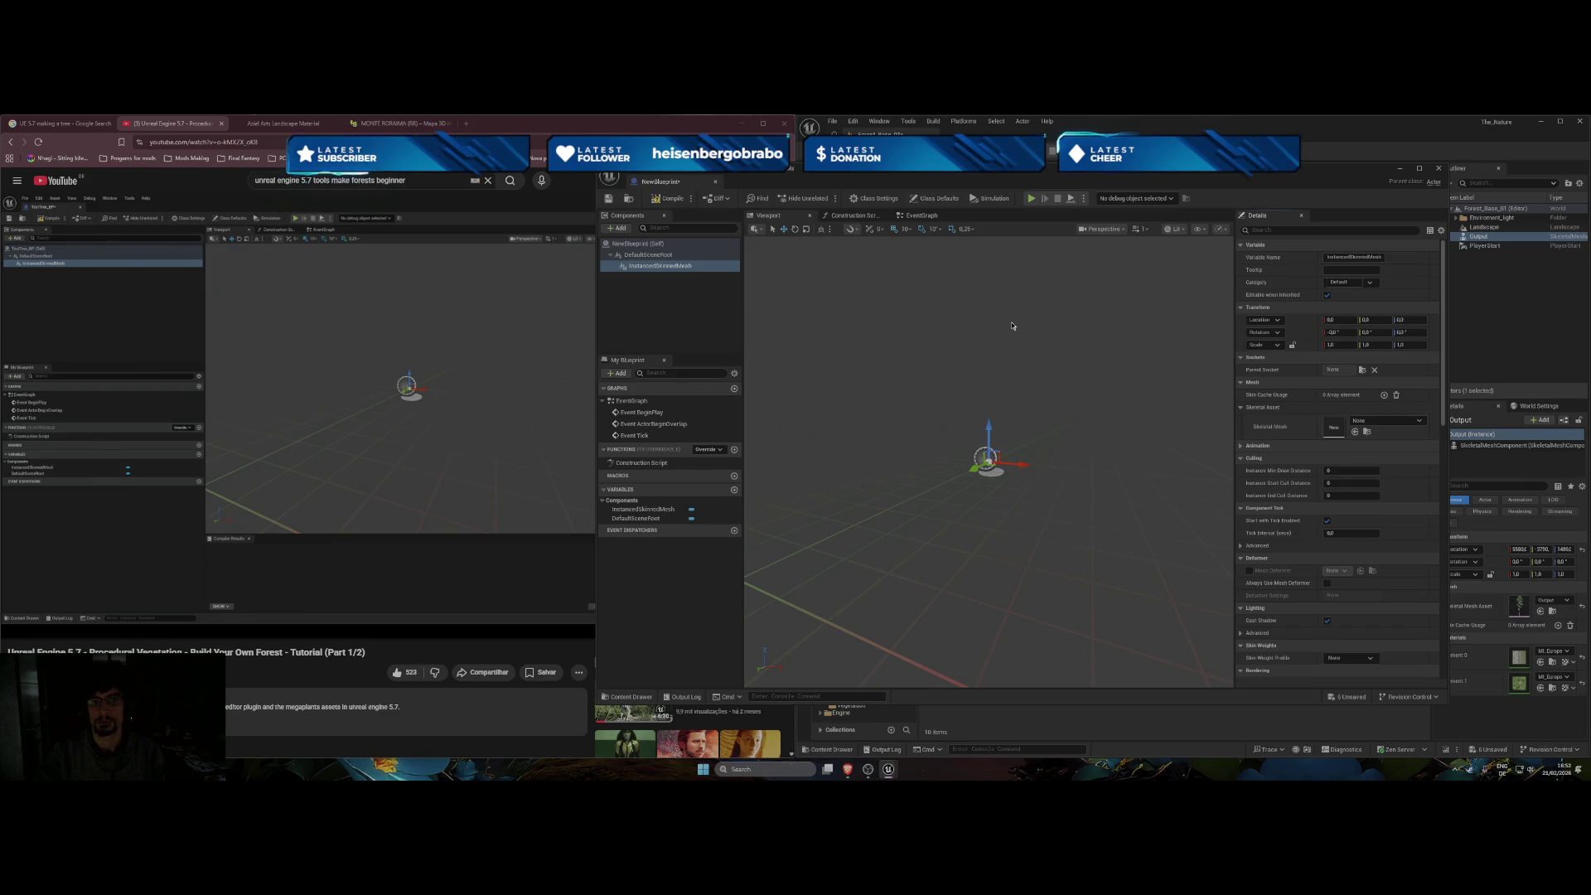
{"action": "left_click_drag", "start_coordinate": [663, 181], "coordinate": [277, 156]}
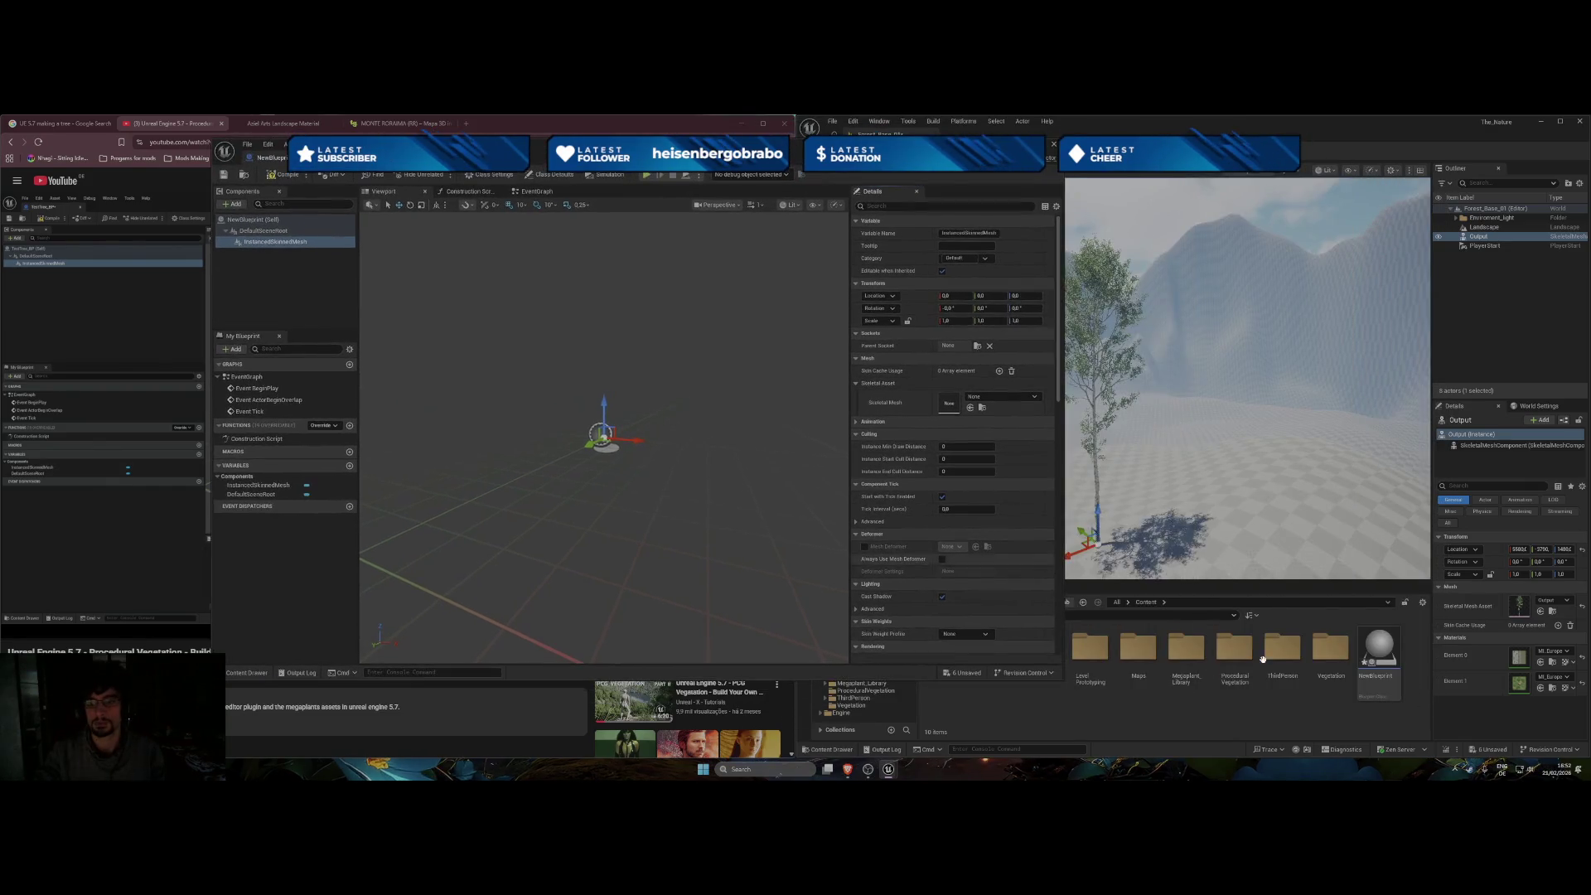
Assign the Output skeletal mesh from ProceduralVegetation to the Instanced Skinned Mesh component.
{"action": "double_click", "coordinate": [1239, 663]}
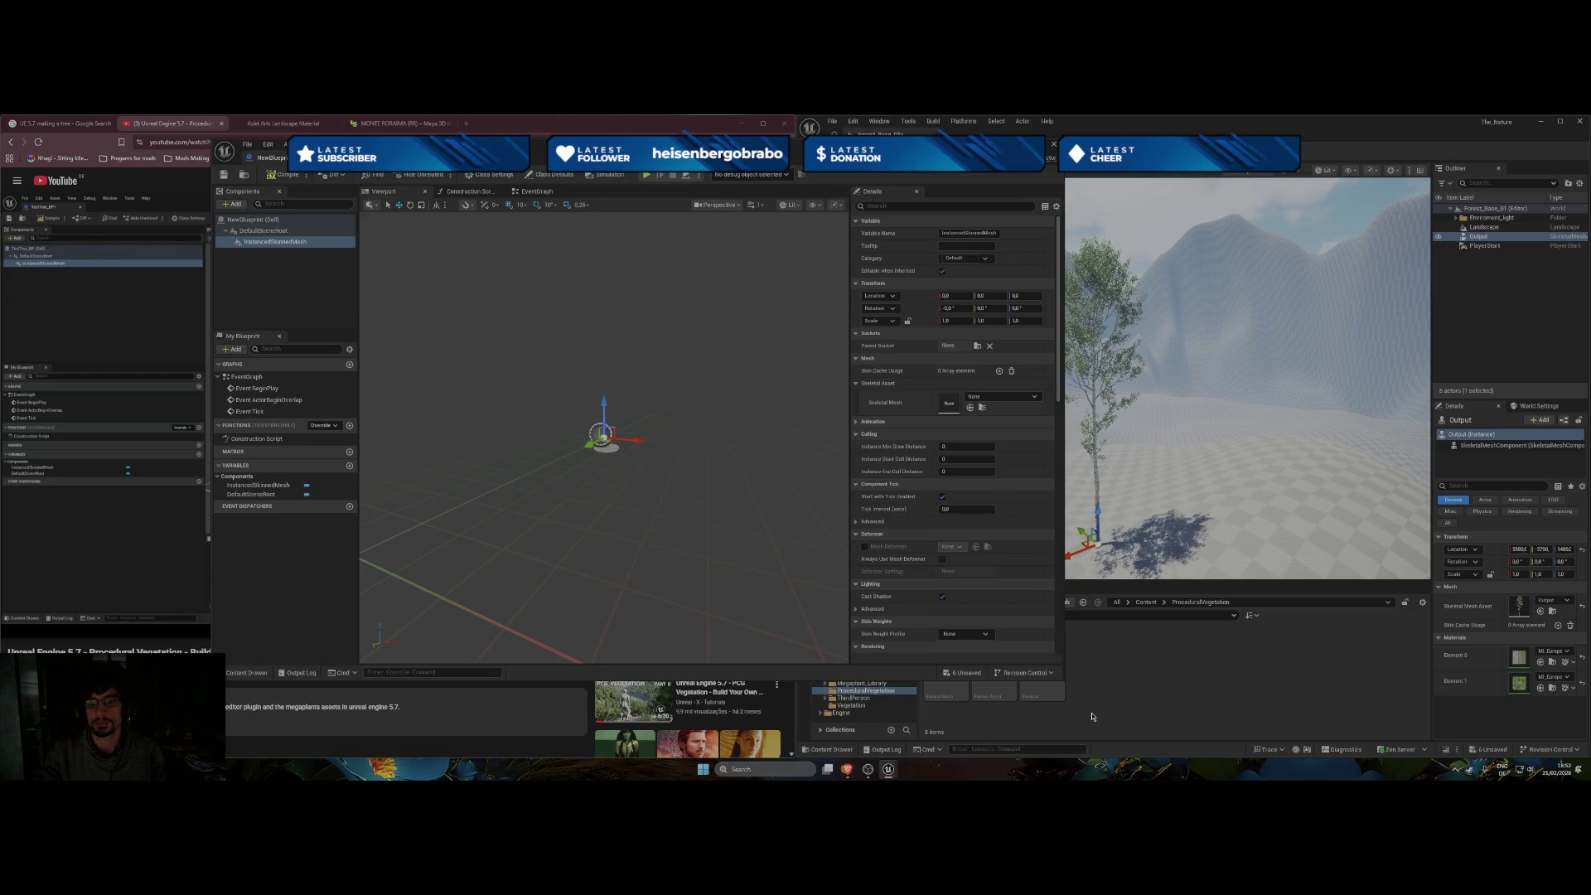
{"action": "mouse_move", "coordinate": [937, 699]}
{"action": "left_mouse_down"}
{"action": "mouse_move", "coordinate": [930, 373]}
{"action": "mouse_move", "coordinate": [949, 403]}
{"action": "left_mouse_up"}
{"action": "left_click_drag", "start_coordinate": [278, 156], "coordinate": [731, 193]}
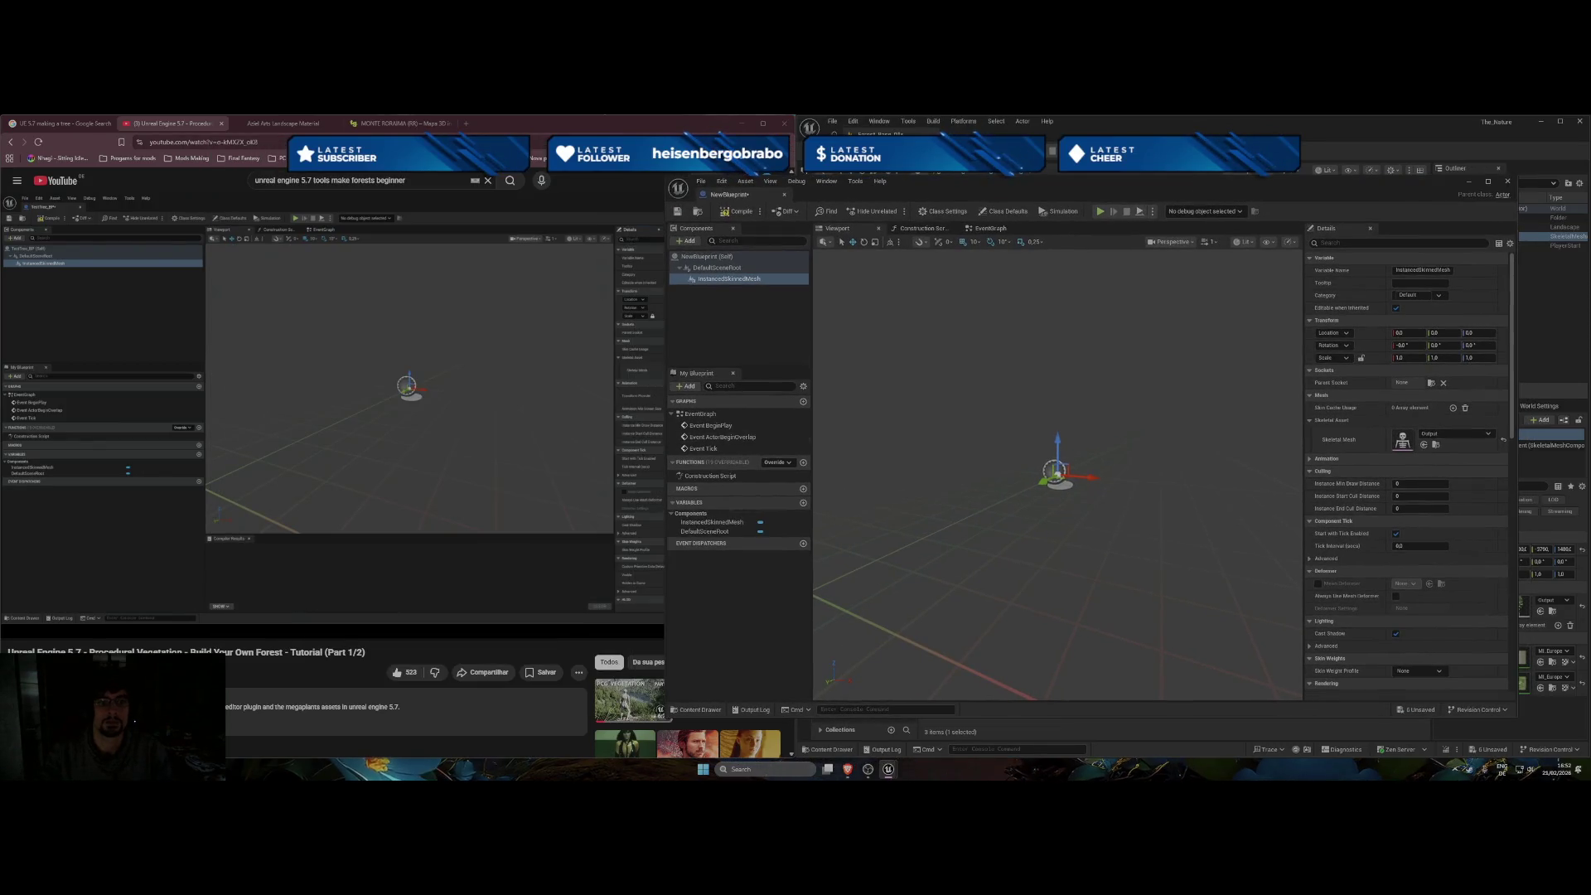
Rewind the tutorial video by about 15 seconds.
{"action": "left_click", "coordinate": [573, 567]}
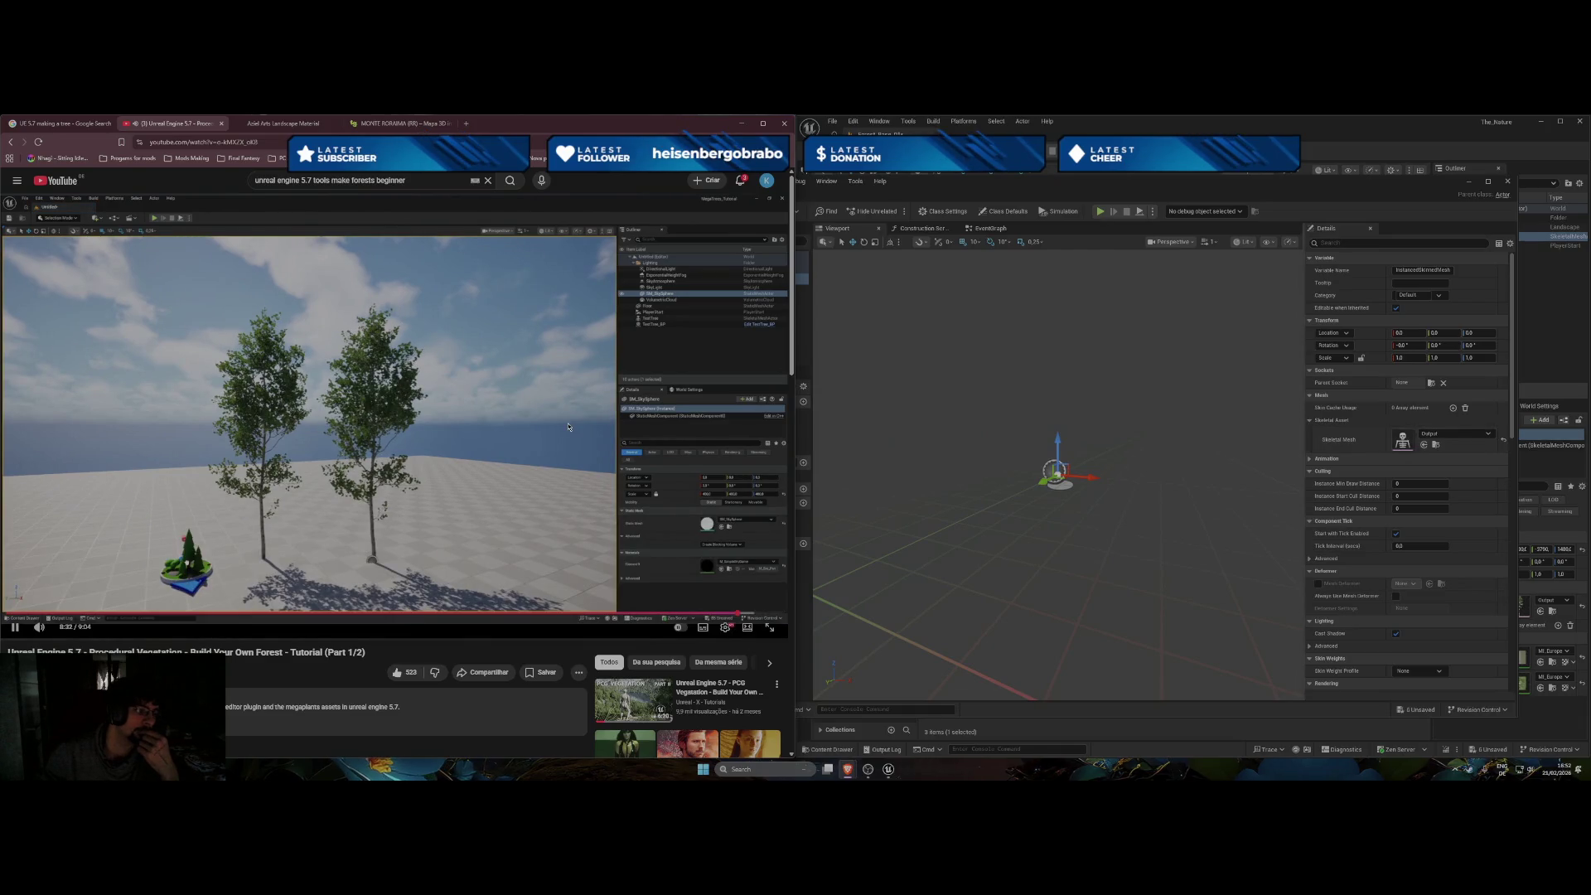
{"action": "key", "text": "j"}
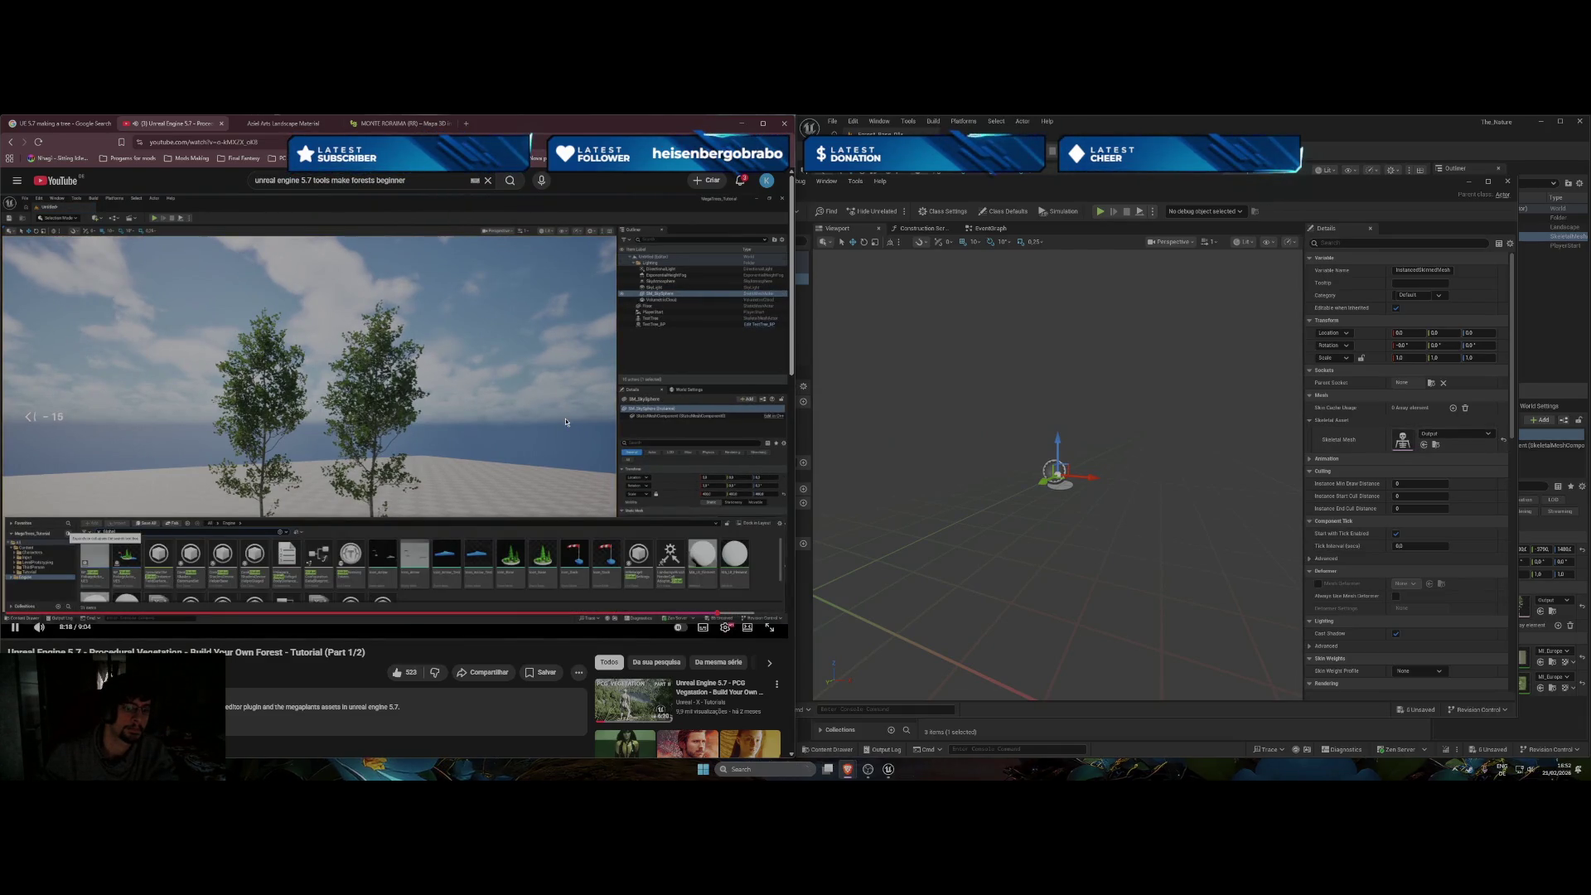
{"action": "key", "text": "Left"}
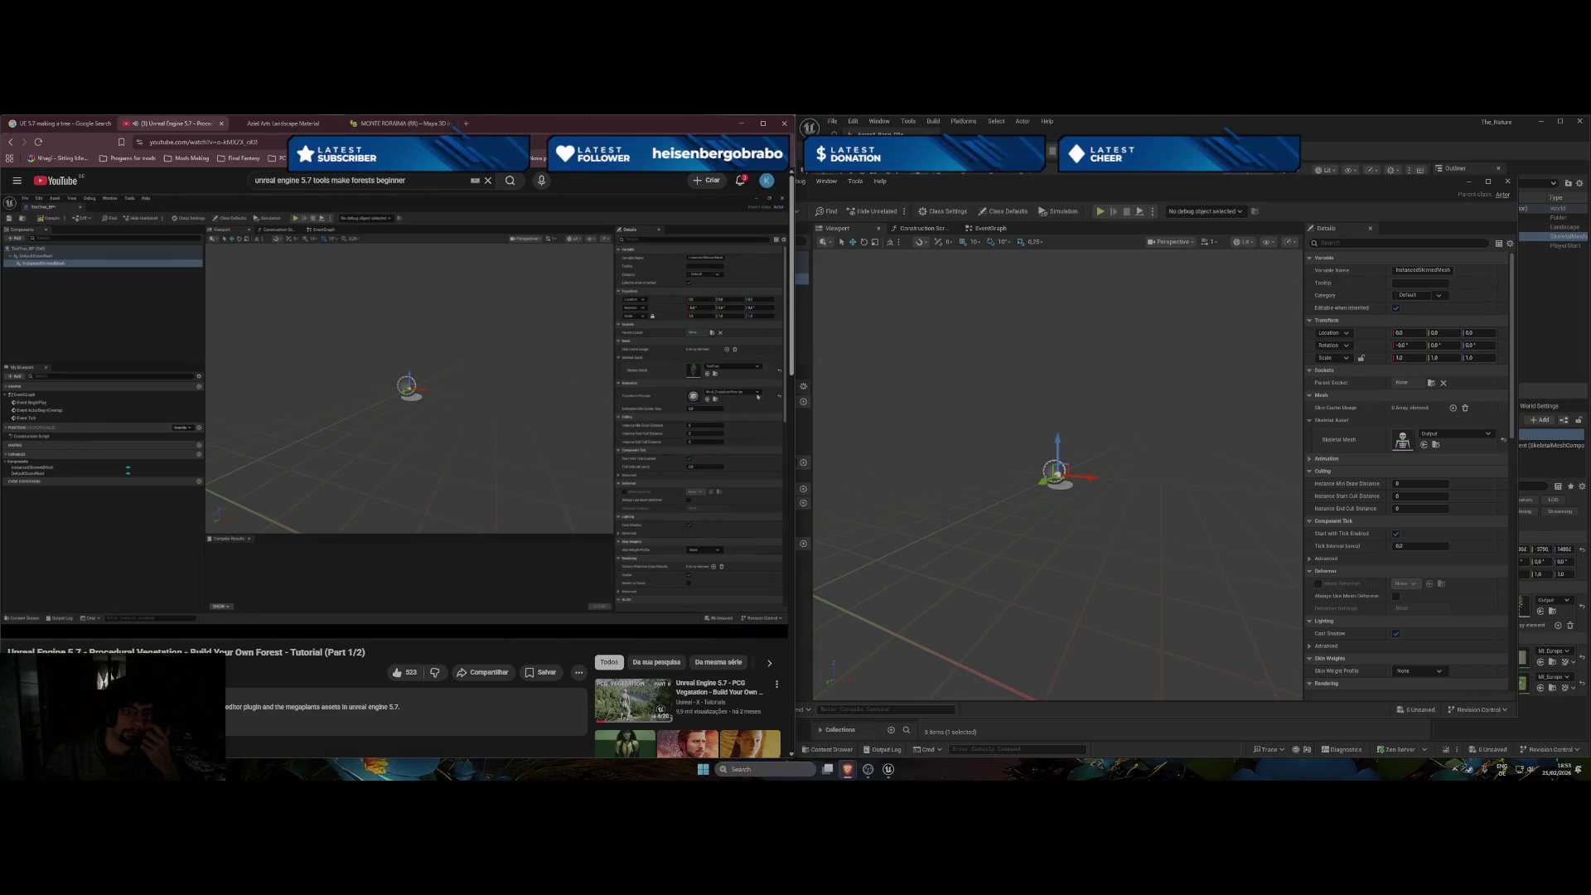
Expand the component's Animation settings while following along with the tutorial.
{"action": "left_click", "coordinate": [757, 396]}
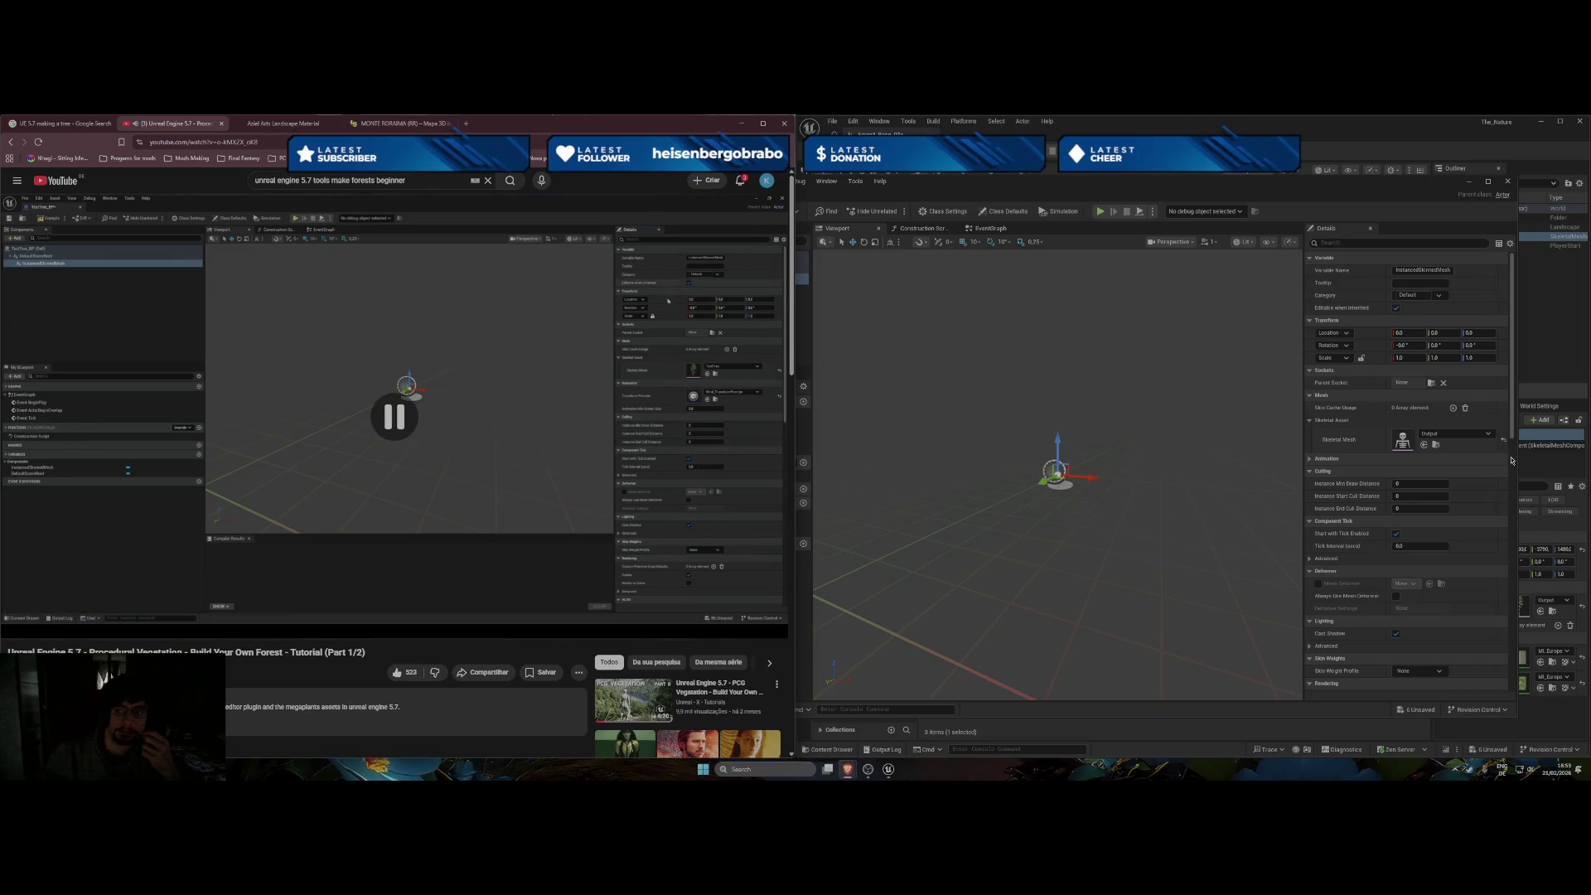
{"action": "left_click", "coordinate": [1369, 460]}
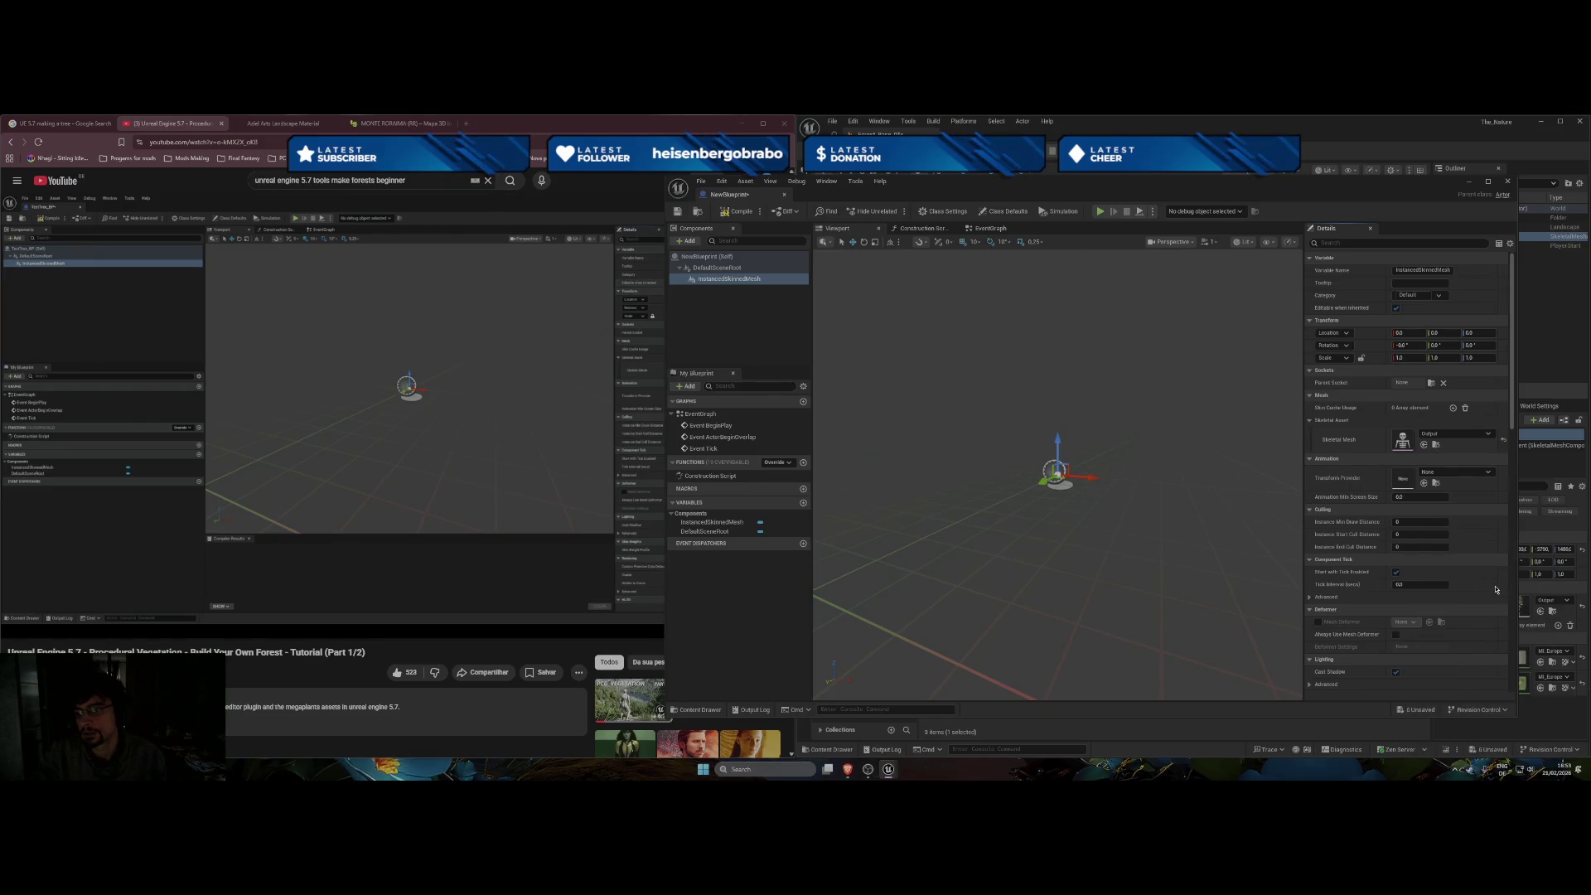
{"action": "left_click", "coordinate": [536, 471]}
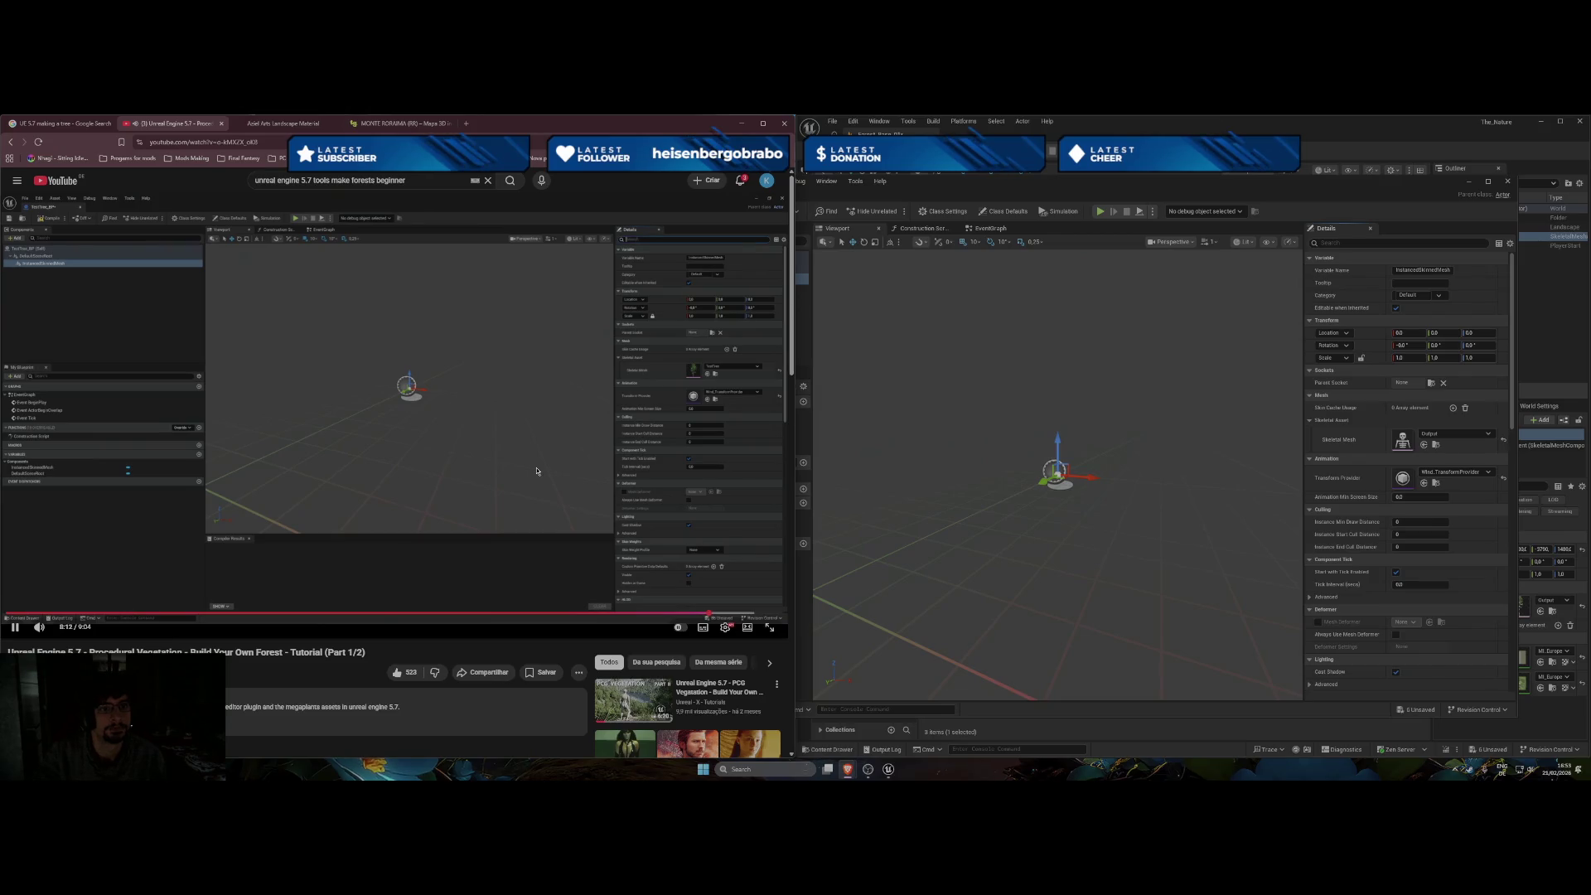
{"action": "left_click", "coordinate": [558, 458]}
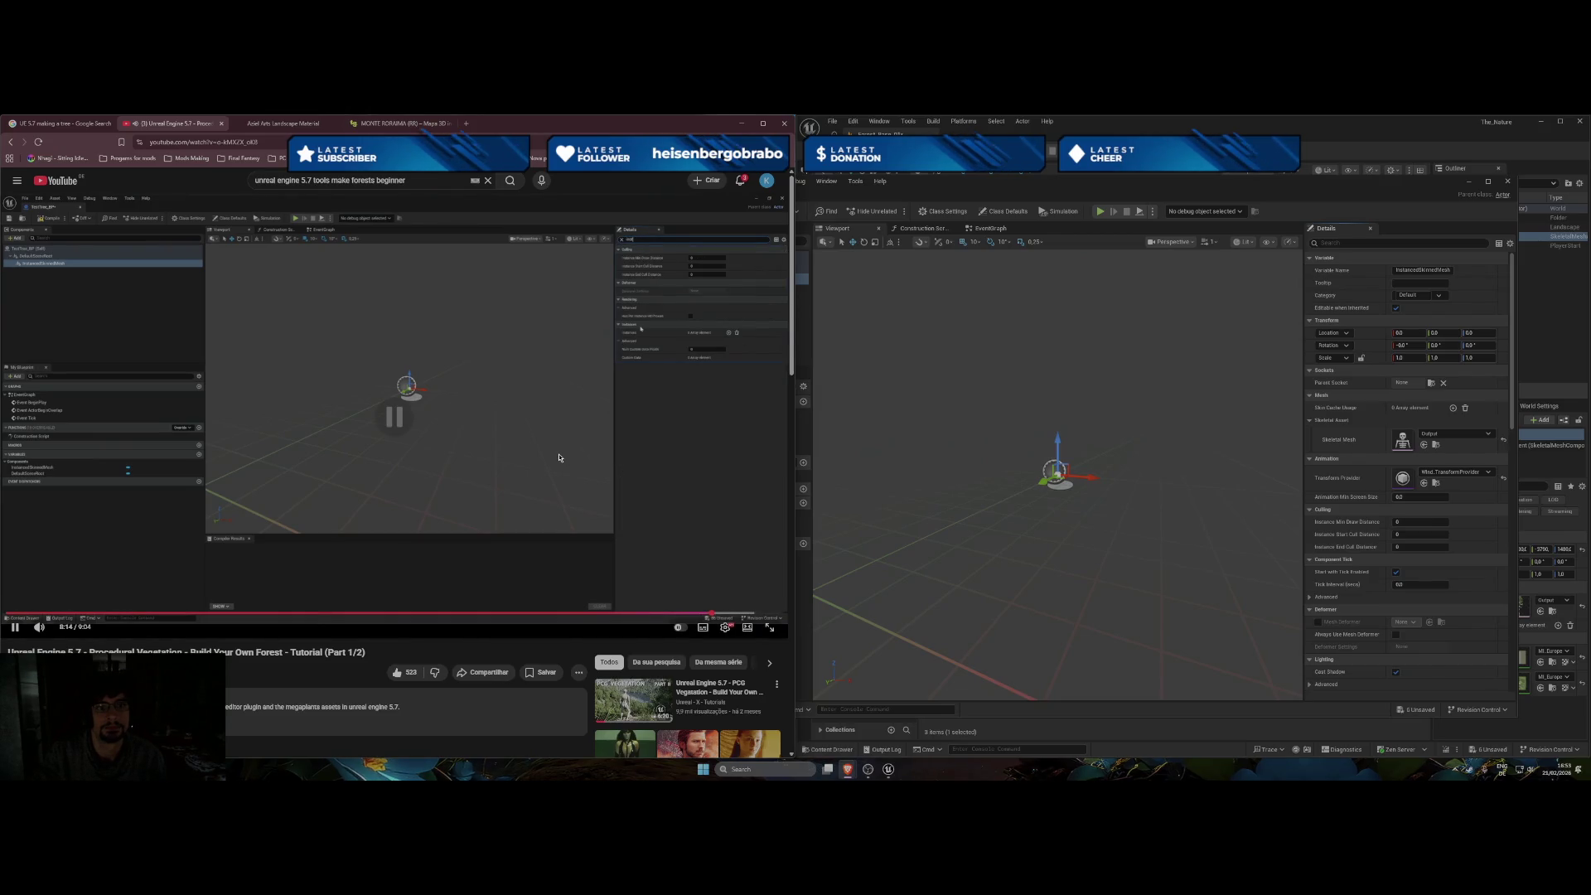
Search 'instance' in Details and add one Instances array element so the aspen appears.
{"action": "left_click", "coordinate": [1345, 244]}
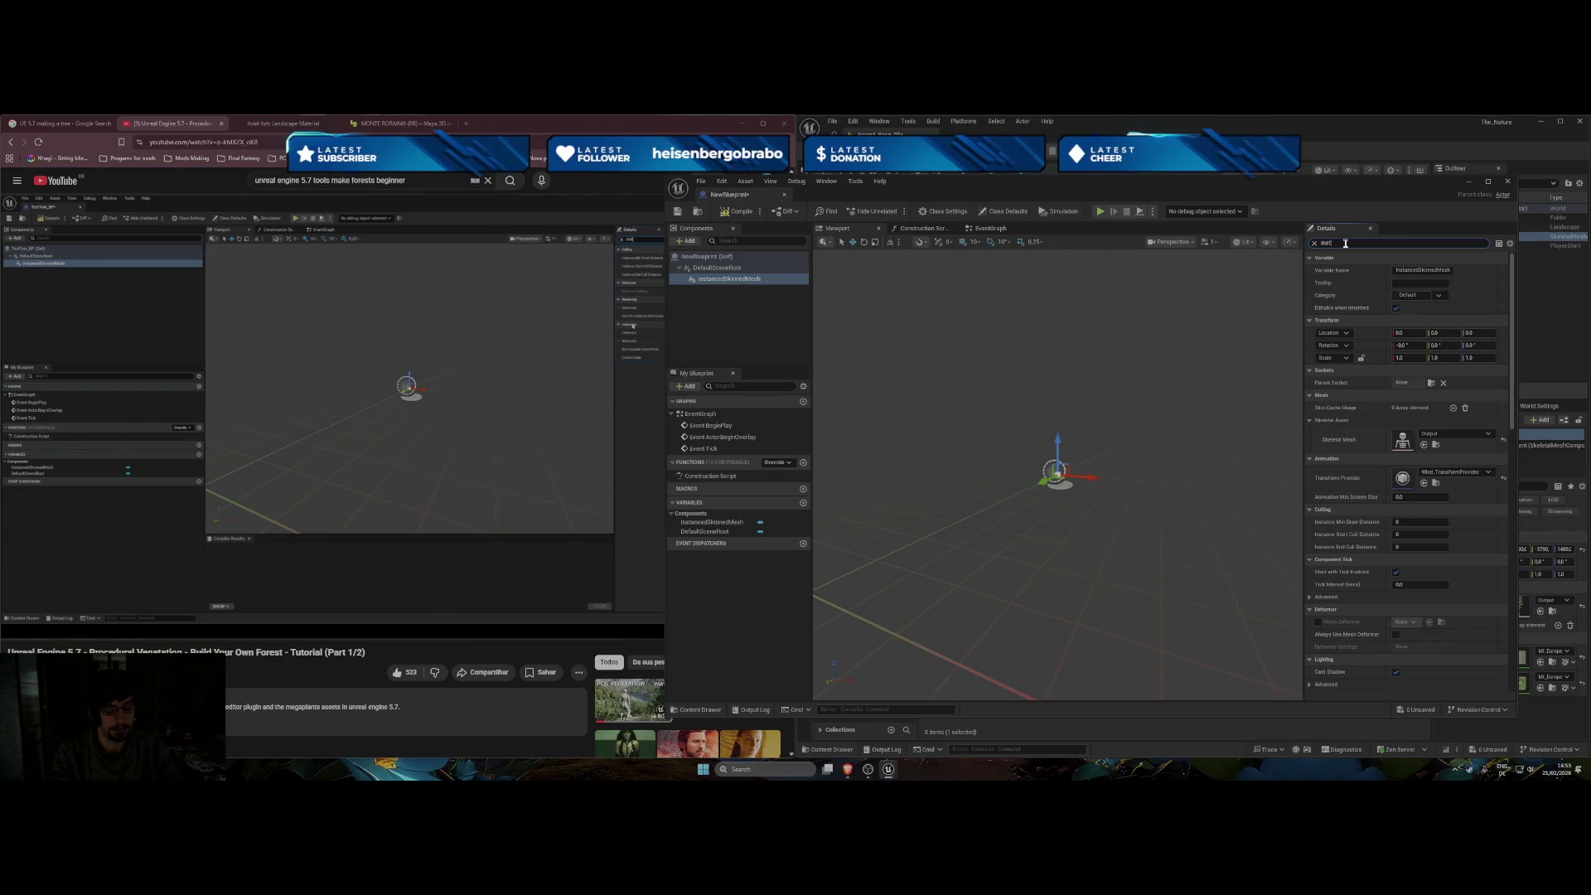
{"action": "type", "text": "instance"}
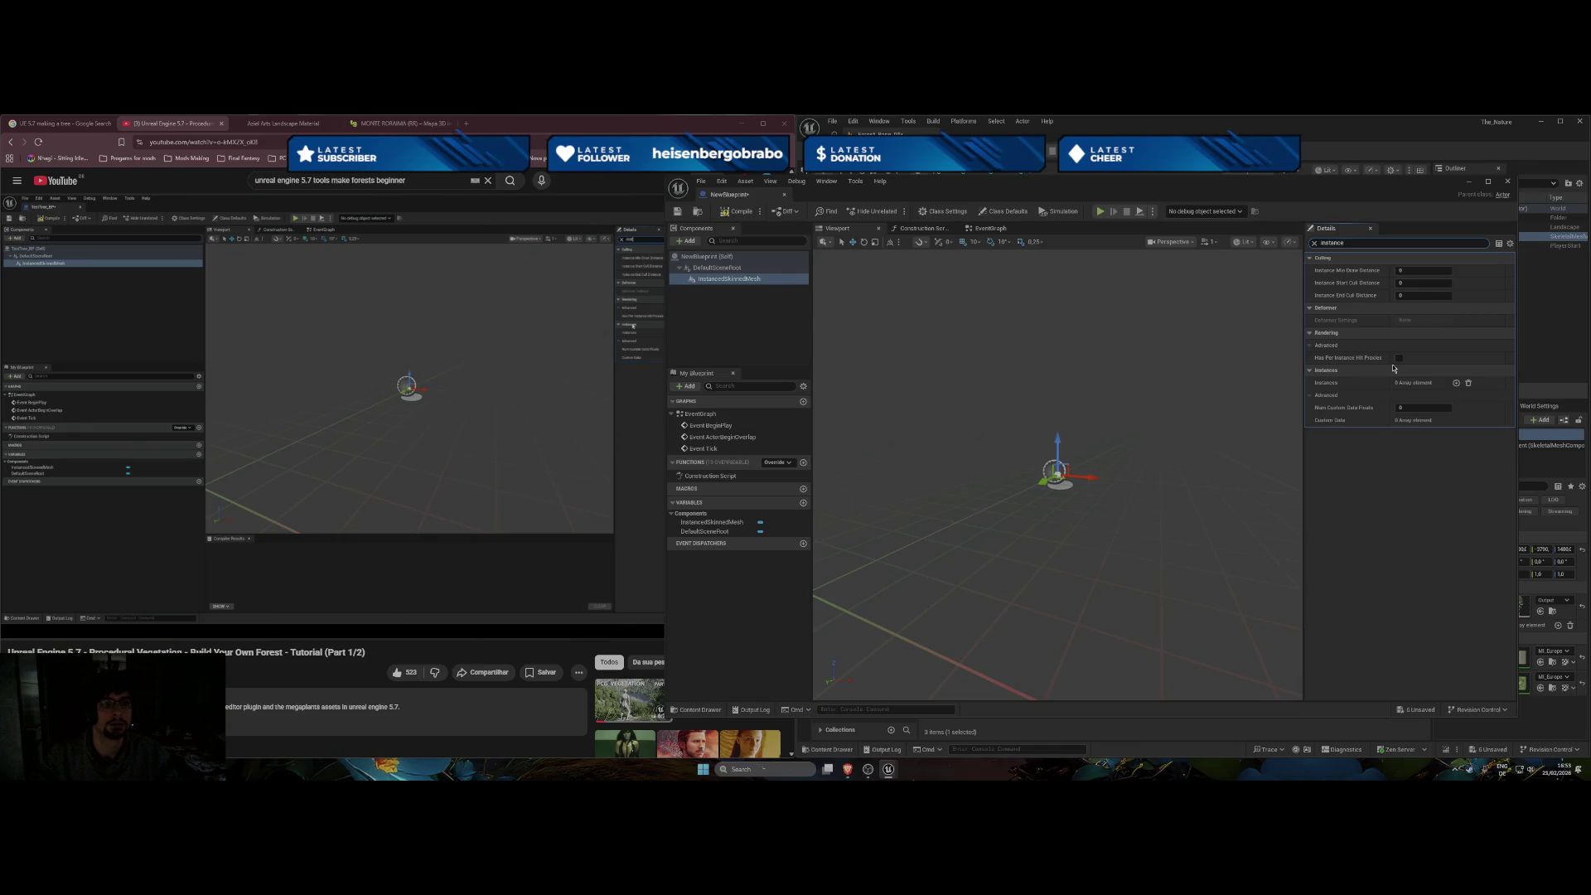
{"action": "left_click", "coordinate": [1457, 382]}
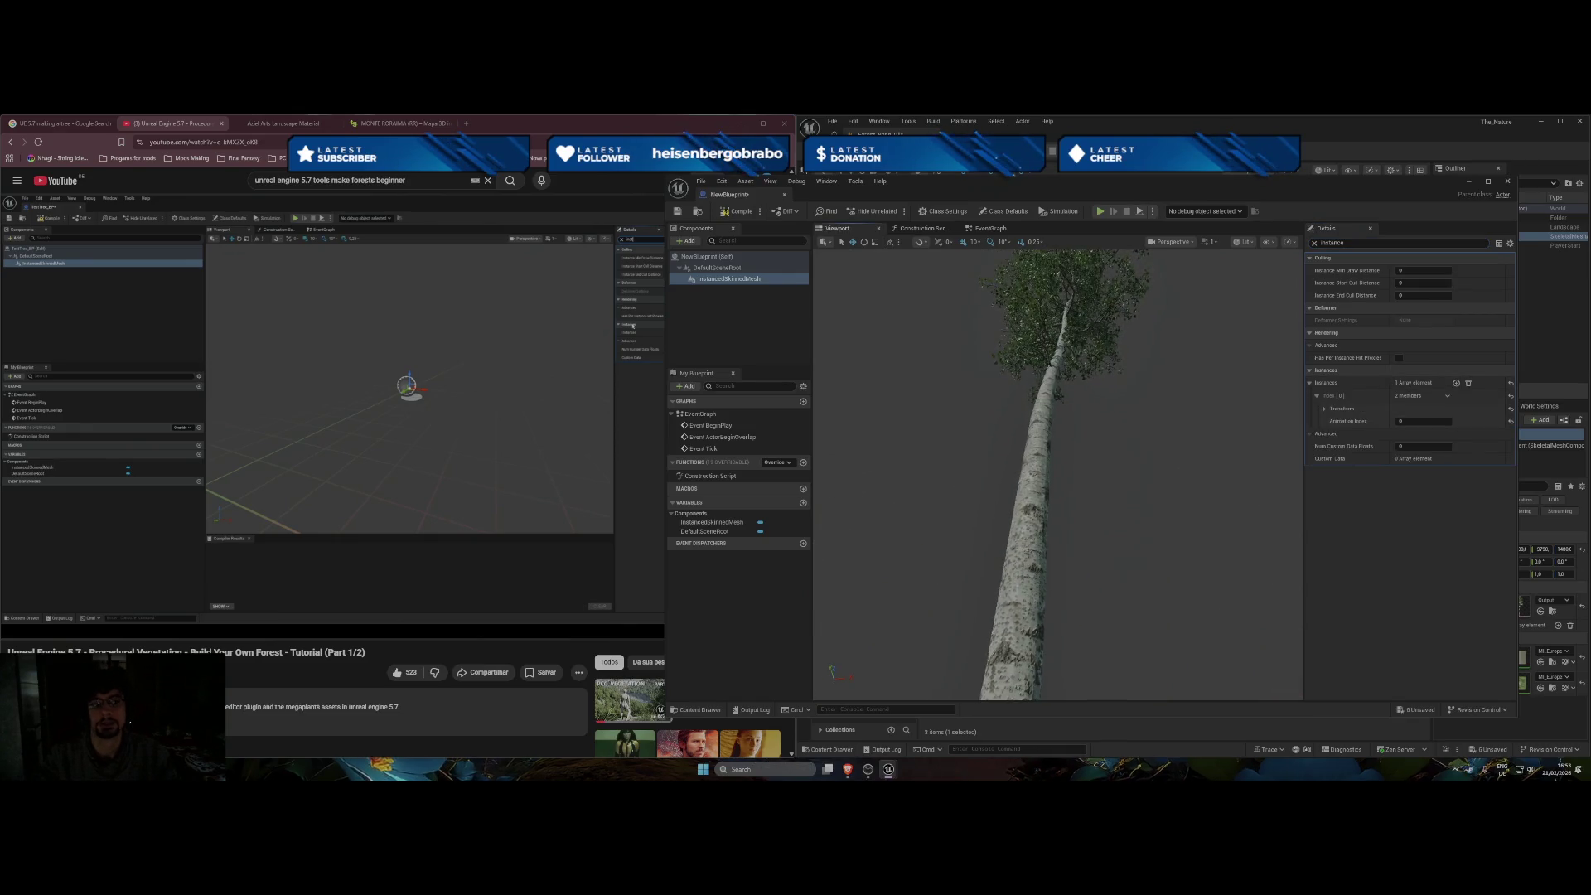
{"action": "left_click", "coordinate": [333, 532]}
{"action": "left_click", "coordinate": [333, 532]}
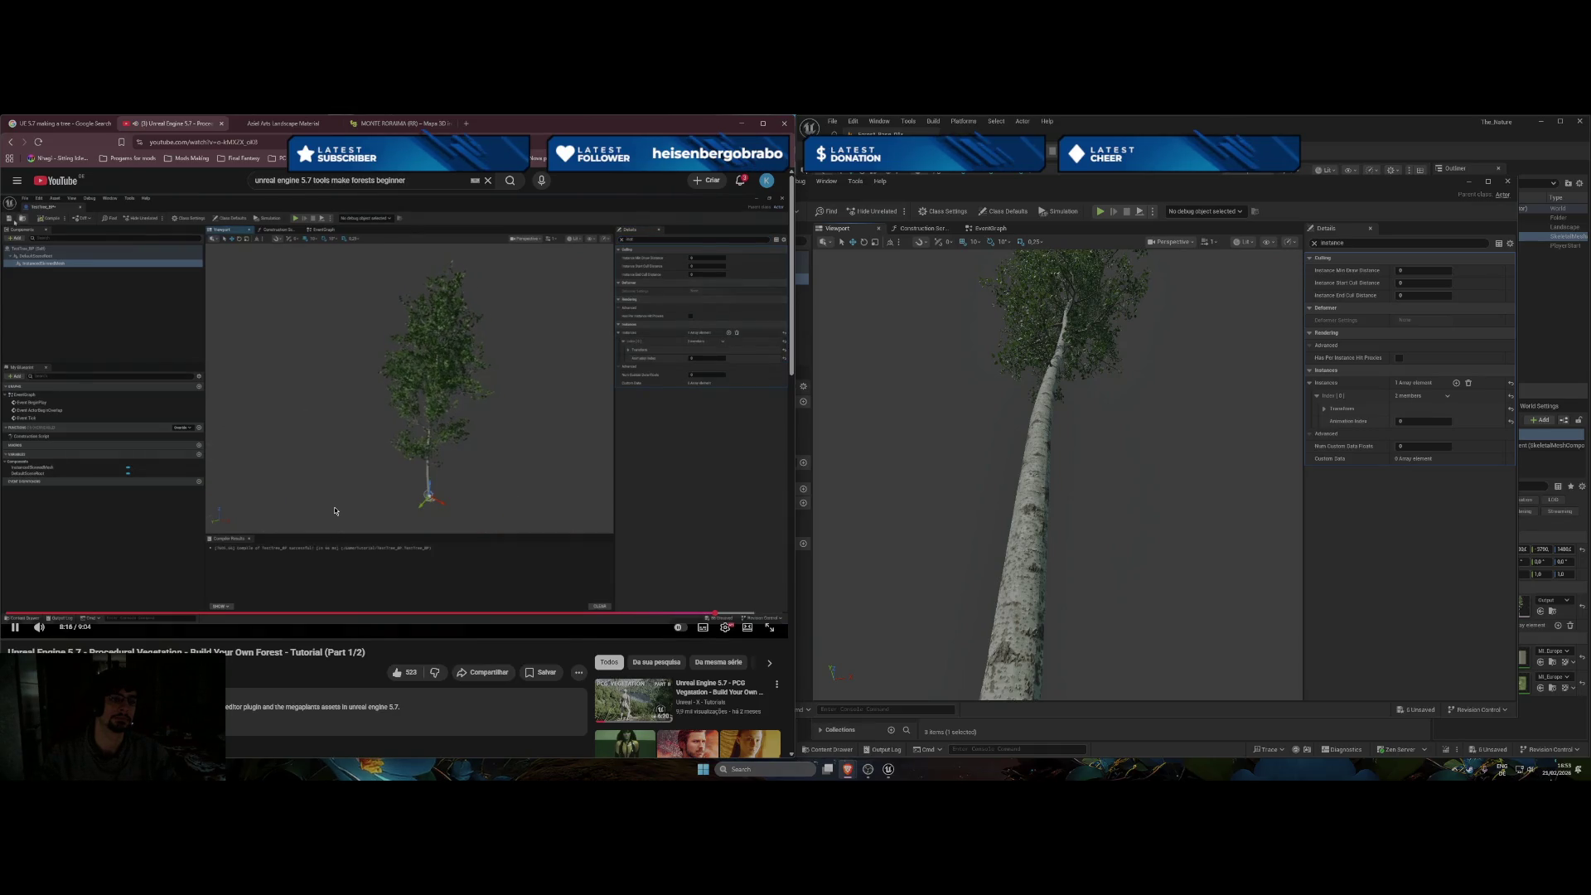
{"action": "left_click", "coordinate": [688, 242]}
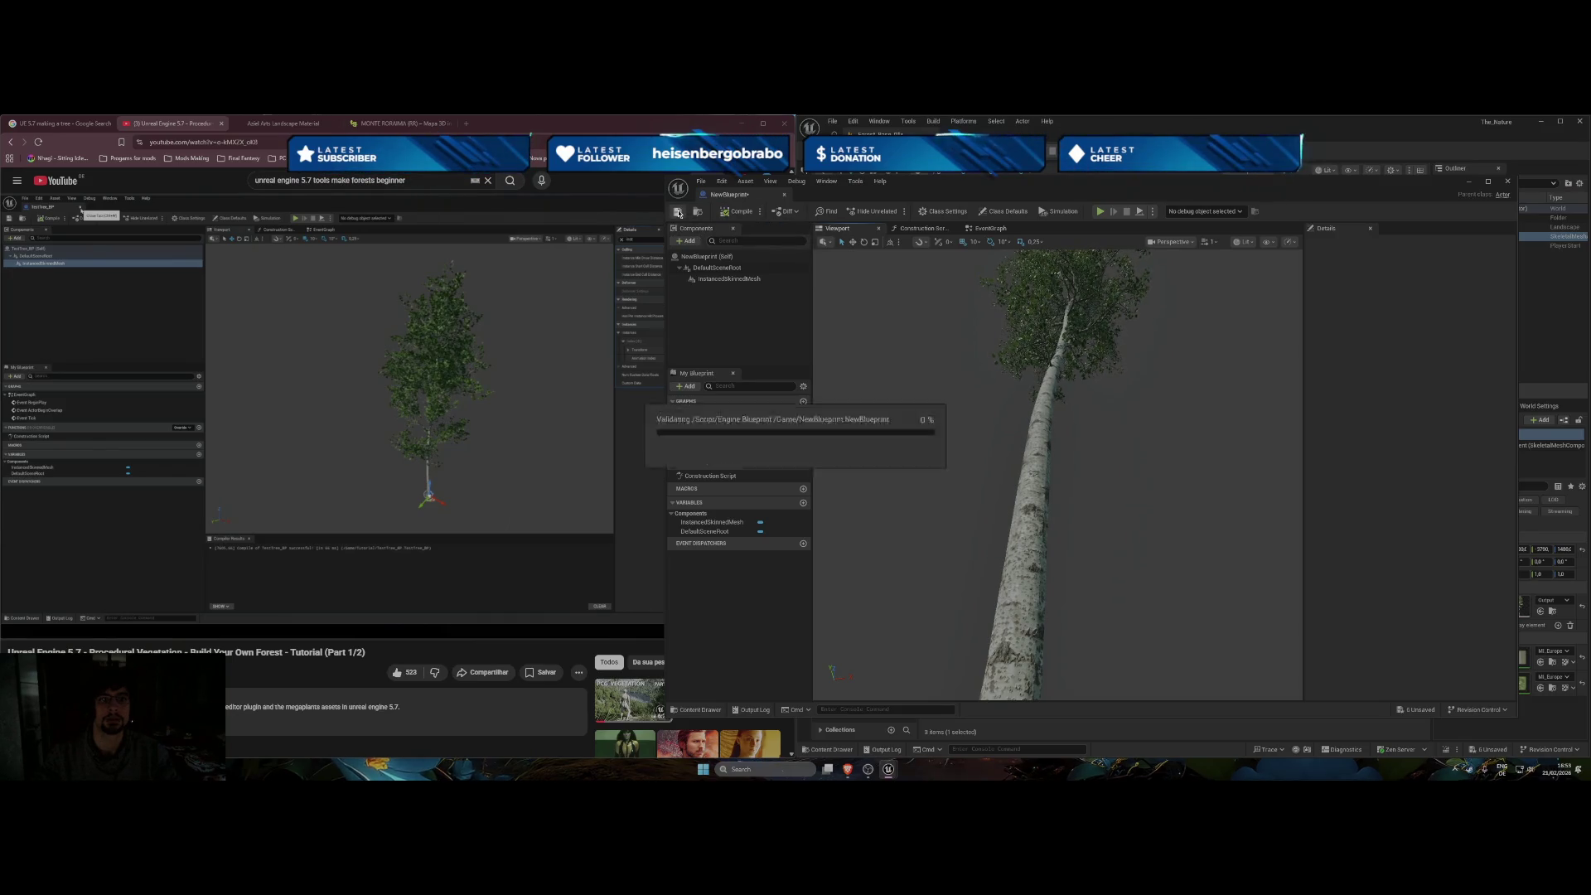
{"action": "left_click", "coordinate": [379, 411]}
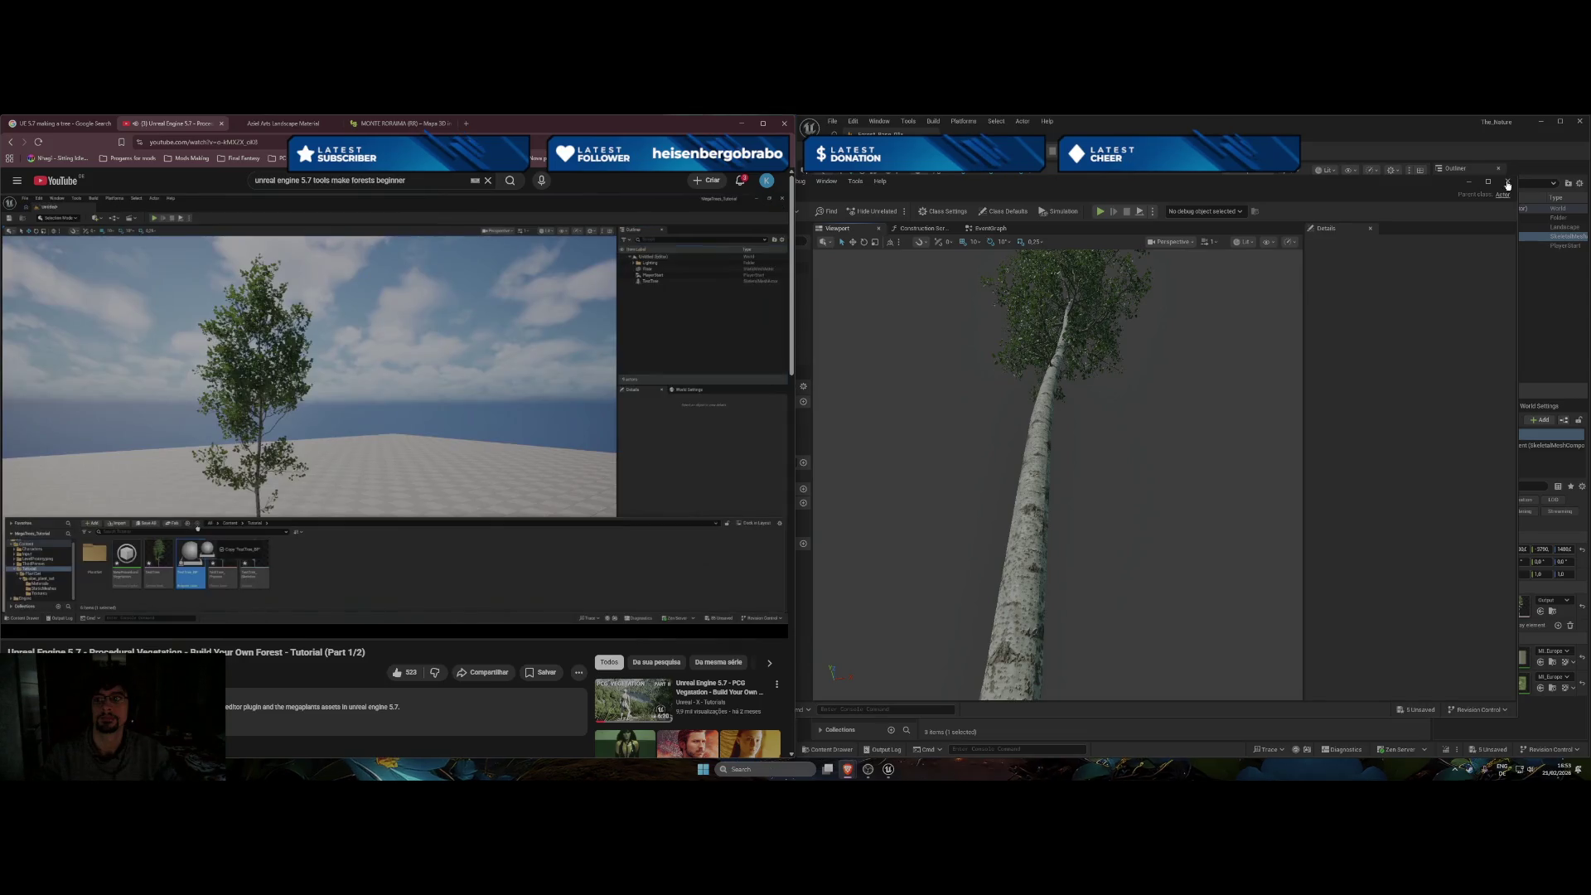
{"action": "left_click", "coordinate": [953, 729]}
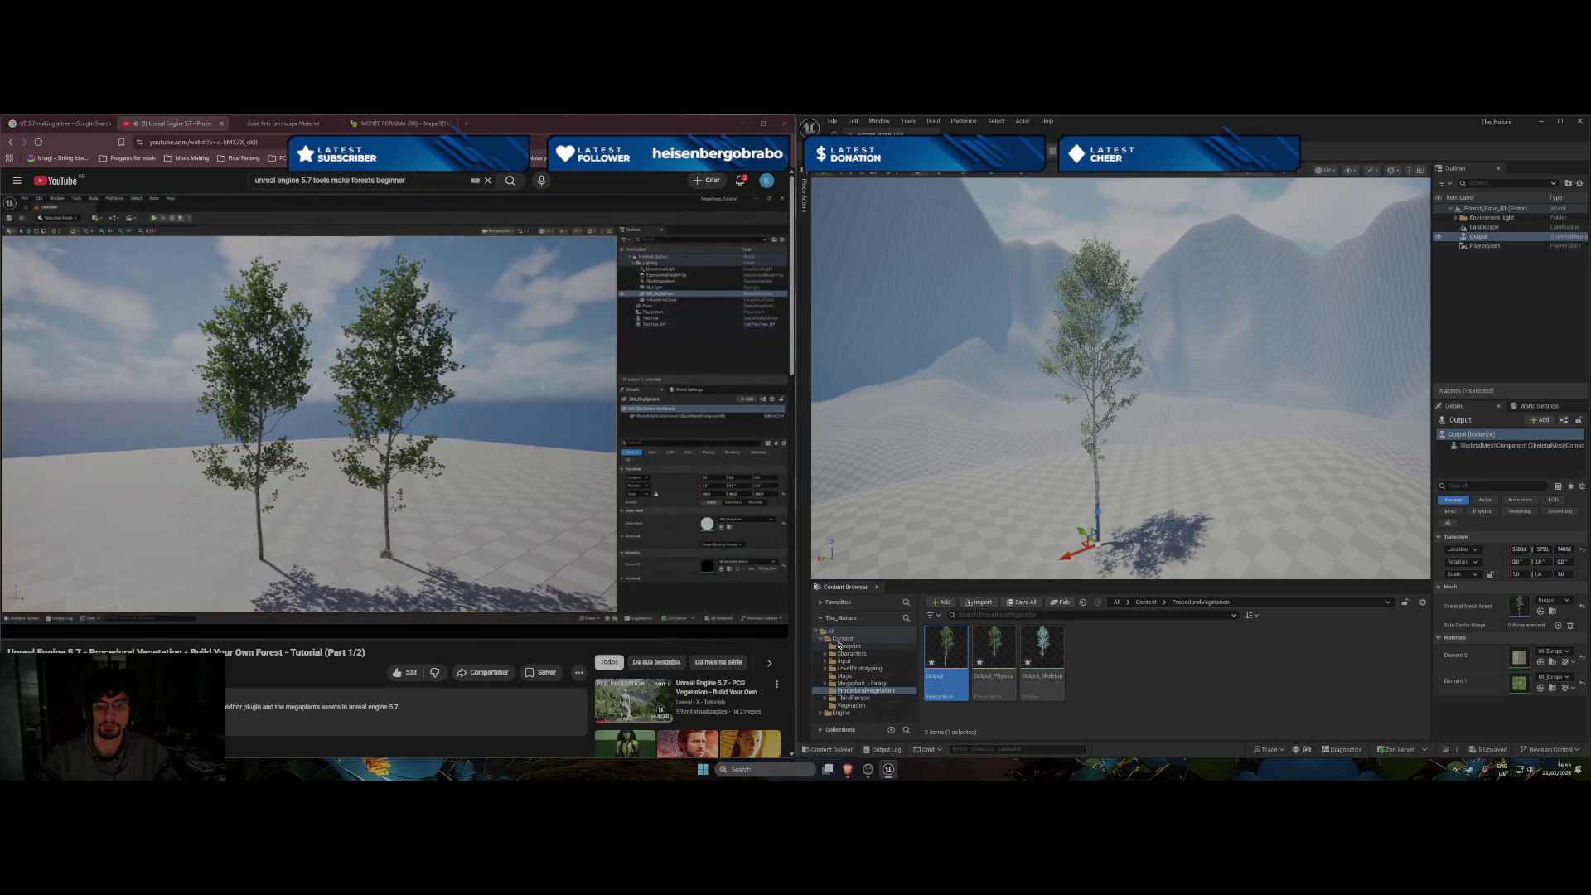
Drag NewBlueprint from the Content folder into the level as a second aspen tree.
{"action": "left_click", "coordinate": [841, 639]}
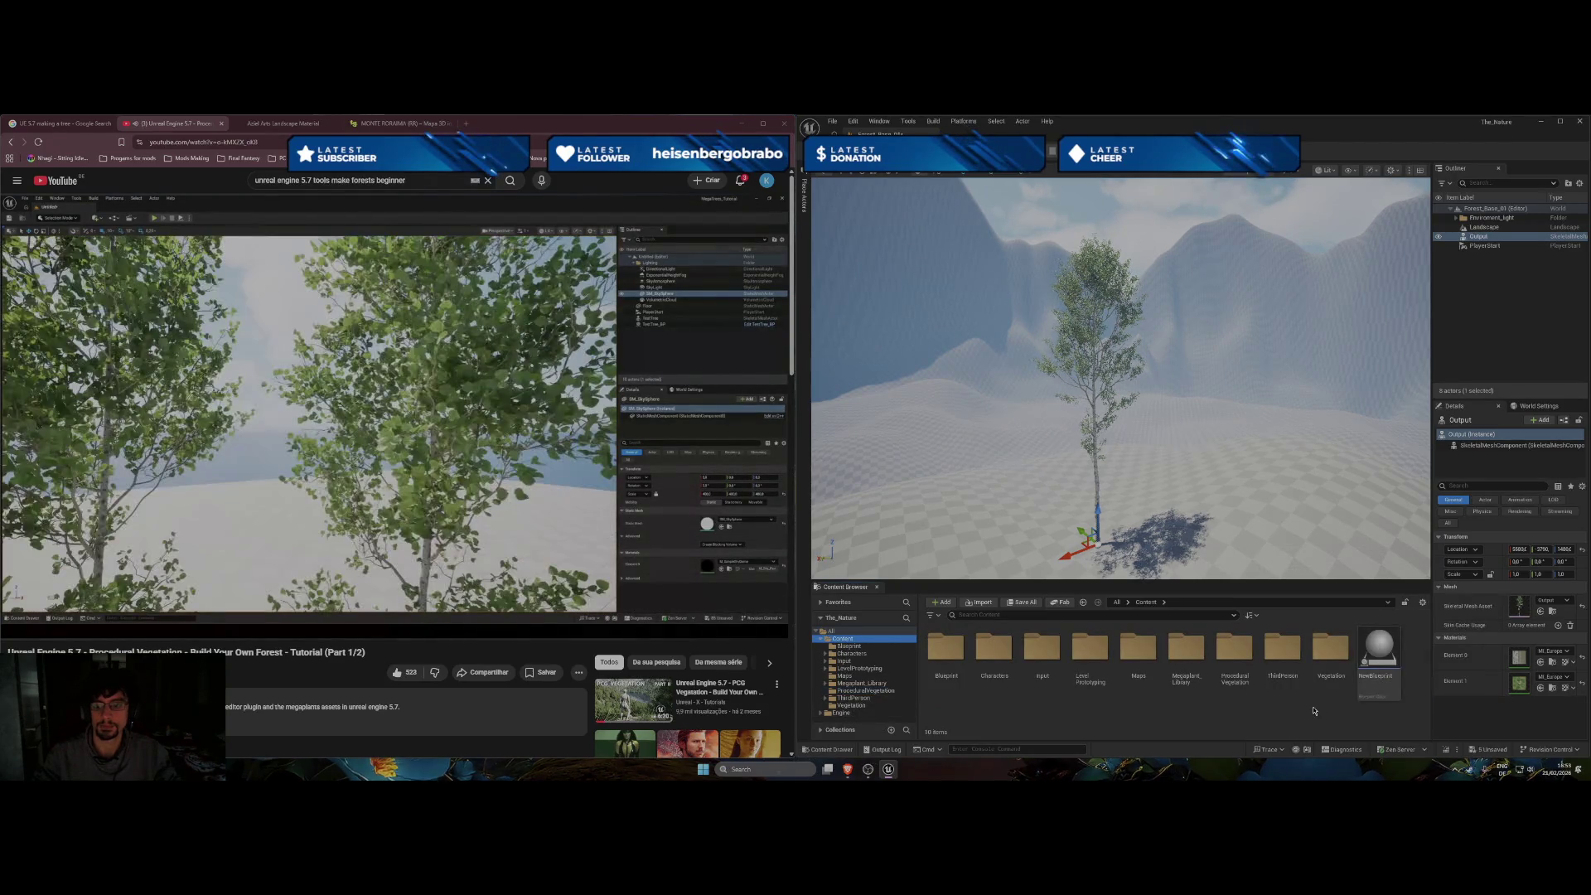
{"action": "left_click", "coordinate": [1371, 654]}
{"action": "mouse_move", "coordinate": [1370, 654]}
{"action": "left_mouse_down"}
{"action": "mouse_move", "coordinate": [1296, 522]}
{"action": "mouse_move", "coordinate": [1212, 513]}
{"action": "left_mouse_up"}
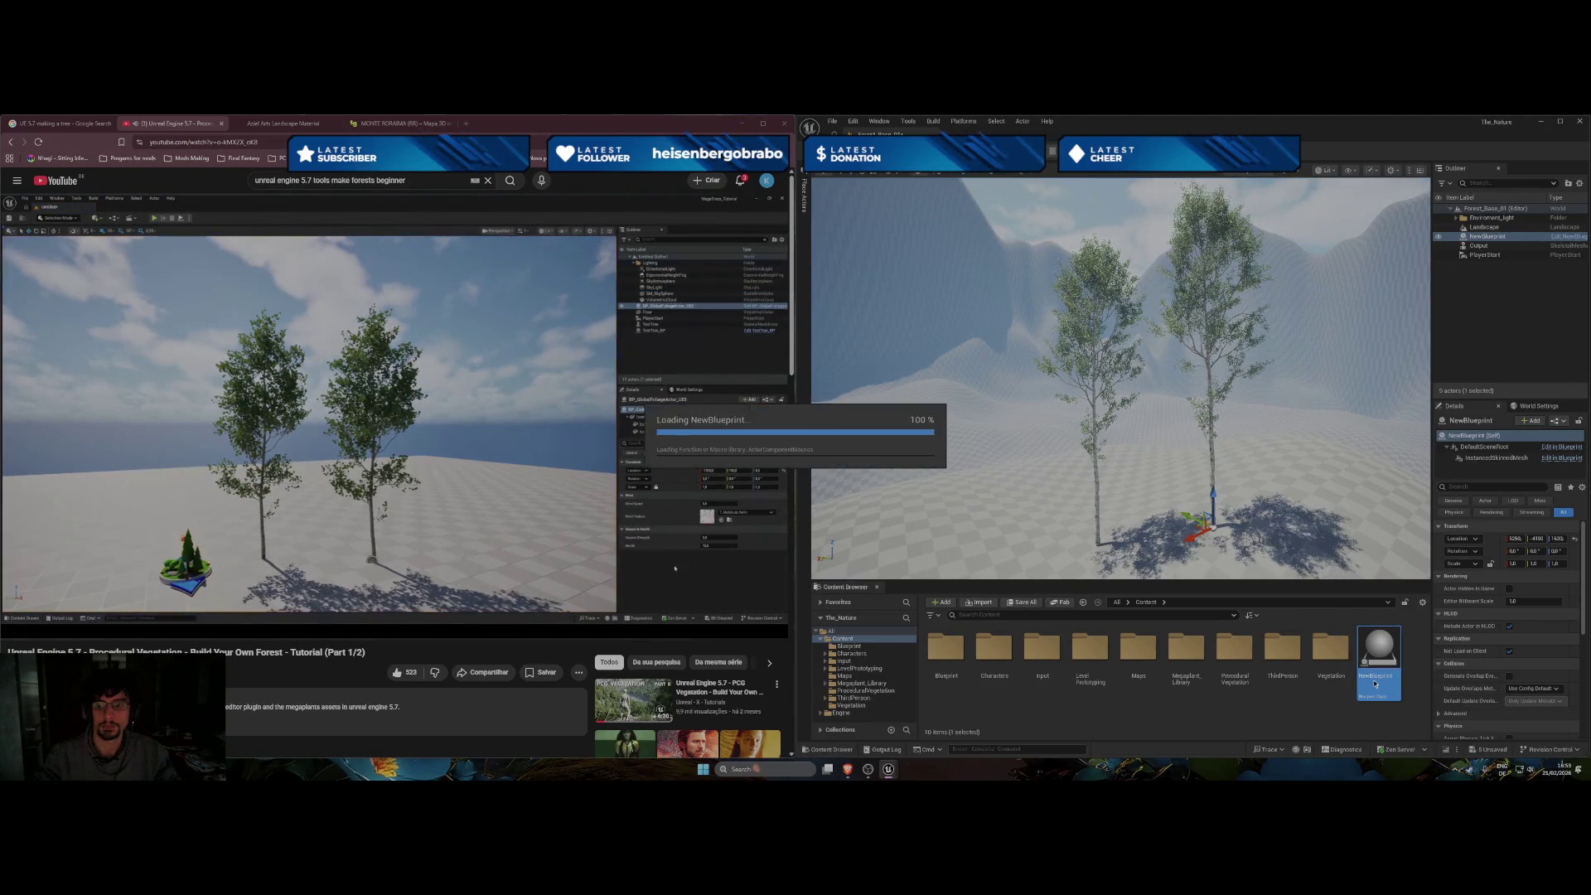
Open and close NewBlueprint's editor, browse the Blueprint folder, then reselect NewBlueprint.
{"action": "double_click", "coordinate": [1378, 663]}
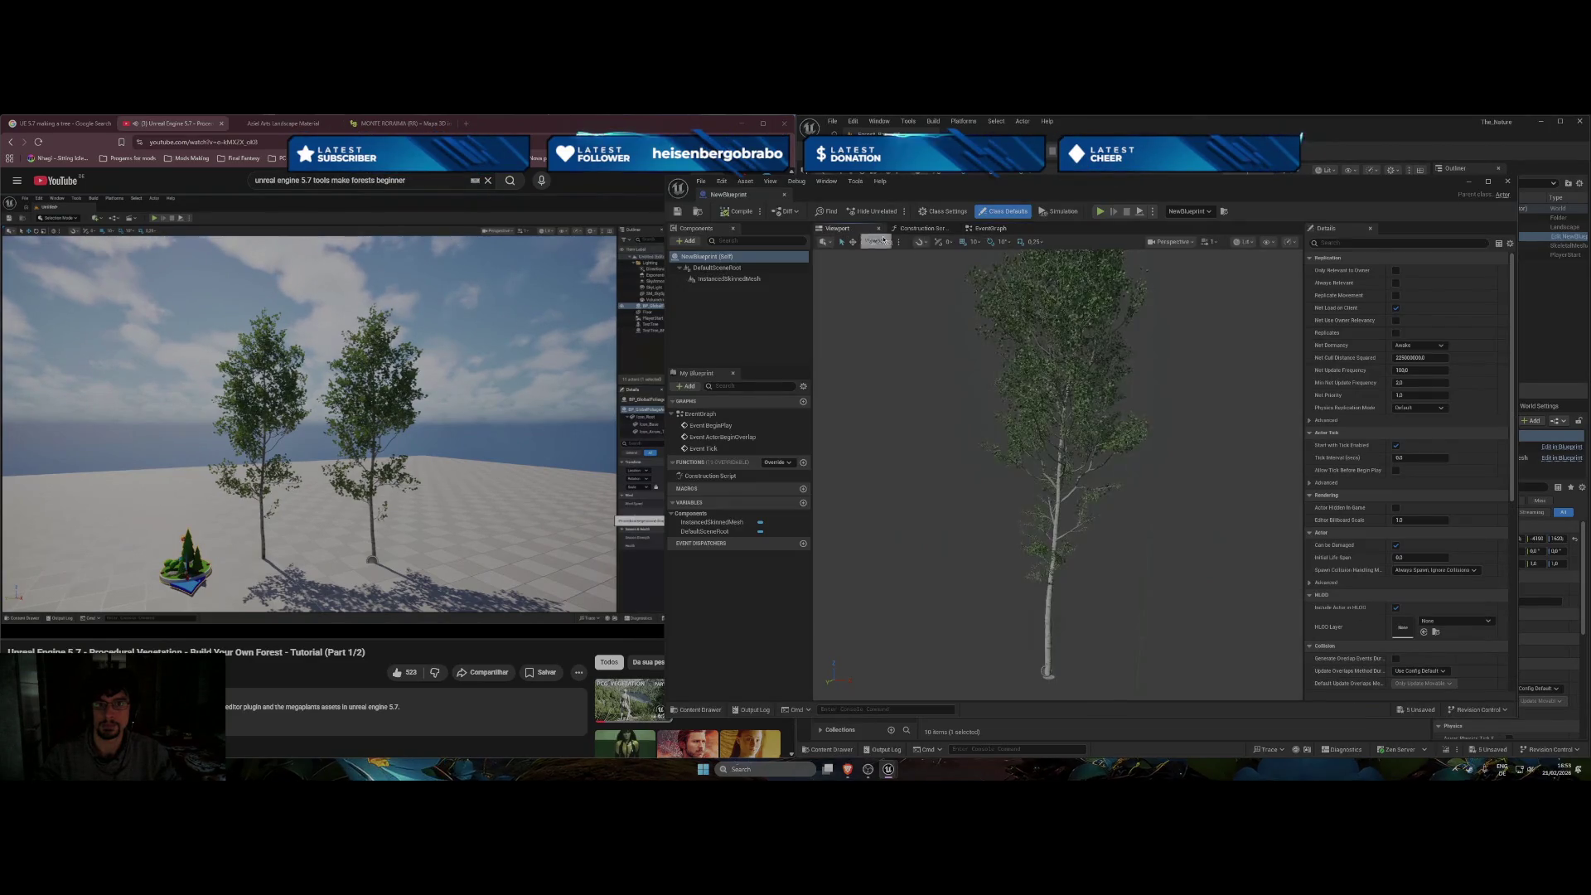
{"action": "left_click", "coordinate": [1507, 180]}
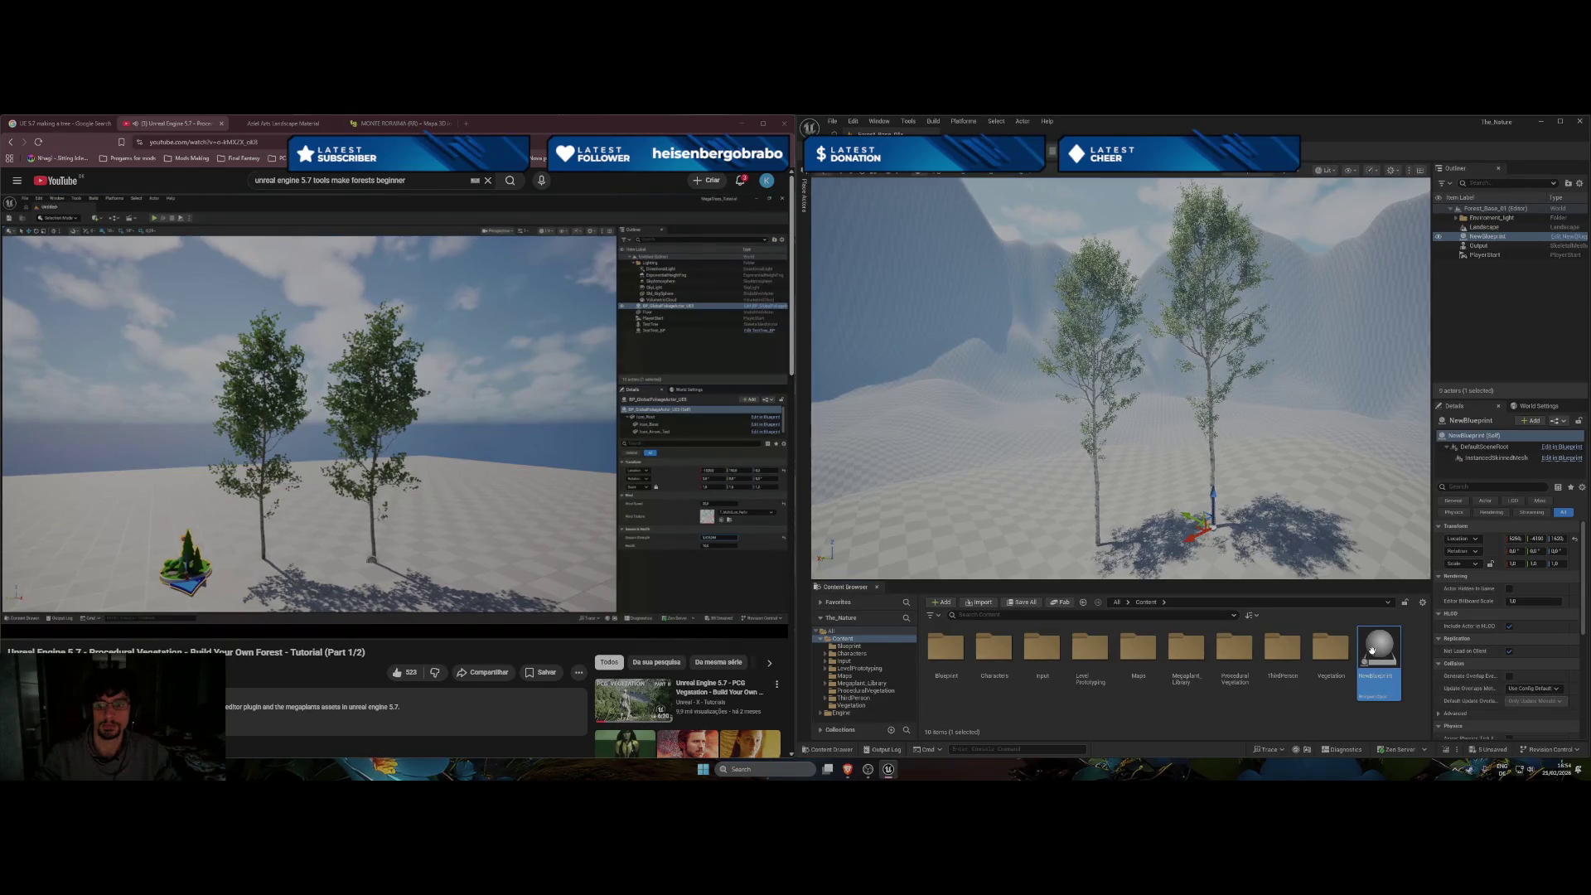
{"action": "left_click_drag", "start_coordinate": [1372, 652], "coordinate": [953, 647]}
{"action": "key", "text": "Escape"}
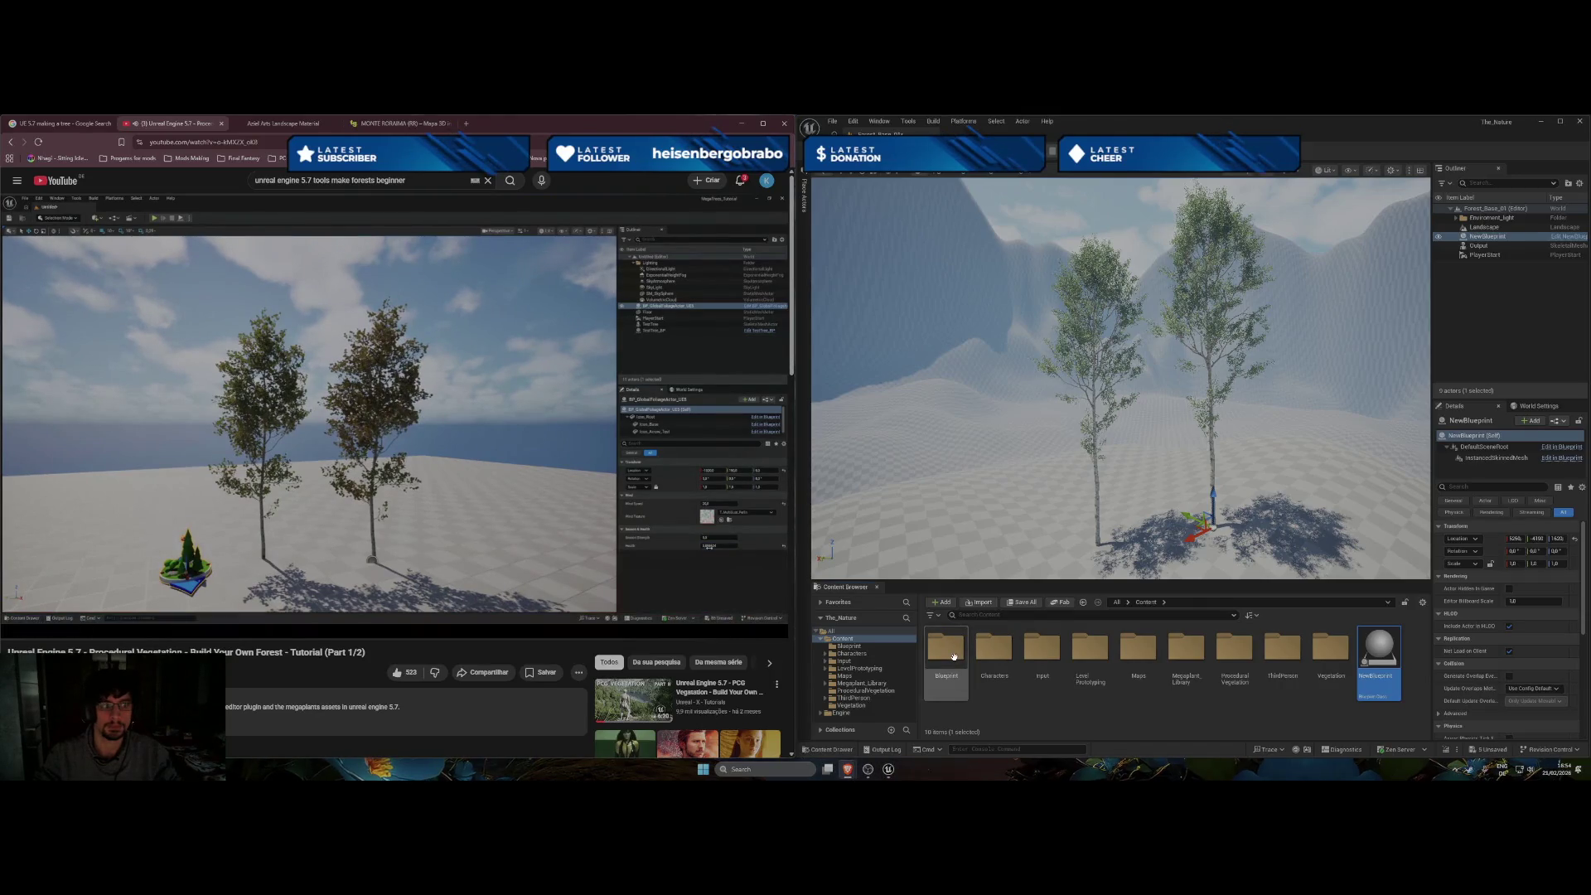
{"action": "double_click", "coordinate": [953, 655]}
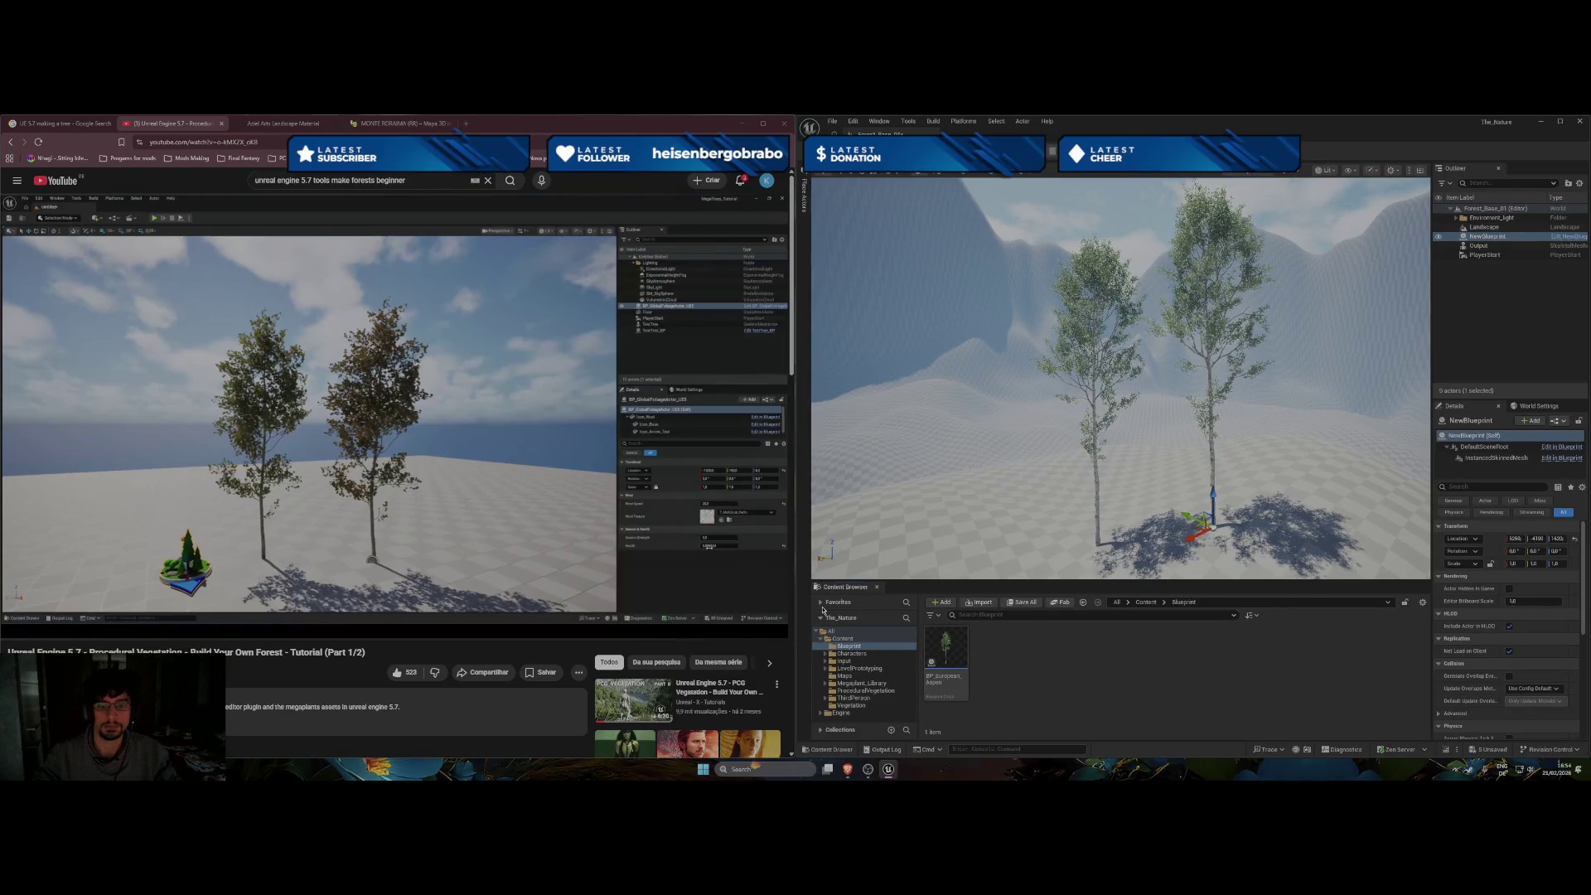
{"action": "left_click", "coordinate": [843, 640]}
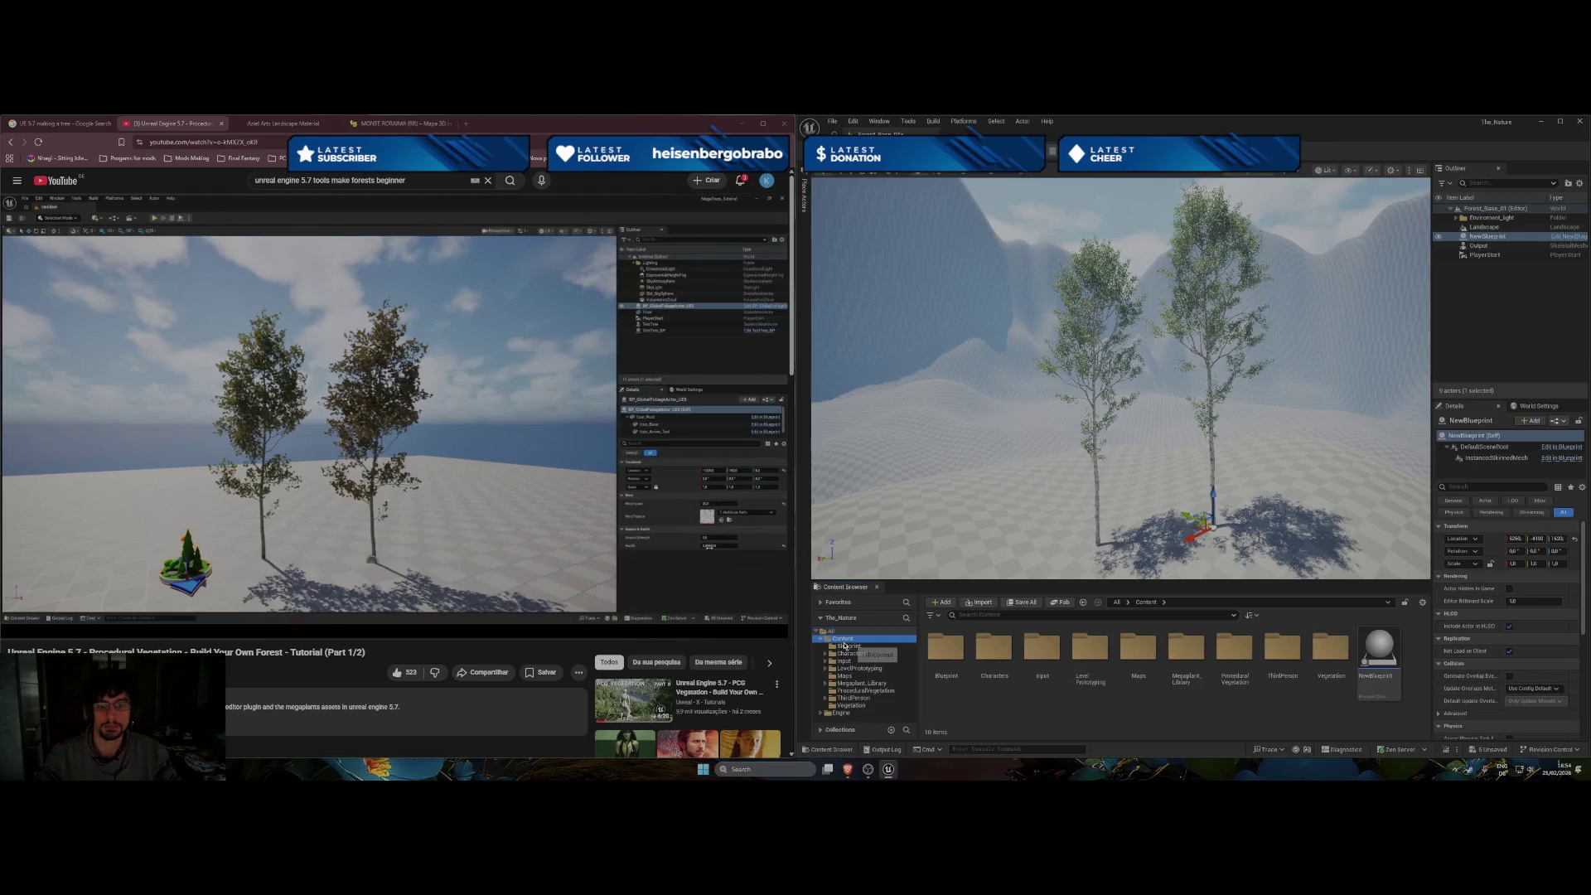
{"action": "left_click", "coordinate": [1379, 650]}
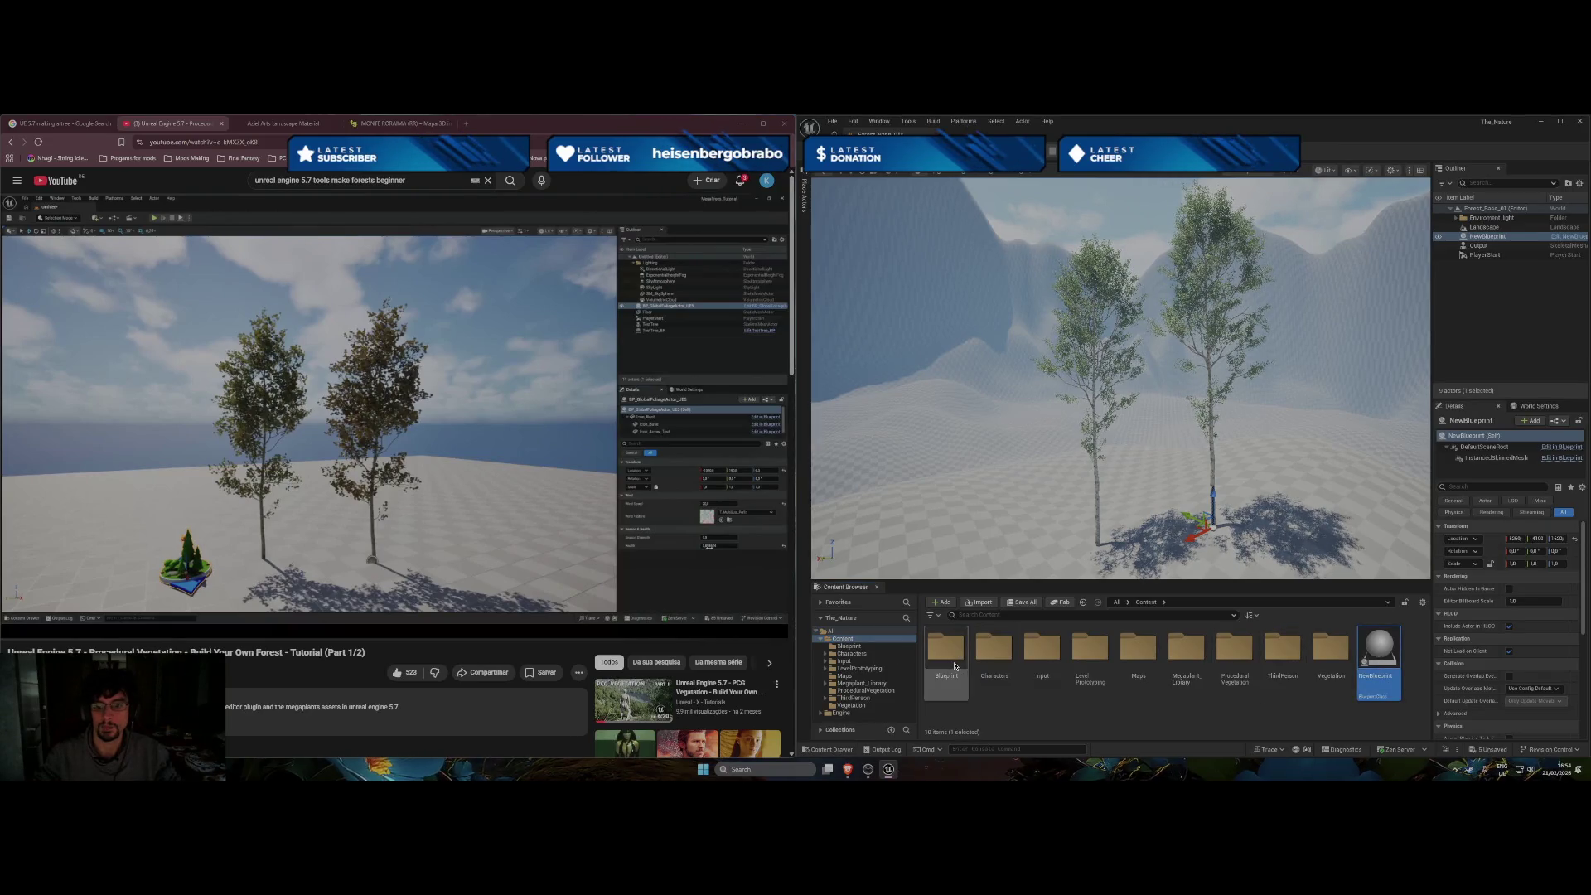
Move NewBlueprint into the Blueprint folder and delete the old BP_European_Aspen asset.
{"action": "left_click_drag", "start_coordinate": [954, 665], "coordinate": [954, 666]}
{"action": "left_click", "coordinate": [969, 682]}
{"action": "double_click", "coordinate": [945, 648]}
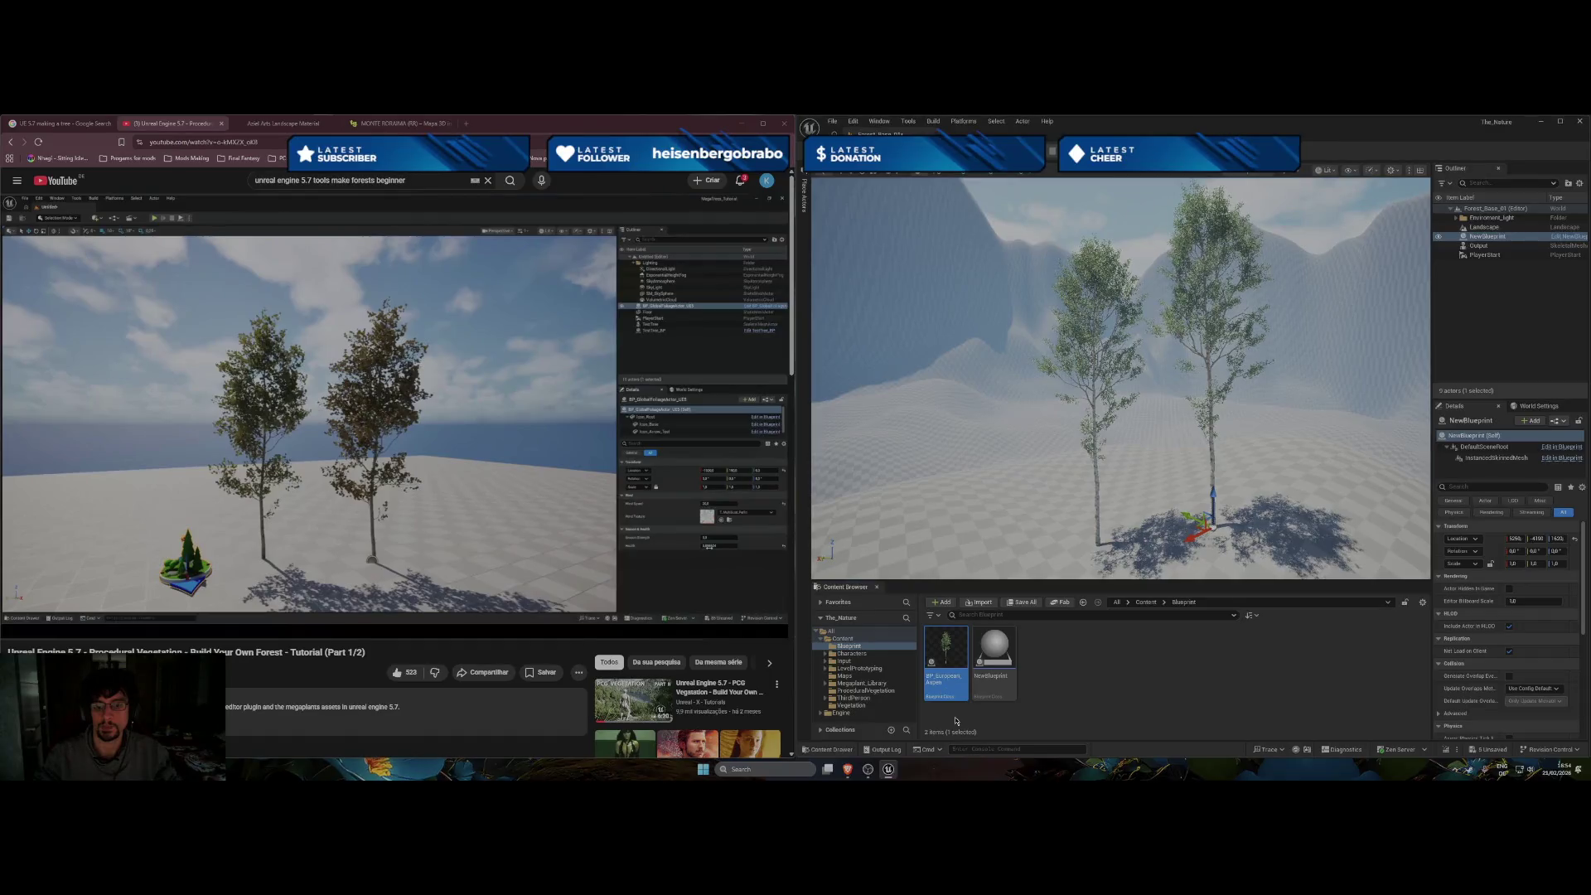
{"action": "key", "text": "Delete"}
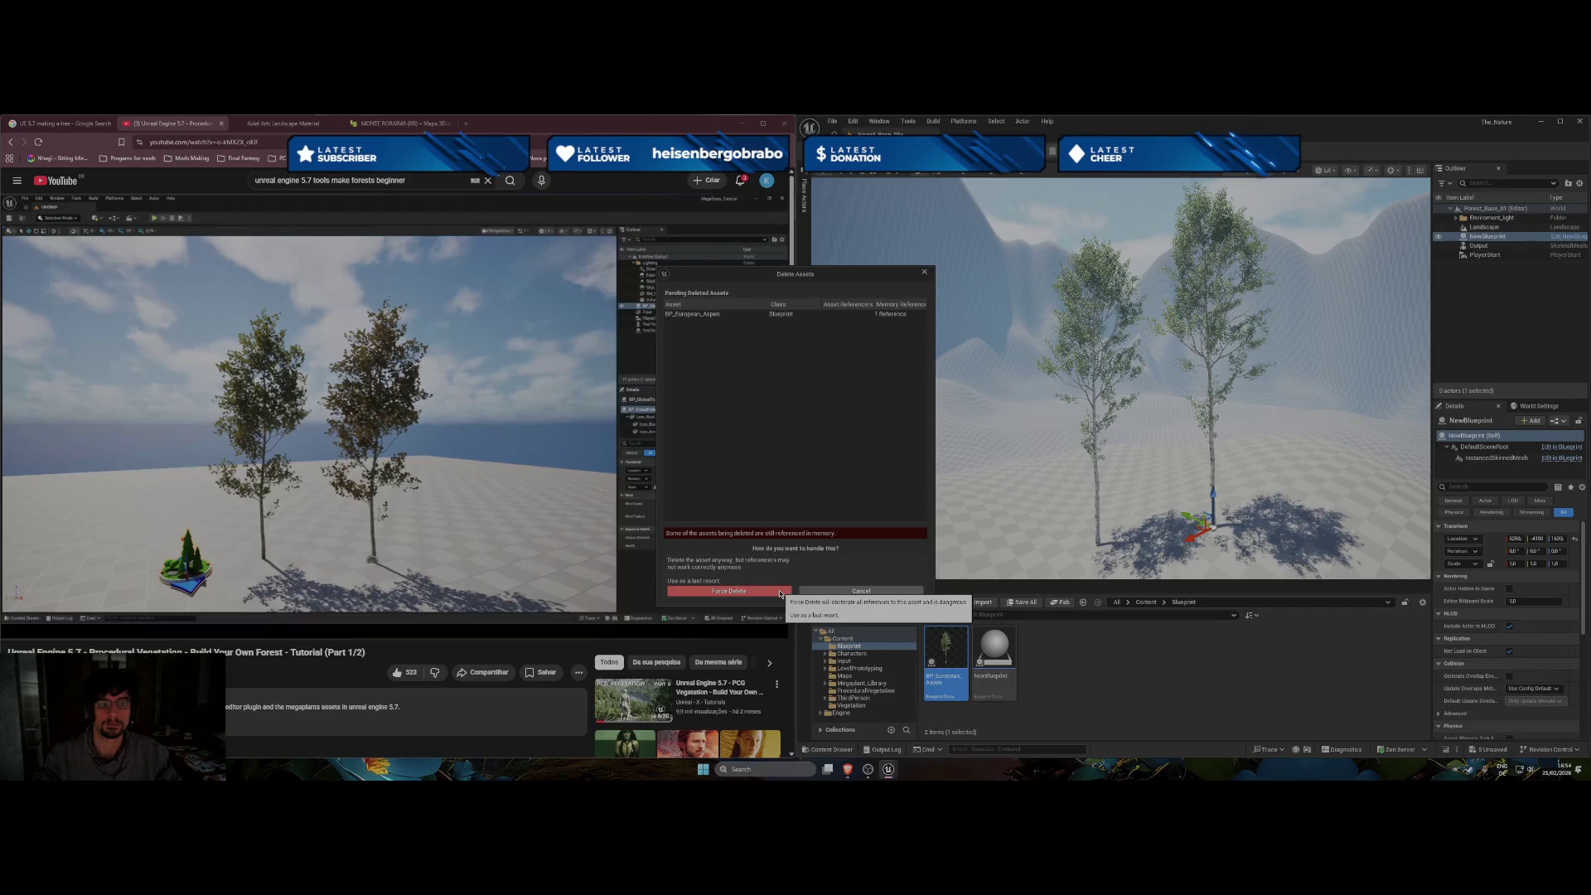
{"action": "left_click", "coordinate": [780, 592]}
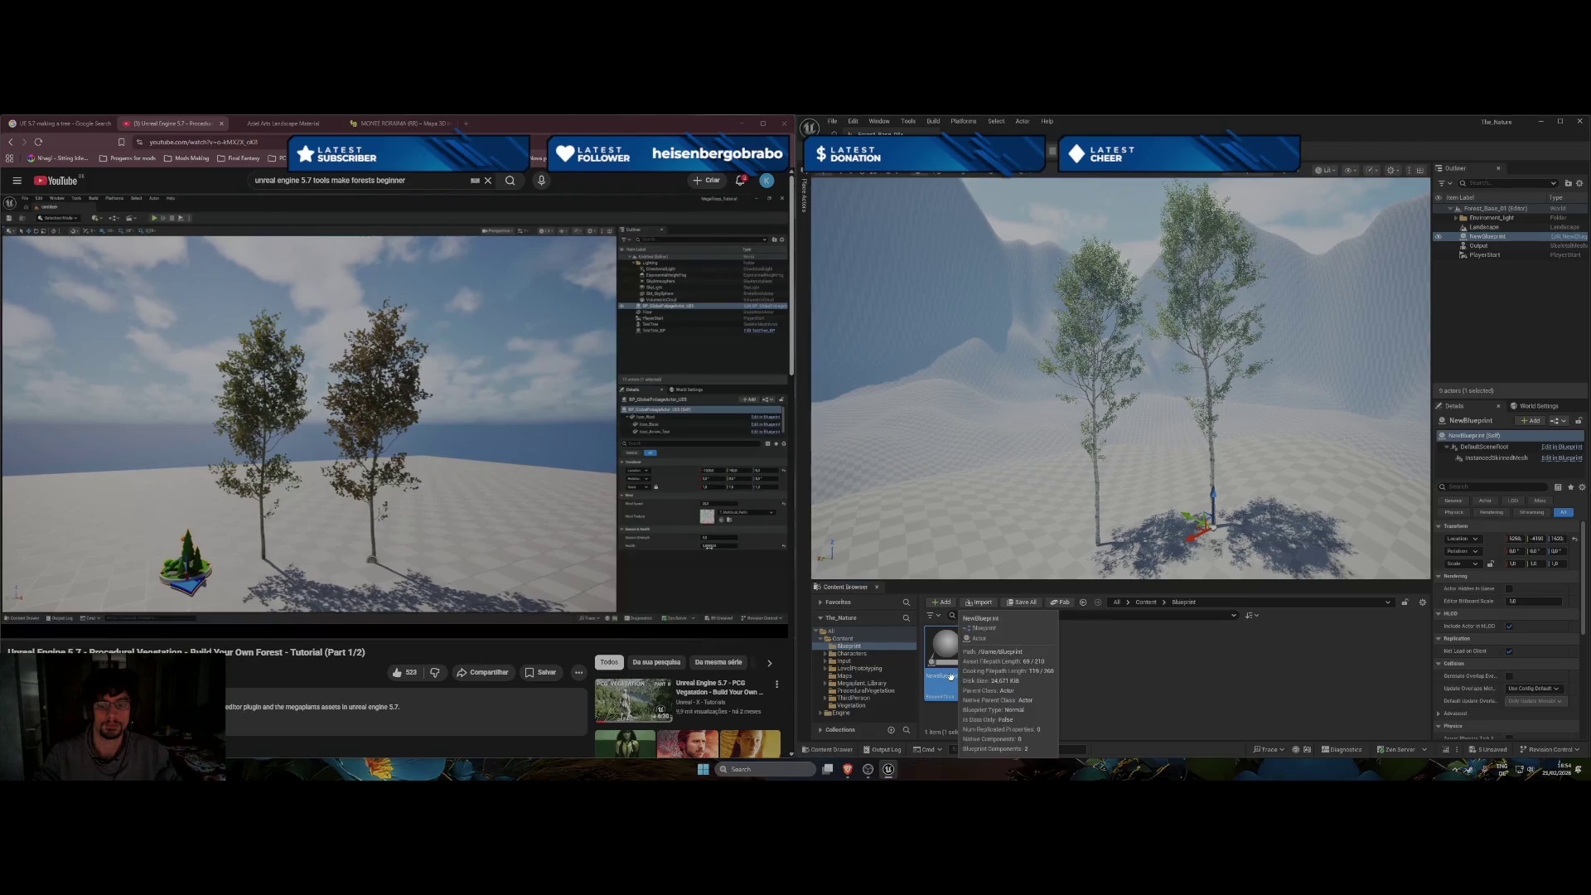
Rename NewBlueprint to BP_European_Aspen and open it in the Blueprint editor.
{"action": "left_click", "coordinate": [947, 677]}
{"action": "type", "text": "BP_E"}
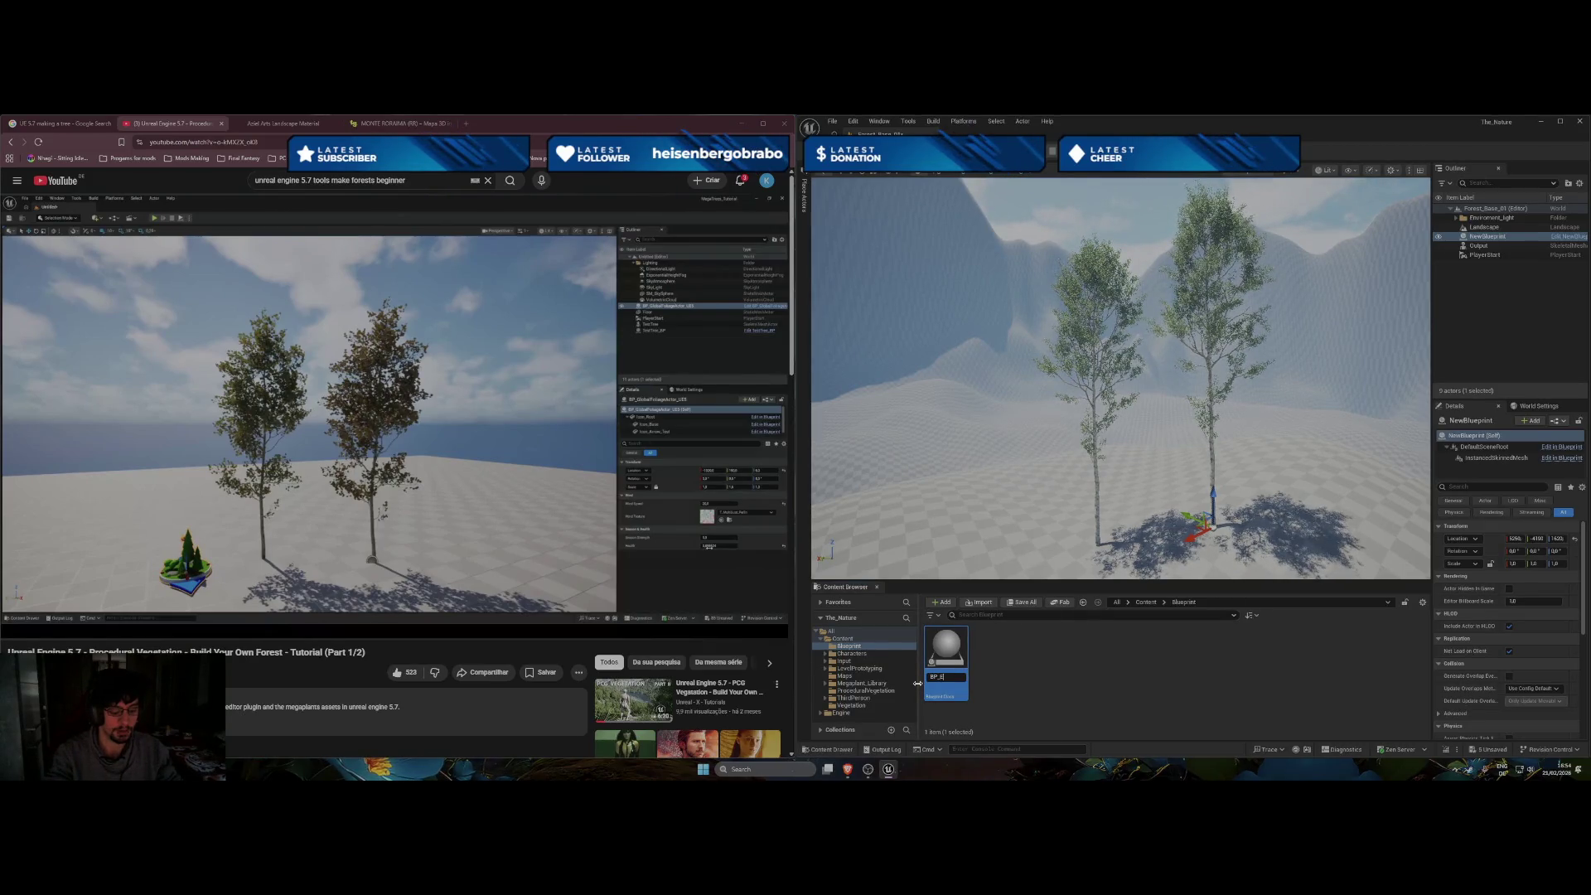
{"action": "type", "text": "uropean"}
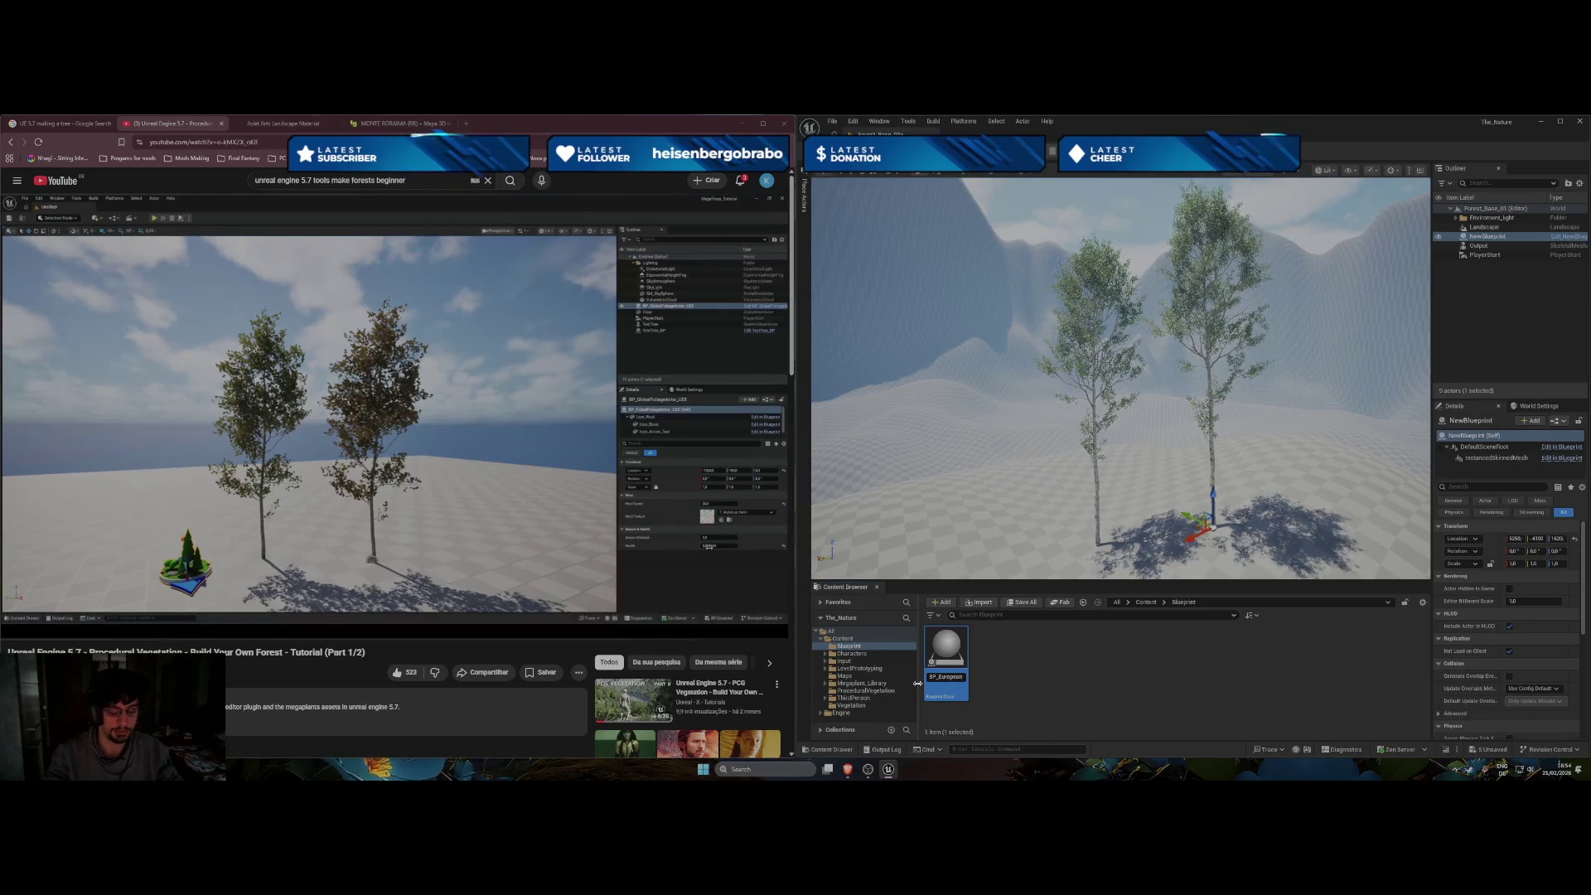
{"action": "type", "text": "_Aspen"}
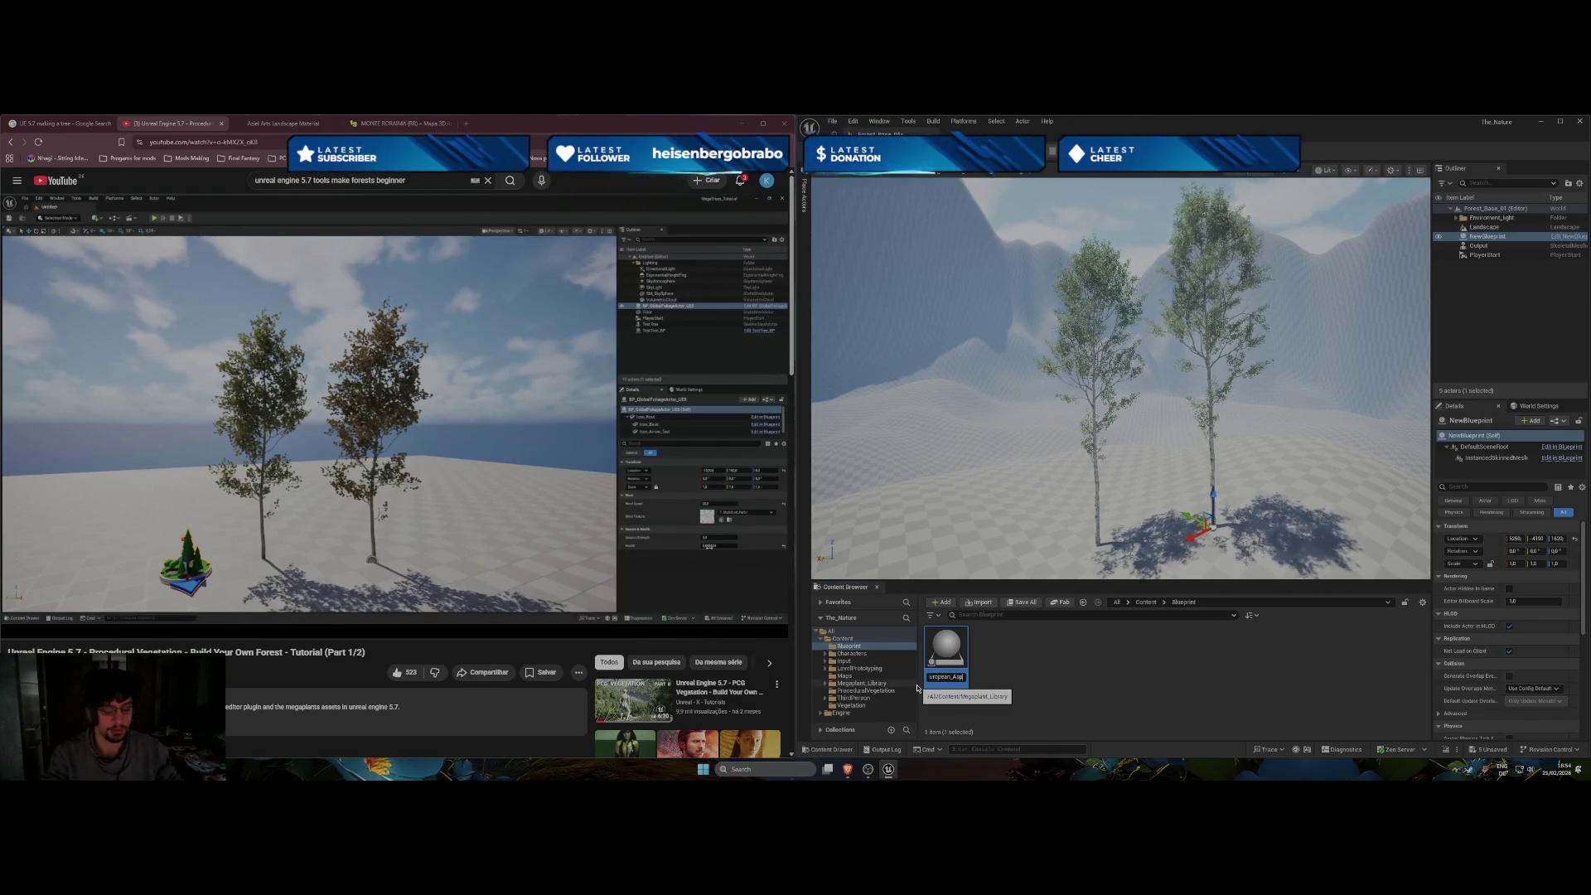
{"action": "key", "text": "Return"}
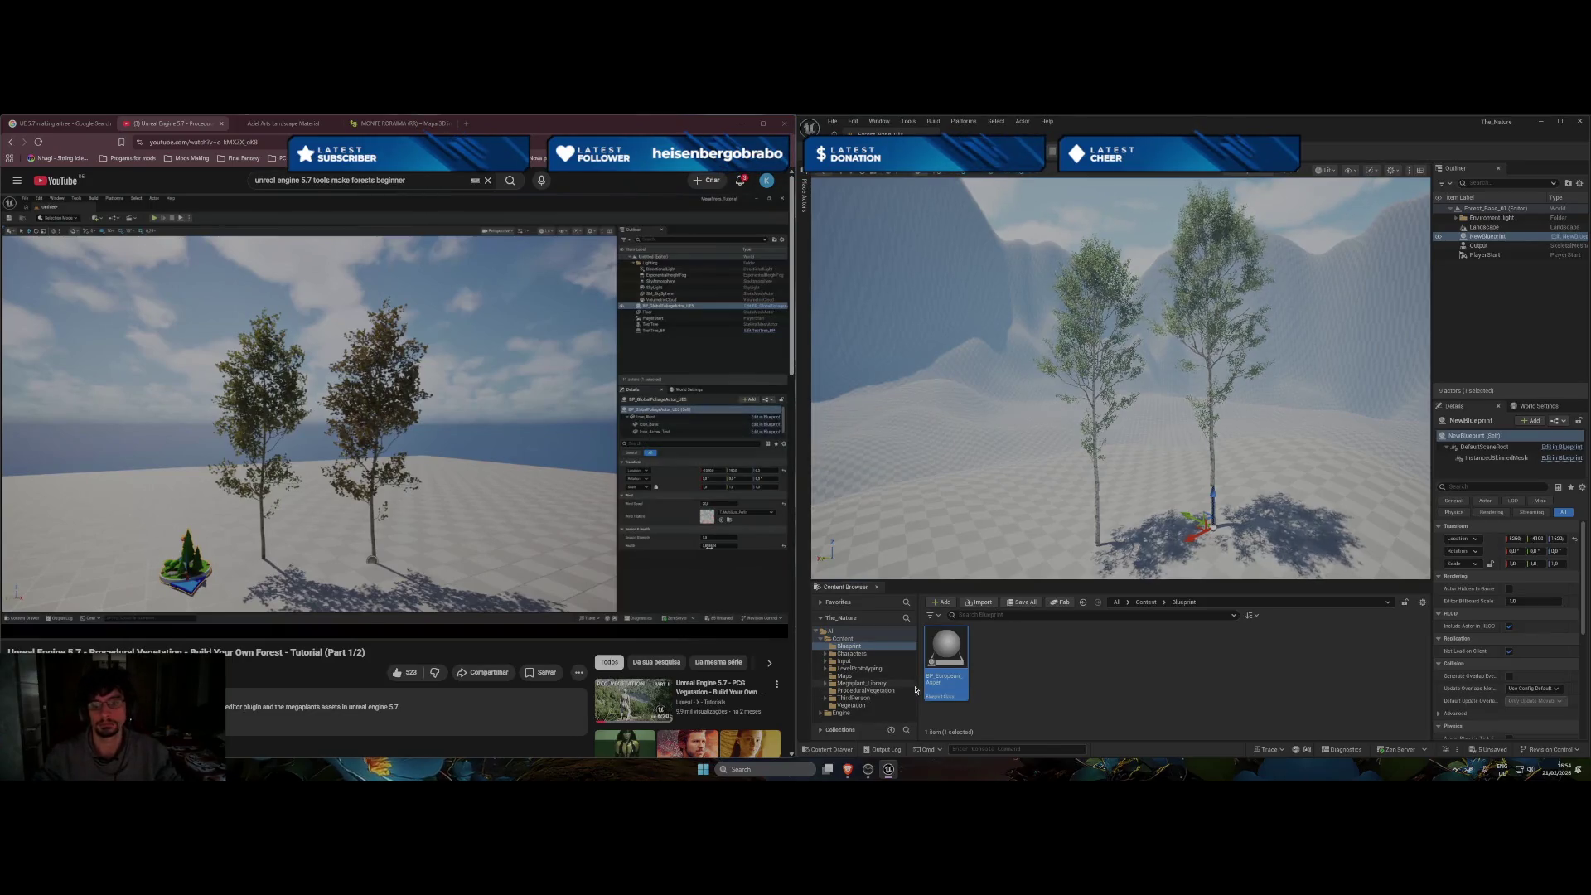
{"action": "double_click", "coordinate": [942, 660]}
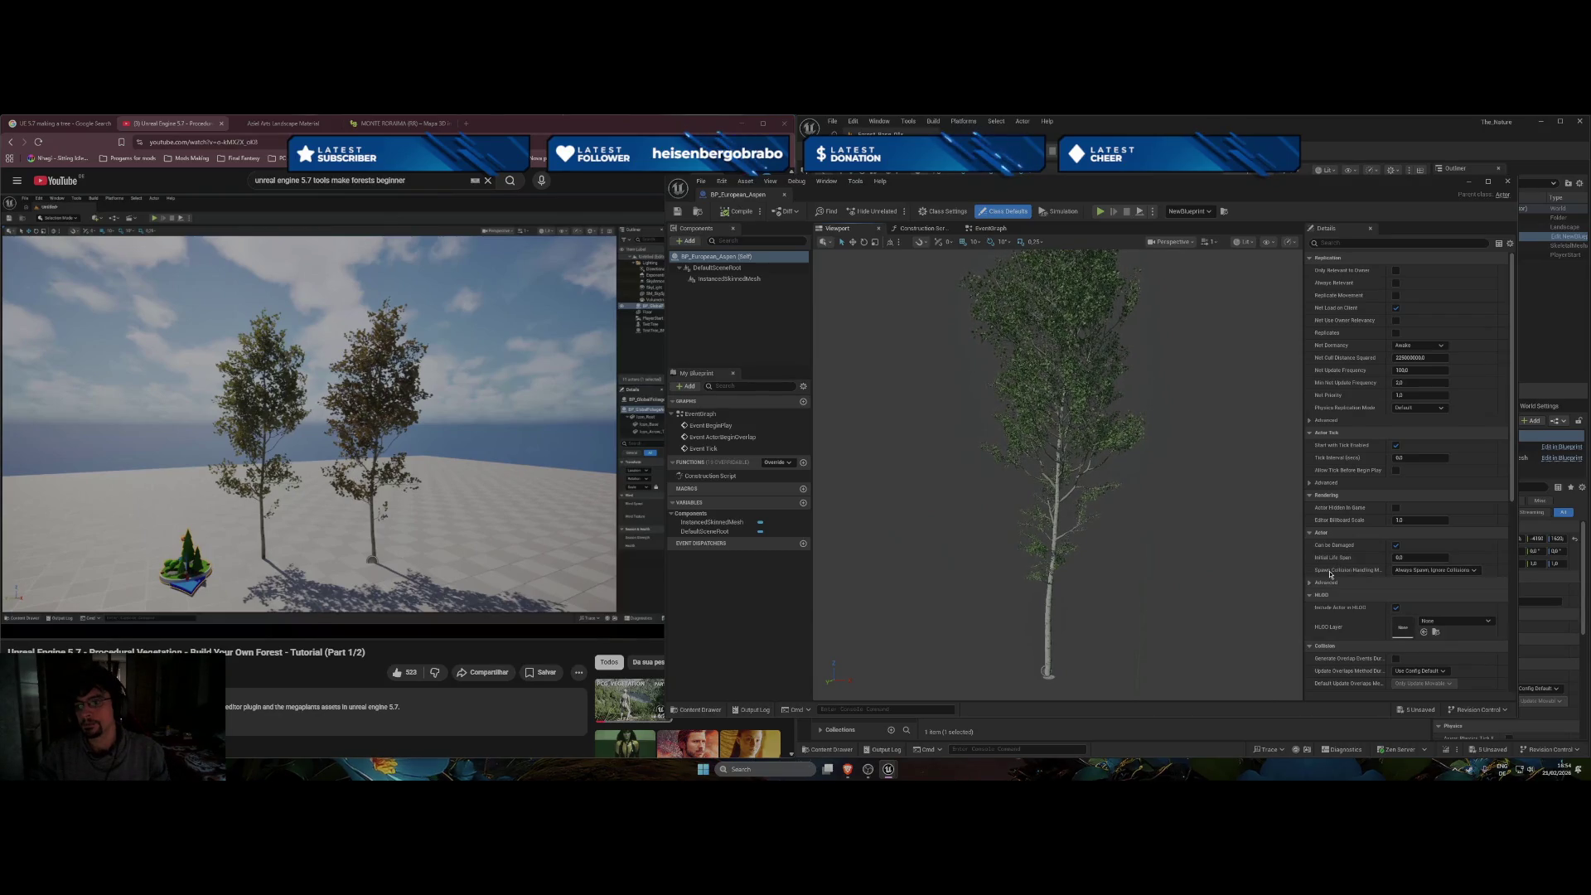
Inspect the InstancedSkinnedMesh properties and jump the tutorial to the two-tree section.
{"action": "left_click", "coordinate": [713, 268]}
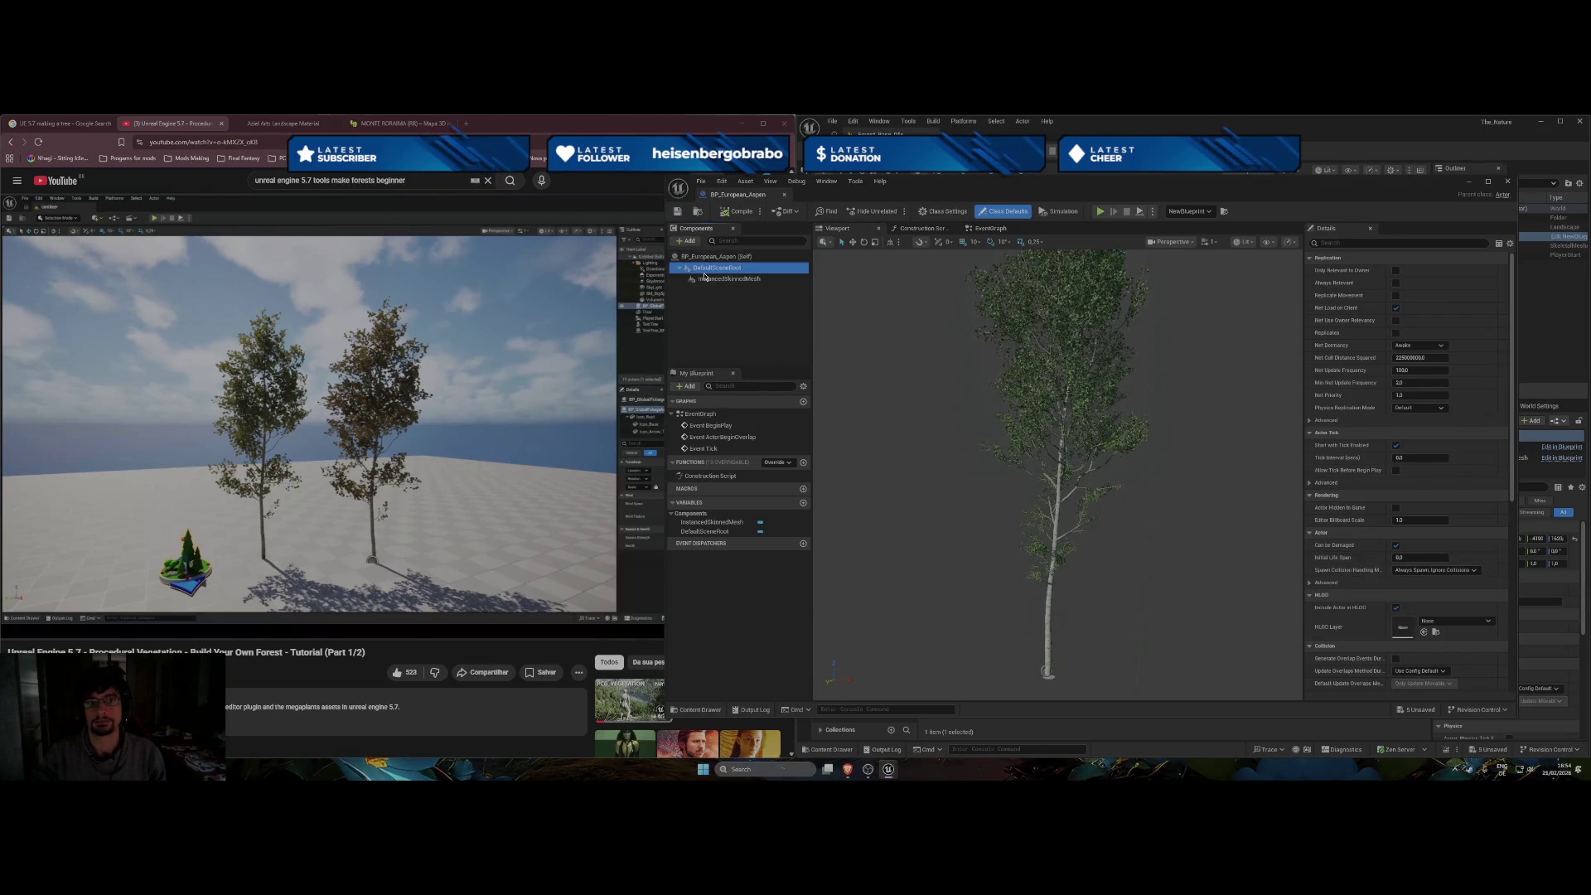
{"action": "left_click", "coordinate": [709, 279]}
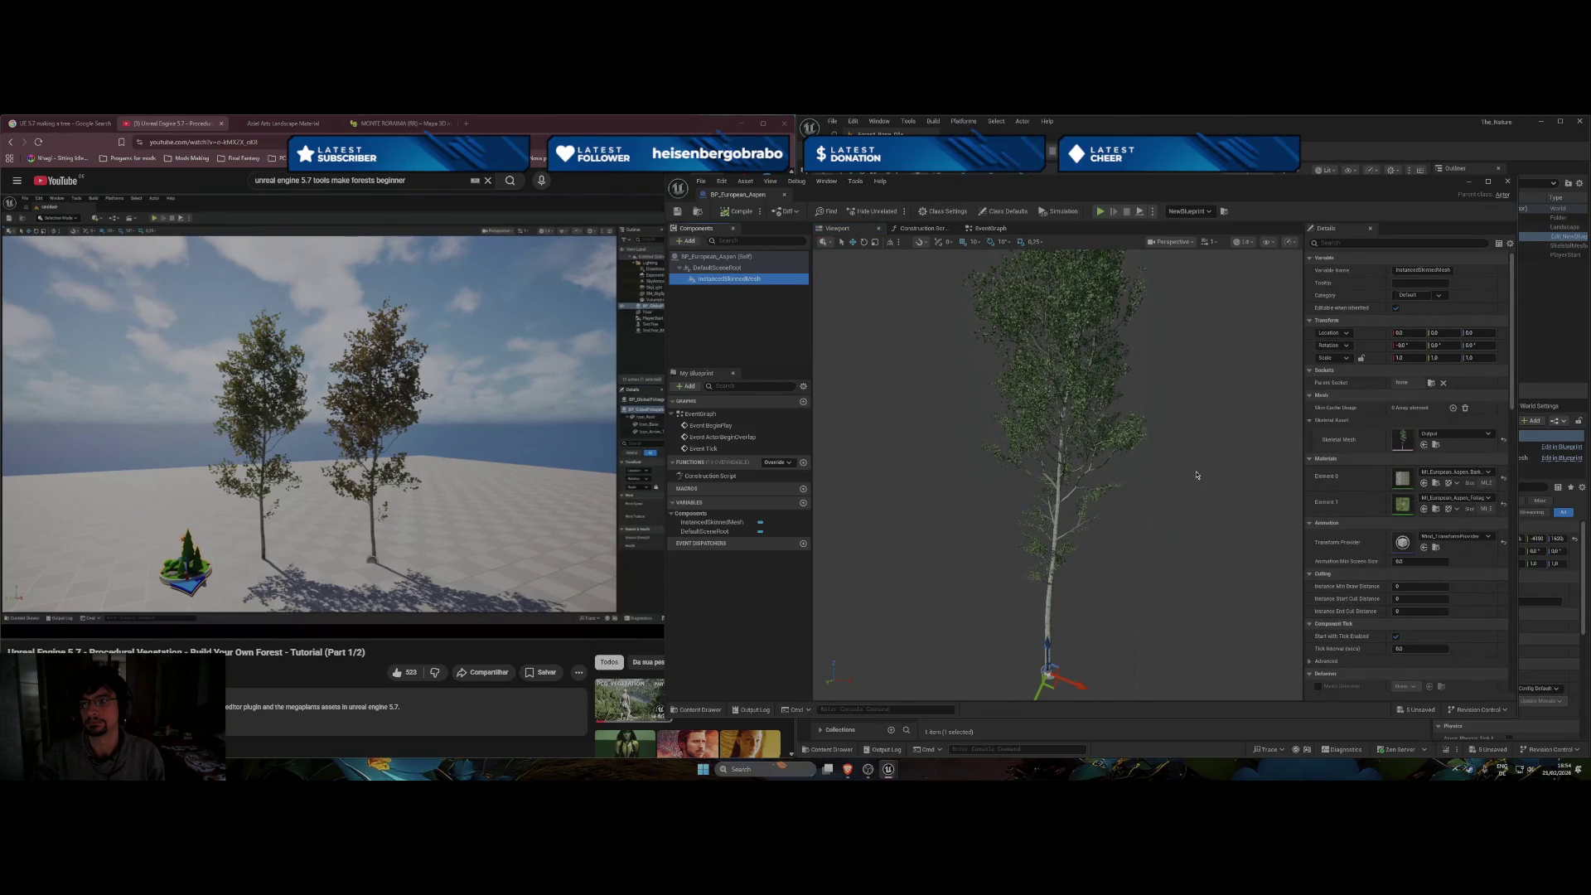
{"action": "left_click", "coordinate": [629, 539]}
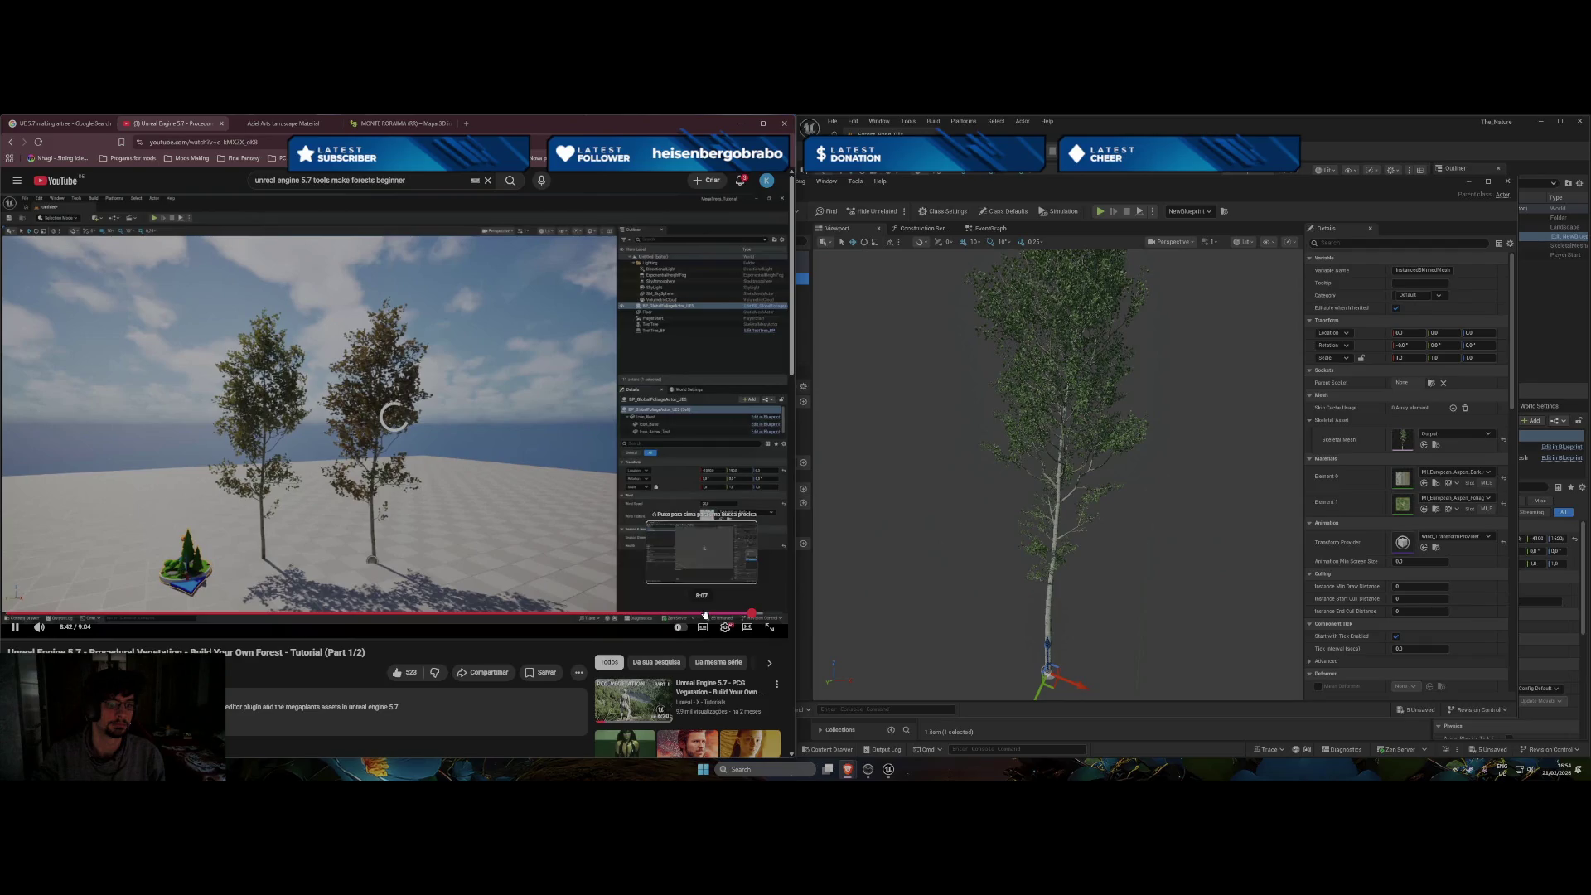
{"action": "left_click", "coordinate": [704, 613]}
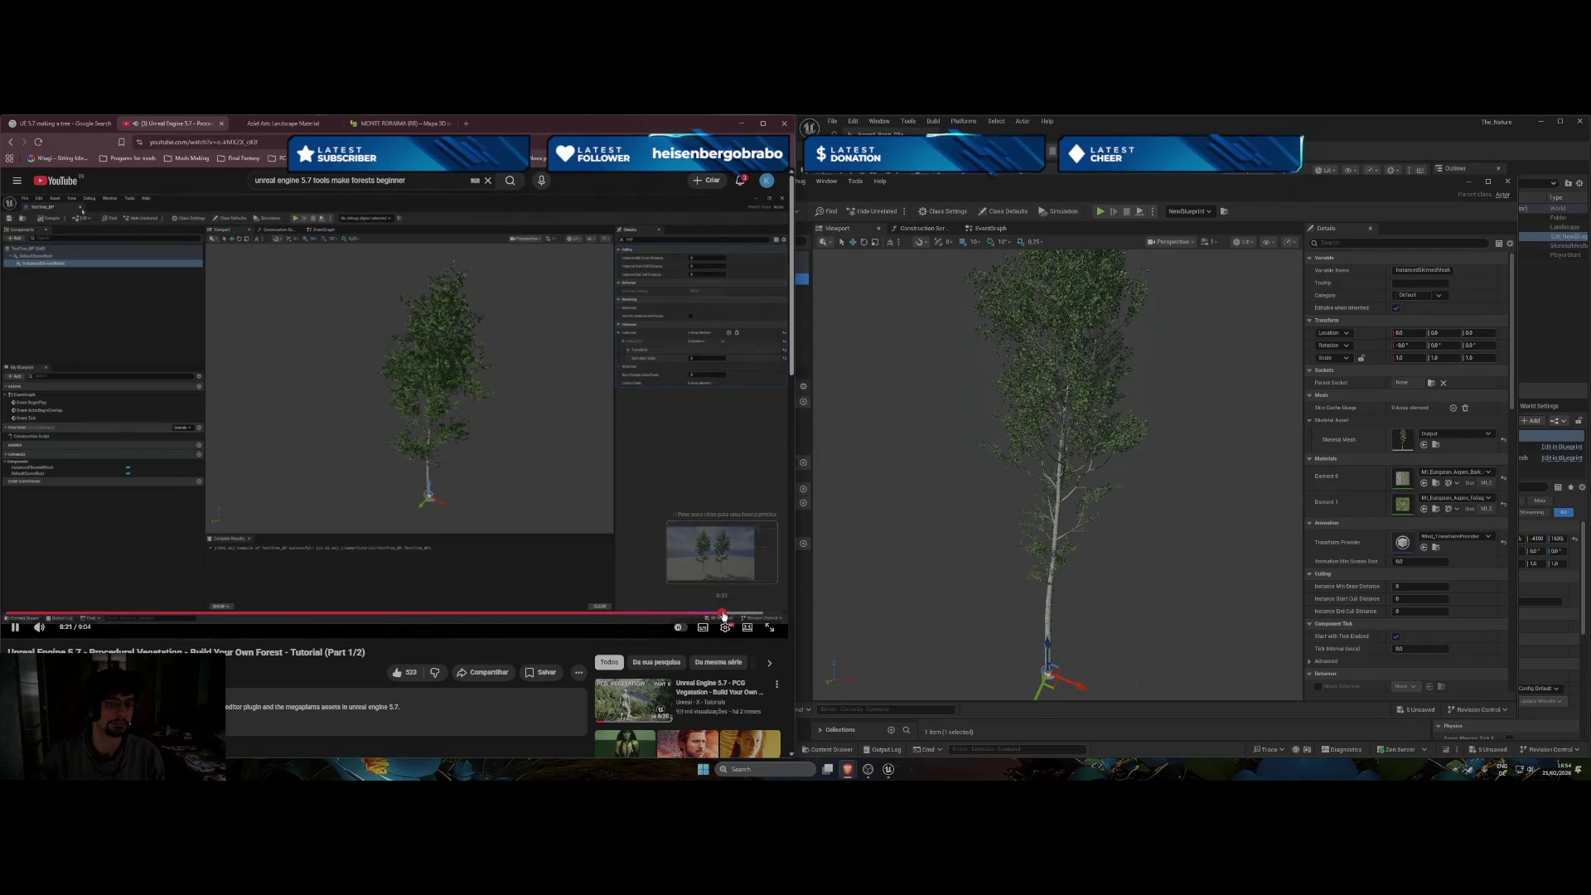
{"action": "left_click", "coordinate": [721, 615]}
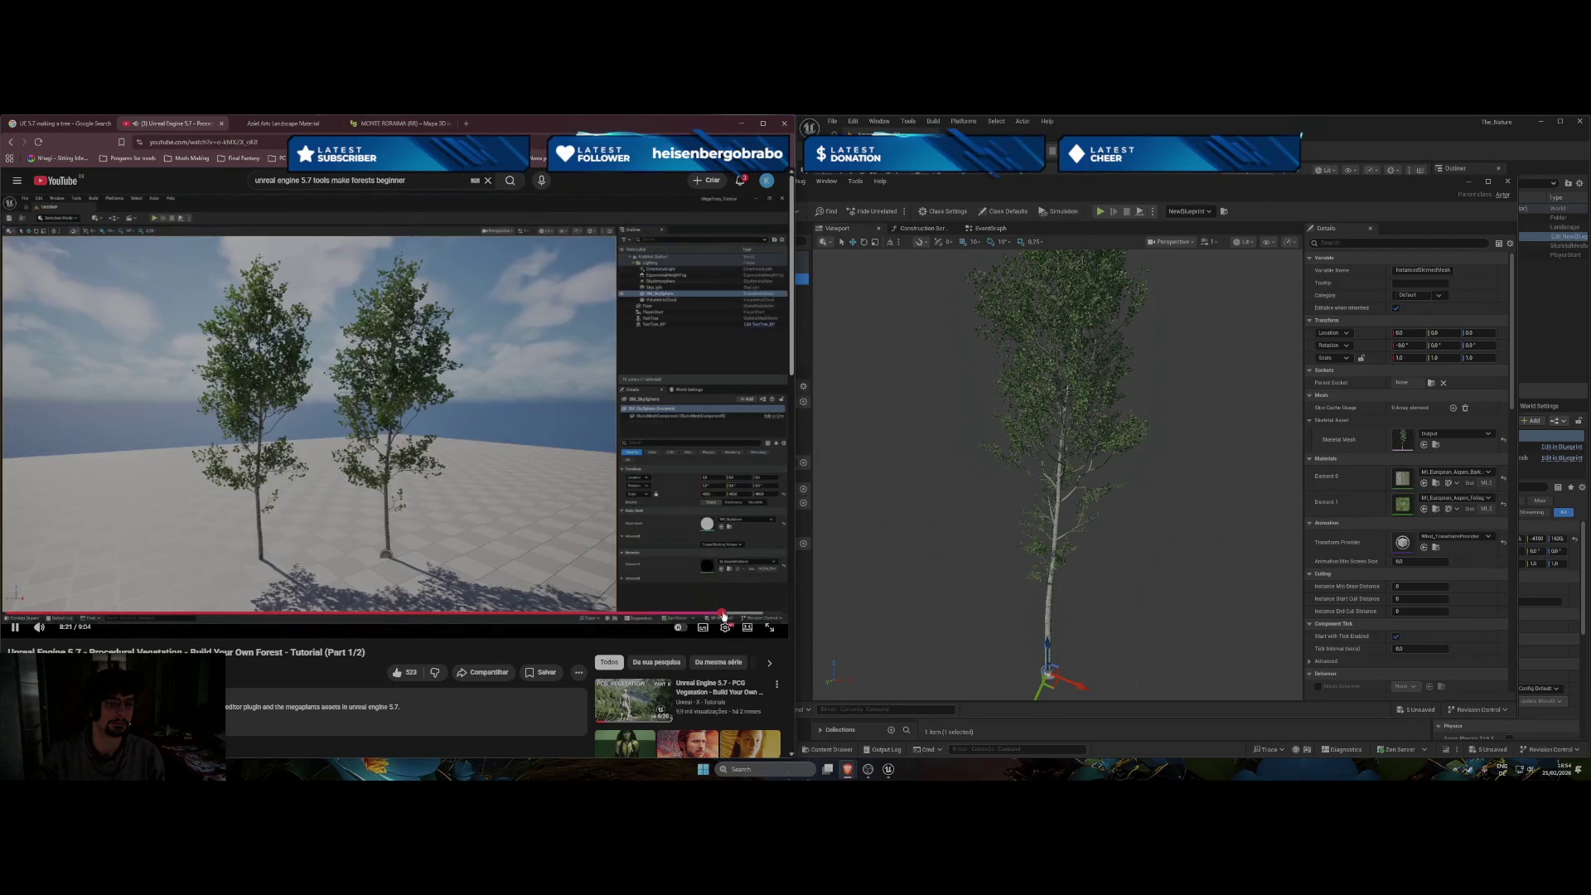
{"action": "left_click", "coordinate": [717, 615]}
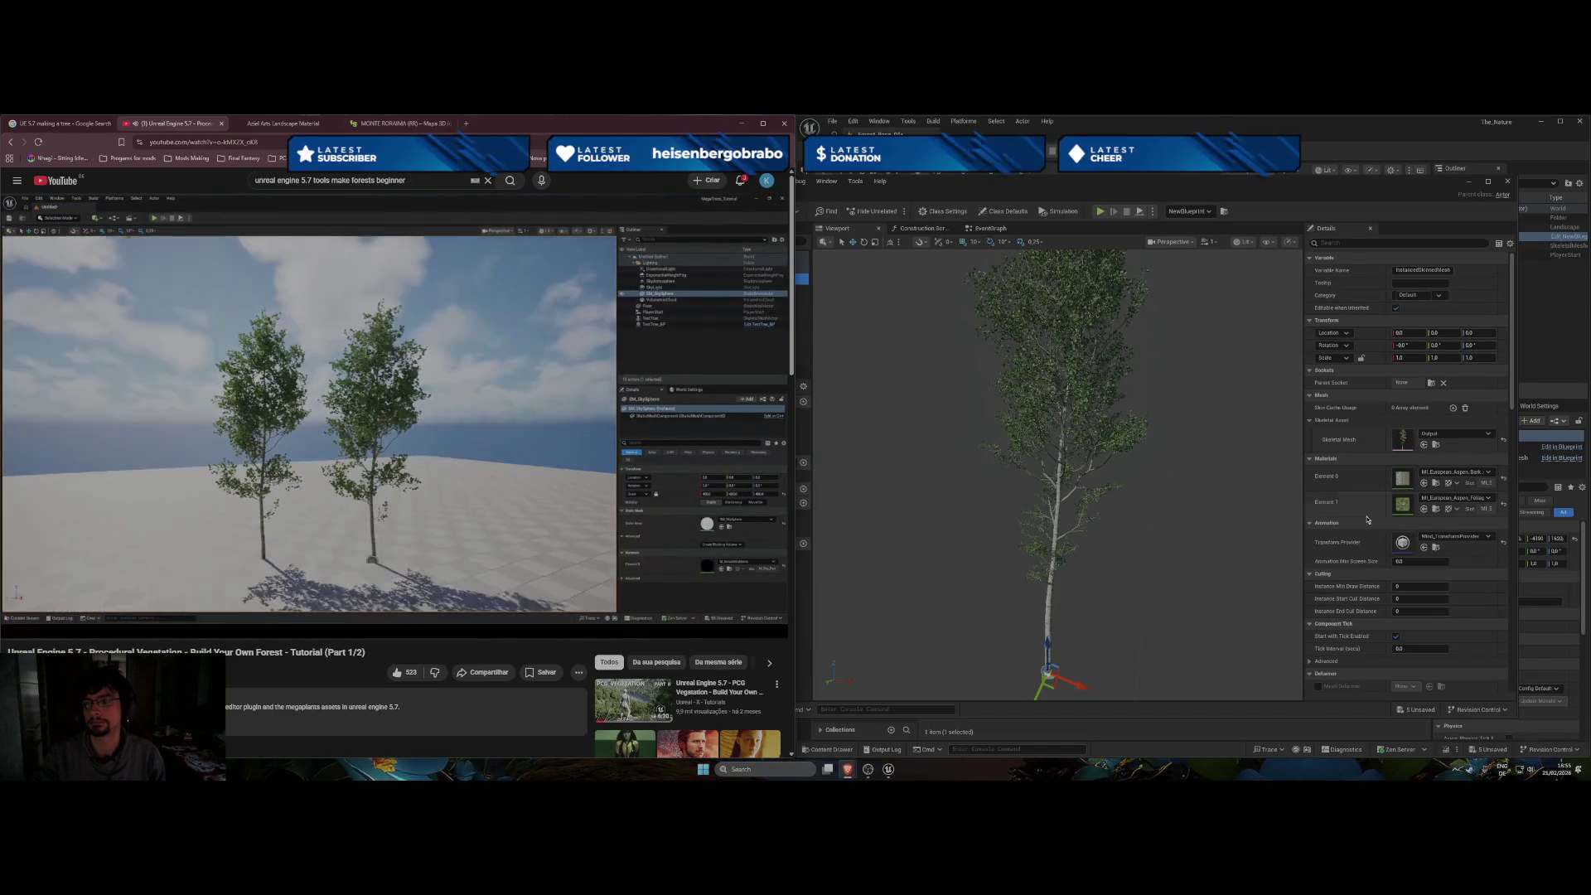
Compare against the paused tutorial, then close the BP_European_Aspen Blueprint editor.
{"action": "scroll", "coordinate": [1365, 535], "scroll_direction": "down", "scroll_amount": 1}
{"action": "scroll", "coordinate": [1363, 538], "scroll_direction": "down", "scroll_amount": 1}
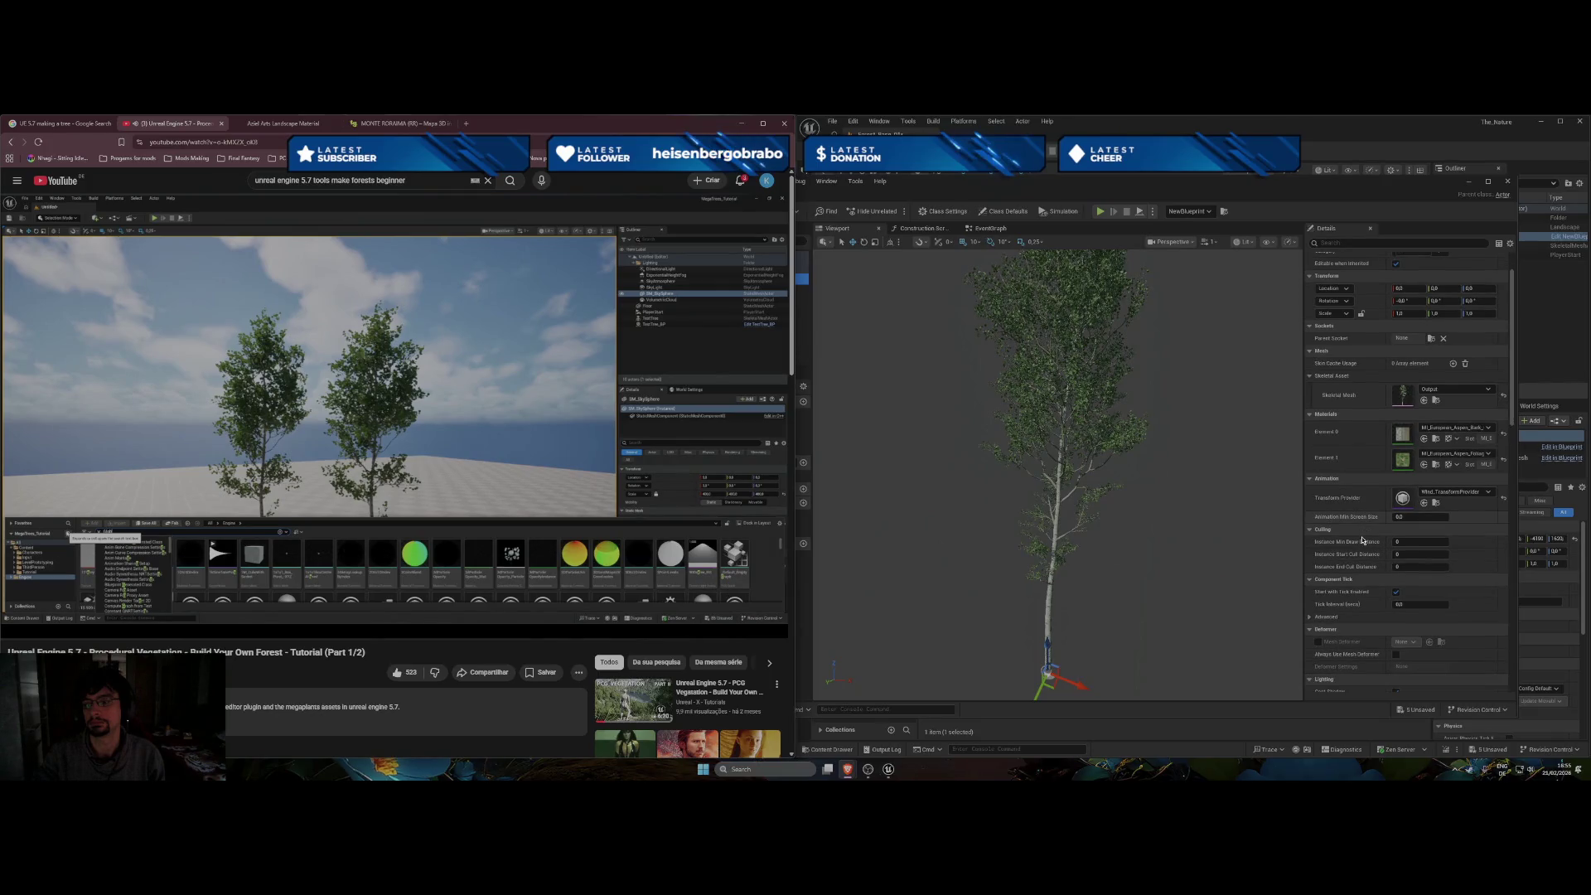
{"action": "scroll", "coordinate": [1363, 540], "scroll_direction": "up", "scroll_amount": 3}
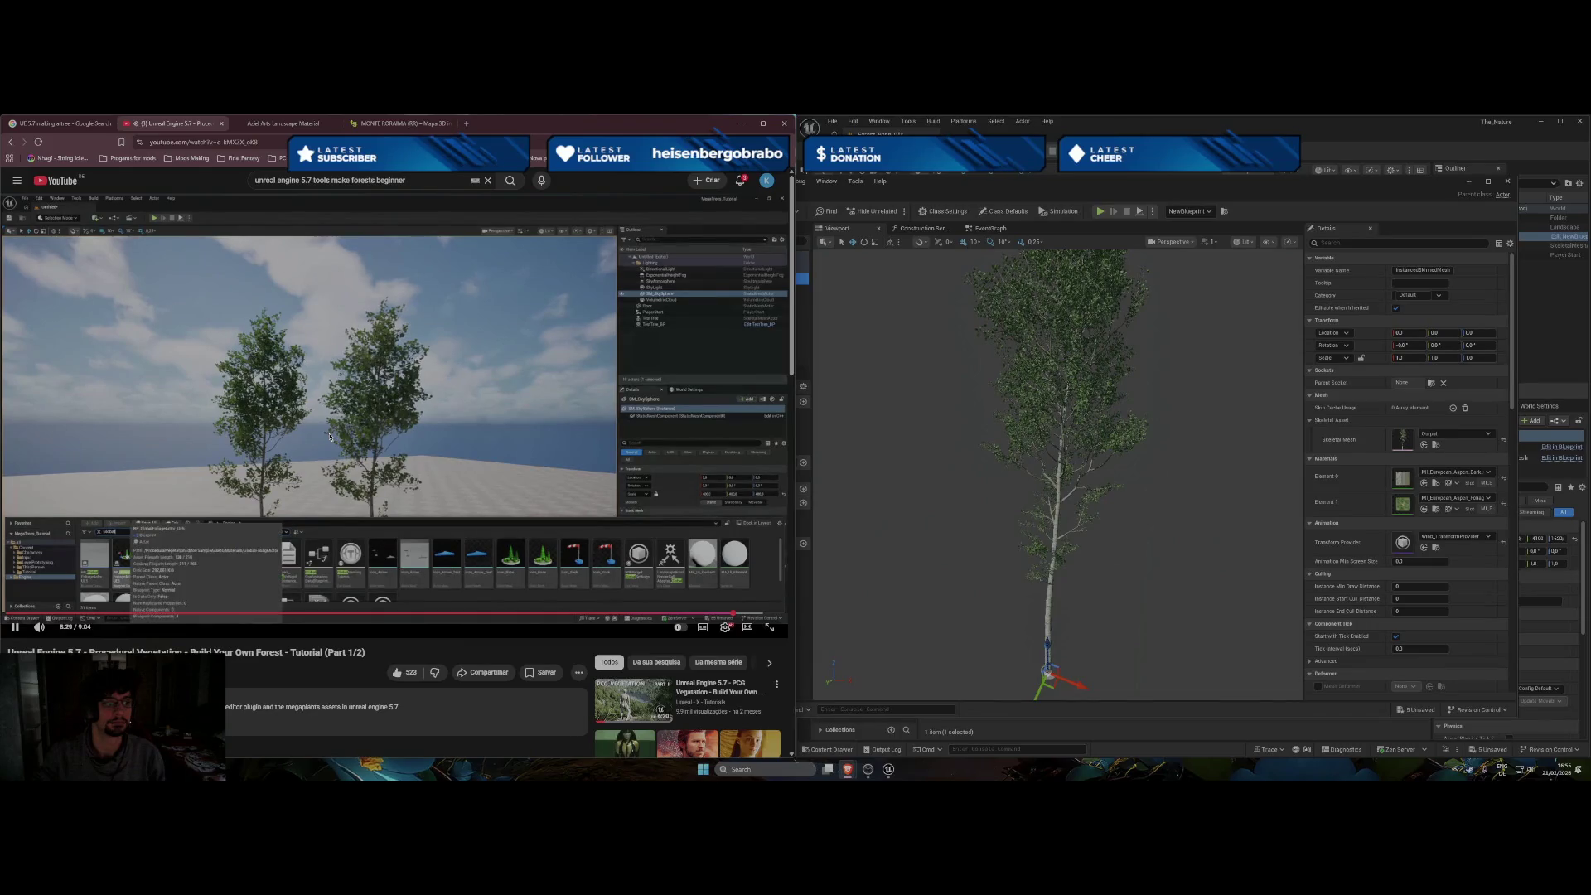
{"action": "left_click", "coordinate": [329, 436]}
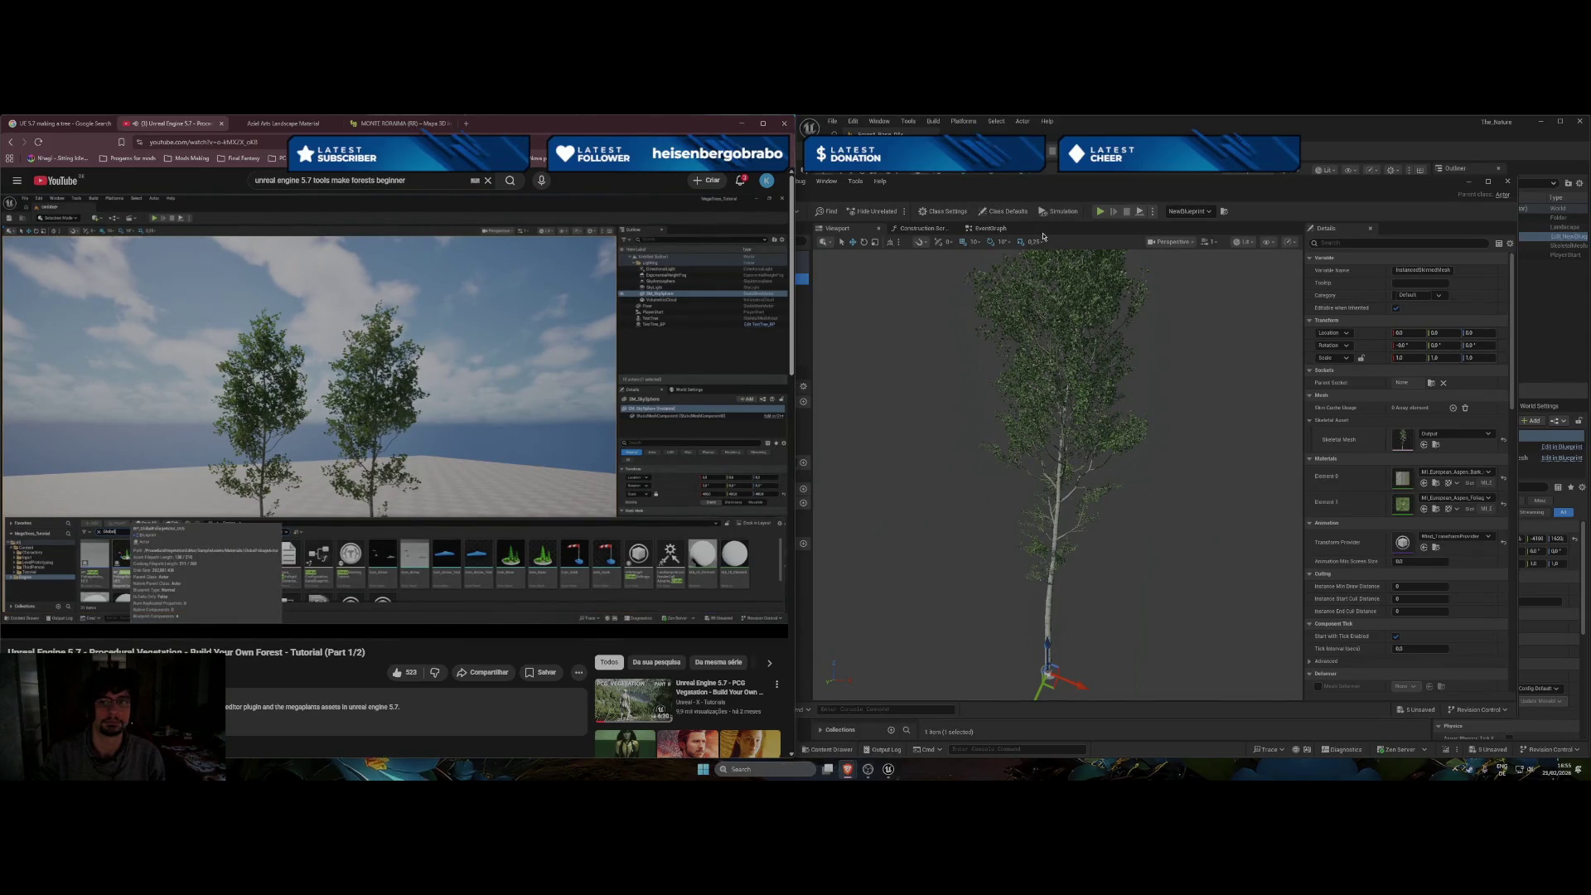
{"action": "left_click", "coordinate": [1510, 189]}
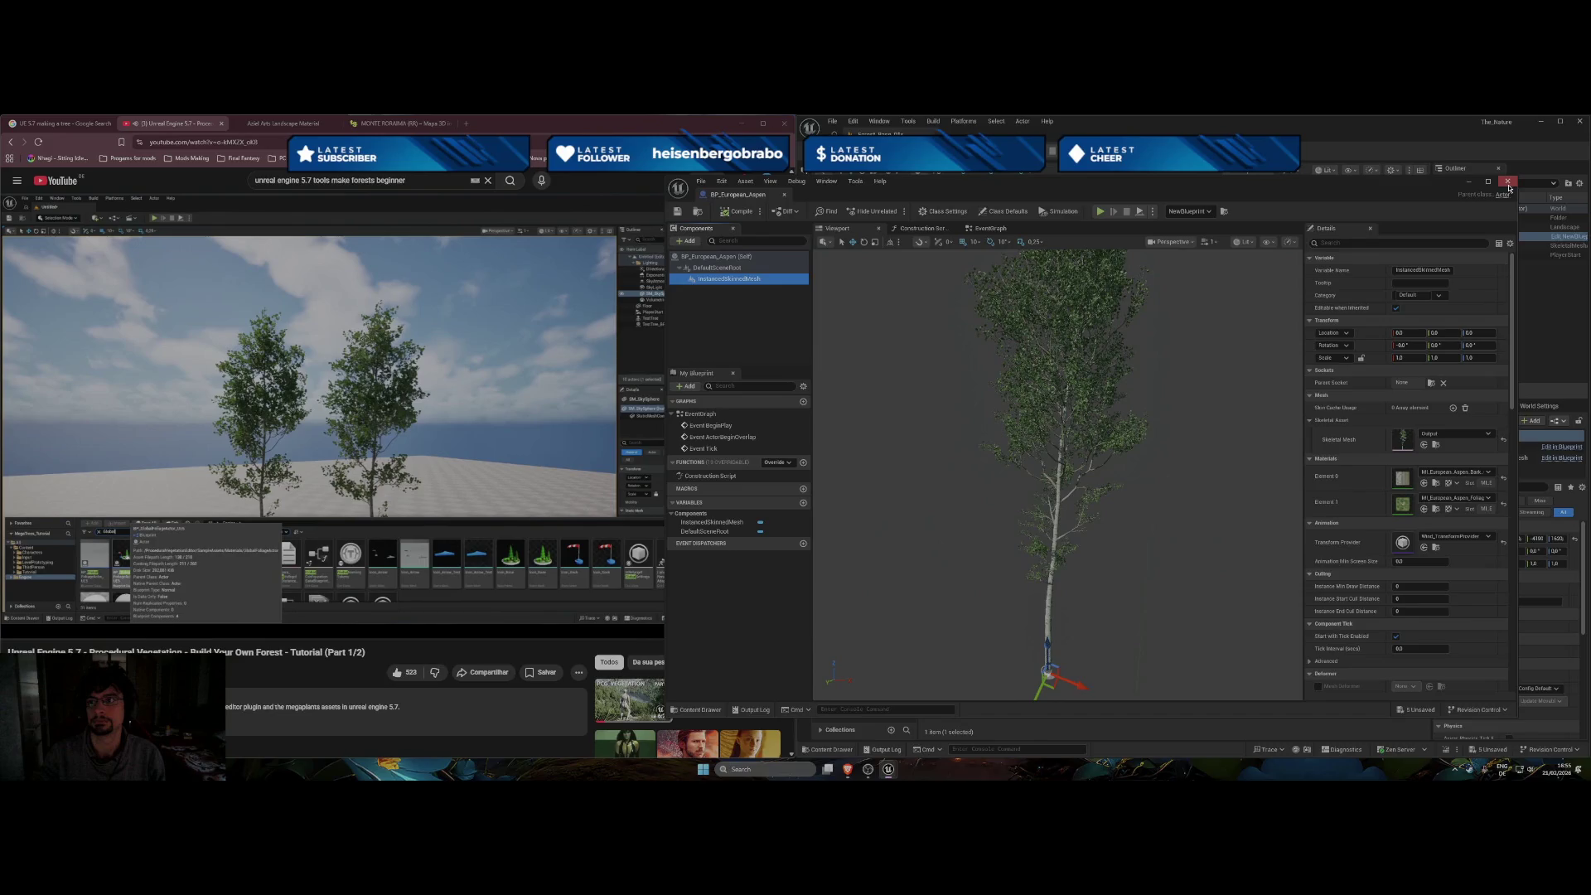
{"action": "left_click", "coordinate": [1509, 189]}
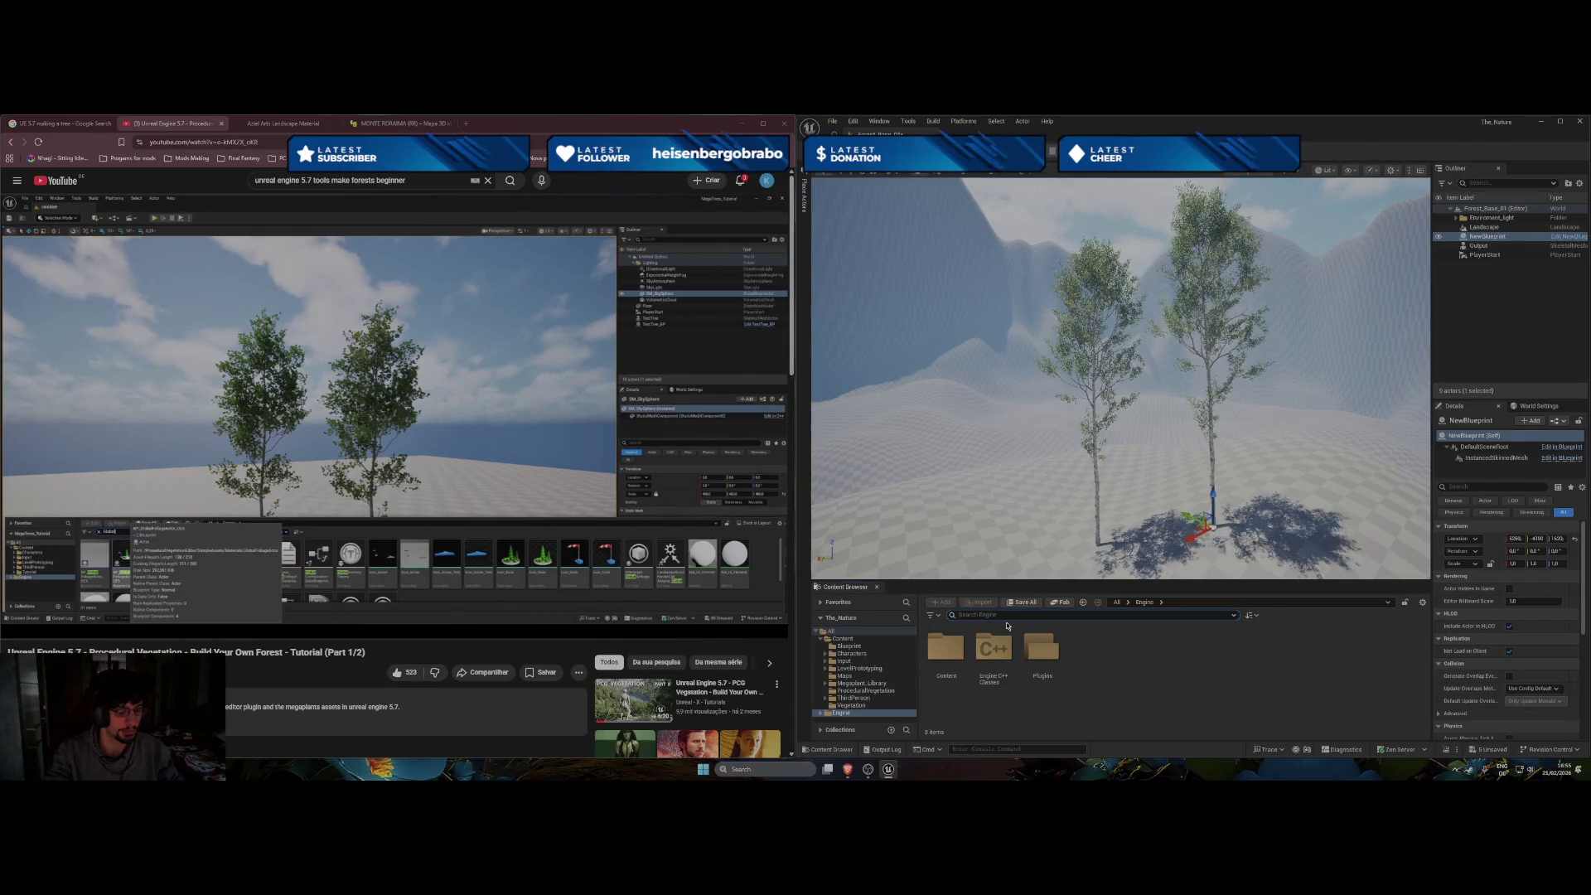
Filter Engine content by 'global' and drag BP_GlobalFoliageActor into the level.
{"action": "type", "text": "global"}
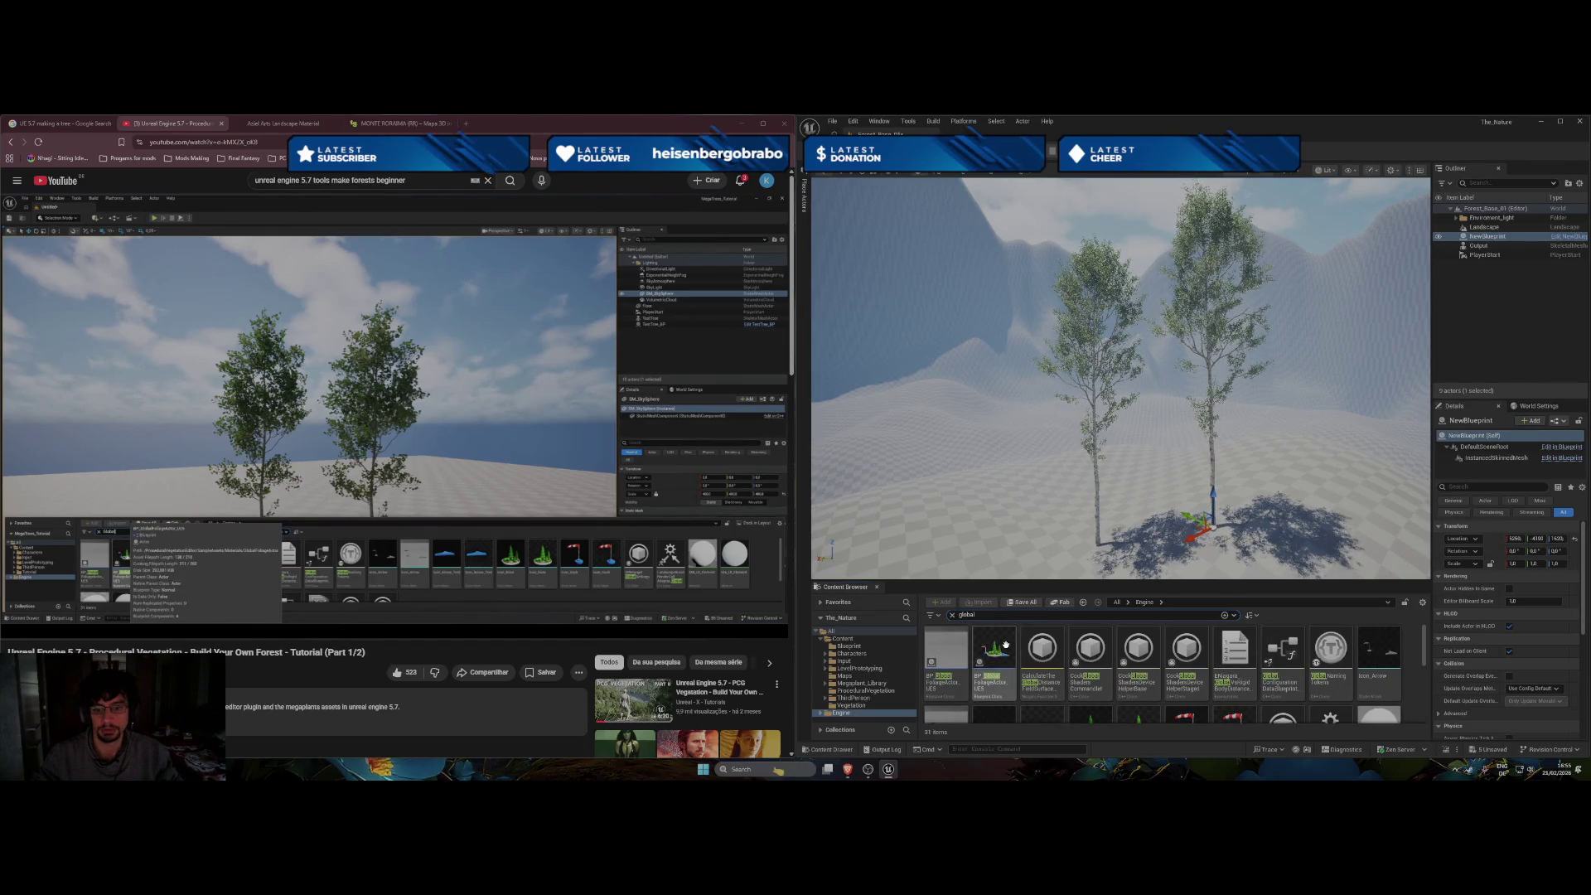
{"action": "mouse_move", "coordinate": [999, 657]}
{"action": "left_click", "coordinate": [594, 496]}
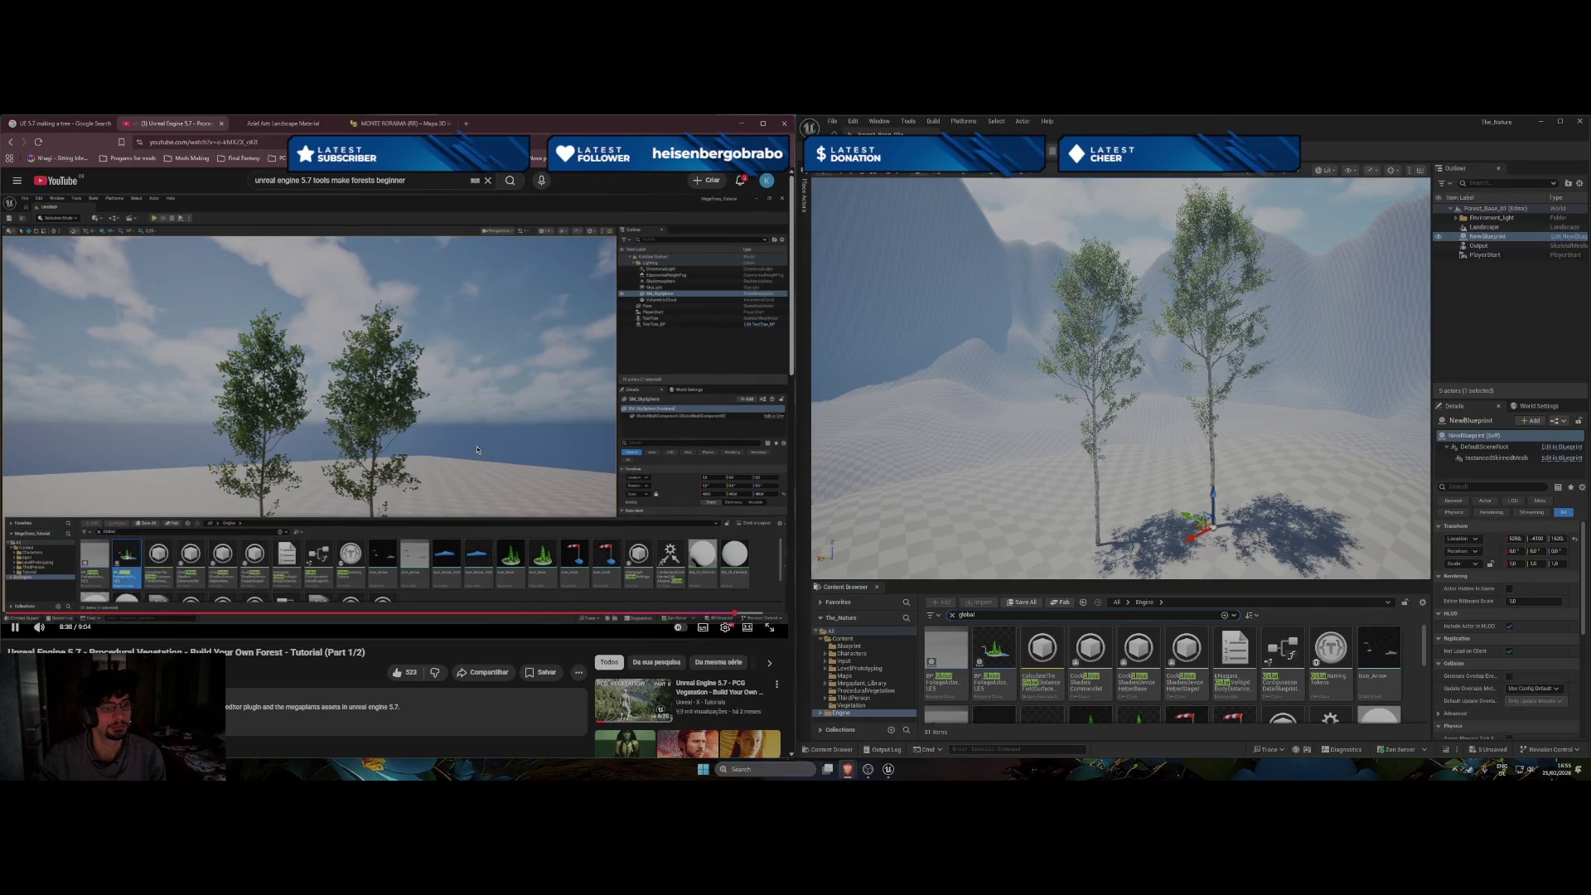
{"action": "scroll", "coordinate": [1092, 629], "scroll_direction": "down", "scroll_amount": 2}
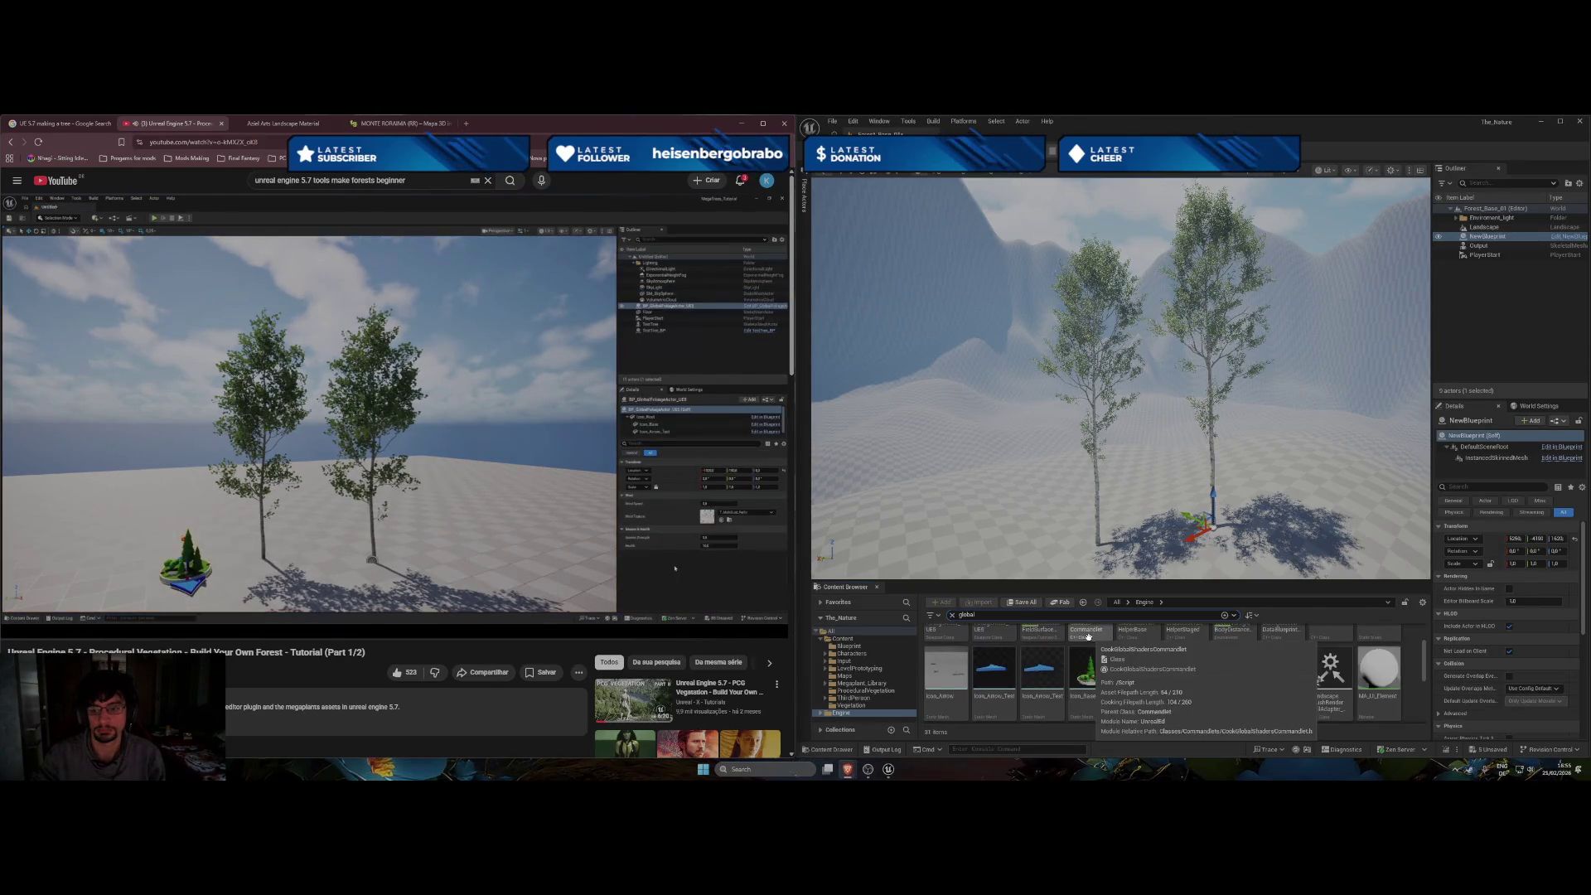
{"action": "scroll", "coordinate": [1052, 656], "scroll_direction": "up", "scroll_amount": 2}
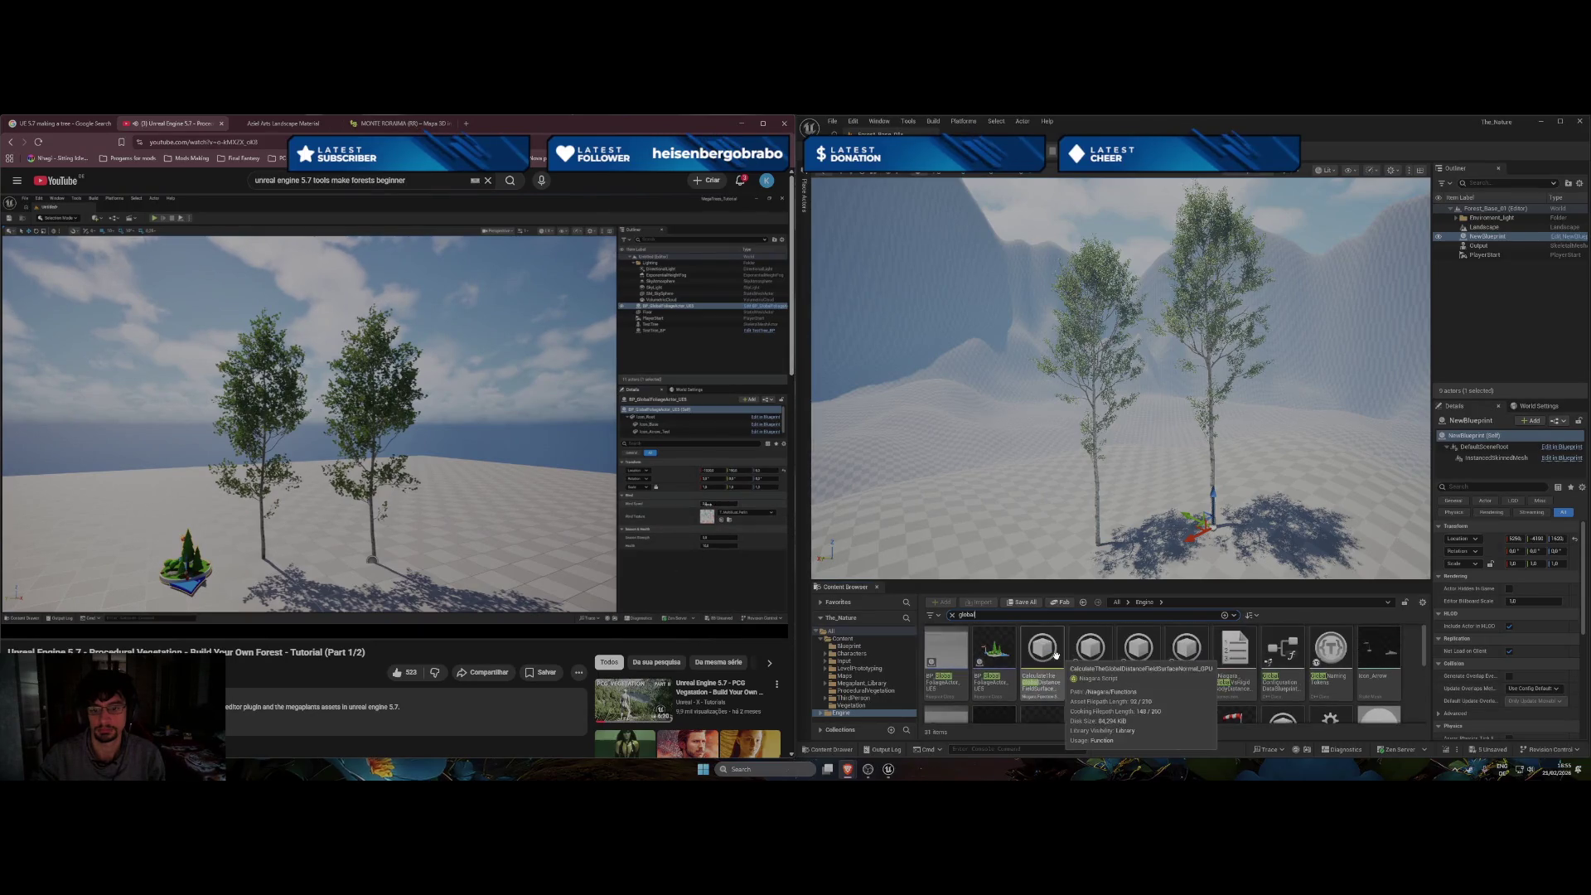
{"action": "mouse_move", "coordinate": [1006, 660]}
{"action": "left_mouse_down"}
{"action": "mouse_move", "coordinate": [1168, 549]}
{"action": "mouse_move", "coordinate": [1148, 524]}
{"action": "left_mouse_up"}
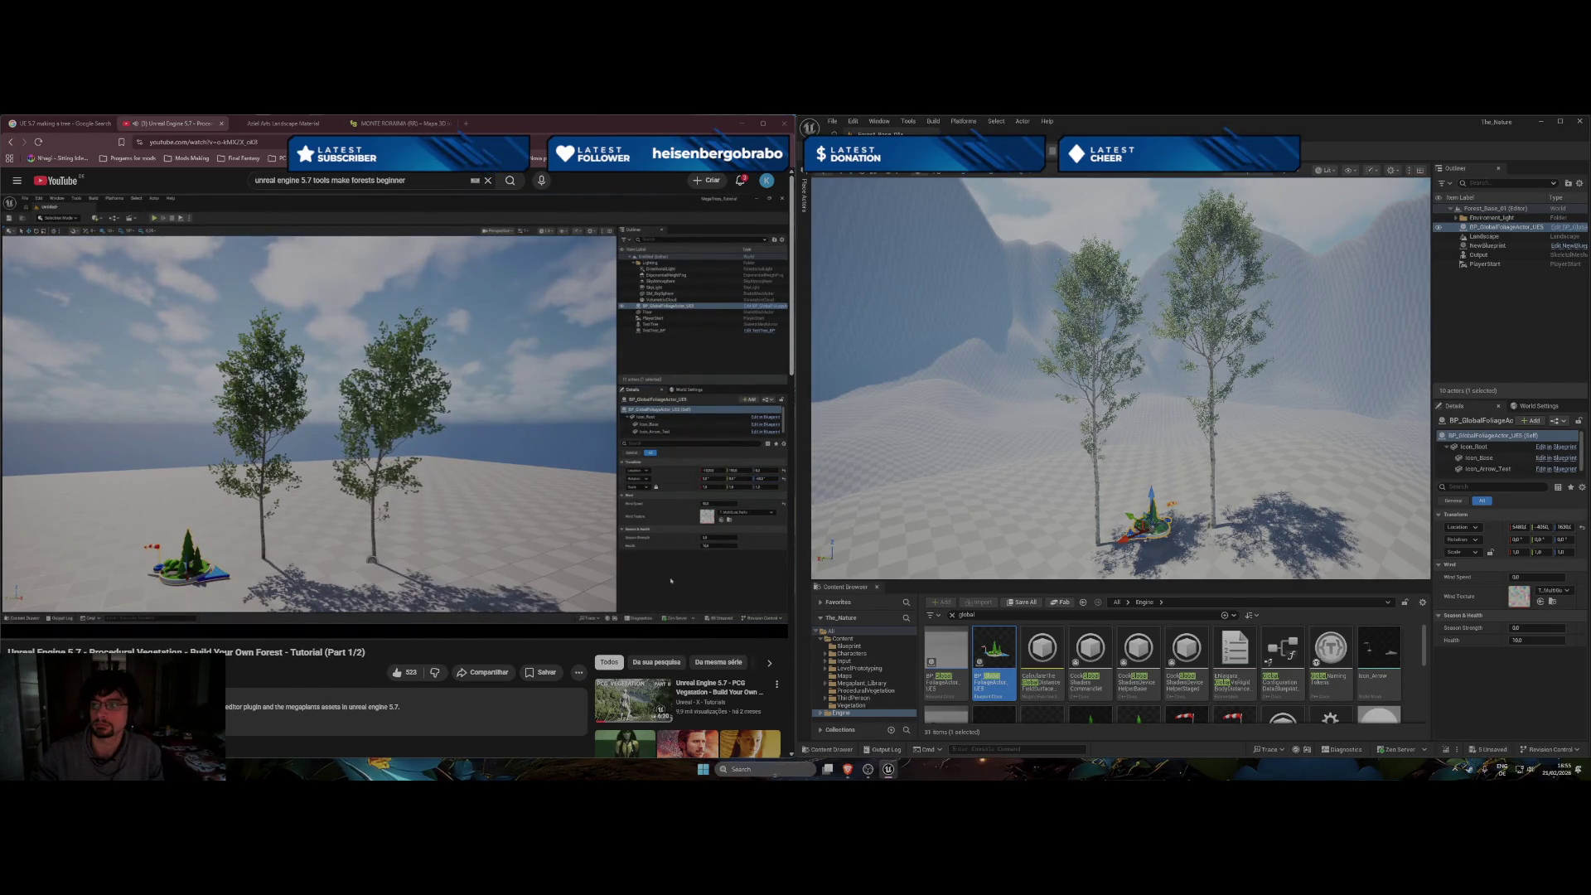
Rotate the foliage actor to 90 on Z, raise Wind Speed, then reset it to 0.
{"action": "left_click_drag", "start_coordinate": [1565, 546], "coordinate": [1499, 546]}
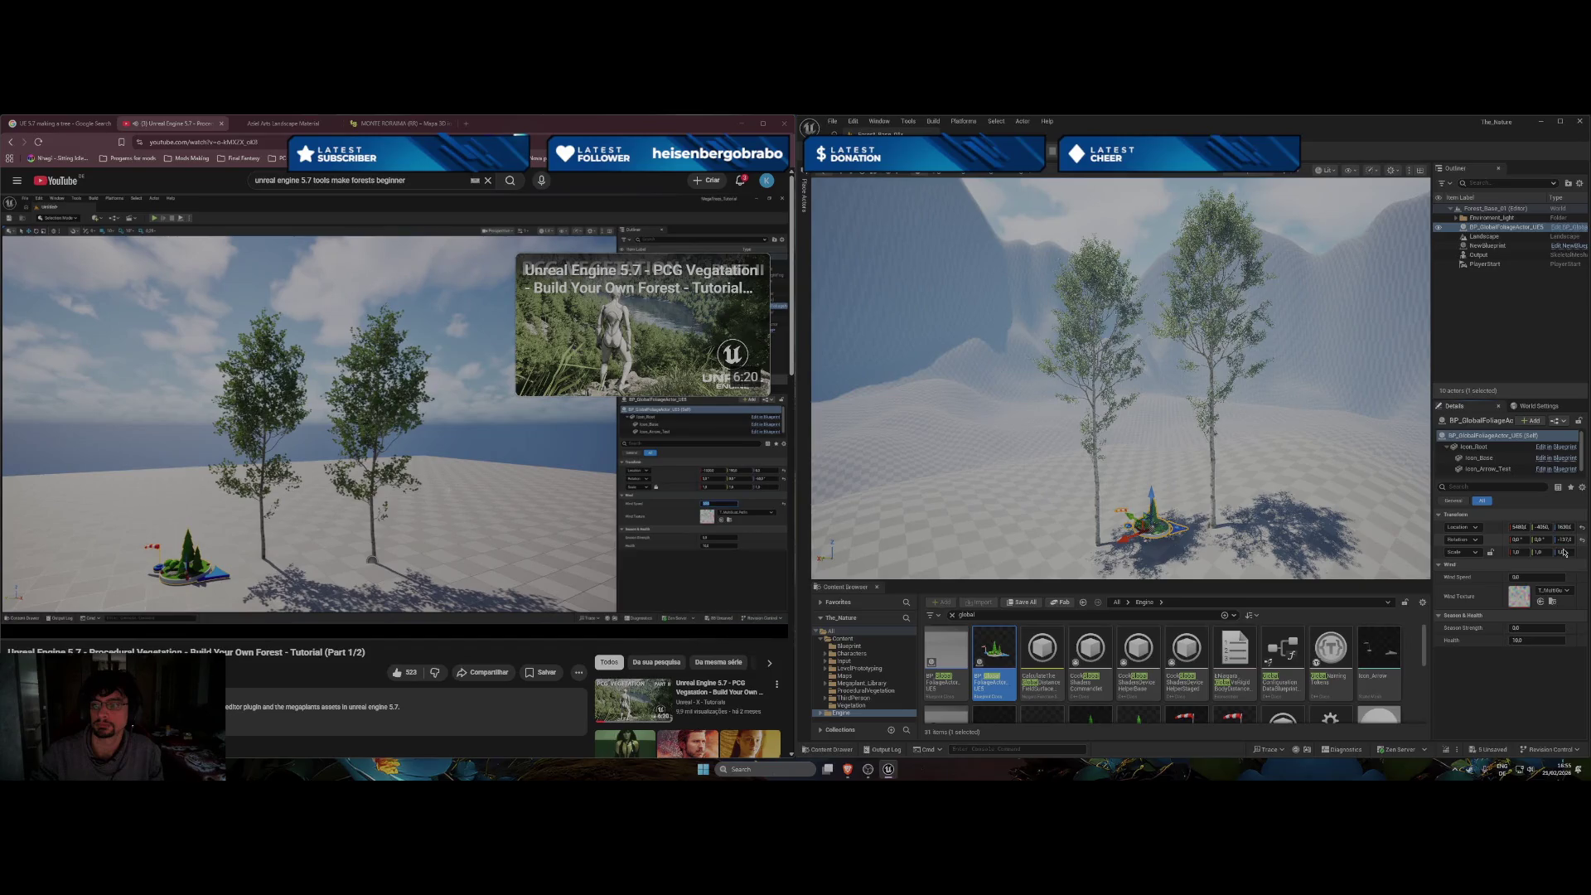
{"action": "mouse_move", "coordinate": [1533, 577]}
{"action": "left_mouse_down"}
{"action": "mouse_move", "coordinate": [1566, 577]}
{"action": "mouse_move", "coordinate": [1554, 550]}
{"action": "left_mouse_up"}
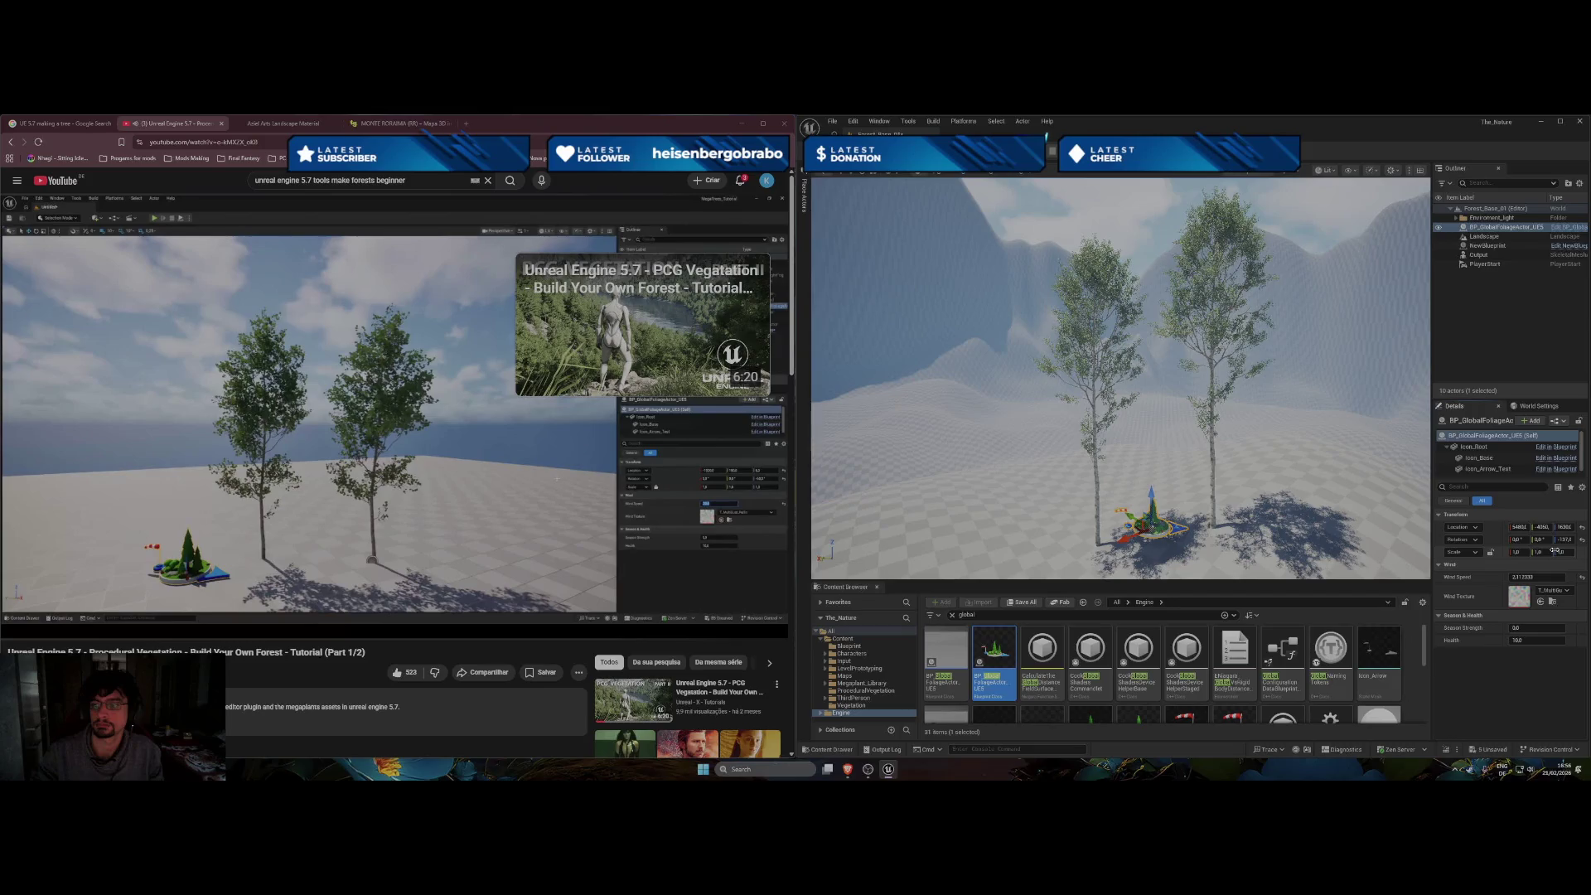
{"action": "mouse_move", "coordinate": [1555, 541]}
{"action": "left_mouse_down"}
{"action": "mouse_move", "coordinate": [1516, 540]}
{"action": "mouse_move", "coordinate": [1545, 576]}
{"action": "mouse_move", "coordinate": [1570, 576]}
{"action": "mouse_move", "coordinate": [1510, 580]}
{"action": "left_mouse_up"}
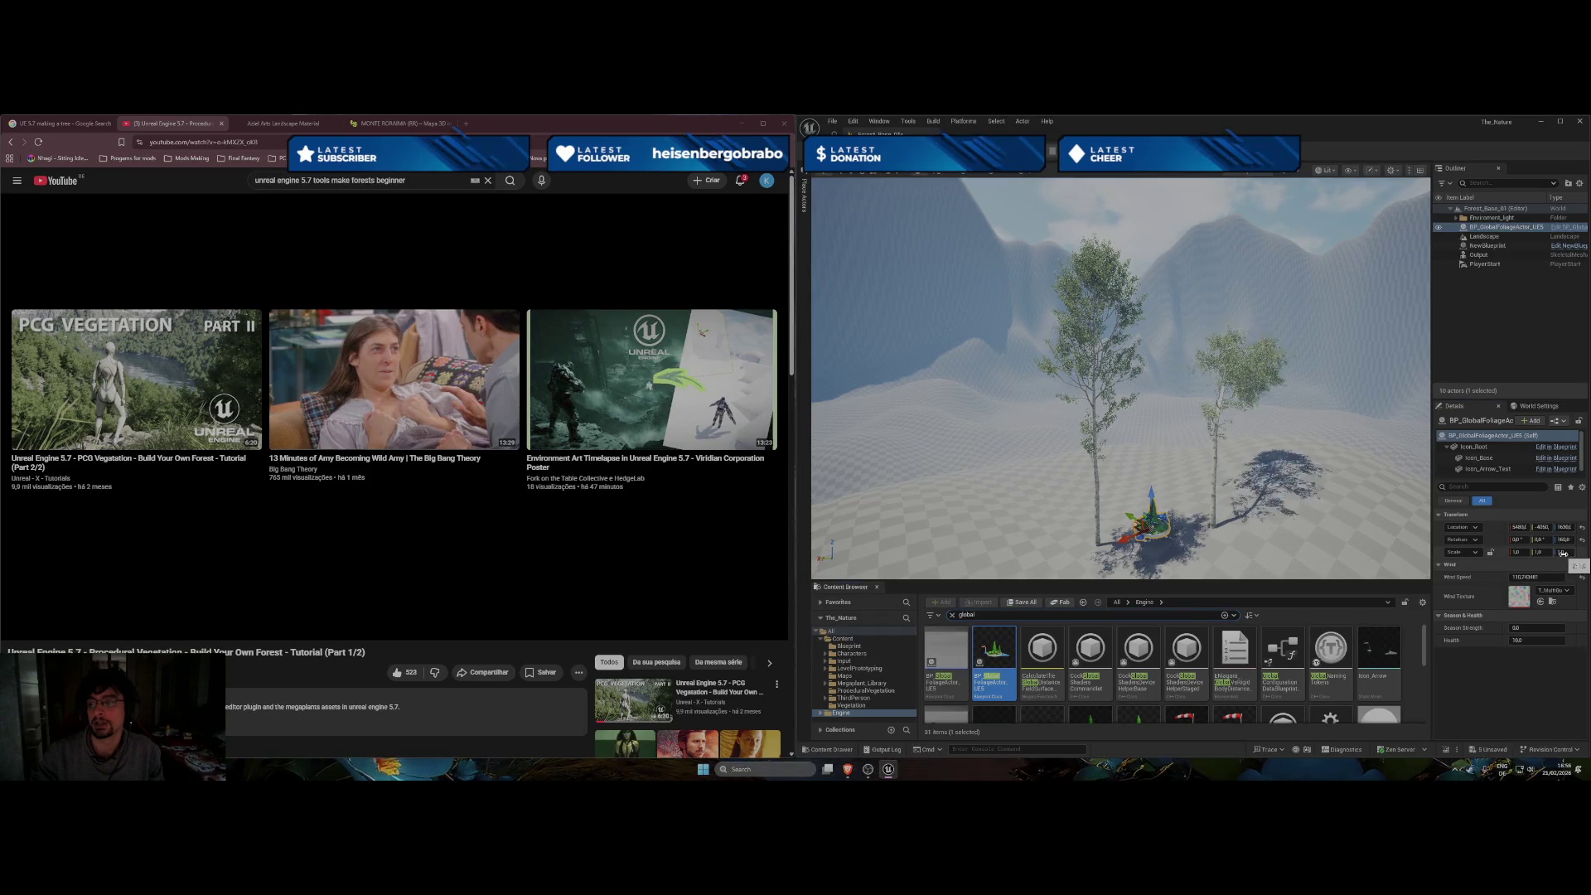
{"action": "mouse_move", "coordinate": [1559, 543]}
{"action": "left_mouse_down"}
{"action": "mouse_move", "coordinate": [1460, 543]}
{"action": "mouse_move", "coordinate": [1484, 543]}
{"action": "left_mouse_up"}
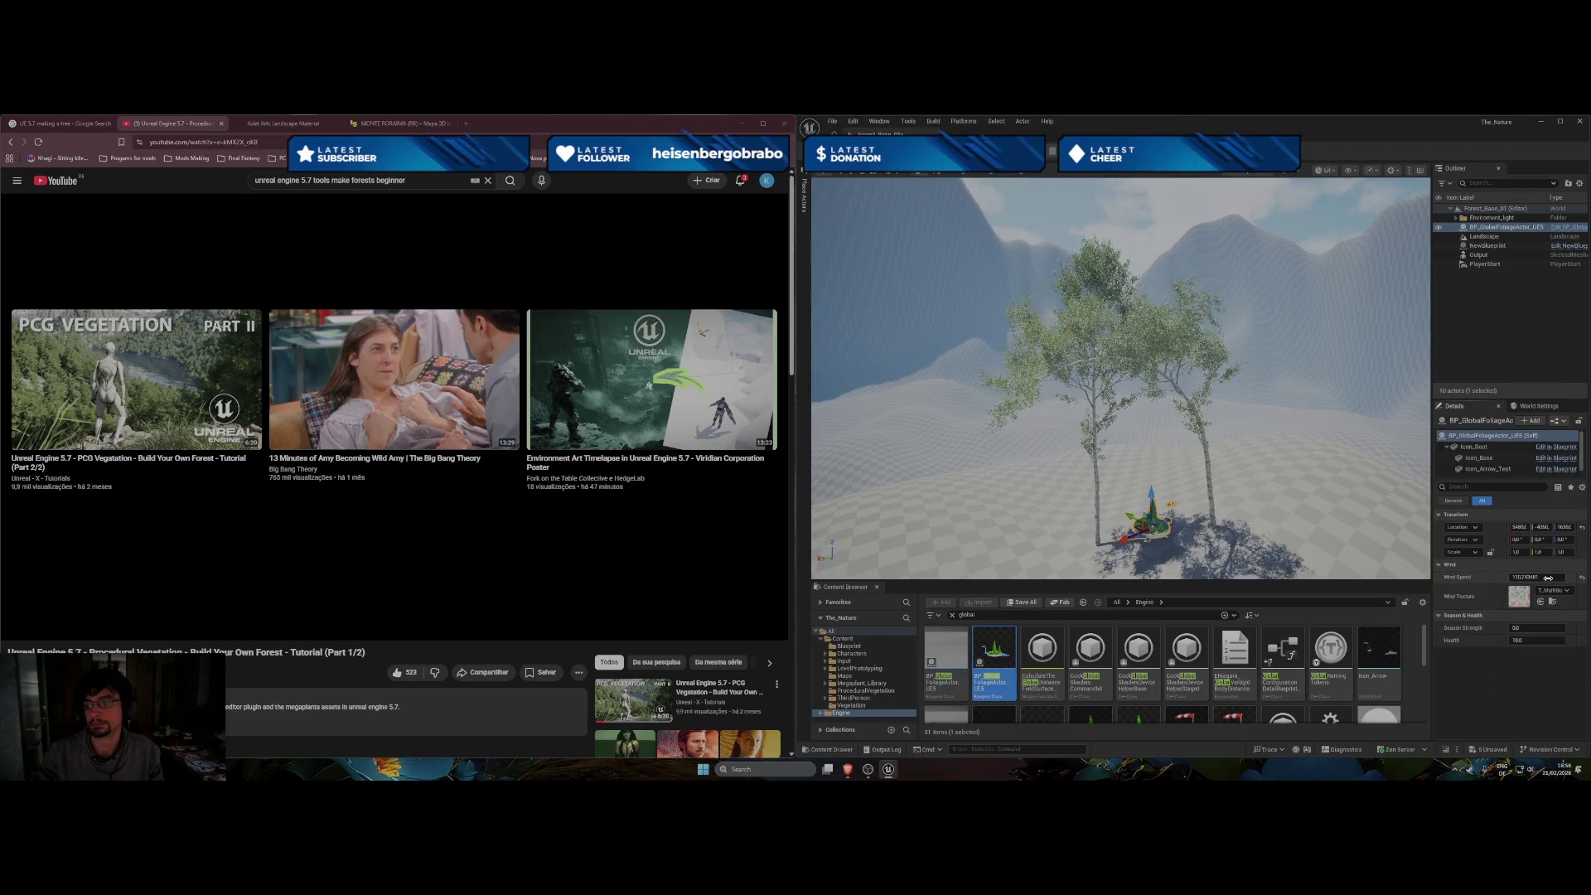
{"action": "left_click", "coordinate": [1580, 576]}
{"action": "mouse_move", "coordinate": [274, 514]}
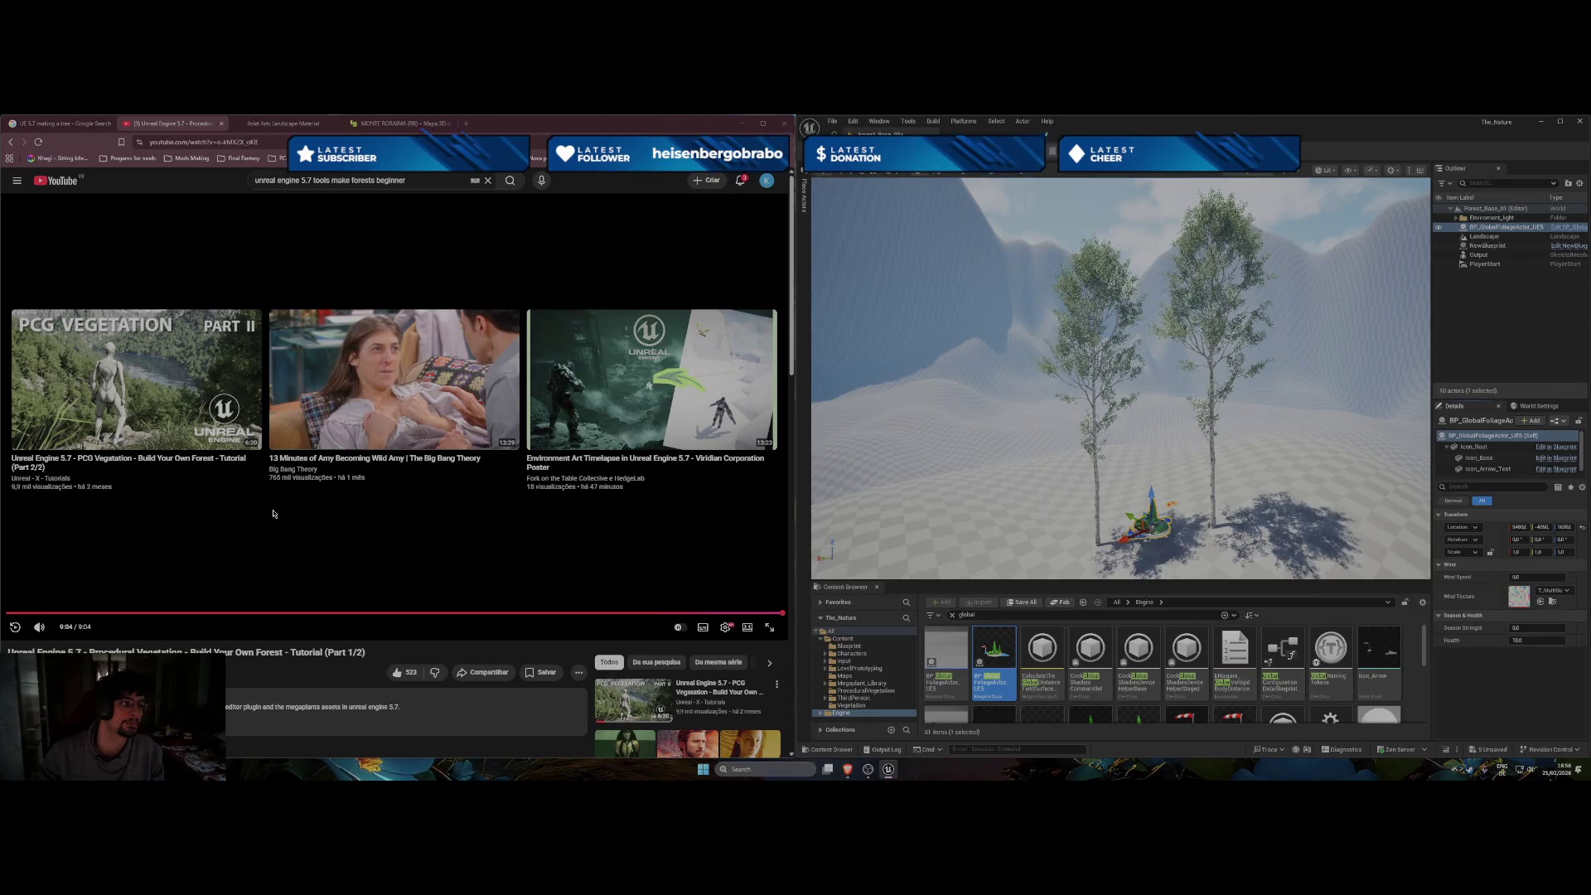
{"action": "scroll", "coordinate": [273, 514], "scroll_direction": "down", "scroll_amount": 2}
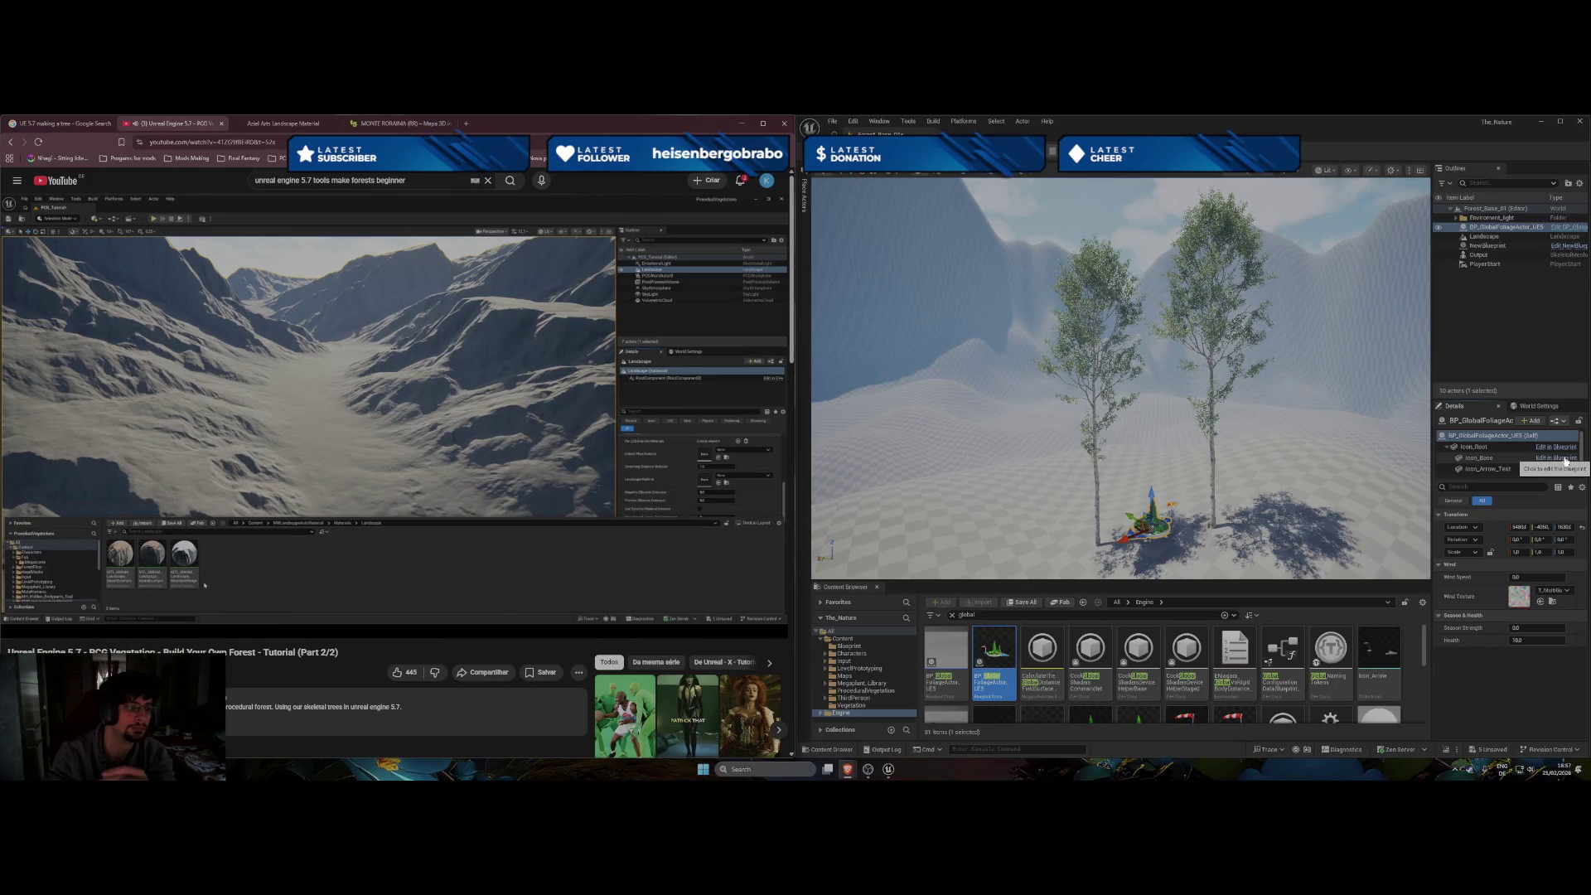
Pause the Part 2/2 tutorial video on the mountain landscape.
{"action": "left_click", "coordinate": [265, 403]}
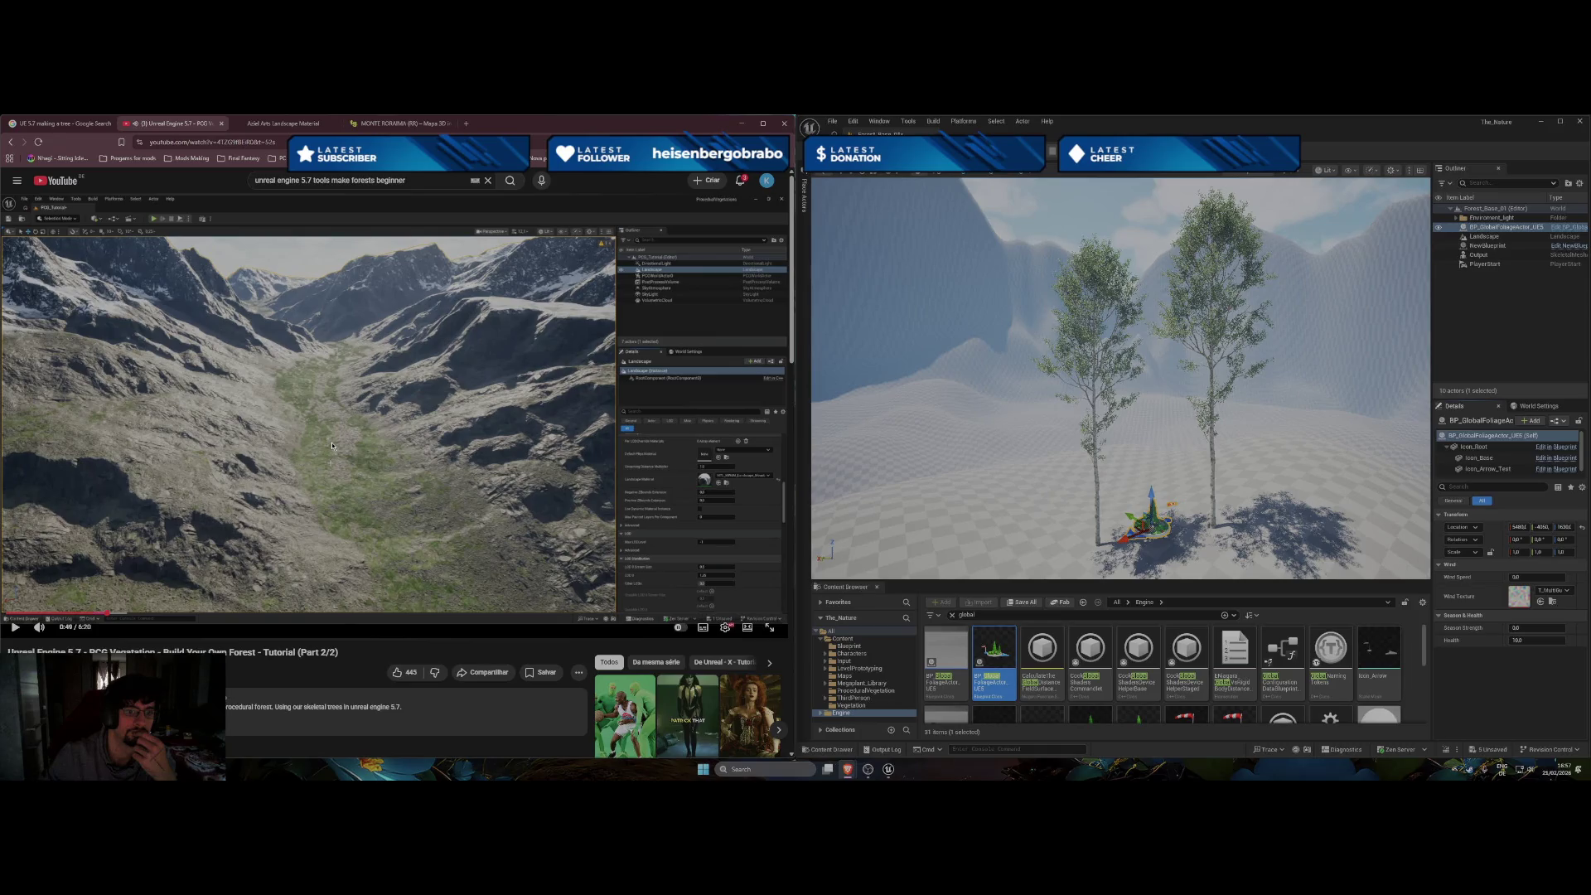
Select the landscape and orbit the view closer to the aspen trees.
{"action": "left_click", "coordinate": [1484, 237]}
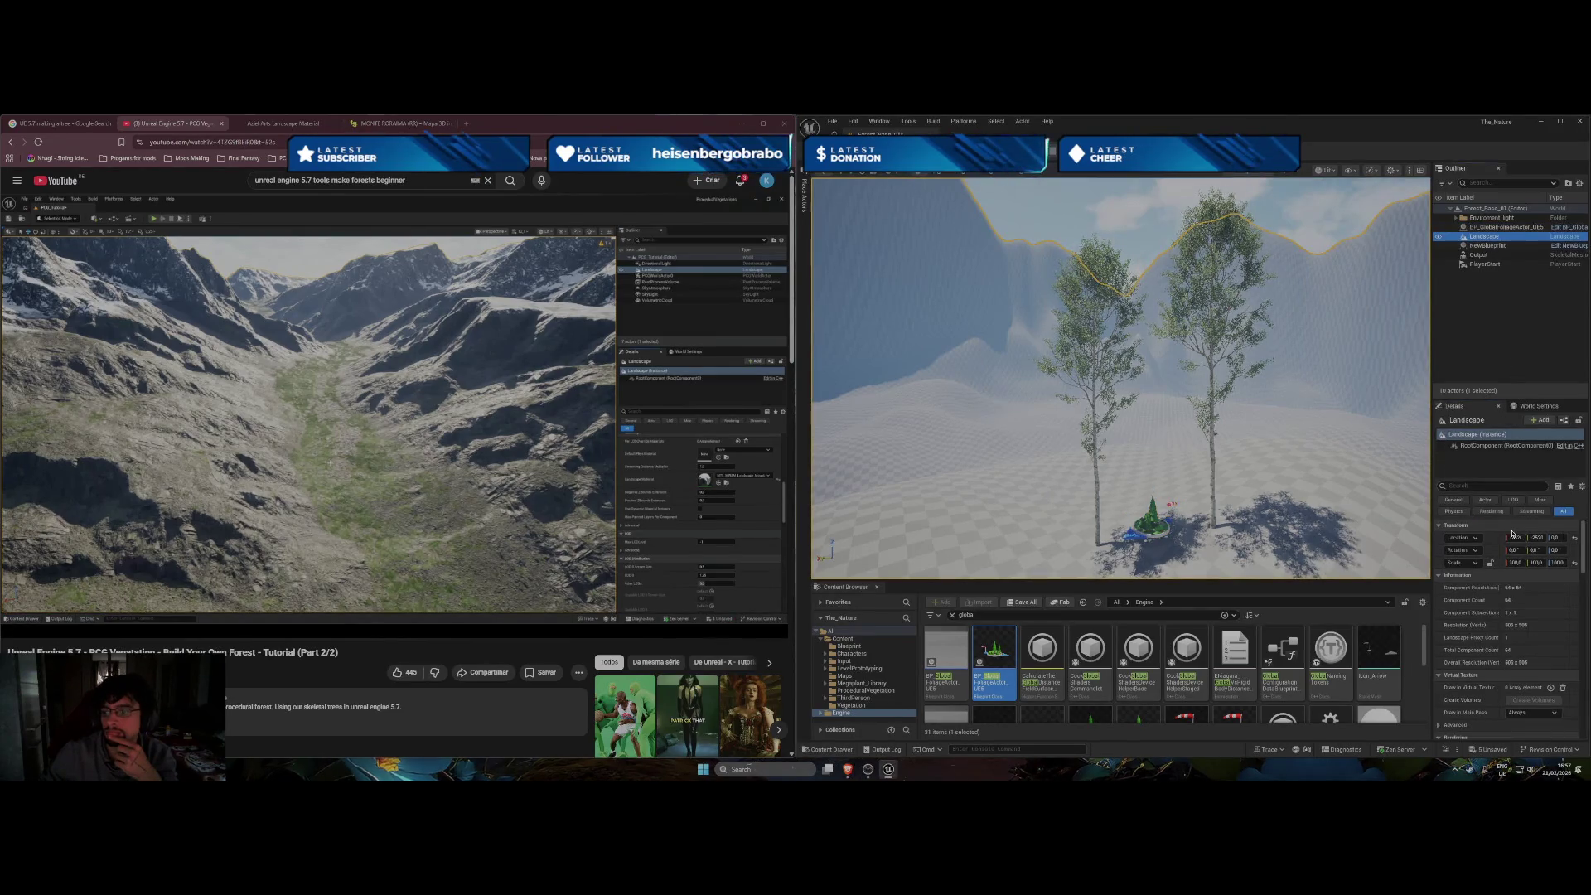
{"action": "scroll", "coordinate": [1510, 624], "scroll_direction": "down", "scroll_amount": 2}
{"action": "scroll", "coordinate": [1510, 623], "scroll_direction": "up", "scroll_amount": 2}
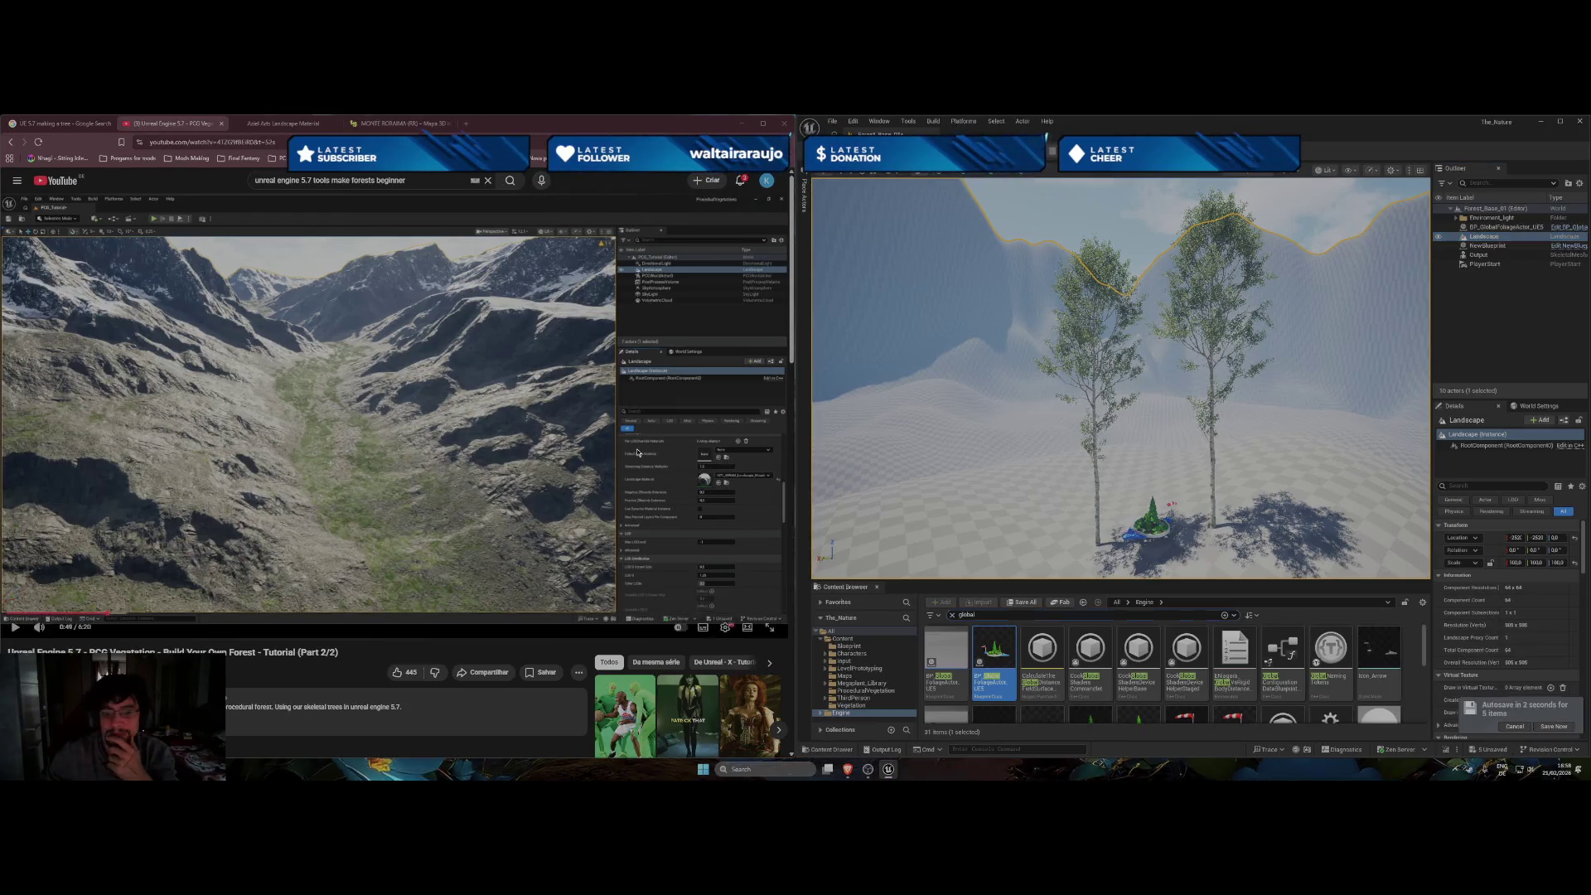
{"action": "mouse_move", "coordinate": [709, 473]}
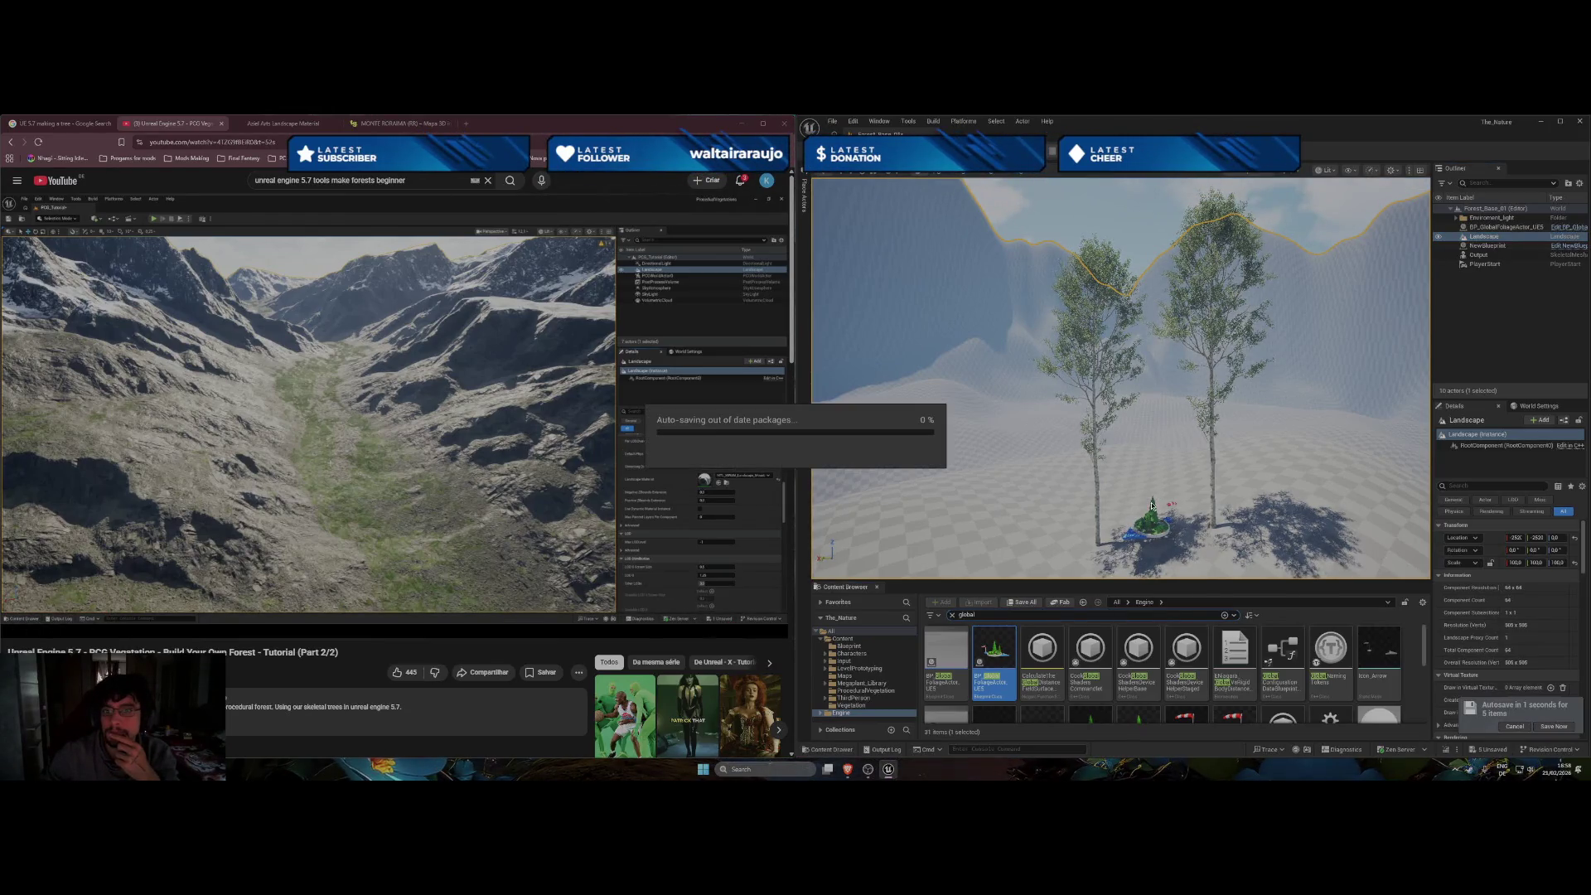
{"action": "mouse_move", "coordinate": [1118, 373]}
{"action": "left_mouse_down"}
{"action": "mouse_move", "coordinate": [1176, 348]}
{"action": "mouse_move", "coordinate": [1176, 398]}
{"action": "mouse_move", "coordinate": [1177, 373]}
{"action": "left_mouse_up"}
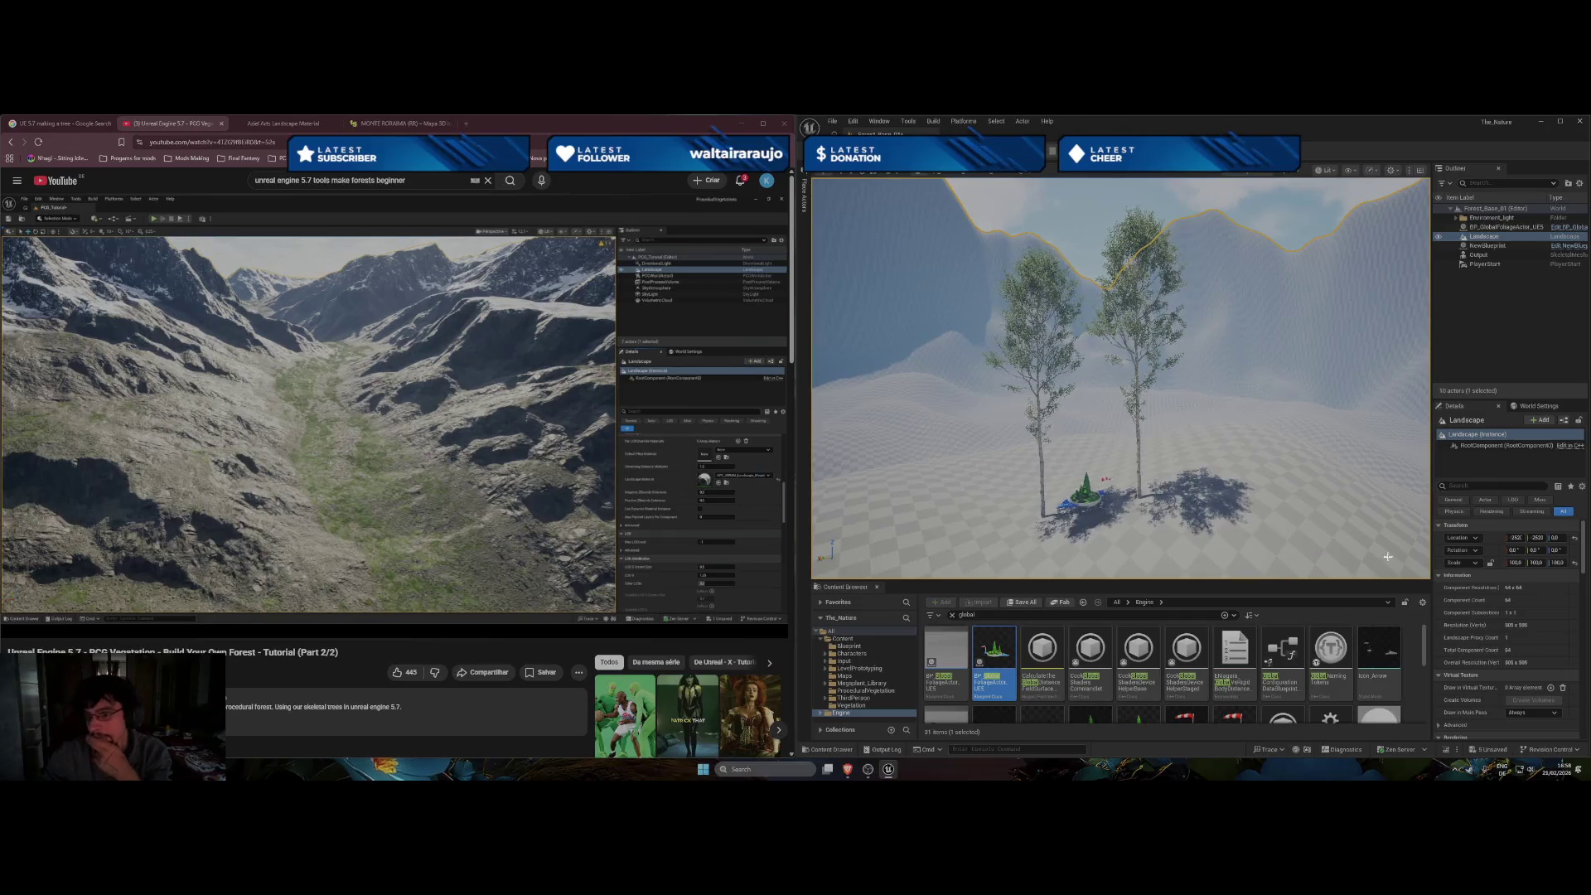
{"action": "left_click_drag", "start_coordinate": [1384, 556], "coordinate": [1359, 532]}
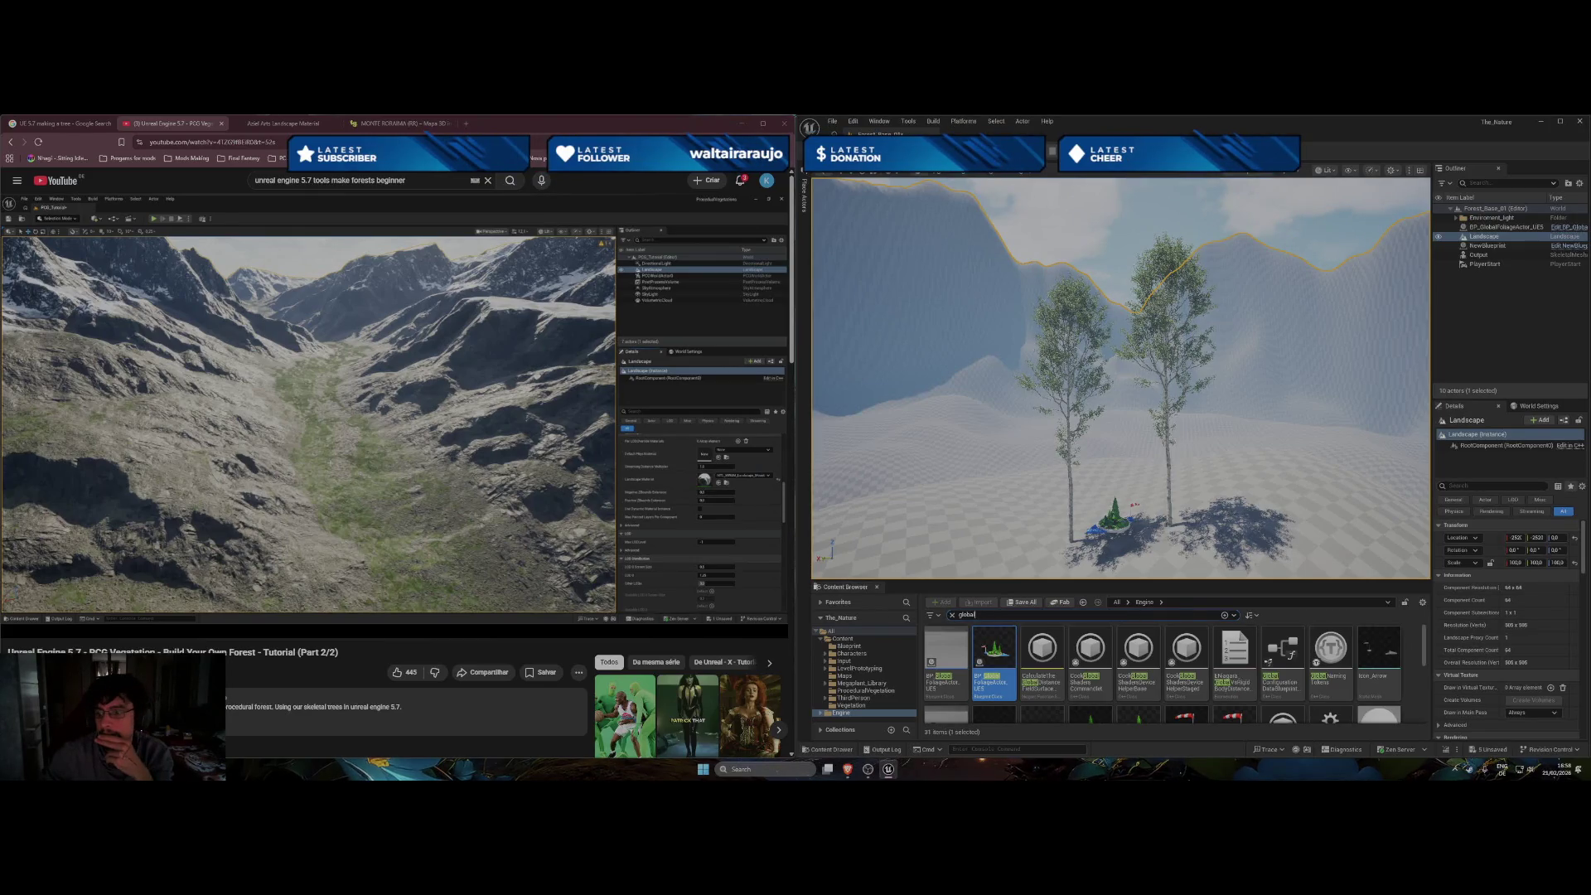
Clear the asset search and return to the top-level Content folder.
{"action": "scroll", "coordinate": [1469, 616], "scroll_direction": "down", "scroll_amount": 1}
{"action": "scroll", "coordinate": [1469, 616], "scroll_direction": "down", "scroll_amount": 4}
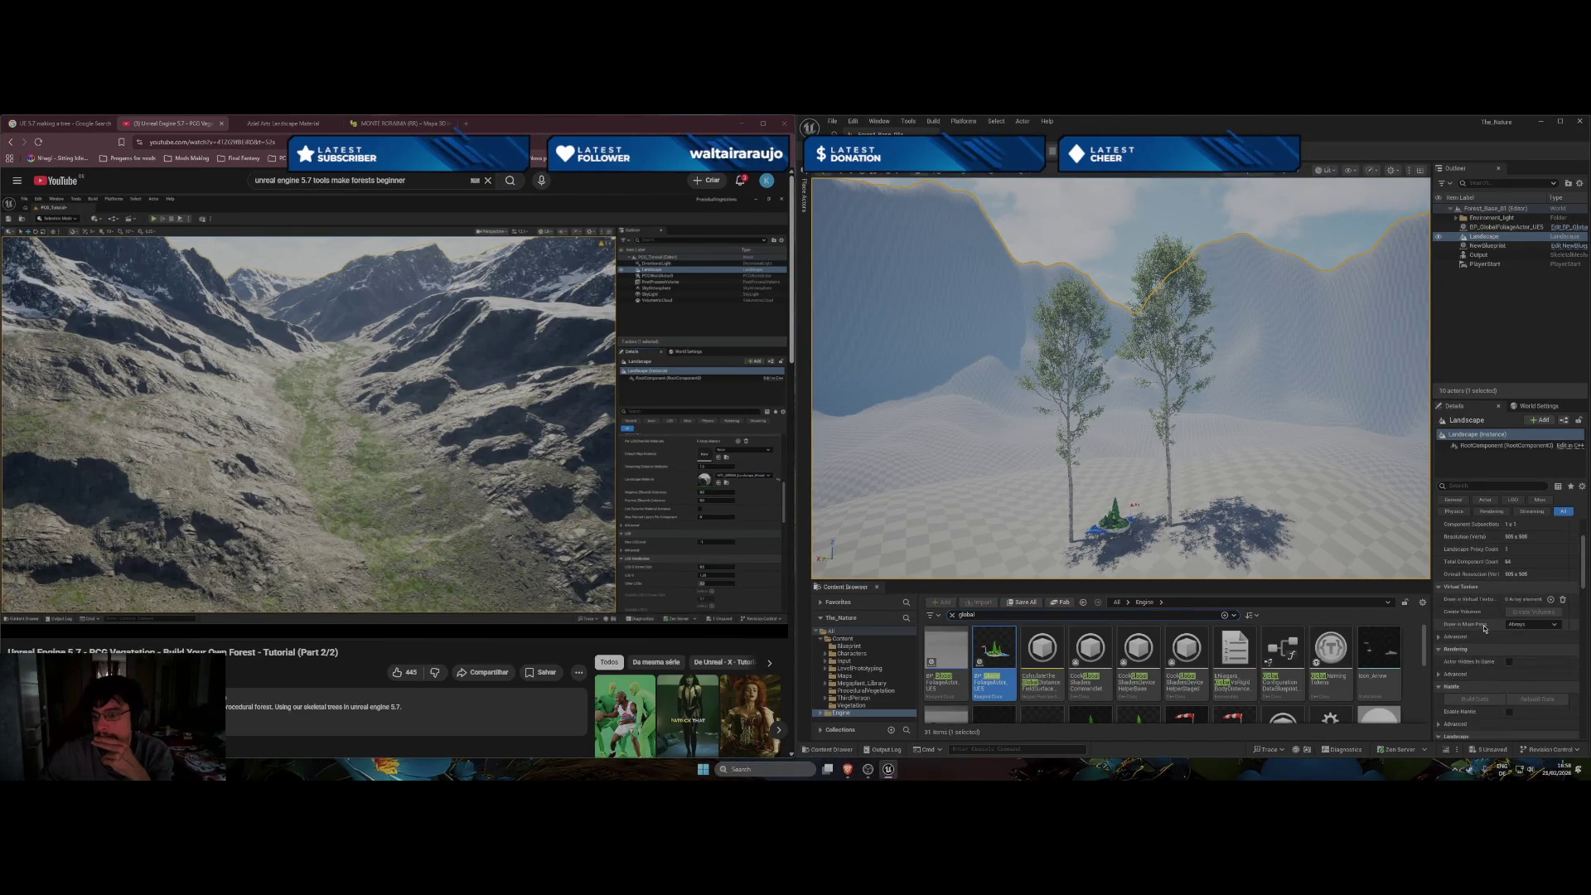
{"action": "scroll", "coordinate": [1487, 593], "scroll_direction": "down", "scroll_amount": 2}
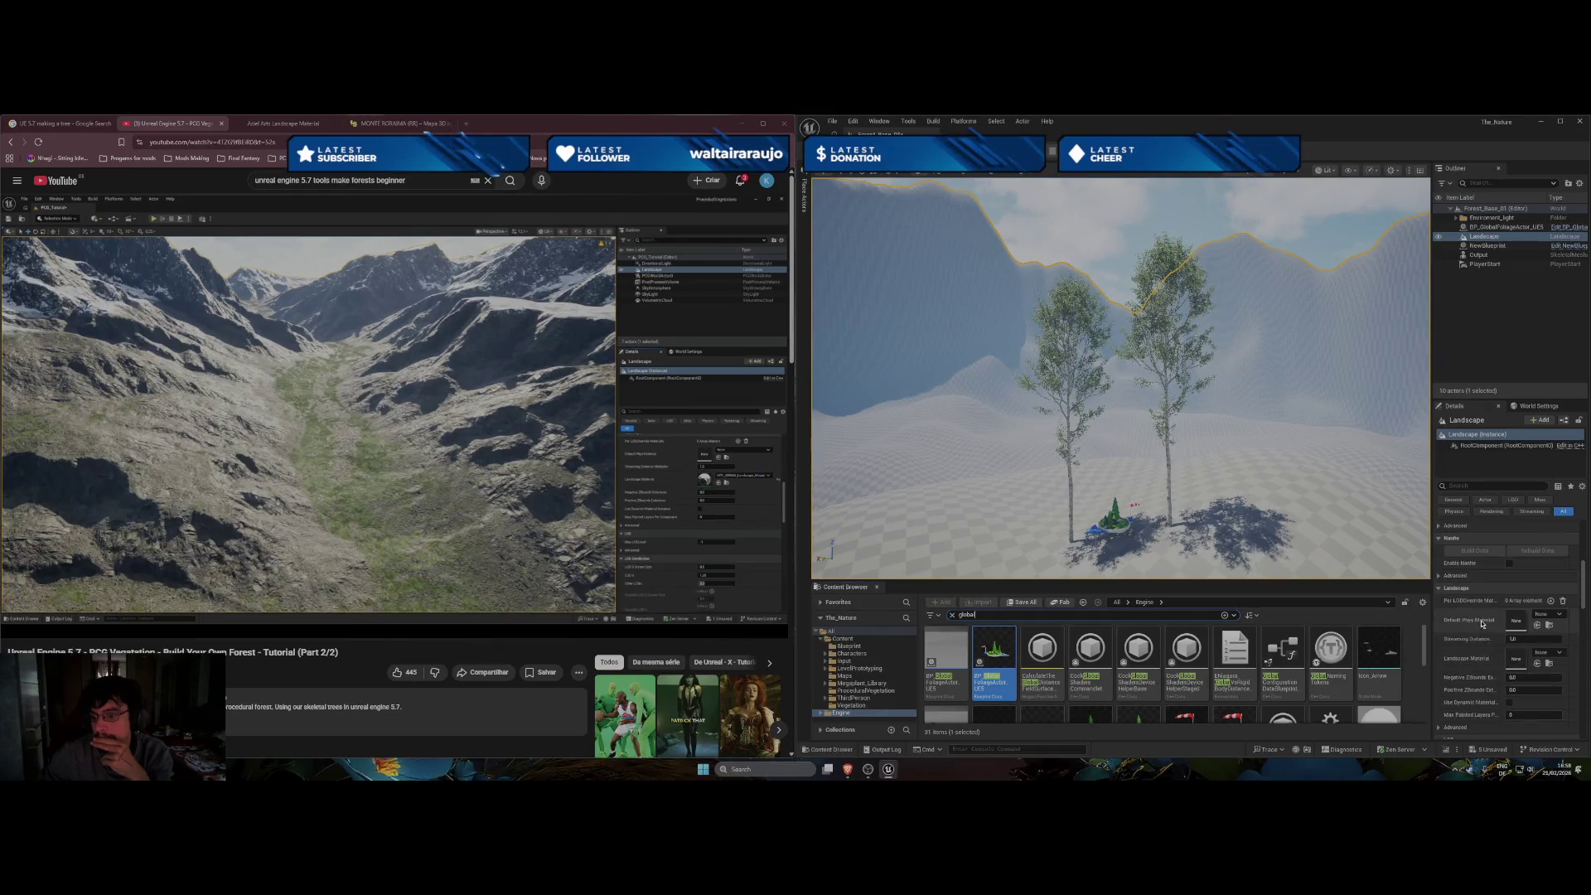
{"action": "scroll", "coordinate": [1483, 649], "scroll_direction": "down", "scroll_amount": 1}
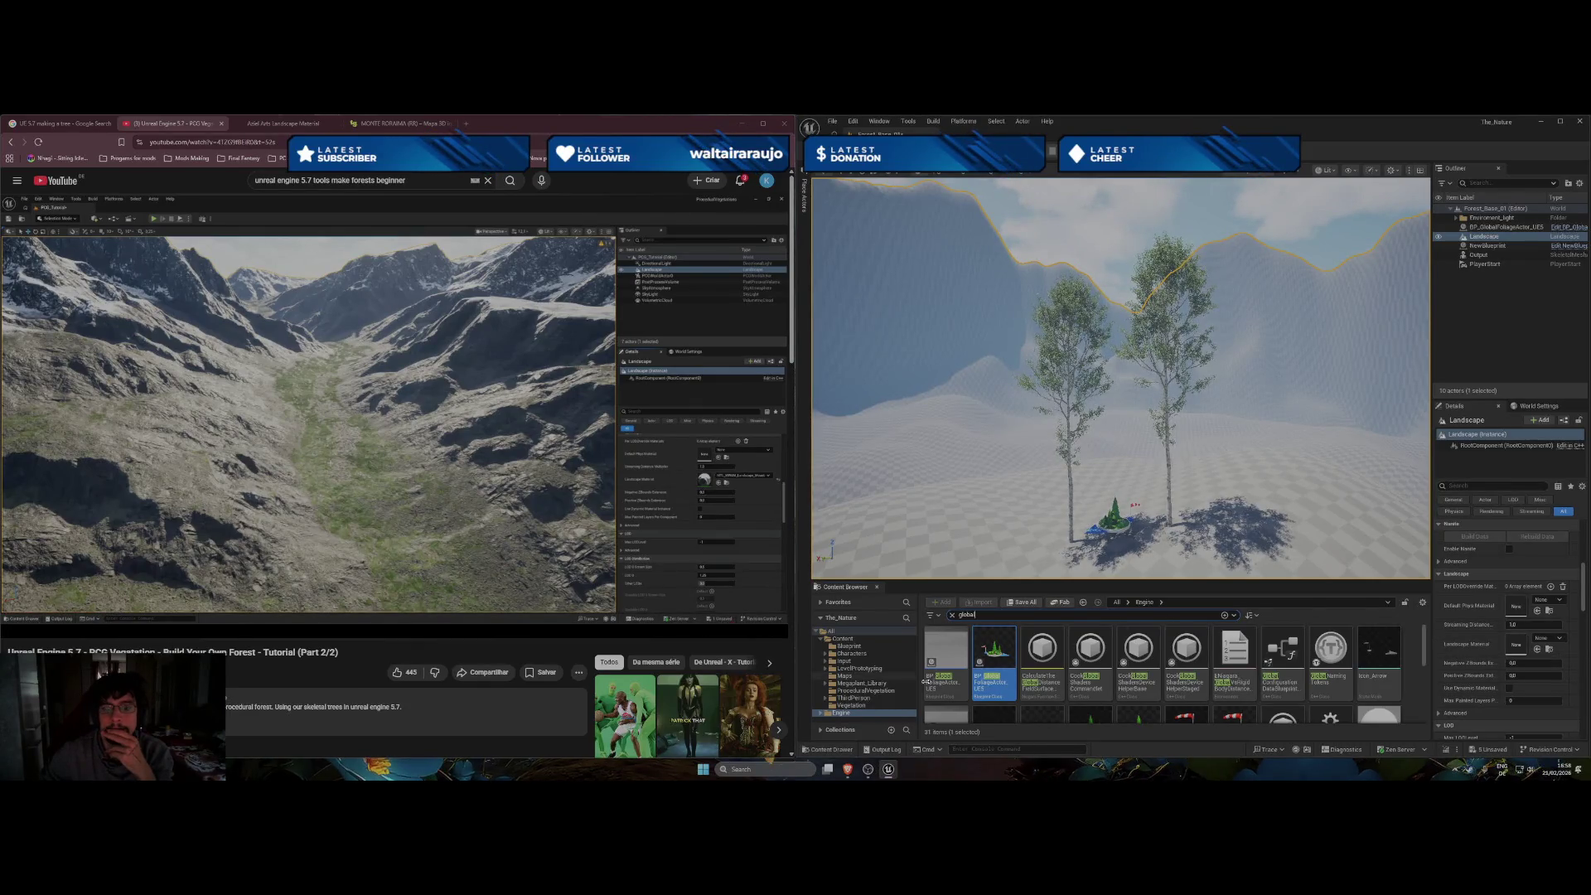
{"action": "left_click", "coordinate": [952, 615]}
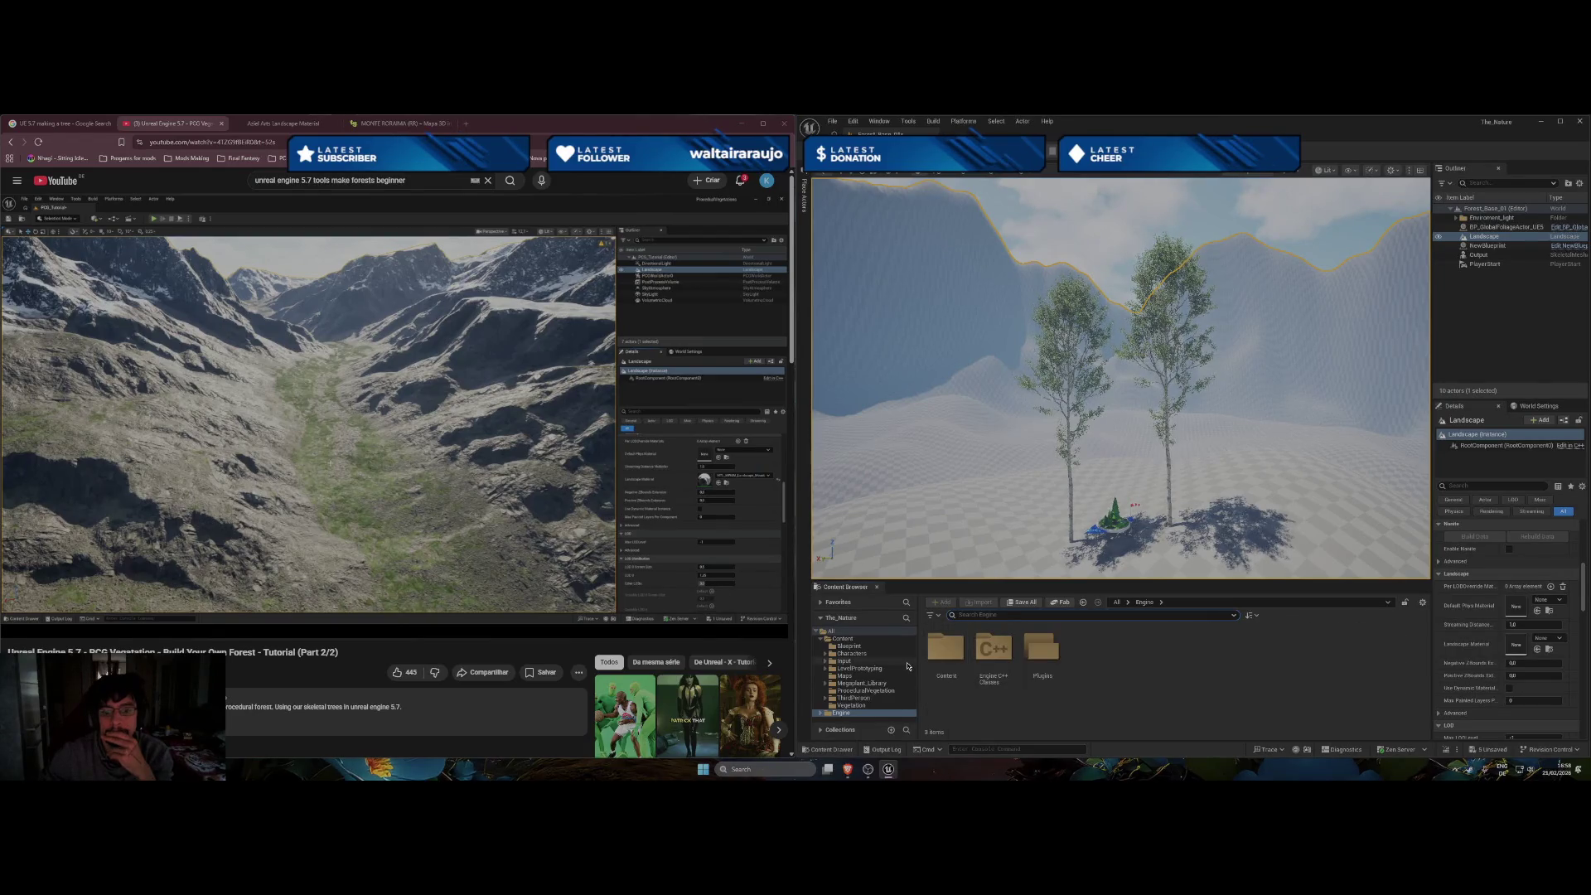
{"action": "left_click", "coordinate": [850, 640]}
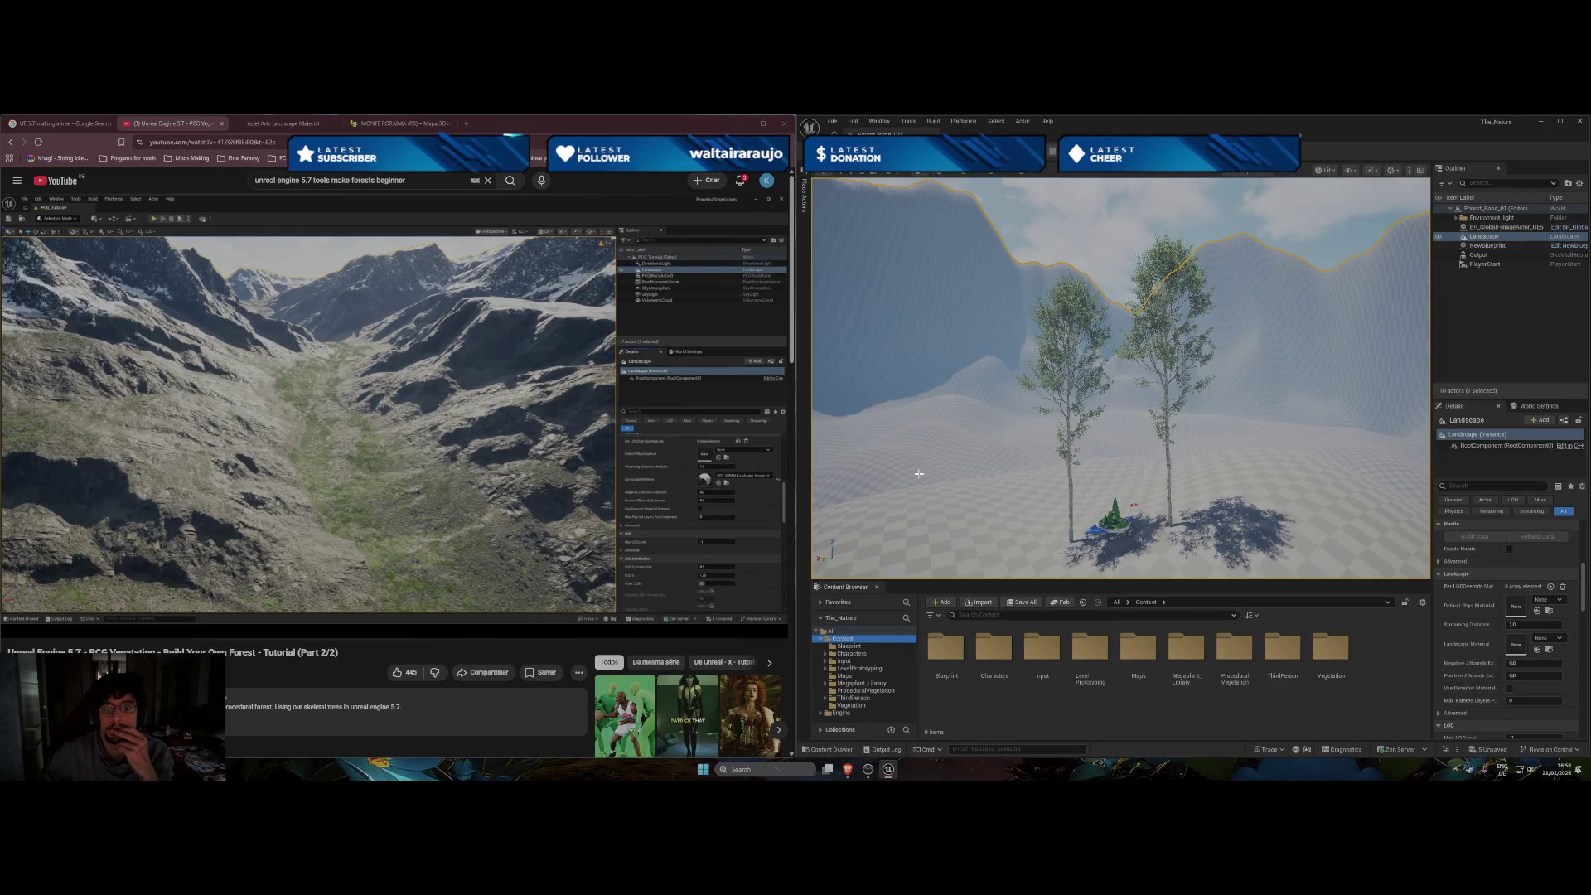
{"action": "left_click", "coordinate": [1059, 603]}
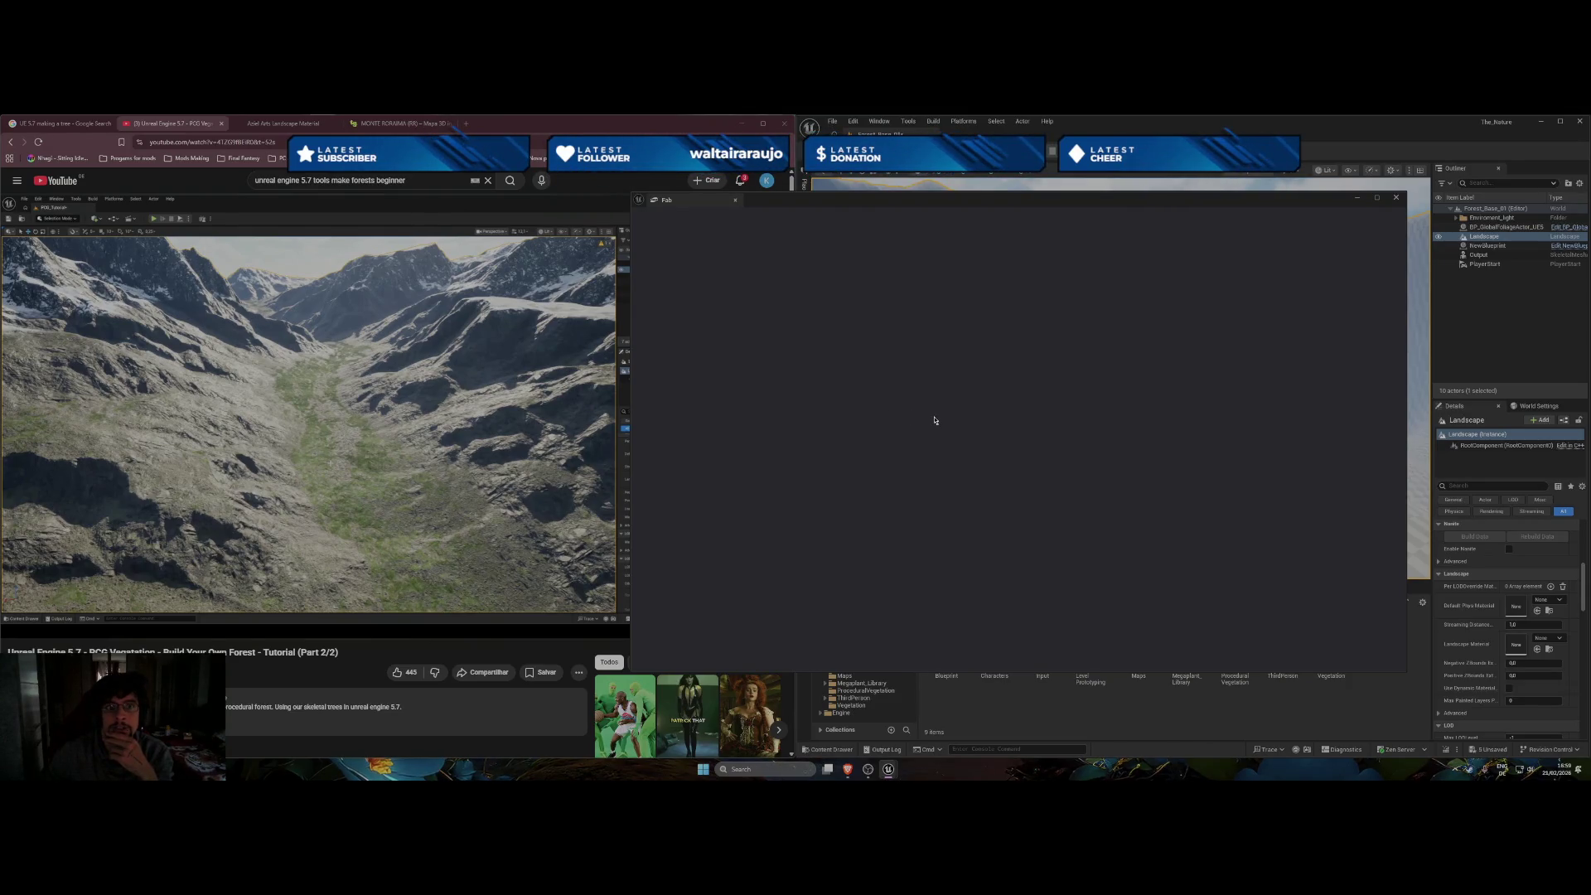
{"action": "left_click_drag", "start_coordinate": [870, 200], "coordinate": [576, 184]}
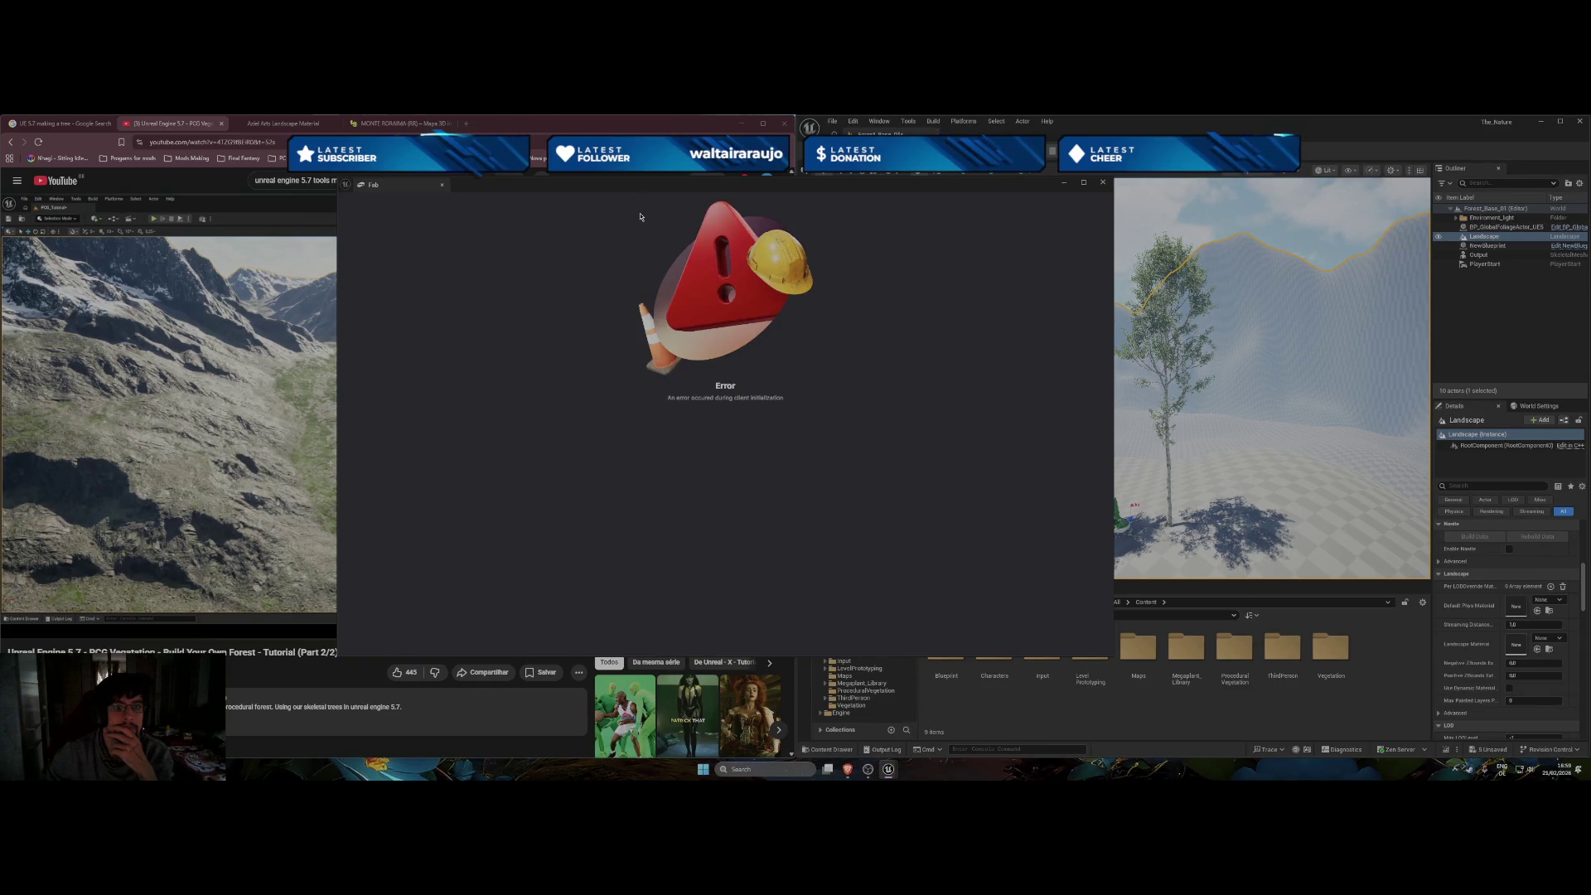
{"action": "left_click", "coordinate": [1102, 181]}
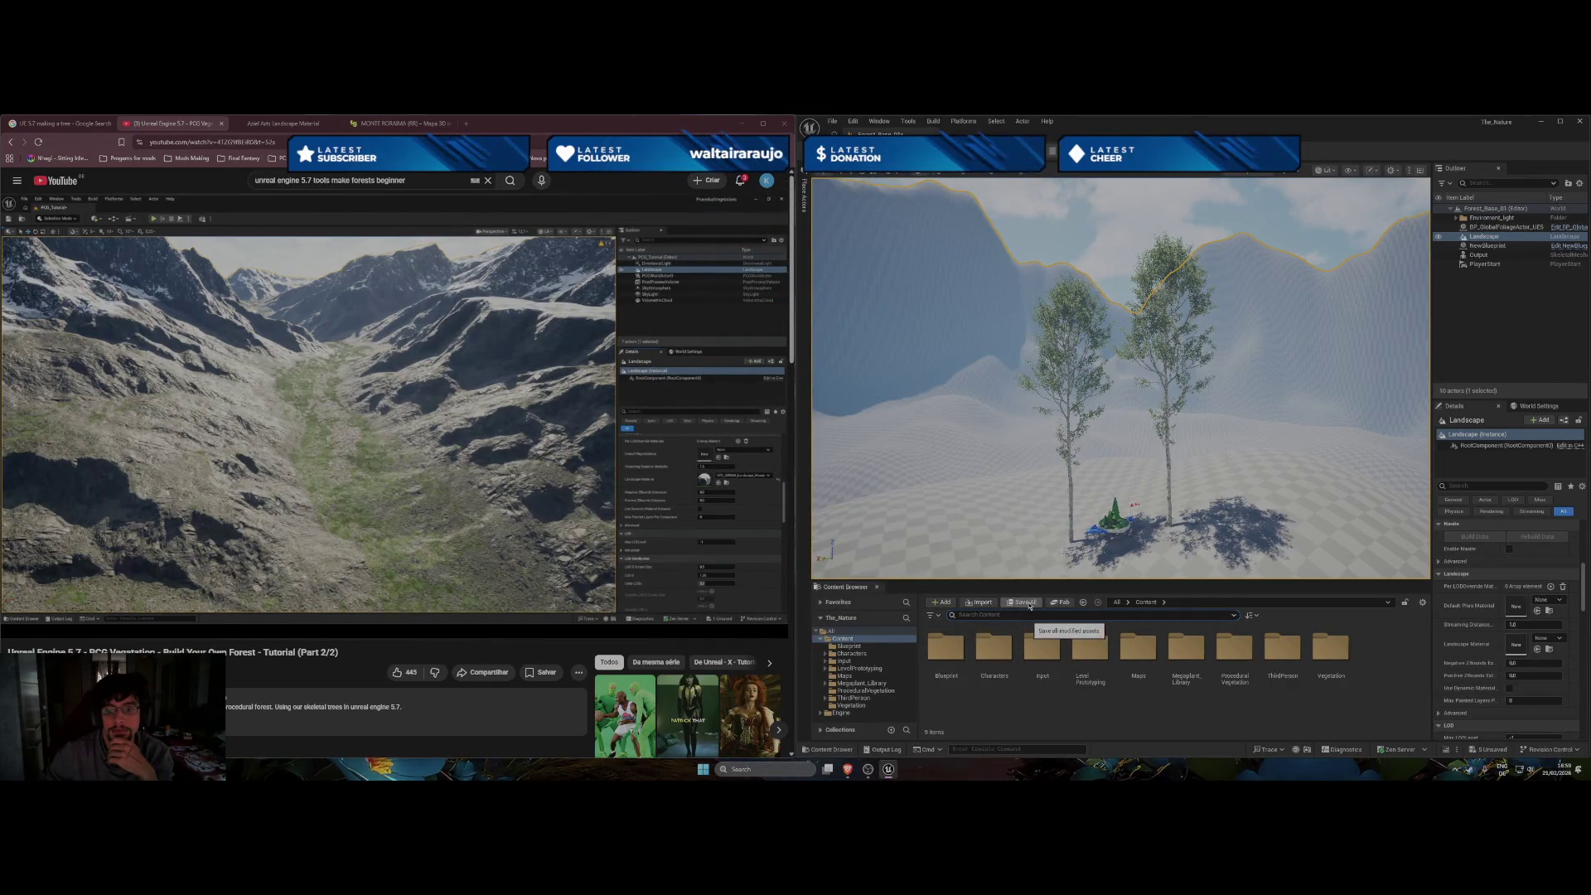
{"action": "left_click", "coordinate": [1060, 602]}
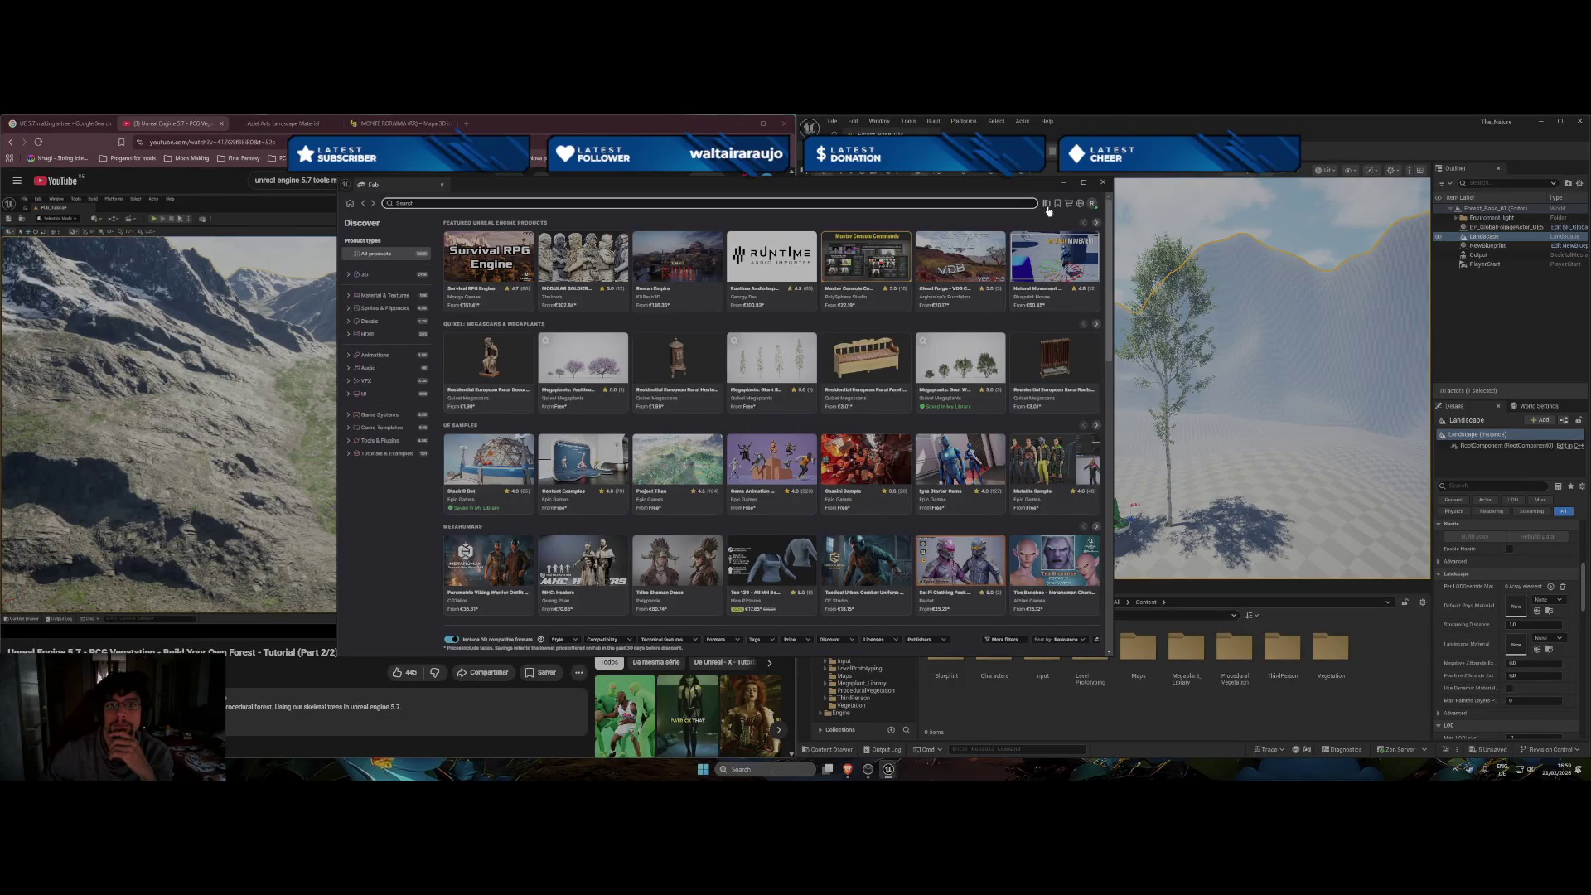
{"action": "left_click", "coordinate": [1047, 205]}
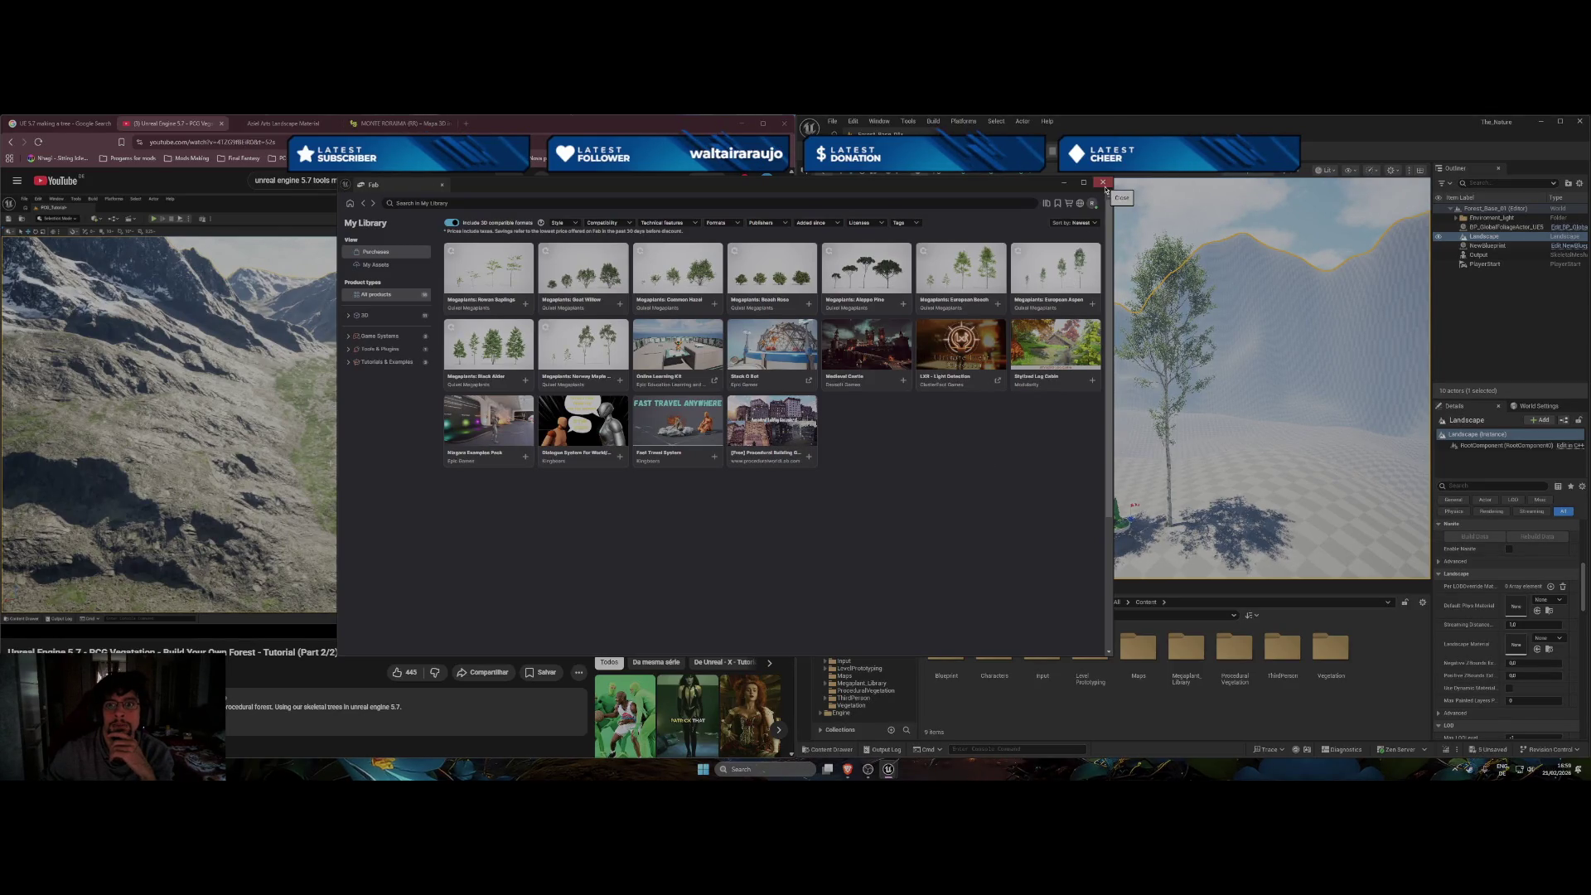
{"action": "left_click", "coordinate": [1104, 184]}
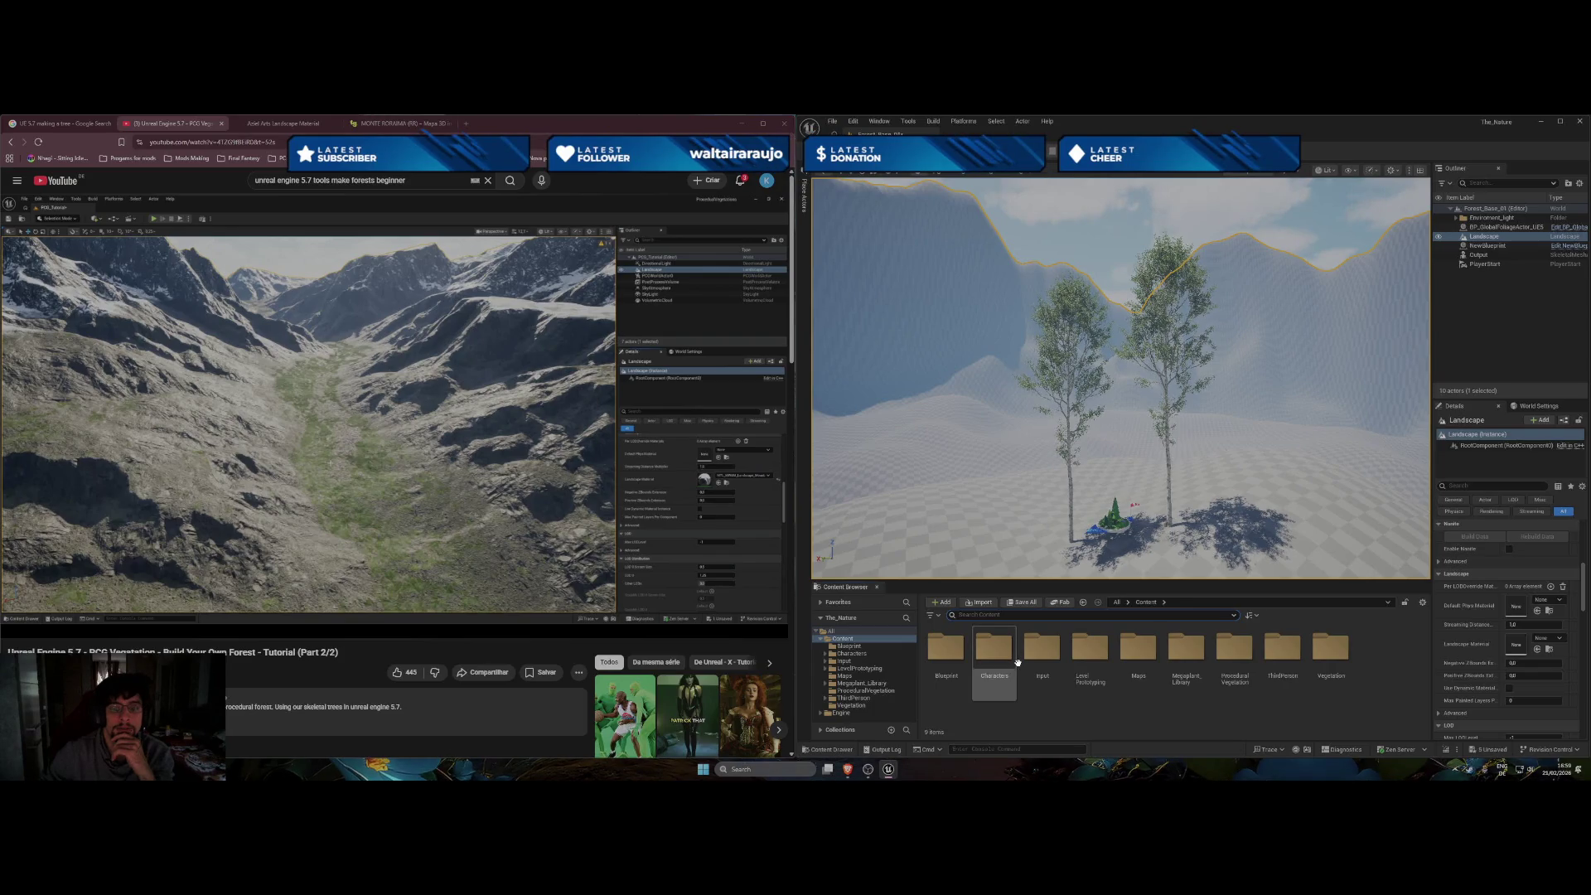
{"action": "left_click", "coordinate": [282, 122]}
{"action": "scroll", "coordinate": [706, 599], "scroll_direction": "down", "scroll_amount": 2}
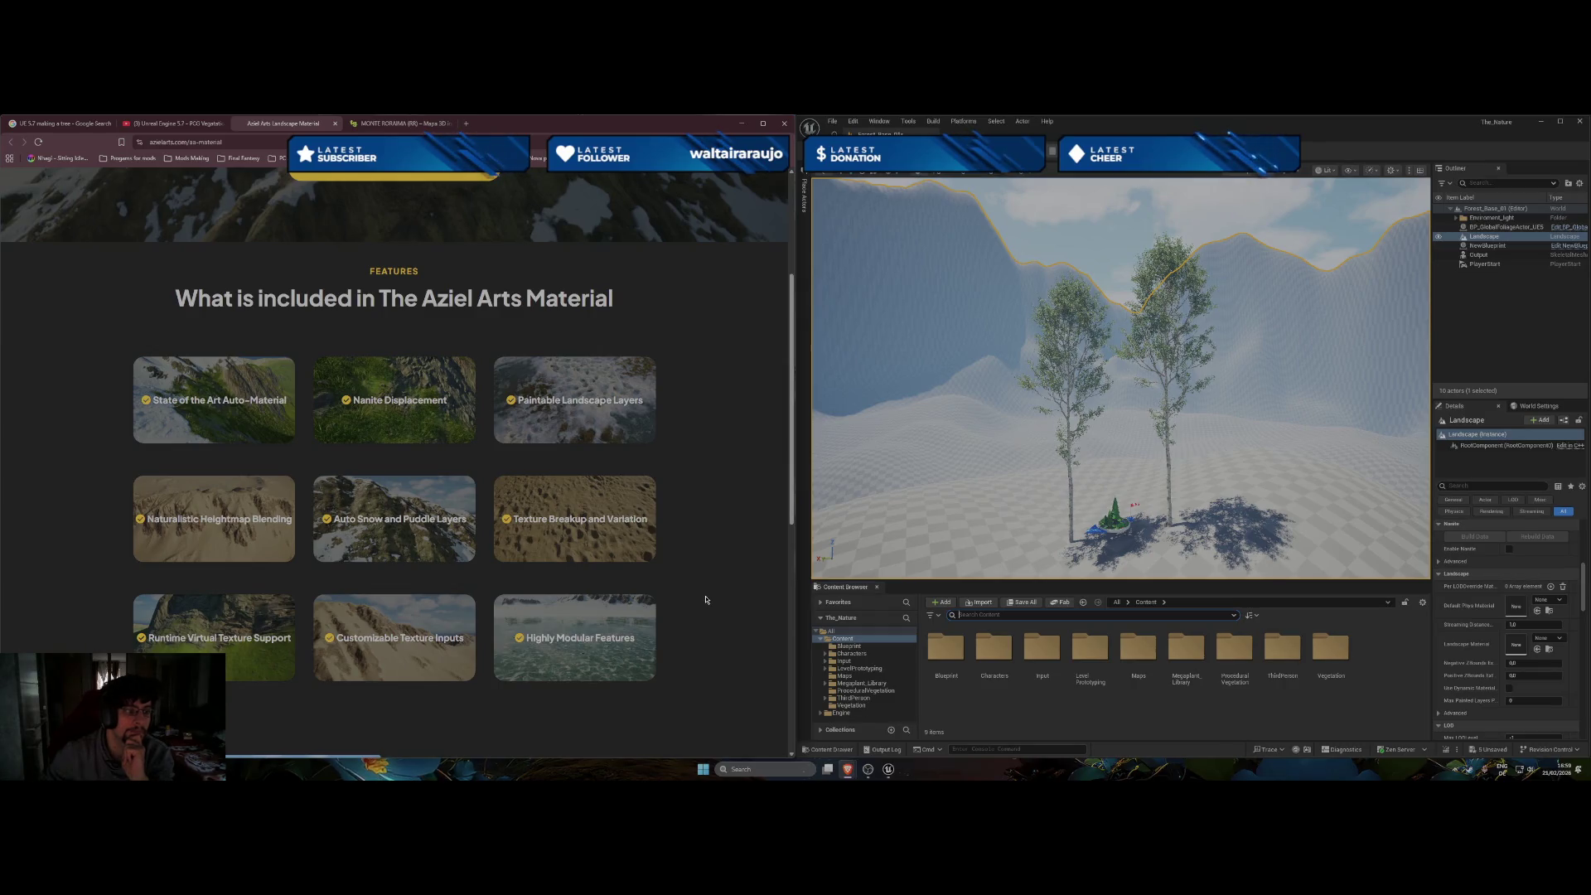
Close the Aziel Arts page and open the Megaplants procedural vegetation tutorial from Google results.
{"action": "scroll", "coordinate": [706, 601], "scroll_direction": "down", "scroll_amount": 3}
{"action": "scroll", "coordinate": [705, 603], "scroll_direction": "down", "scroll_amount": 2}
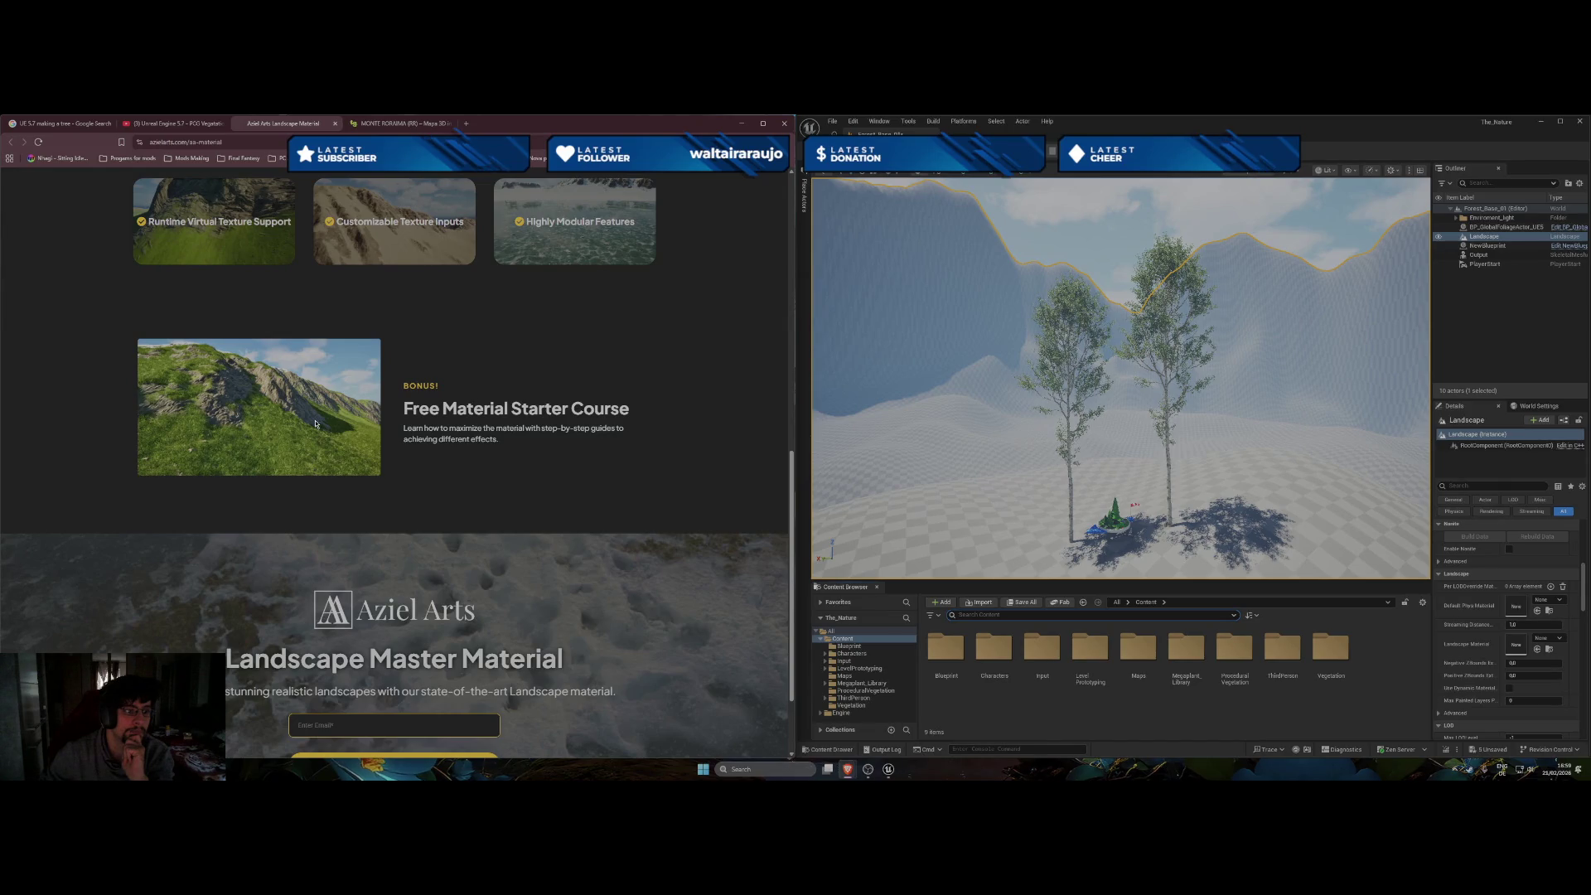
{"action": "scroll", "coordinate": [332, 427], "scroll_direction": "down", "scroll_amount": 1}
{"action": "scroll", "coordinate": [389, 435], "scroll_direction": "up", "scroll_amount": 1}
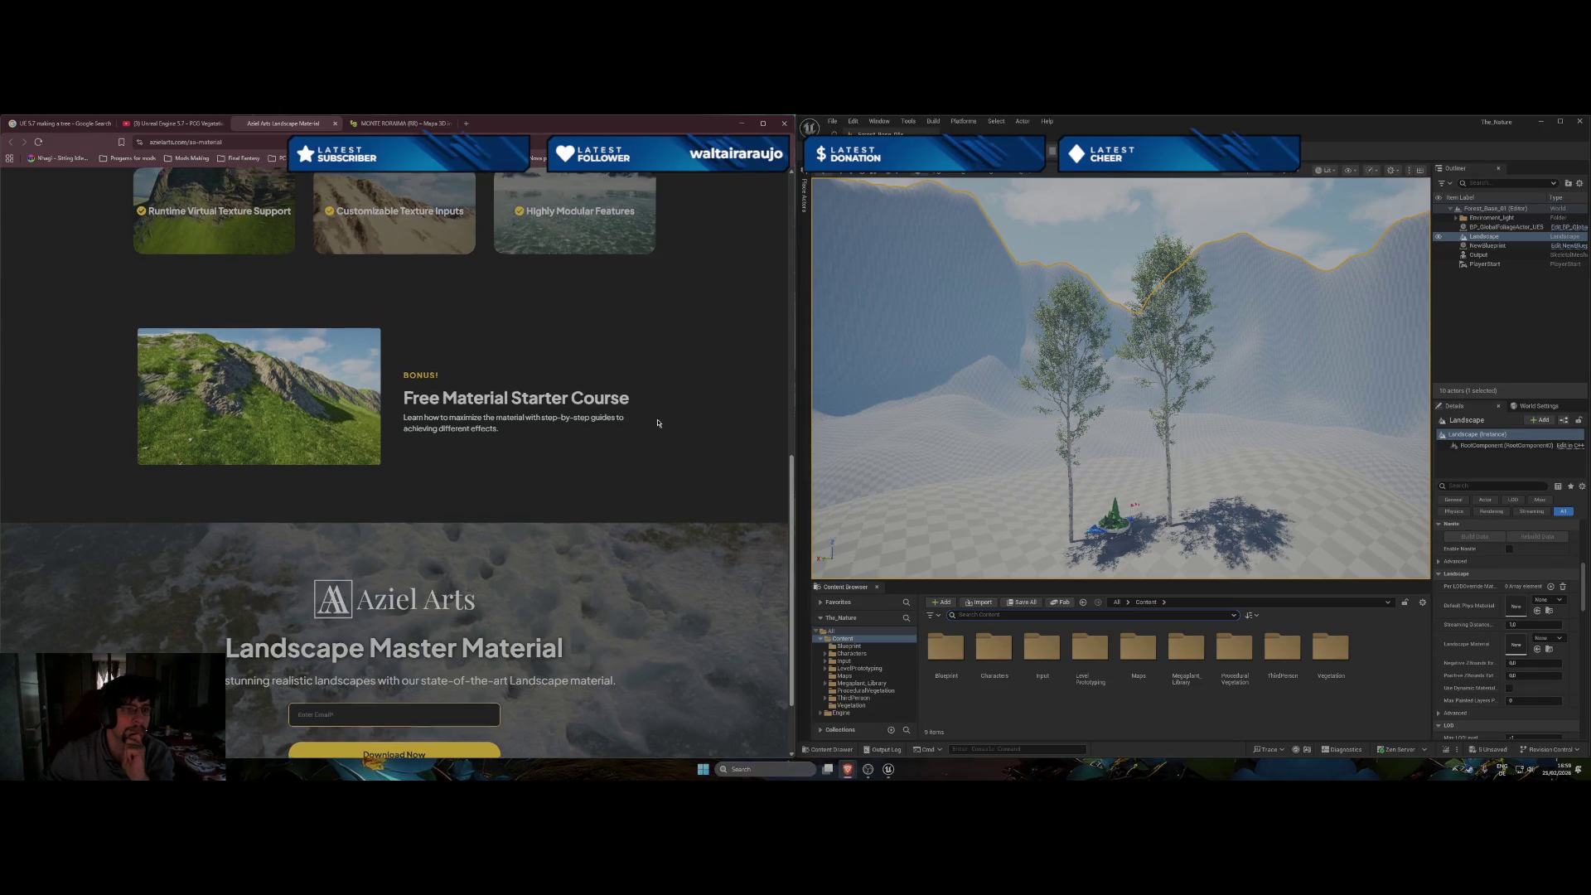
{"action": "scroll", "coordinate": [659, 424], "scroll_direction": "up", "scroll_amount": 5}
{"action": "scroll", "coordinate": [630, 406], "scroll_direction": "up", "scroll_amount": 3}
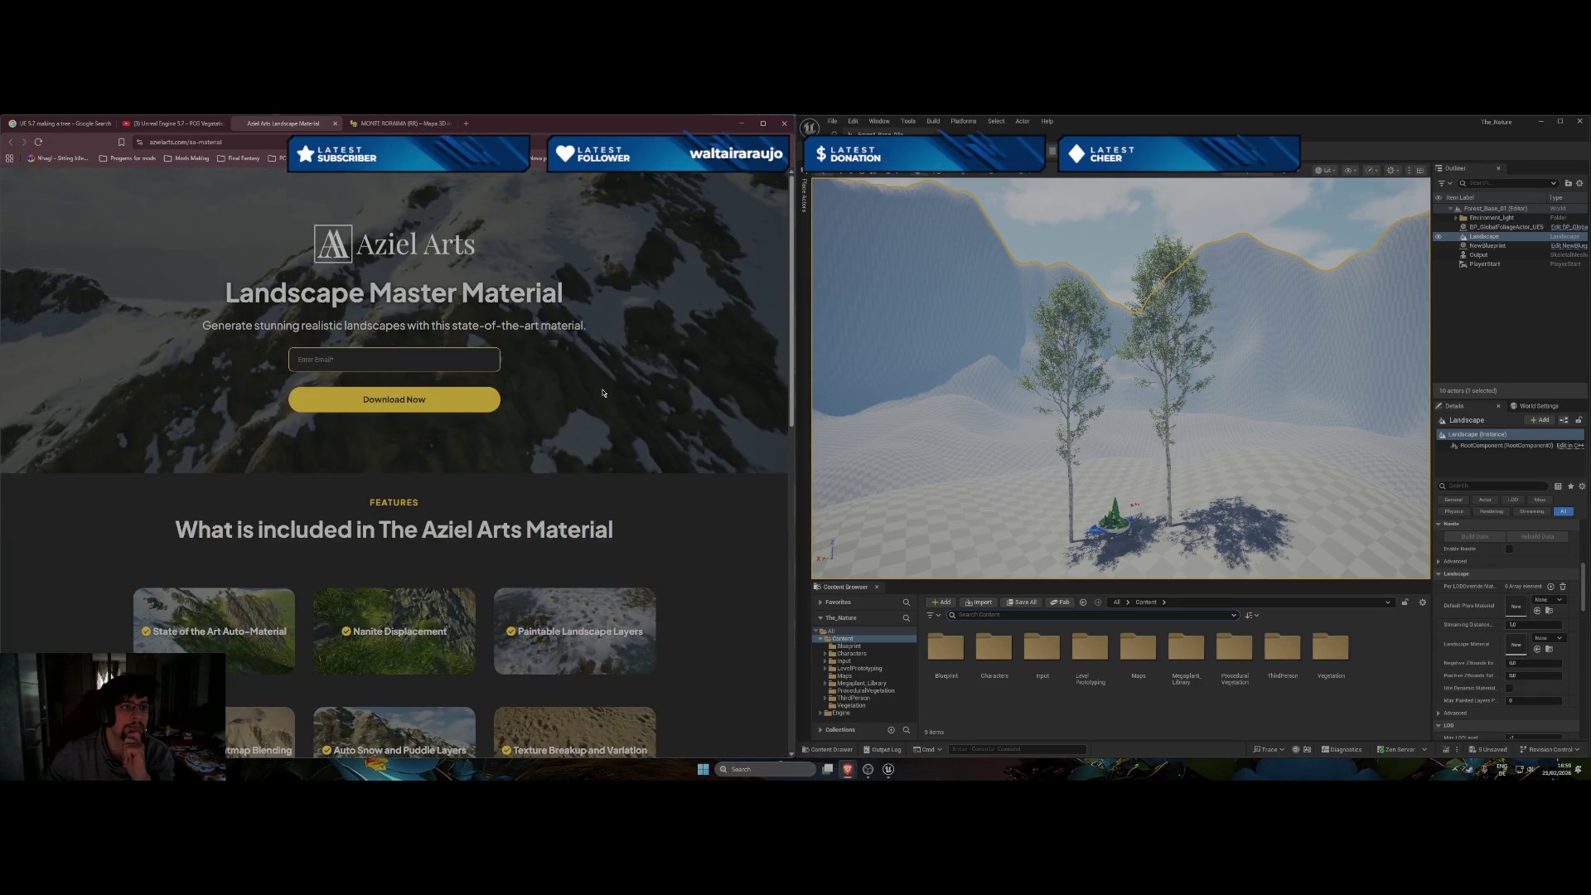
{"action": "key", "text": "ctrl+w"}
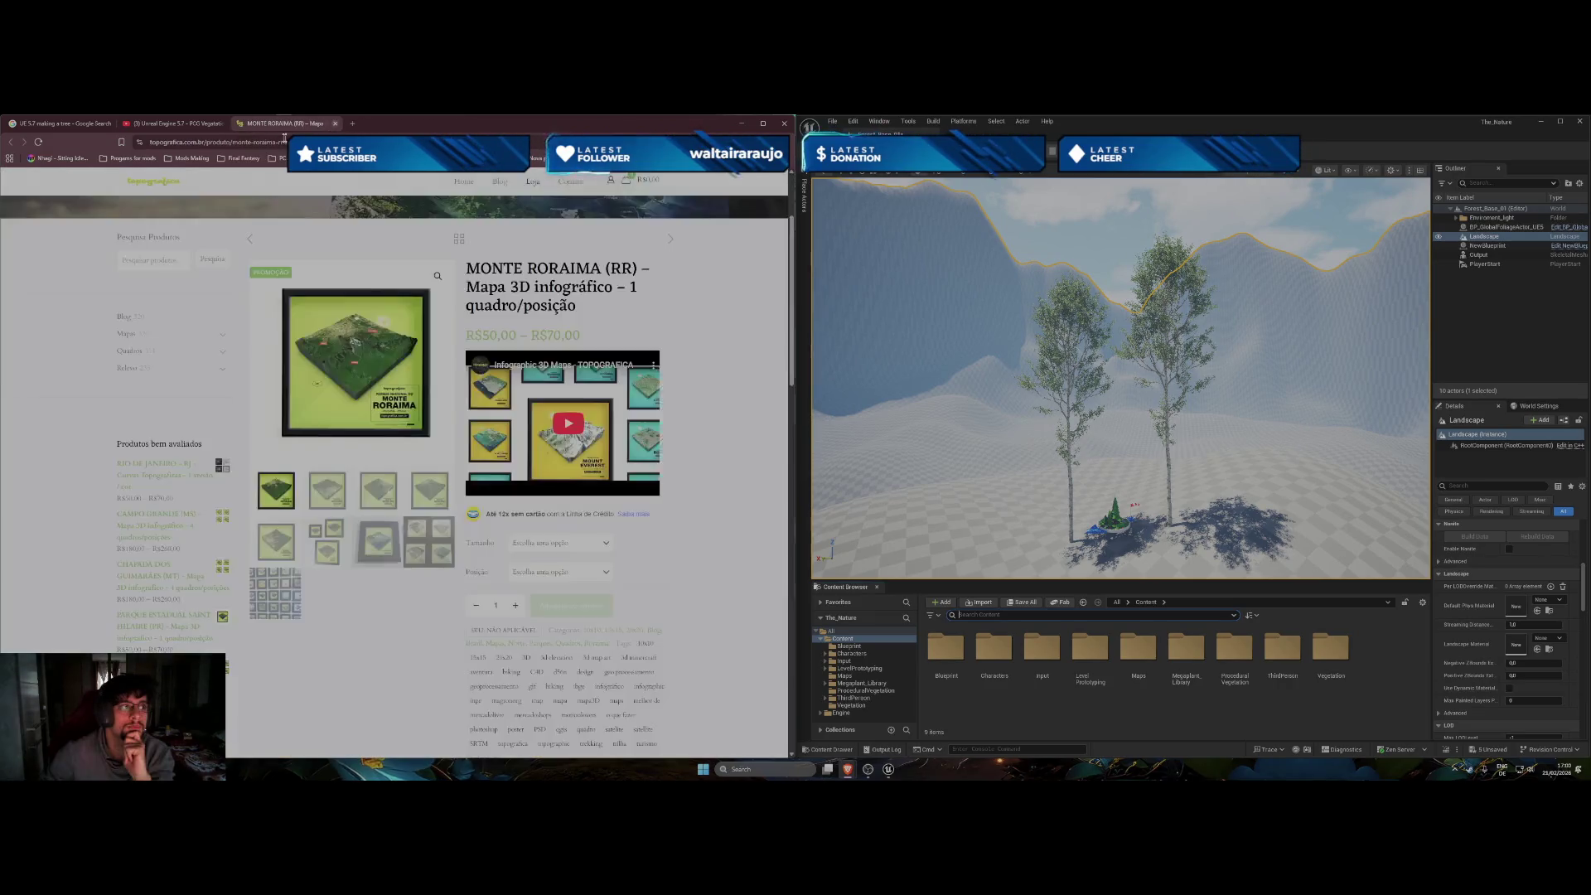
{"action": "left_click", "coordinate": [56, 123]}
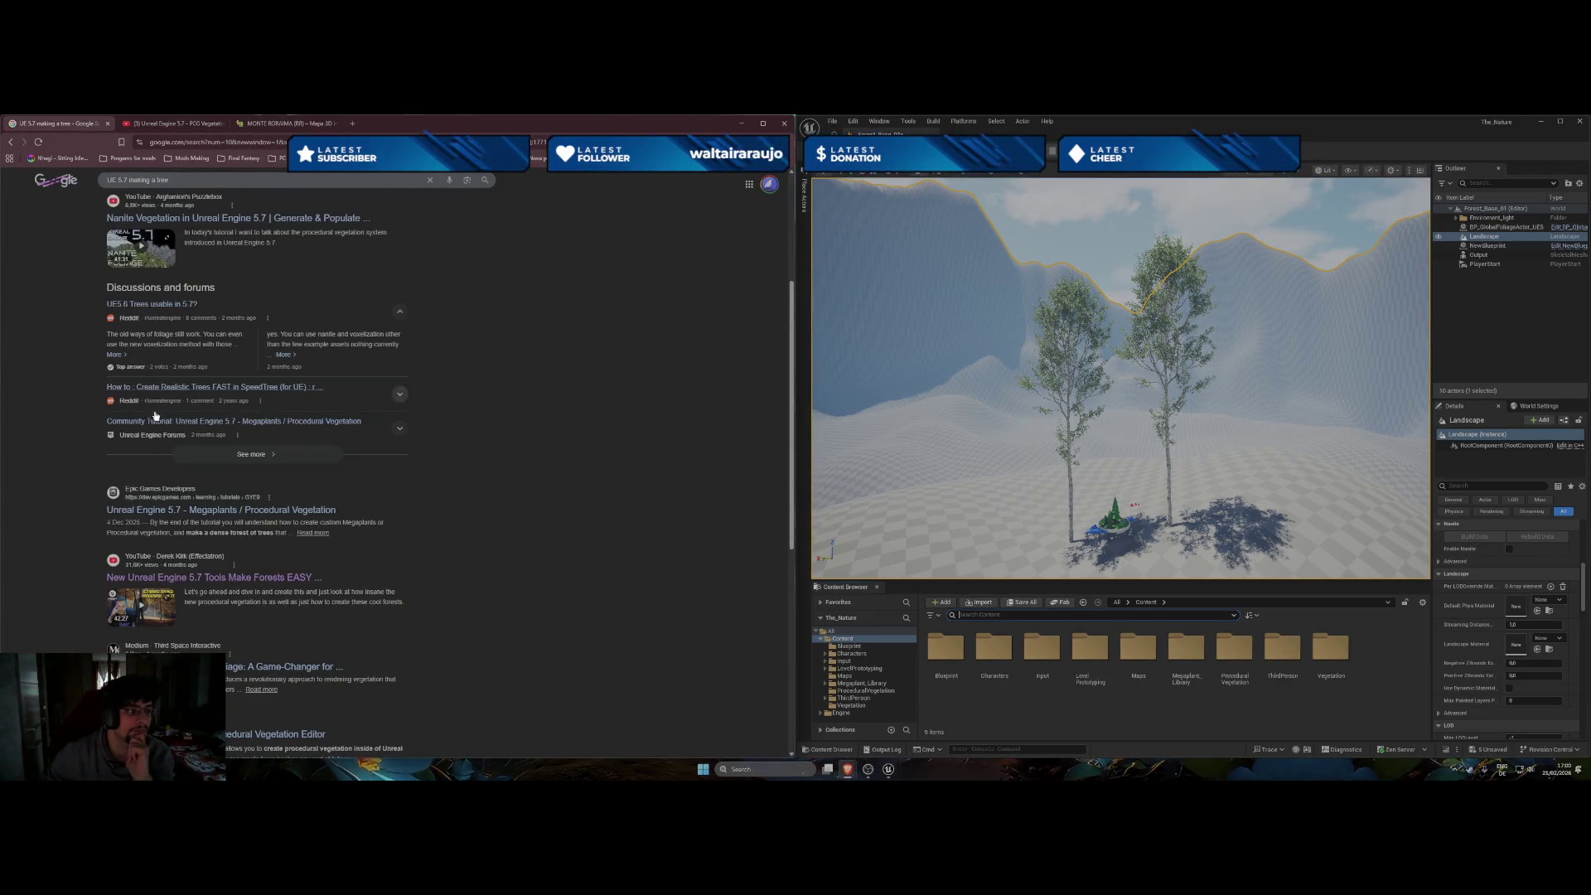
{"action": "left_click", "coordinate": [164, 511]}
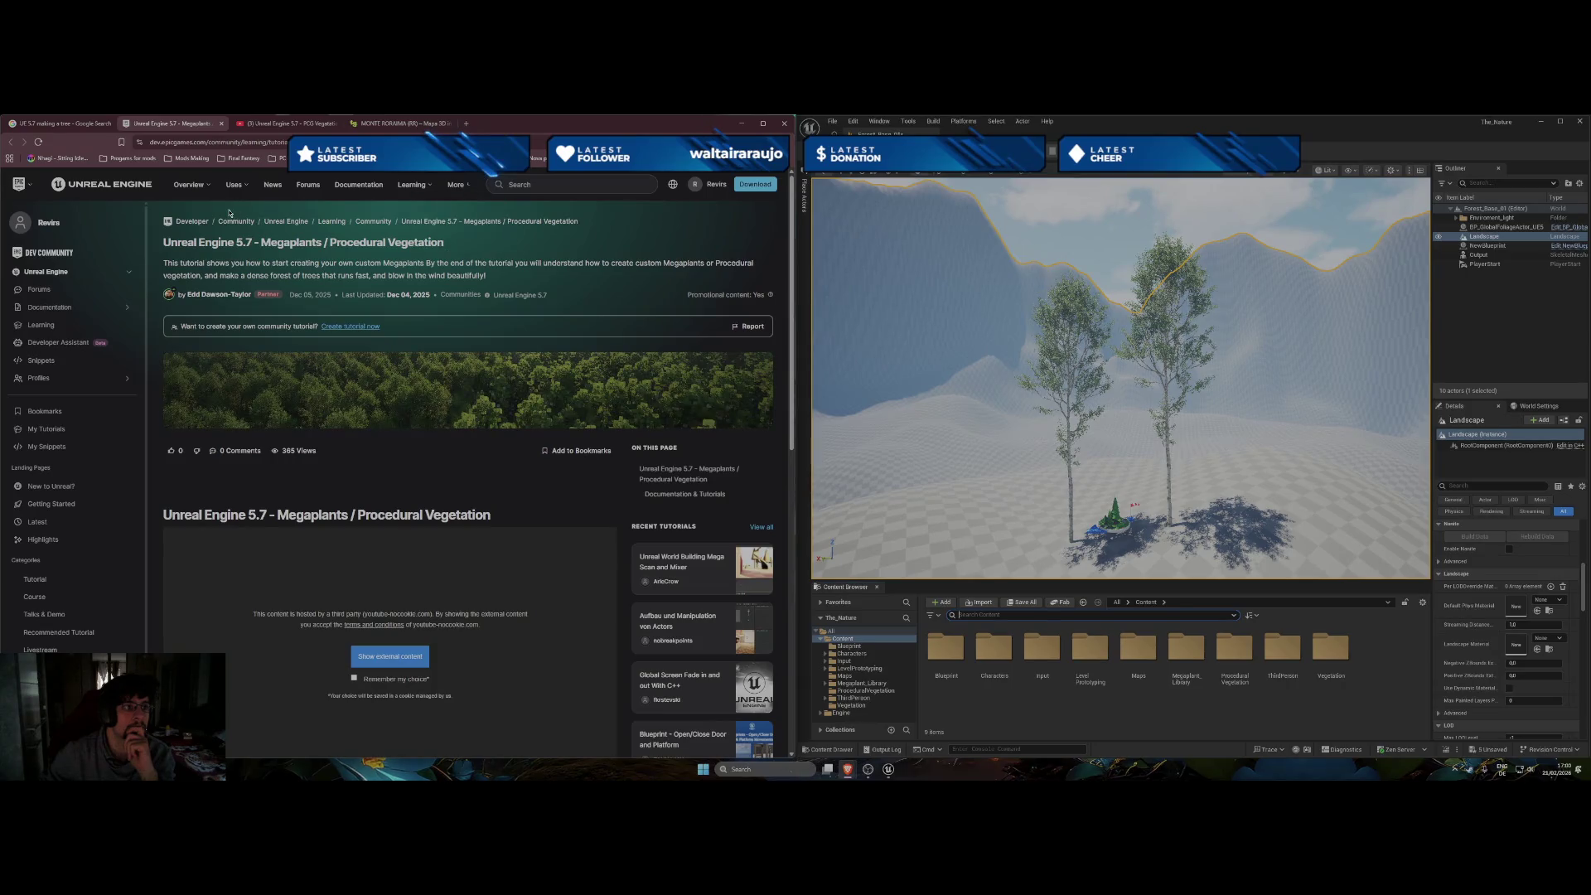
Go to the Fab website from the Epic apps list.
{"action": "left_click", "coordinate": [15, 183]}
{"action": "left_click", "coordinate": [15, 182]}
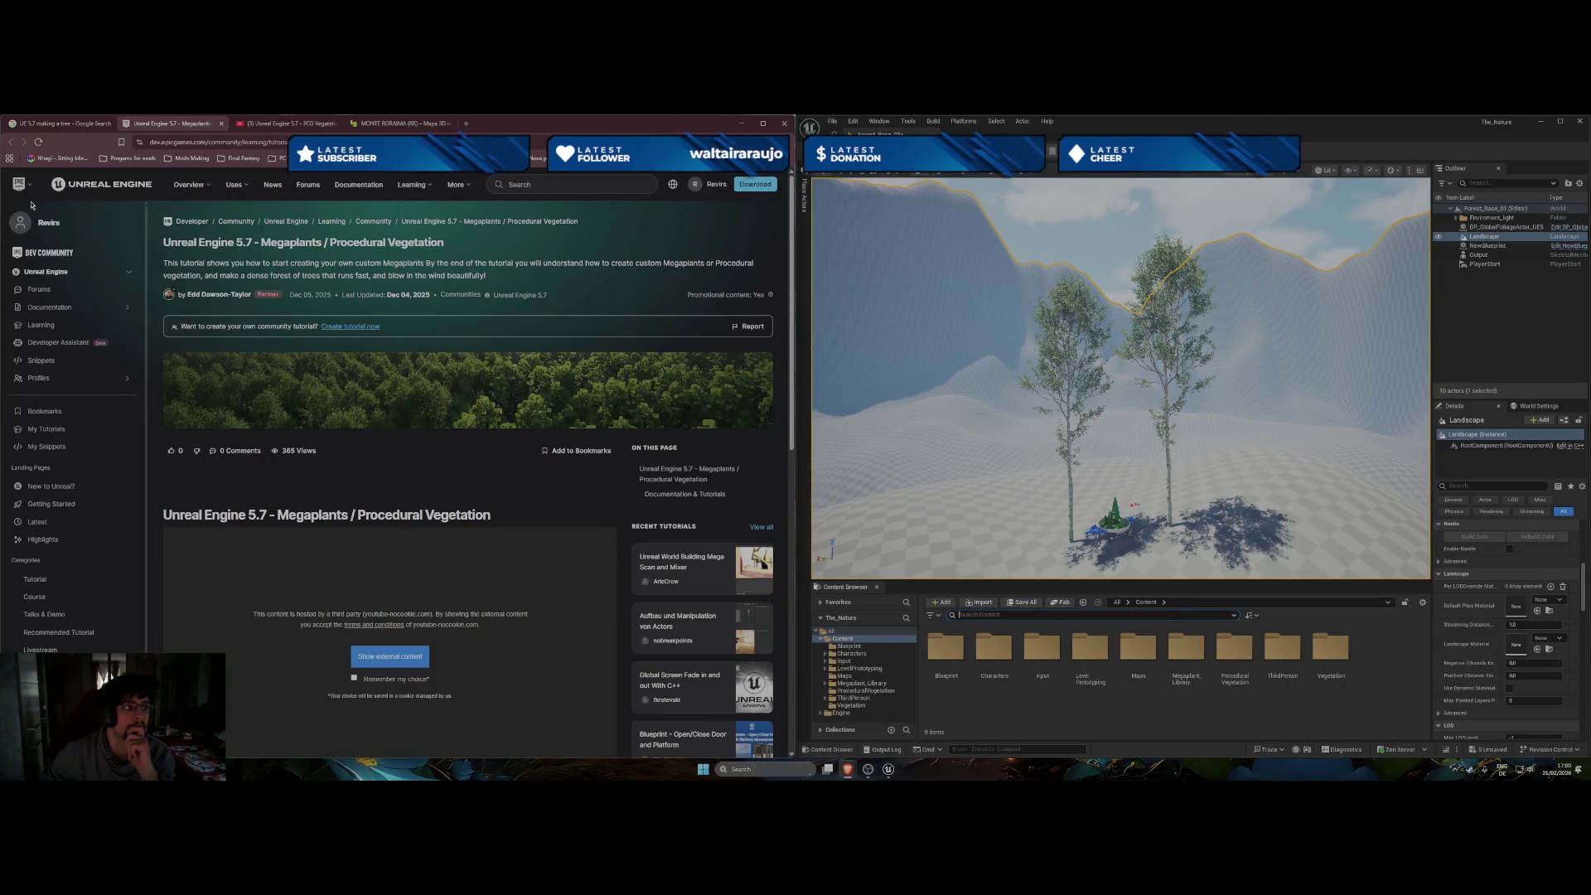
{"action": "left_click", "coordinate": [25, 187]}
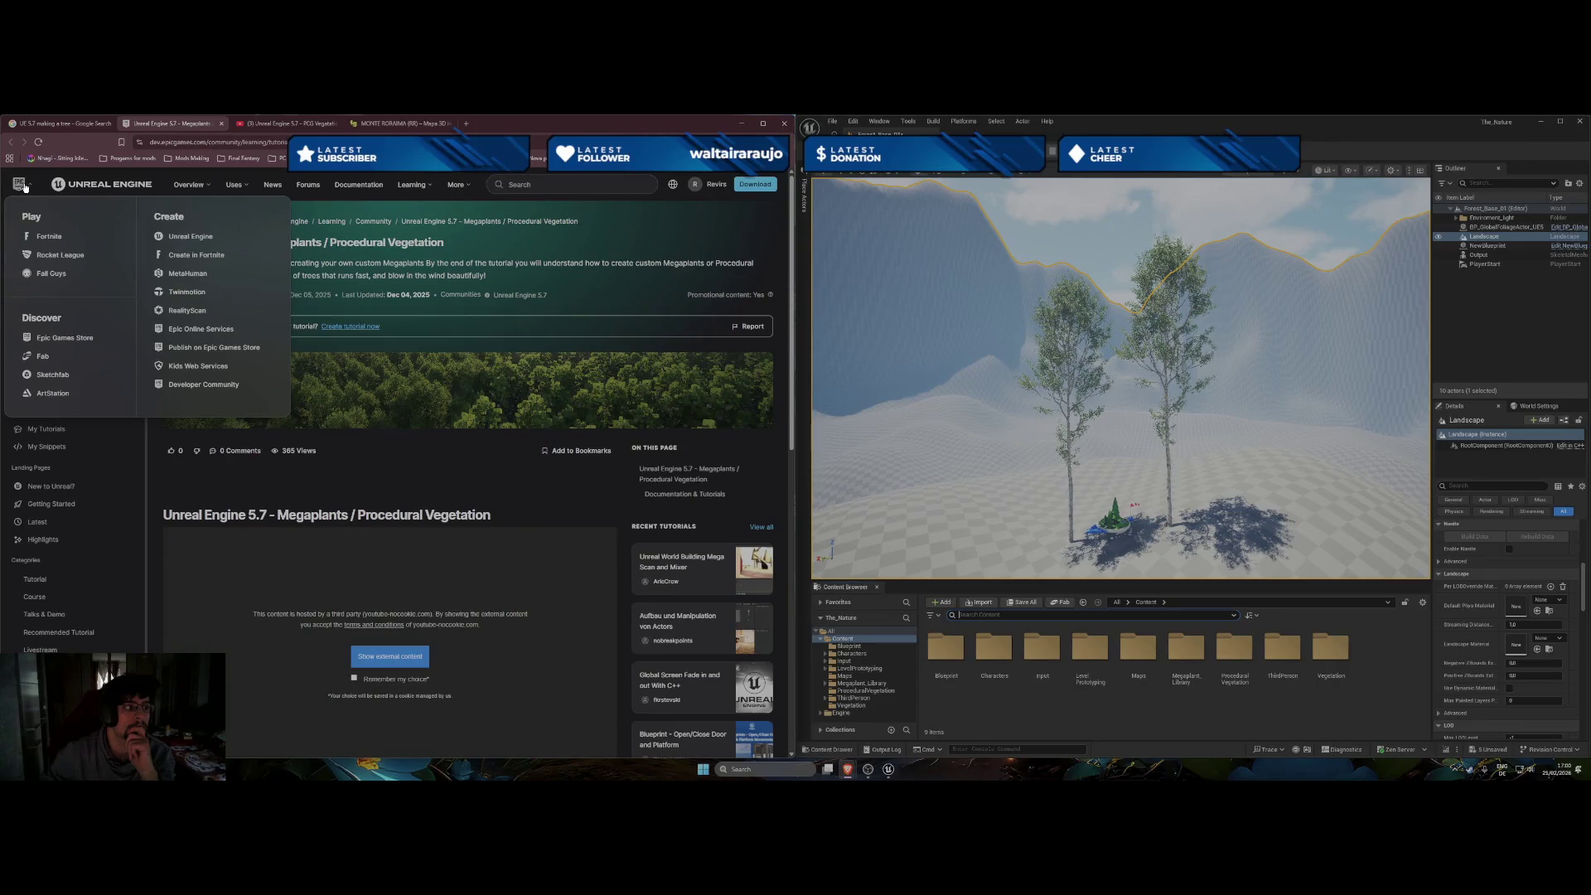
{"action": "left_click", "coordinate": [41, 358]}
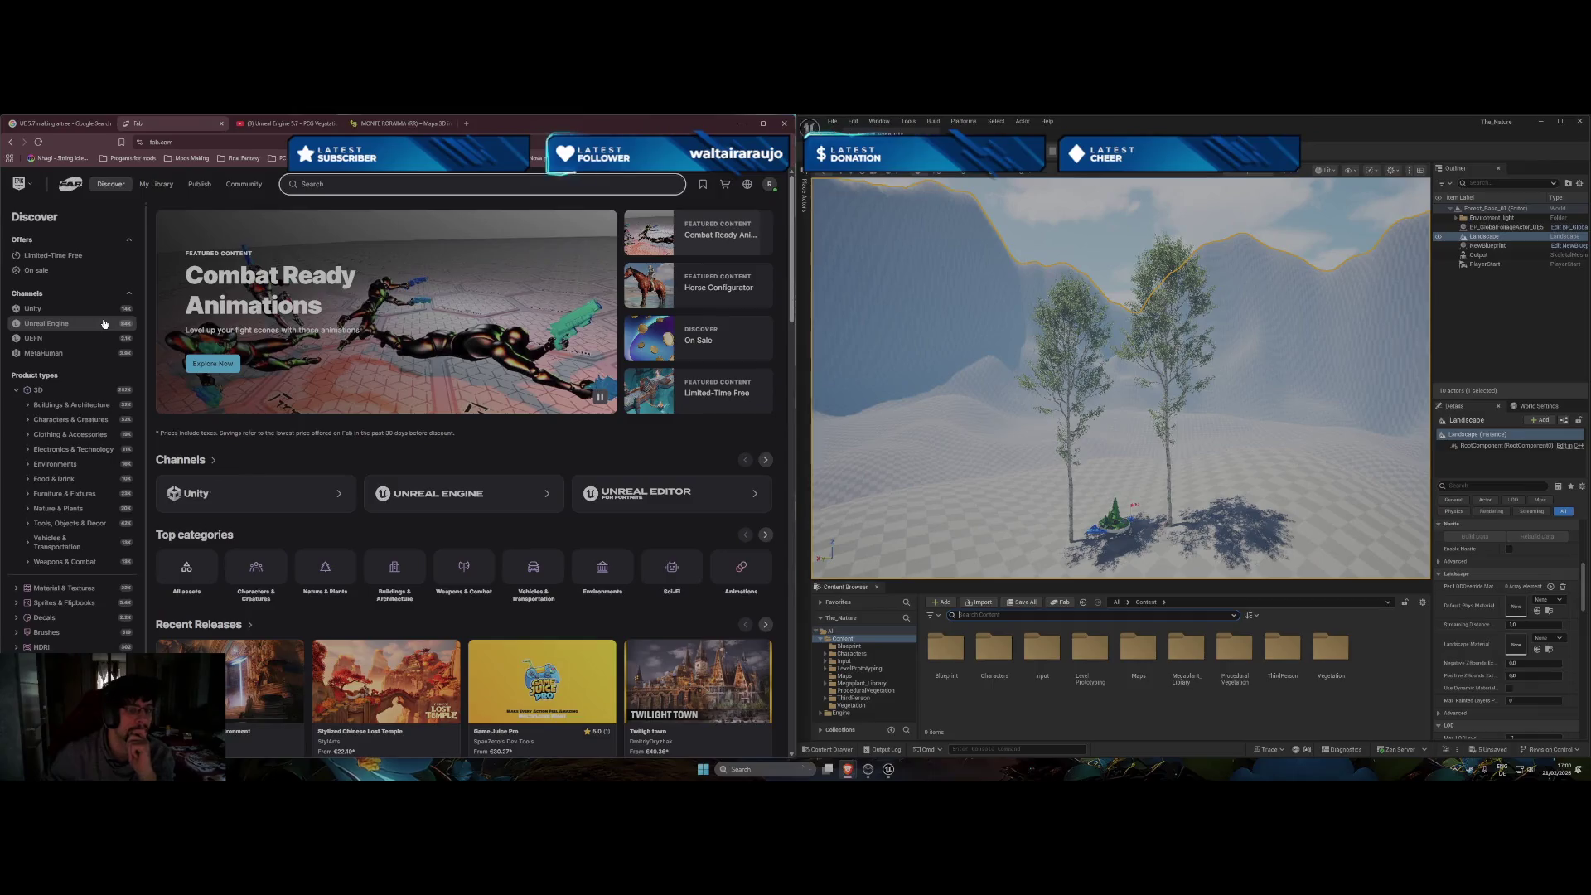
Check My Library, then search the Fab store for 'landscape'.
{"action": "left_click", "coordinate": [152, 185]}
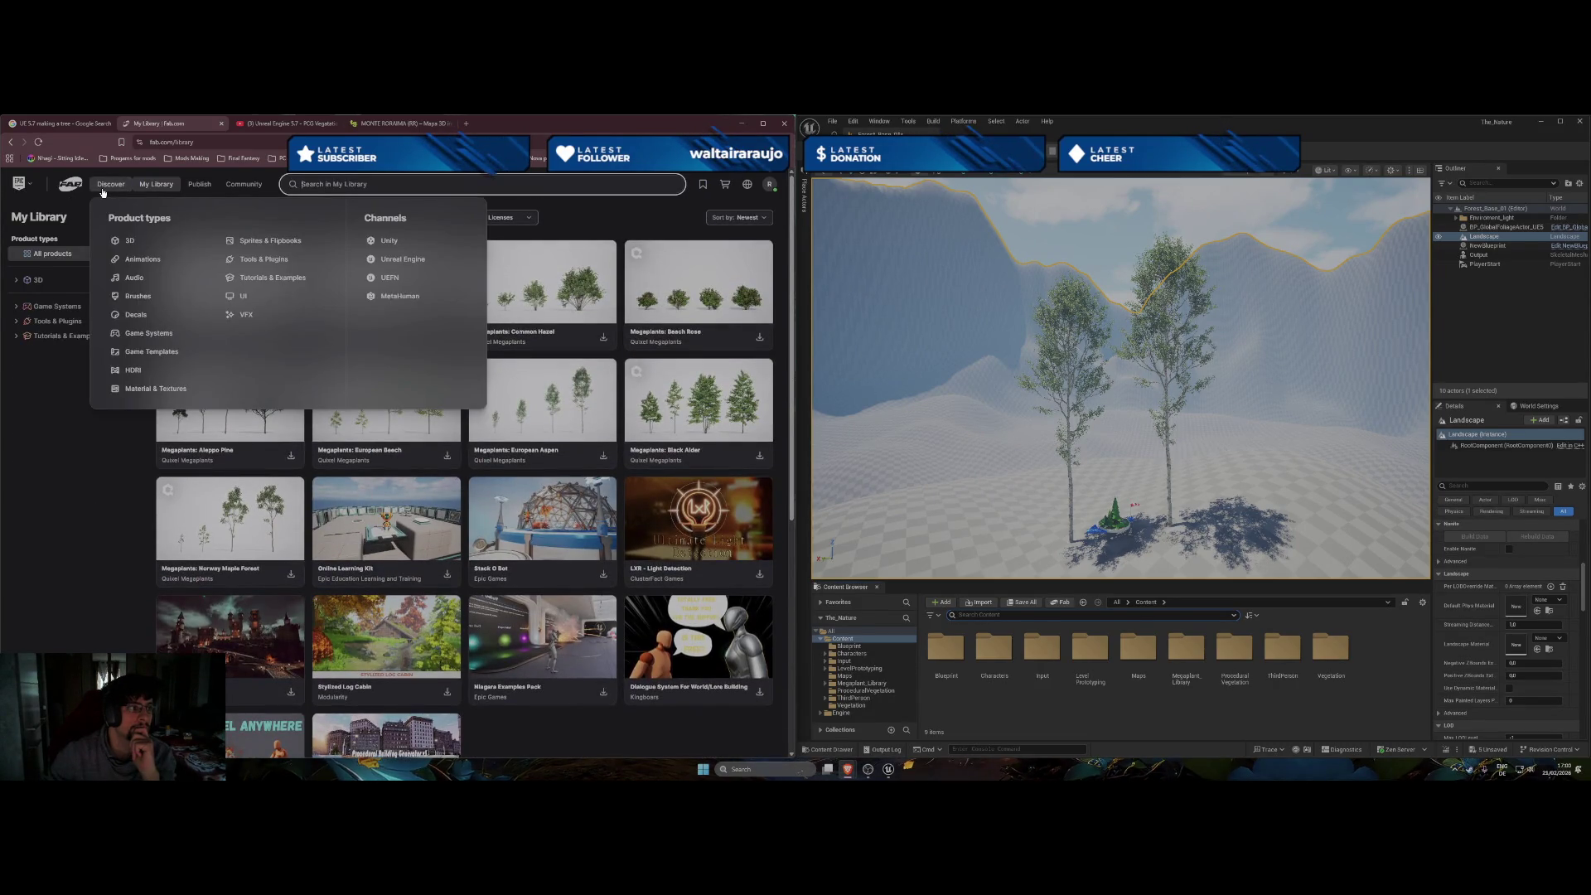
{"action": "left_click", "coordinate": [64, 189]}
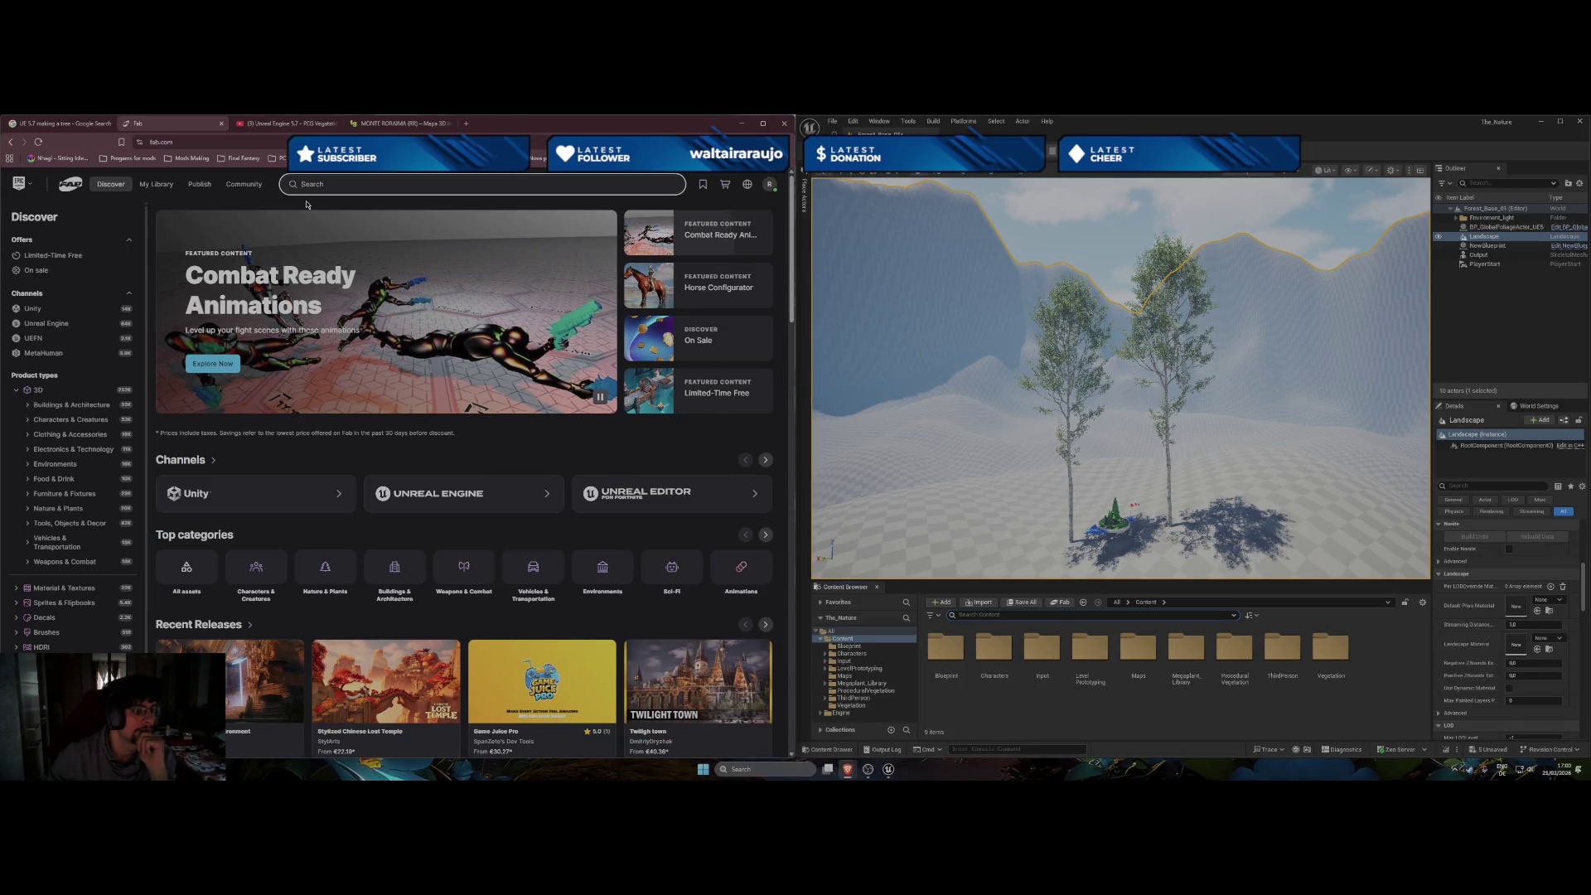
{"action": "type", "text": "la"}
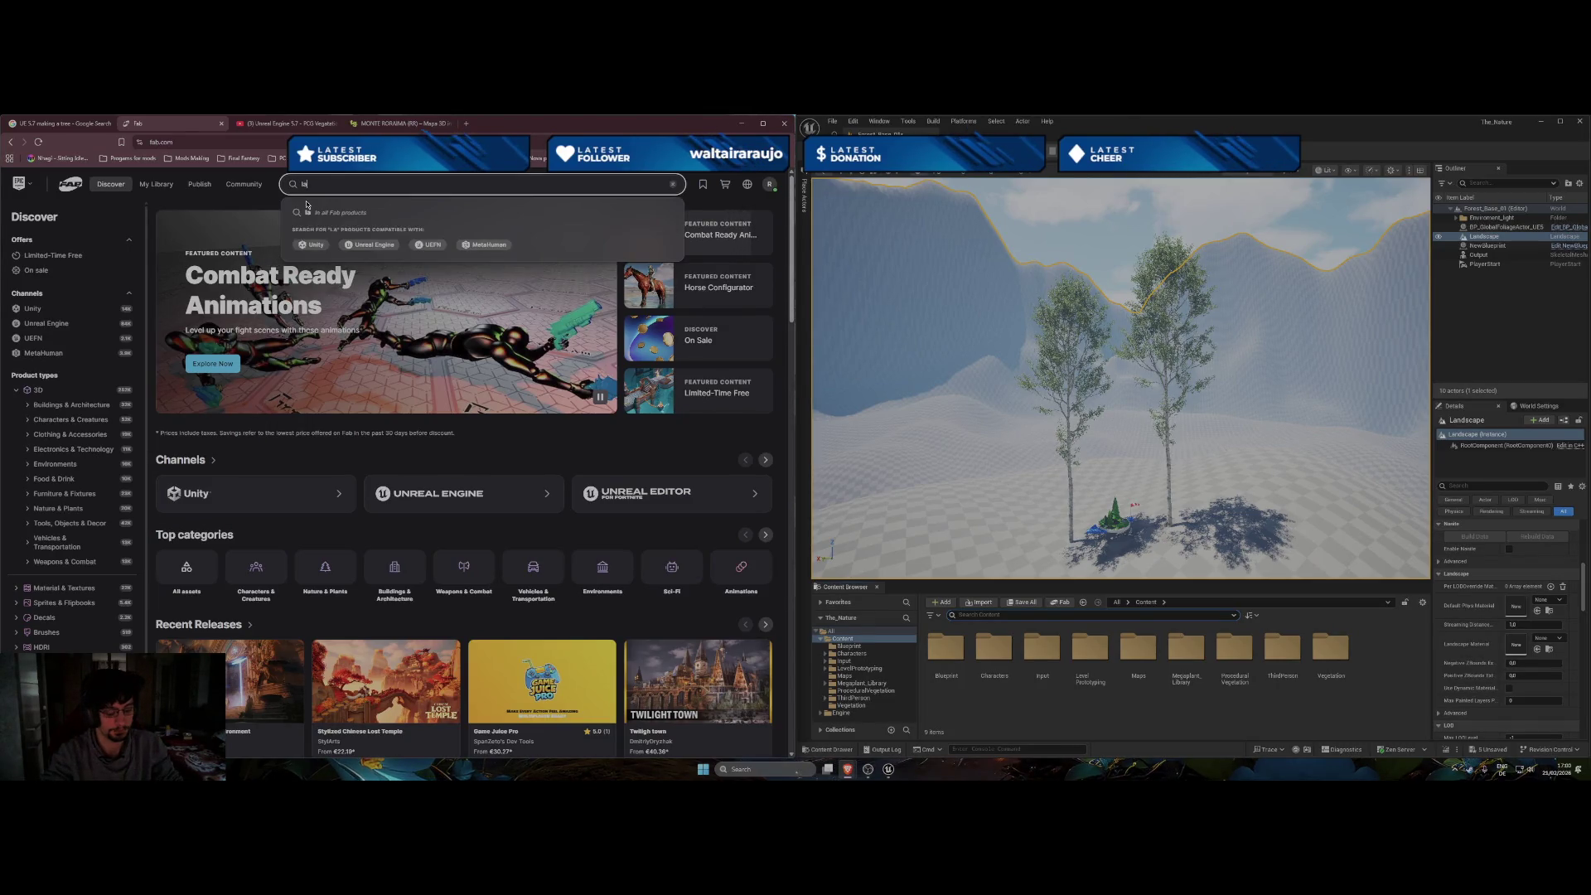
{"action": "type", "text": "ndscape"}
{"action": "key", "text": "Return"}
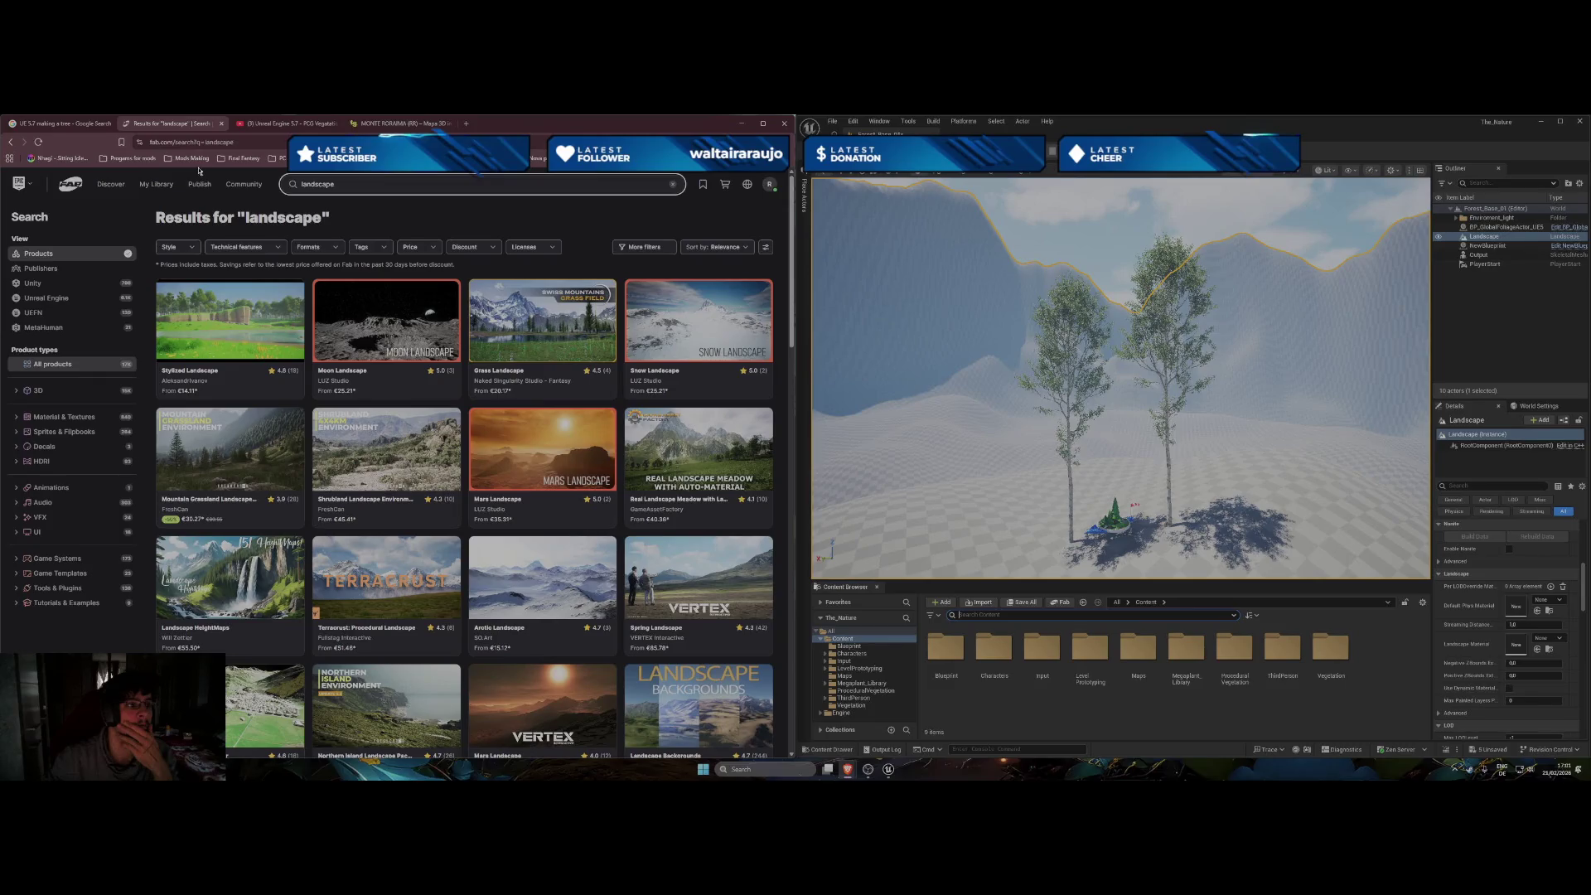
{"action": "left_click", "coordinate": [398, 249]}
{"action": "left_click", "coordinate": [414, 277]}
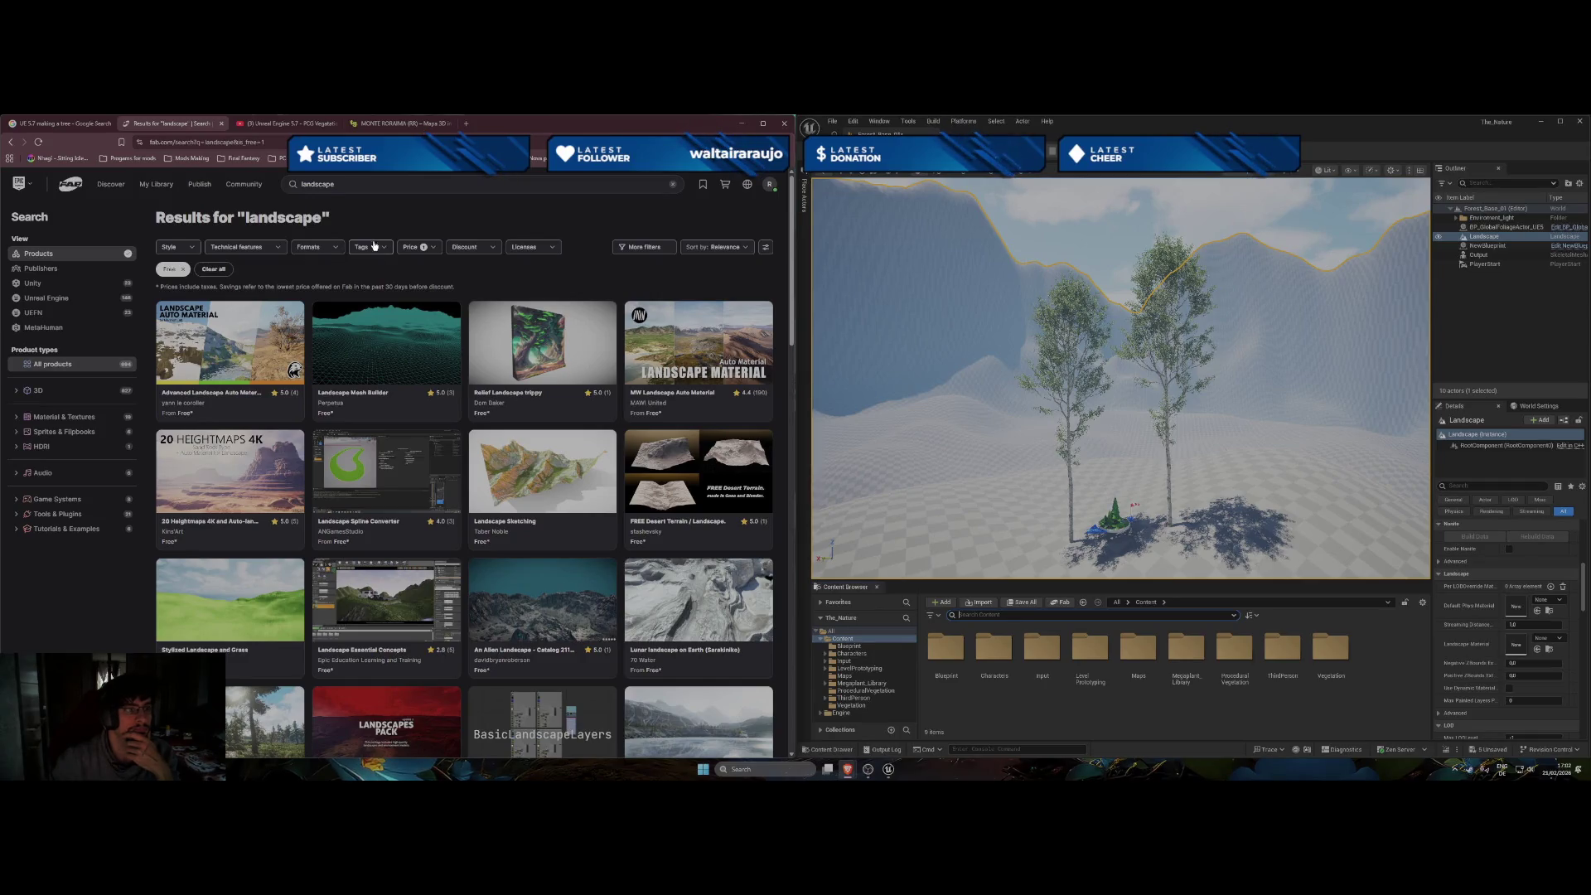
{"action": "left_click", "coordinate": [348, 182]}
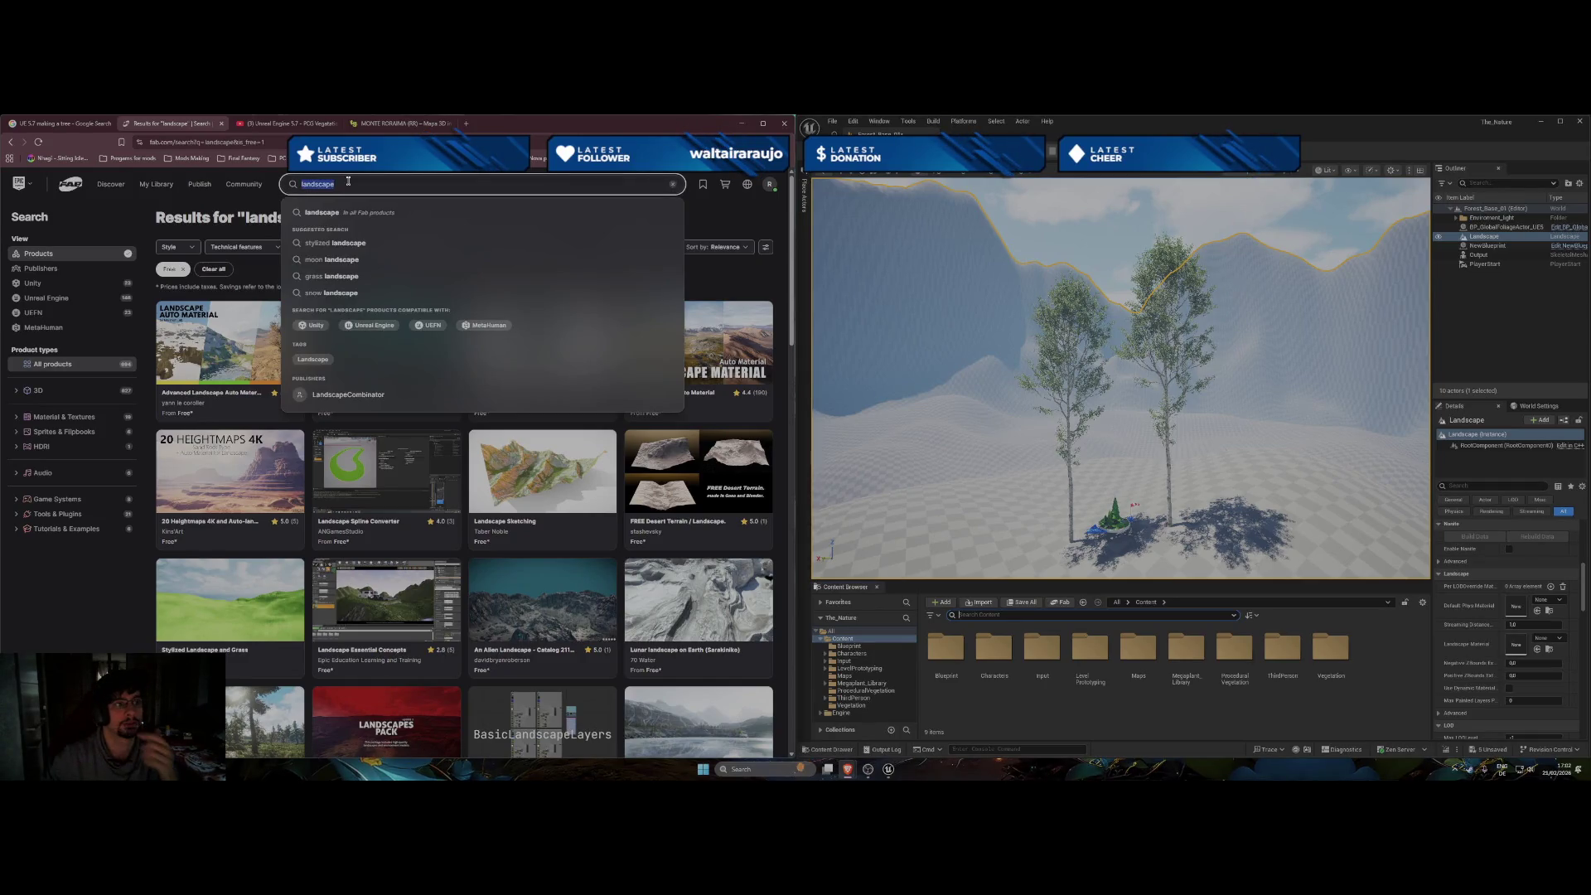
{"action": "type", "text": "material"}
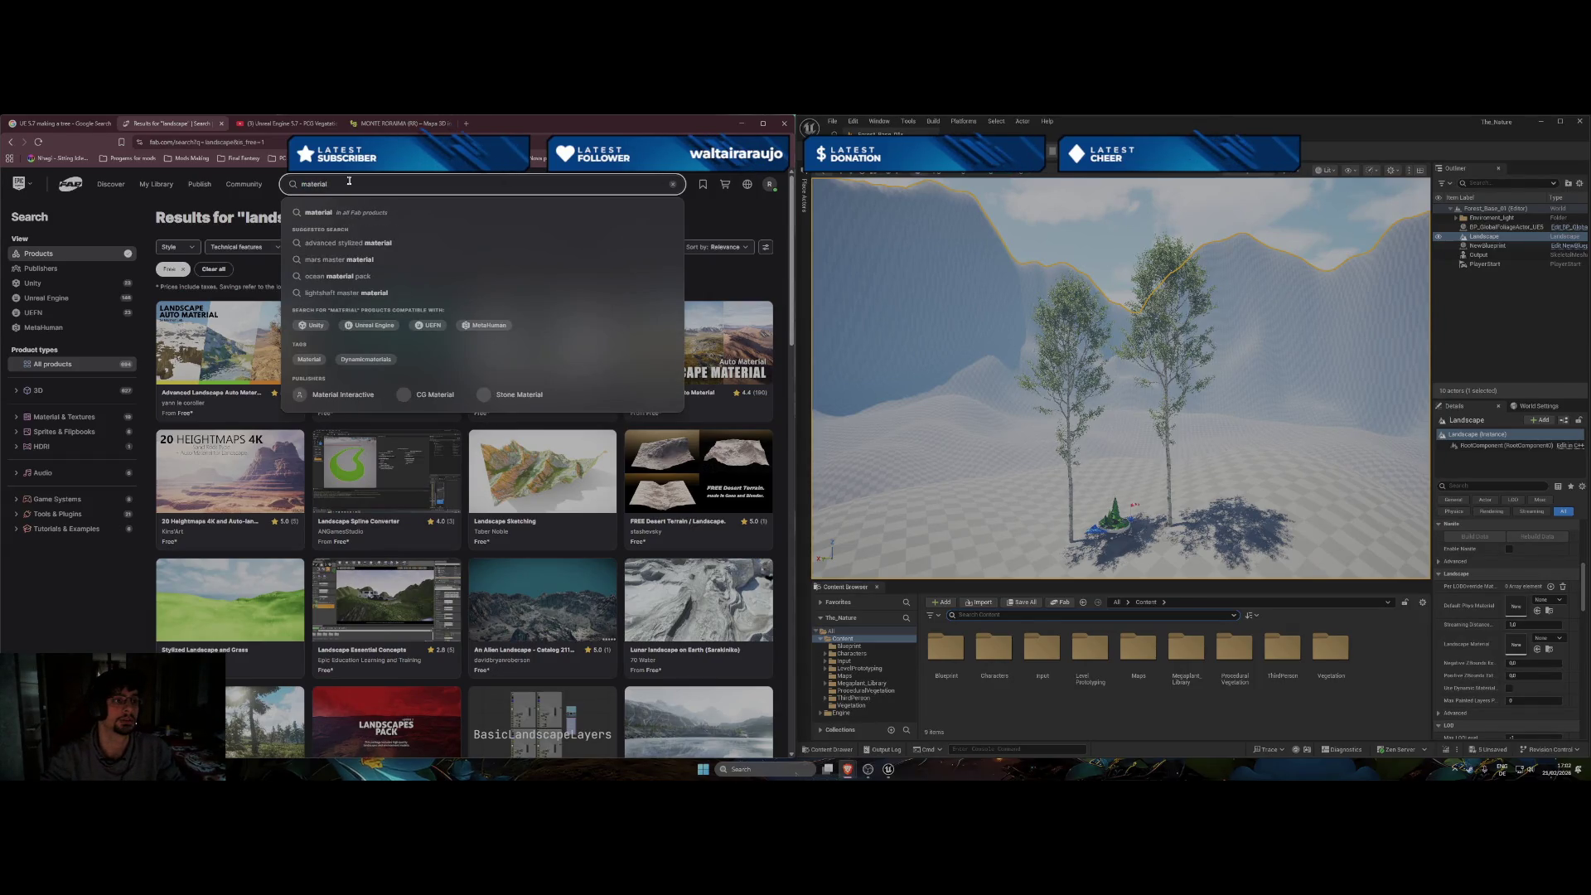
{"action": "key", "text": "Return"}
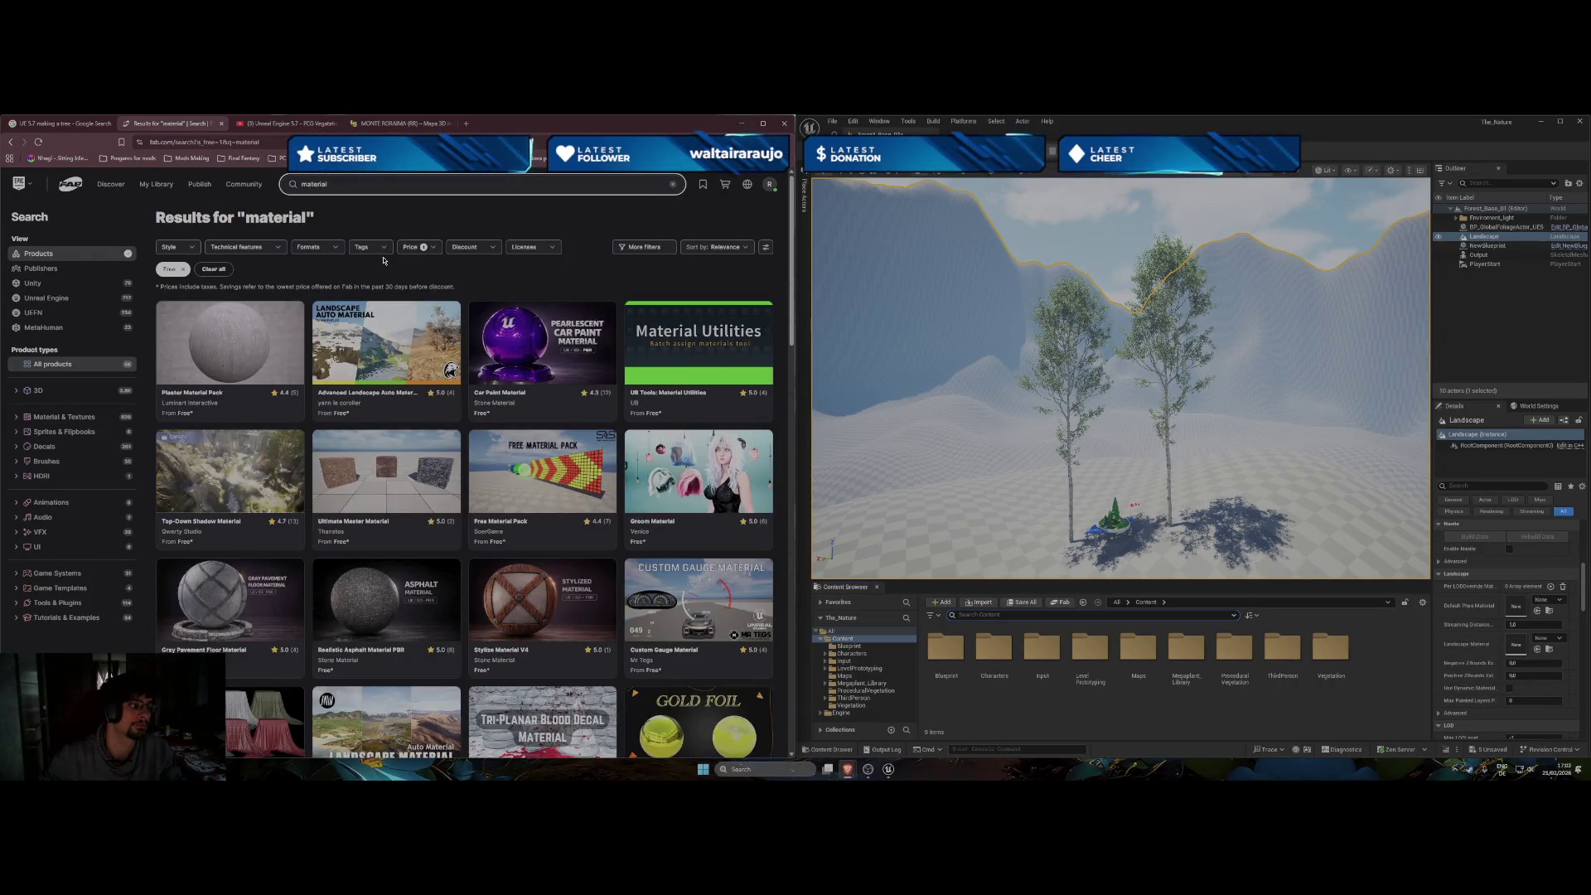
{"action": "left_click", "coordinate": [303, 184]}
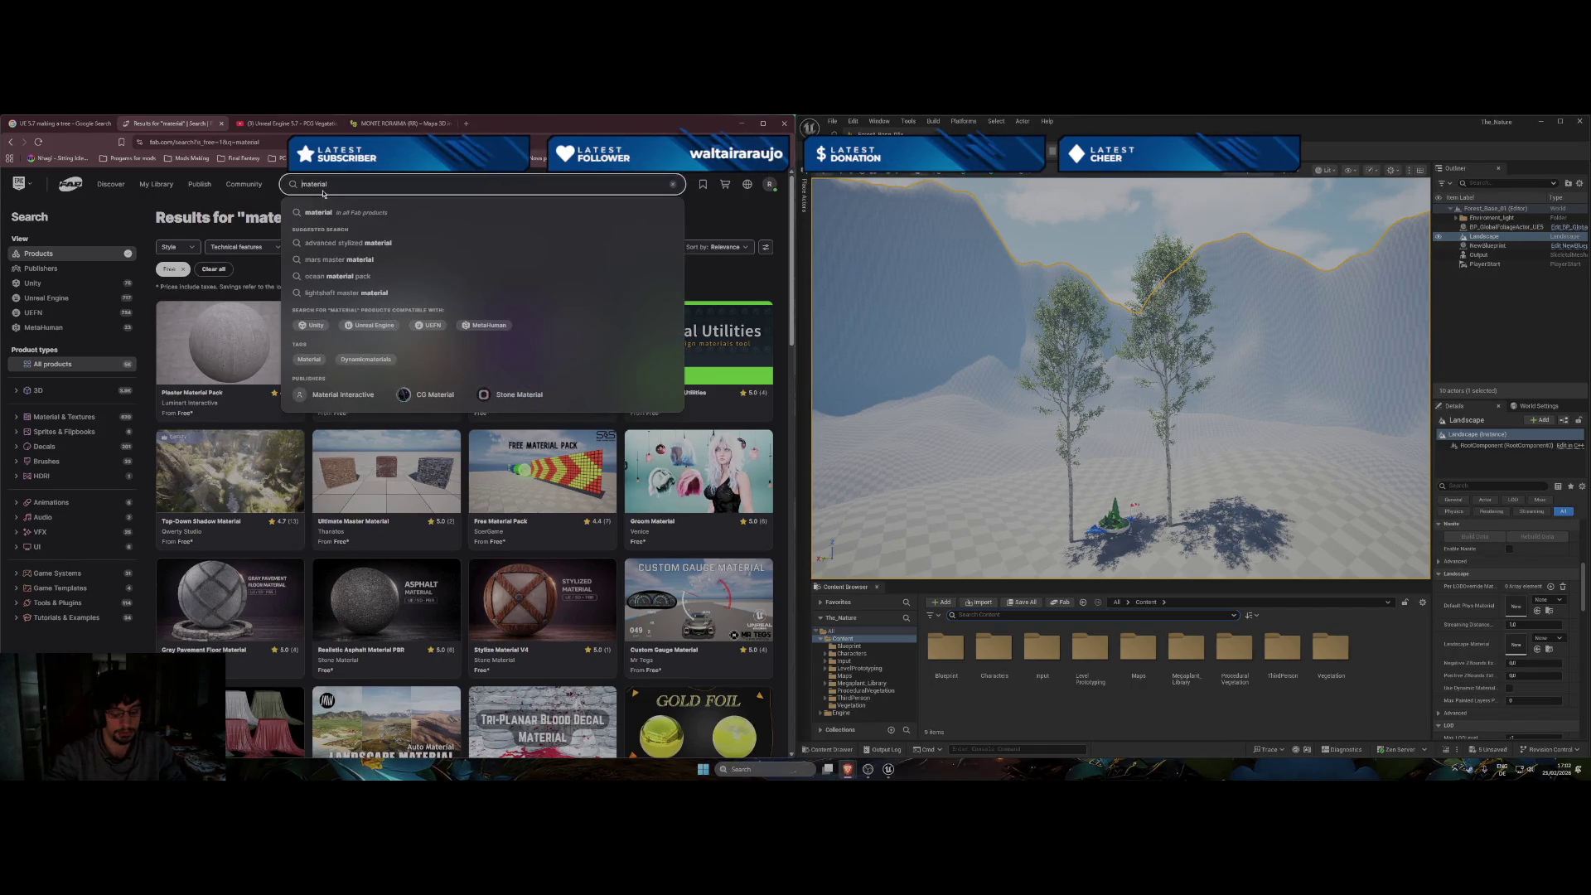
{"action": "type", "text": "enviroment"}
{"action": "key", "text": "Return"}
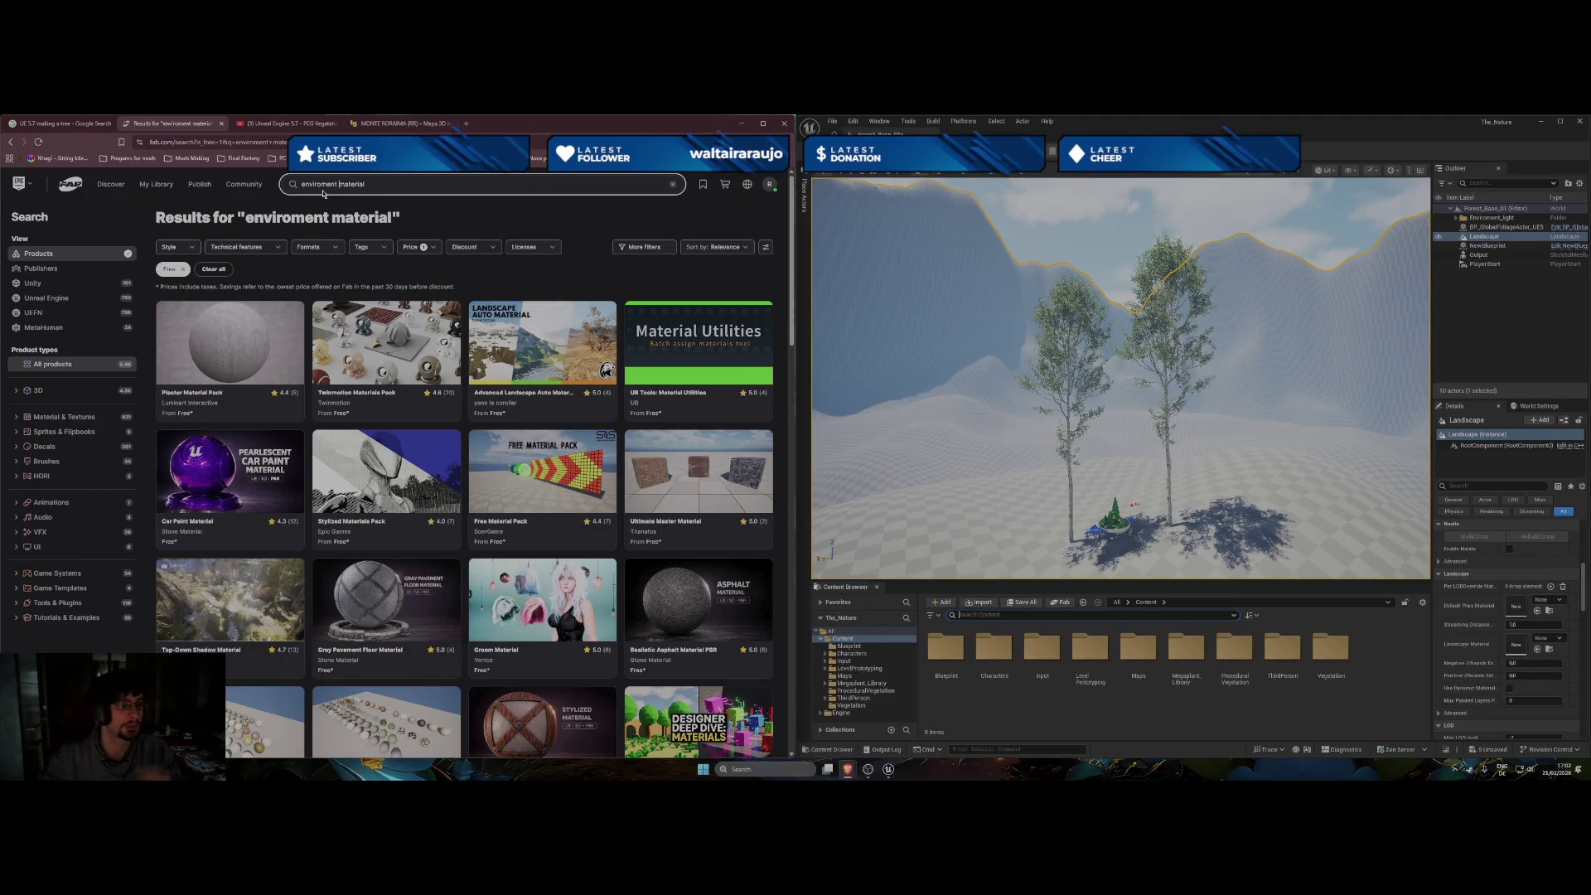
{"action": "scroll", "coordinate": [373, 462], "scroll_direction": "down", "scroll_amount": 3}
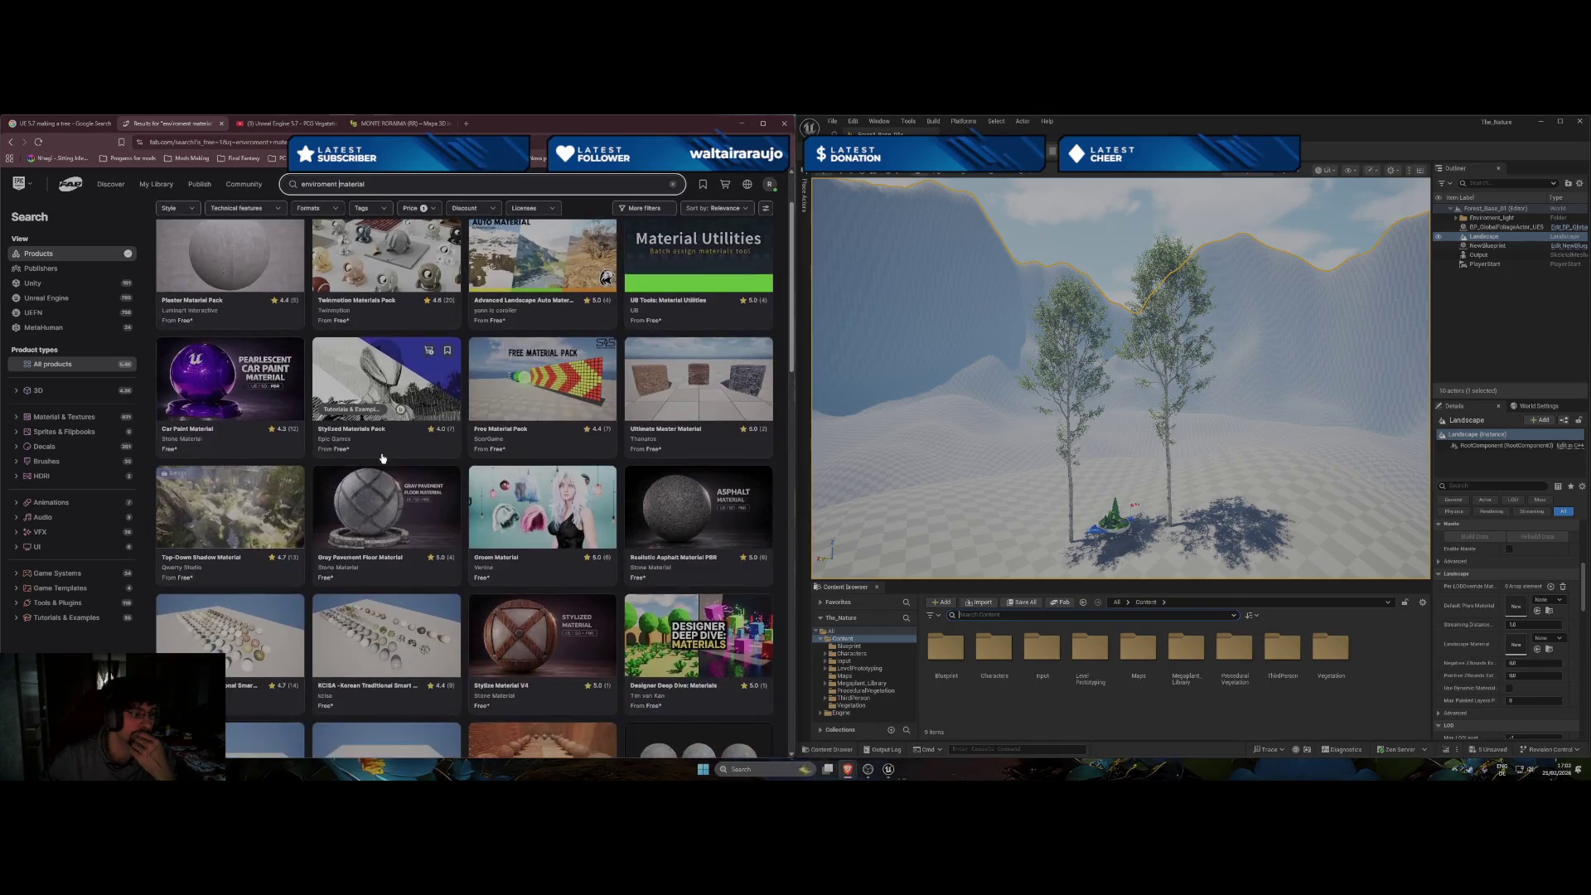
{"action": "scroll", "coordinate": [408, 490], "scroll_direction": "down", "scroll_amount": 5}
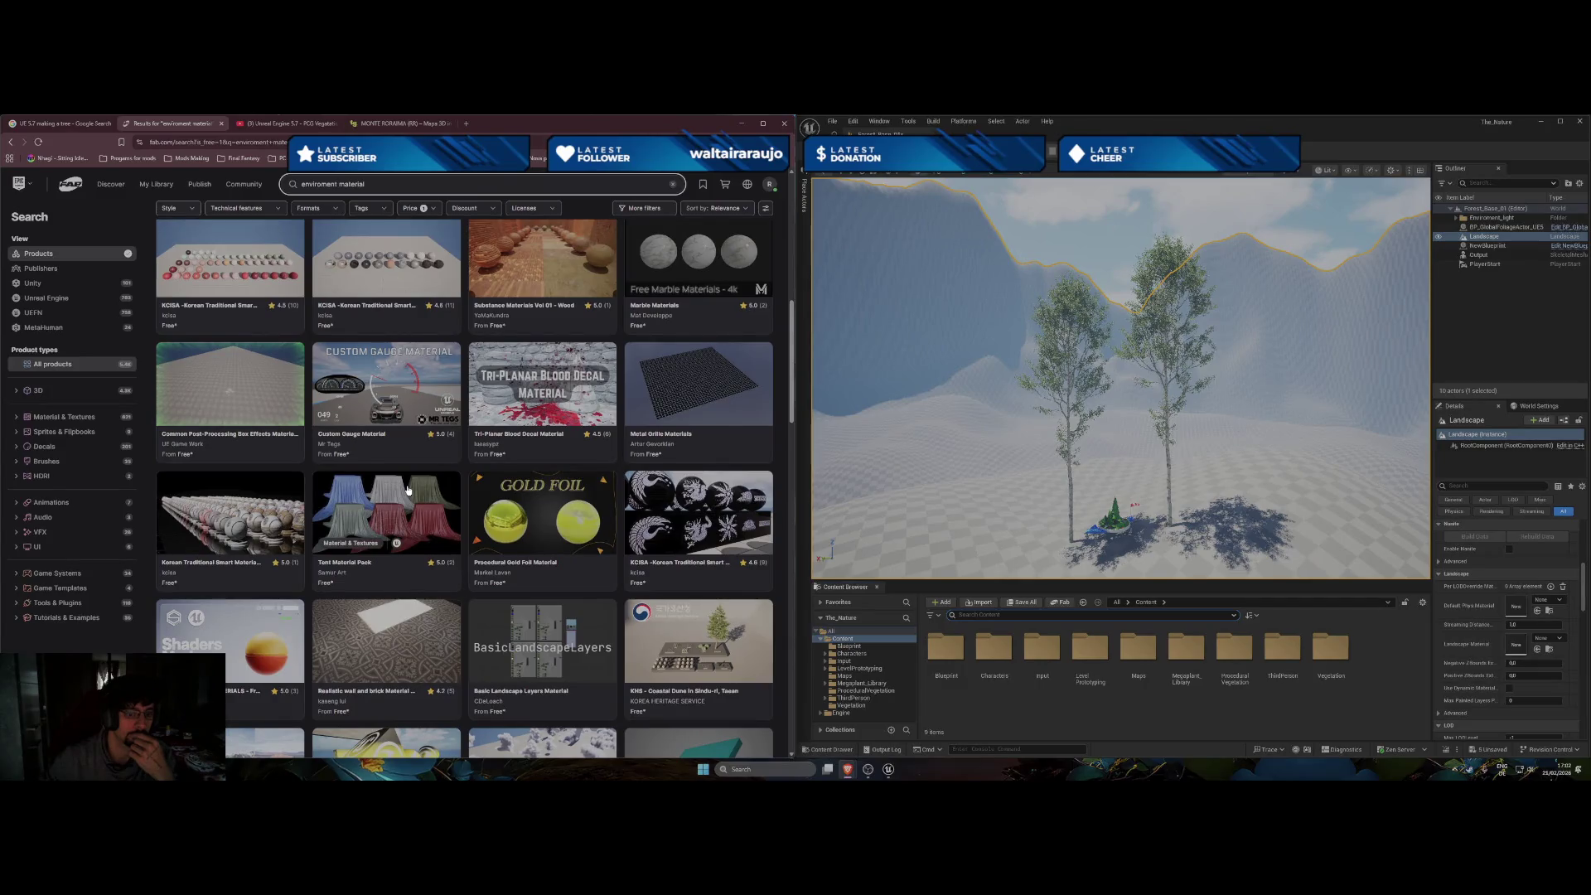
{"action": "scroll", "coordinate": [408, 490], "scroll_direction": "down", "scroll_amount": 2}
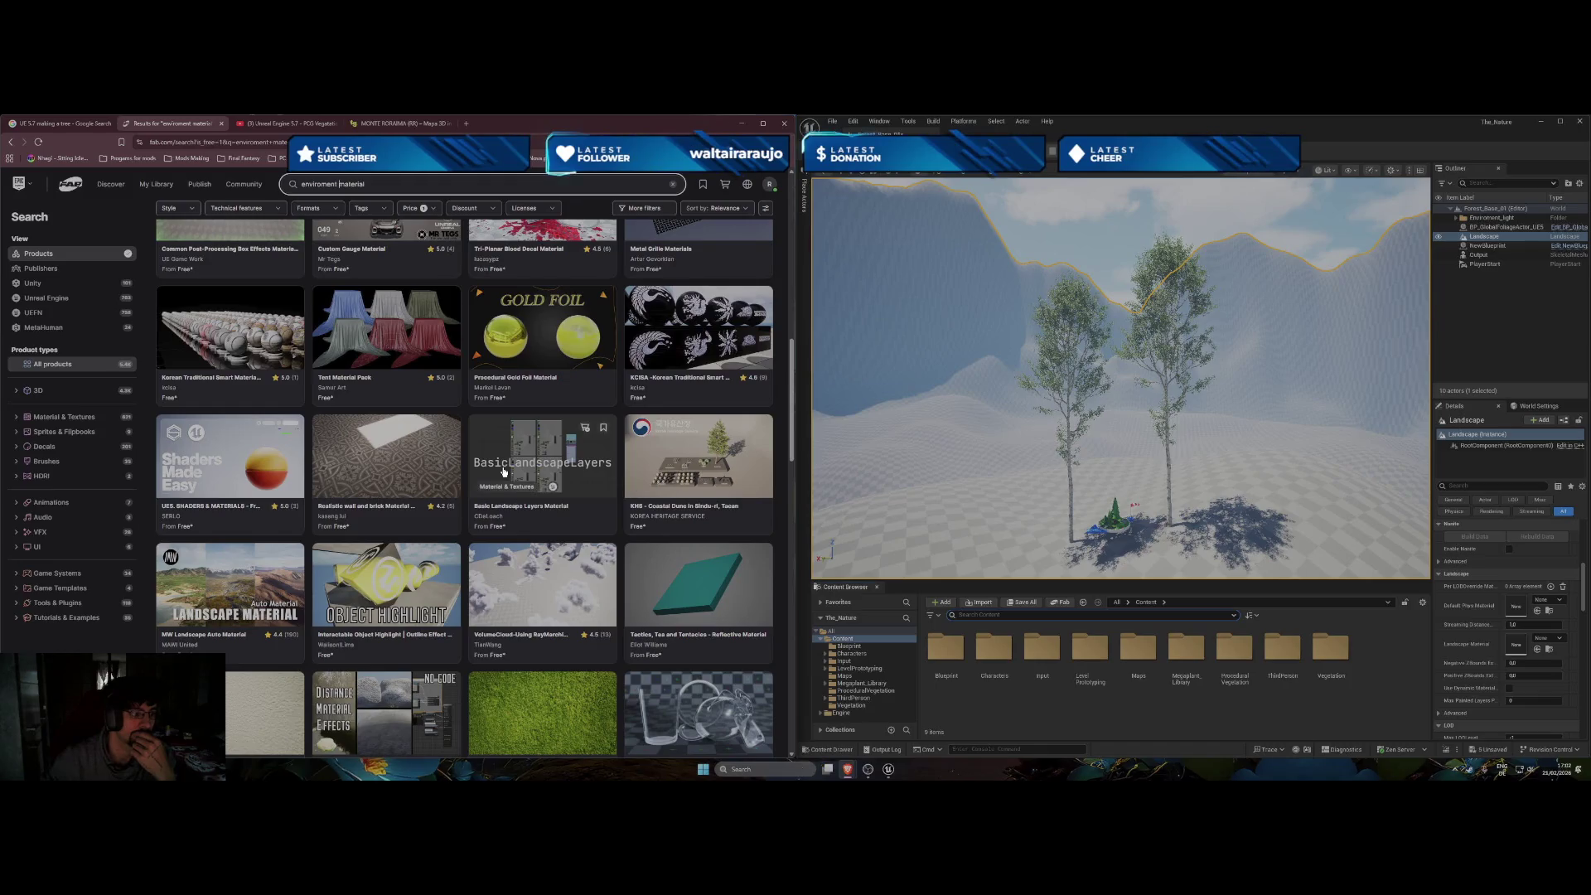
{"action": "scroll", "coordinate": [259, 509], "scroll_direction": "down", "scroll_amount": 2}
{"action": "left_click", "coordinate": [259, 509]}
Browse the MW Landscape Auto Material preview shots and add it to My Library.
{"action": "left_click", "coordinate": [170, 551]}
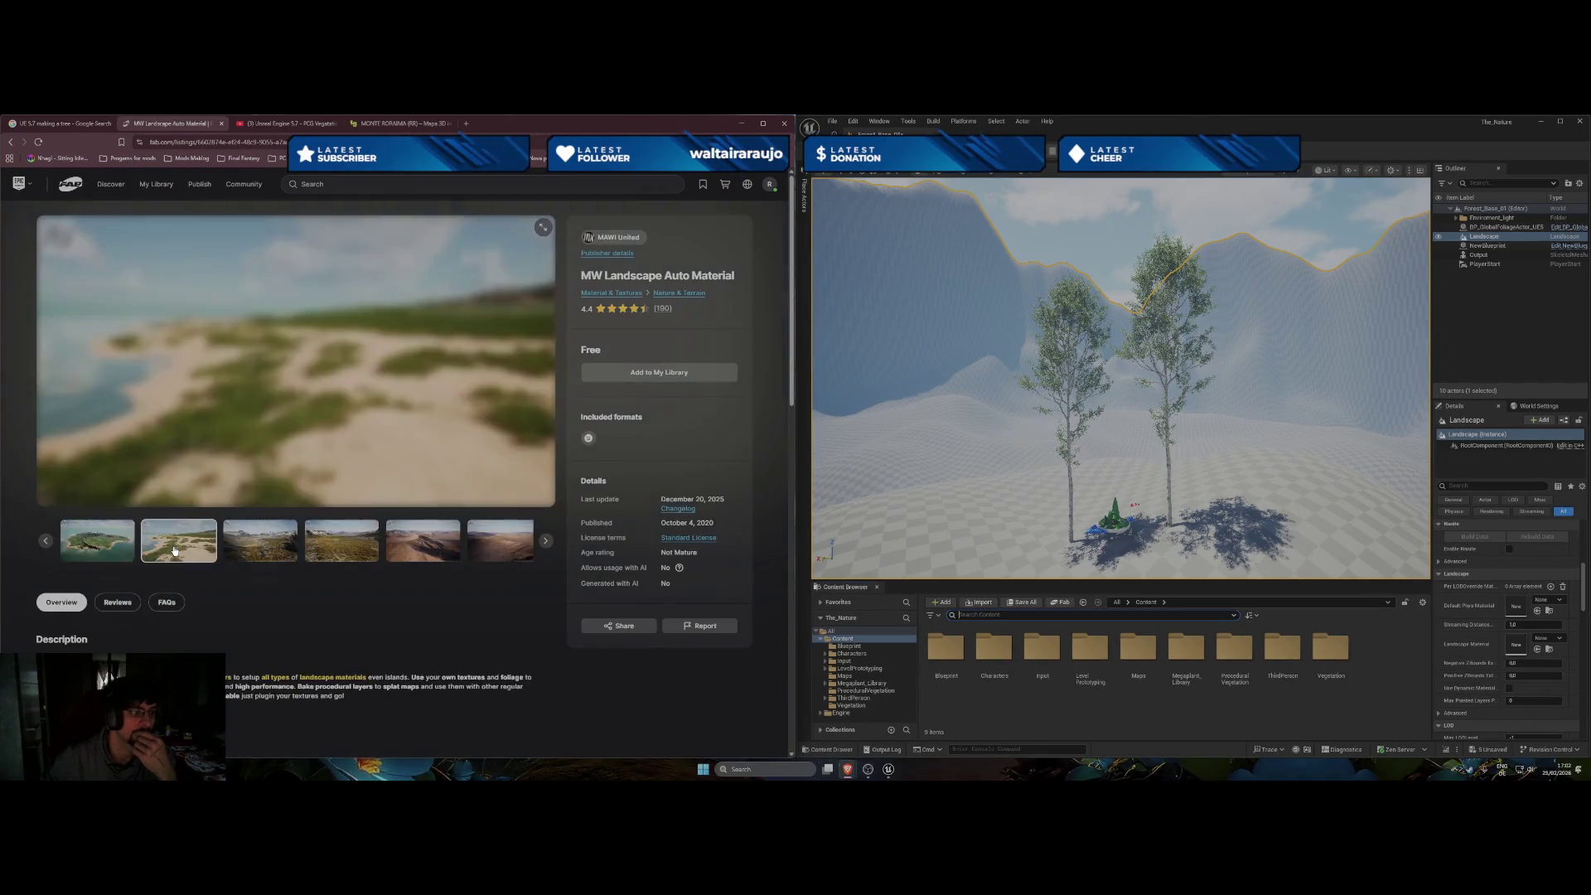
{"action": "left_click", "coordinate": [233, 548]}
{"action": "left_click", "coordinate": [173, 553]}
{"action": "left_click", "coordinate": [105, 562]}
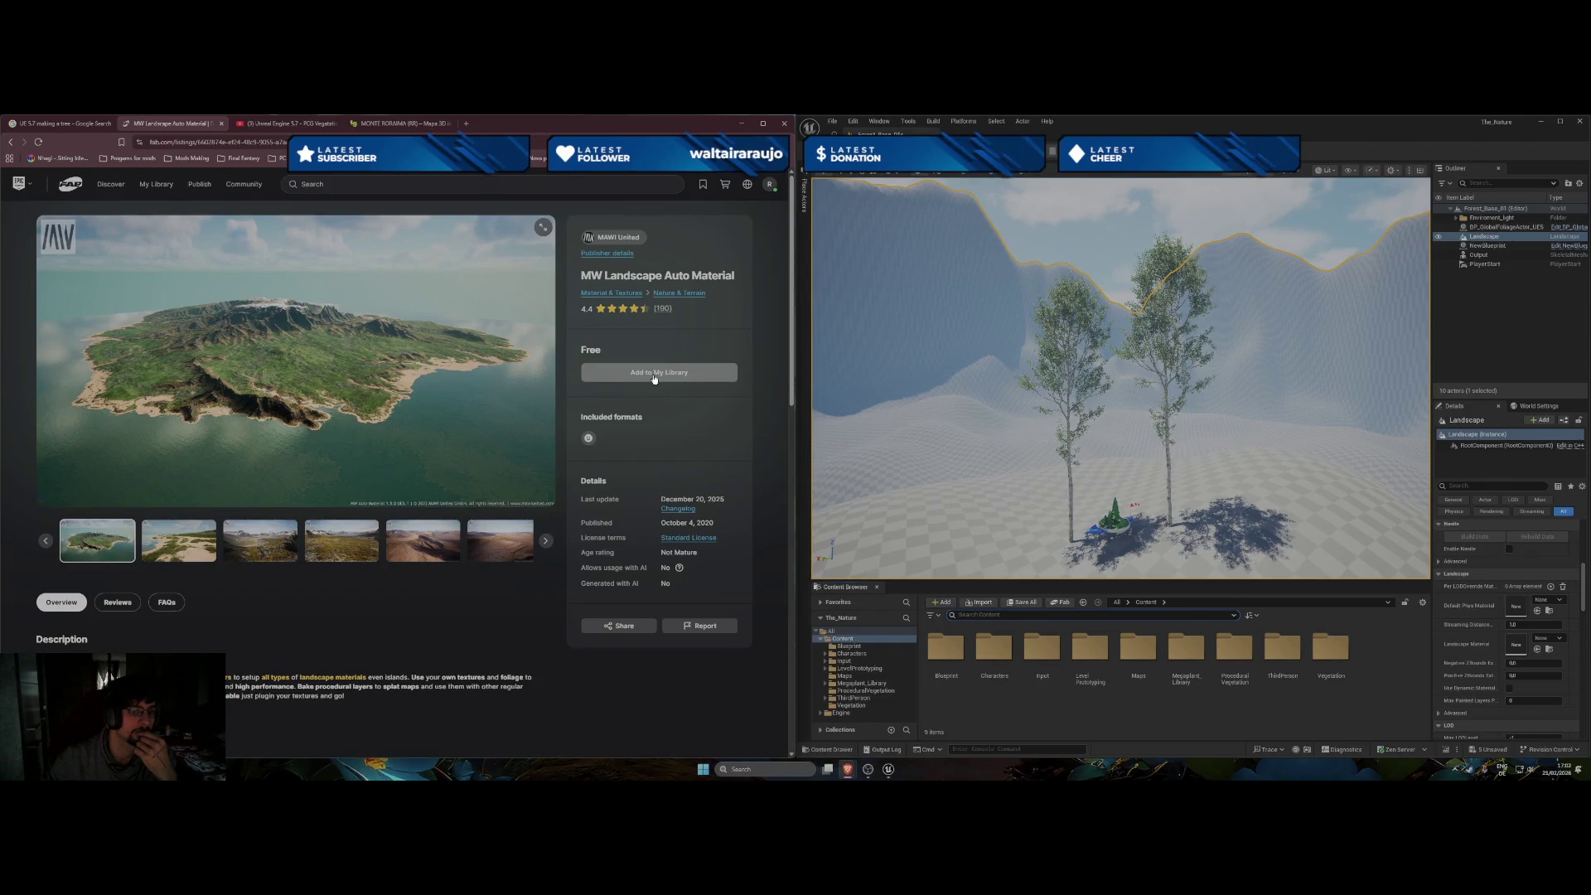
{"action": "scroll", "coordinate": [172, 583], "scroll_direction": "down", "scroll_amount": 2}
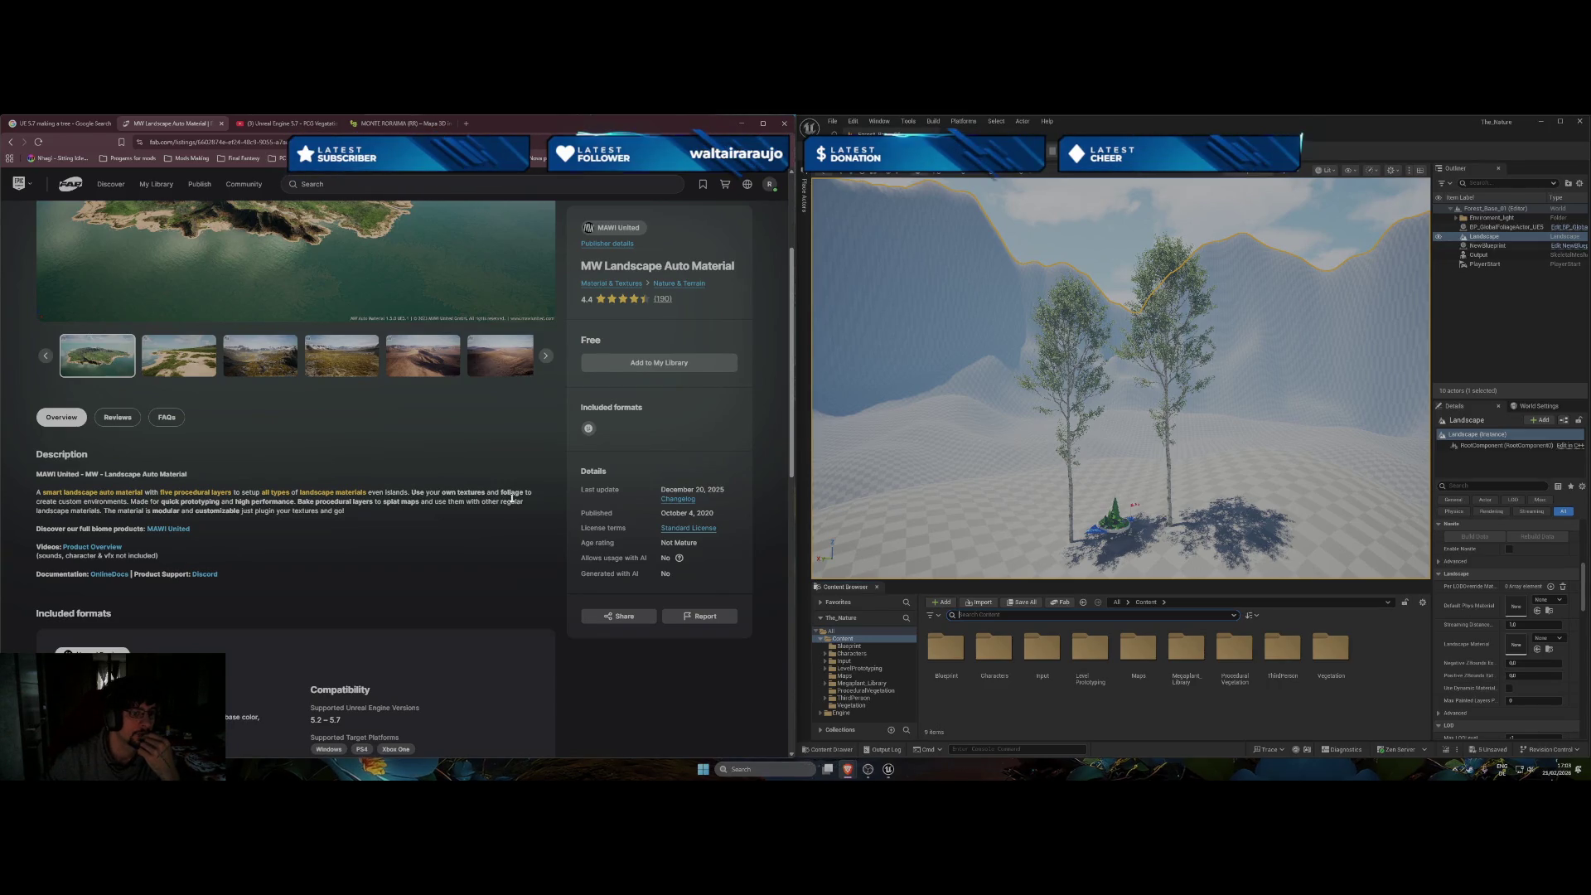
{"action": "scroll", "coordinate": [499, 535], "scroll_direction": "down", "scroll_amount": 5}
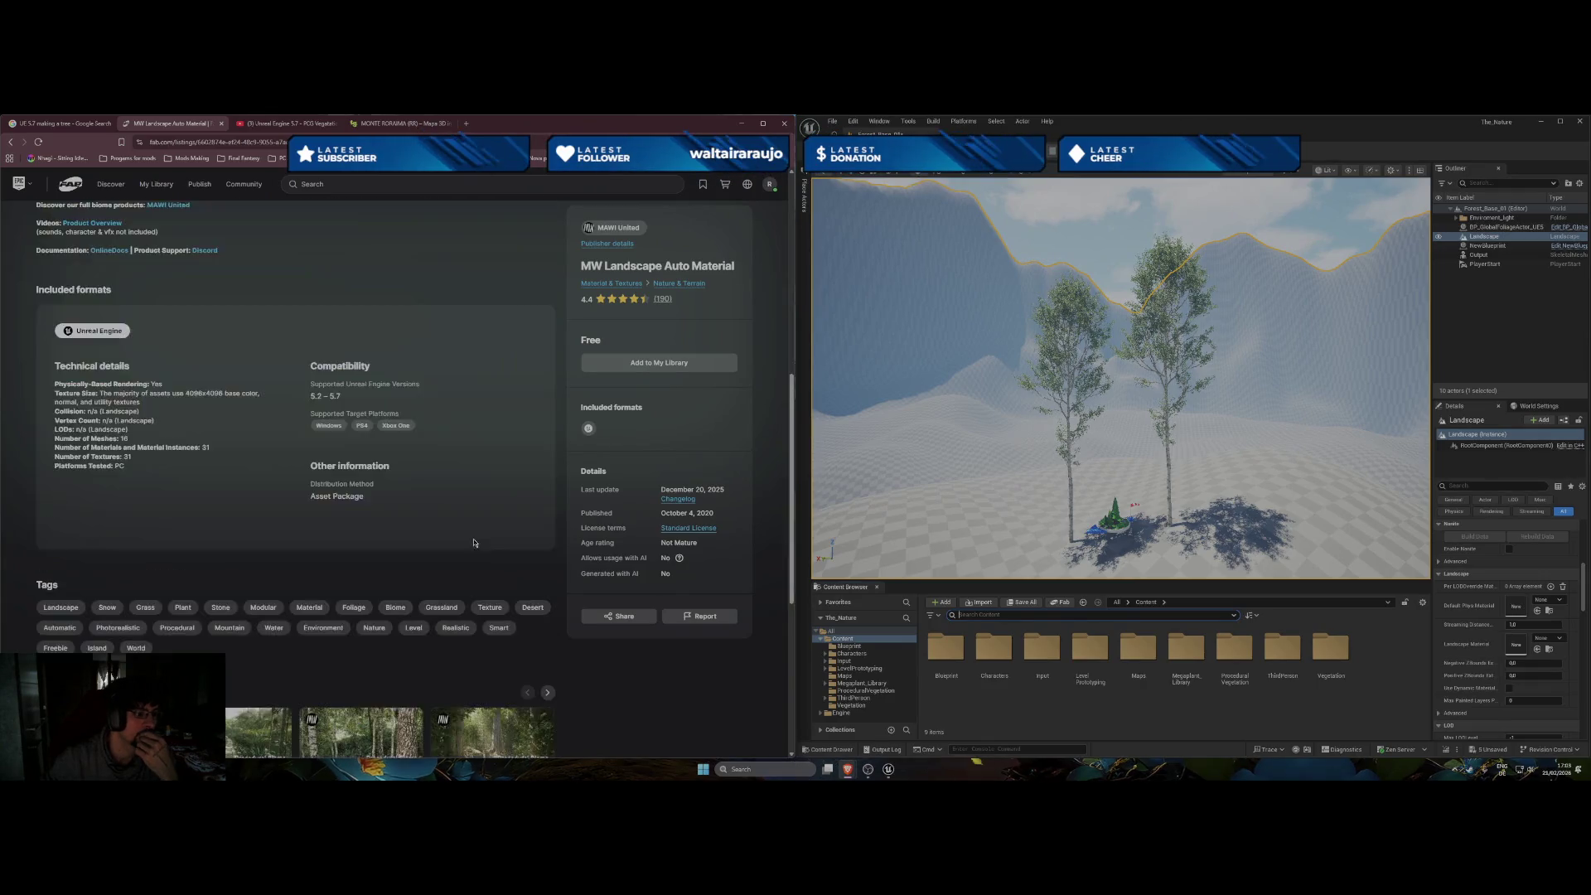
{"action": "scroll", "coordinate": [500, 535], "scroll_direction": "up", "scroll_amount": 10}
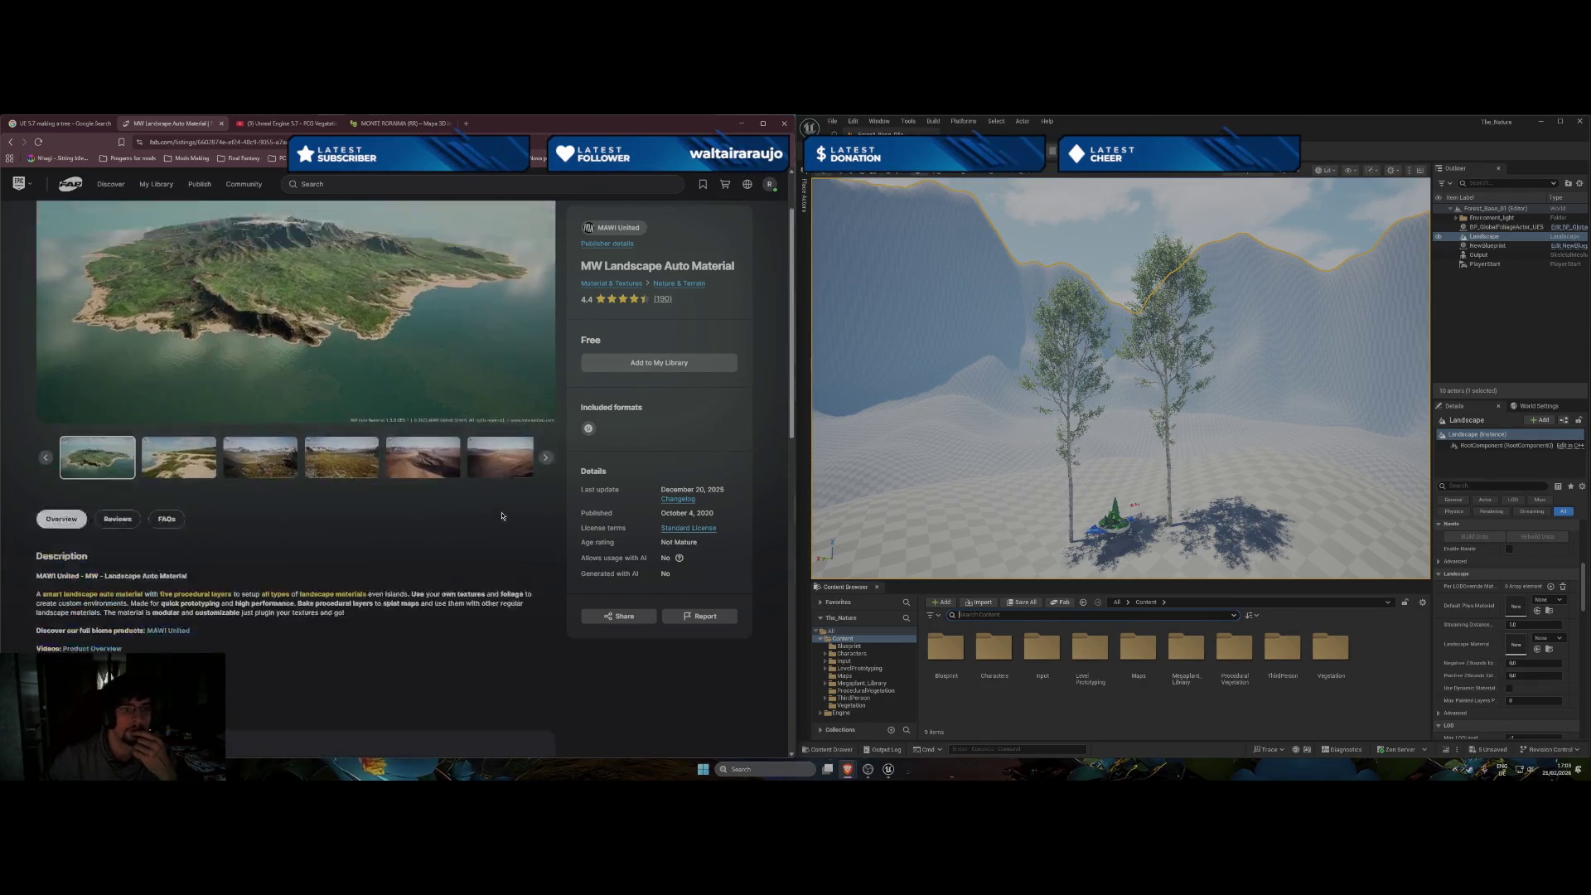
{"action": "left_click", "coordinate": [656, 380]}
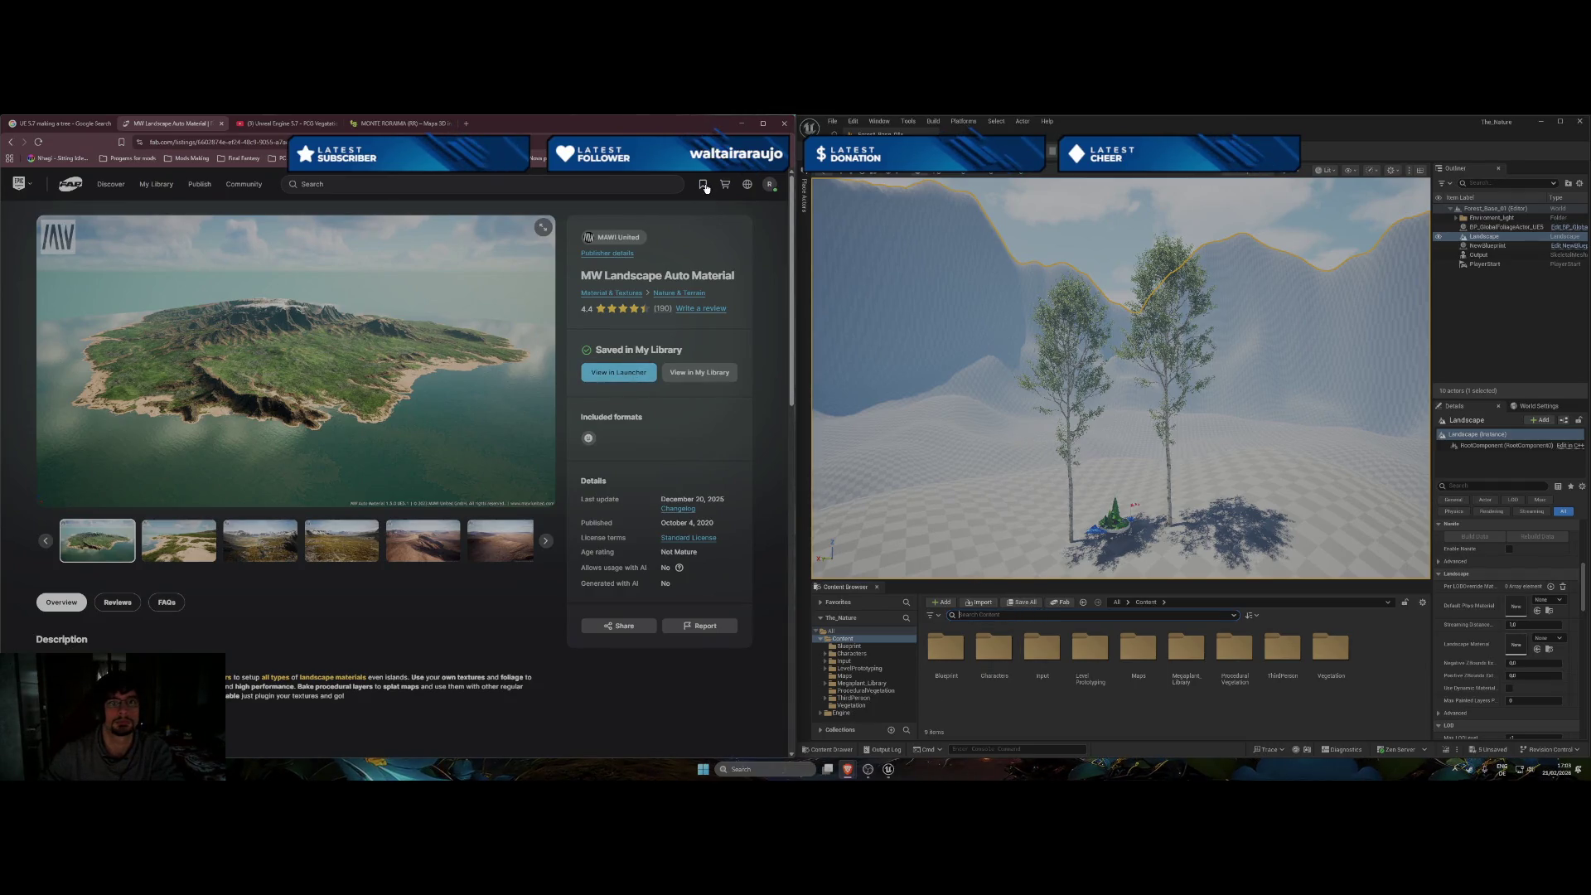
Reopen the material from My Library and choose View in Launcher.
{"action": "left_click", "coordinate": [770, 185]}
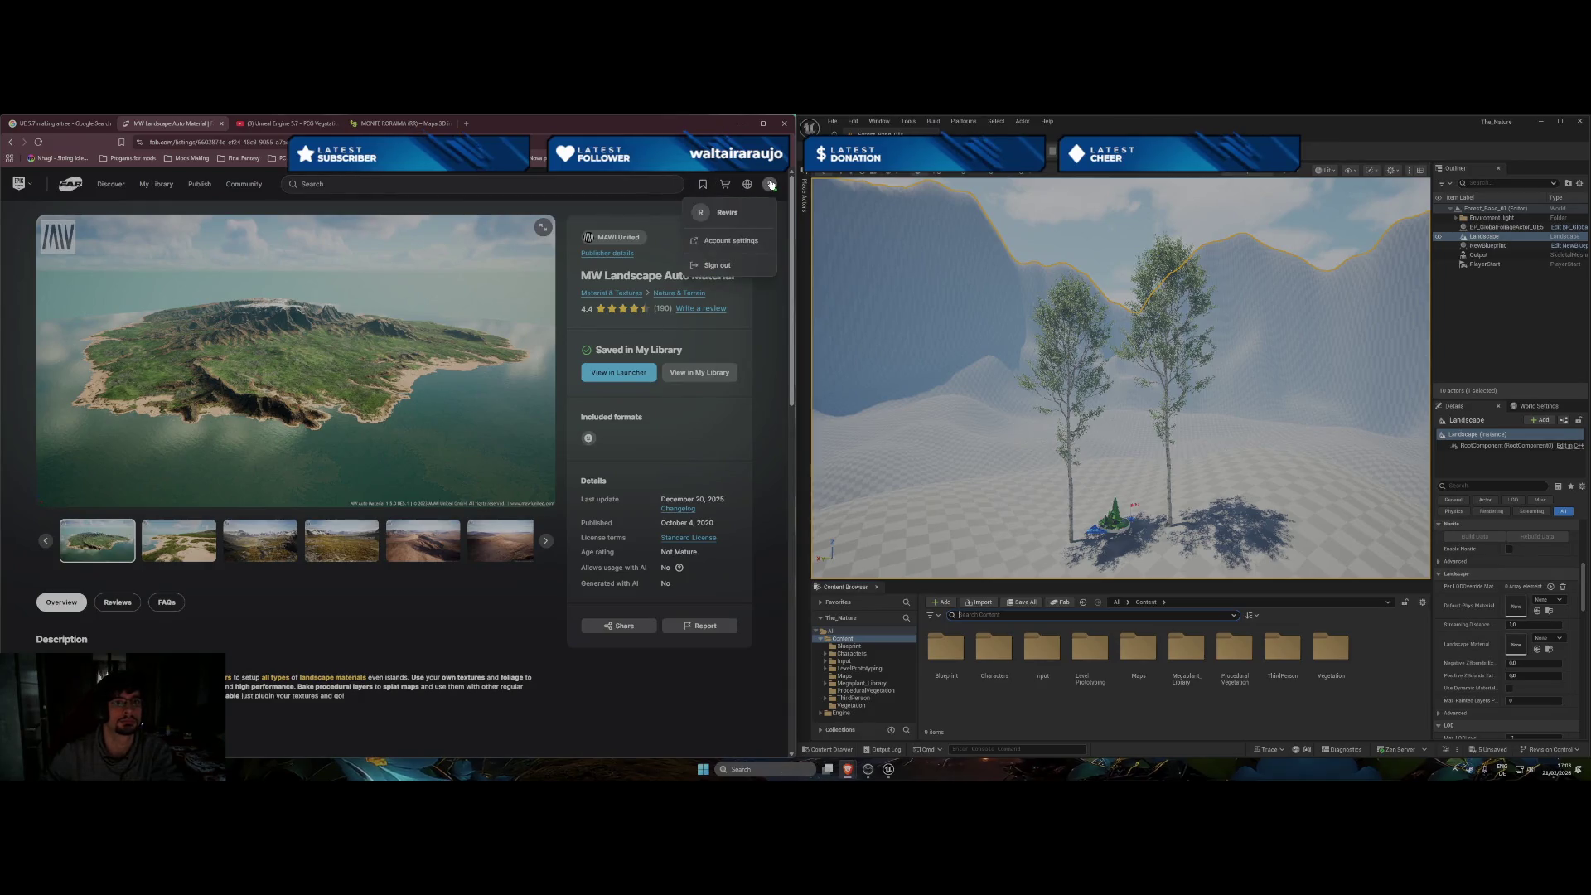
{"action": "left_click", "coordinate": [154, 186]}
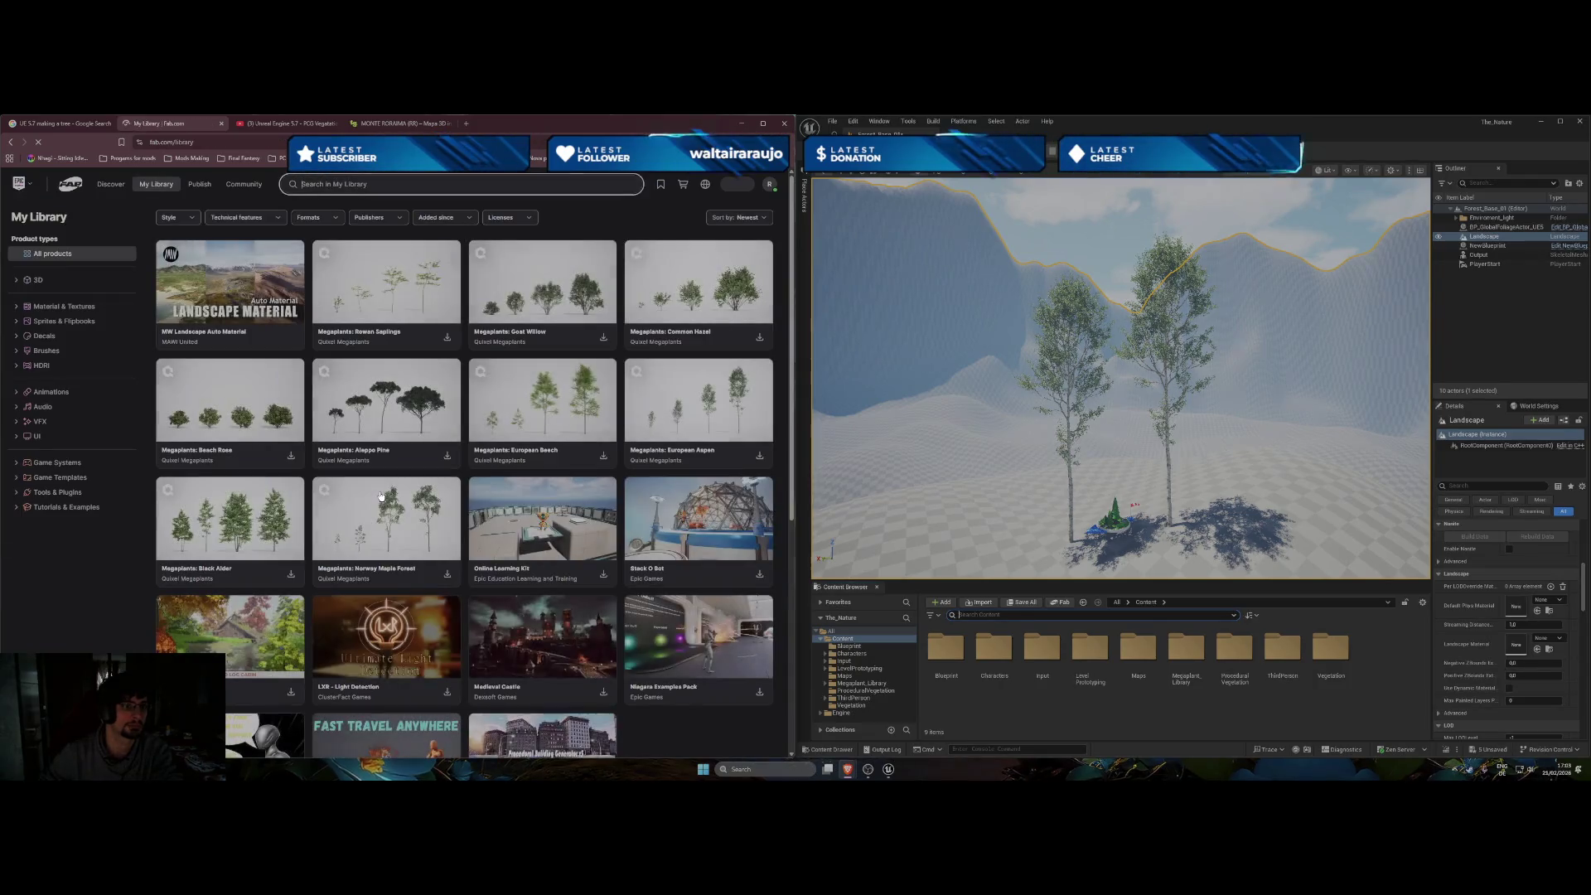
{"action": "left_click", "coordinate": [237, 288]}
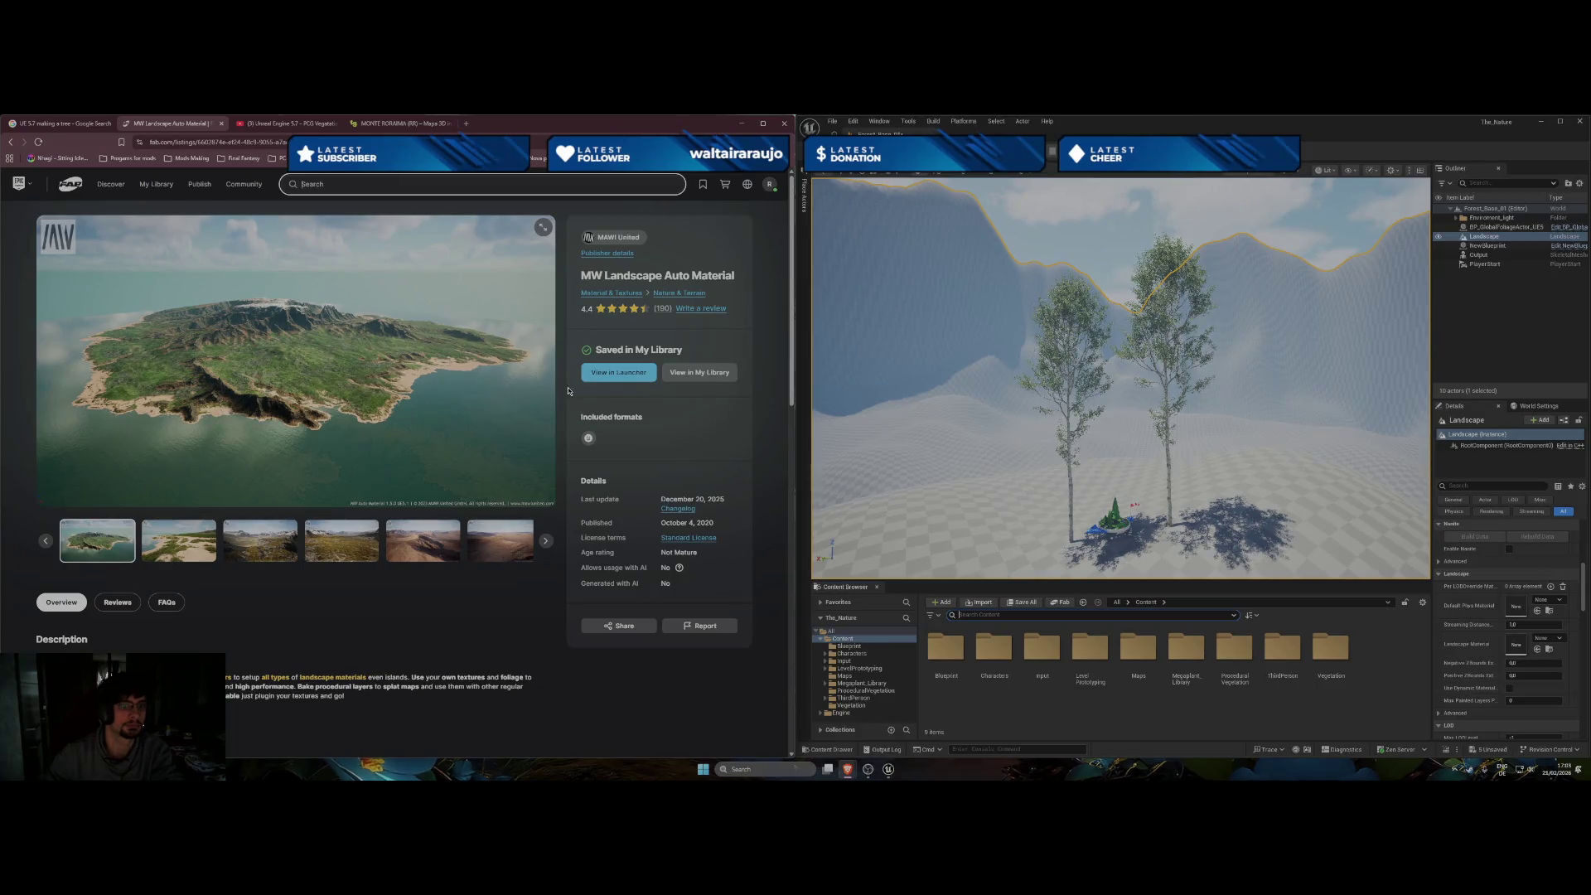
{"action": "left_click", "coordinate": [636, 377]}
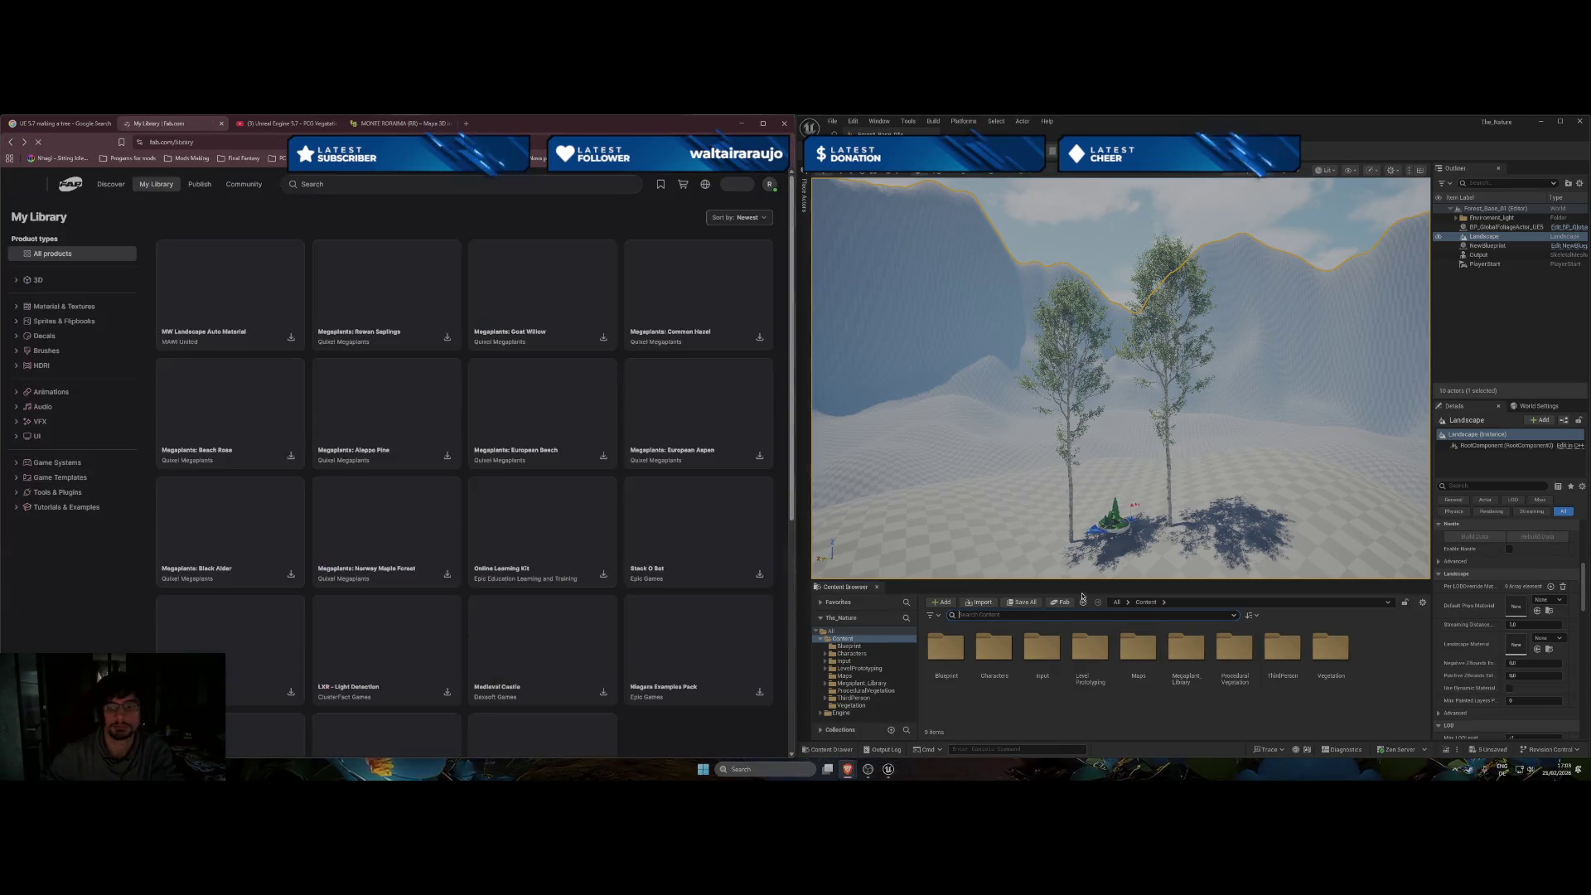
{"action": "left_click", "coordinate": [1060, 602]}
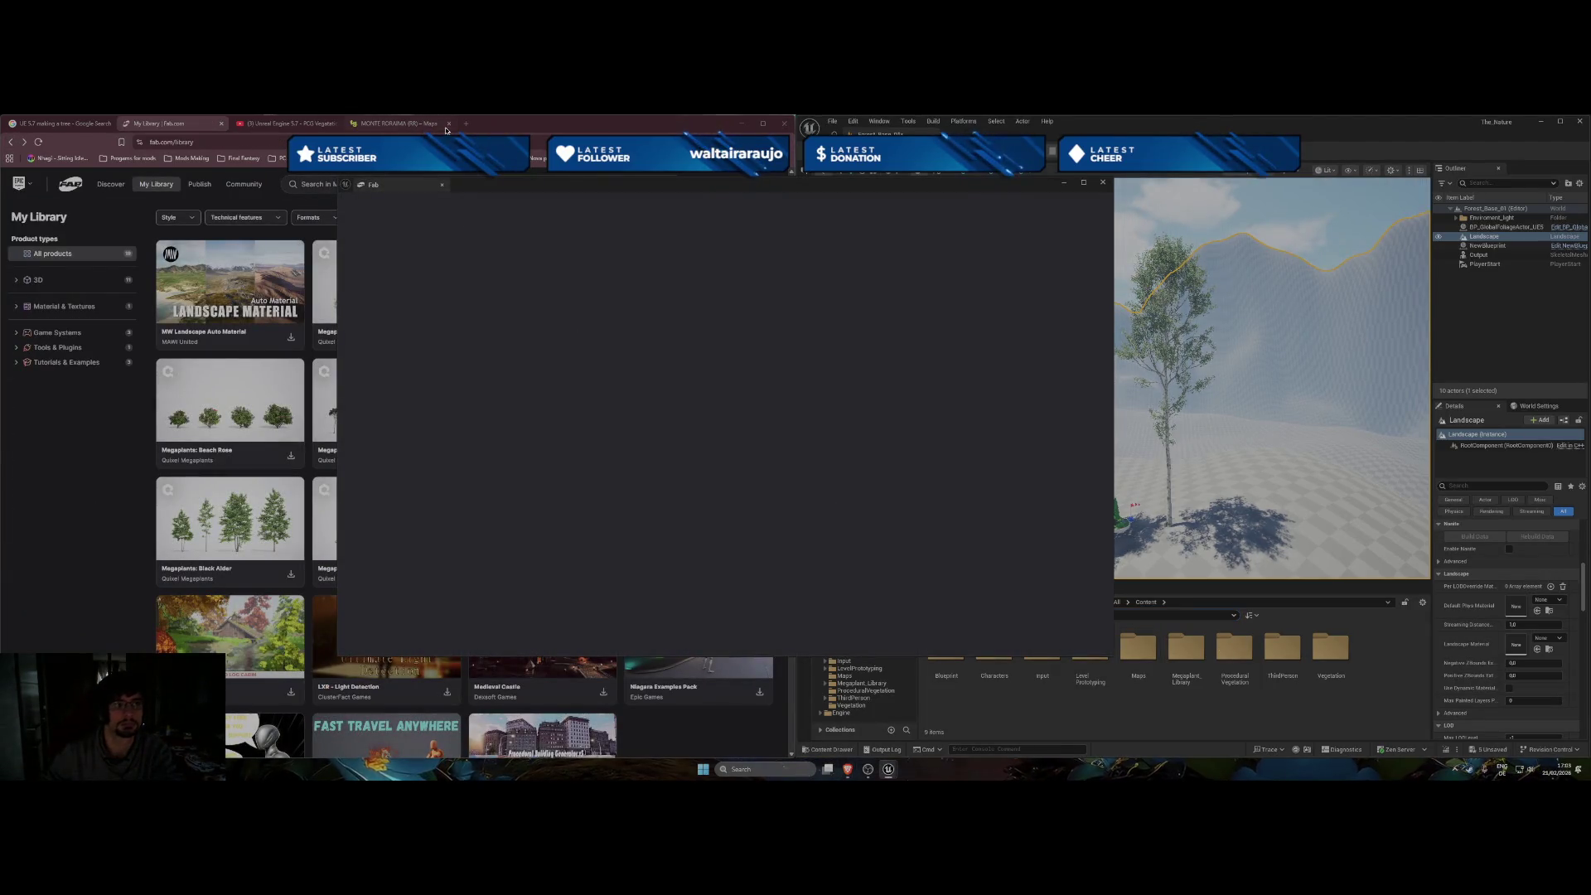
Close the browser library tab and add MW Landscape Auto Material to the project from Unreal's Fab My Library.
{"action": "left_click", "coordinate": [222, 124]}
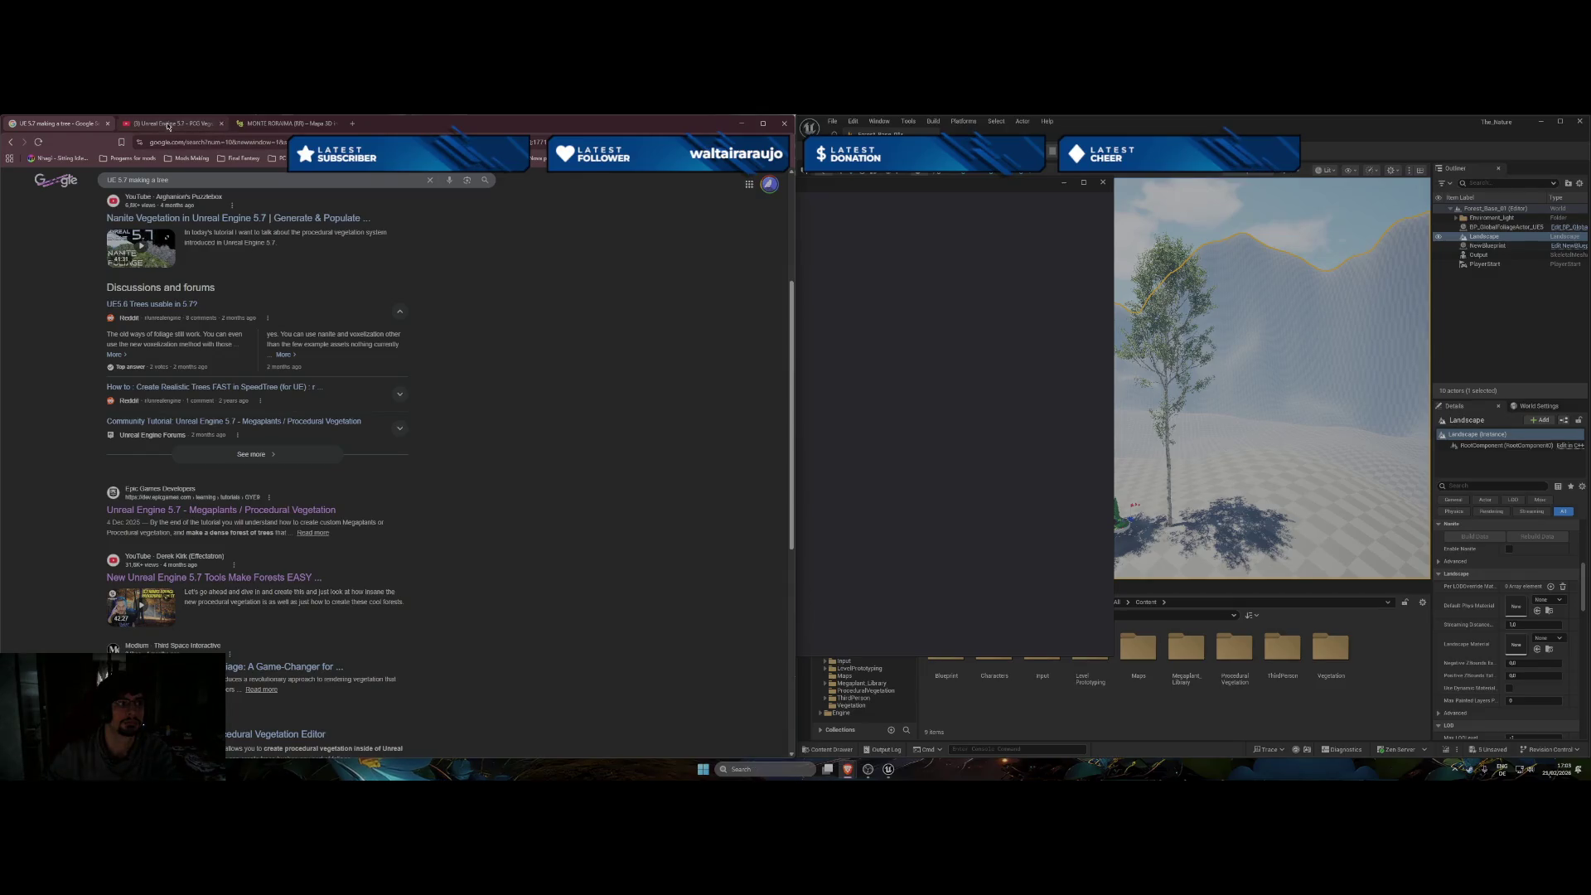
{"action": "left_click", "coordinate": [174, 123]}
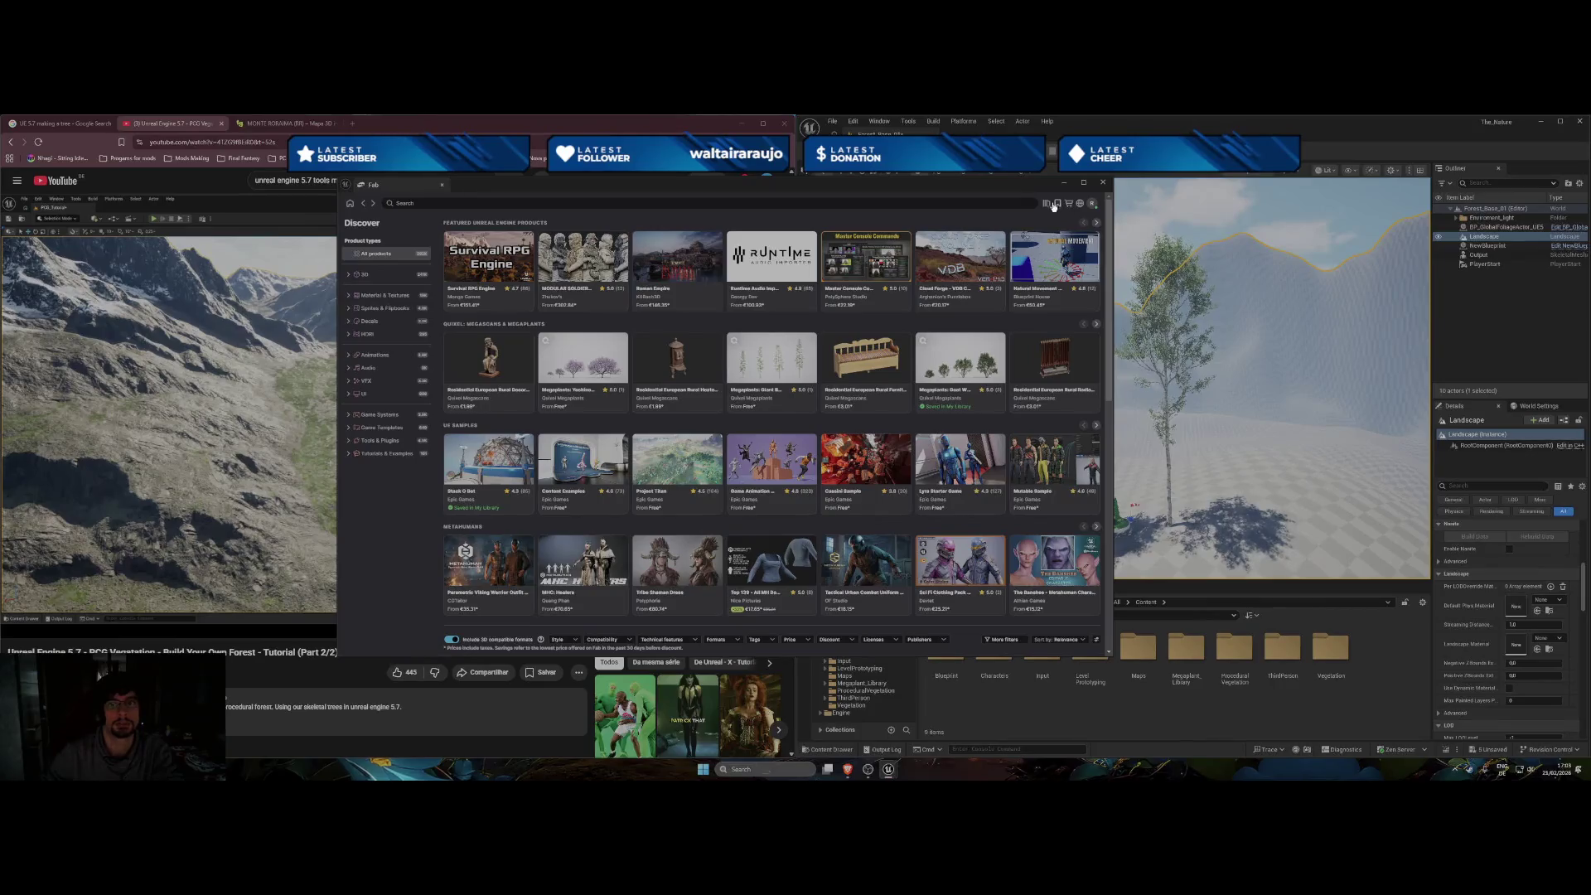
{"action": "left_click", "coordinate": [1047, 205]}
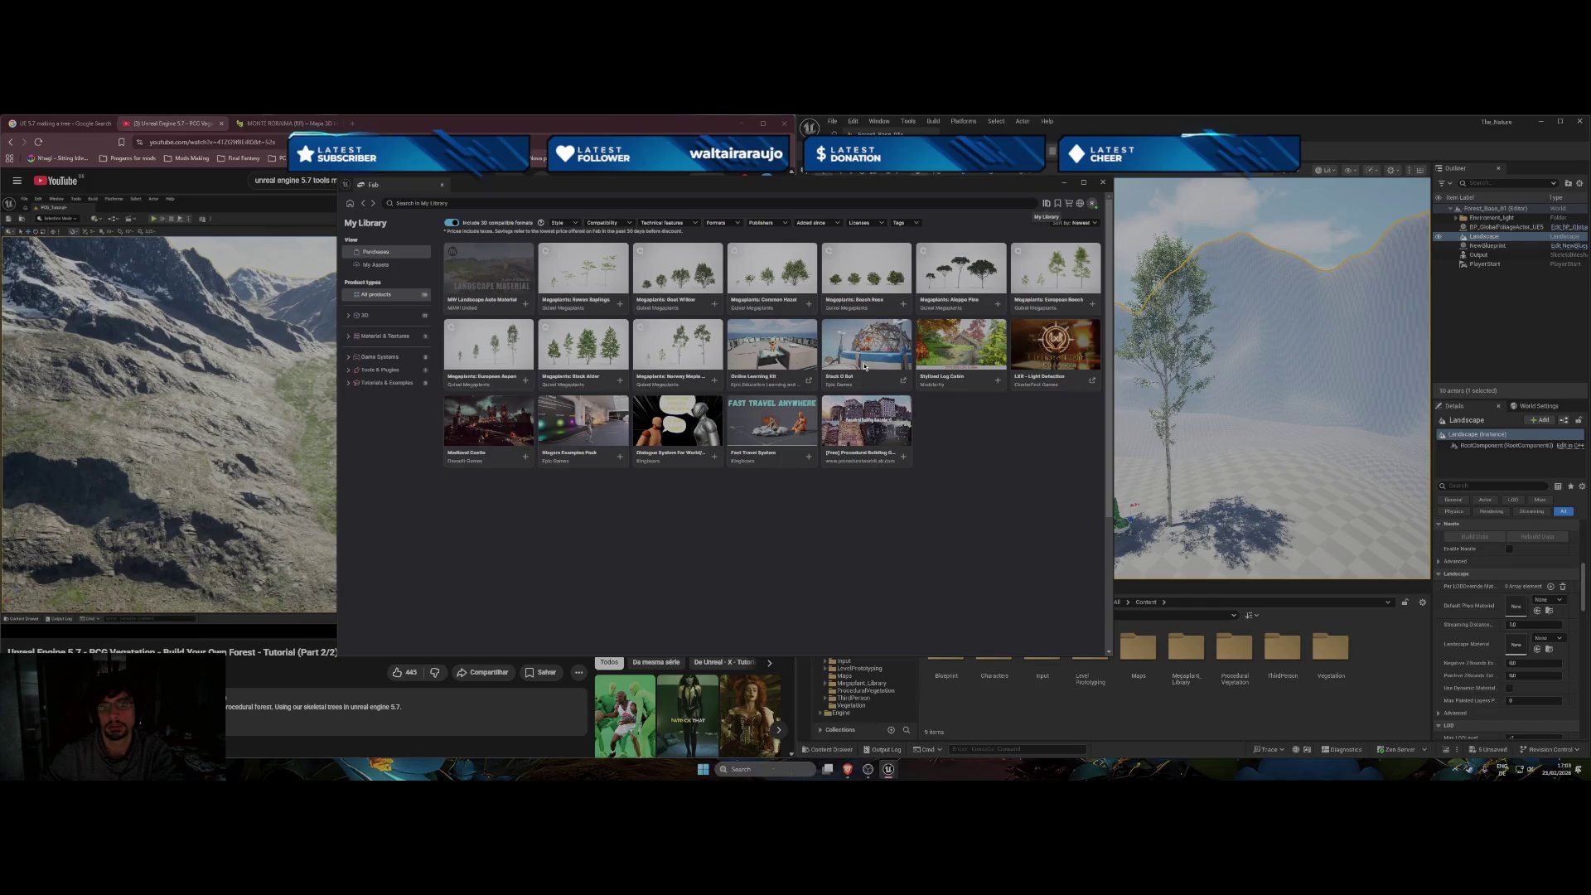
{"action": "left_click", "coordinate": [488, 274]}
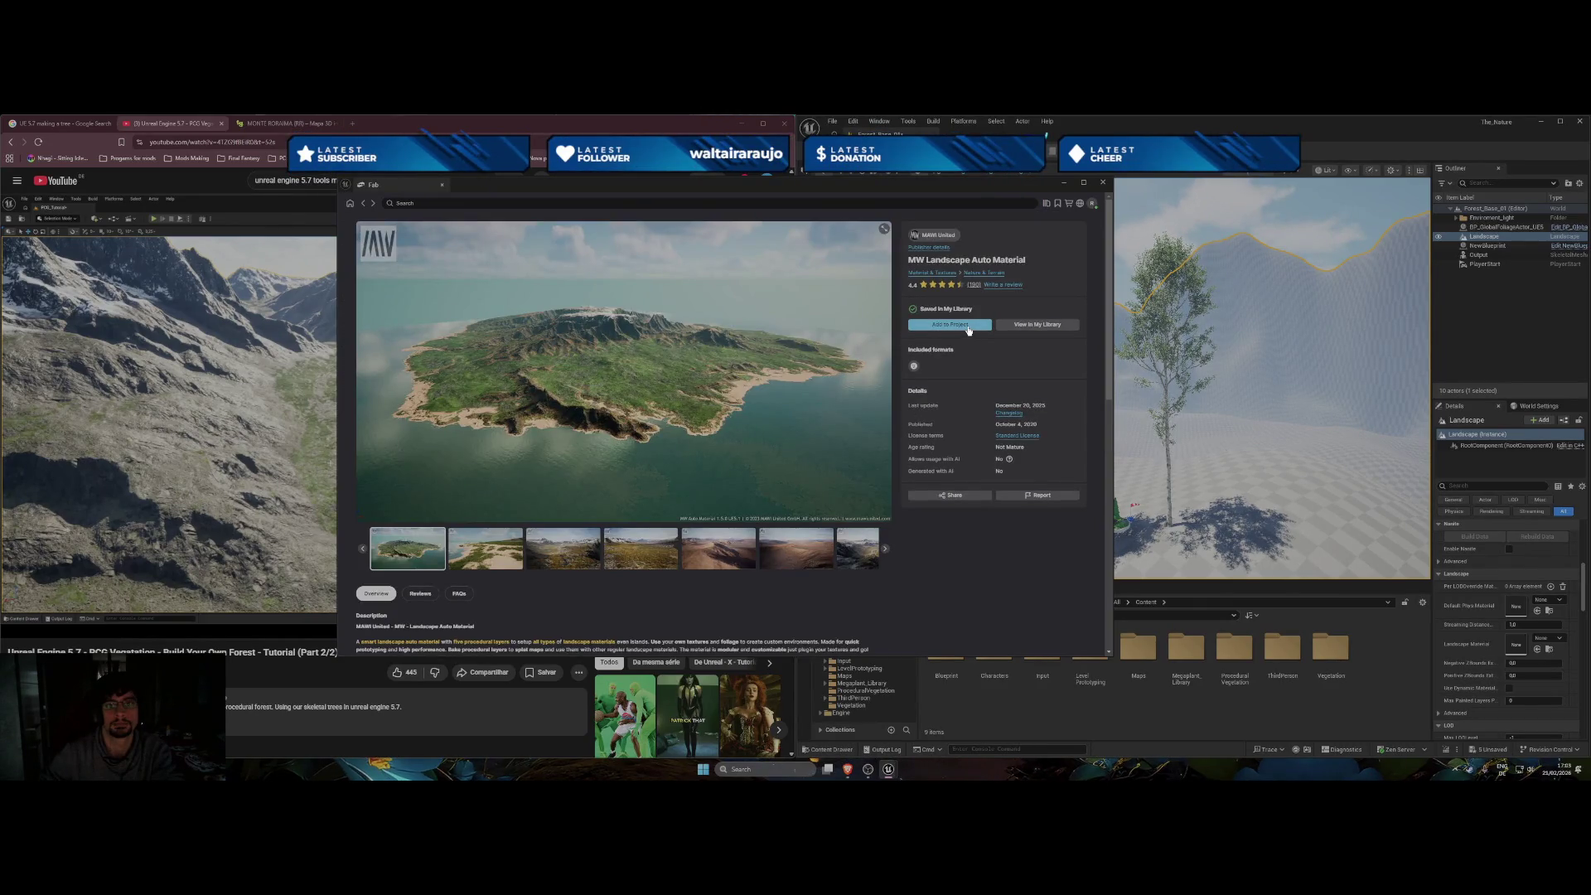
{"action": "left_click", "coordinate": [967, 327]}
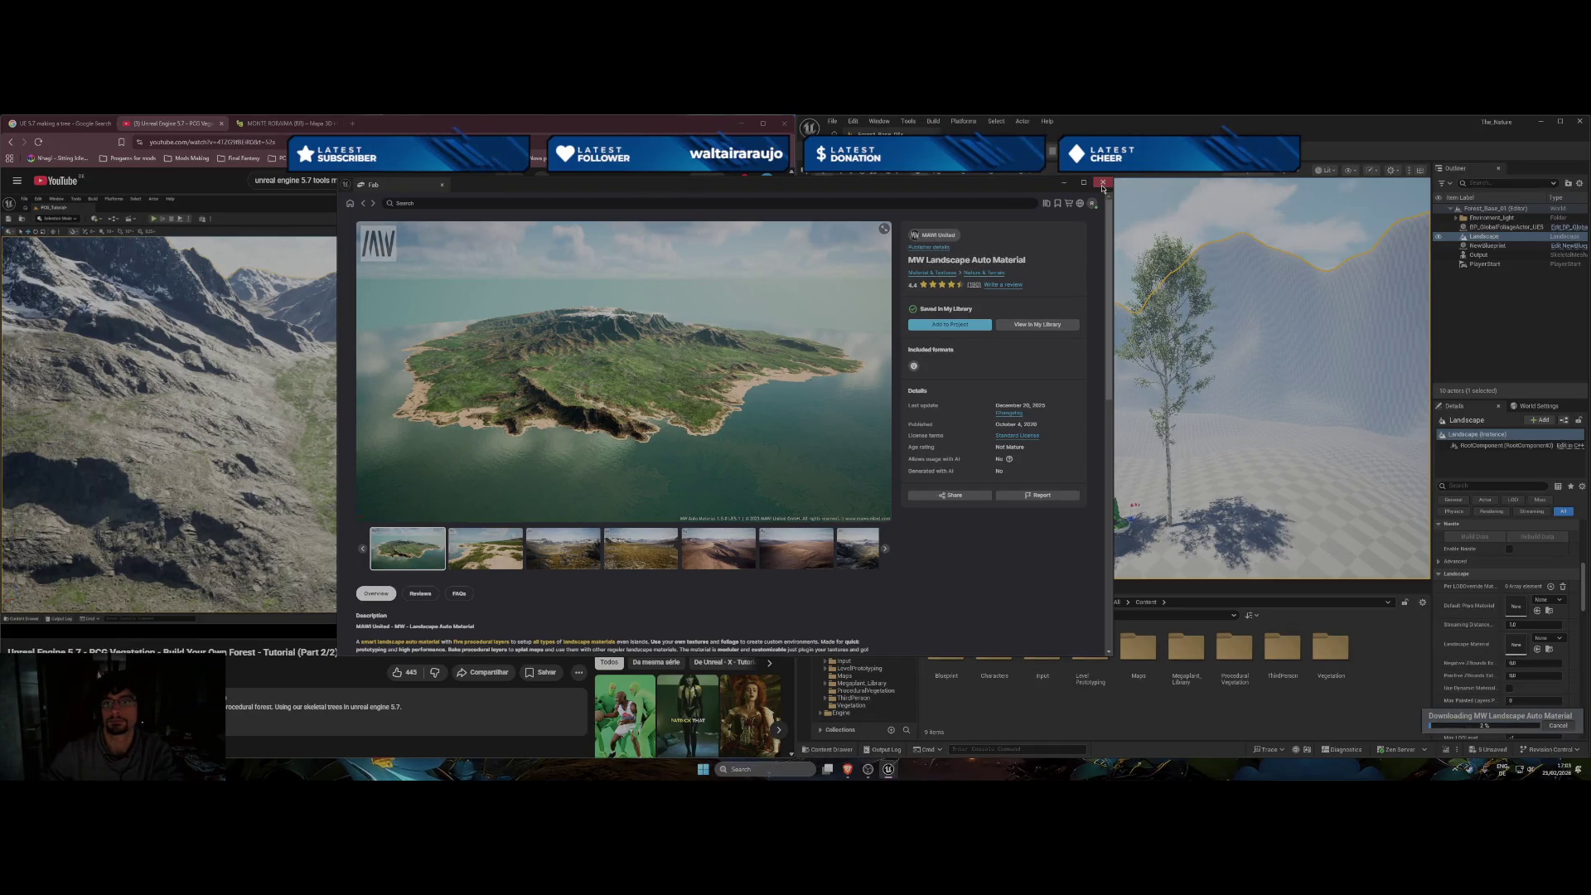
{"action": "left_click", "coordinate": [1103, 184]}
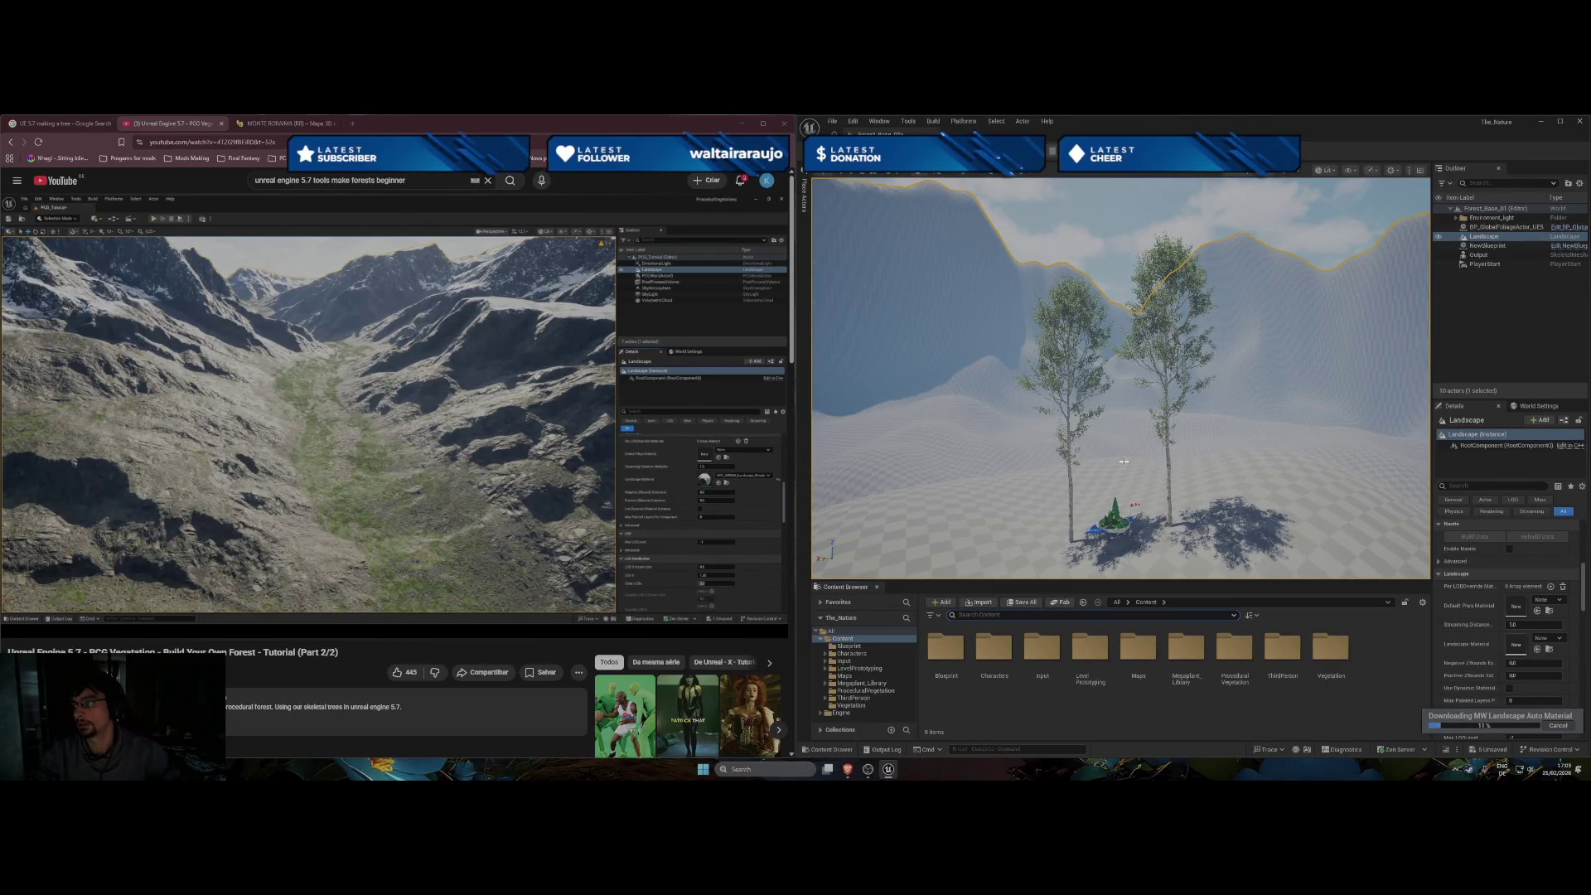
Select the global foliage actor and lower the view to see the trees against the mountains.
{"action": "scroll", "coordinate": [1124, 462], "scroll_direction": "down", "scroll_amount": 5}
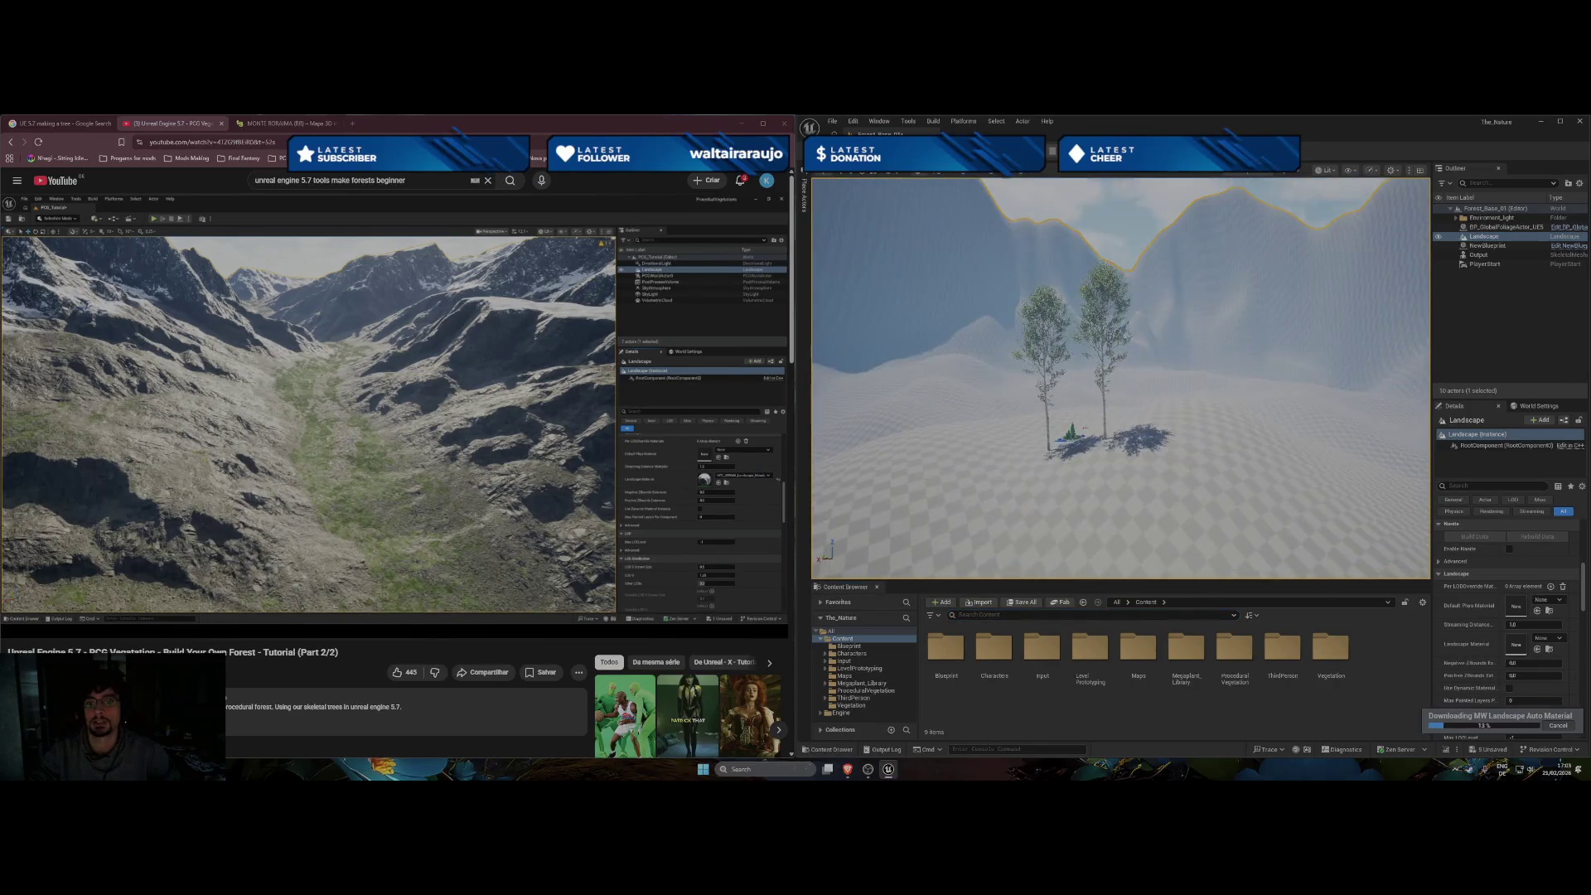
{"action": "scroll", "coordinate": [1120, 378], "scroll_direction": "up", "scroll_amount": 5}
{"action": "scroll", "coordinate": [1120, 378], "scroll_direction": "down", "scroll_amount": 4}
{"action": "scroll", "coordinate": [1120, 378], "scroll_direction": "up", "scroll_amount": 3}
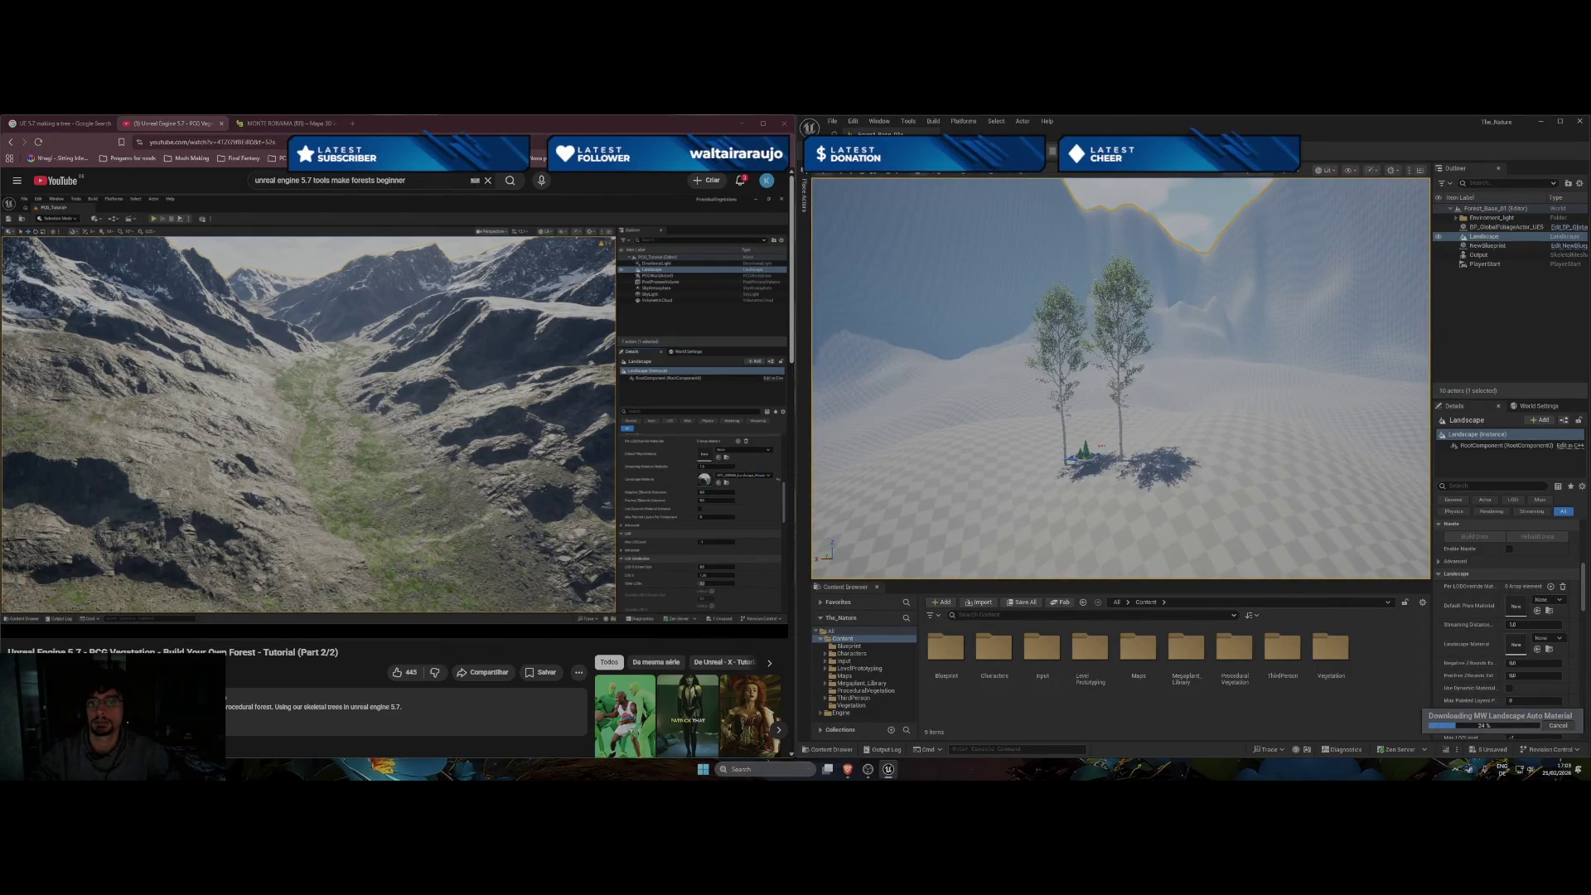
{"action": "left_click", "coordinate": [1033, 423]}
{"action": "scroll", "coordinate": [1120, 378], "scroll_direction": "up", "scroll_amount": 4}
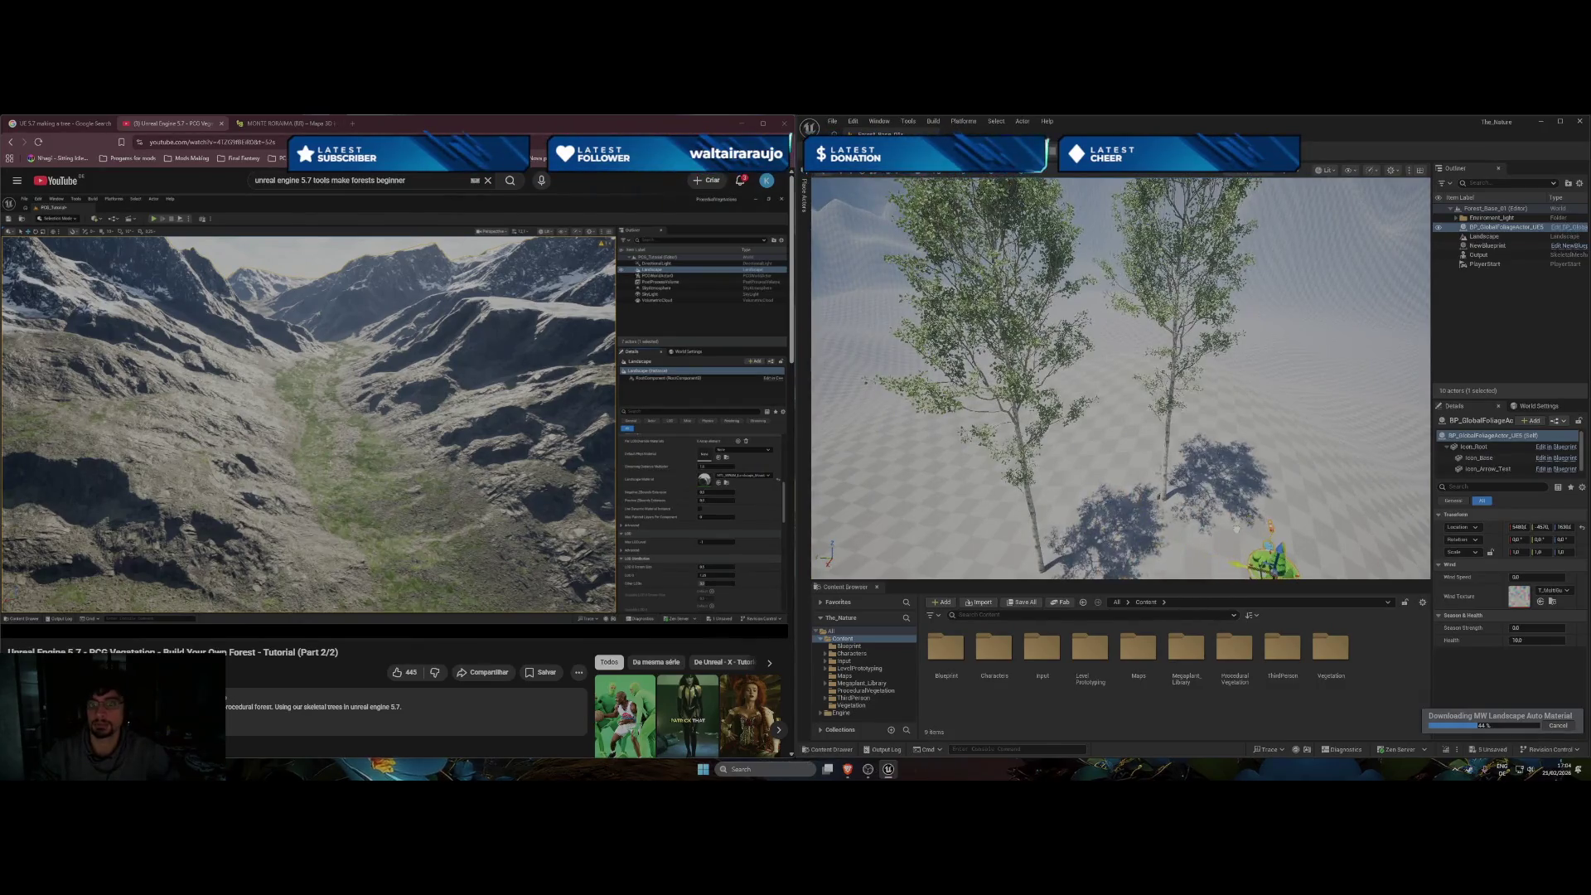
{"action": "scroll", "coordinate": [1120, 377], "scroll_direction": "down", "scroll_amount": 6}
{"action": "mouse_move", "coordinate": [1120, 377]}
{"action": "left_mouse_down"}
{"action": "mouse_move", "coordinate": [1120, 315]}
{"action": "mouse_move", "coordinate": [1106, 348]}
{"action": "mouse_move", "coordinate": [1098, 332]}
{"action": "mouse_move", "coordinate": [1131, 323]}
{"action": "left_mouse_up"}
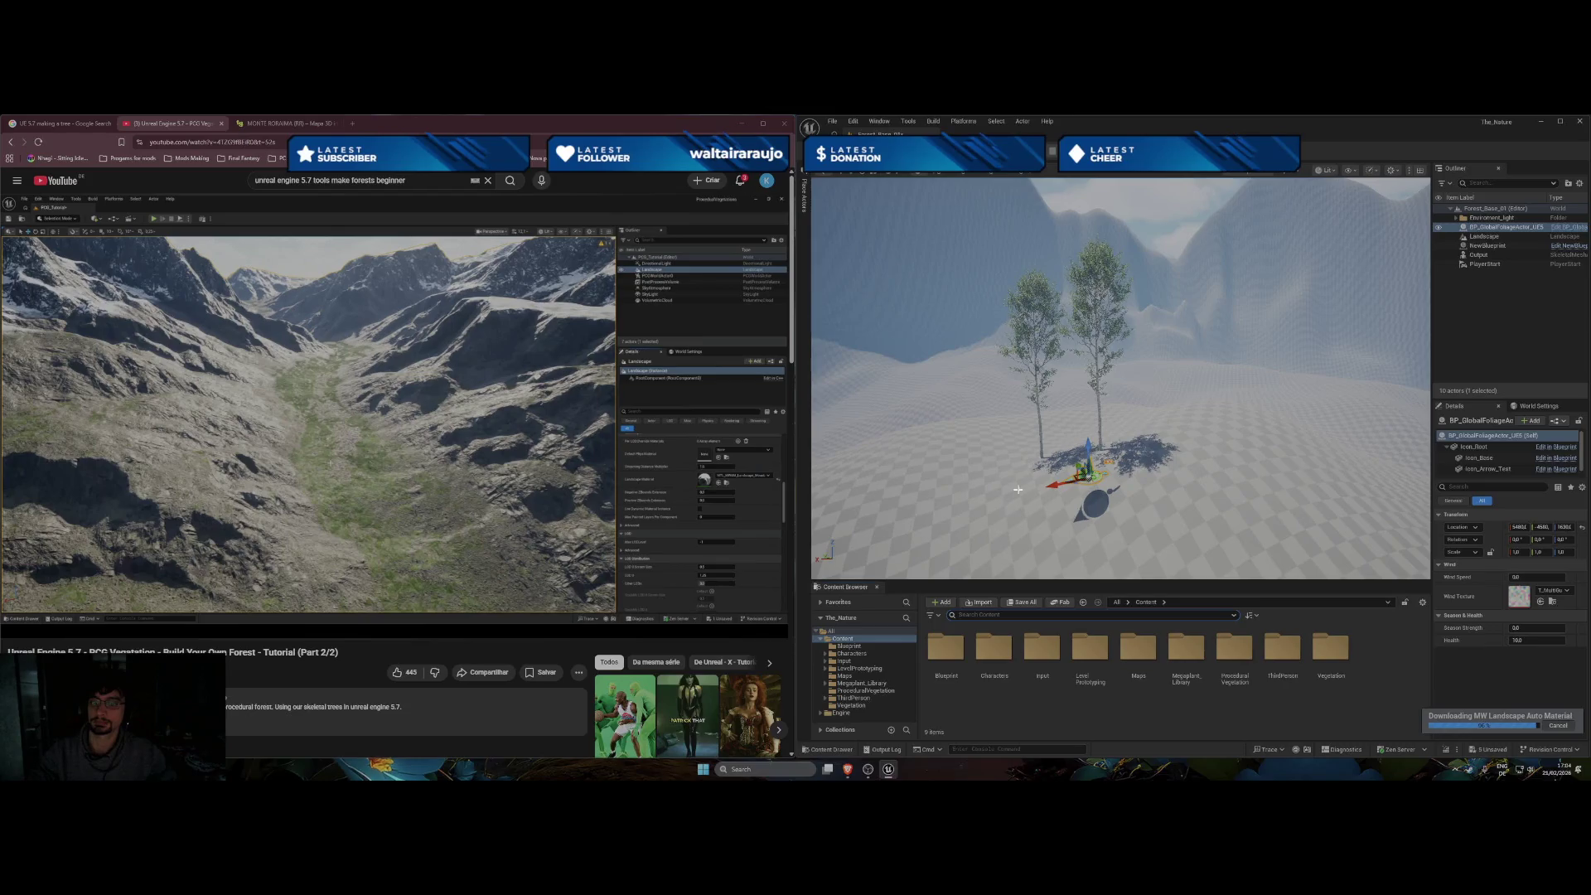
{"action": "scroll", "coordinate": [1017, 490], "scroll_direction": "up", "scroll_amount": 3}
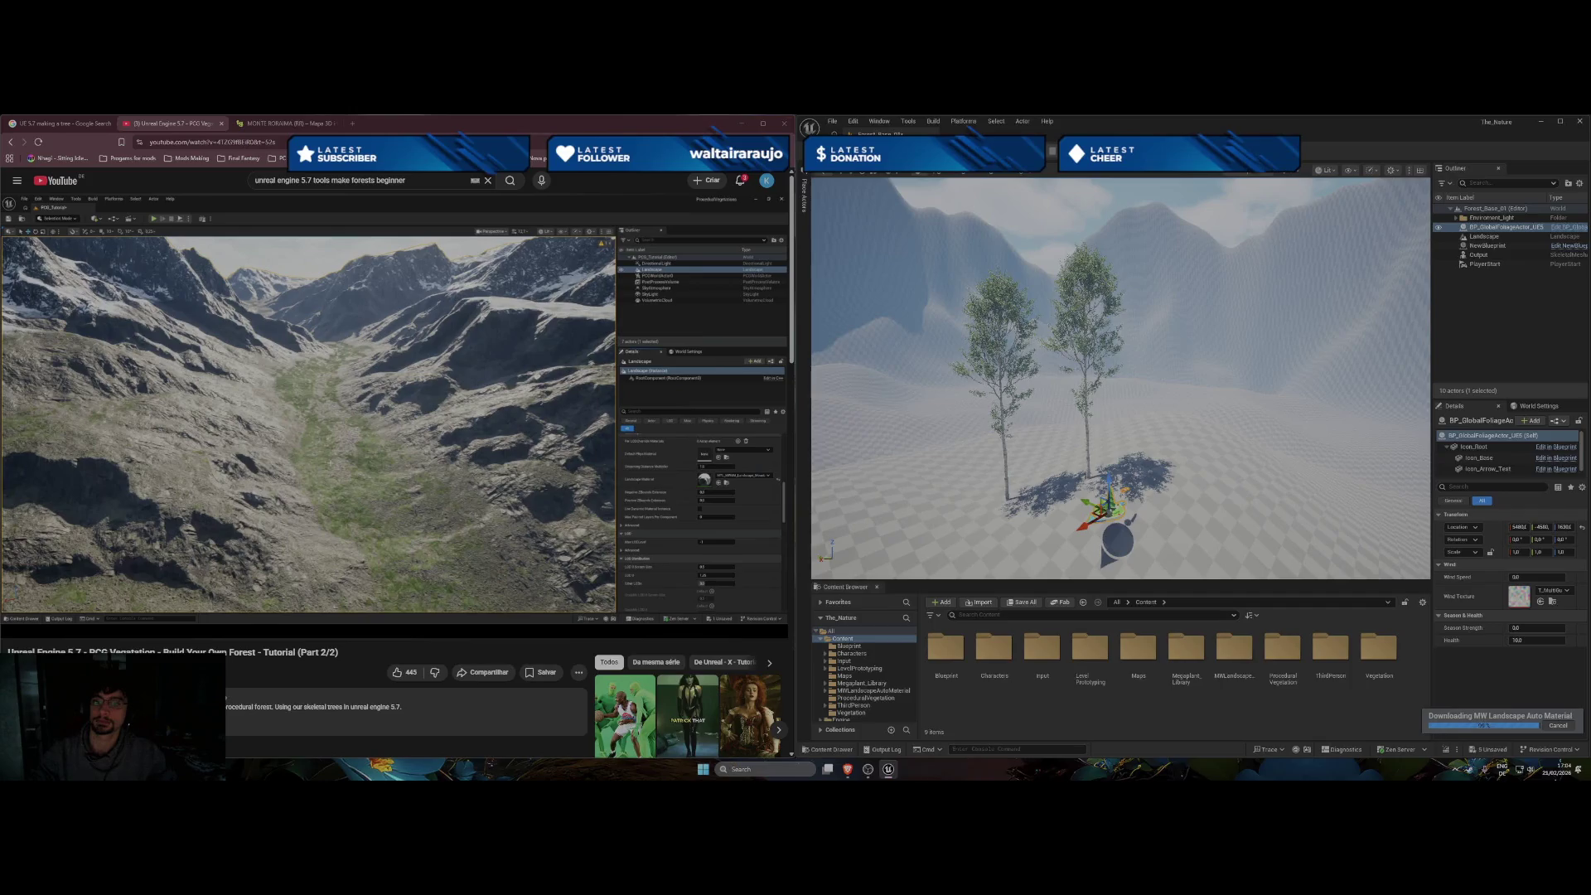
Open the MWLandscapeAutoMaterial Maps folder and check the landscape's material list.
{"action": "double_click", "coordinate": [1234, 646]}
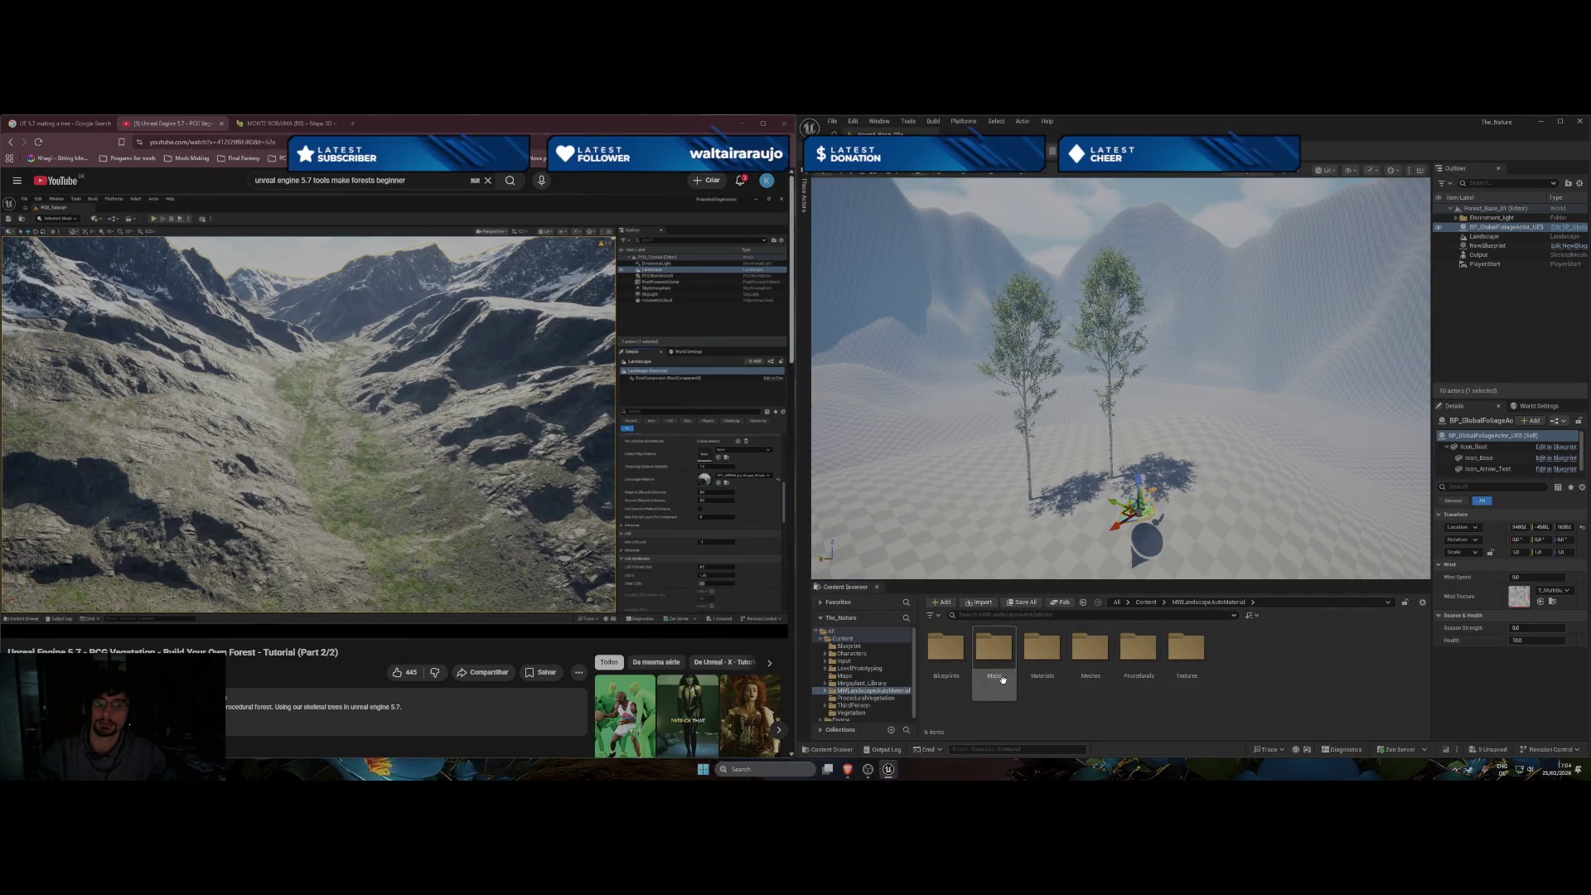
{"action": "double_click", "coordinate": [994, 655]}
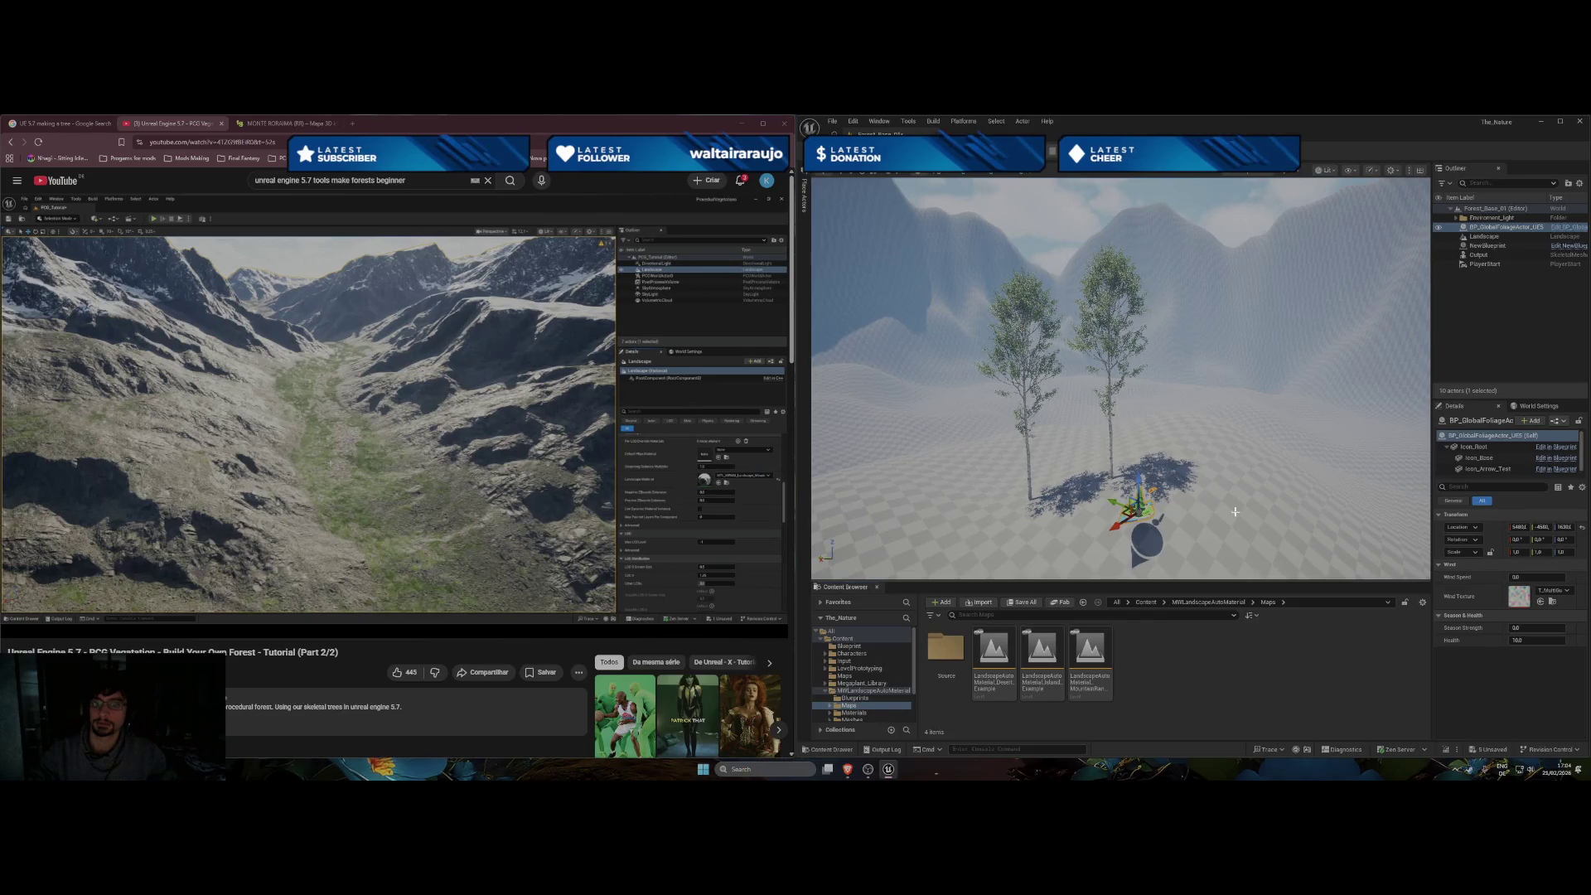
{"action": "left_click", "coordinate": [1409, 555]}
{"action": "scroll", "coordinate": [1491, 596], "scroll_direction": "down", "scroll_amount": 5}
{"action": "left_click", "coordinate": [1561, 612]}
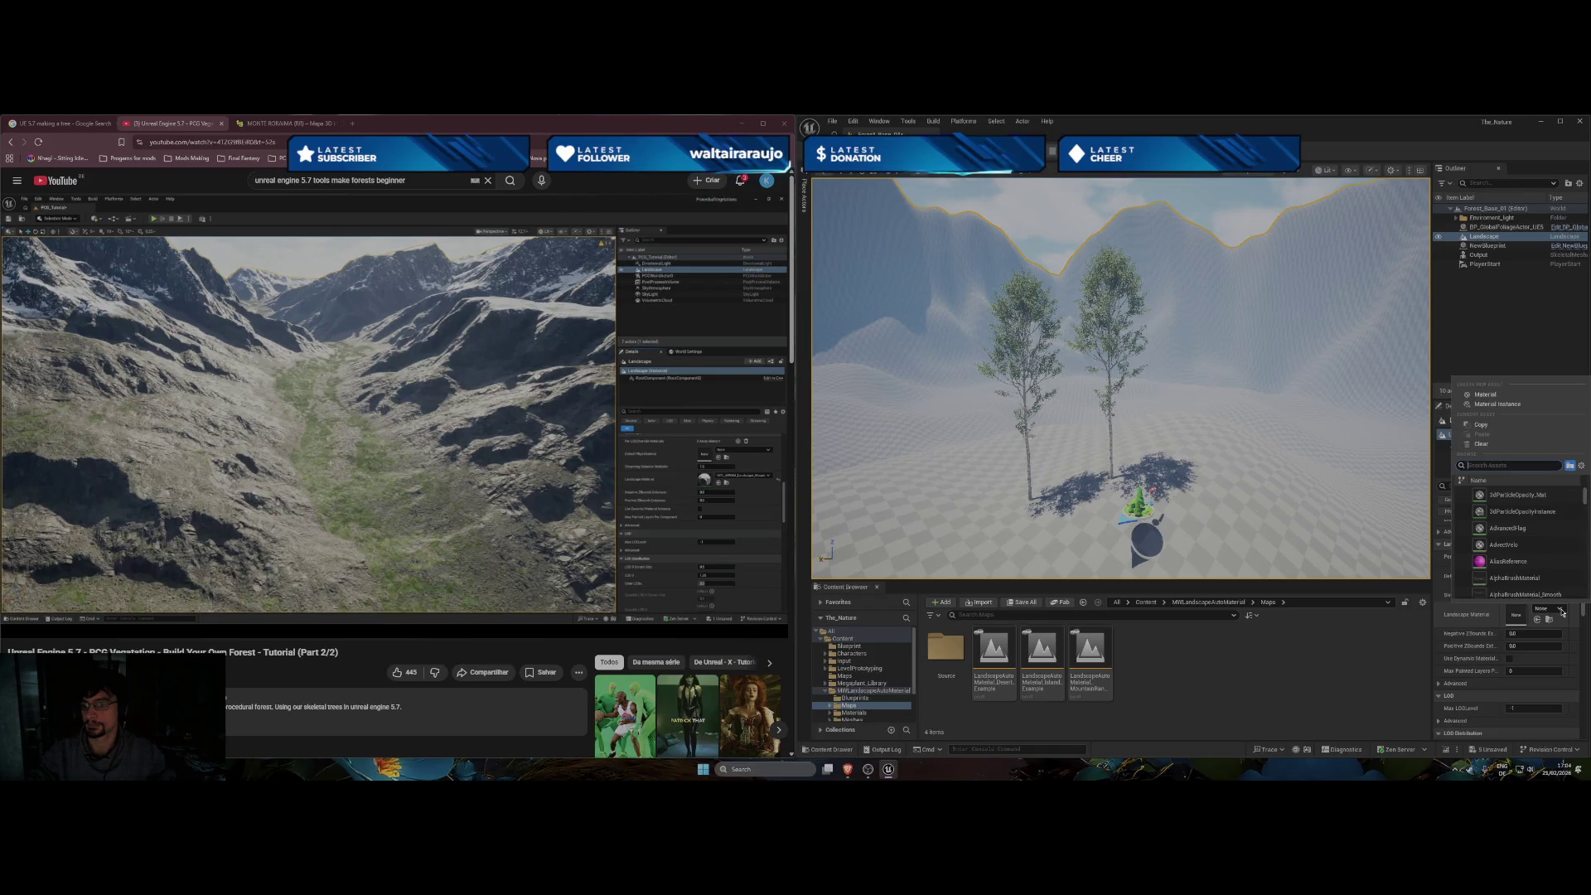
{"action": "left_click", "coordinate": [1561, 611]}
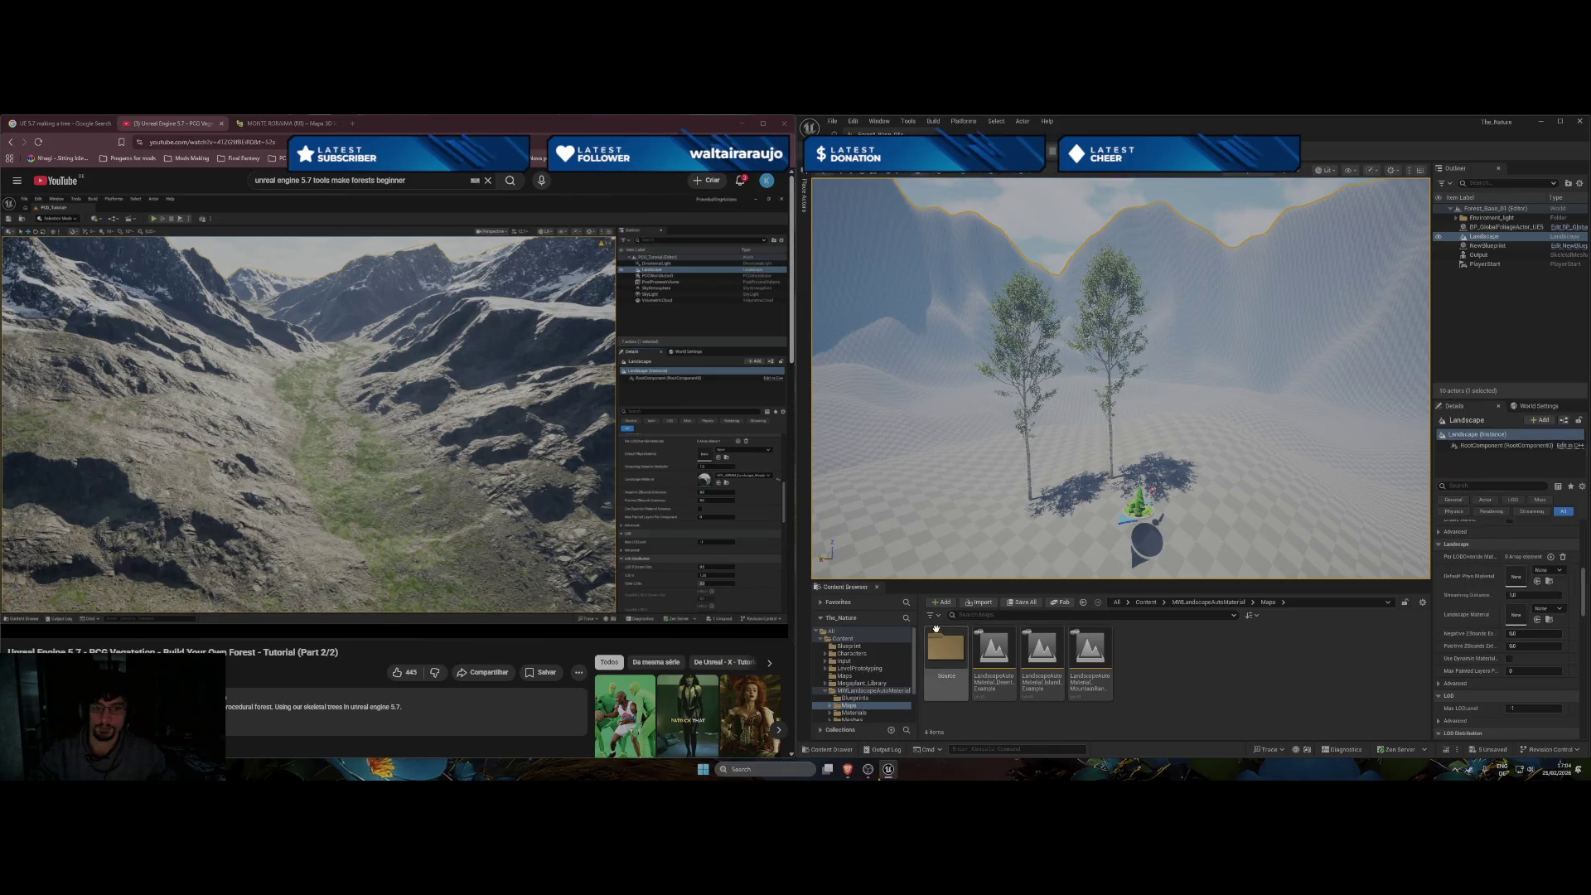
Open the pack's Materials > Landscape folder with its three material instances.
{"action": "left_click", "coordinate": [1159, 603]}
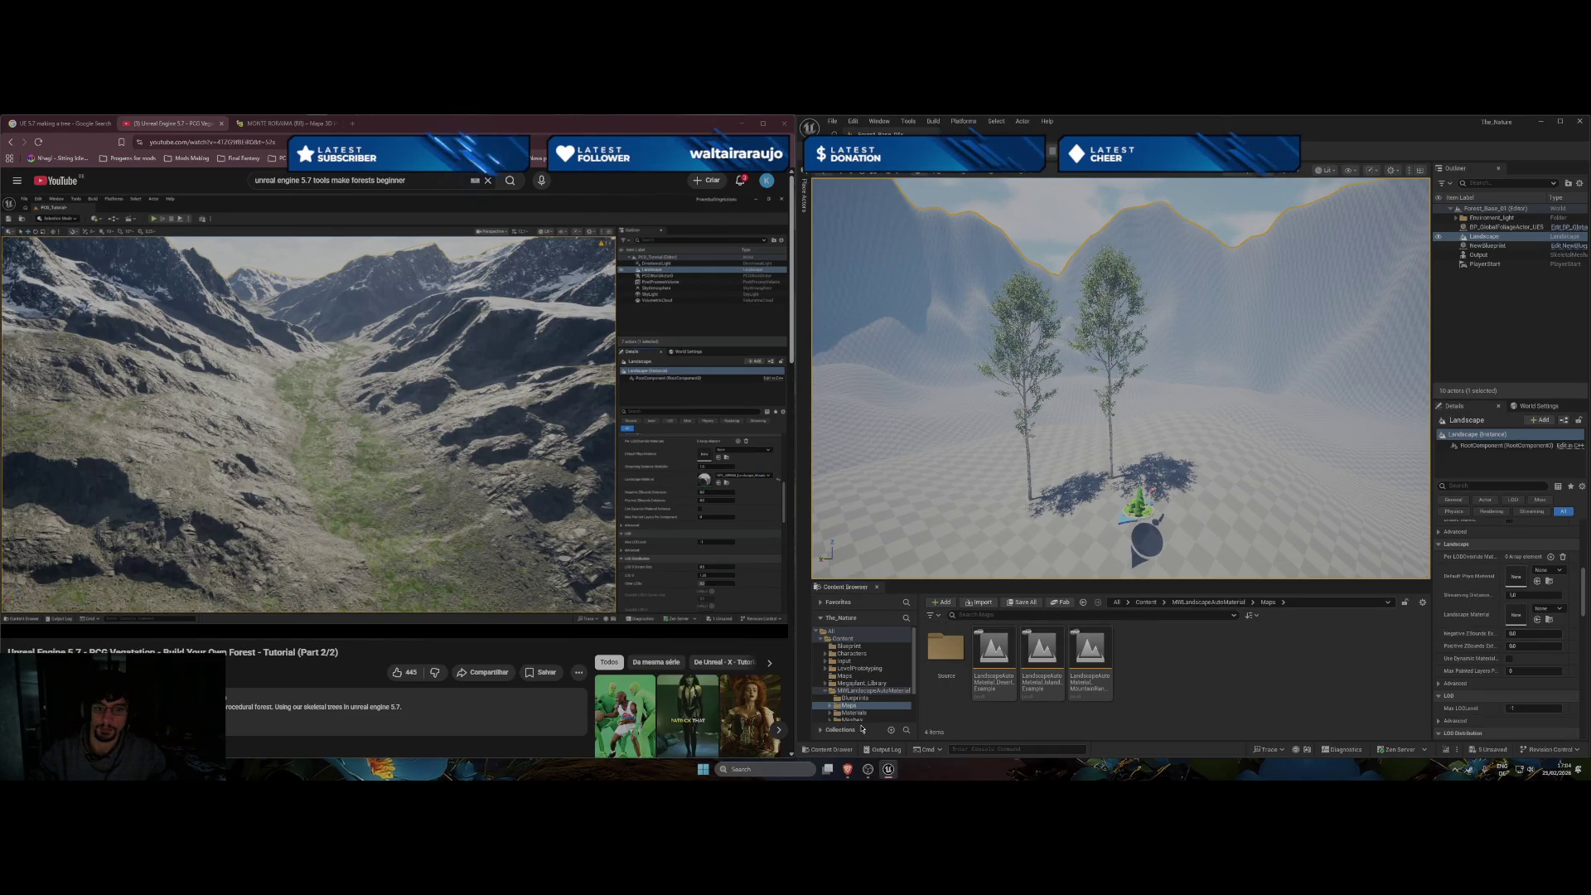
{"action": "scroll", "coordinate": [880, 701], "scroll_direction": "down", "scroll_amount": 2}
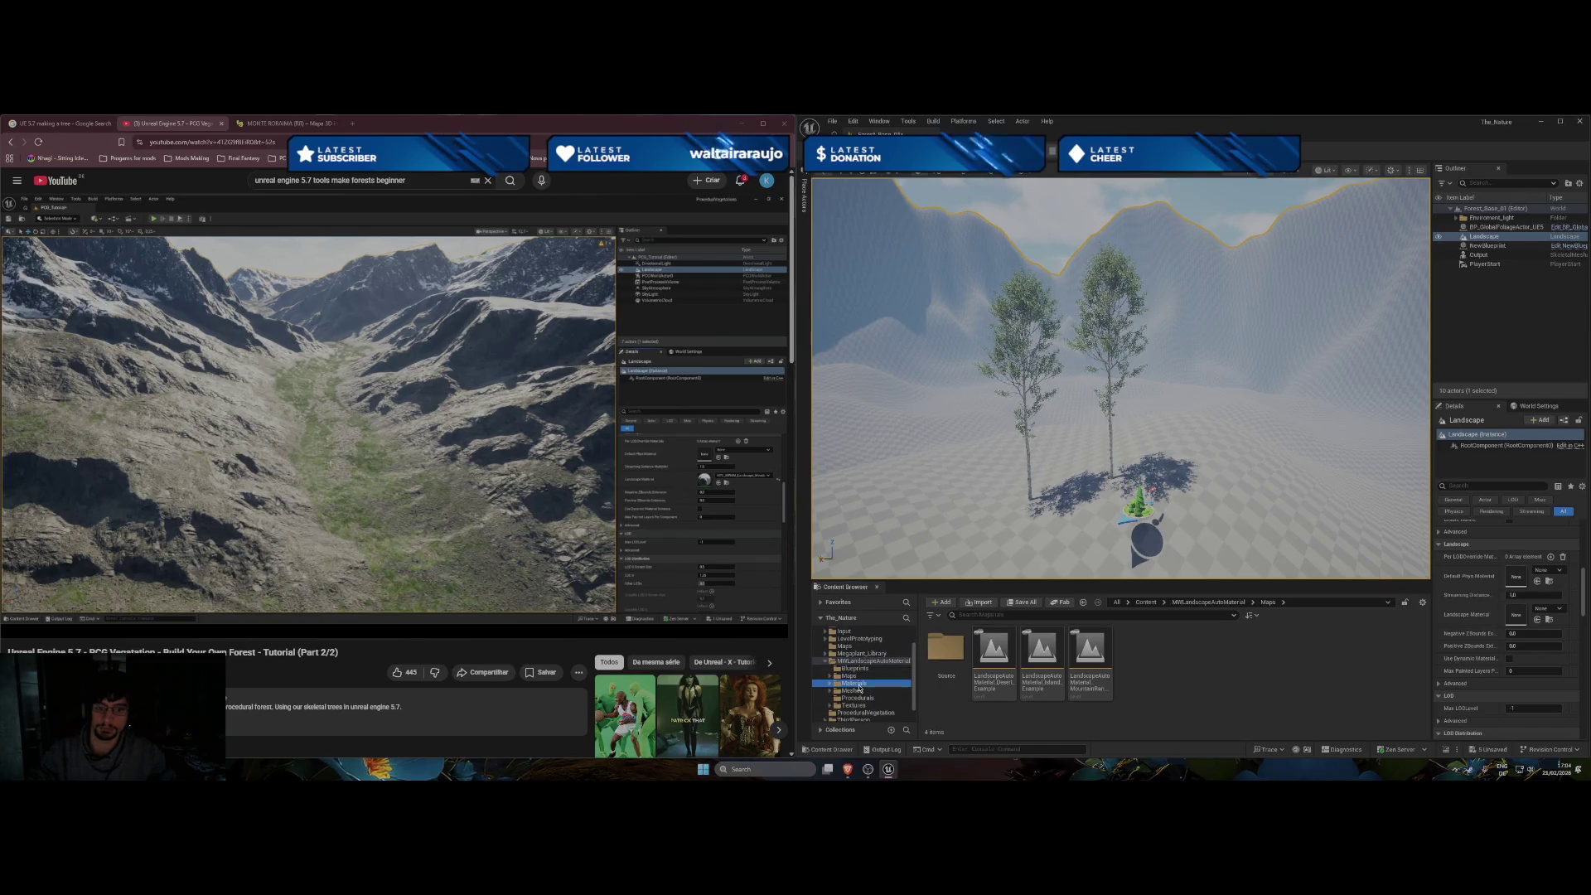
{"action": "left_click", "coordinate": [854, 683]}
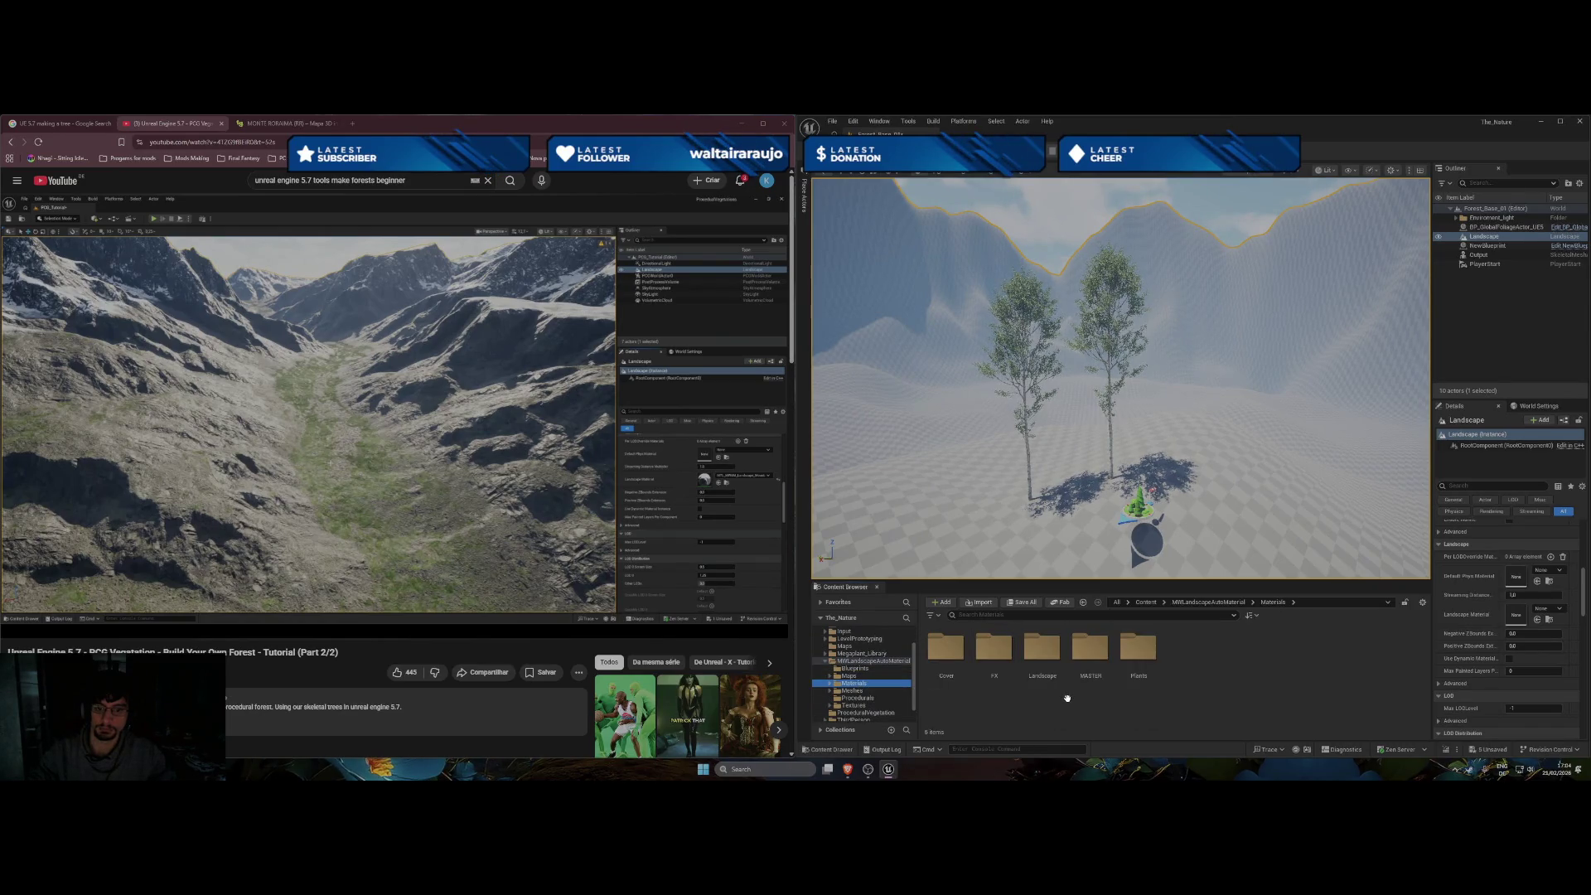
{"action": "double_click", "coordinate": [1042, 646]}
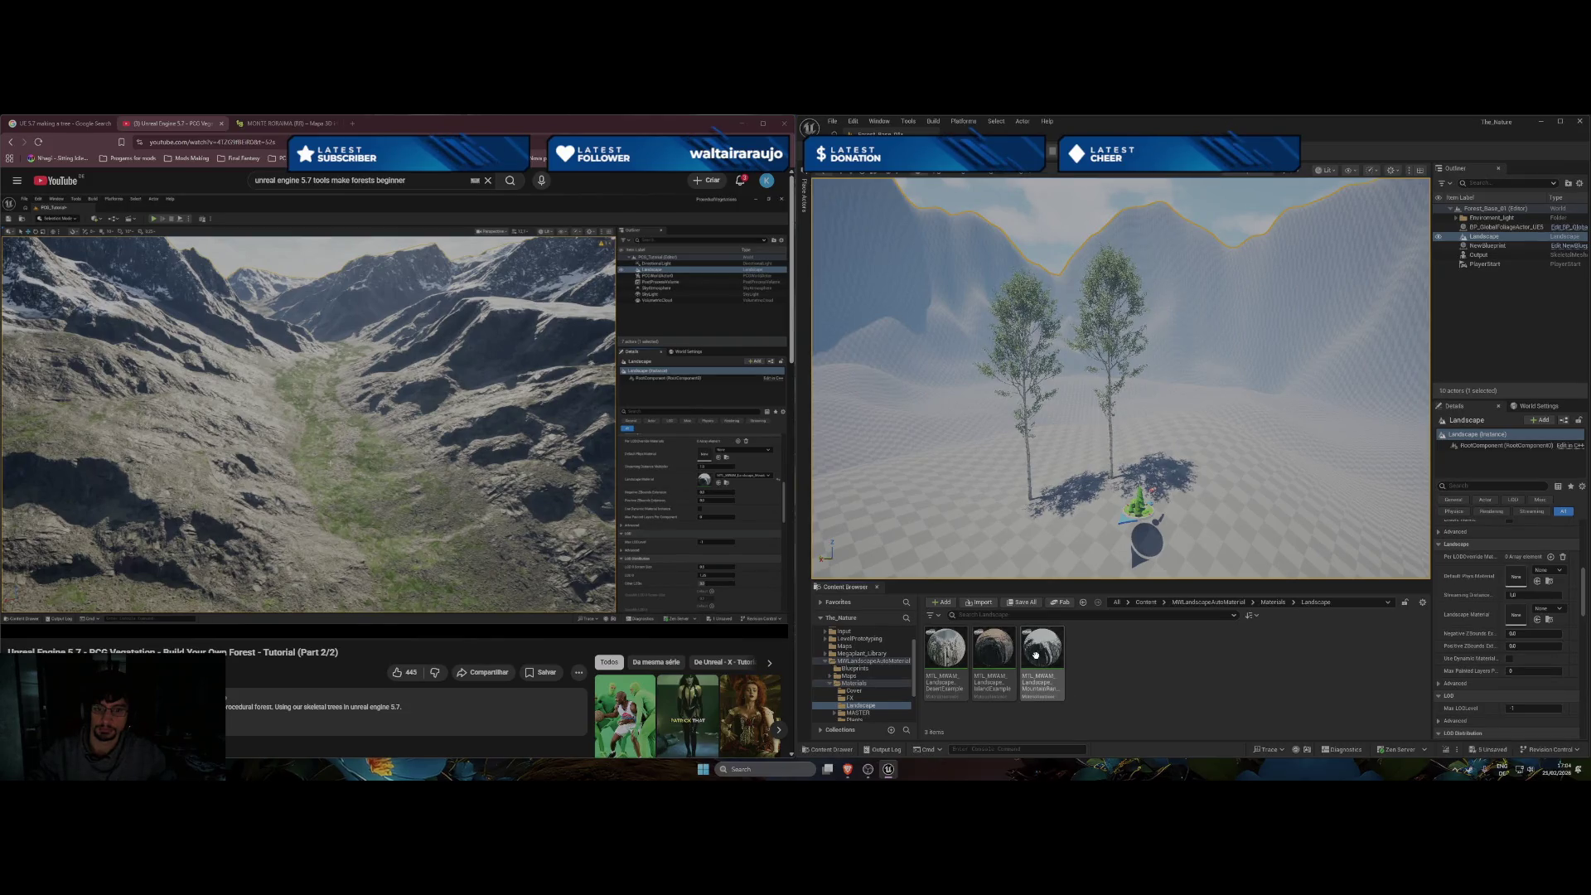
Try the MountainRange, DesertExample and IslandExample materials on the landscape, settling on IslandExample.
{"action": "left_click_drag", "start_coordinate": [1035, 655], "coordinate": [1516, 620]}
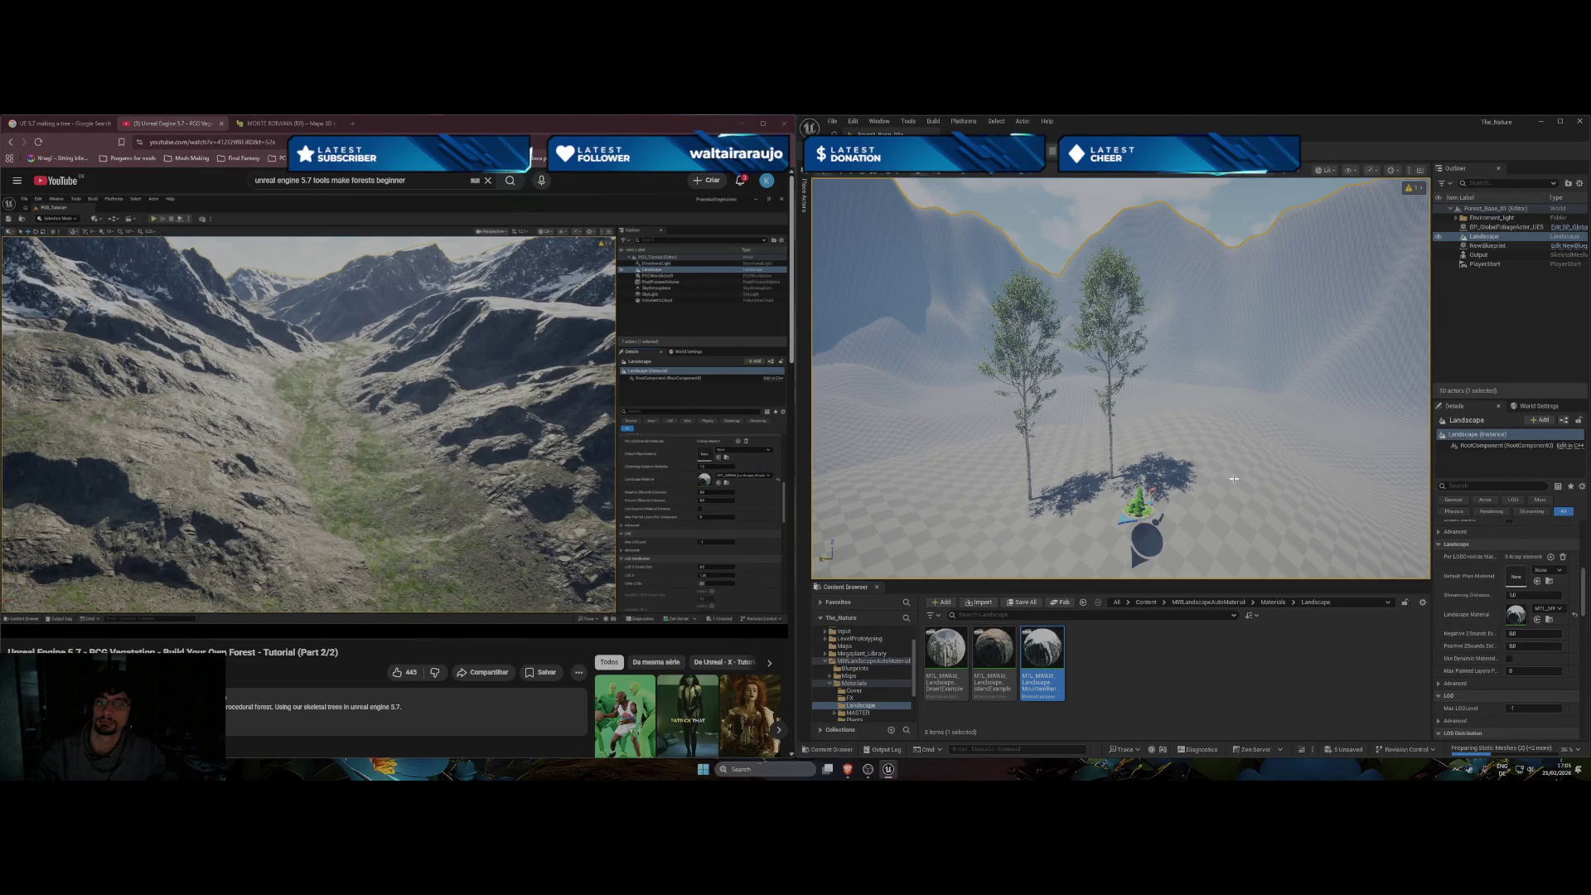
{"action": "mouse_move", "coordinate": [1233, 479]}
{"action": "left_mouse_down"}
{"action": "mouse_move", "coordinate": [1193, 506]}
{"action": "mouse_move", "coordinate": [1127, 507]}
{"action": "left_mouse_up"}
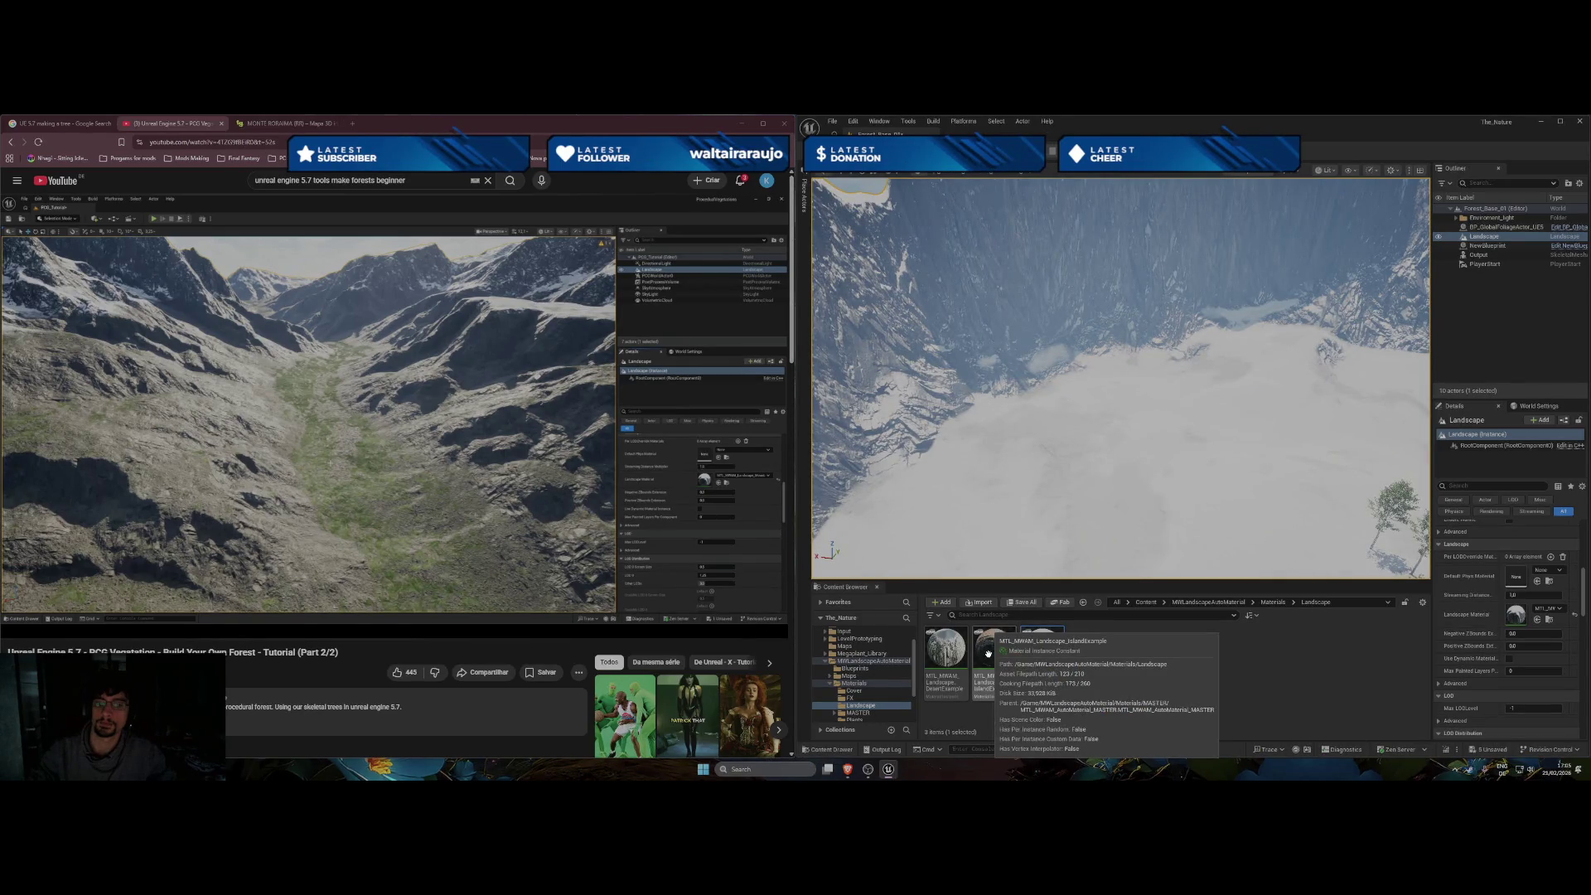
{"action": "left_click_drag", "start_coordinate": [988, 654], "coordinate": [1119, 372]}
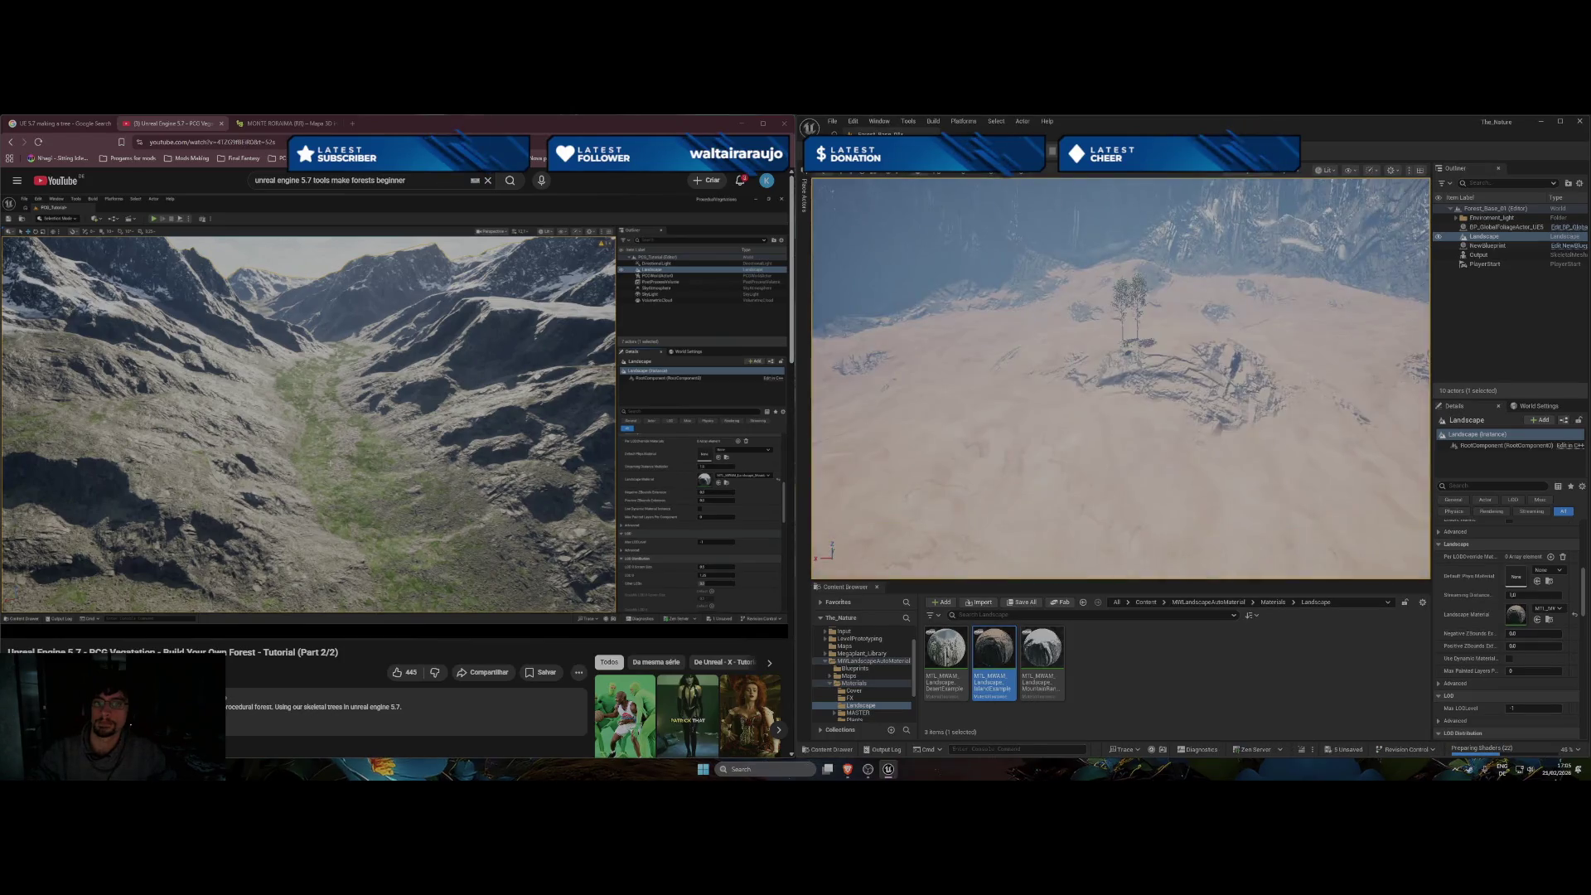
{"action": "mouse_move", "coordinate": [1118, 372]}
{"action": "left_mouse_down"}
{"action": "mouse_move", "coordinate": [1119, 290]}
{"action": "mouse_move", "coordinate": [1226, 286]}
{"action": "mouse_move", "coordinate": [1202, 365]}
{"action": "mouse_move", "coordinate": [1144, 369]}
{"action": "mouse_move", "coordinate": [1135, 327]}
{"action": "mouse_move", "coordinate": [1181, 335]}
{"action": "left_mouse_up"}
{"action": "left_click_drag", "start_coordinate": [959, 636], "coordinate": [1515, 620]}
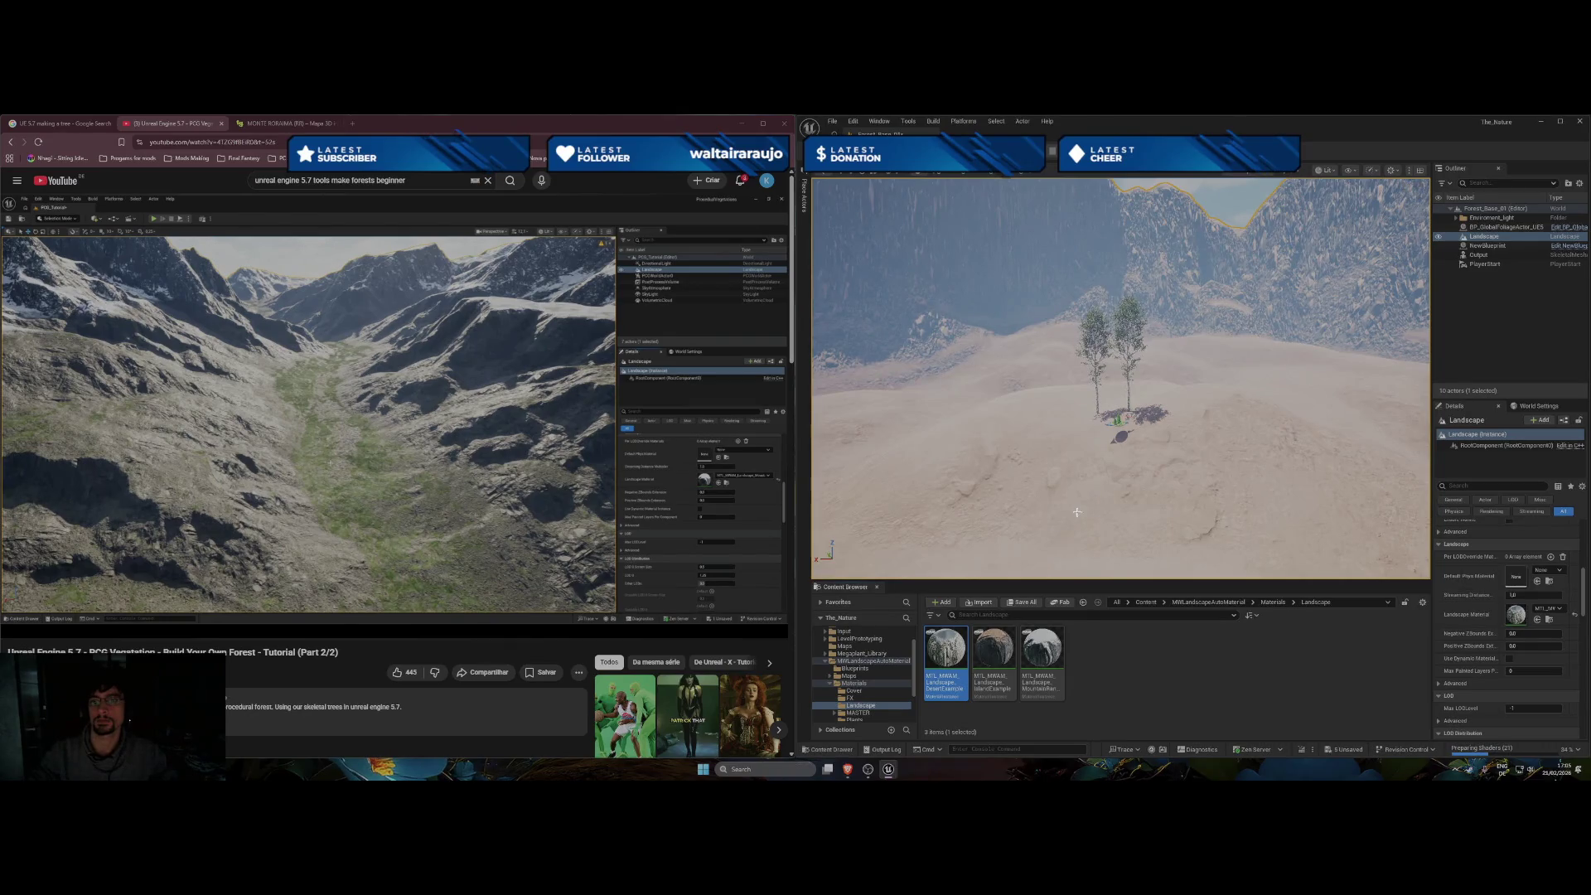
{"action": "mouse_move", "coordinate": [1076, 512]}
{"action": "left_mouse_down"}
{"action": "mouse_move", "coordinate": [1076, 472]}
{"action": "mouse_move", "coordinate": [1114, 464]}
{"action": "mouse_move", "coordinate": [1040, 469]}
{"action": "mouse_move", "coordinate": [1040, 448]}
{"action": "left_mouse_up"}
{"action": "mouse_move", "coordinate": [993, 663]}
{"action": "left_mouse_down"}
{"action": "mouse_move", "coordinate": [1456, 640]}
{"action": "mouse_move", "coordinate": [1520, 614]}
{"action": "left_mouse_up"}
{"action": "mouse_move", "coordinate": [1005, 514]}
{"action": "left_mouse_down"}
{"action": "mouse_move", "coordinate": [1005, 551]}
{"action": "mouse_move", "coordinate": [1046, 555]}
{"action": "left_mouse_up"}
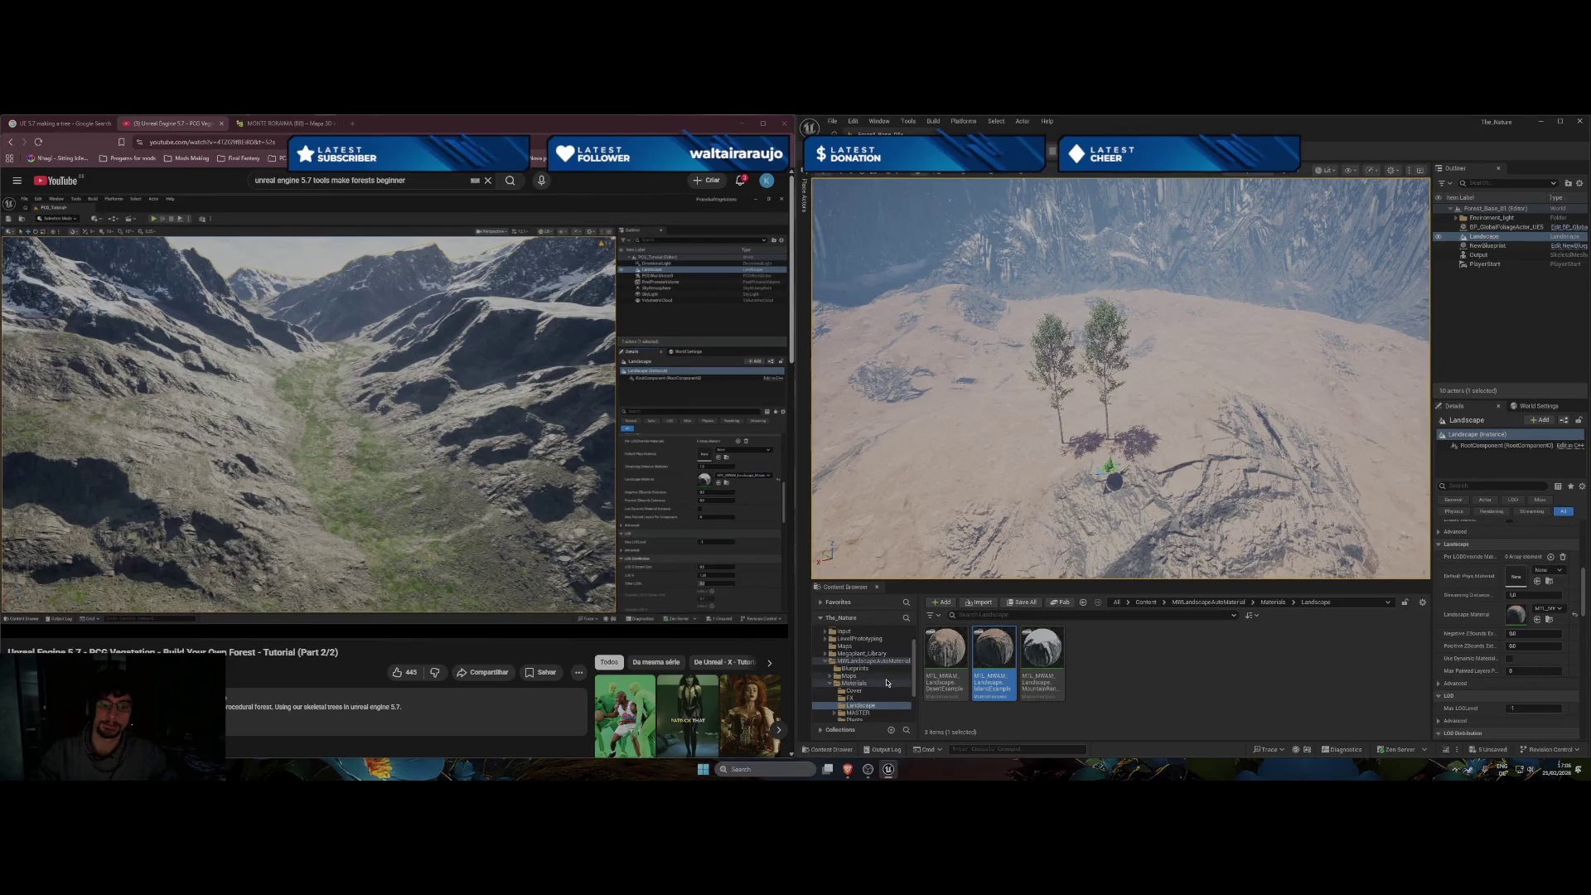
Browse the pack's Plants and FX folders and open the Default Phys Material list.
{"action": "scroll", "coordinate": [887, 683], "scroll_direction": "down", "scroll_amount": 2}
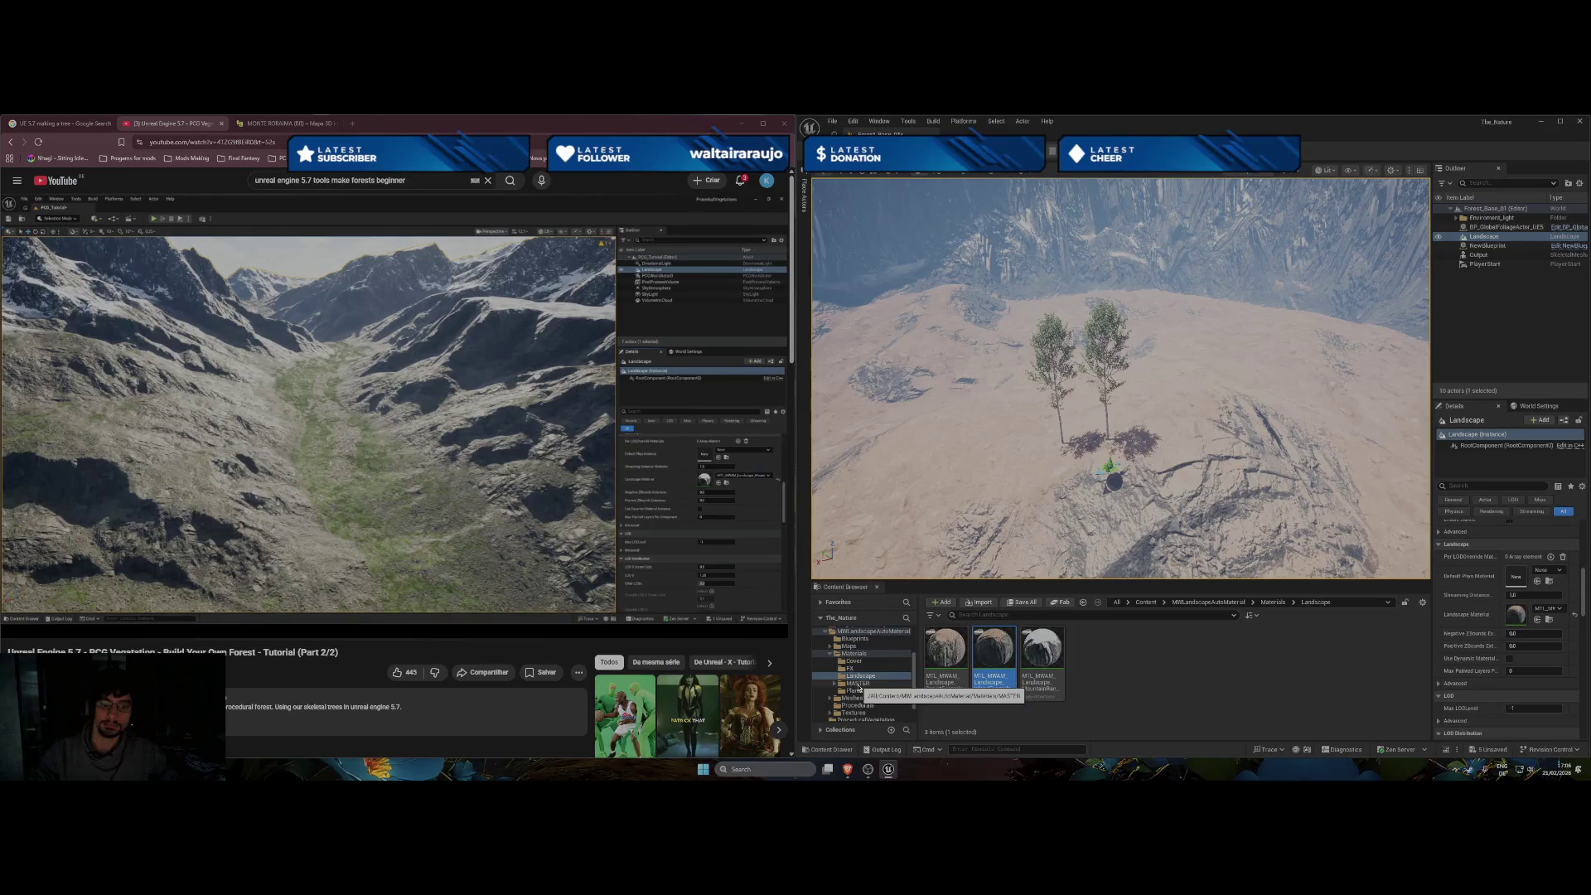
{"action": "left_click", "coordinate": [856, 691]}
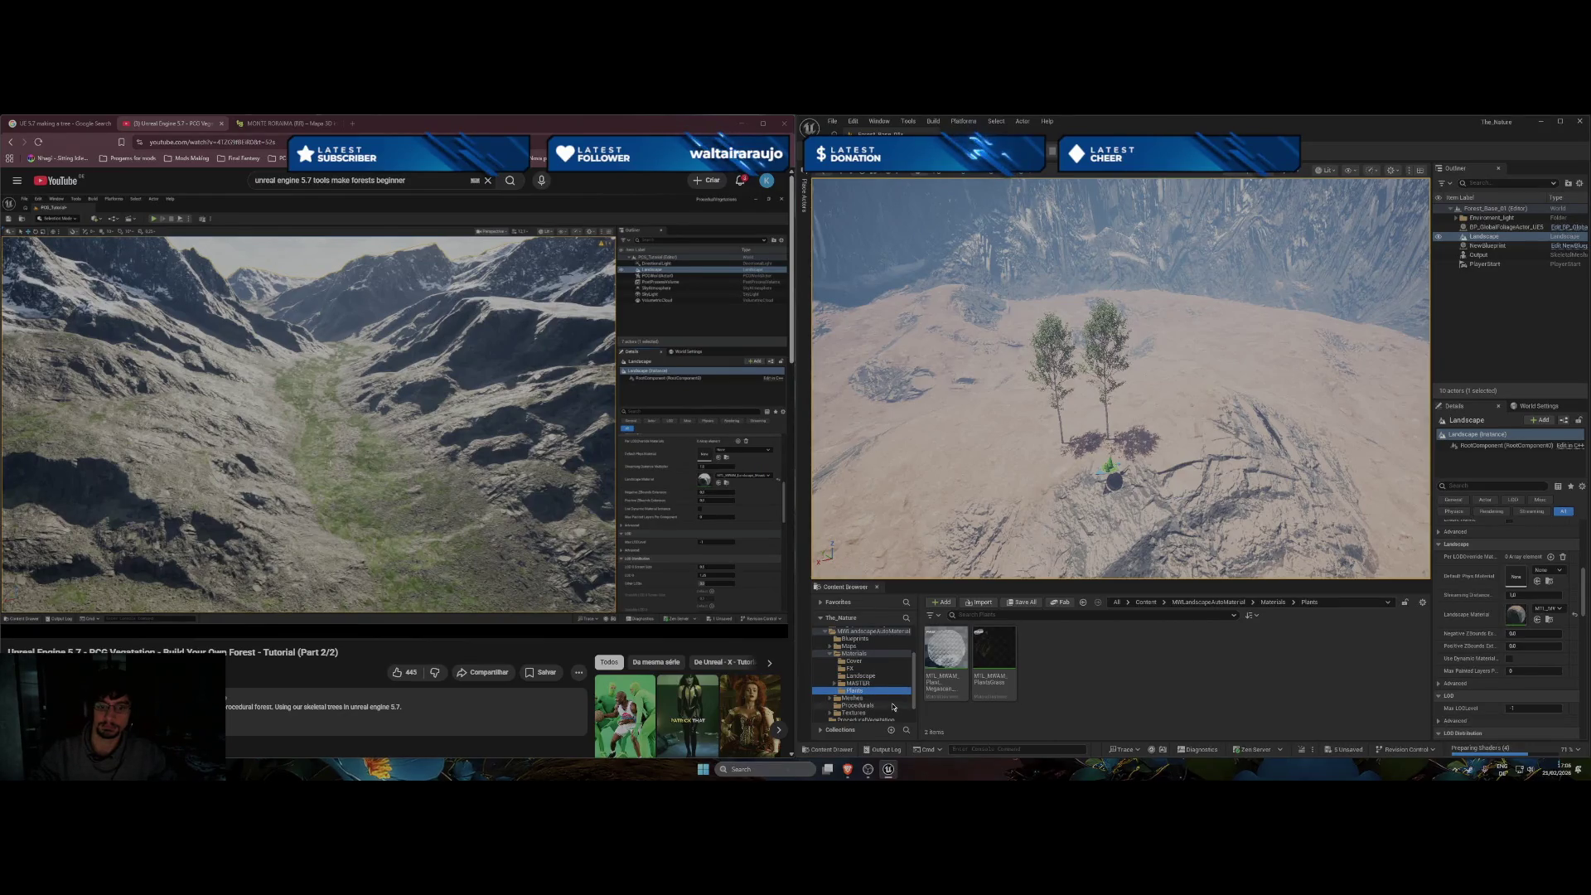
{"action": "left_click", "coordinate": [850, 667]}
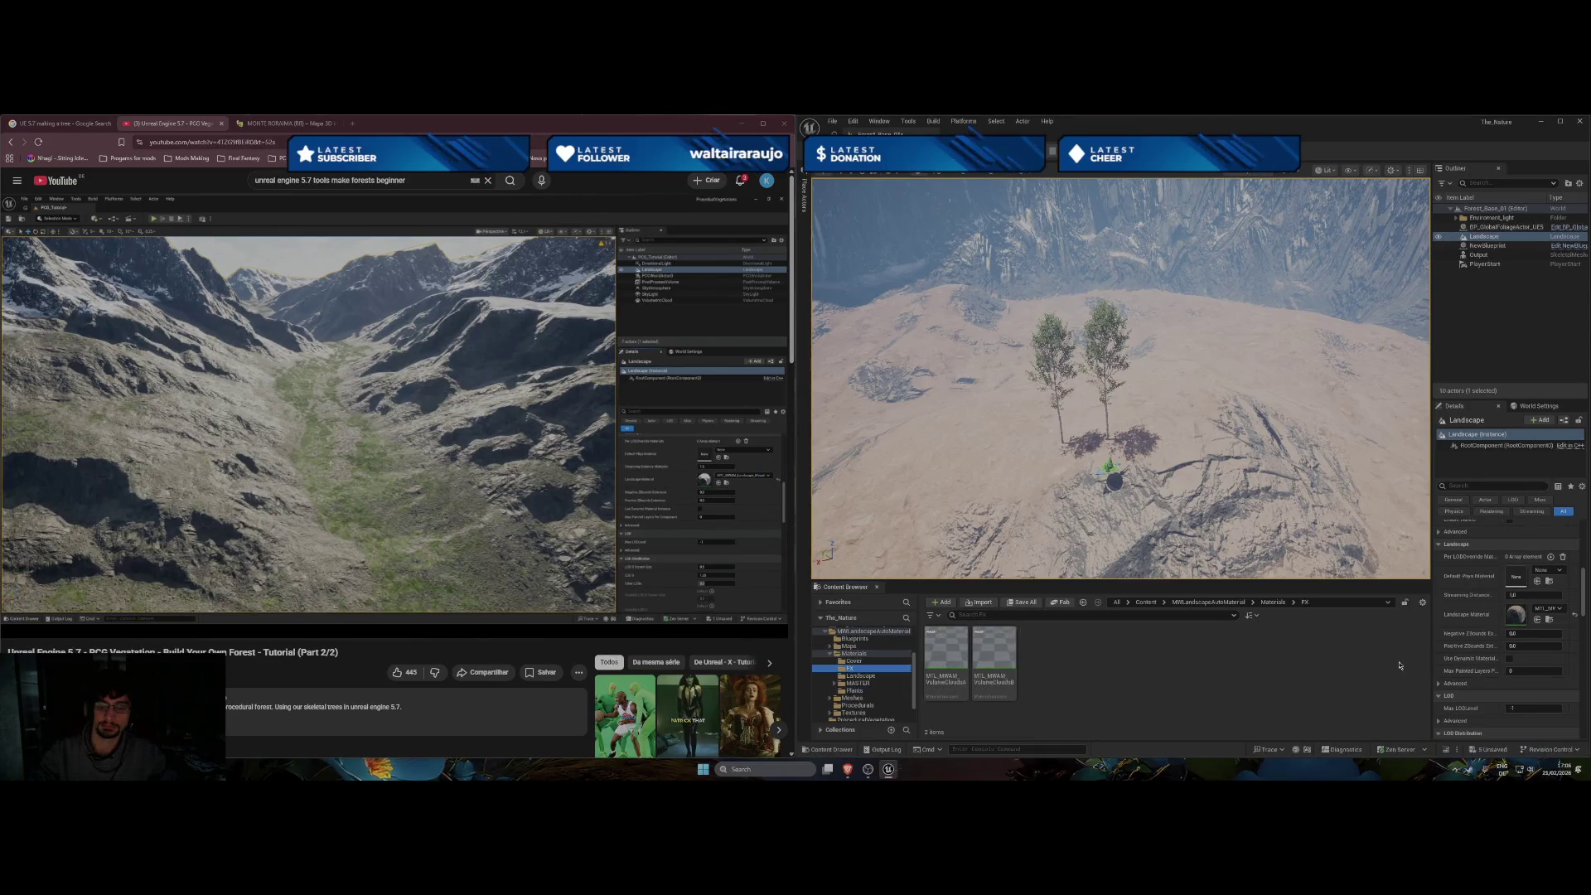
{"action": "left_click", "coordinate": [1561, 571]}
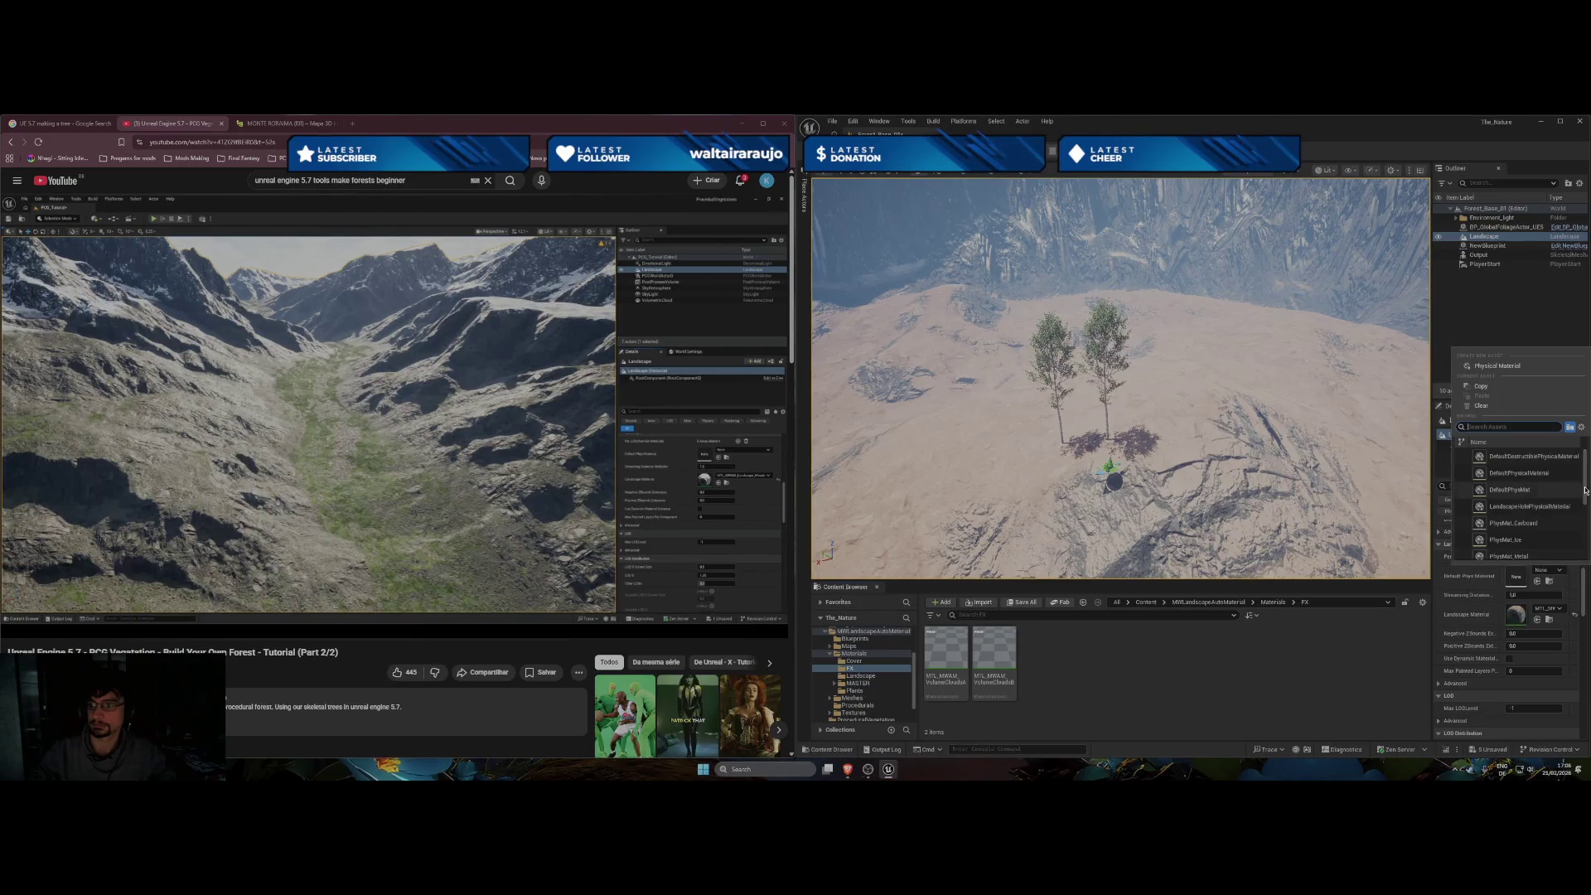
{"action": "mouse_move", "coordinate": [1585, 489]}
{"action": "left_mouse_down"}
{"action": "mouse_move", "coordinate": [1587, 546]}
{"action": "mouse_move", "coordinate": [1584, 531]}
{"action": "left_mouse_up"}
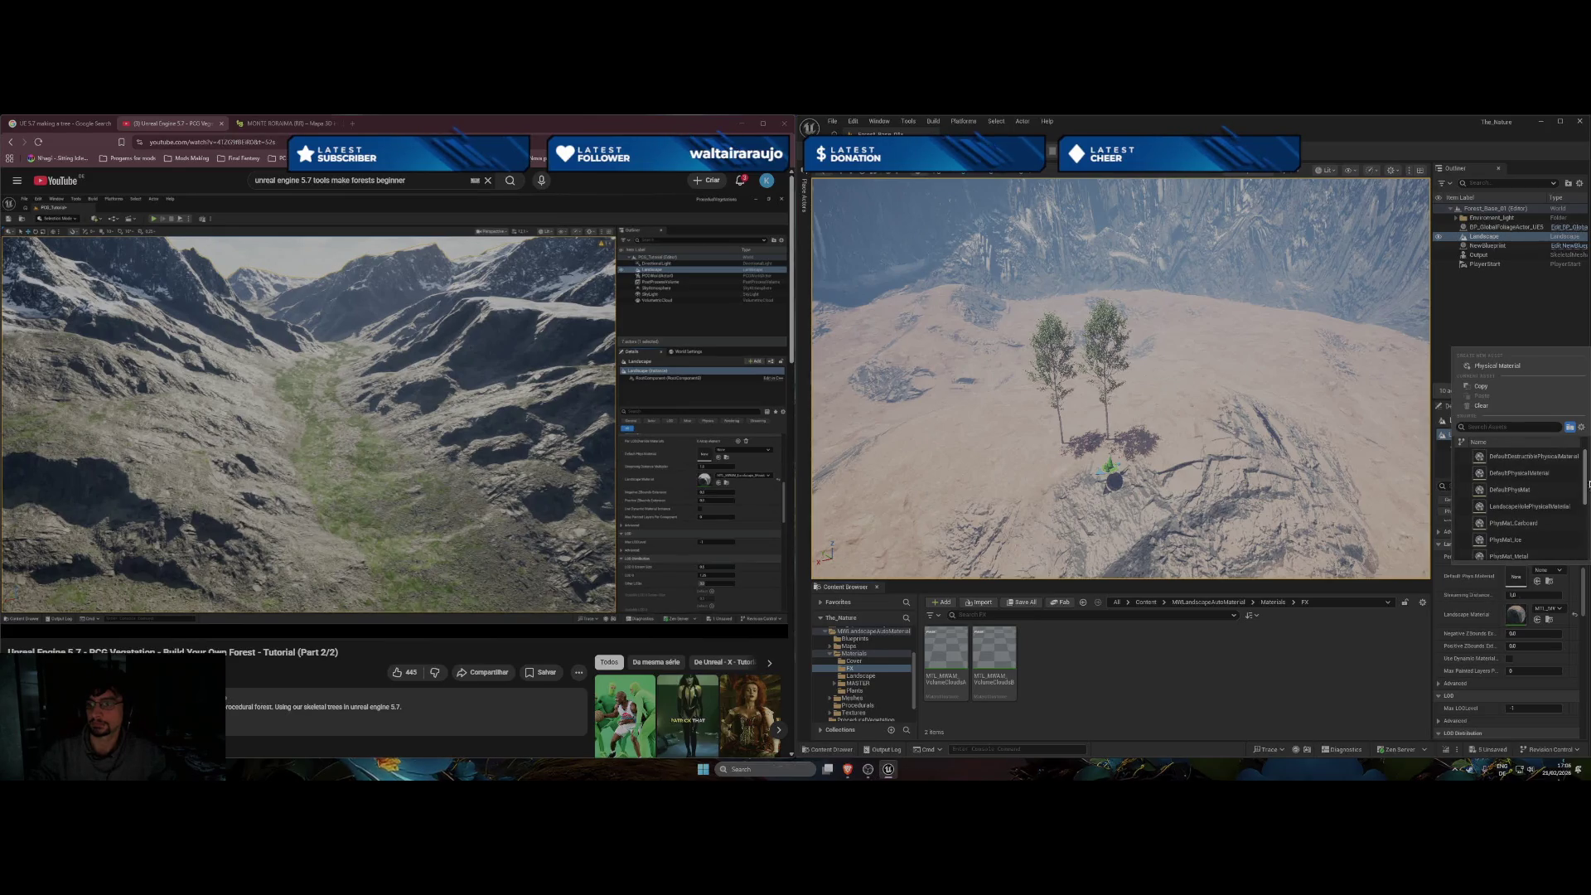
{"action": "key", "text": "Escape"}
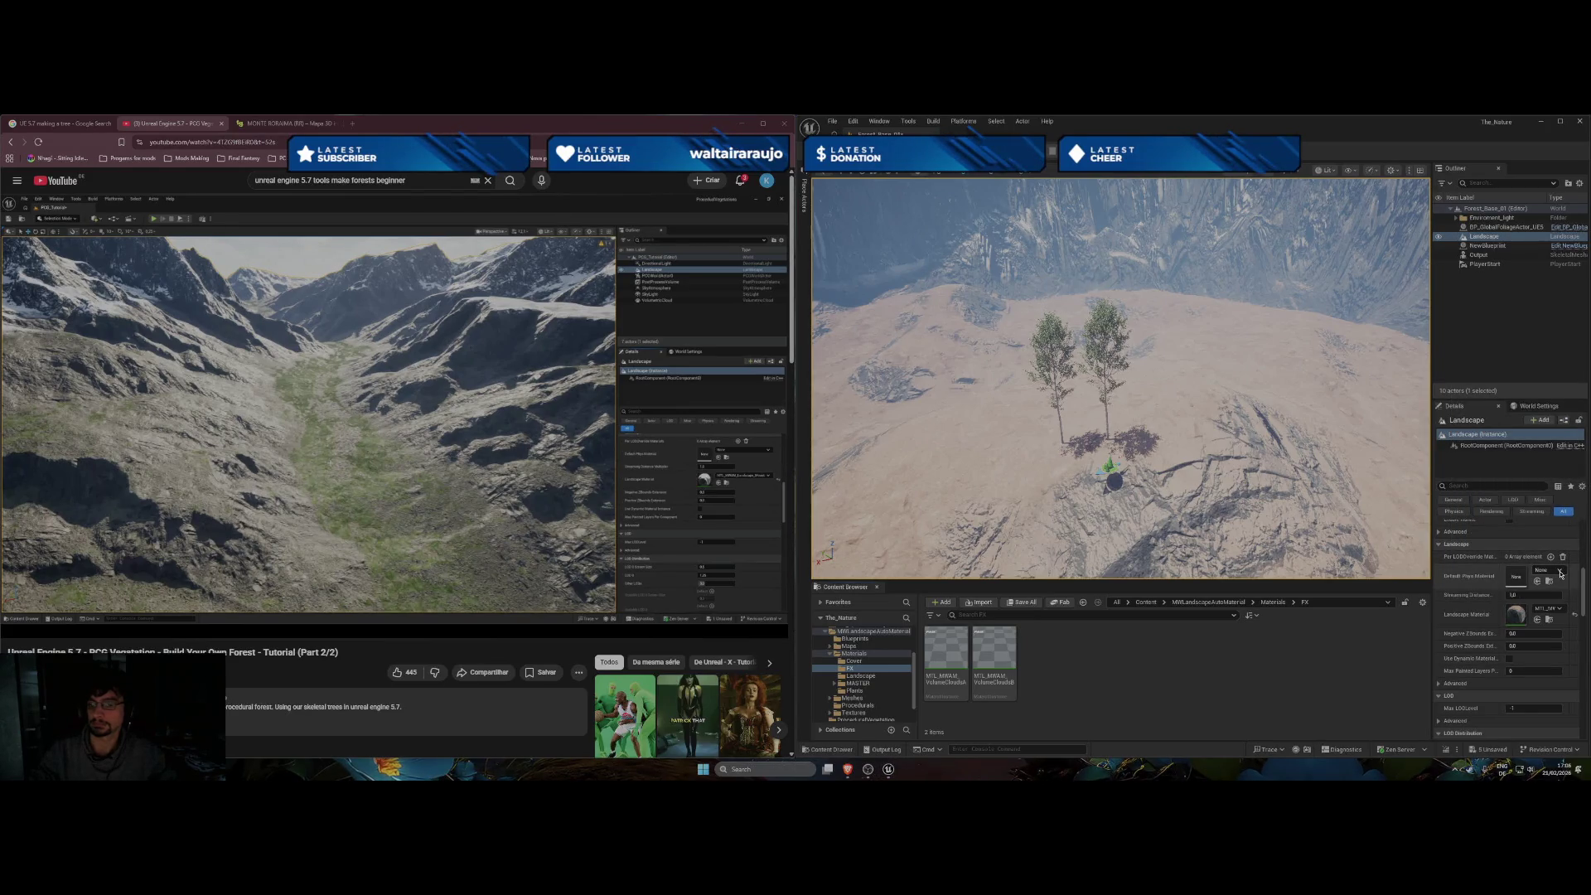
Scroll through the physical material list, close it unchanged, and lower the view toward the trees.
{"action": "left_click", "coordinate": [1561, 573]}
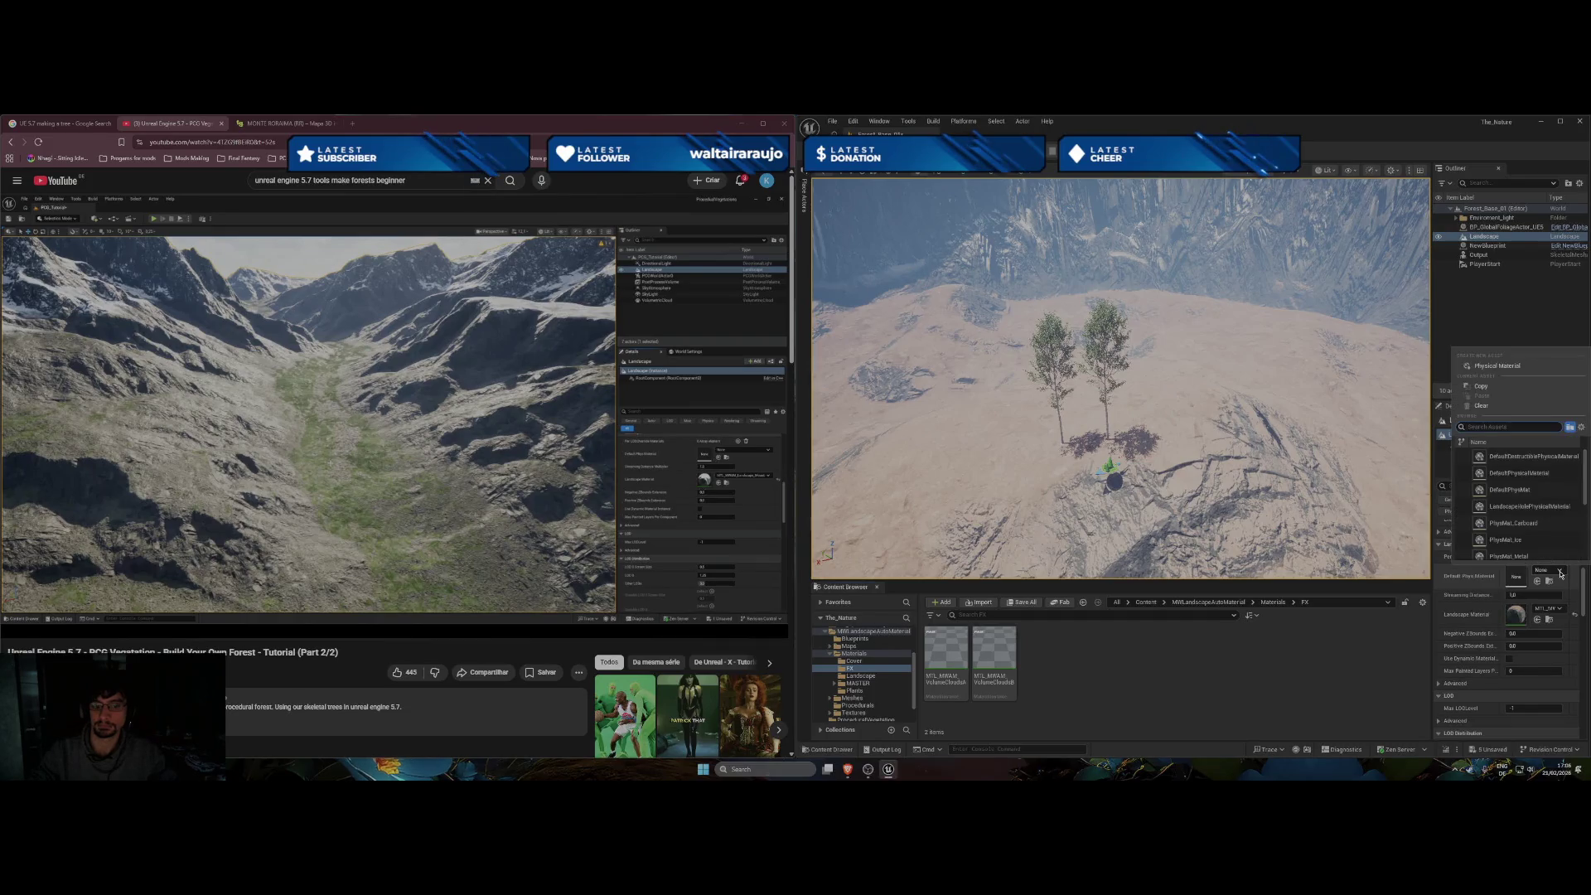
{"action": "scroll", "coordinate": [1555, 515], "scroll_direction": "down", "scroll_amount": 3}
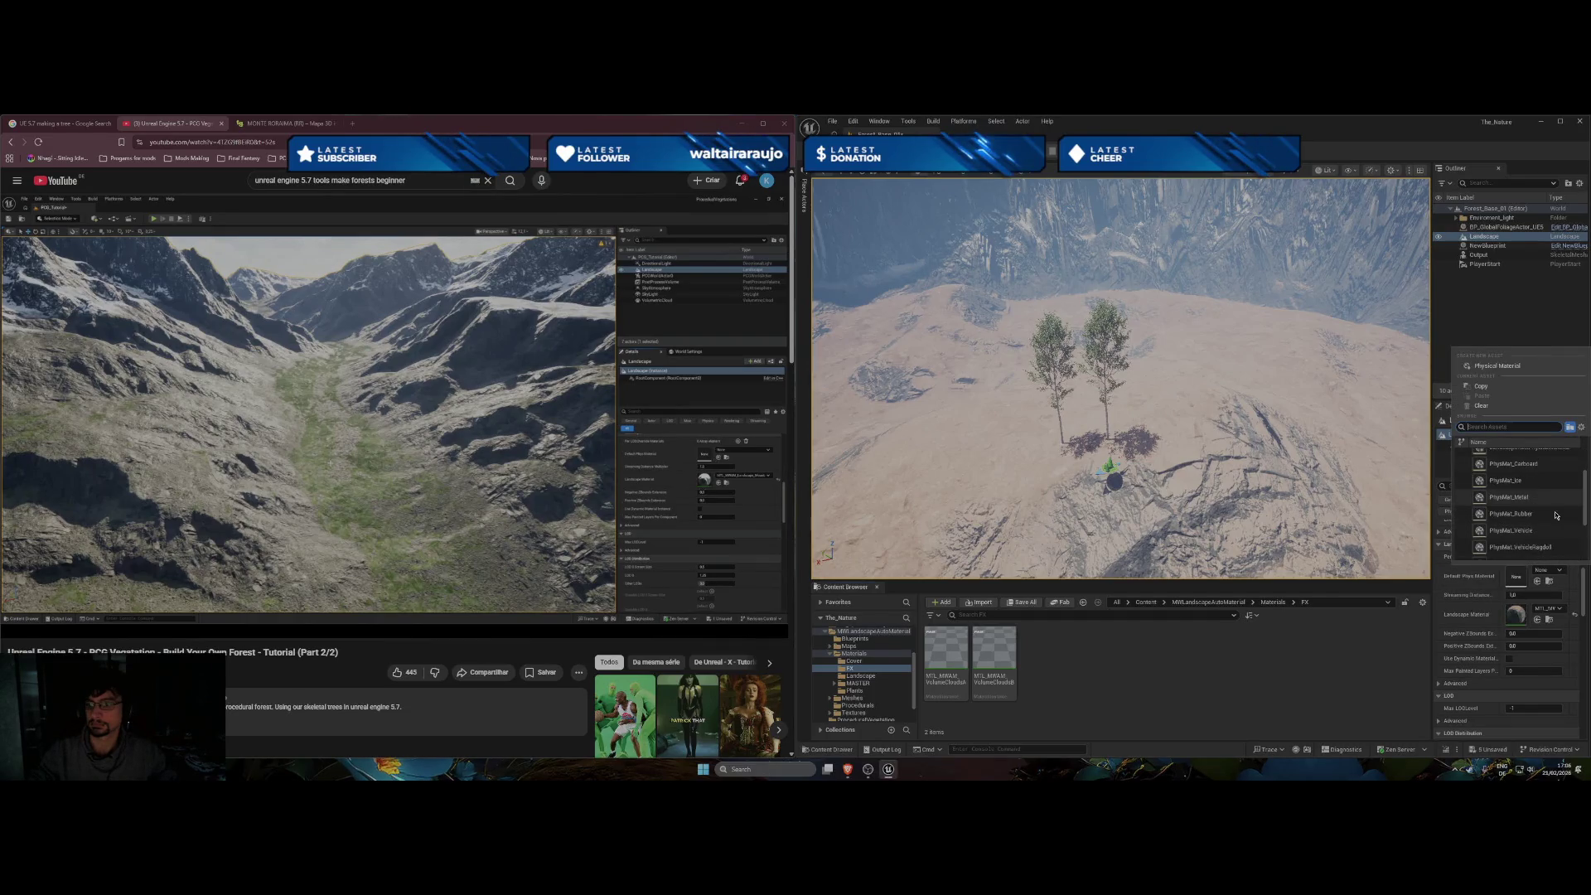
{"action": "scroll", "coordinate": [1551, 525], "scroll_direction": "down", "scroll_amount": 5}
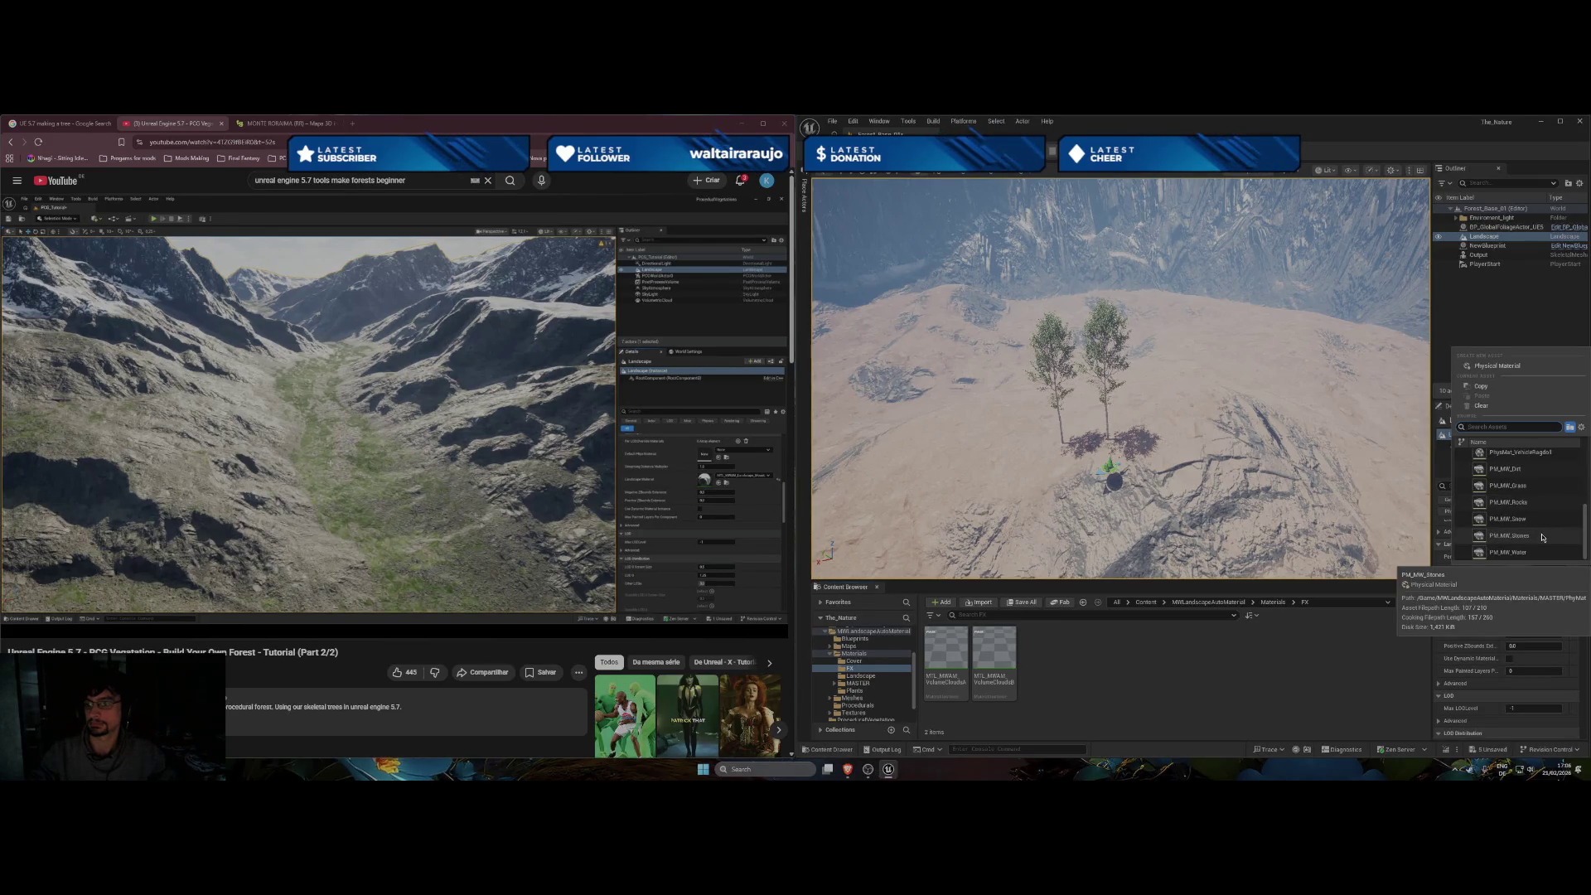
{"action": "key", "text": "Escape"}
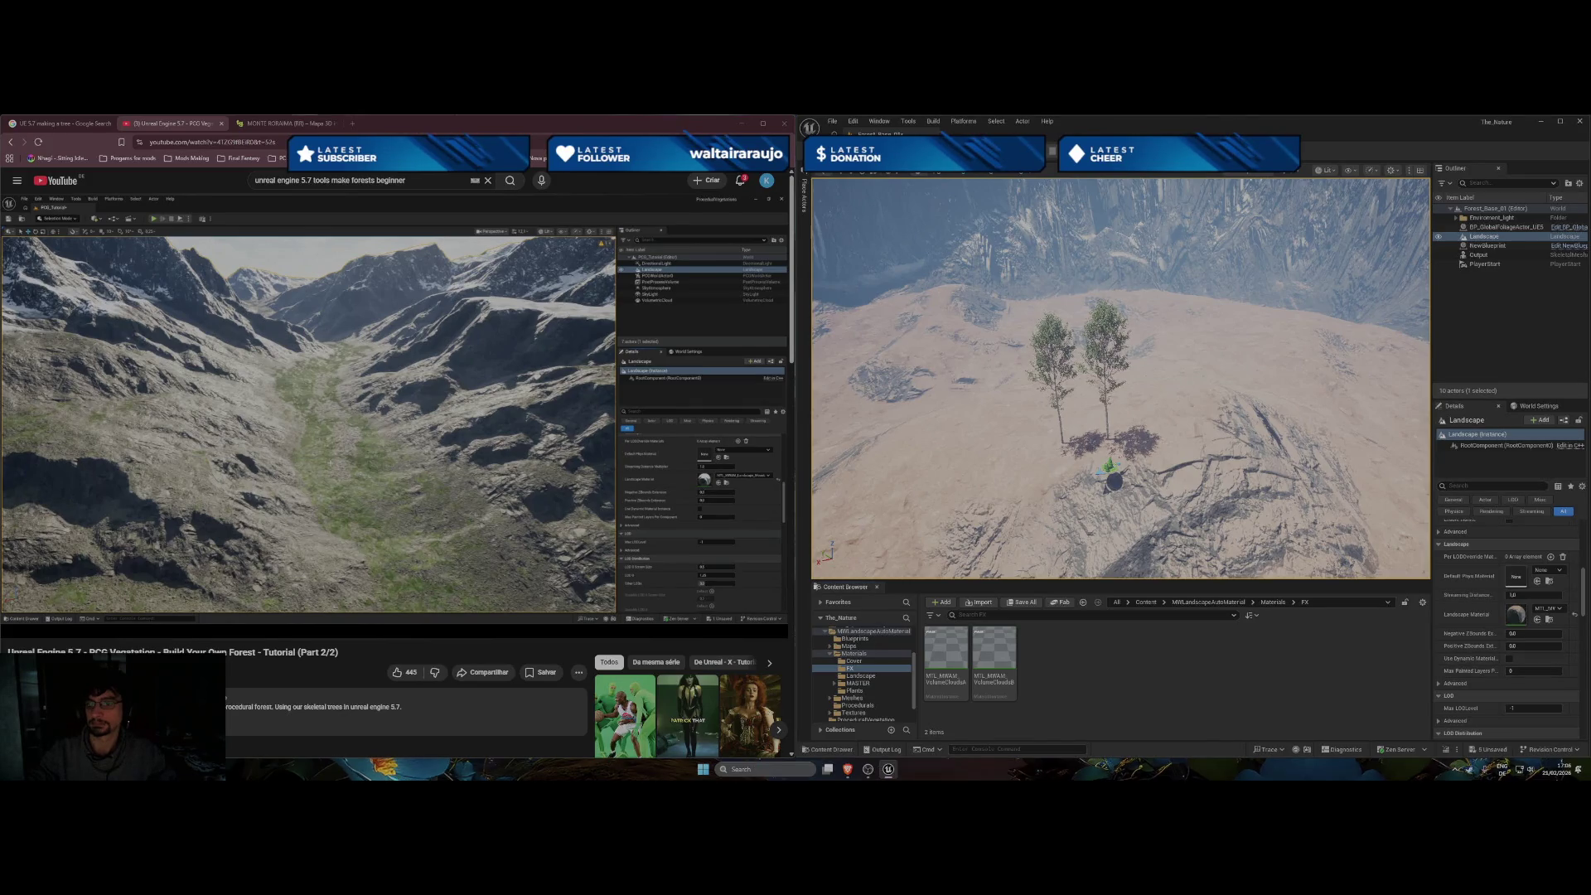
{"action": "scroll", "coordinate": [1120, 379], "scroll_direction": "up", "scroll_amount": 3}
{"action": "scroll", "coordinate": [1120, 378], "scroll_direction": "up", "scroll_amount": 1}
{"action": "mouse_move", "coordinate": [1120, 379]}
{"action": "left_mouse_down"}
{"action": "mouse_move", "coordinate": [1120, 323]}
{"action": "mouse_move", "coordinate": [1069, 309]}
{"action": "left_mouse_up"}
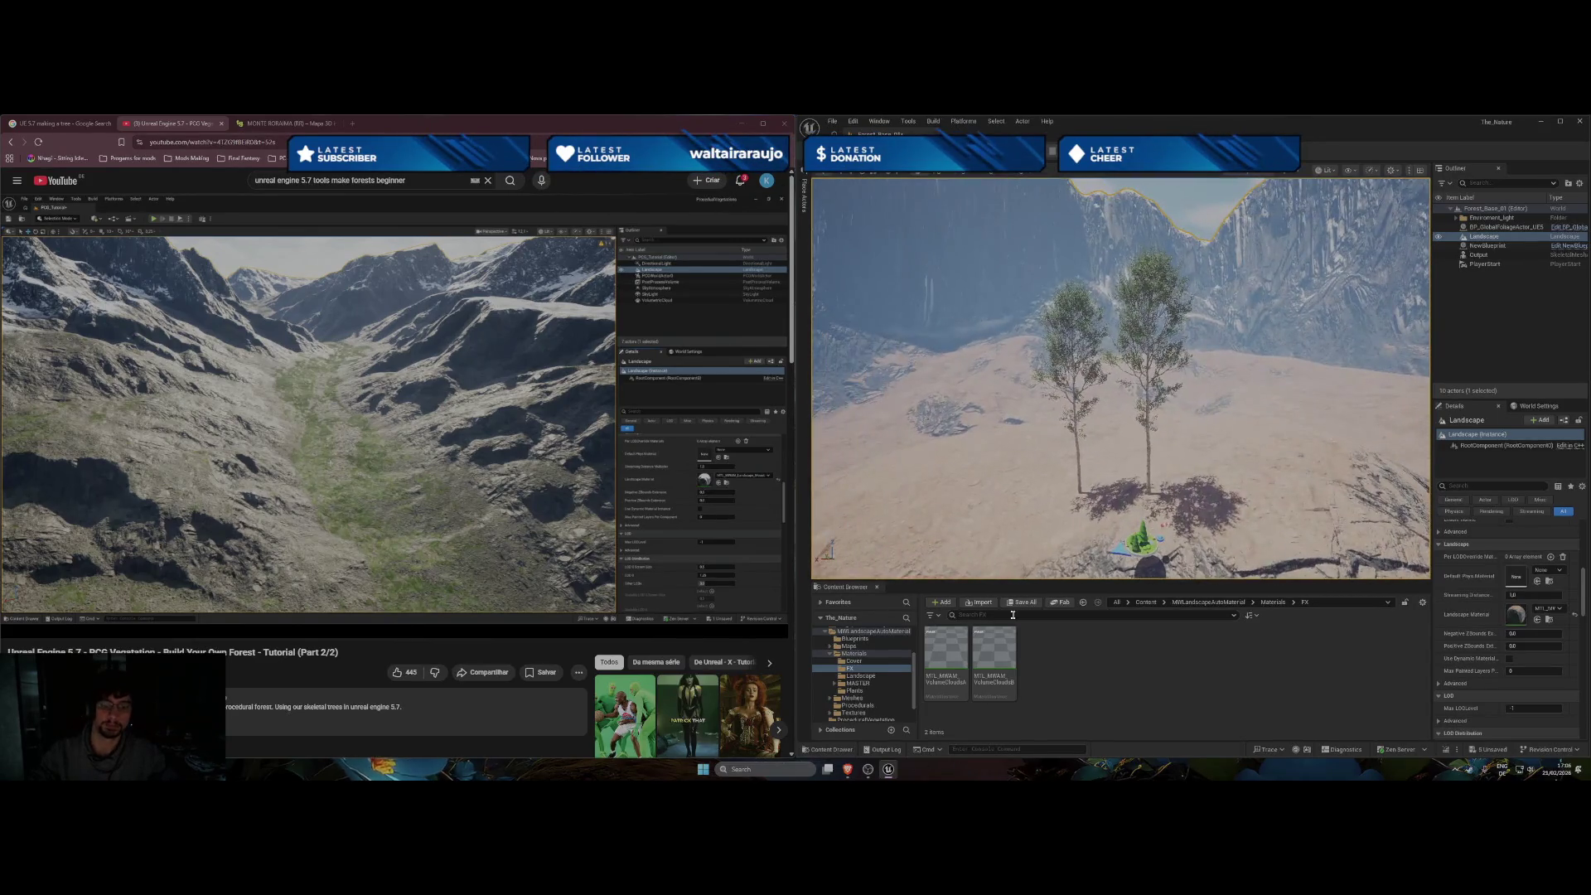
From MASTER > PhyMat, try PM_MW_Stones then assign PM_MW_Water as Default Phys Material.
{"action": "left_click", "coordinate": [870, 678]}
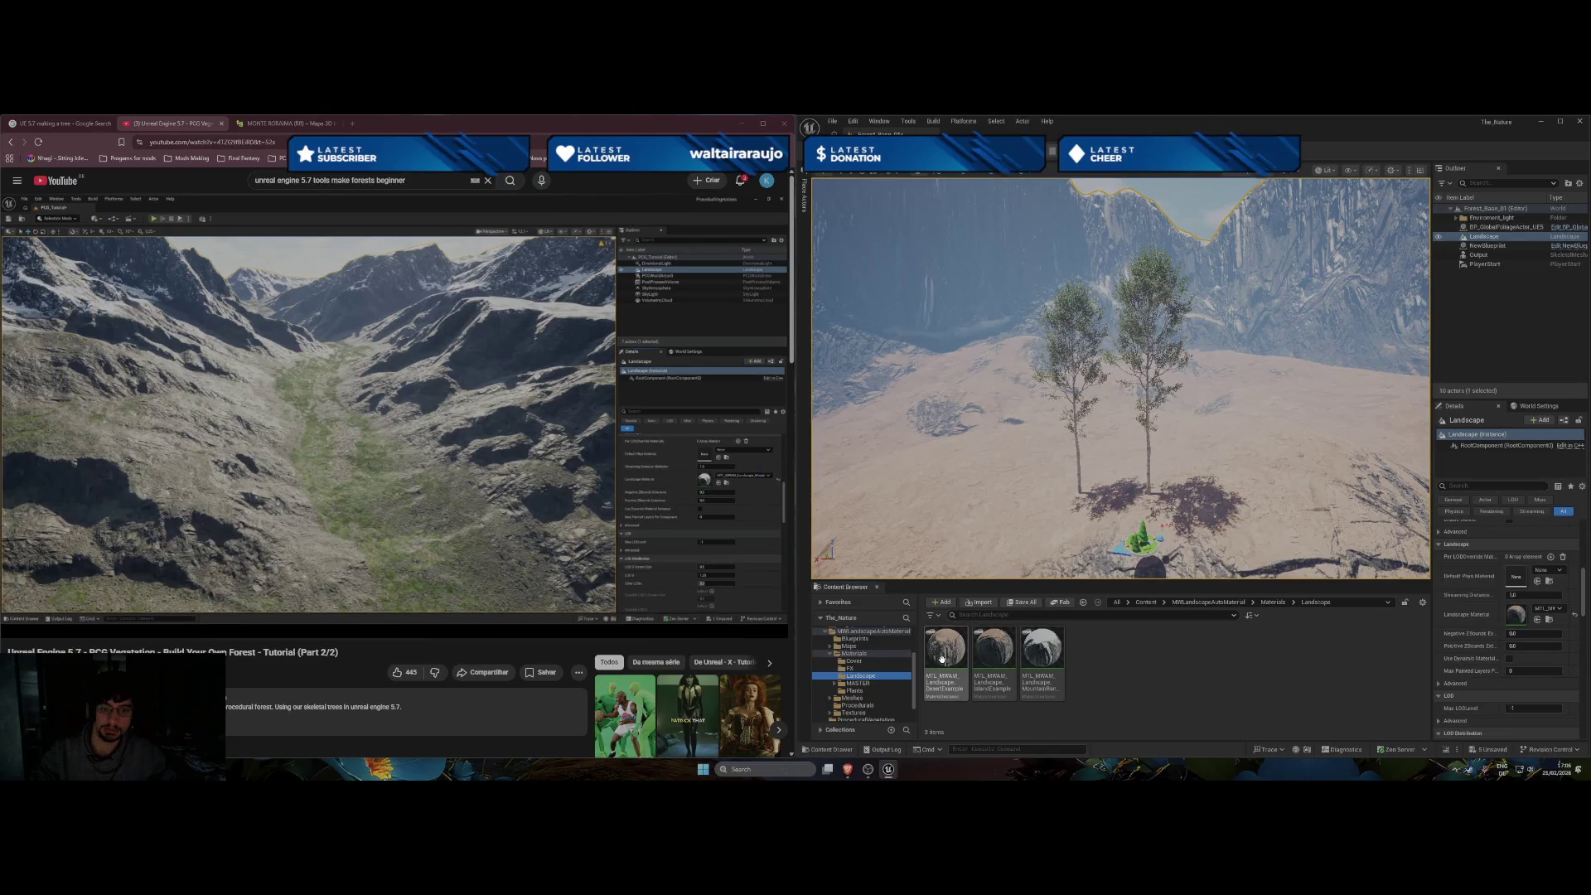
{"action": "mouse_move", "coordinate": [942, 658]}
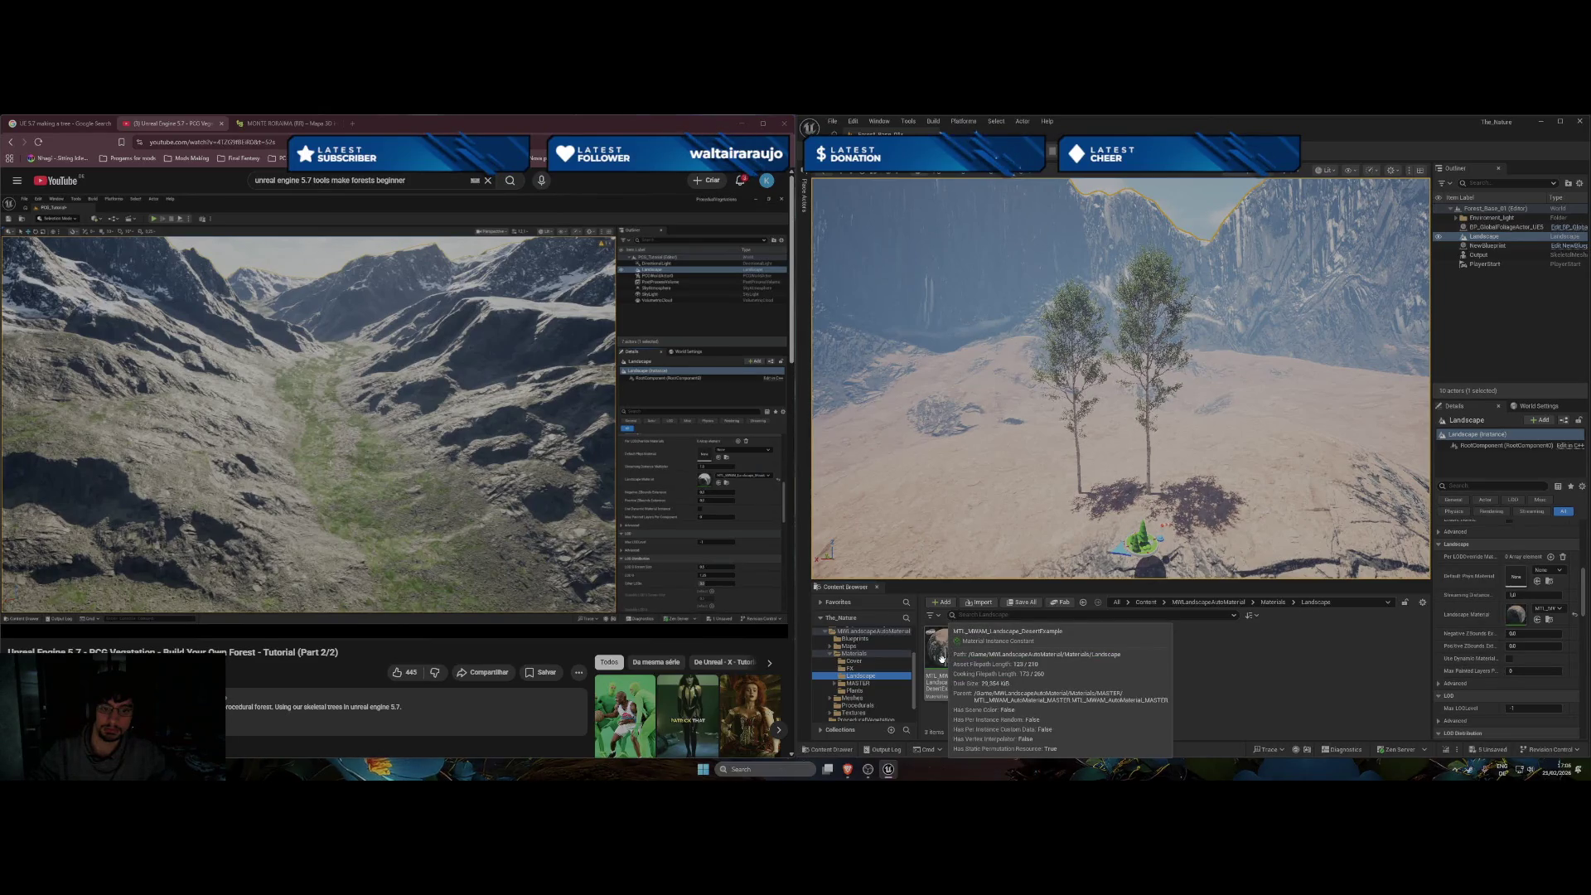
{"action": "left_click", "coordinate": [835, 684]}
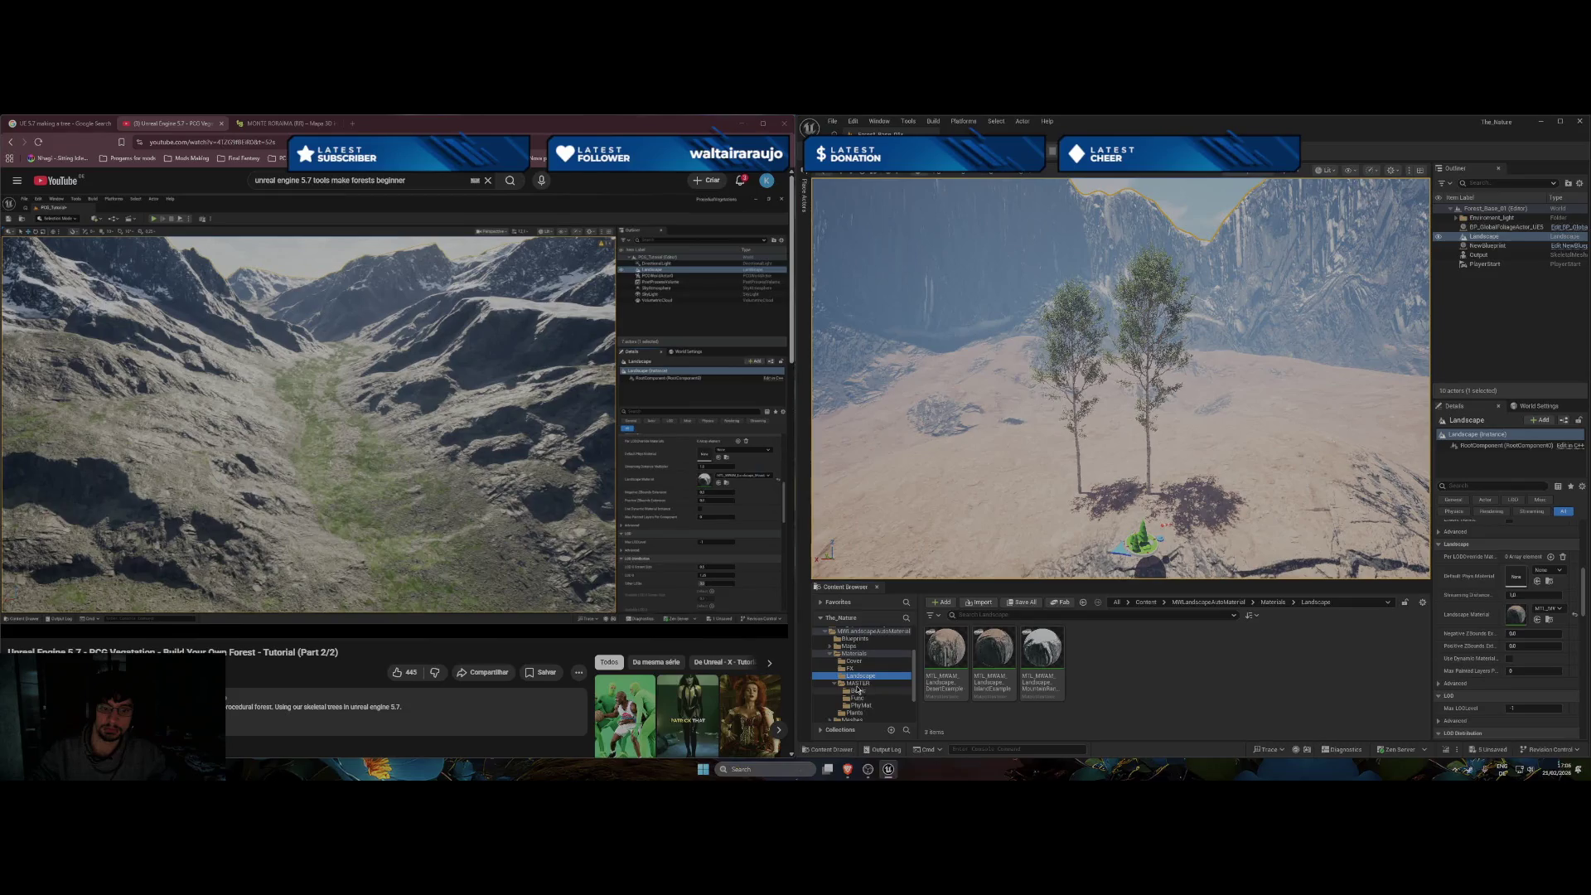
{"action": "left_click", "coordinate": [860, 705]}
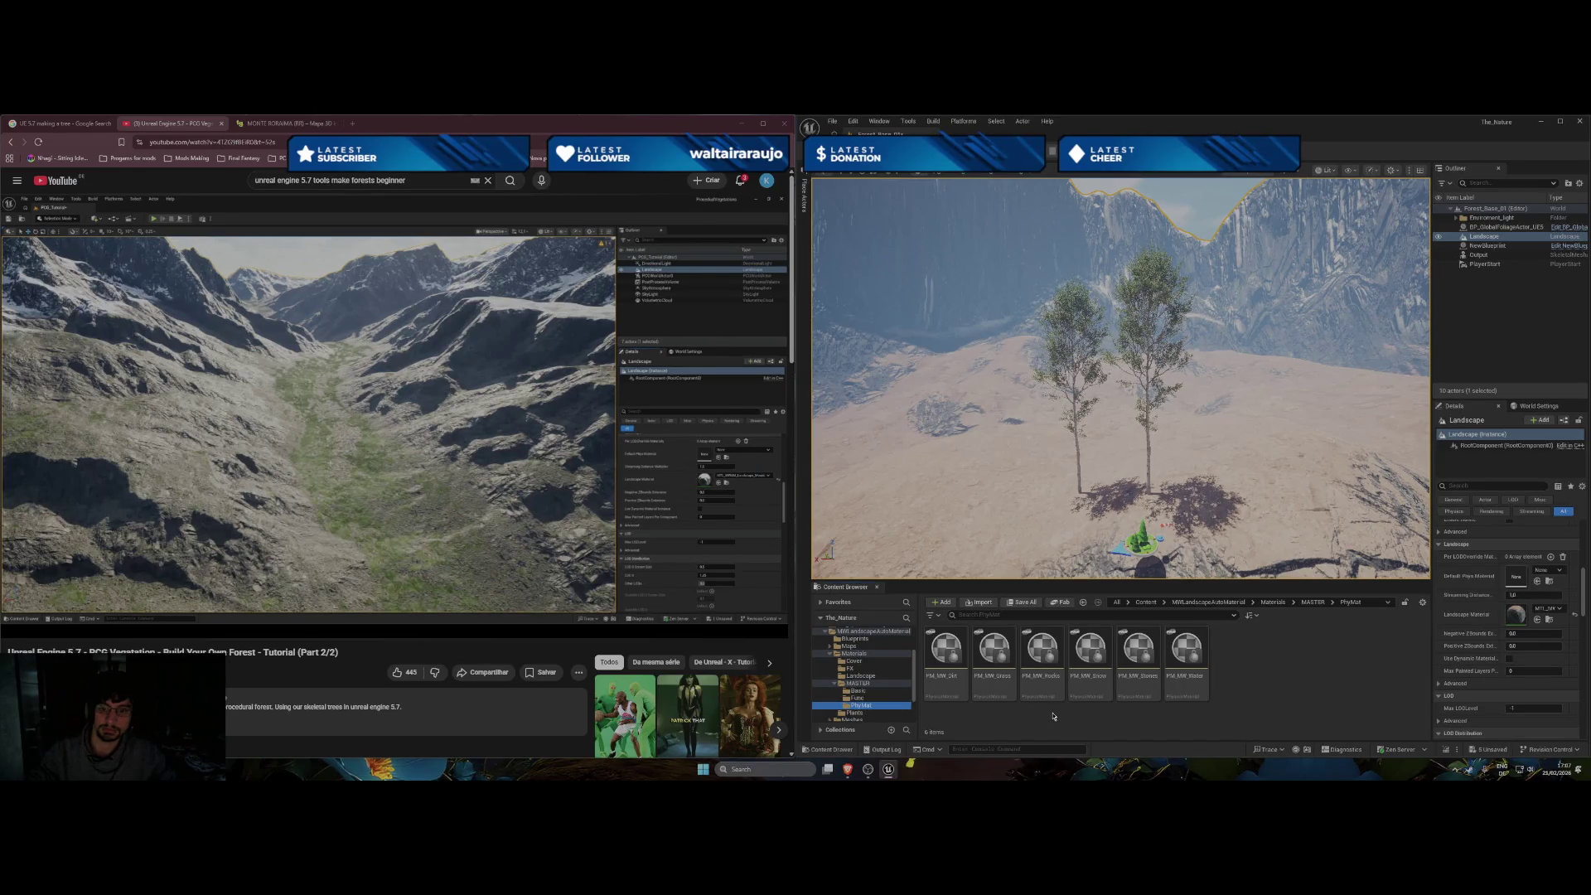
{"action": "left_click_drag", "start_coordinate": [1139, 651], "coordinate": [1481, 572]}
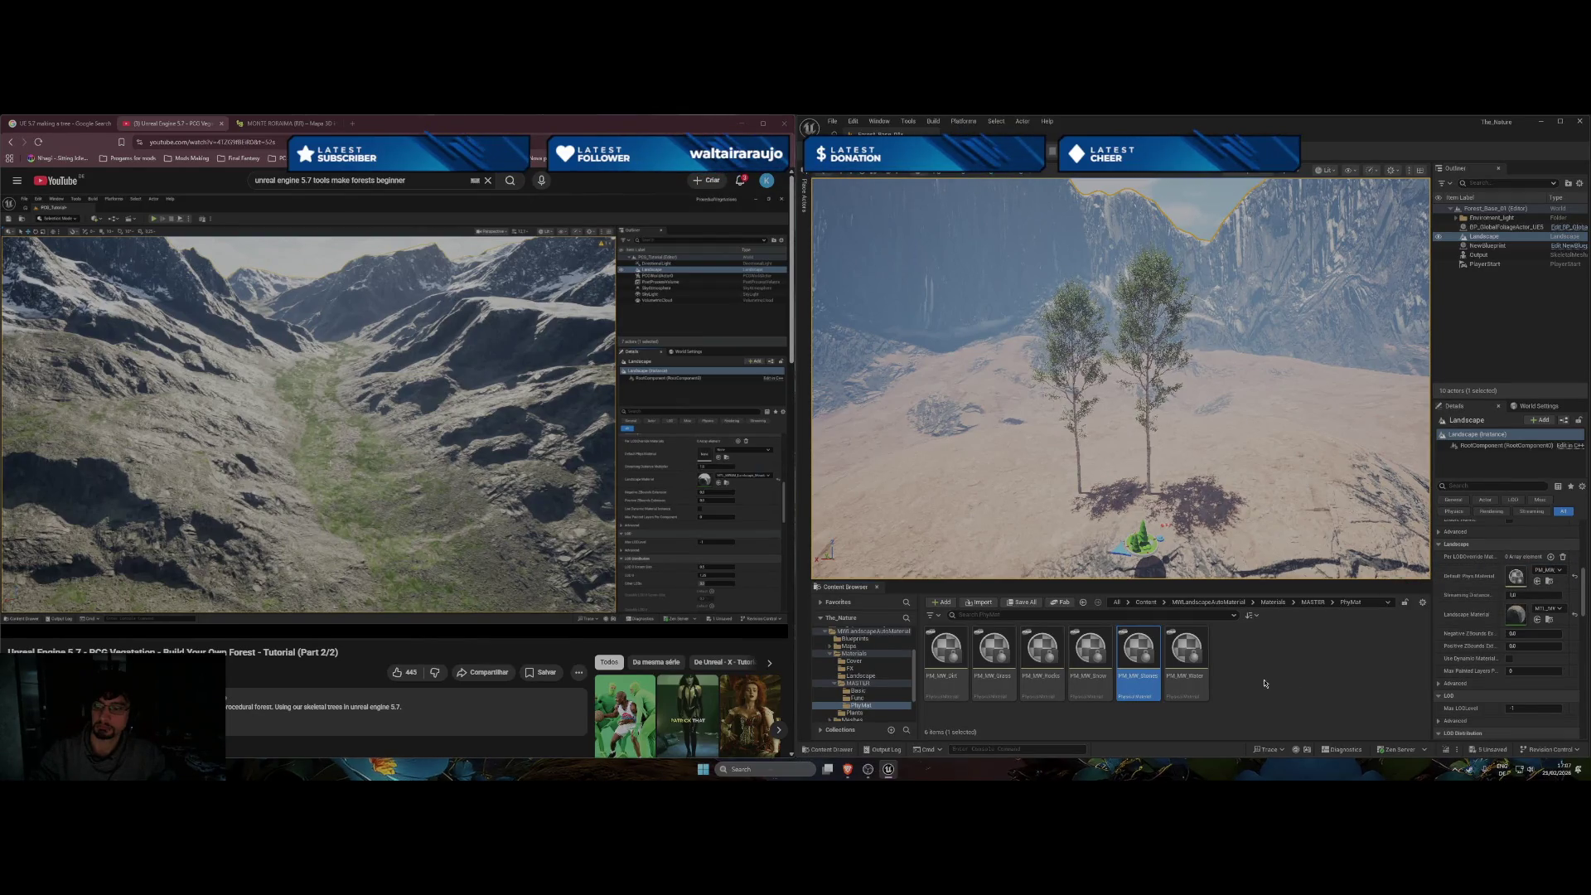
{"action": "mouse_move", "coordinate": [1188, 663]}
{"action": "left_mouse_down"}
{"action": "mouse_move", "coordinate": [1469, 660]}
{"action": "mouse_move", "coordinate": [1516, 577]}
{"action": "left_mouse_up"}
{"action": "left_click", "coordinate": [1553, 571]}
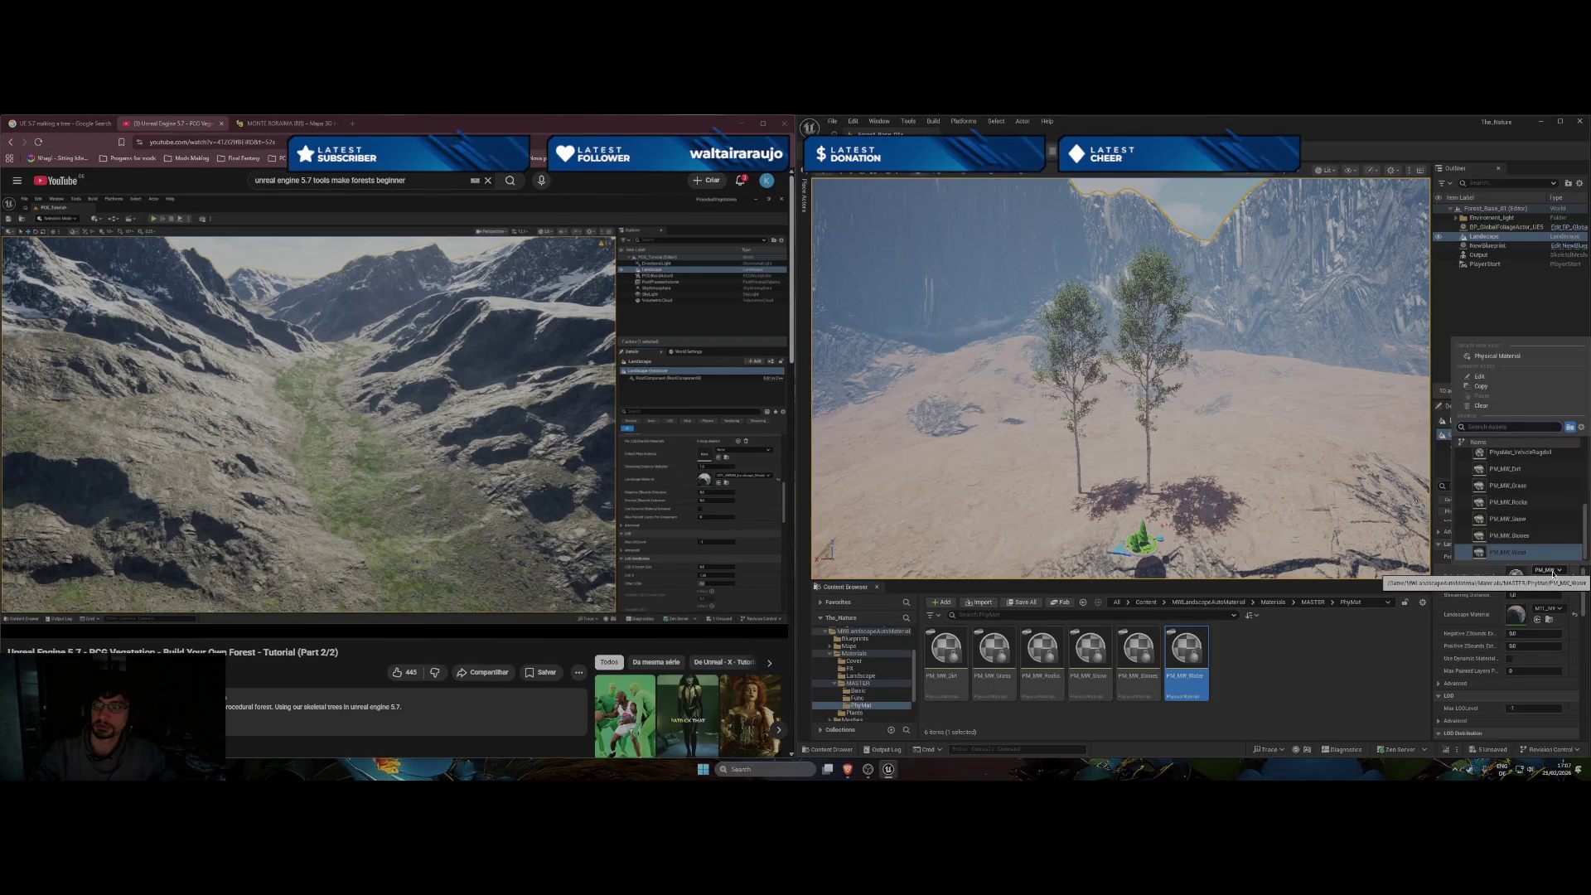
{"action": "left_click", "coordinate": [1559, 570]}
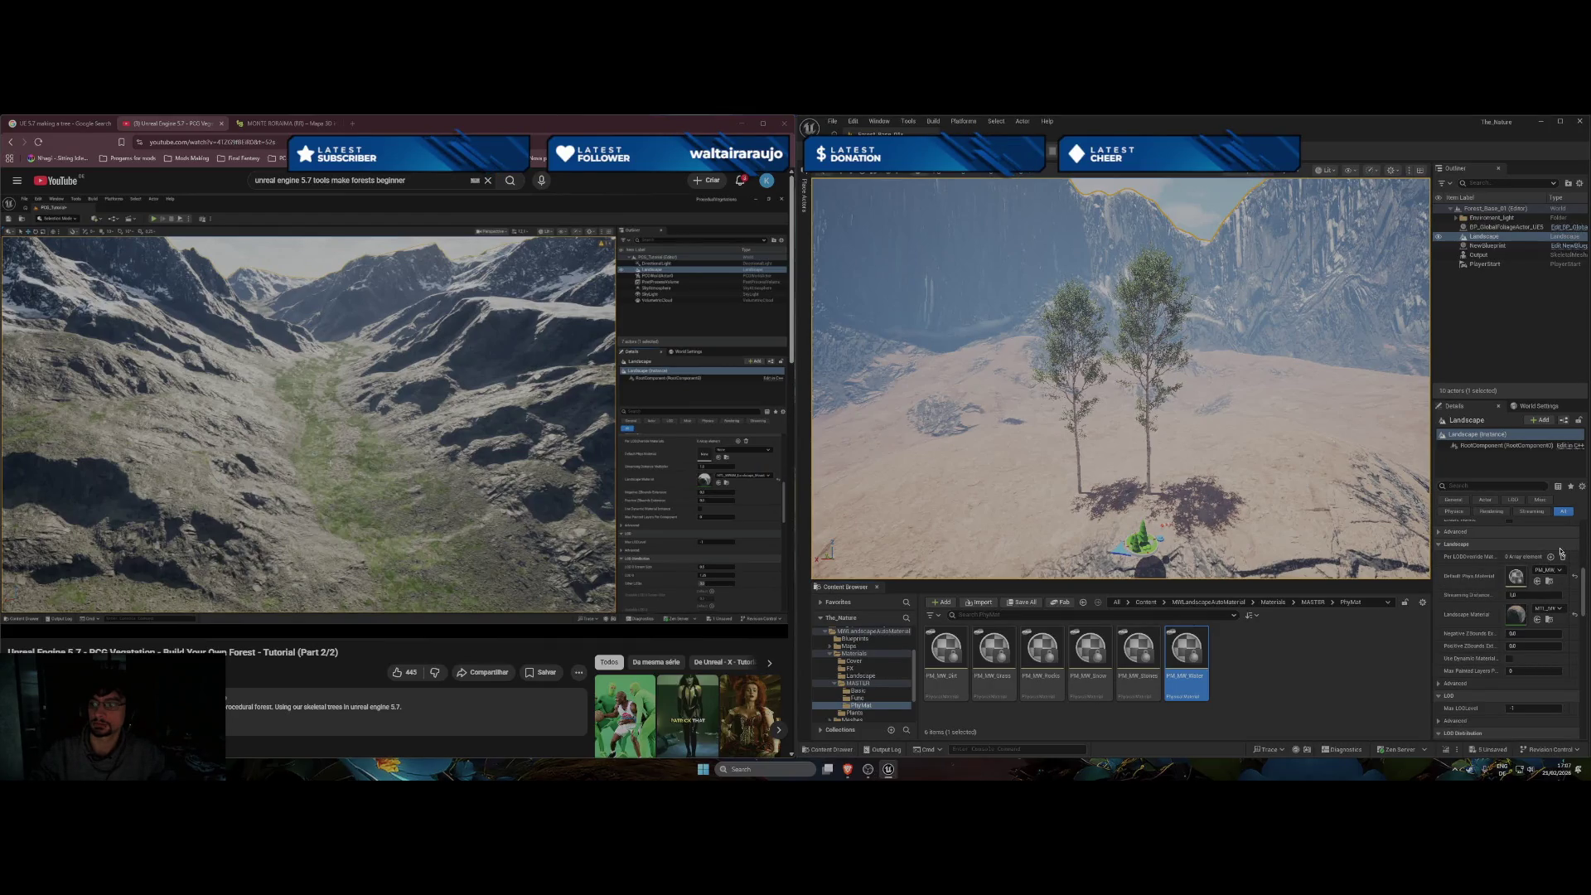
Search the physical material list for 'no', clear it, and close the list unchanged.
{"action": "left_click", "coordinate": [1547, 570]}
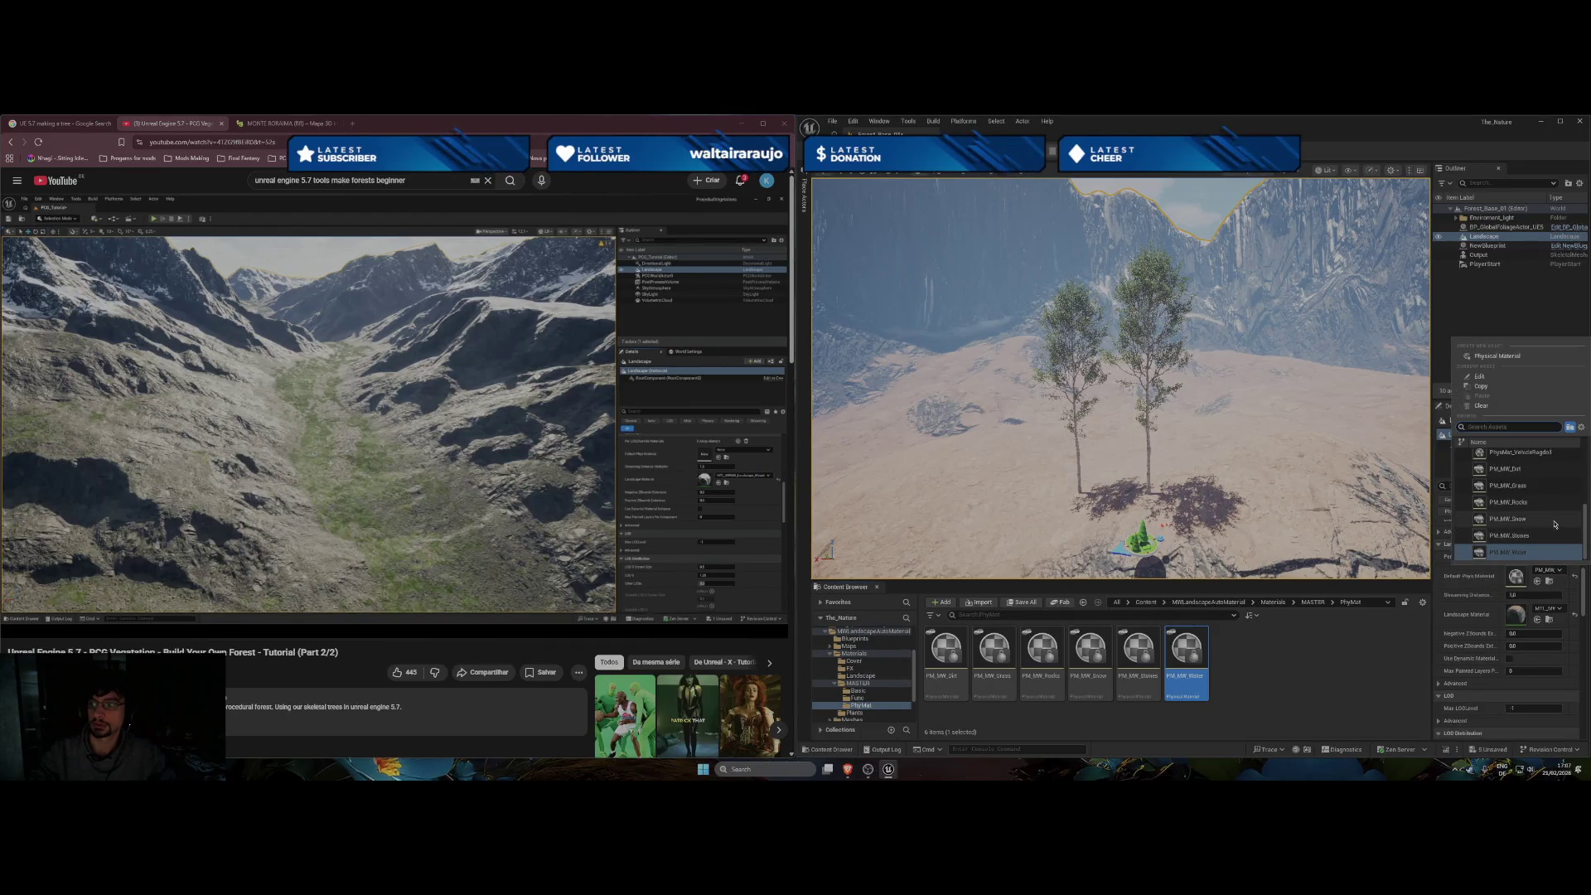
{"action": "scroll", "coordinate": [1566, 526], "scroll_direction": "up", "scroll_amount": 1}
{"action": "type", "text": "no"}
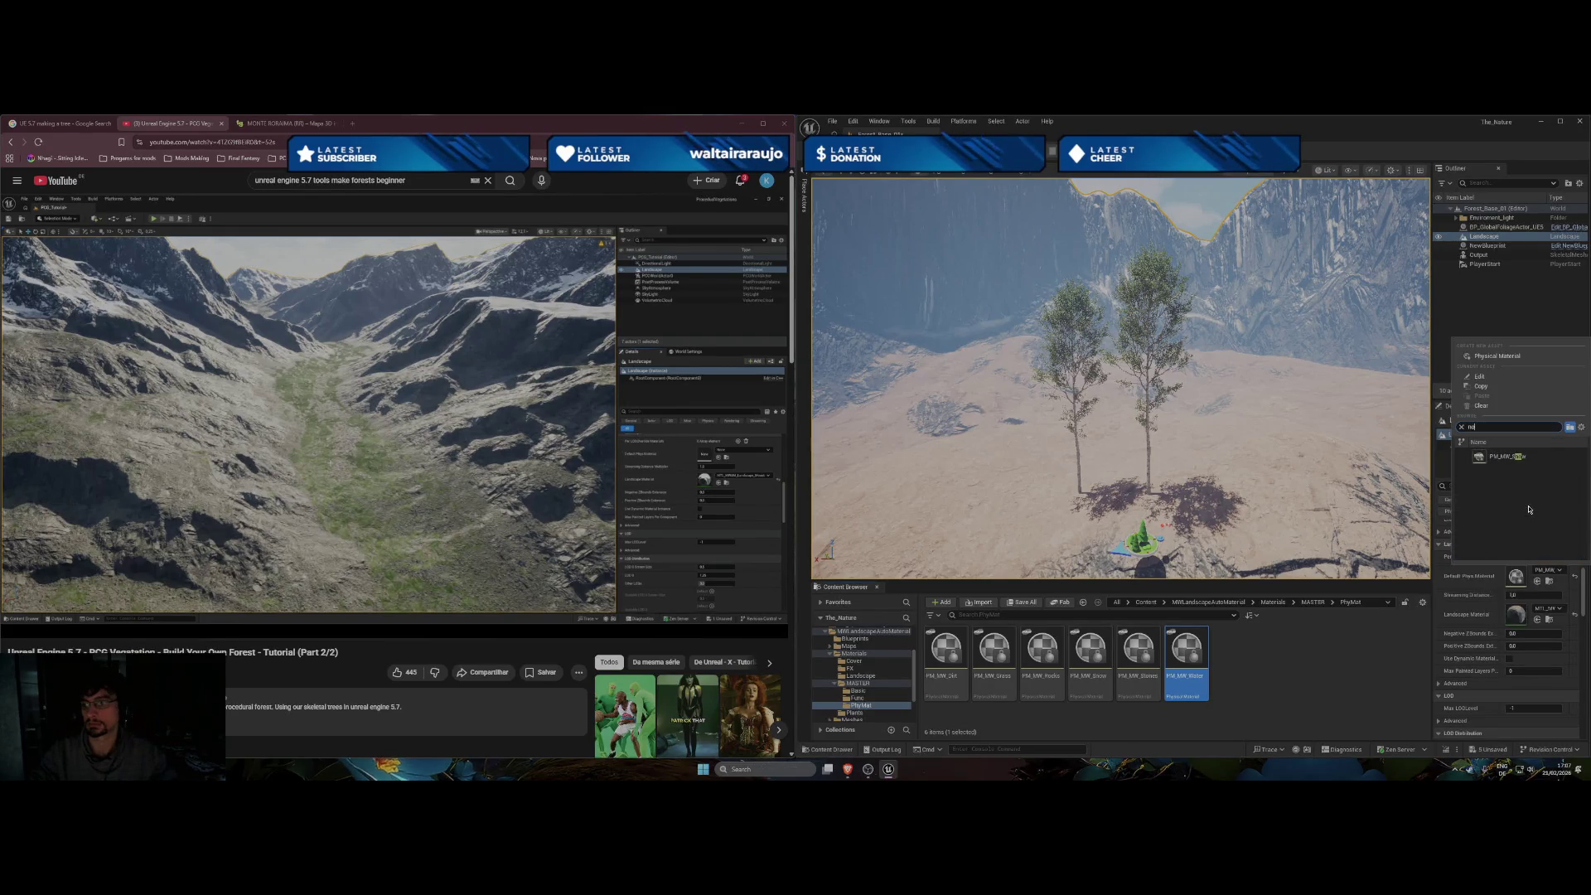
{"action": "key", "text": "BackSpace"}
{"action": "key", "text": "BackSpace"}
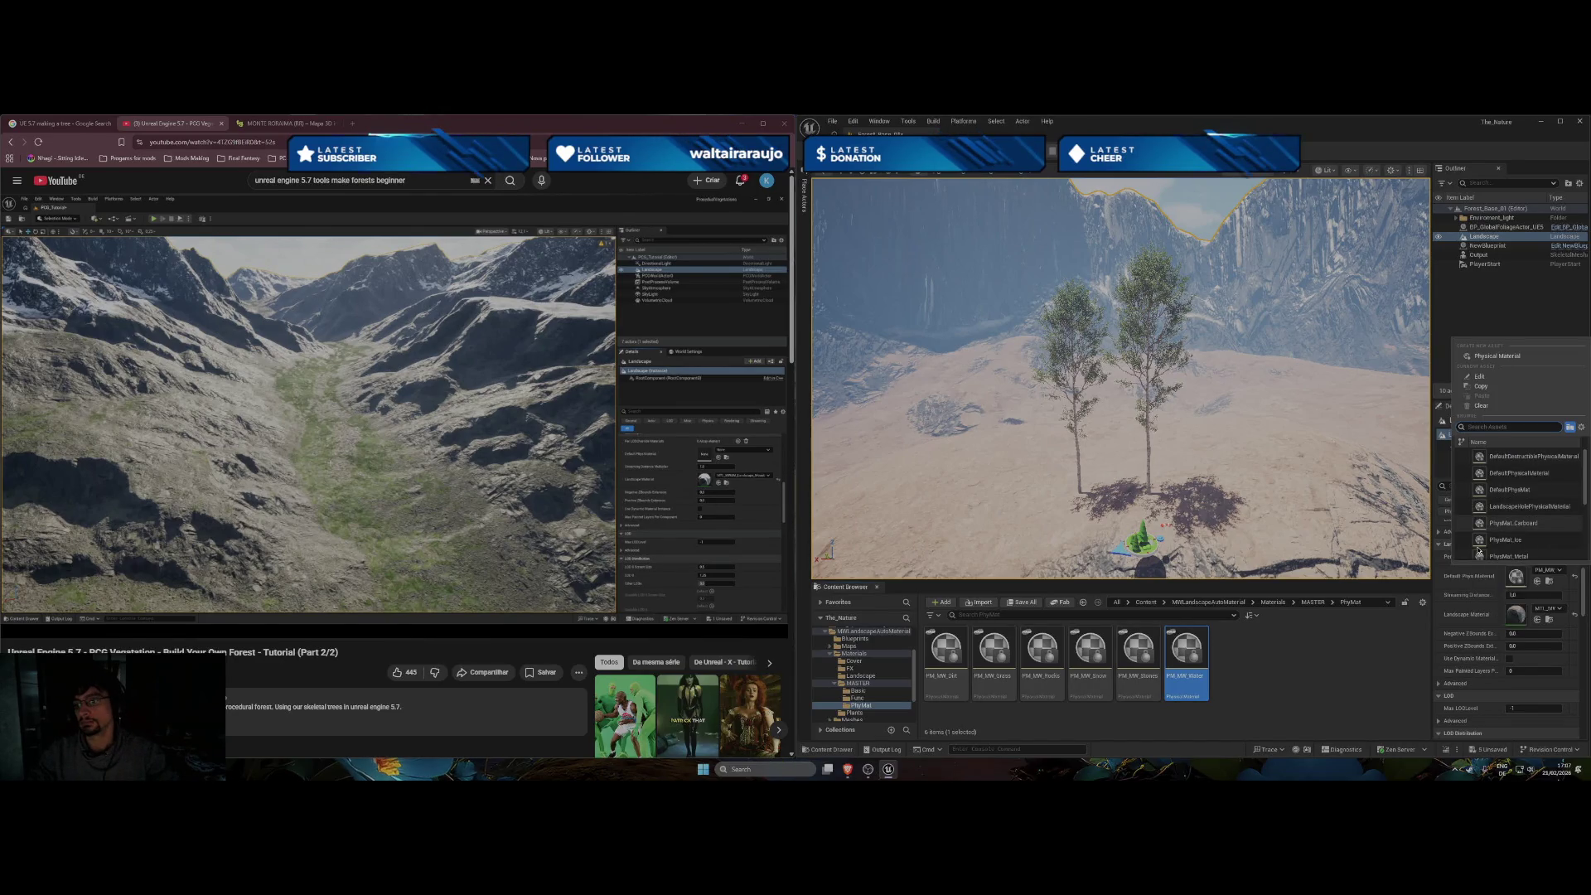
{"action": "key", "text": "Escape"}
{"action": "scroll", "coordinate": [1569, 567], "scroll_direction": "up", "scroll_amount": 5}
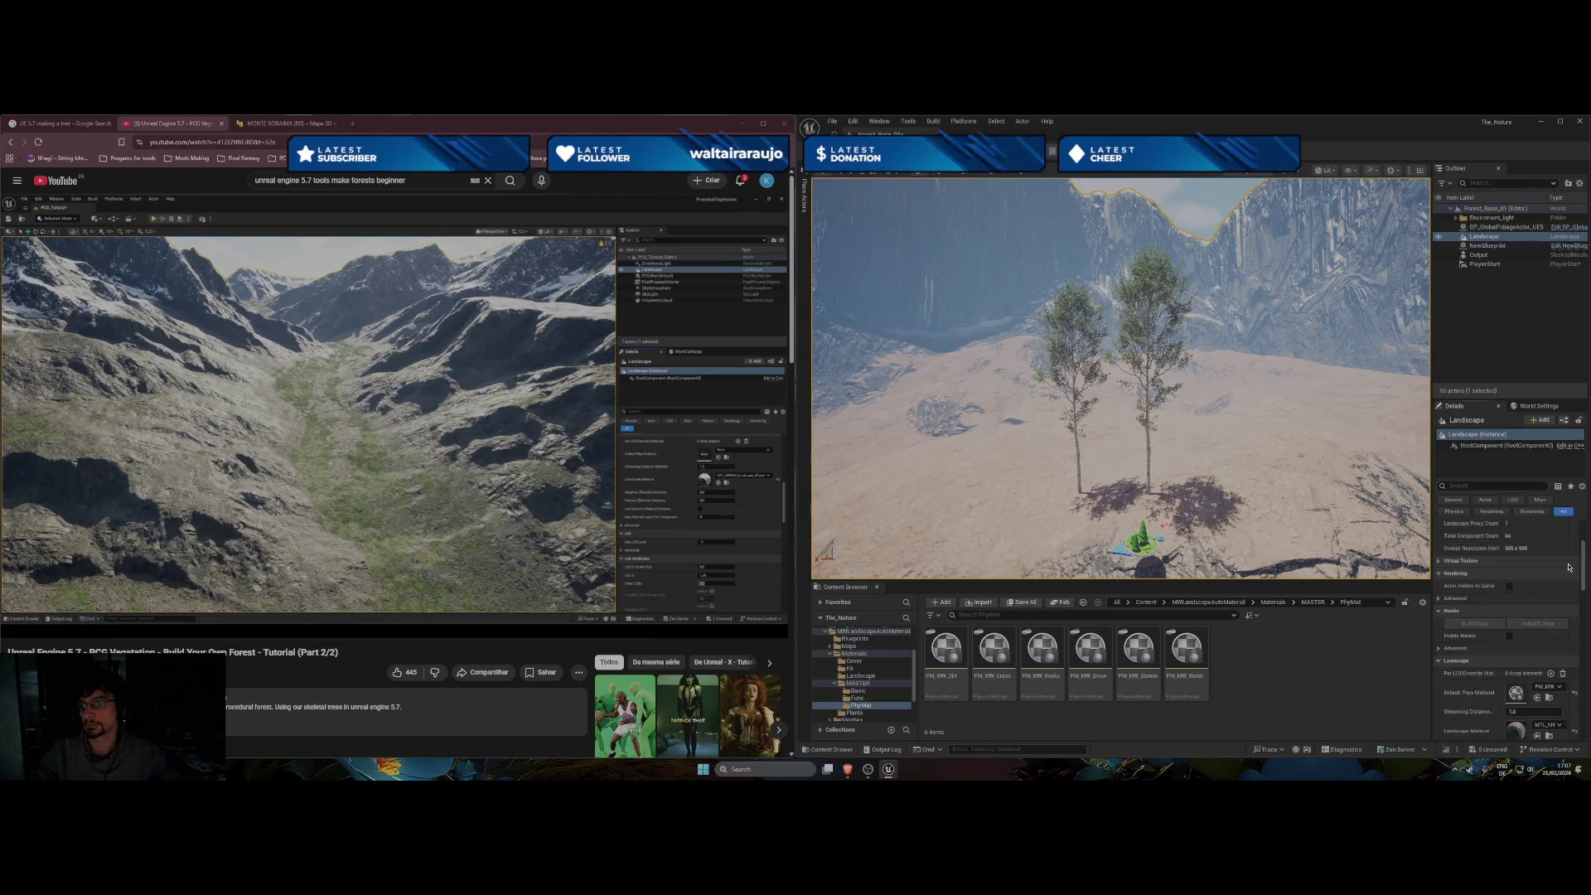
{"action": "left_click", "coordinate": [1549, 563]}
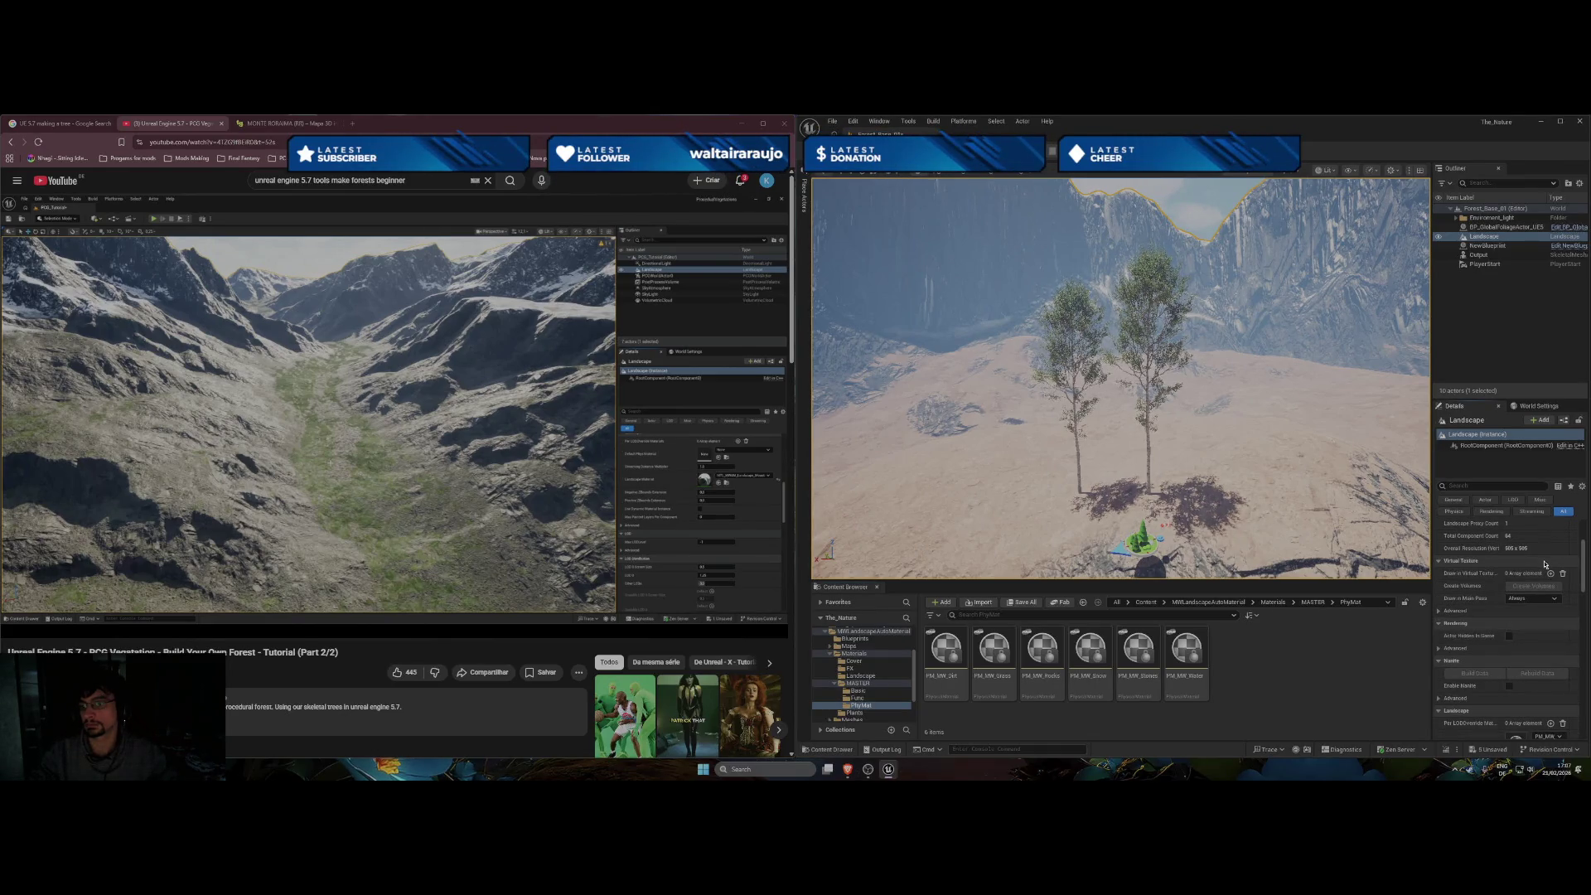
Collapse Virtual Texture, Rendering and Nanite groups and reset Default Phys Material to None.
{"action": "left_click", "coordinate": [1543, 563]}
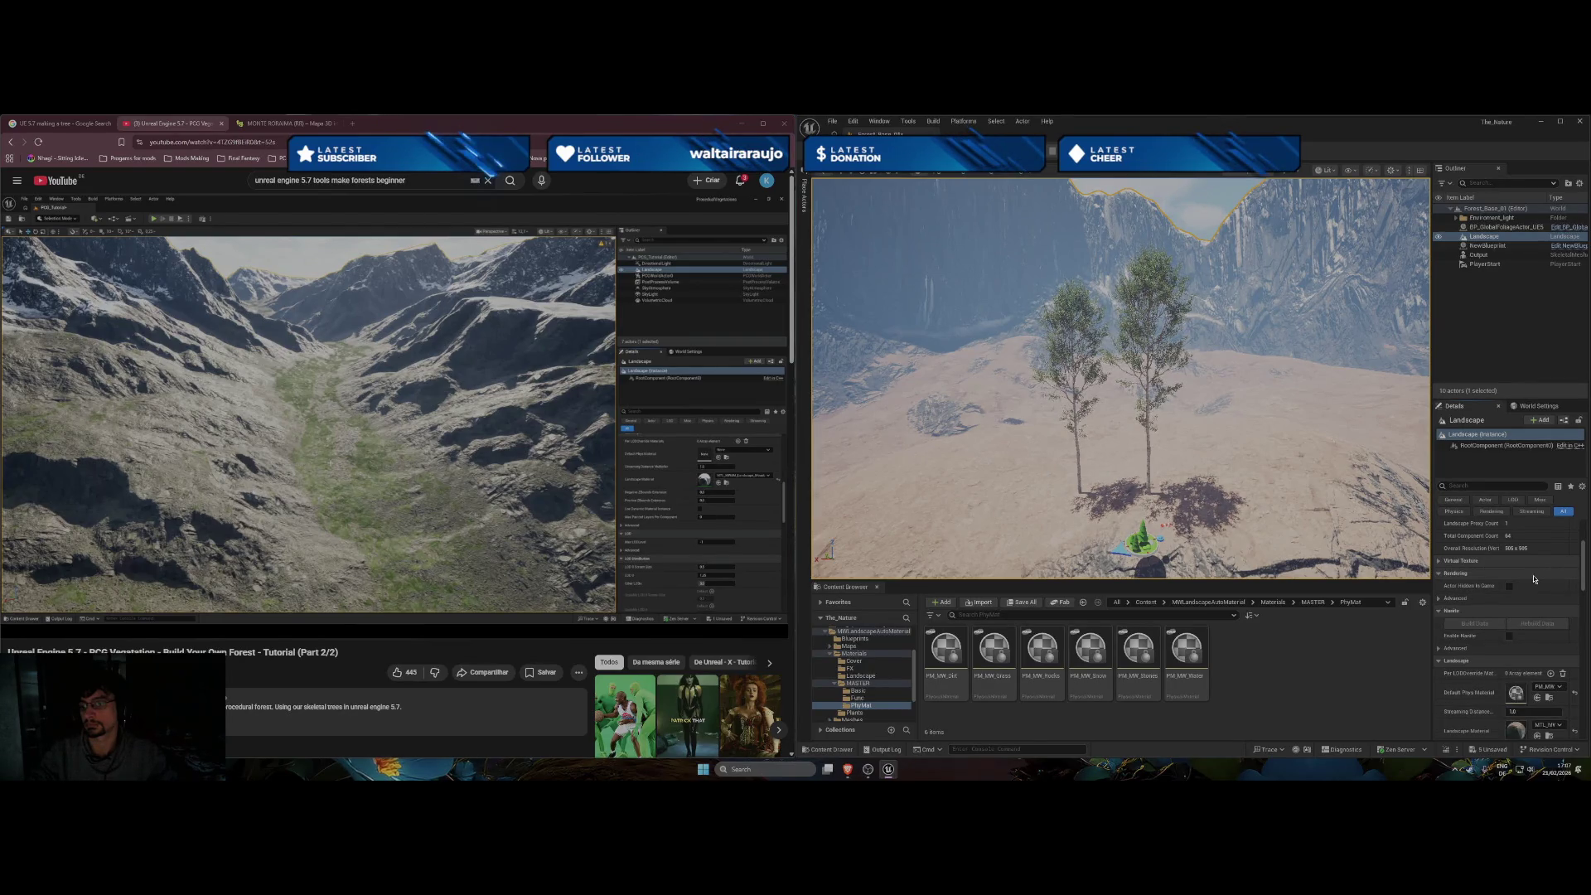
{"action": "left_click", "coordinate": [1535, 575]}
{"action": "left_click", "coordinate": [1533, 586]}
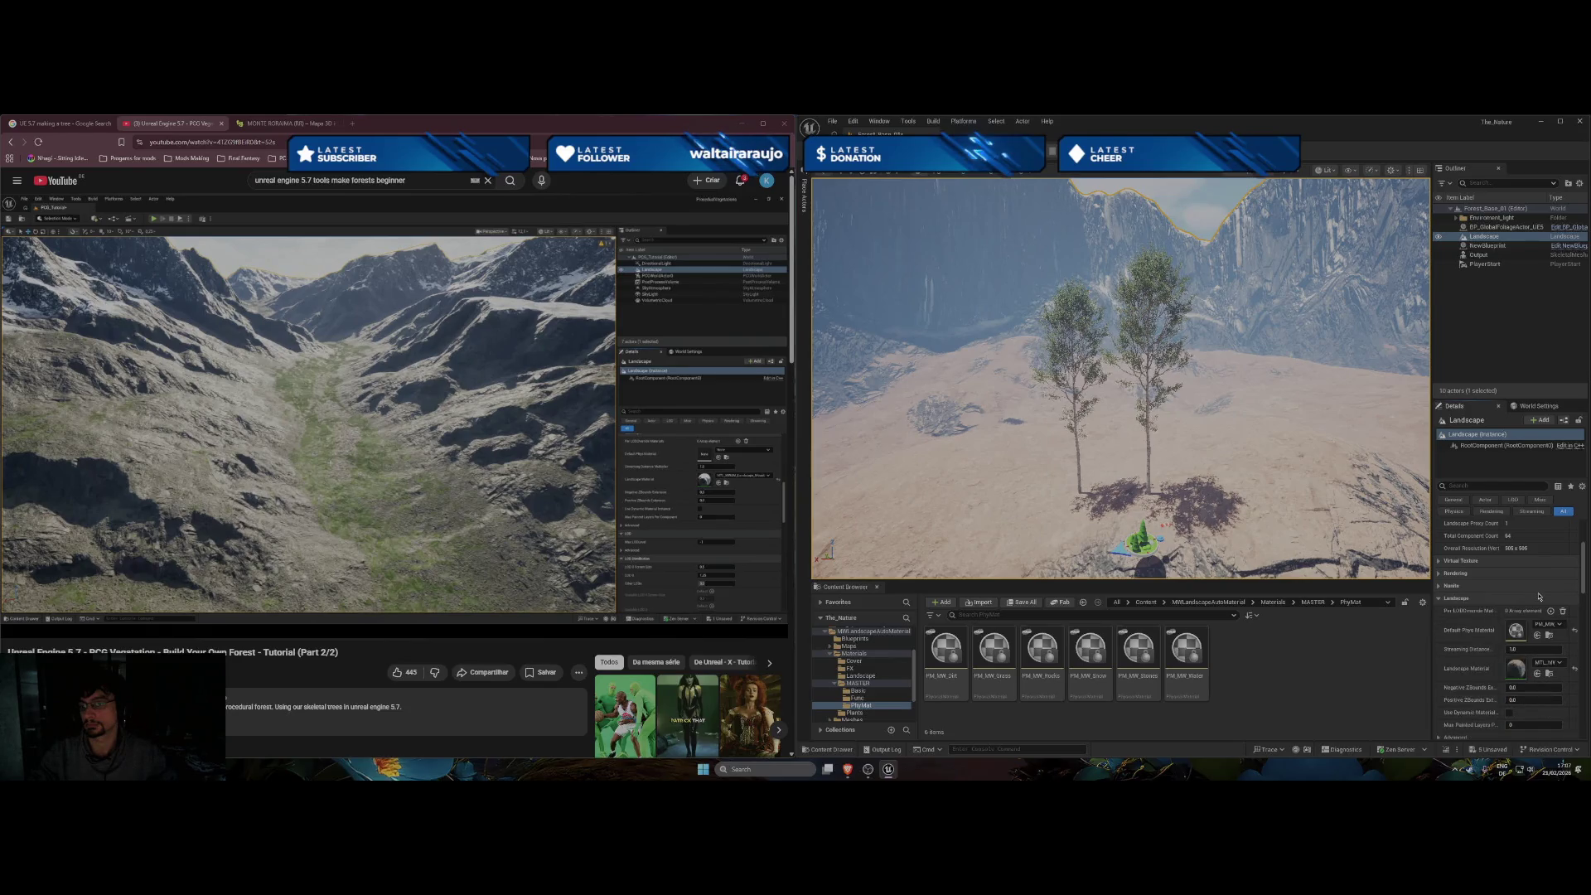
{"action": "left_click", "coordinate": [1563, 620]}
{"action": "scroll", "coordinate": [1491, 580], "scroll_direction": "up", "scroll_amount": 2}
{"action": "left_click", "coordinate": [1469, 570]}
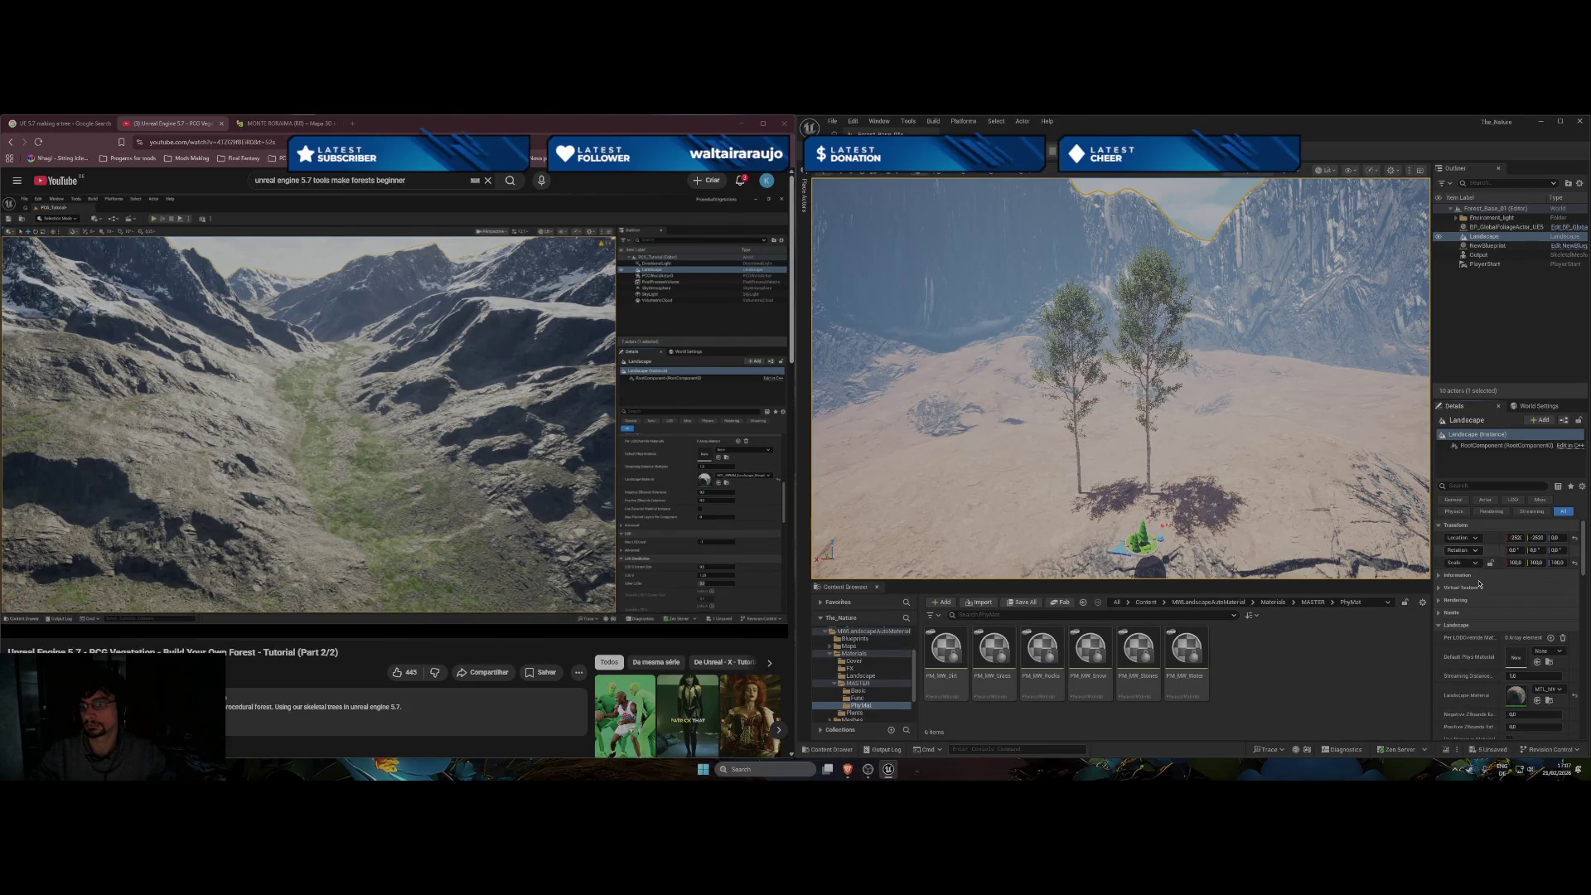
Inspect the landscape's Advanced settings, then orbit behind the rocky mound.
{"action": "scroll", "coordinate": [1479, 584], "scroll_direction": "down", "scroll_amount": 2}
{"action": "left_click", "coordinate": [1455, 691]}
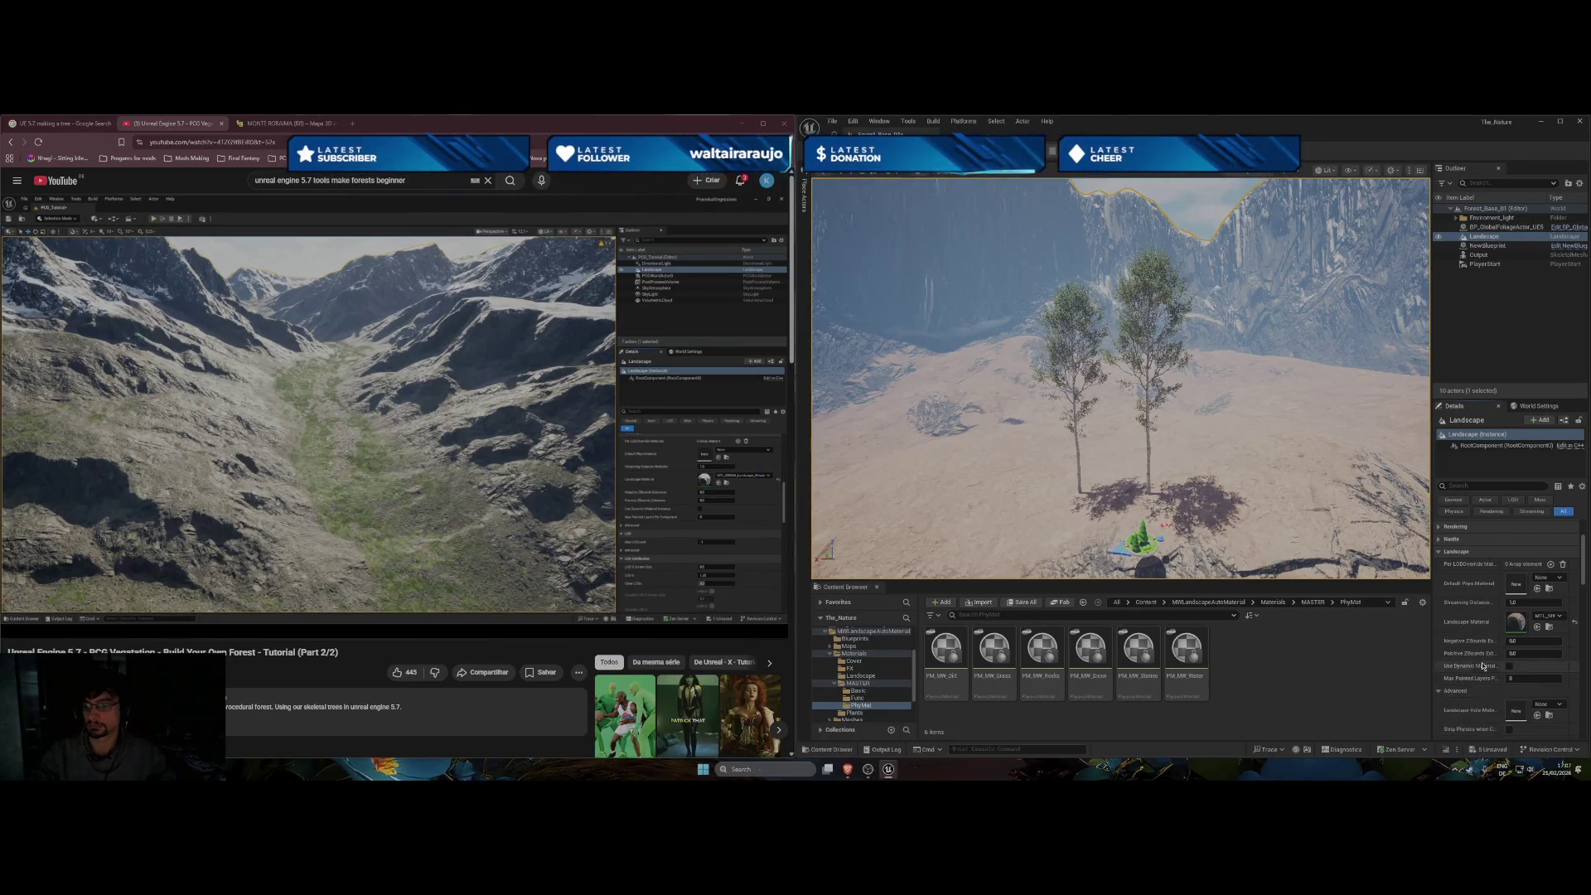
{"action": "scroll", "coordinate": [1483, 663], "scroll_direction": "down", "scroll_amount": 1}
{"action": "scroll", "coordinate": [1488, 664], "scroll_direction": "down", "scroll_amount": 1}
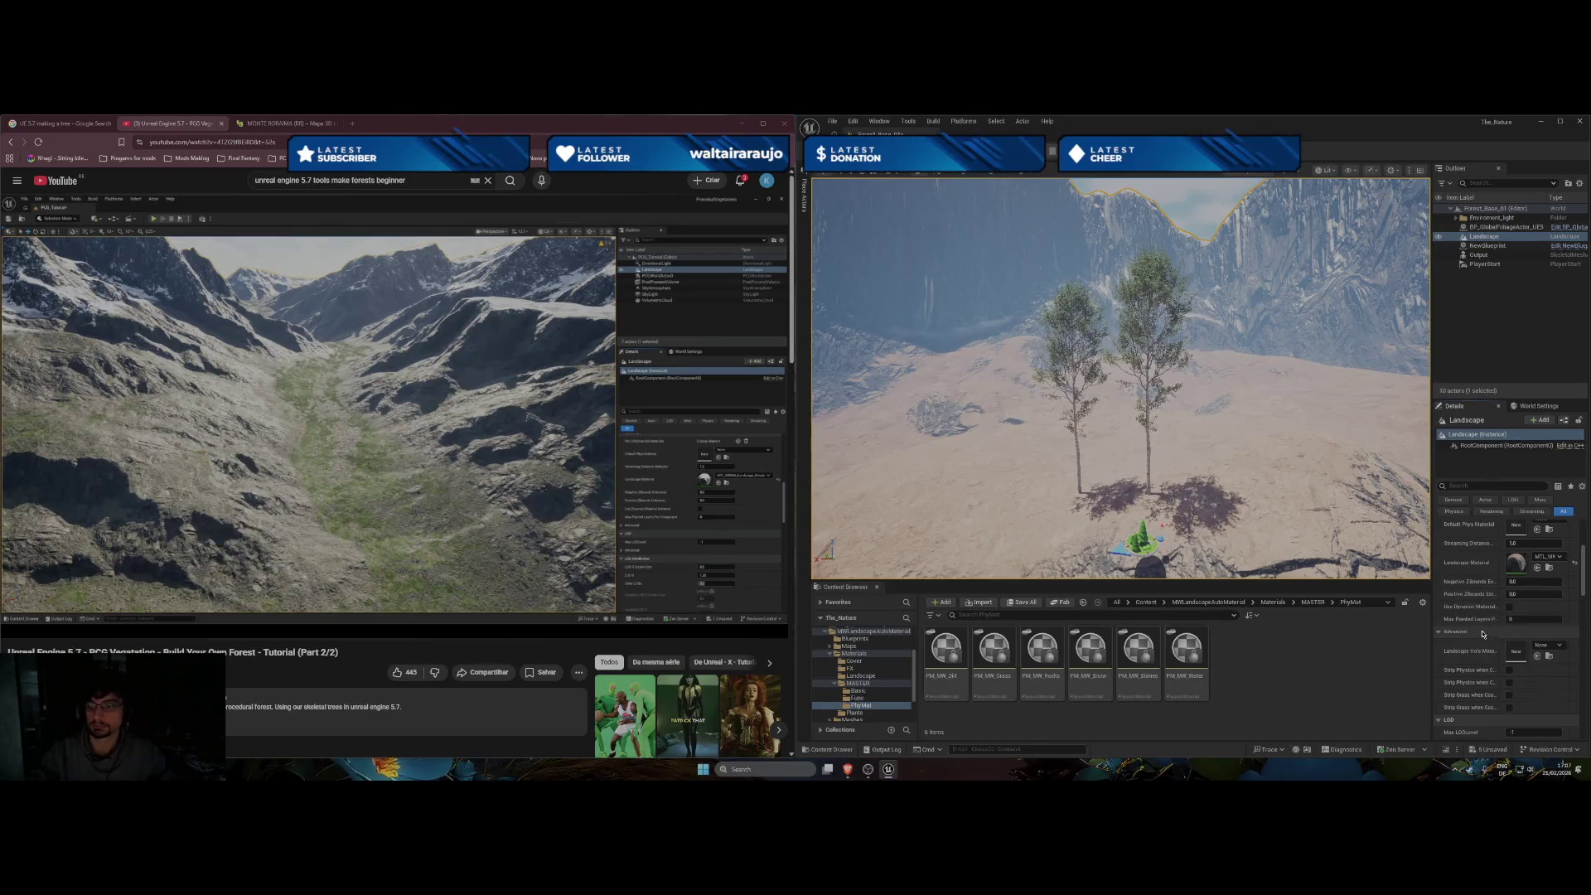
{"action": "left_click", "coordinate": [1462, 633]}
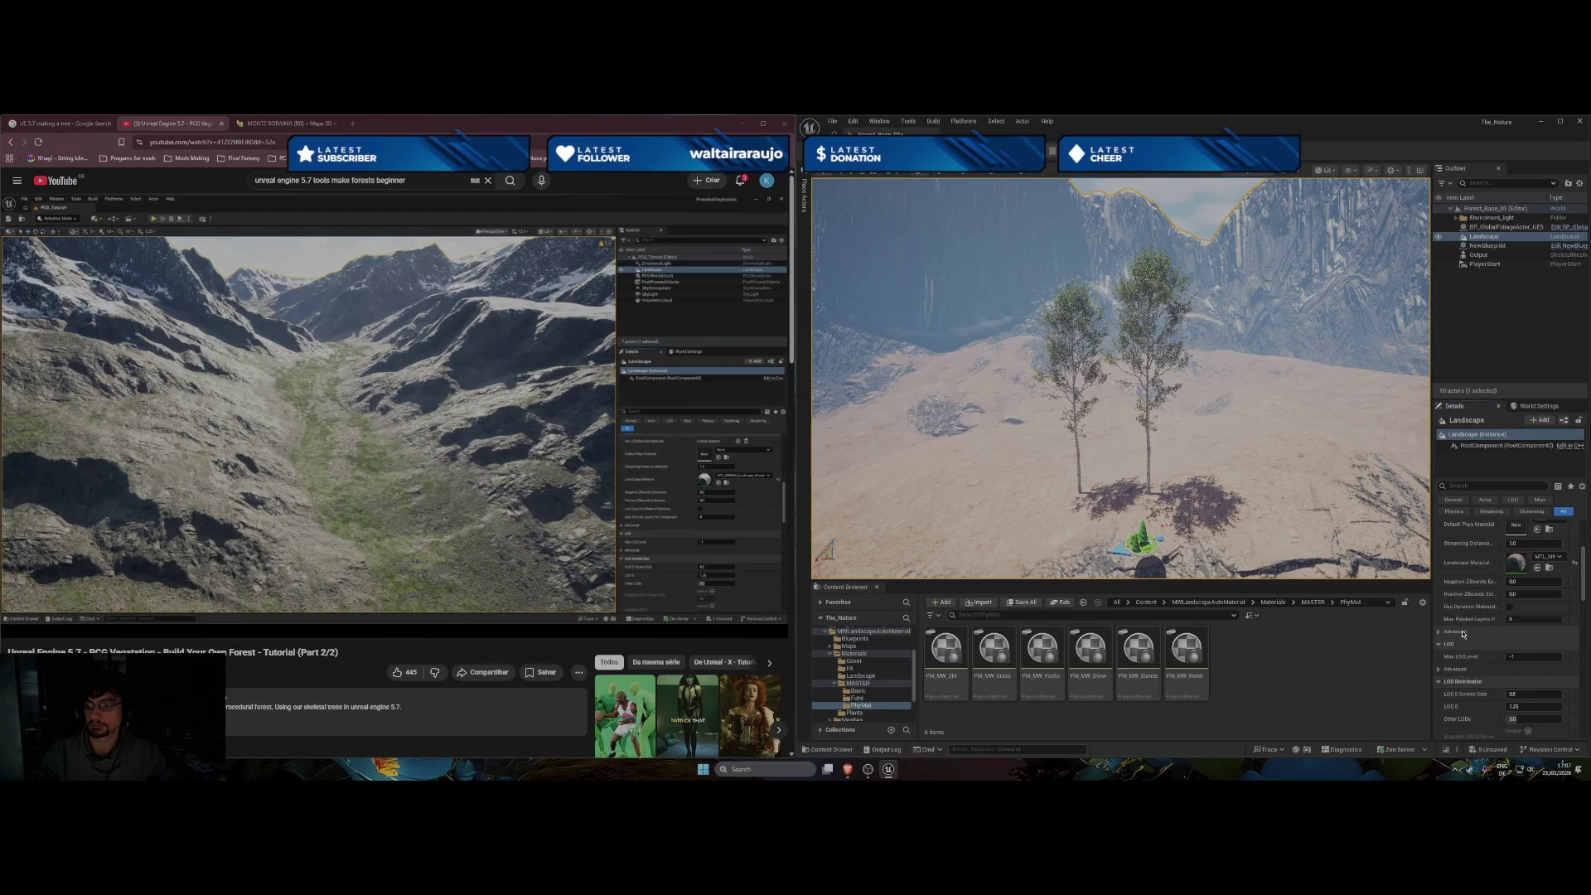
{"action": "left_click_drag", "start_coordinate": [1119, 373], "coordinate": [1077, 319]}
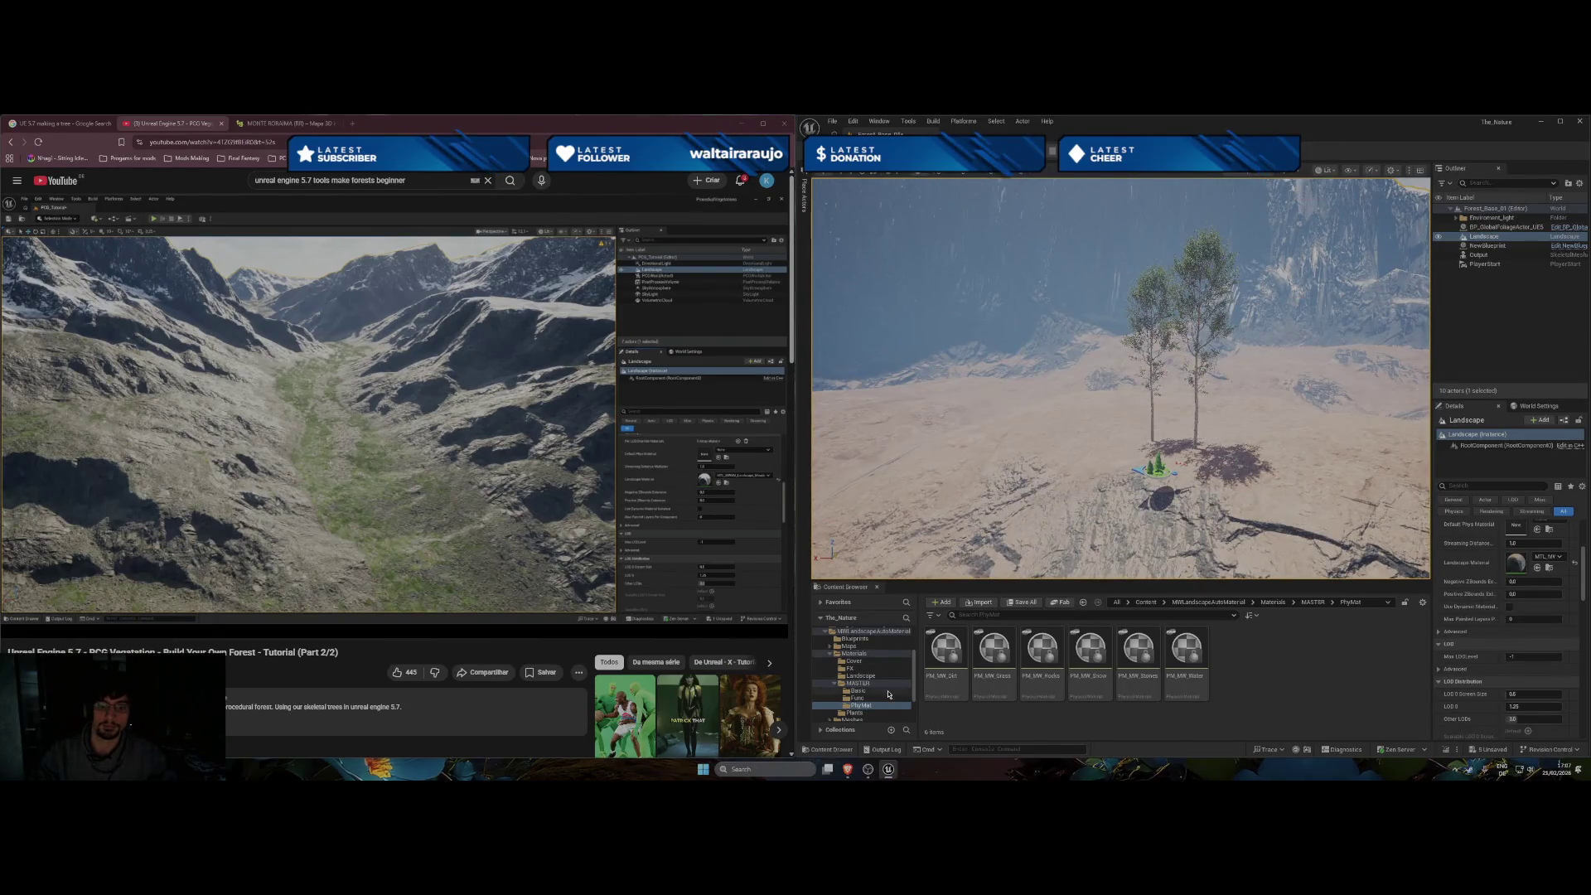
Show the Landscape pack's Materials folder in the Content Browser, collapsing MASTER, then launch Fab.
{"action": "left_click", "coordinate": [859, 676]}
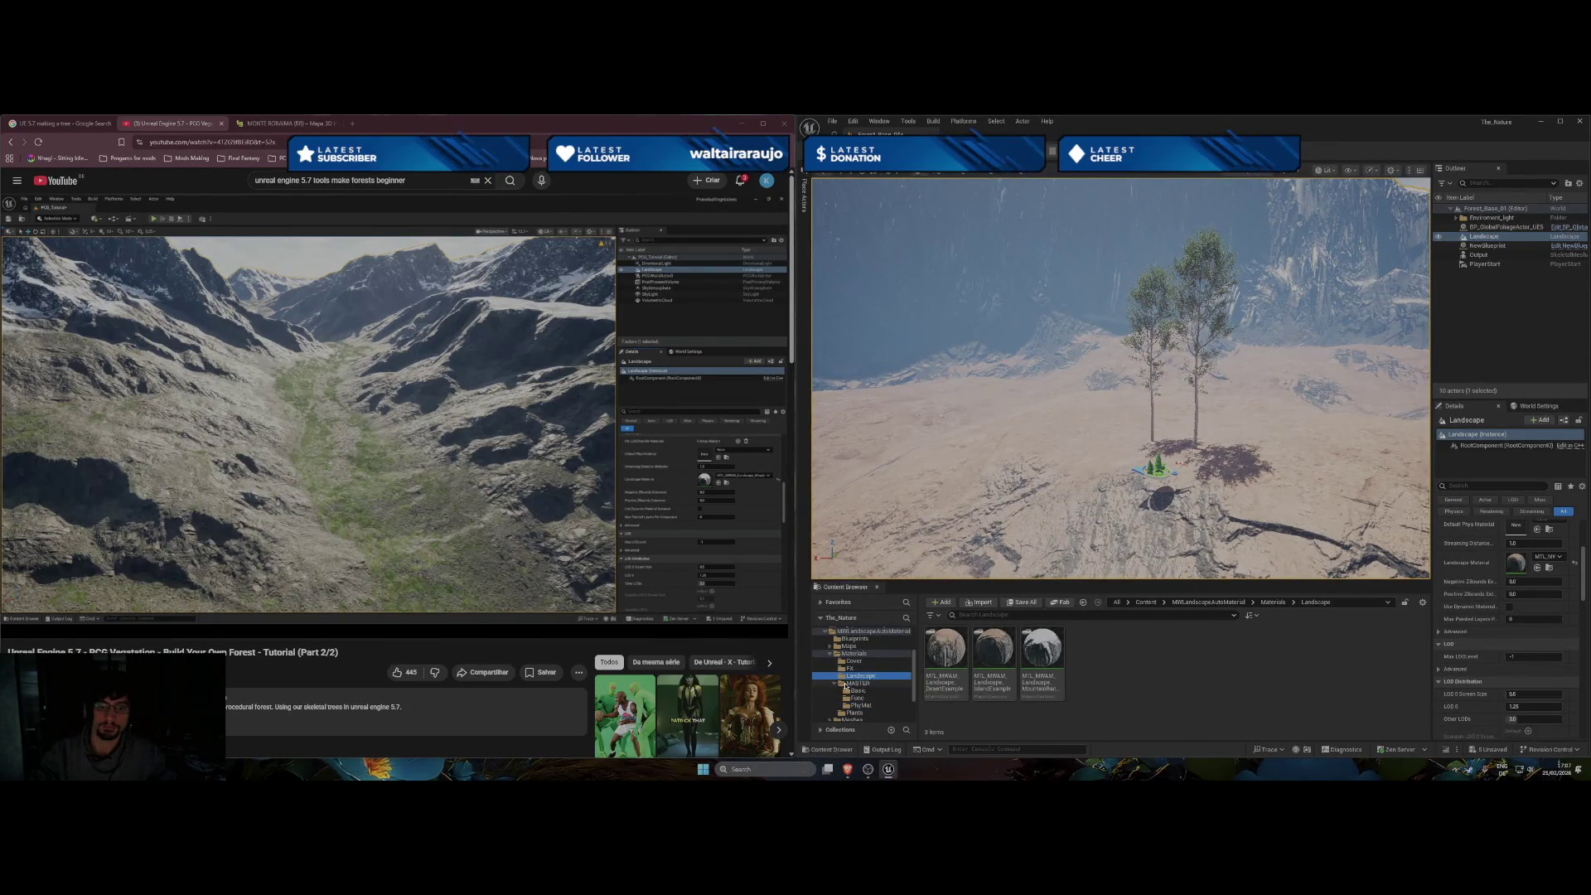
{"action": "left_click", "coordinate": [835, 685]}
{"action": "left_click", "coordinate": [831, 655]}
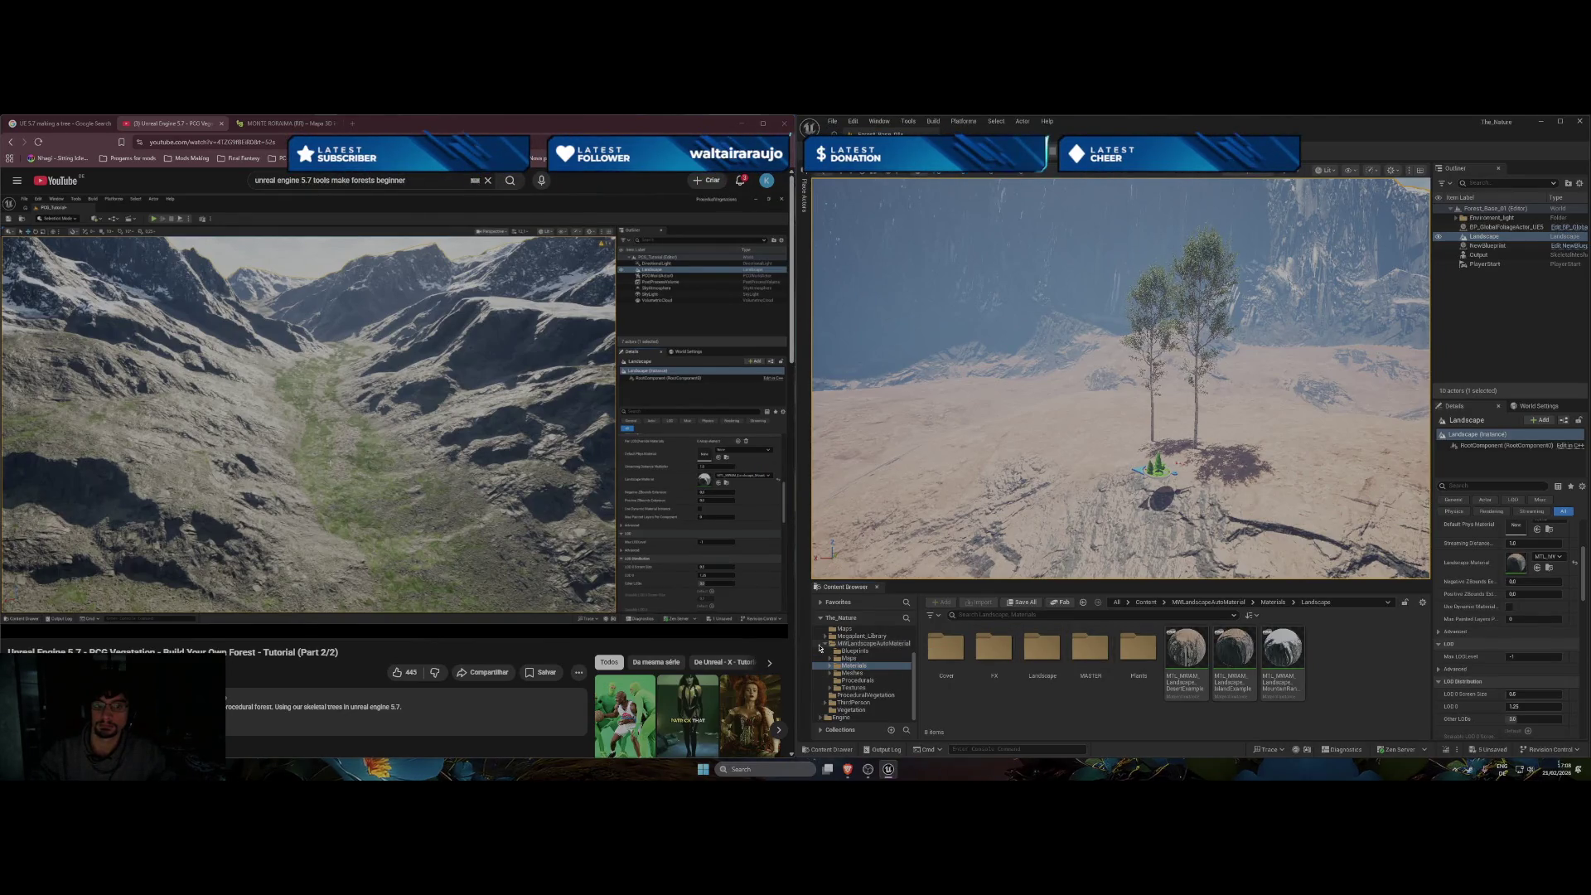
{"action": "left_click", "coordinate": [1060, 602]}
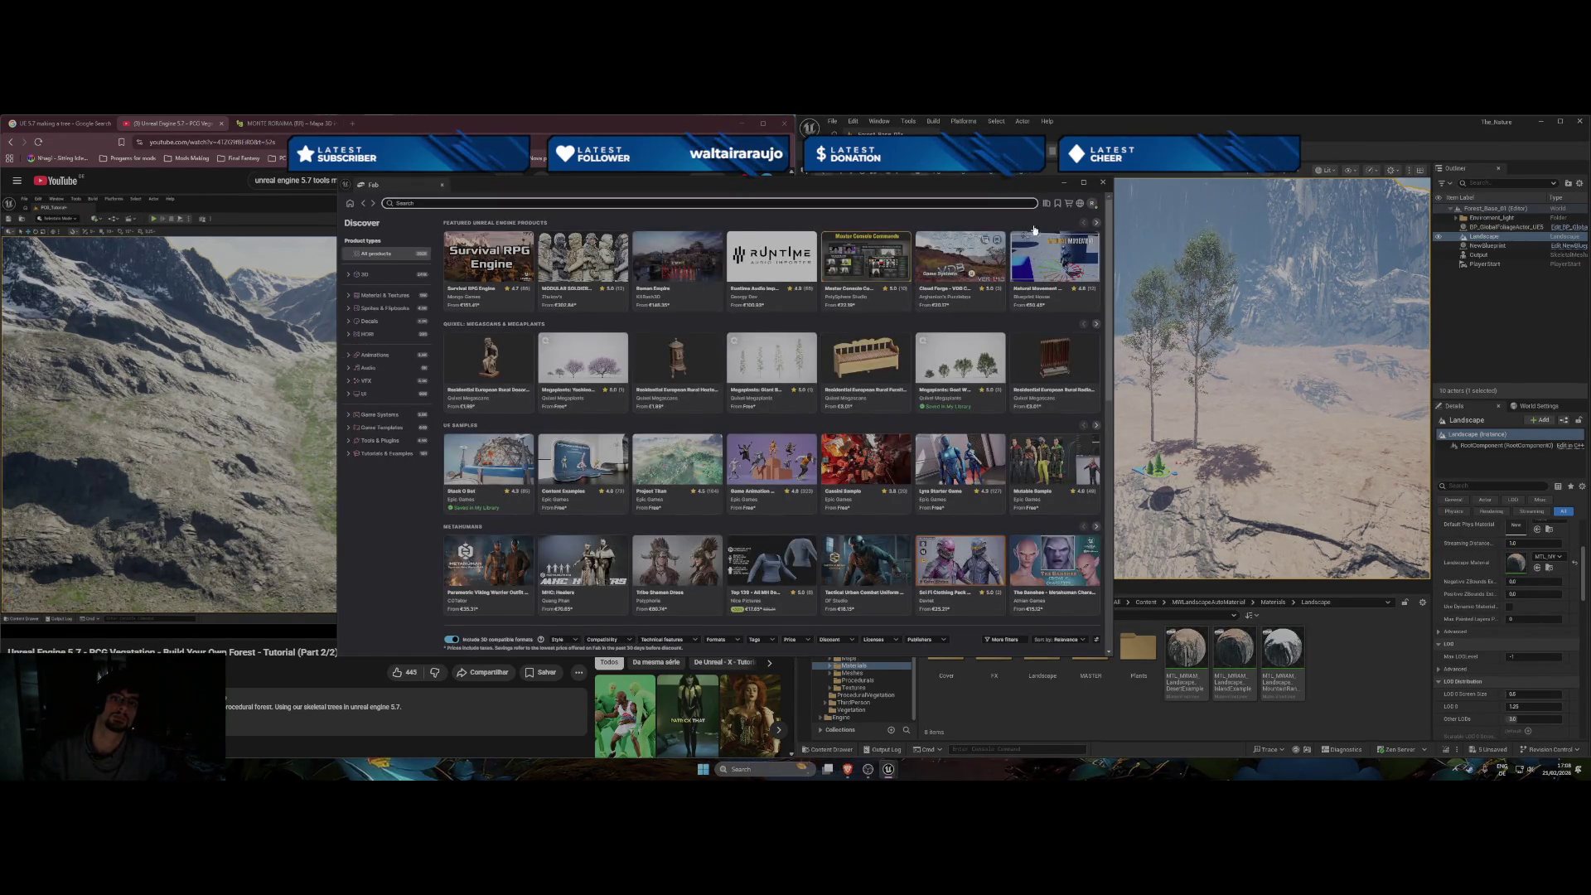
Bring Chrome in front of Unreal and show the All Bookmarks list.
{"action": "left_click", "coordinate": [564, 132]}
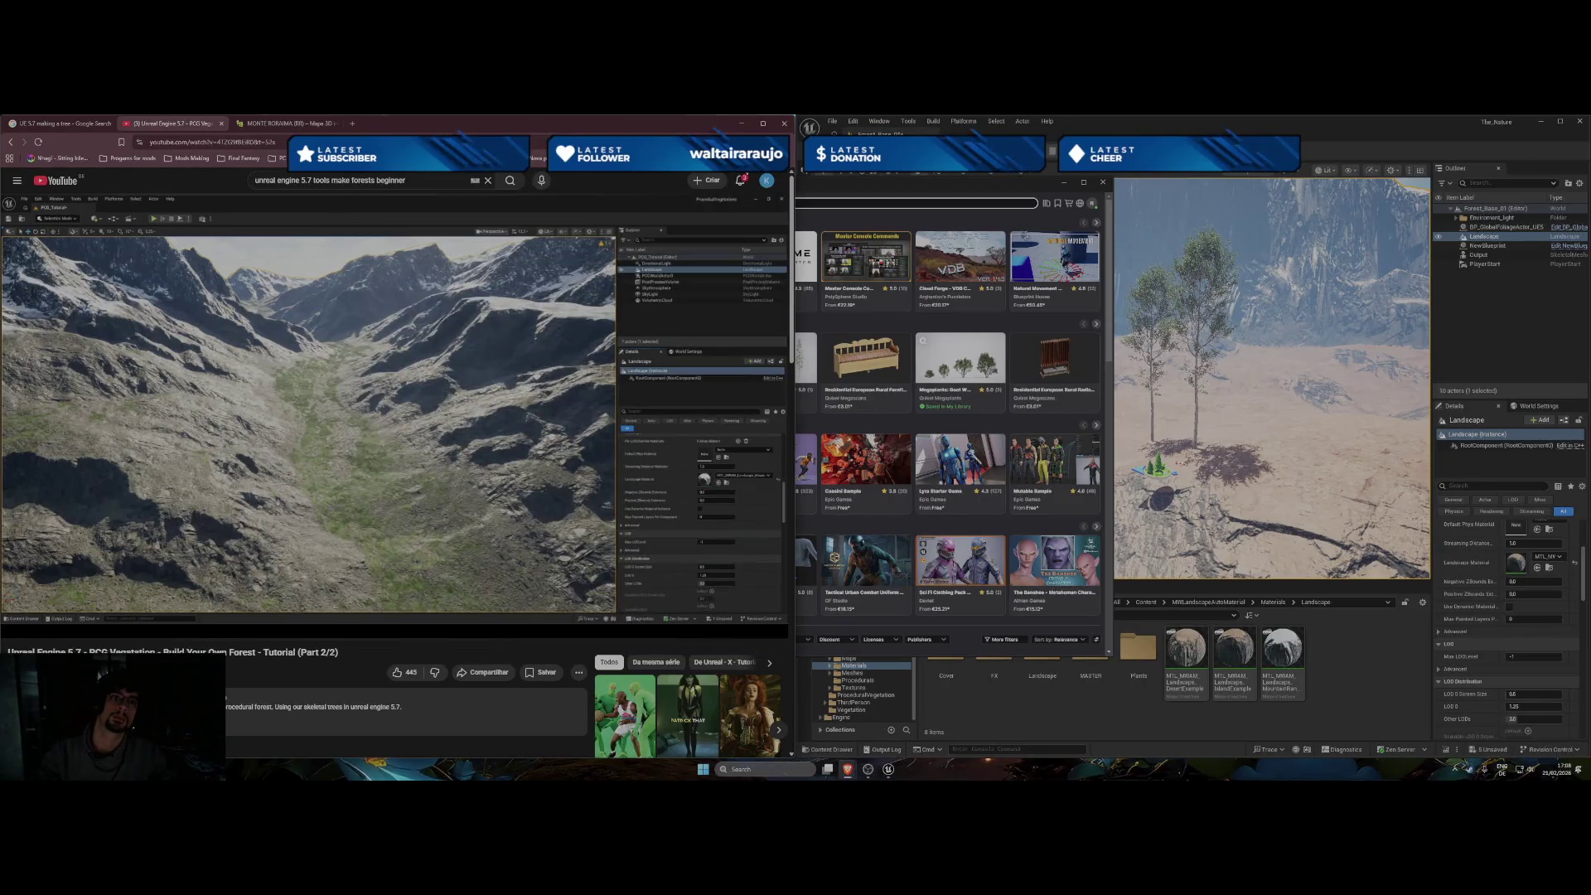
{"action": "left_click", "coordinate": [779, 157]}
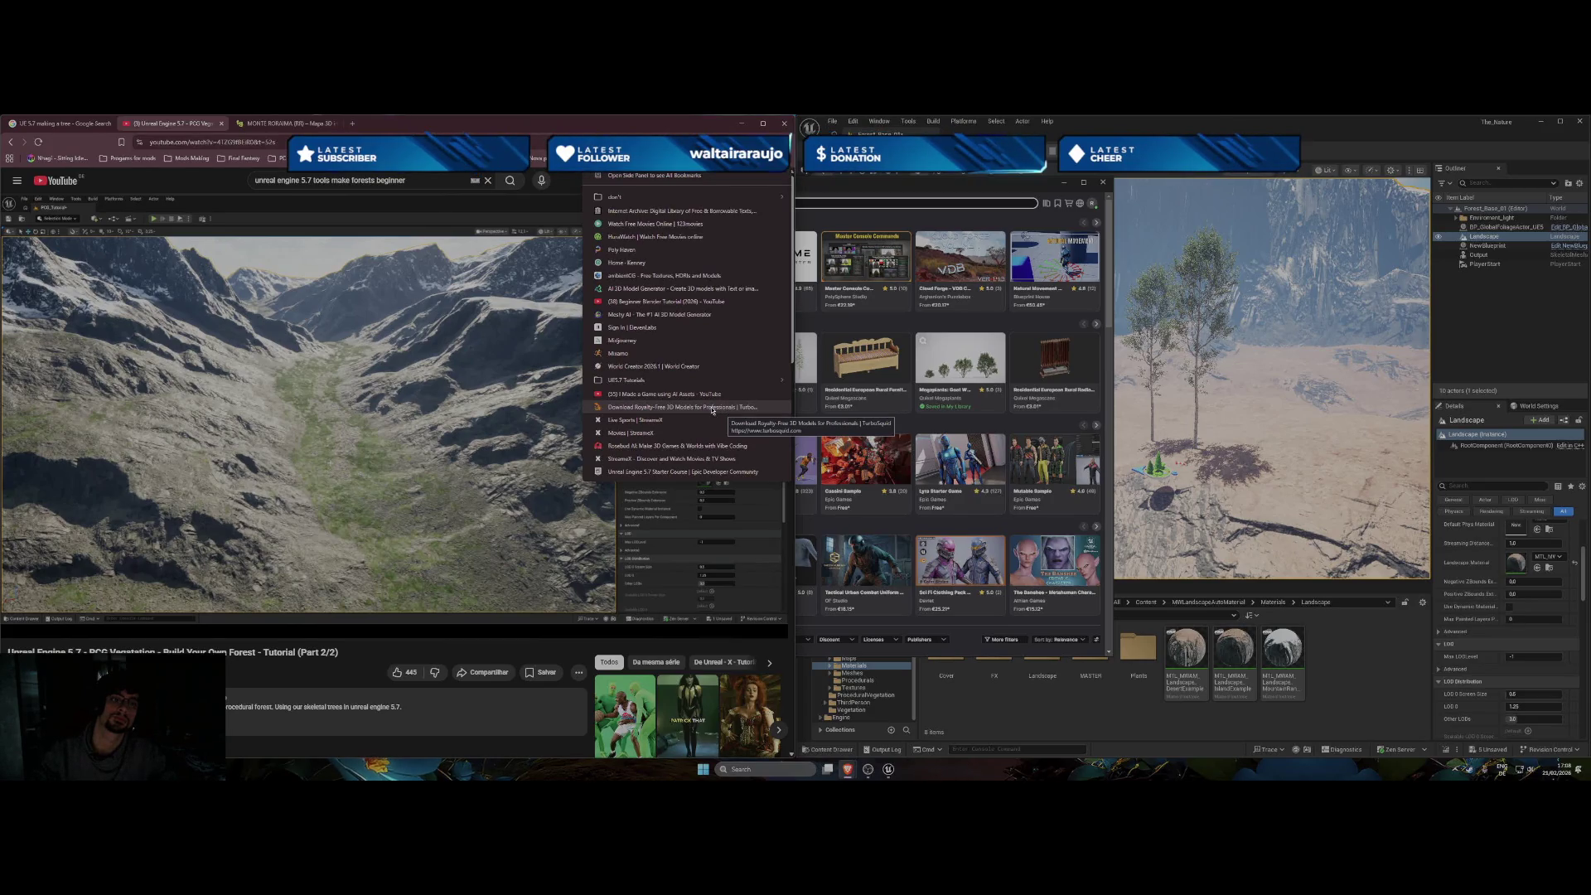
Glance at TurboSquid, switch to the MONTE RORAIMA tab, then open ambientCG from bookmarks.
{"action": "left_click", "coordinate": [712, 408]}
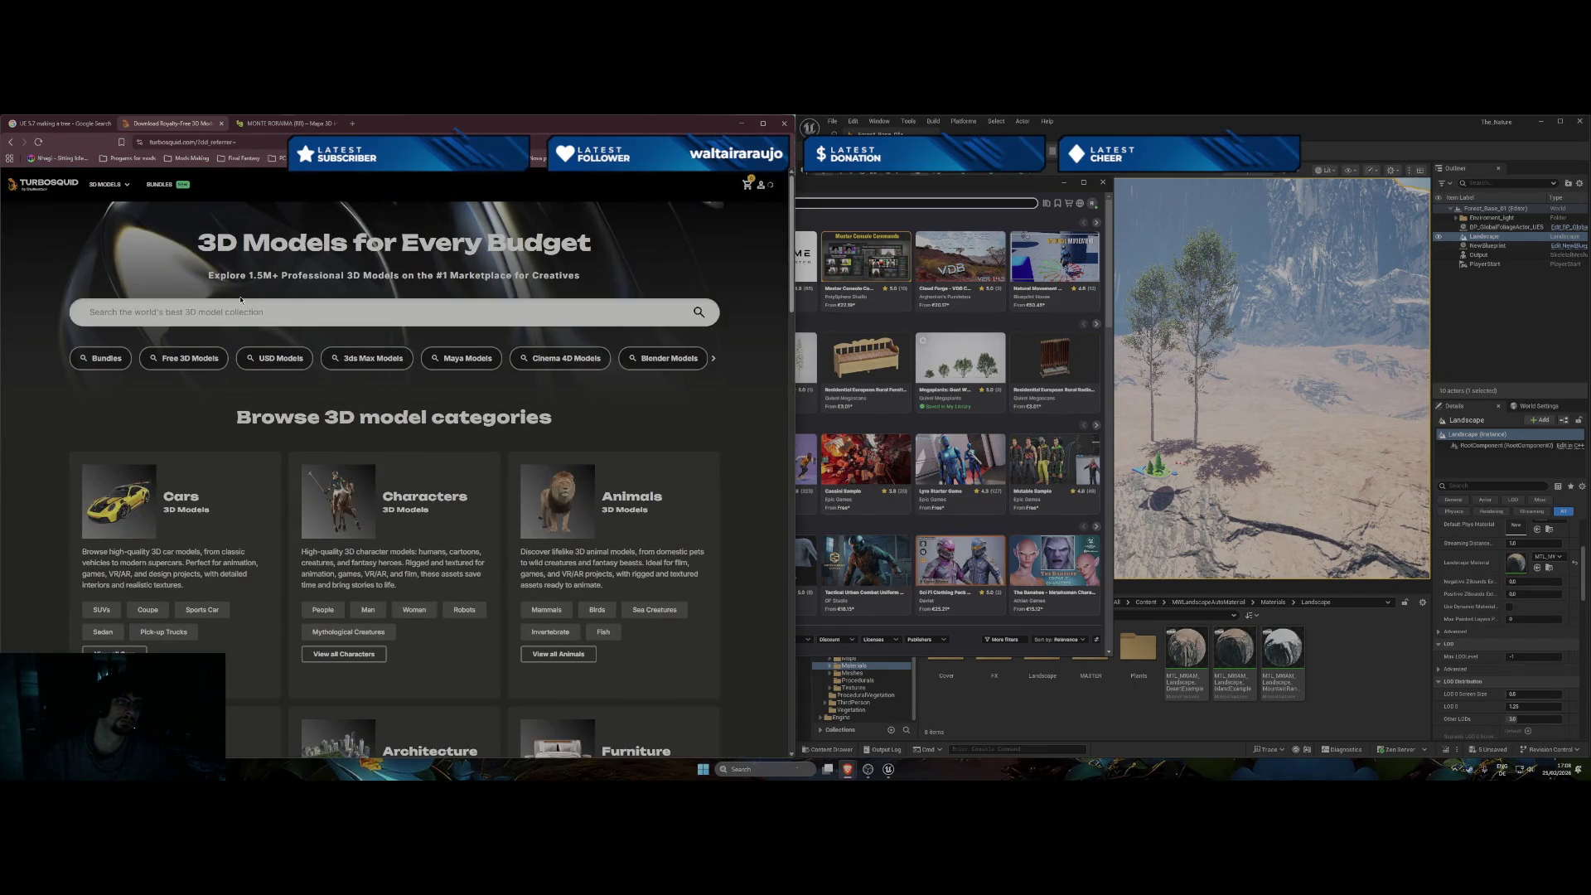
{"action": "left_click", "coordinate": [10, 141]}
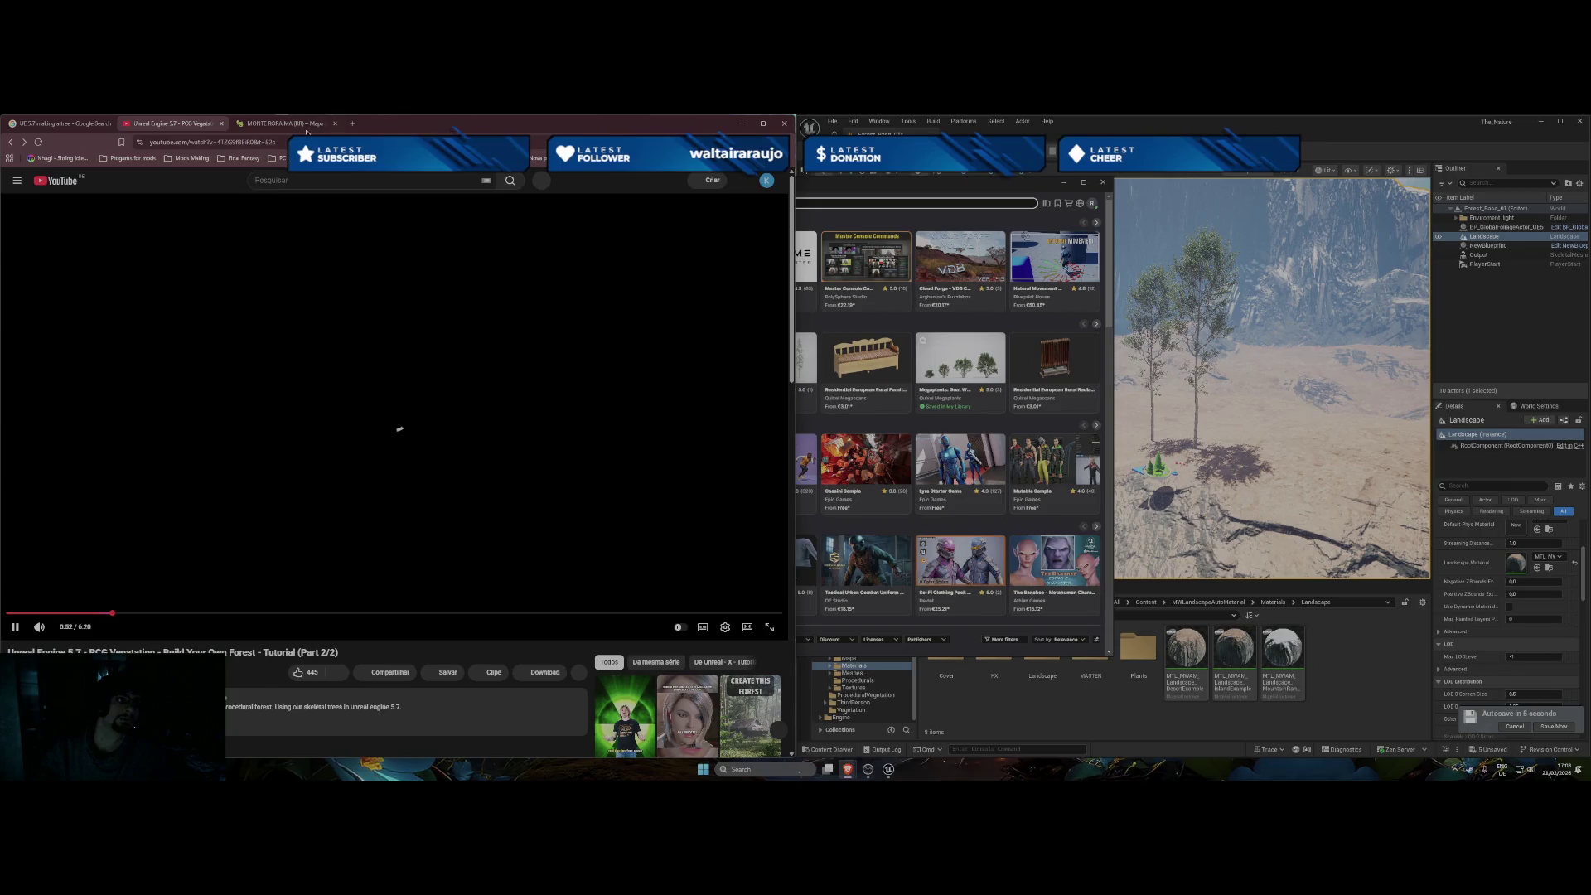
{"action": "key", "text": "ctrl+Tab"}
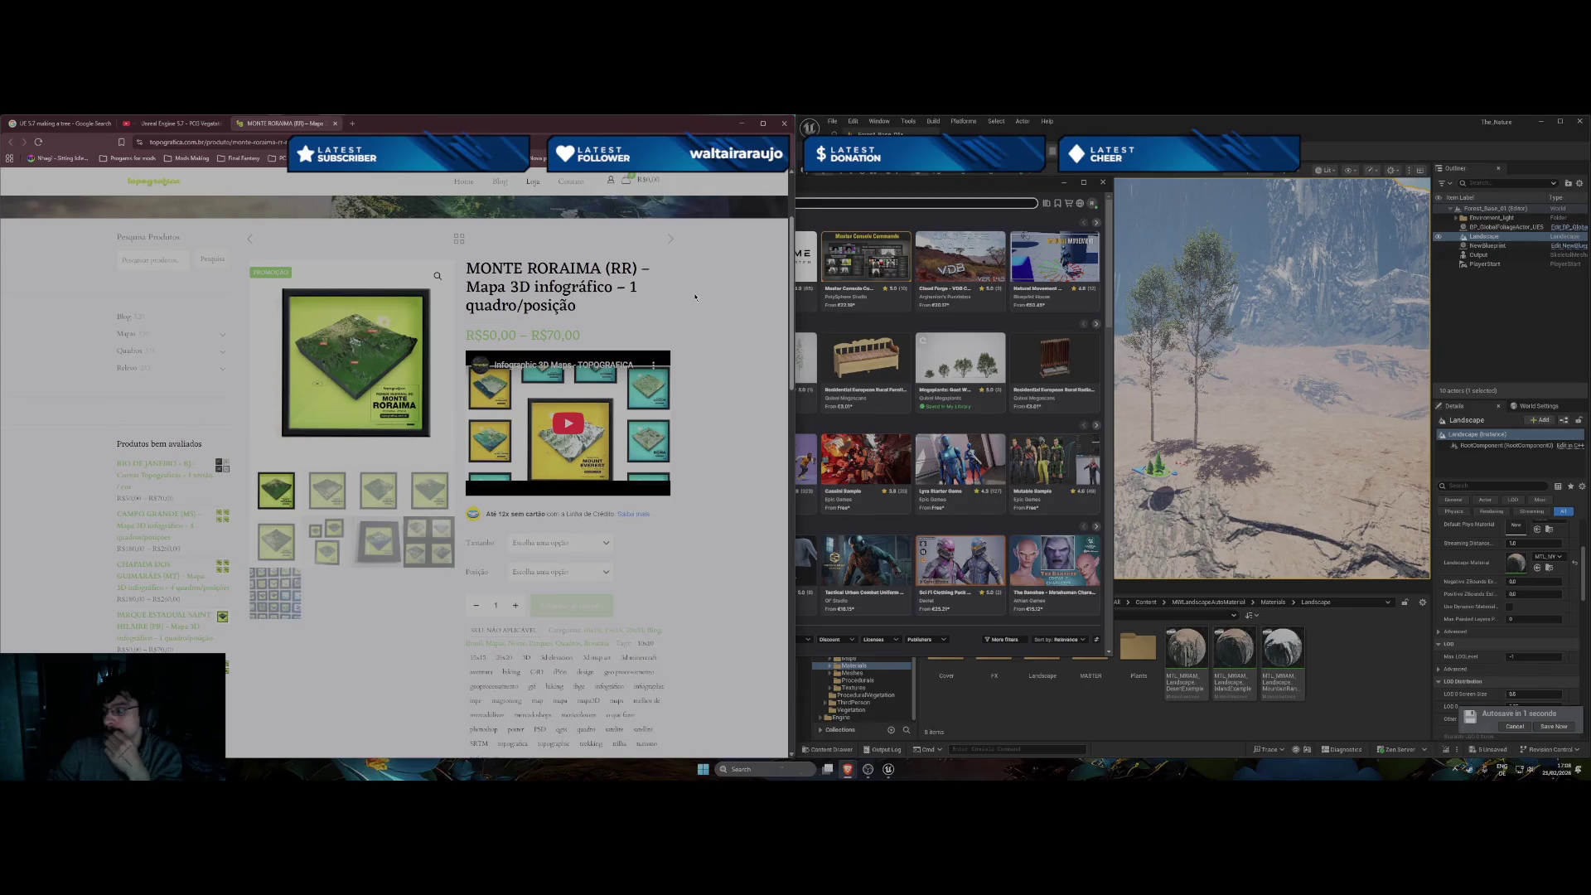
{"action": "key", "text": "ctrl+shift+Tab"}
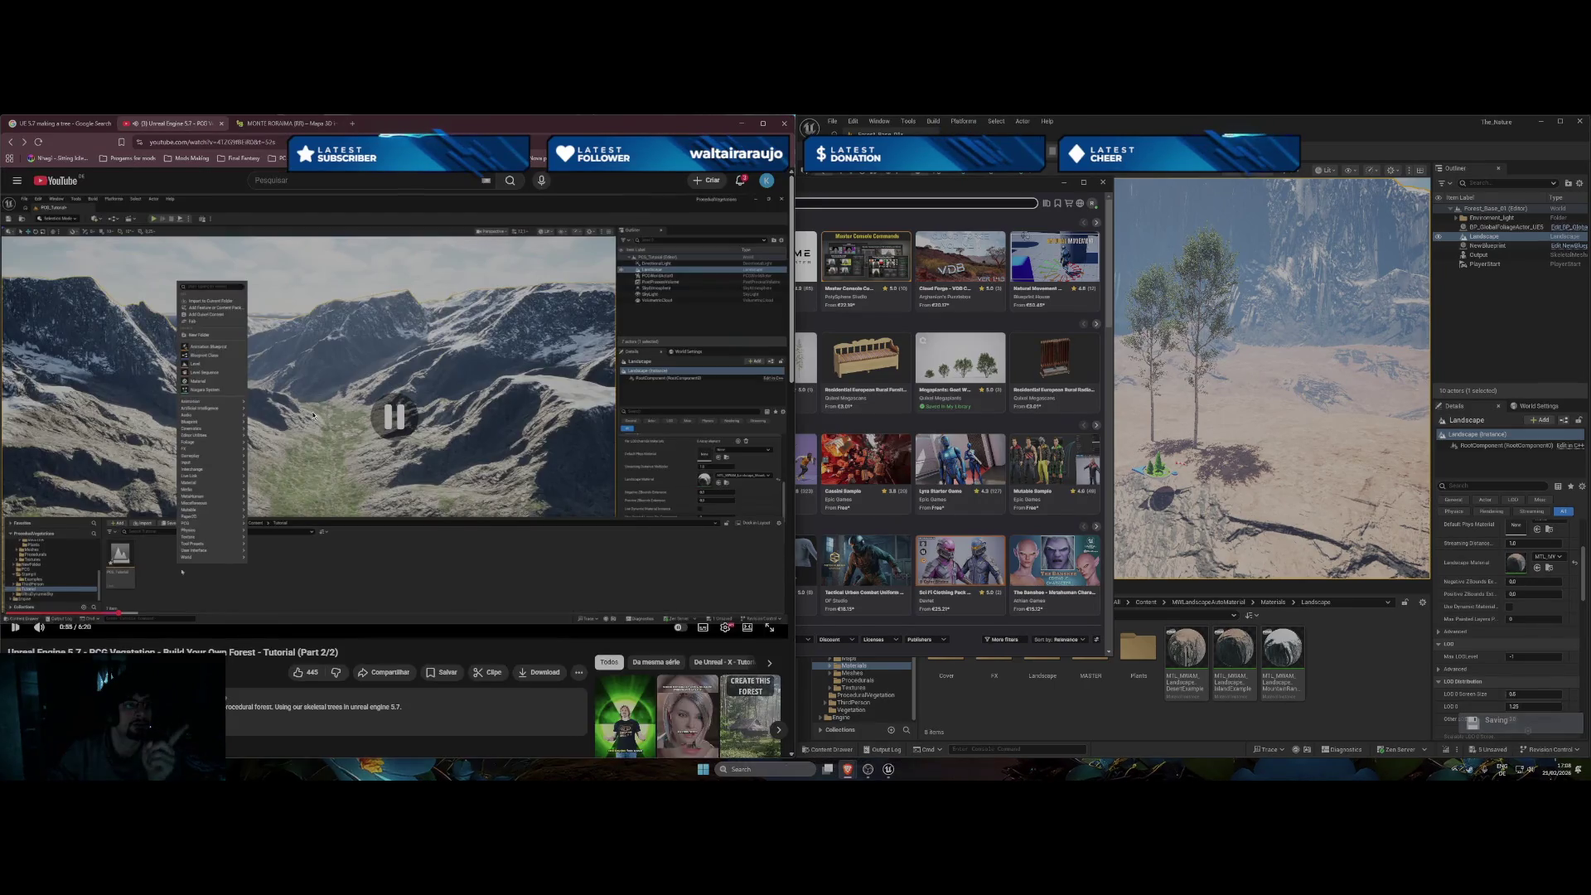
{"action": "key", "text": "ctrl+Tab"}
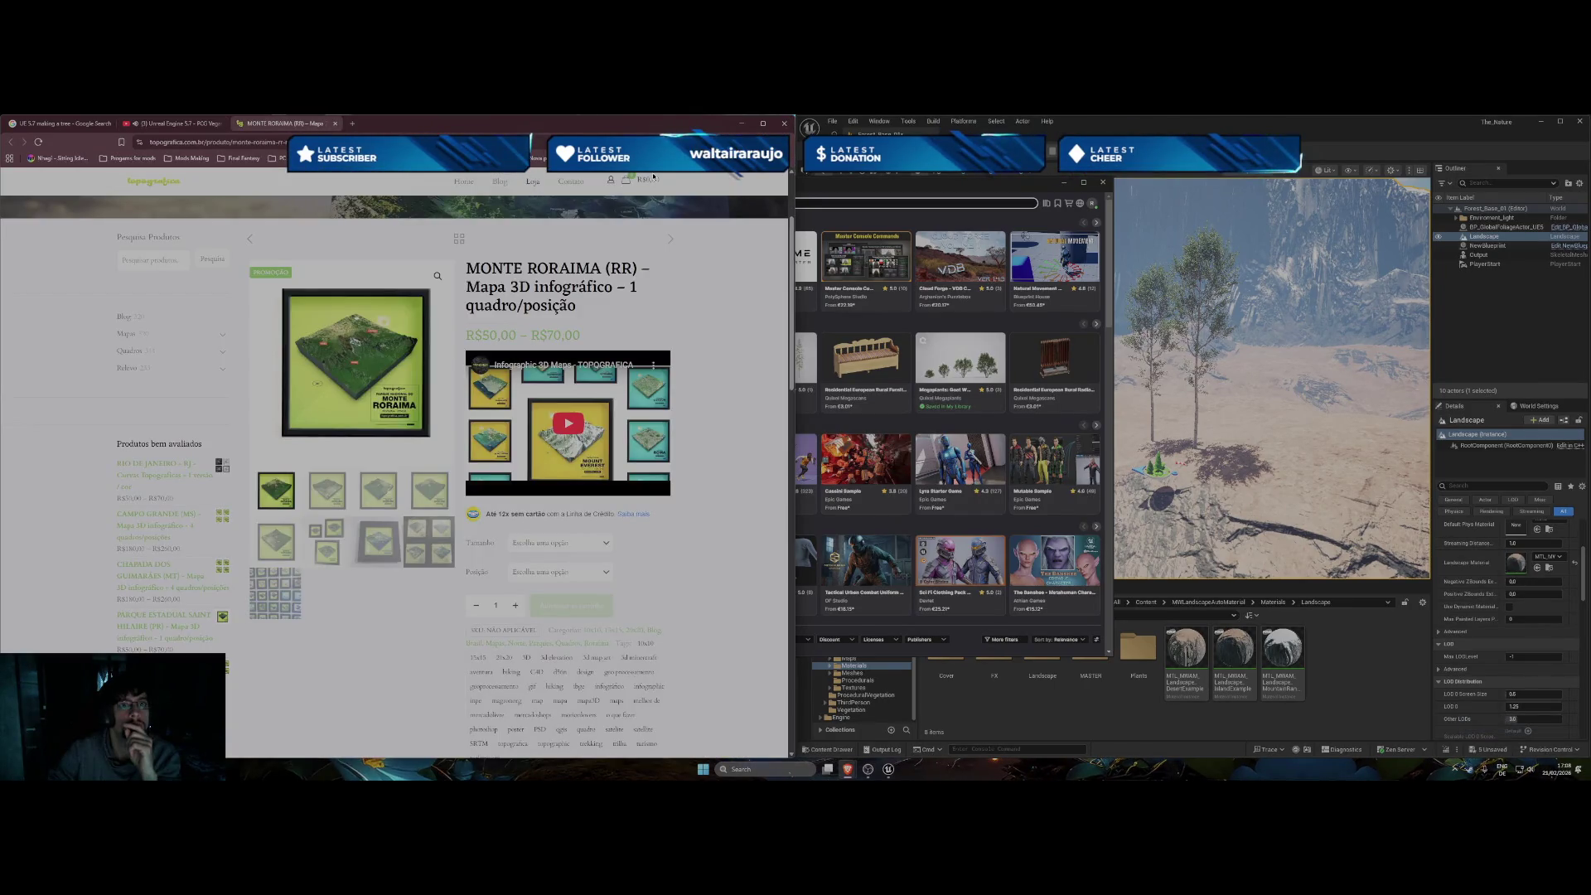
{"action": "left_click", "coordinate": [777, 158]}
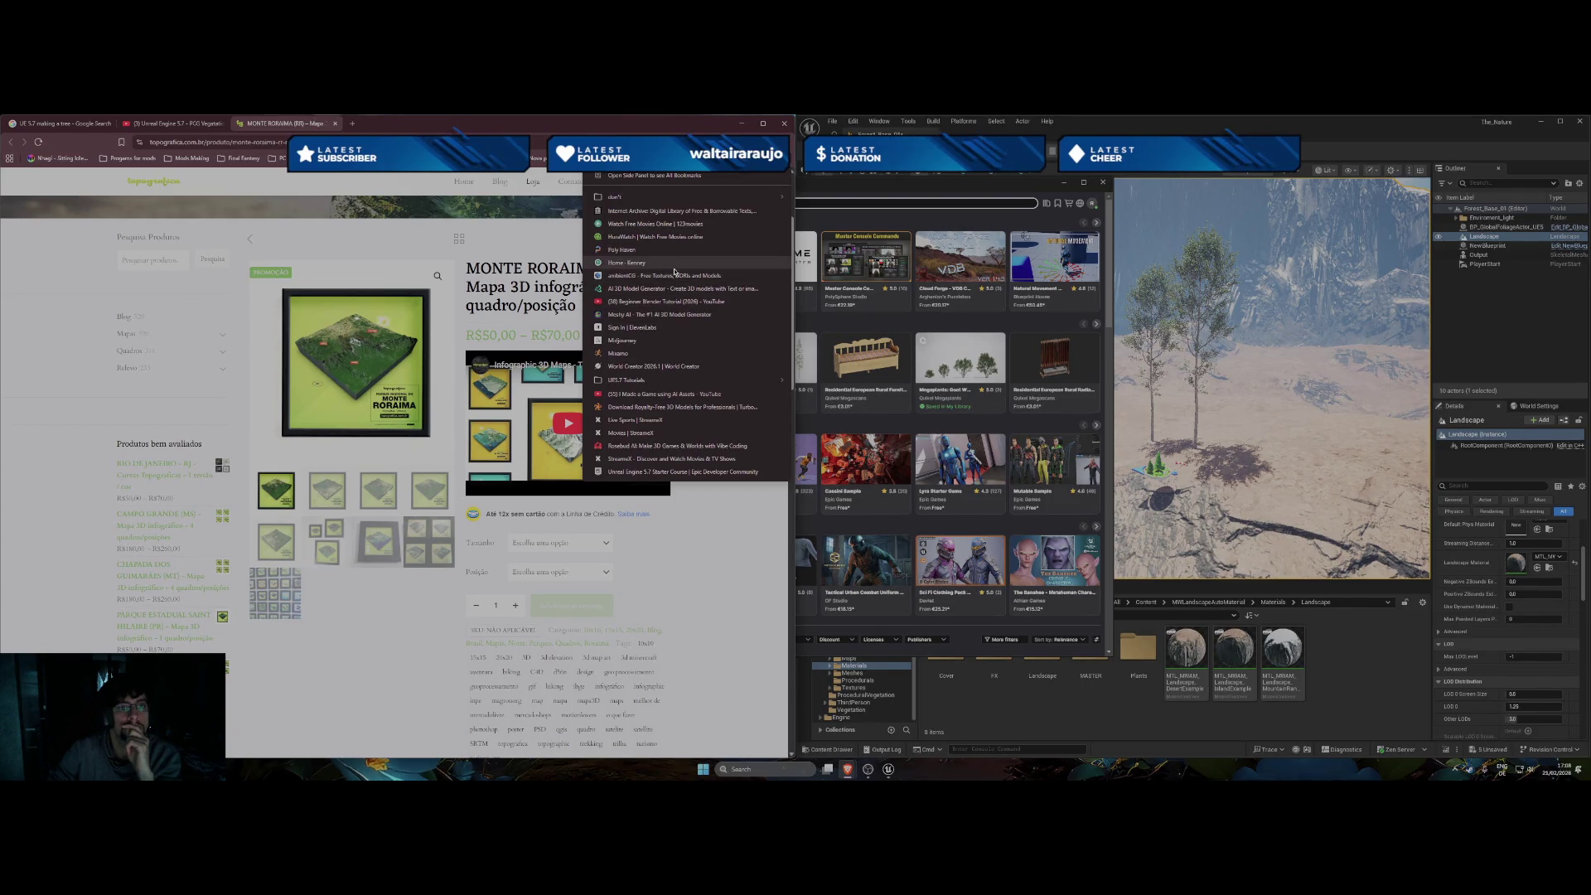
{"action": "left_click", "coordinate": [684, 276]}
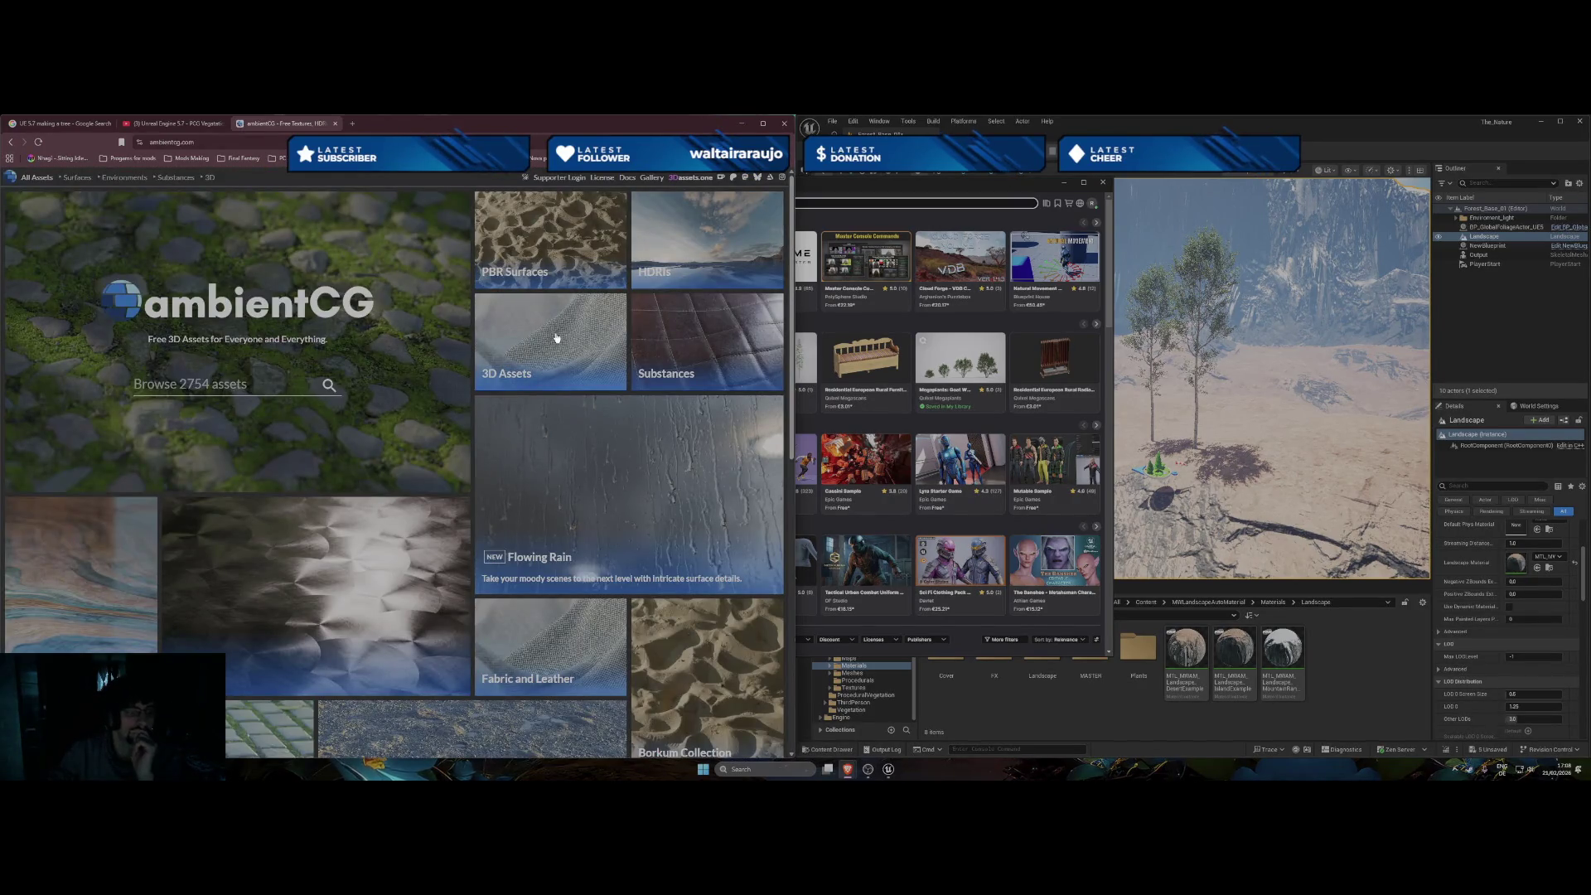
Browse ambientCG's Environments HDRIs filtered by the environment keyword.
{"action": "left_click", "coordinate": [113, 179]}
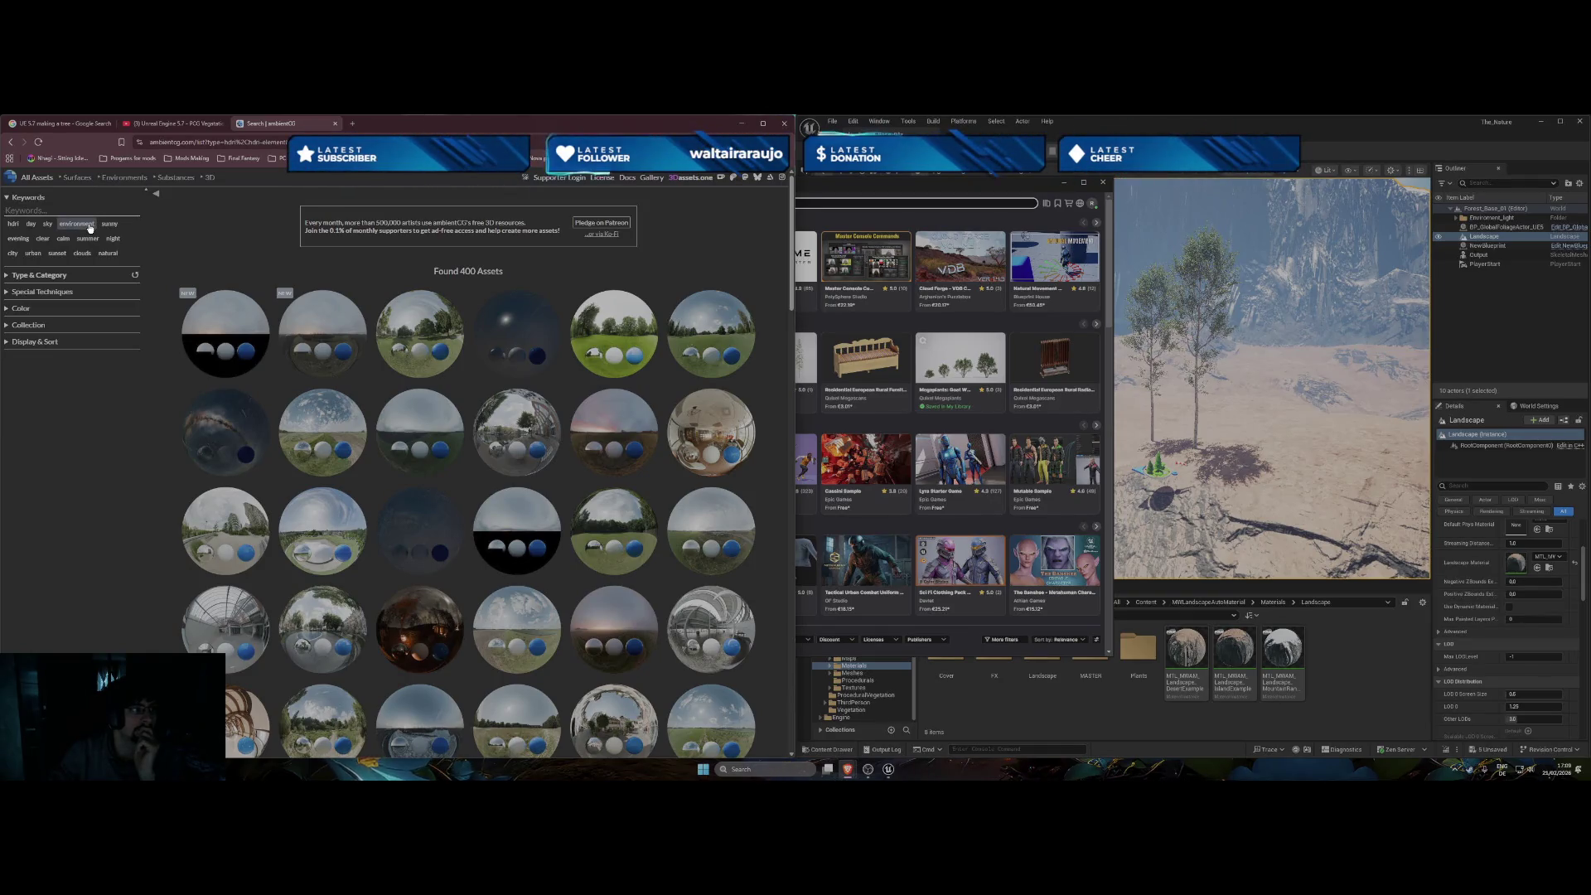
{"action": "left_click", "coordinate": [77, 225]}
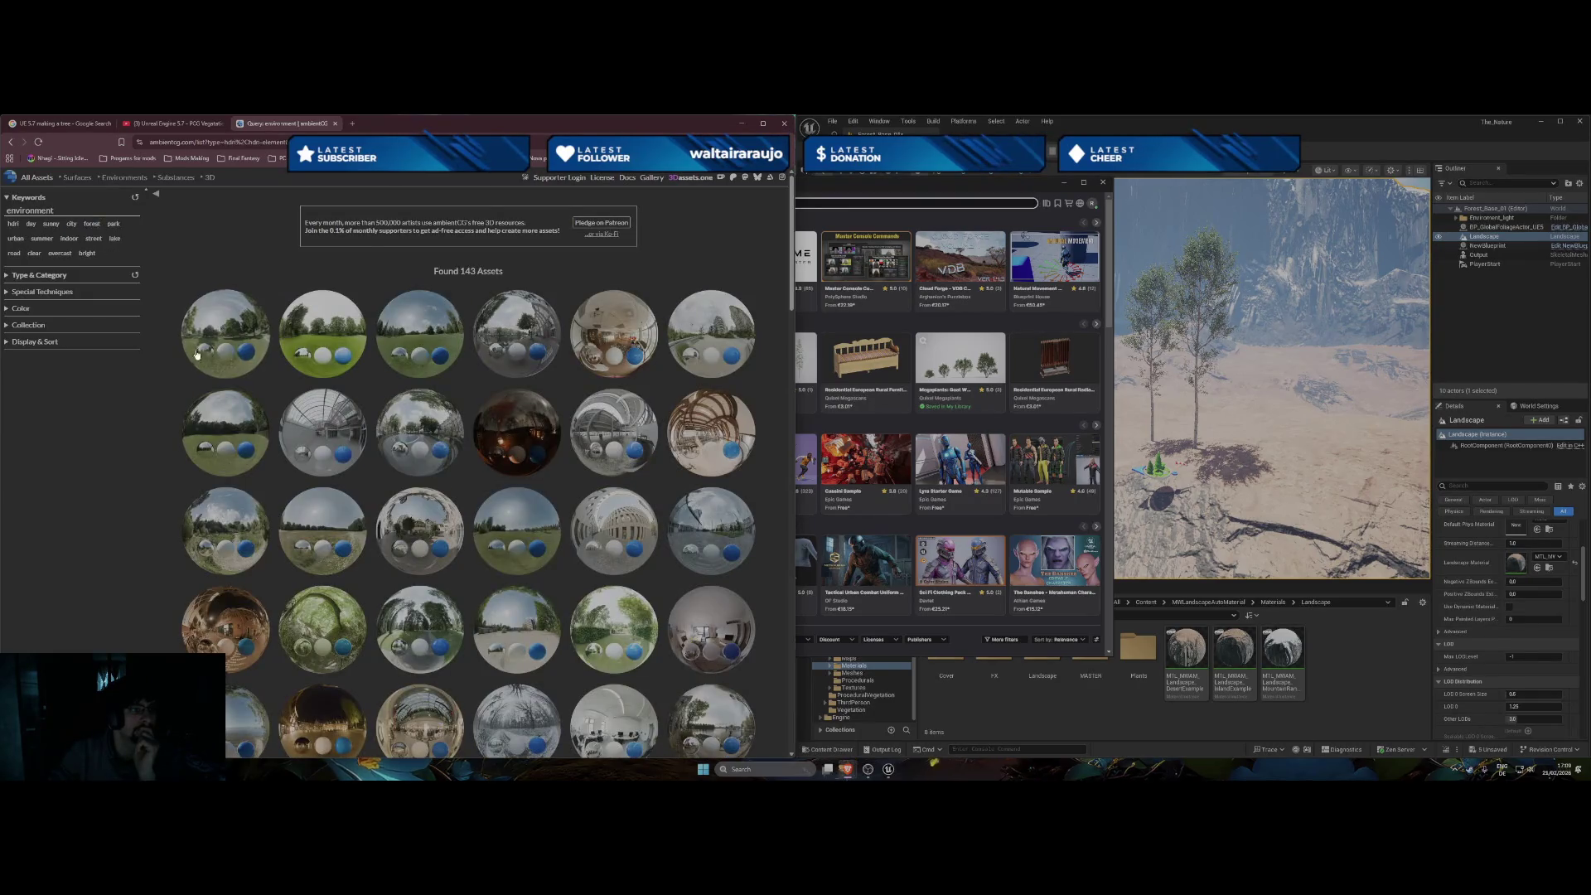
{"action": "scroll", "coordinate": [194, 370], "scroll_direction": "down", "scroll_amount": 4}
{"action": "scroll", "coordinate": [194, 370], "scroll_direction": "down", "scroll_amount": 6}
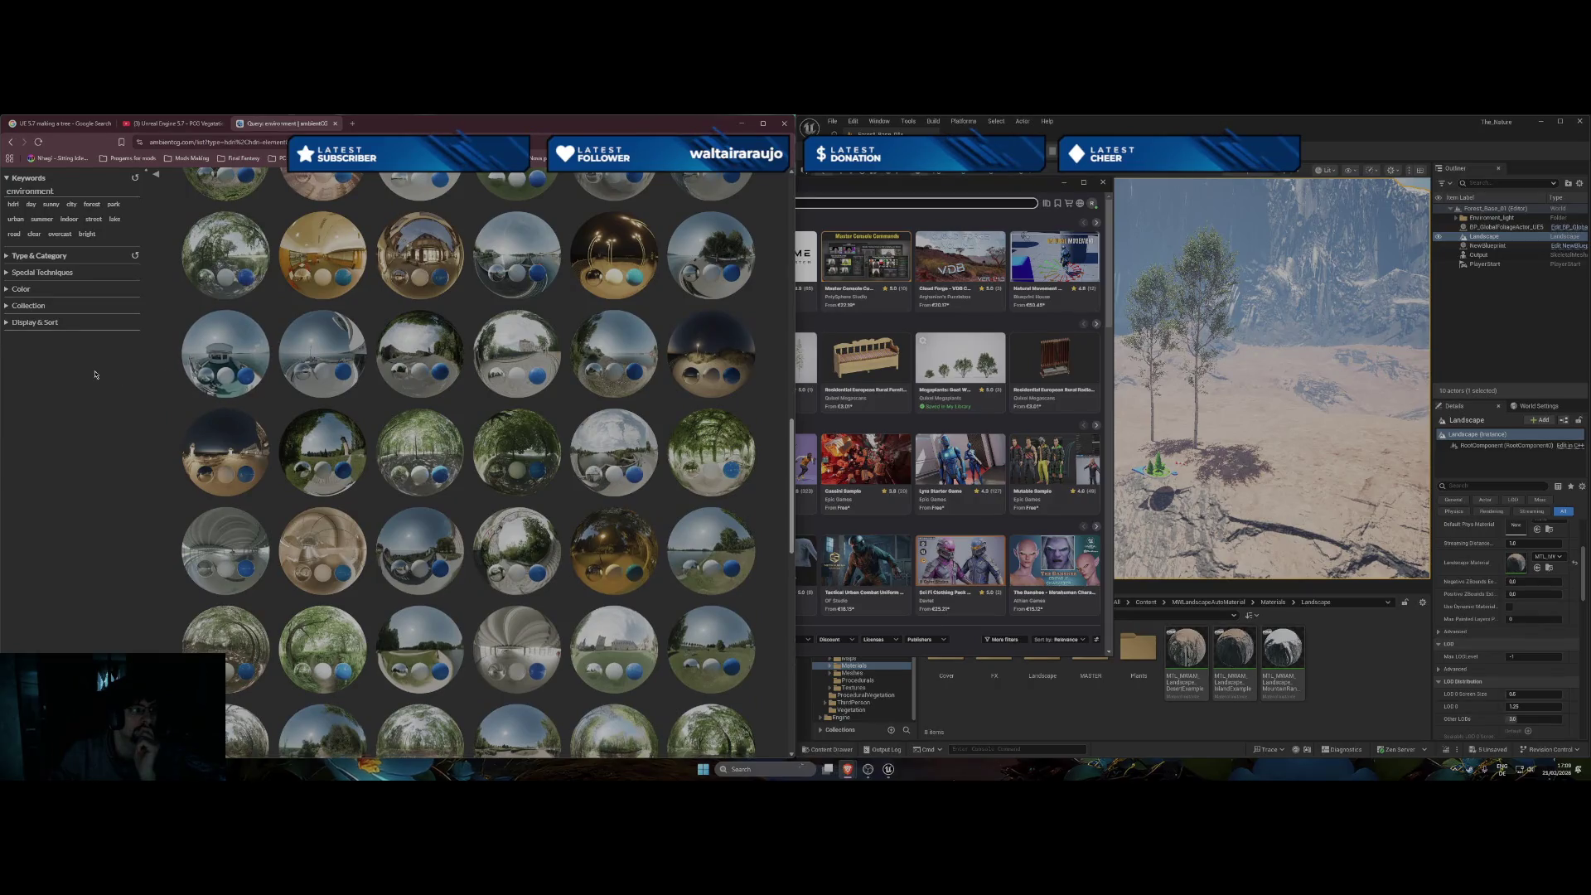
{"action": "scroll", "coordinate": [94, 375], "scroll_direction": "up", "scroll_amount": 10}
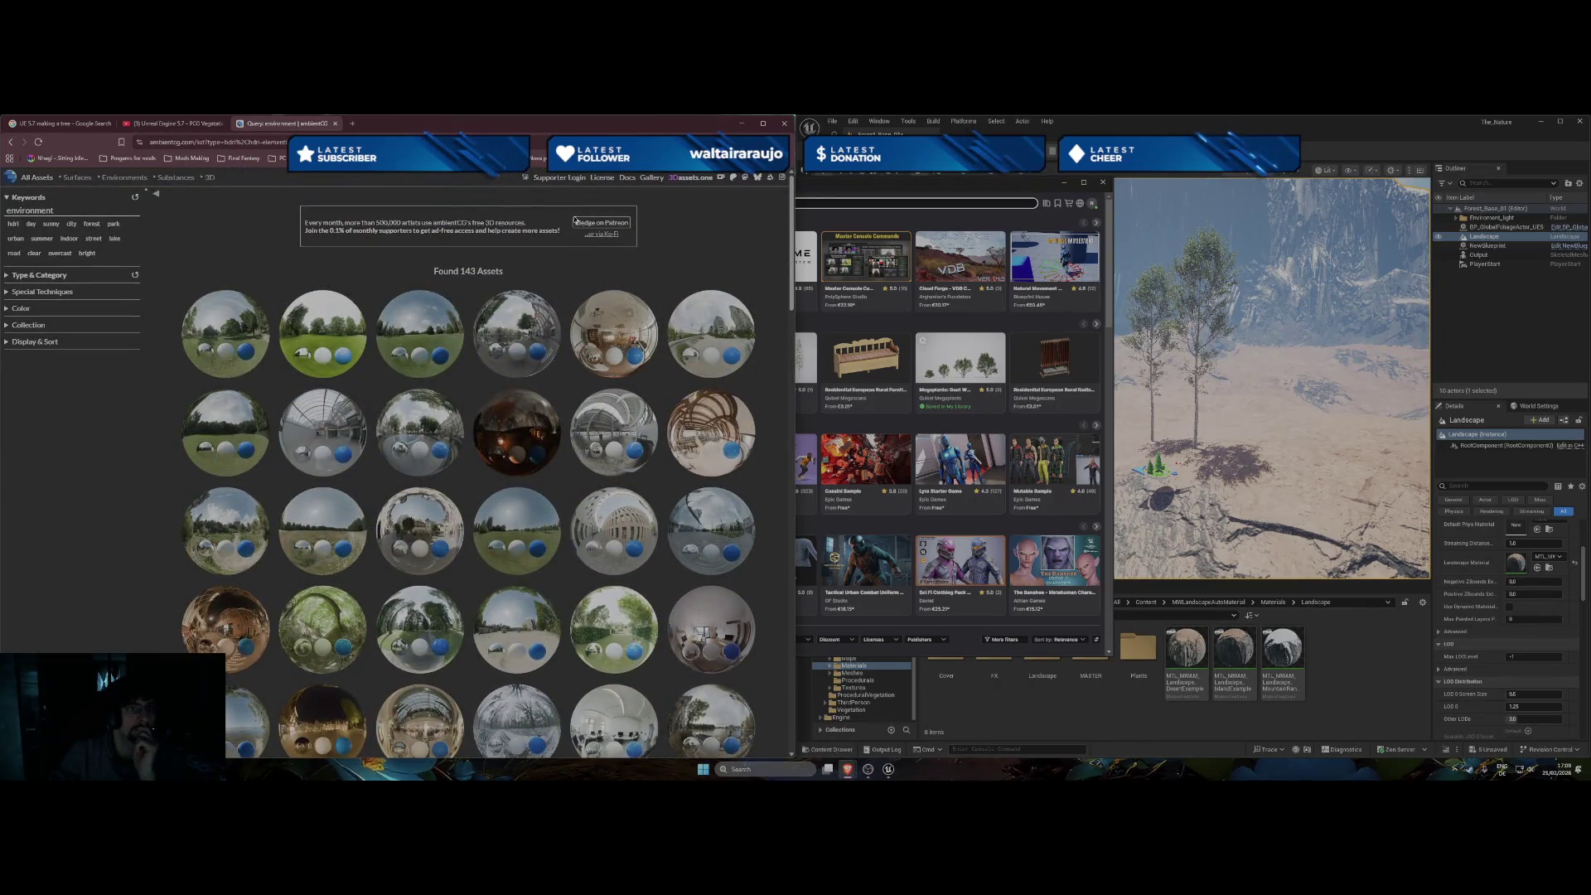
Open the Kenney site from bookmarks, close that tab, and return to Fab.
{"action": "left_click", "coordinate": [537, 158]}
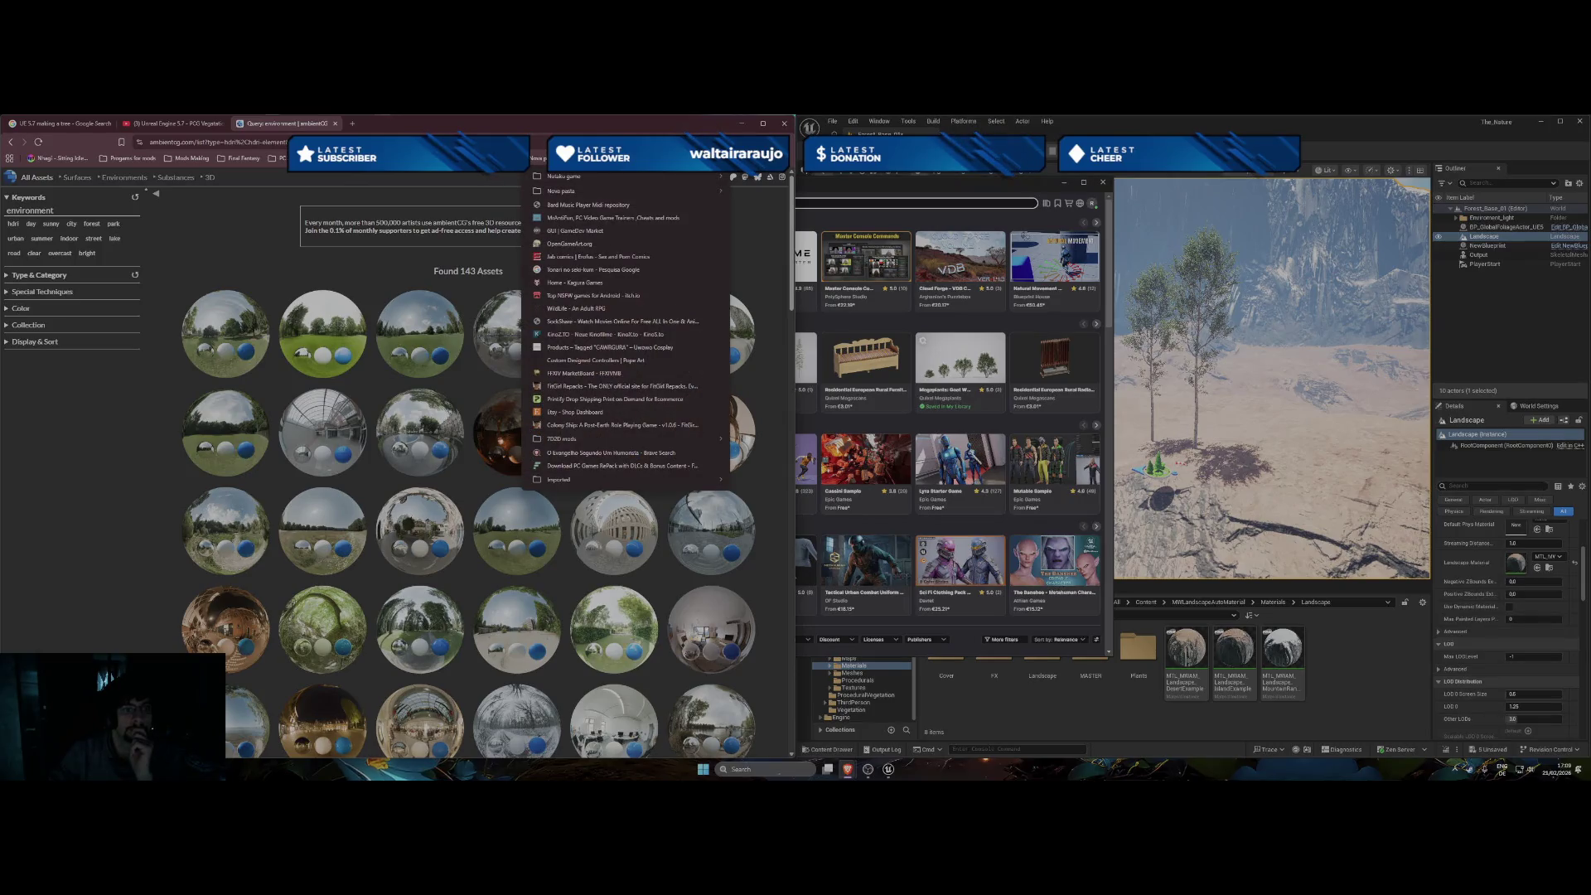
{"action": "left_click", "coordinate": [537, 157]}
{"action": "left_click", "coordinate": [776, 157]}
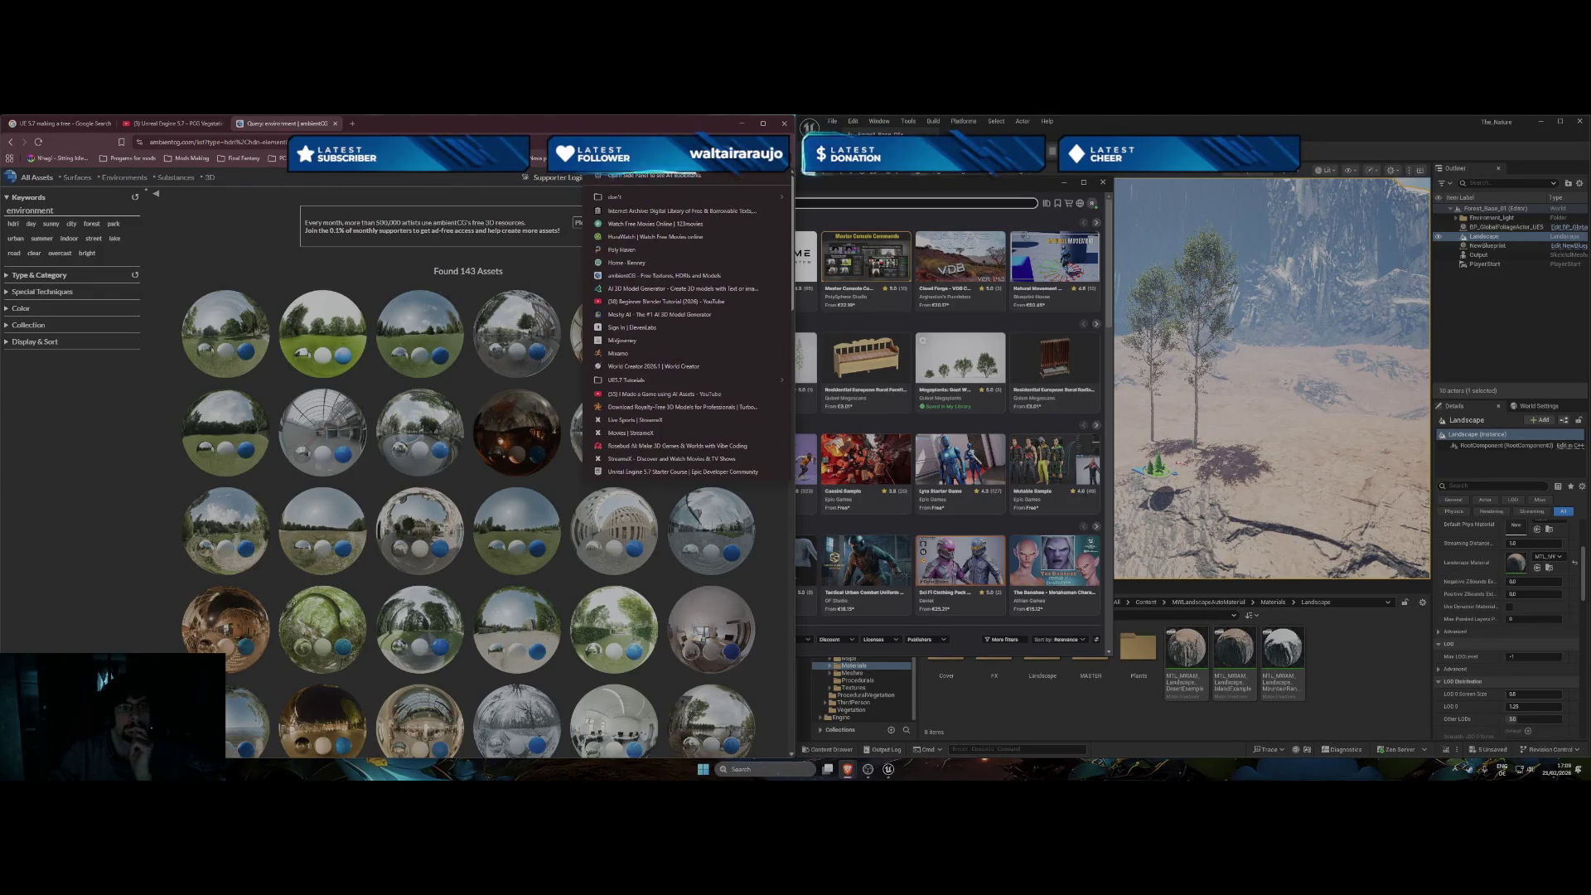
{"action": "left_click", "coordinate": [657, 264]}
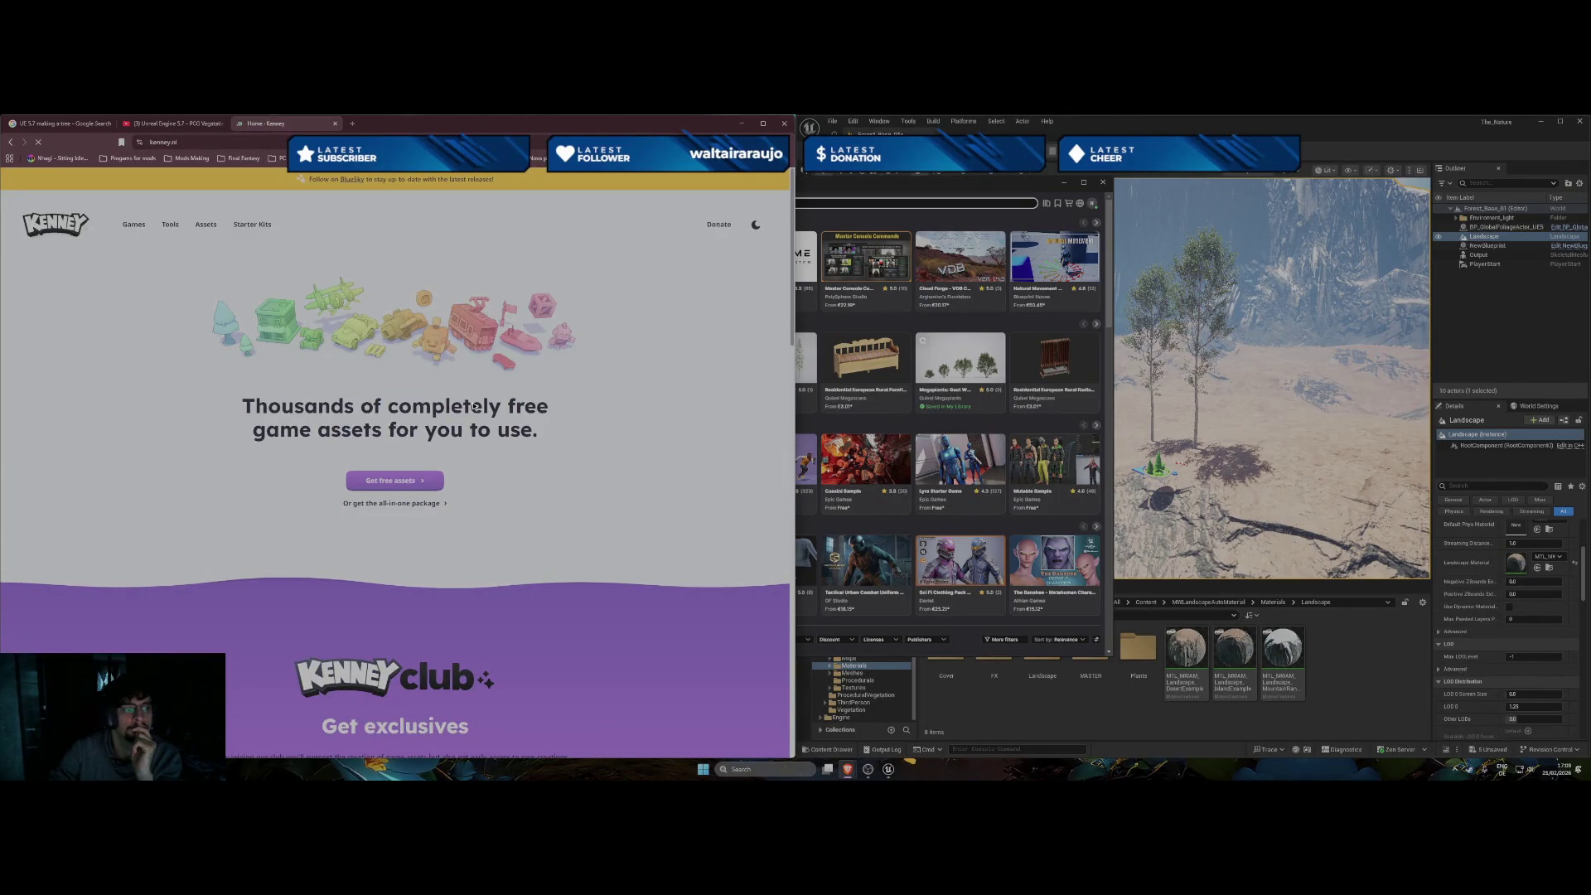
{"action": "key", "text": "ctrl+w"}
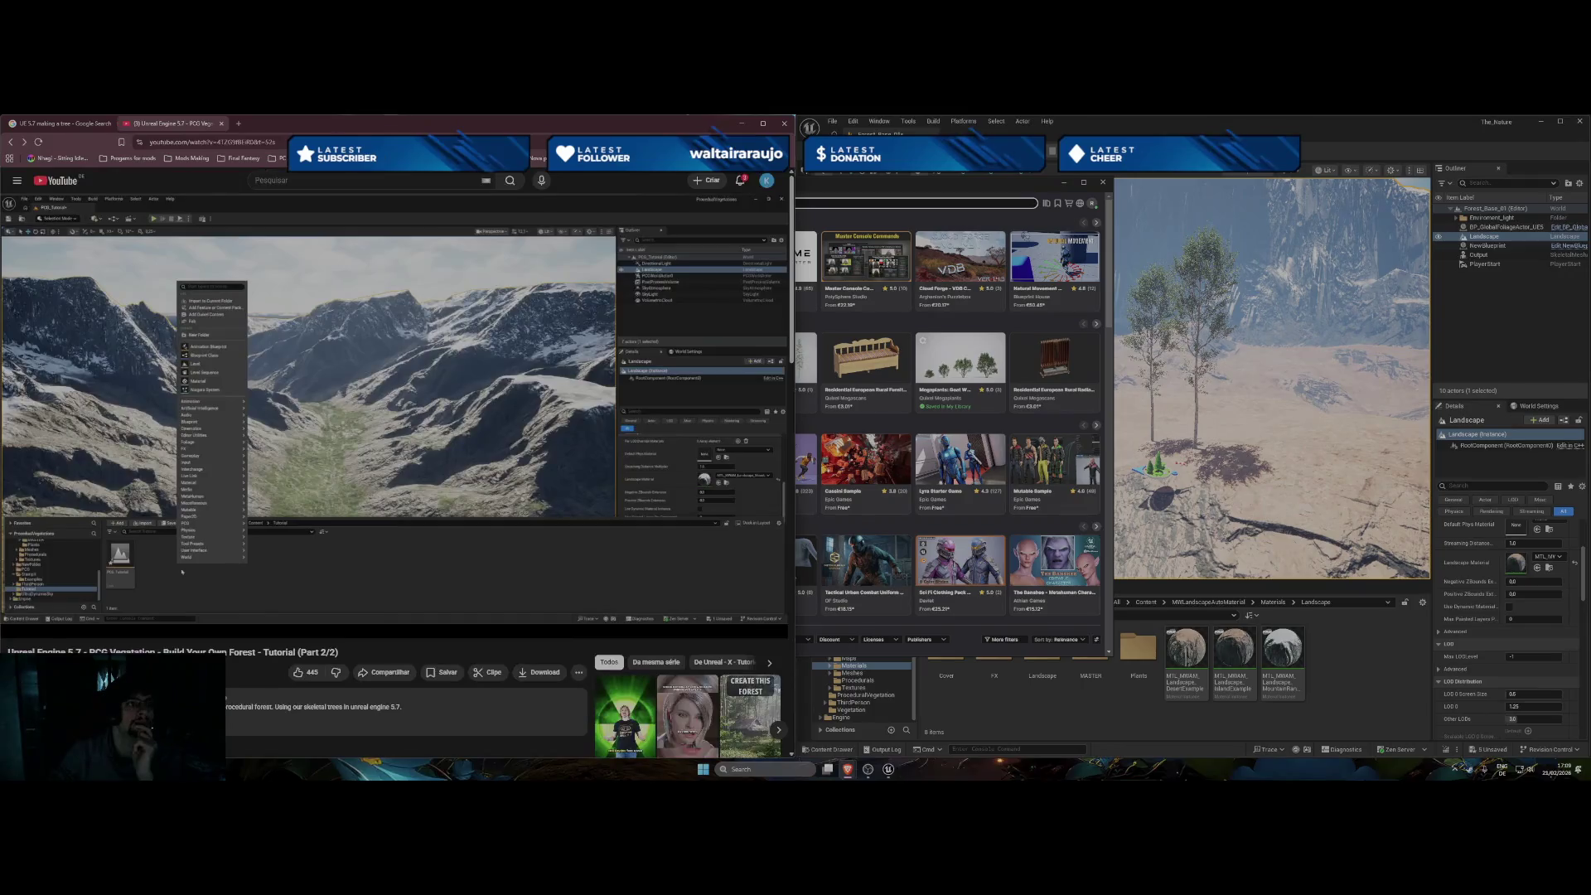
{"action": "left_click", "coordinate": [978, 190]}
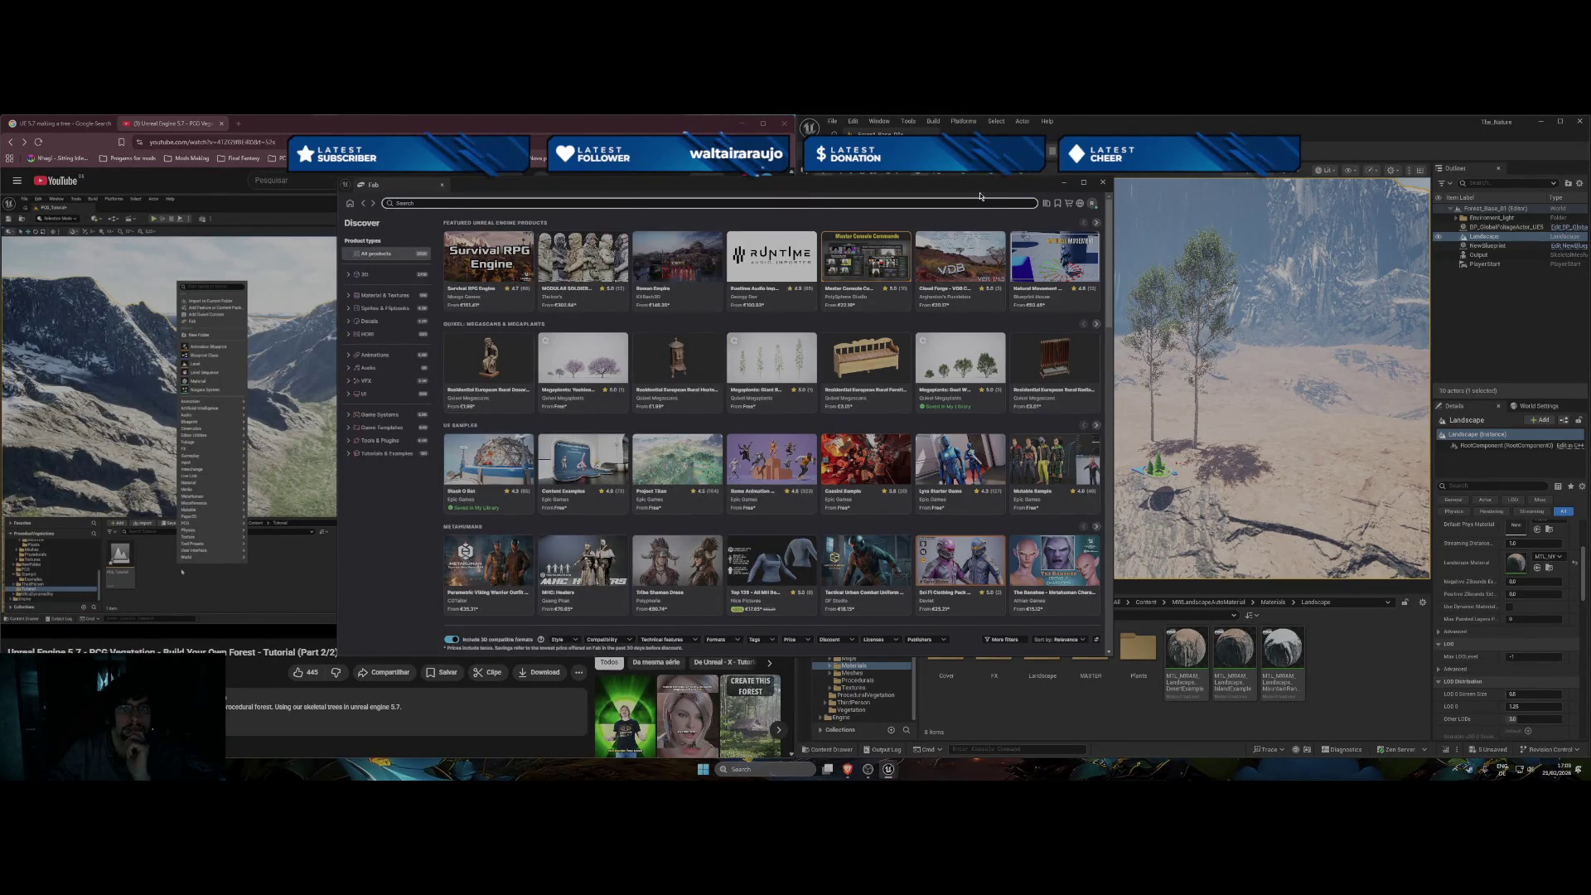
Choose the Material & Textures category and tick Only show free products under Price.
{"action": "left_click", "coordinate": [381, 298]}
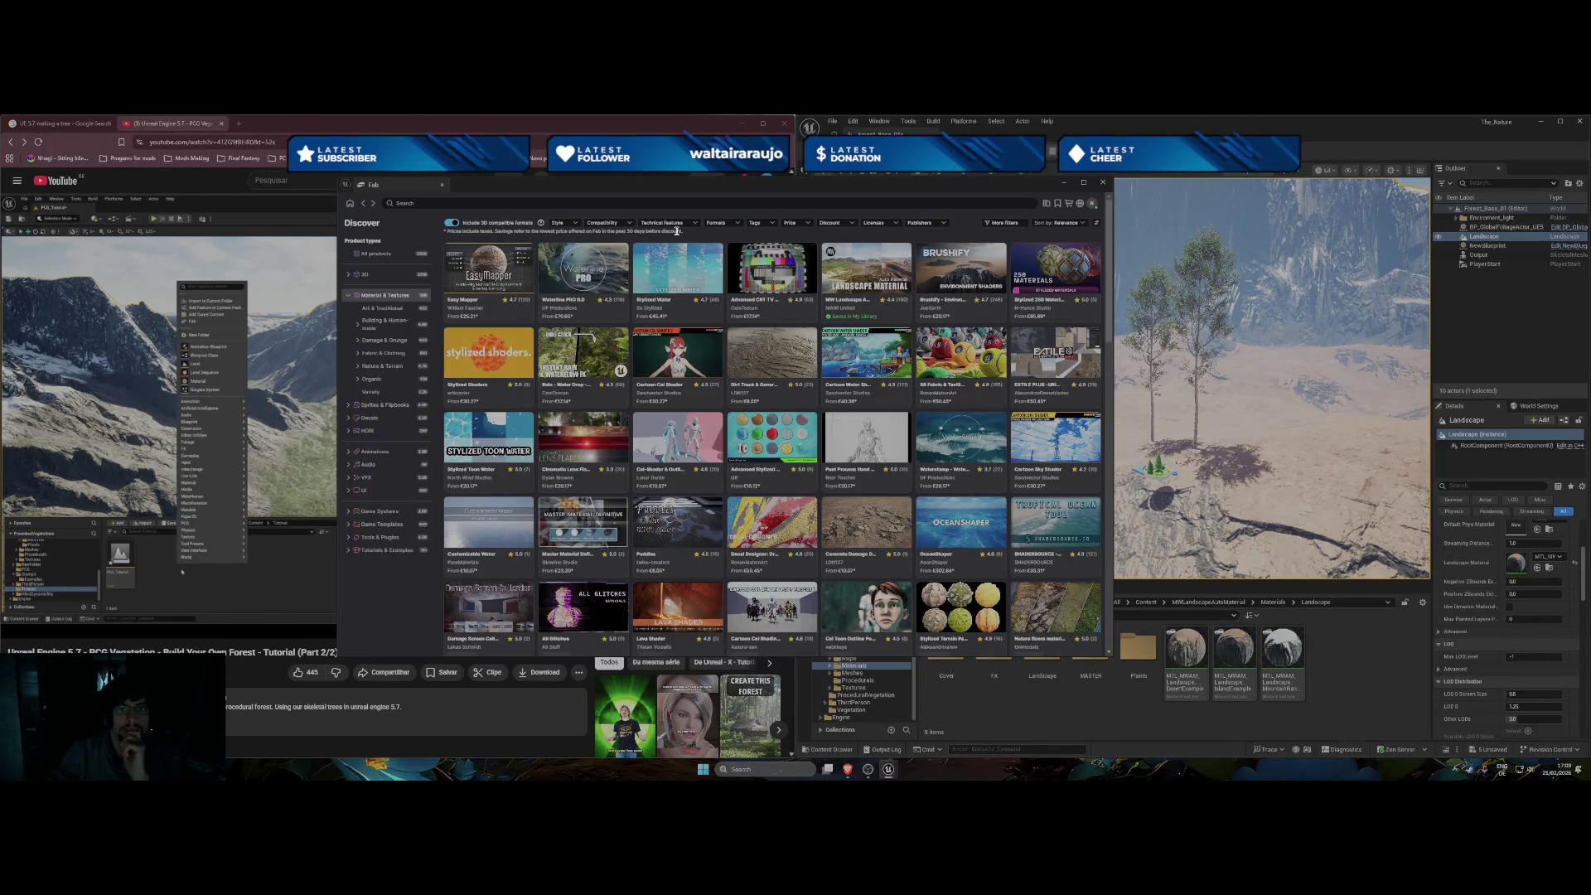
{"action": "left_click", "coordinate": [828, 225]}
{"action": "left_click", "coordinate": [790, 222]}
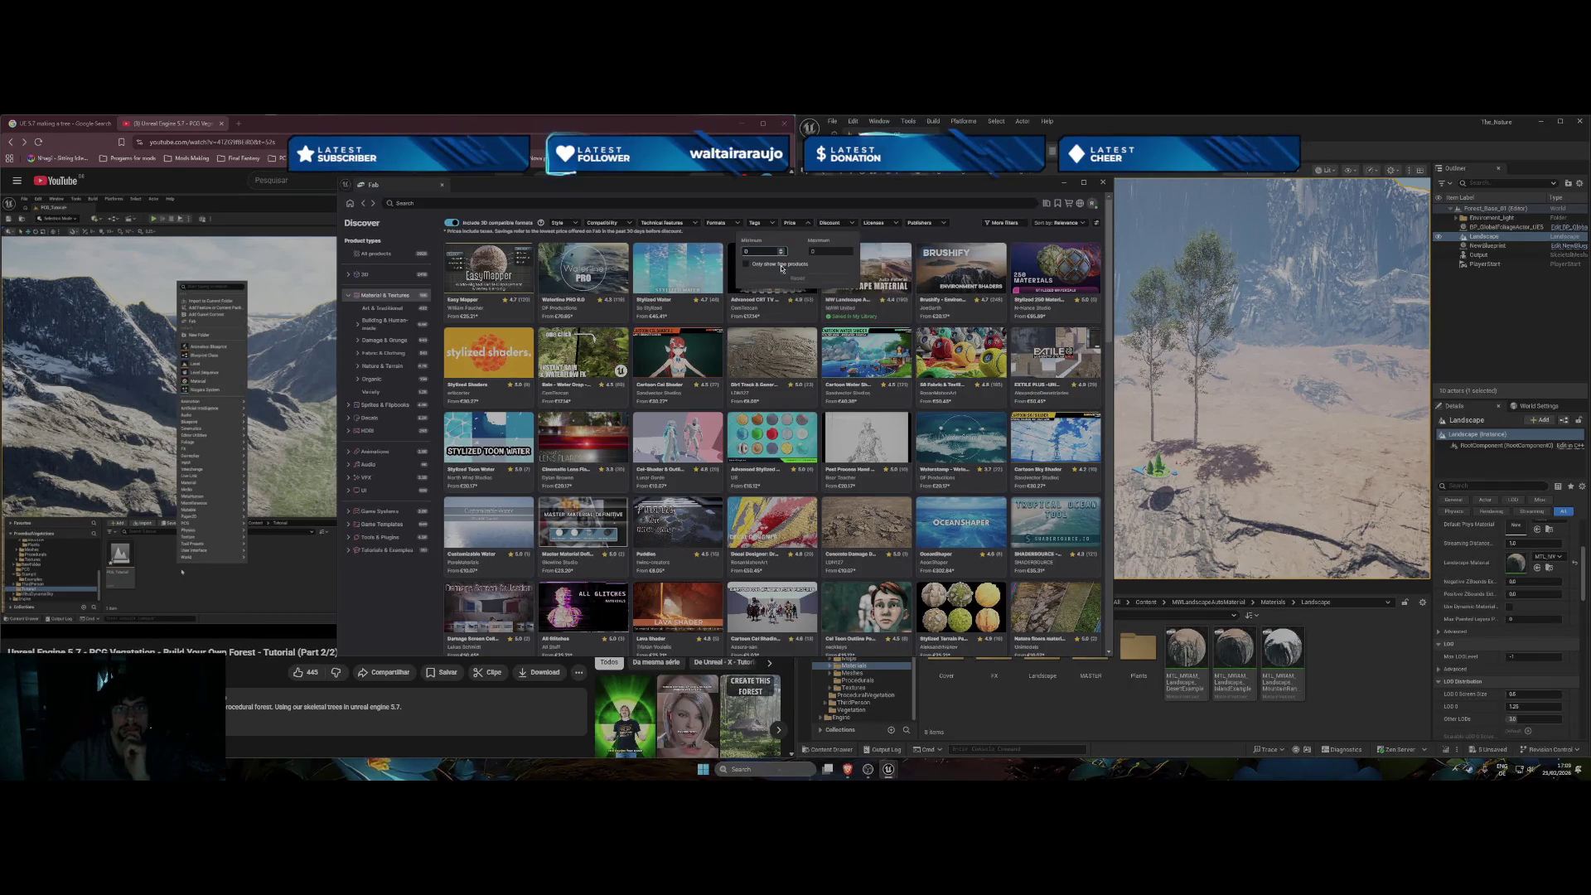
{"action": "left_click", "coordinate": [780, 265]}
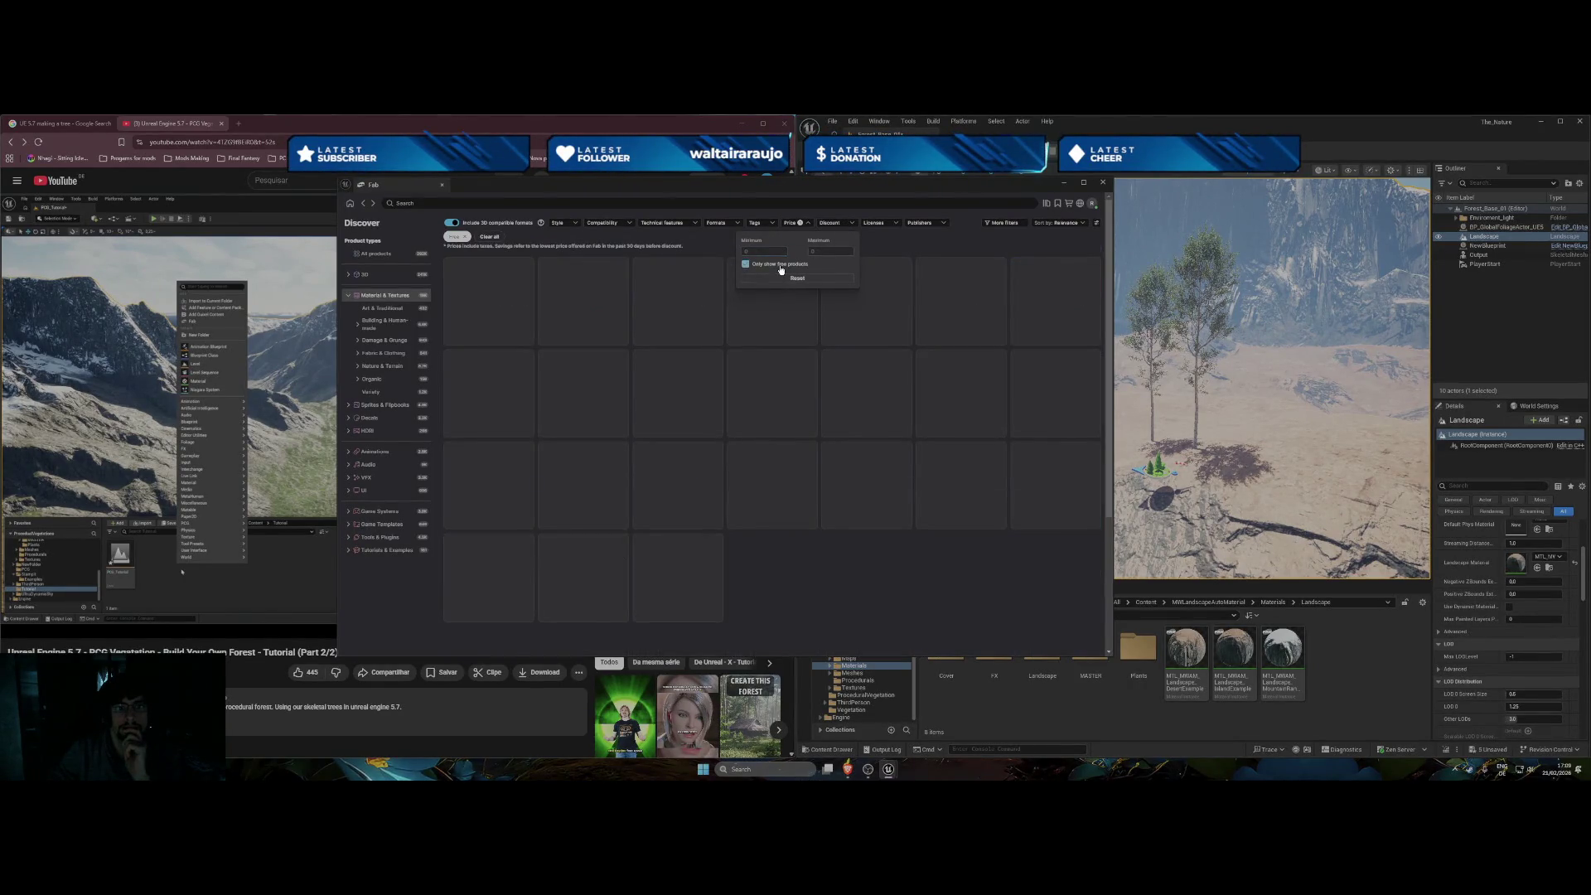
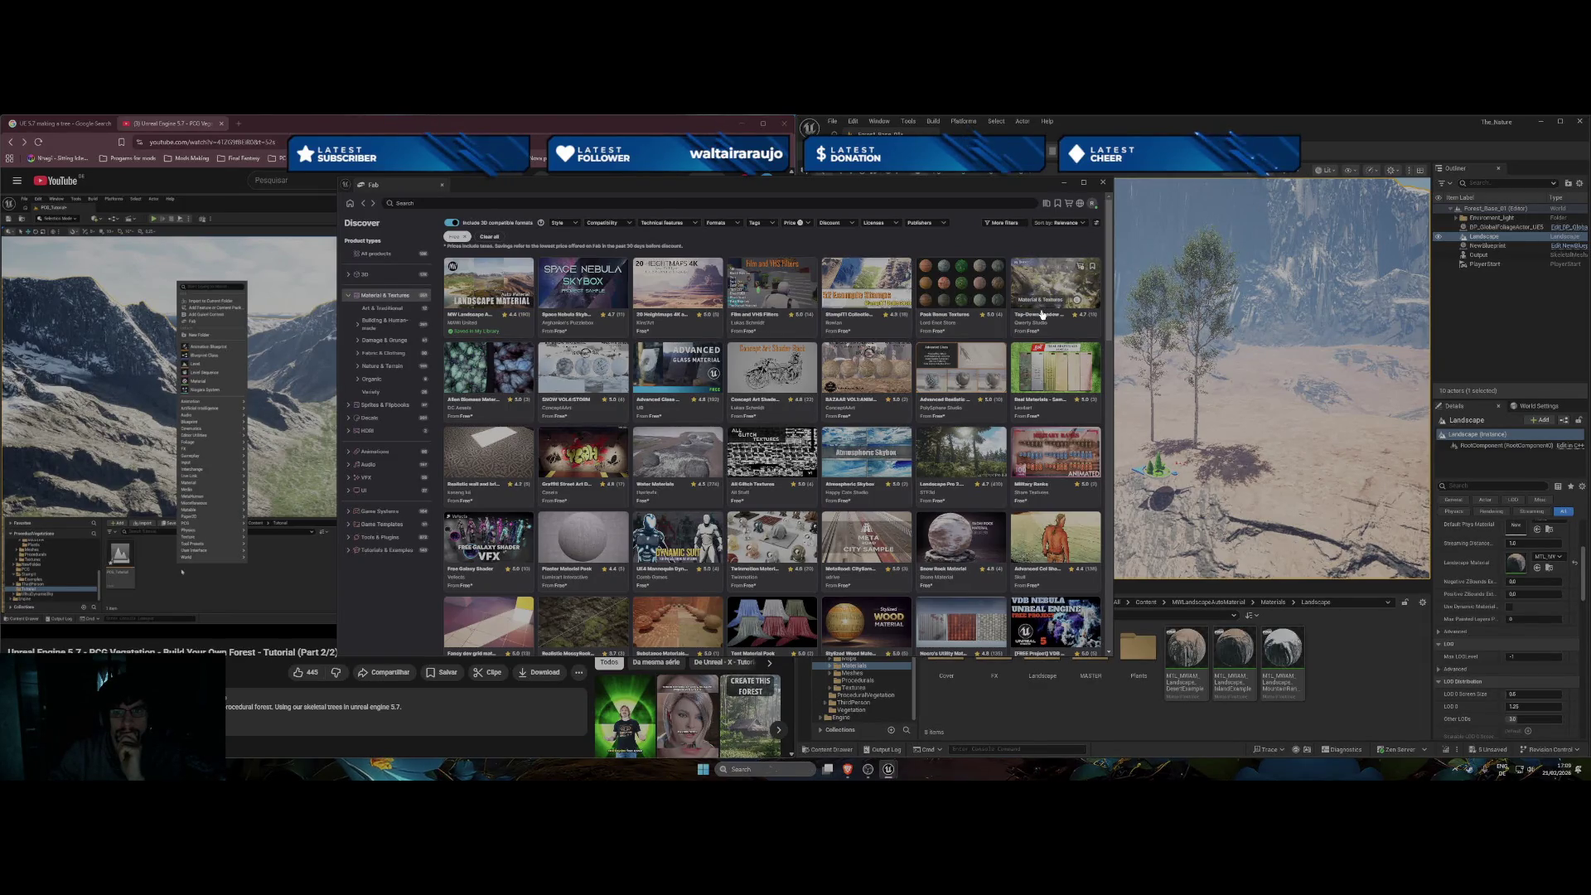
Look through the Landscape Pro 2.0 Auto-Generated Material gallery and description, then minimize Fab.
{"action": "left_click", "coordinate": [955, 462]}
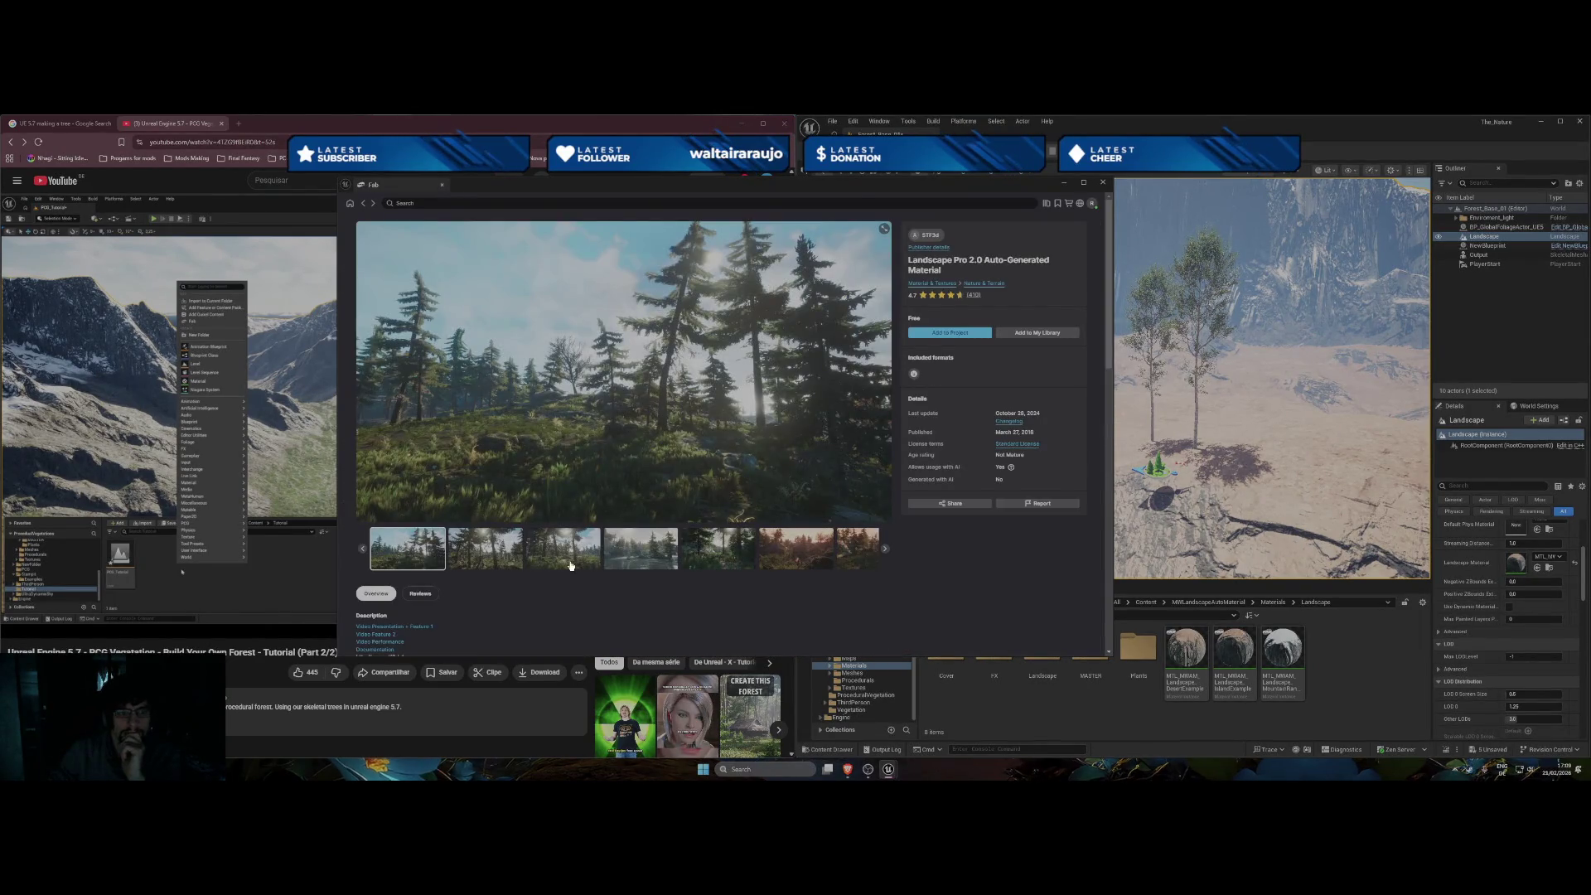
{"action": "left_click", "coordinate": [555, 560]}
{"action": "left_click", "coordinate": [641, 554]}
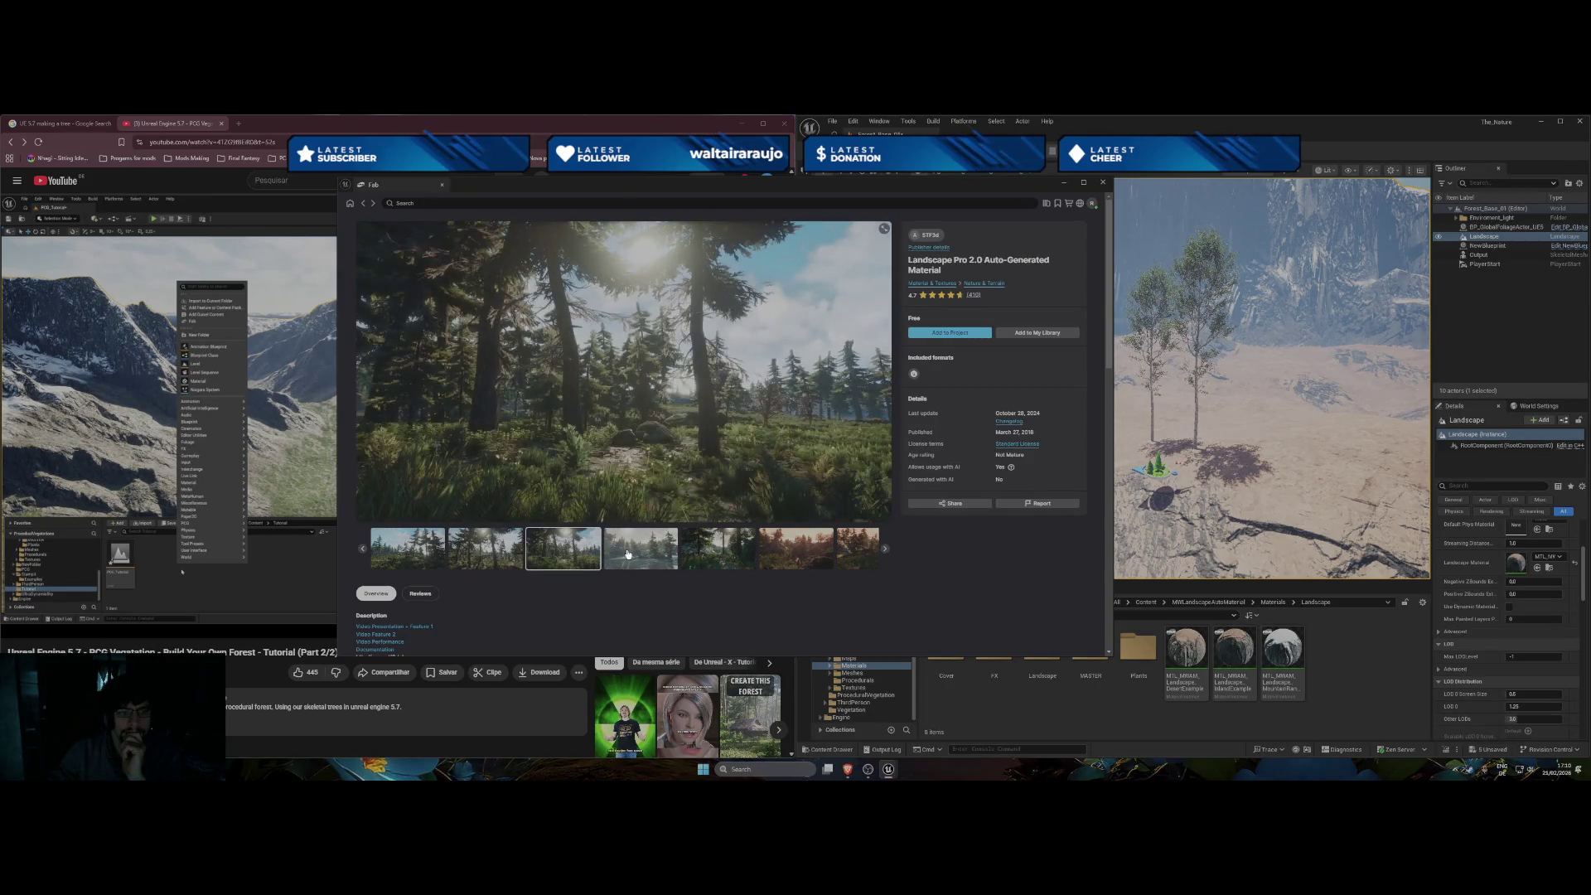
{"action": "scroll", "coordinate": [694, 555], "scroll_direction": "down", "scroll_amount": 5}
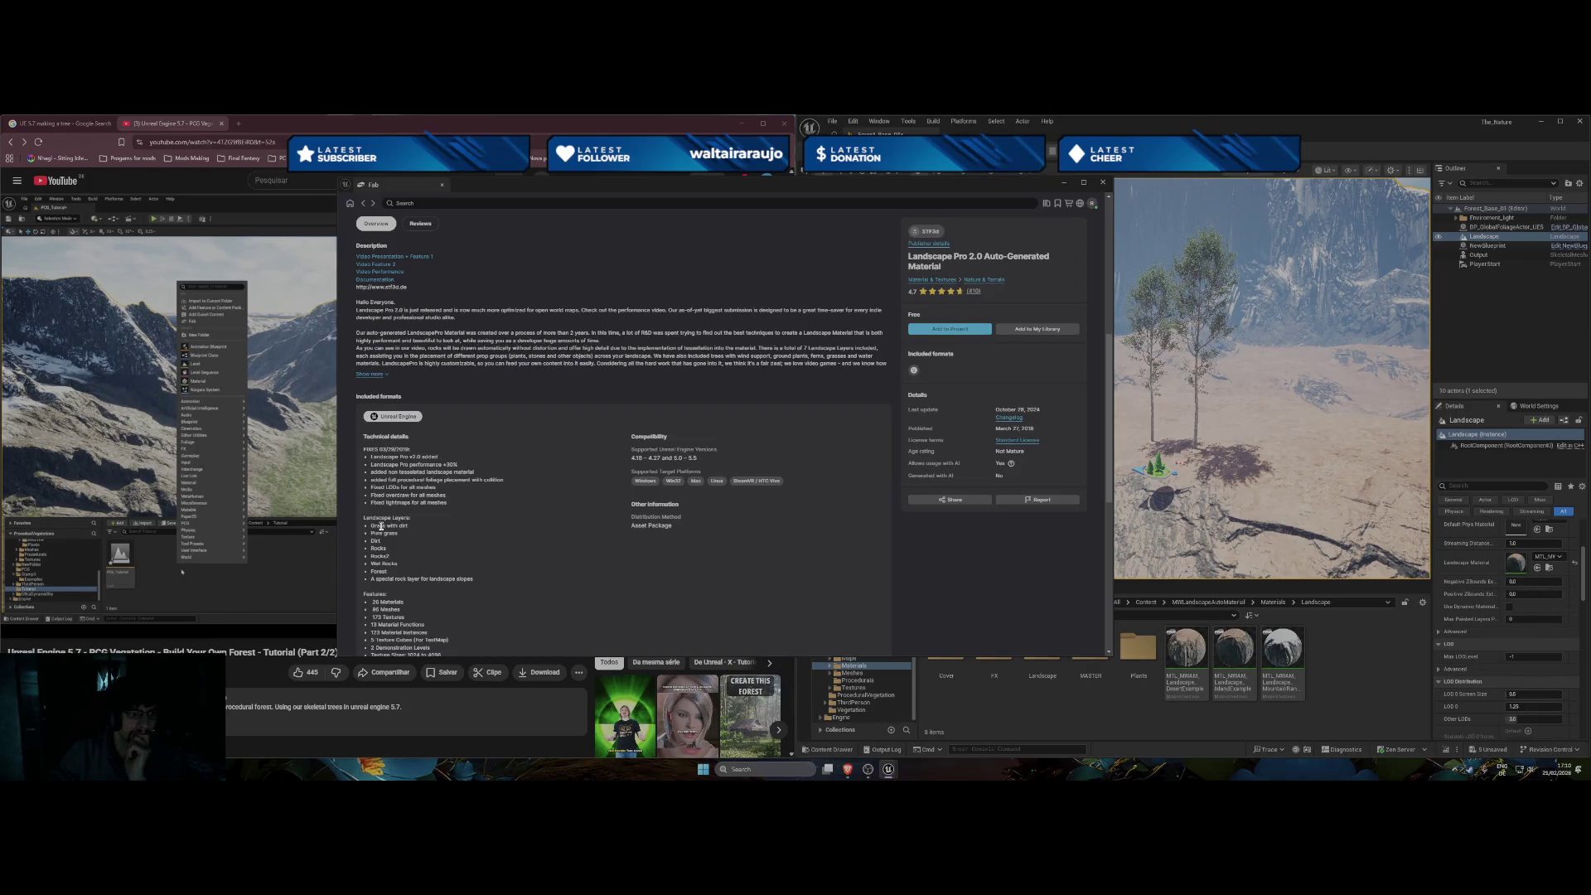
{"action": "scroll", "coordinate": [489, 545], "scroll_direction": "down", "scroll_amount": 4}
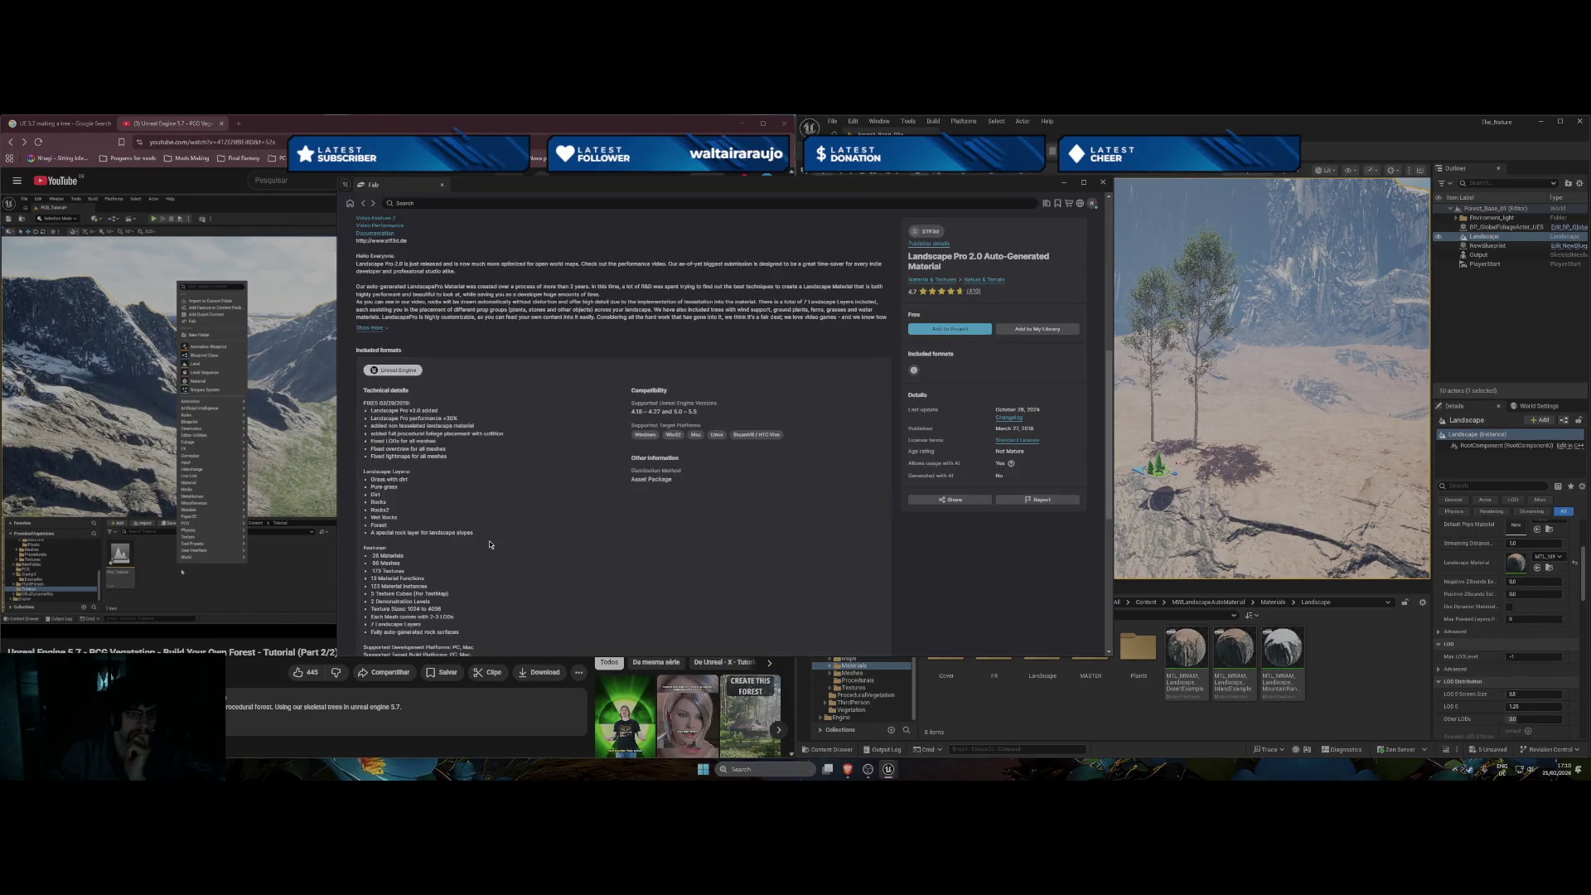
{"action": "scroll", "coordinate": [507, 509], "scroll_direction": "up", "scroll_amount": 5}
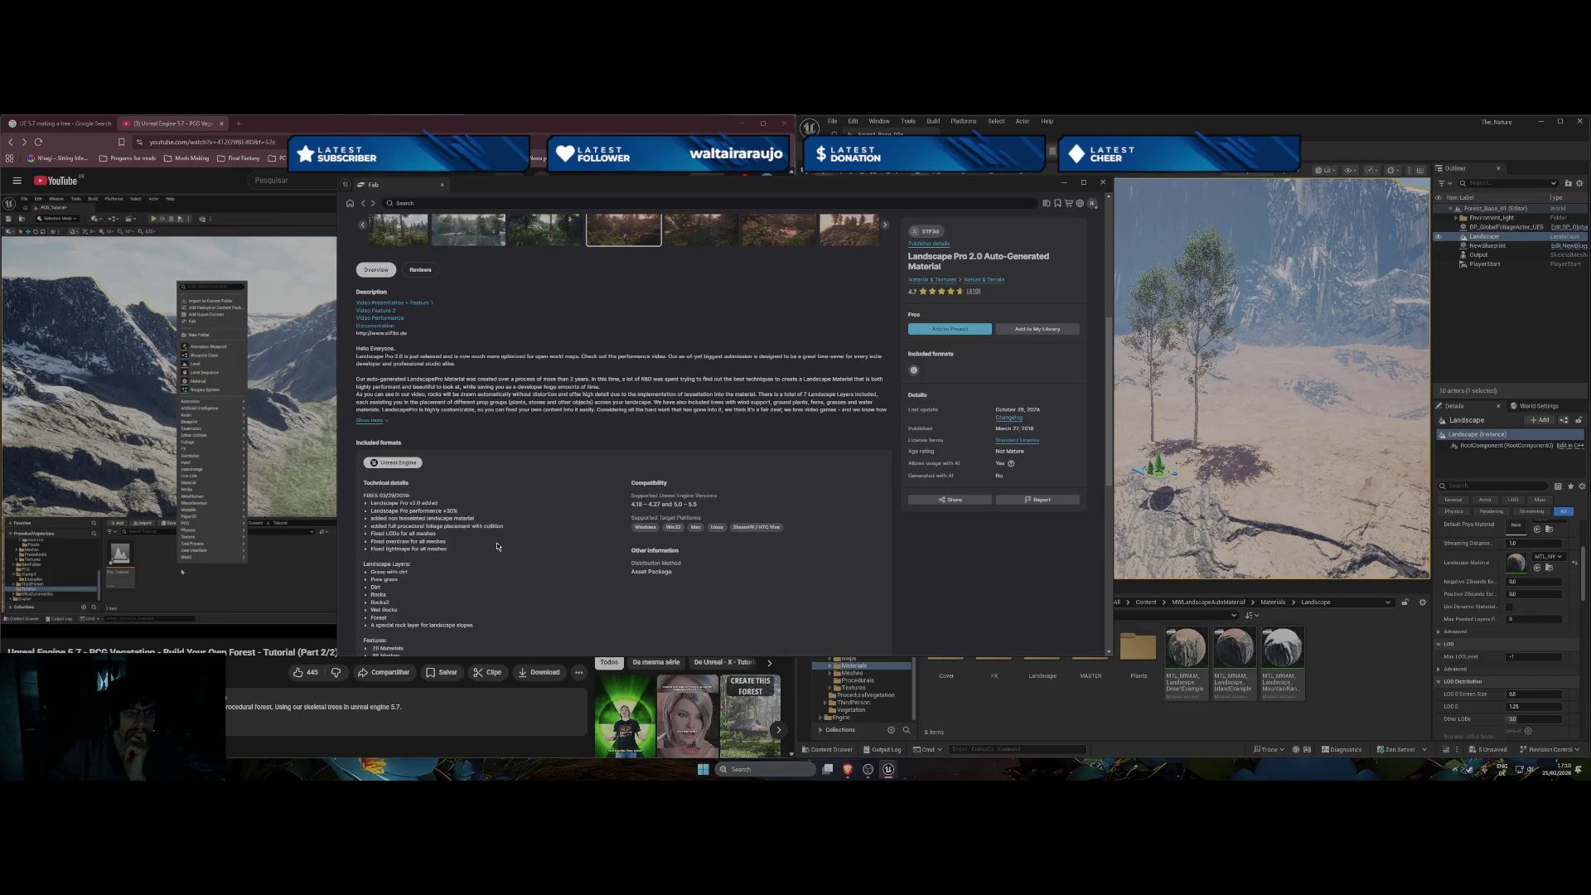
{"action": "left_click", "coordinate": [1060, 186]}
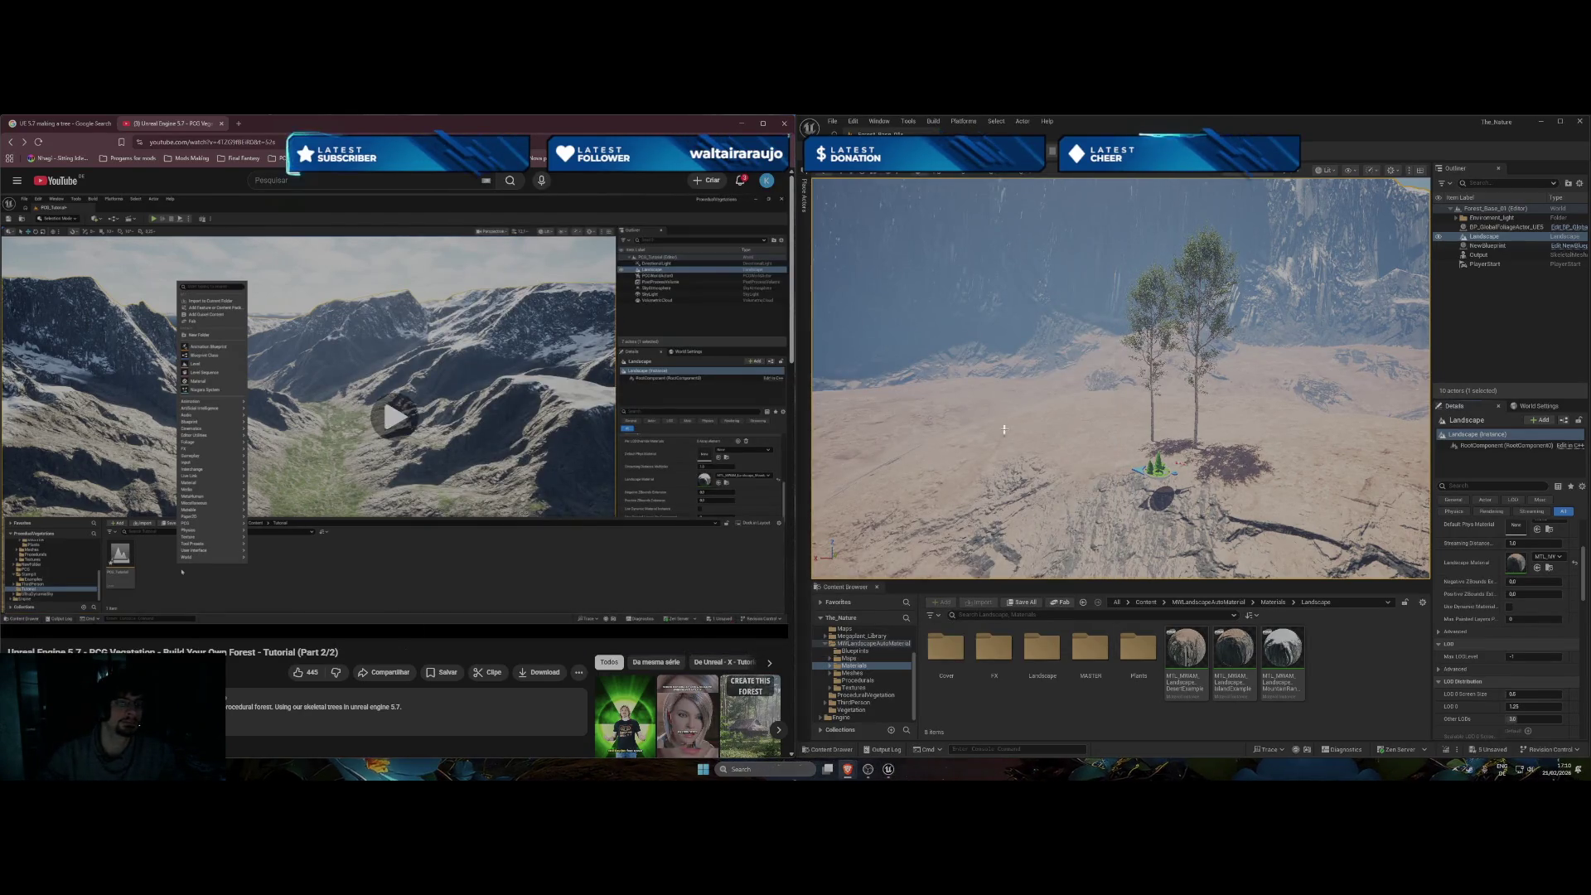
Frame the landscape with F and turn the camera toward the right cliff.
{"action": "key", "text": "f"}
{"action": "mouse_move", "coordinate": [1118, 381]}
{"action": "left_mouse_down"}
{"action": "mouse_move", "coordinate": [1184, 348]}
{"action": "mouse_move", "coordinate": [1068, 368]}
{"action": "mouse_move", "coordinate": [1110, 369]}
{"action": "left_mouse_up"}
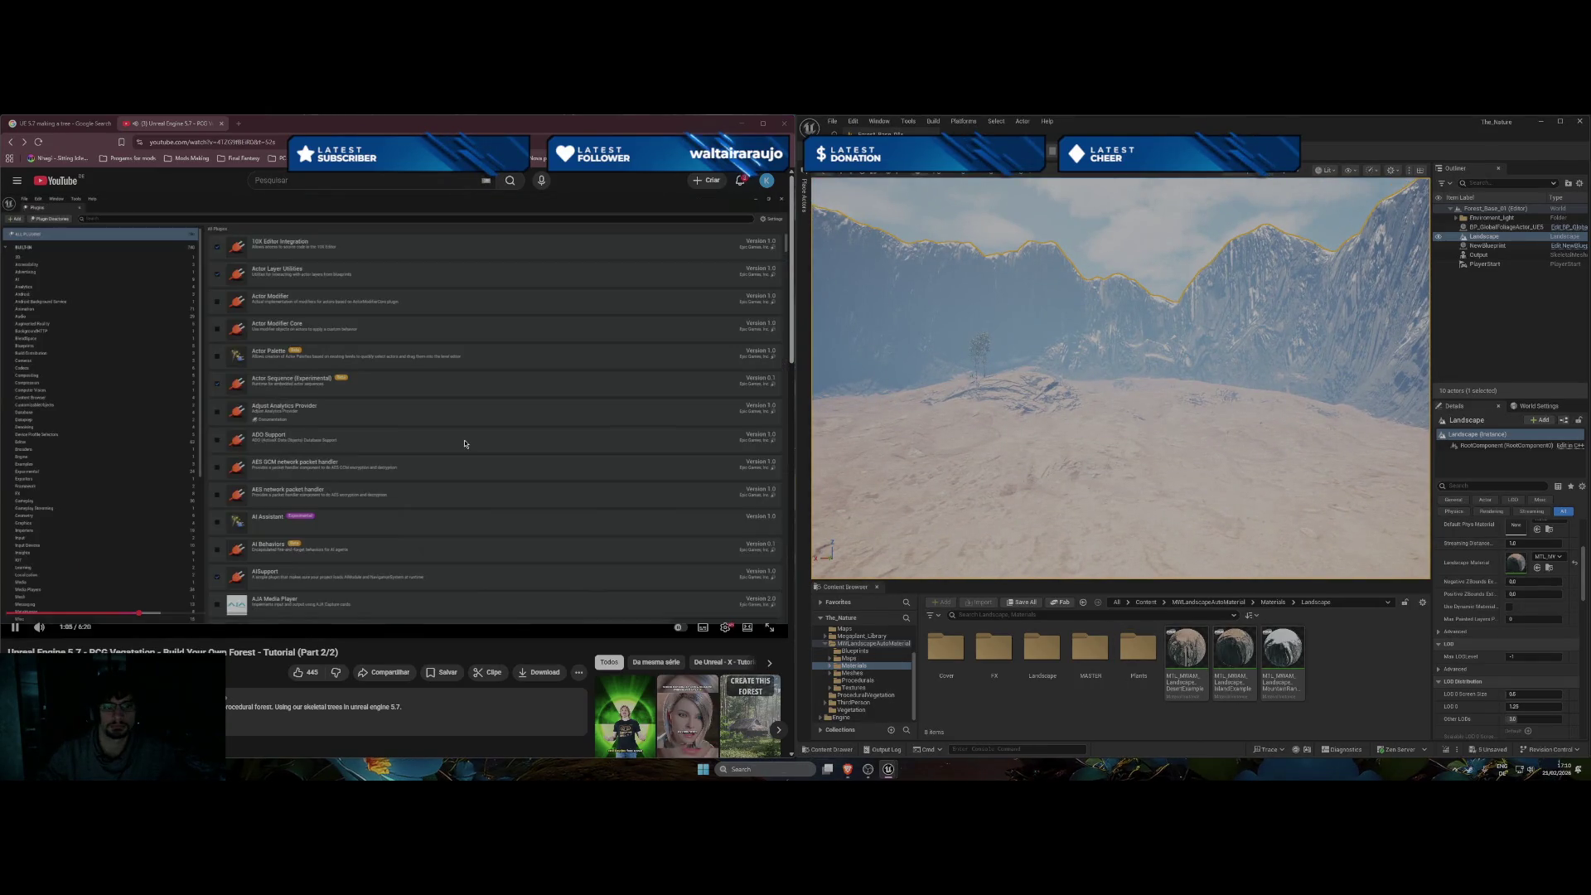
{"action": "scroll", "coordinate": [837, 640], "scroll_direction": "up", "scroll_amount": 3}
Create an empty PCG Graph asset in the Content folder and resume the reference tutorial.
{"action": "left_click", "coordinate": [841, 638]}
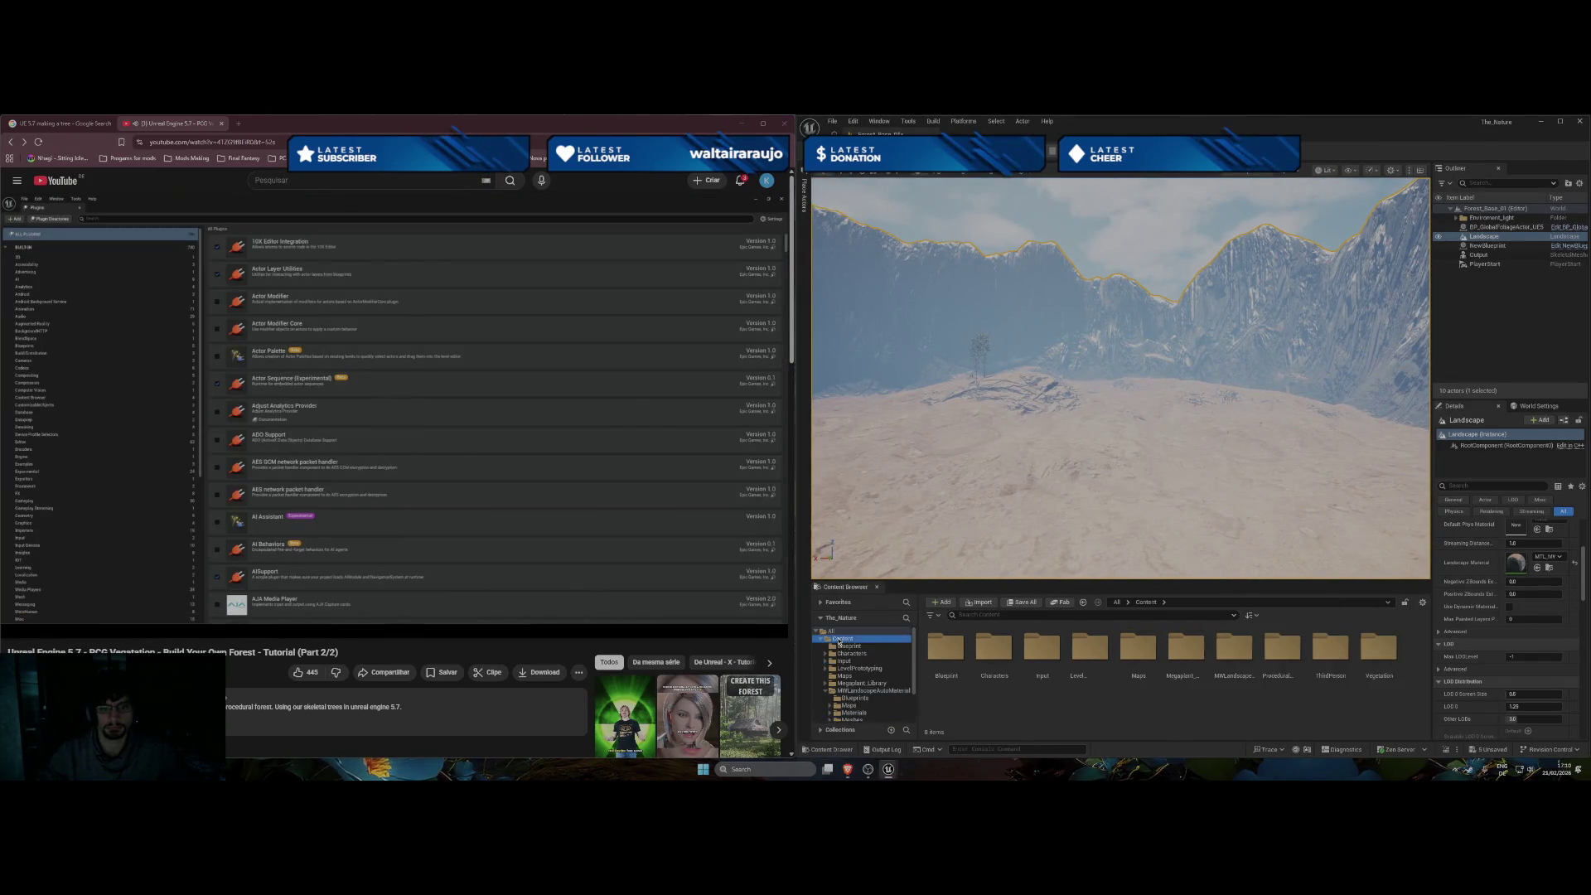
{"action": "right_click", "coordinate": [1060, 715]}
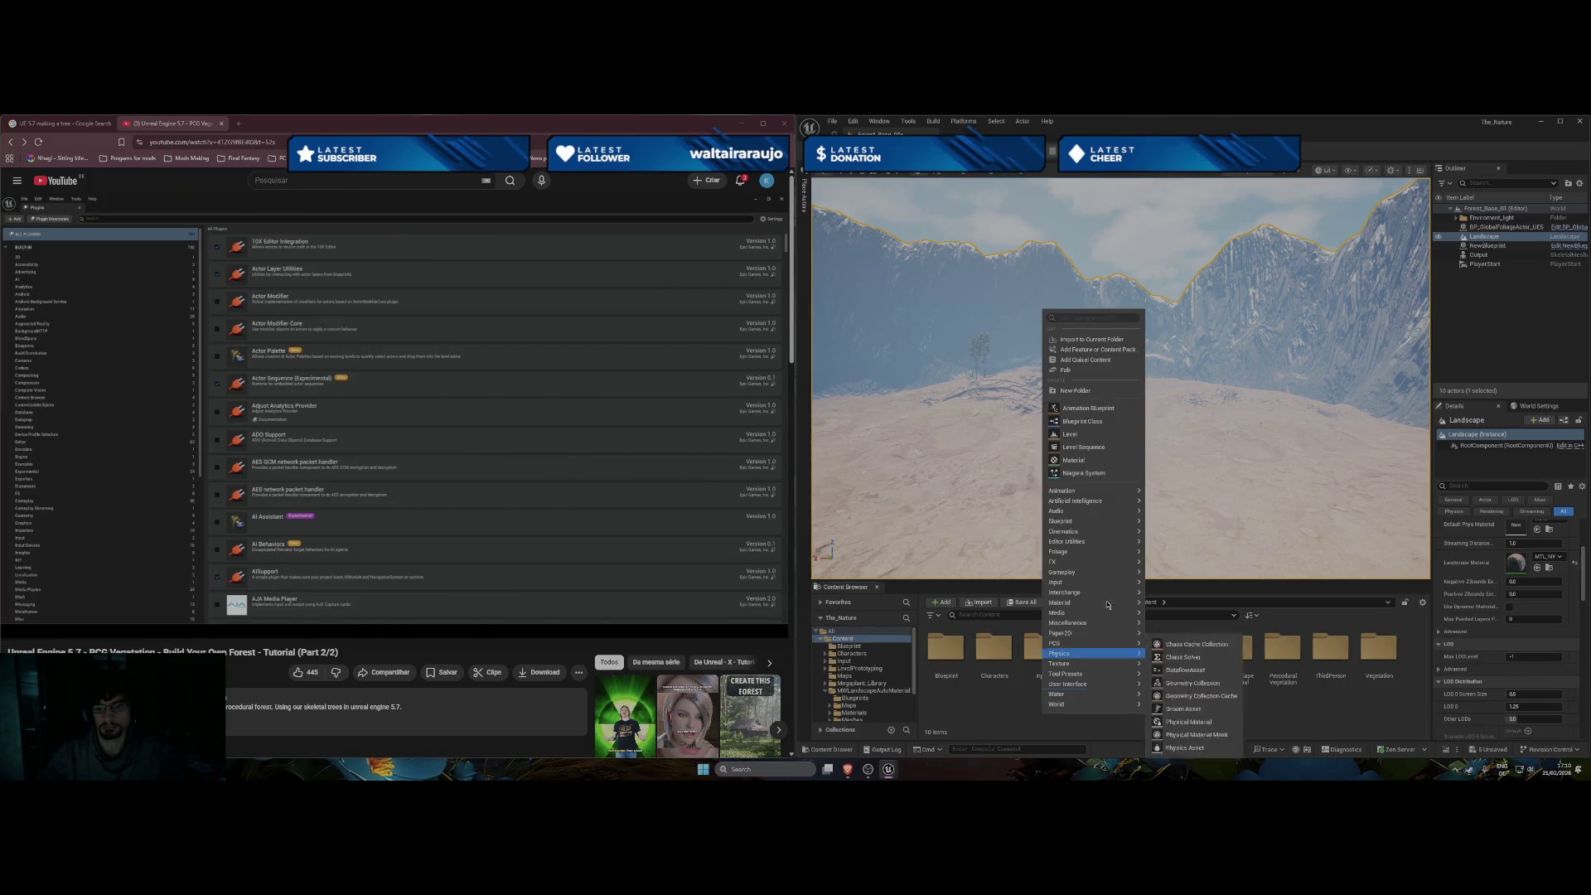
{"action": "mouse_move", "coordinate": [1105, 679]}
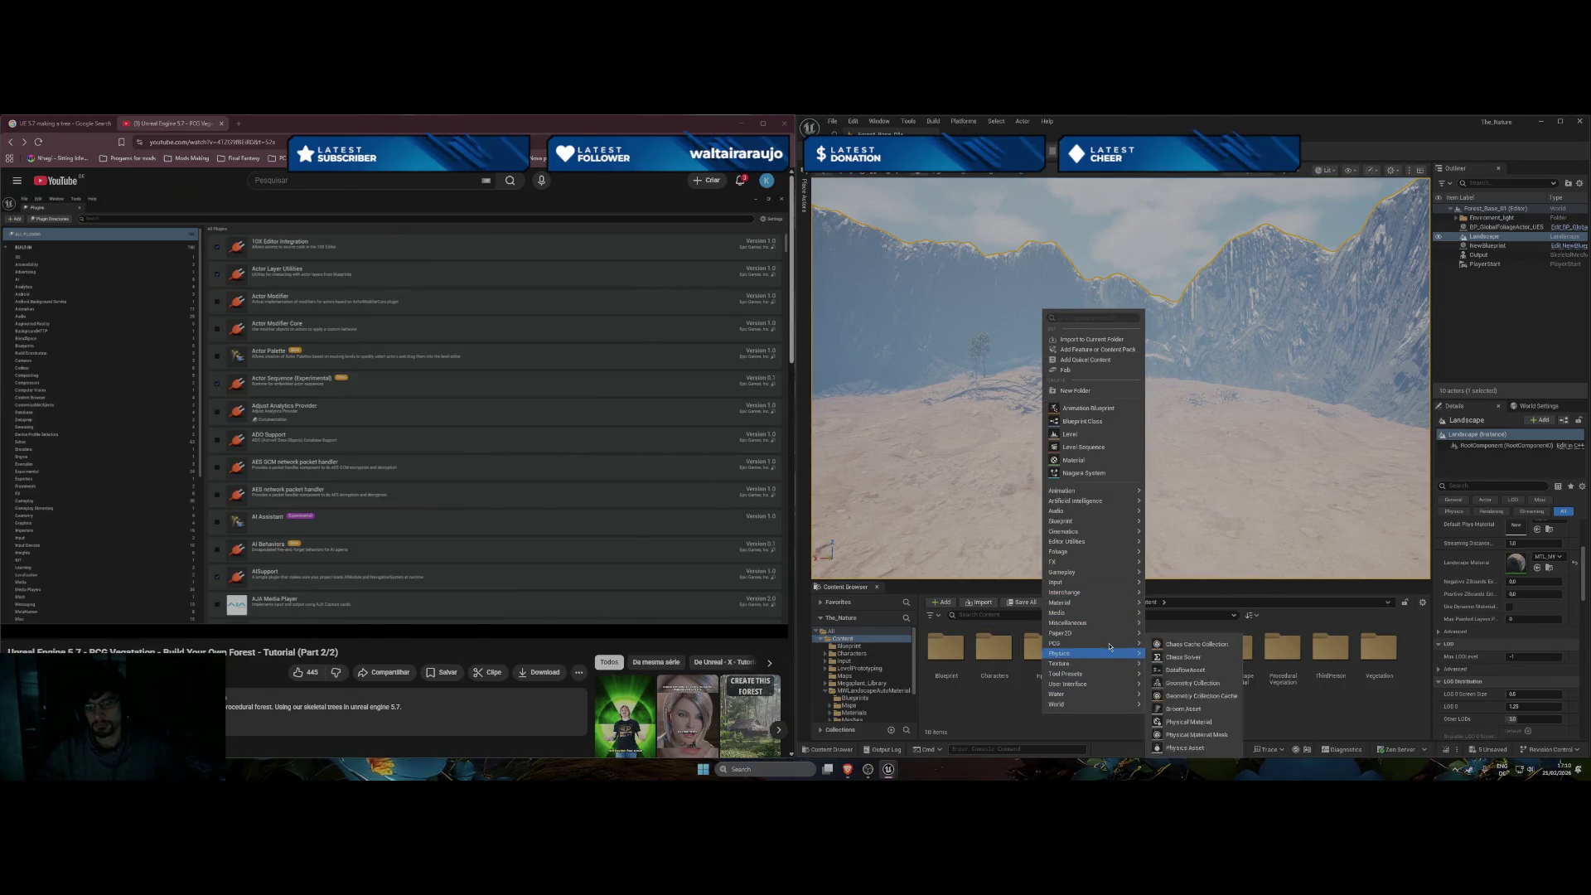
{"action": "left_click", "coordinate": [1163, 654]}
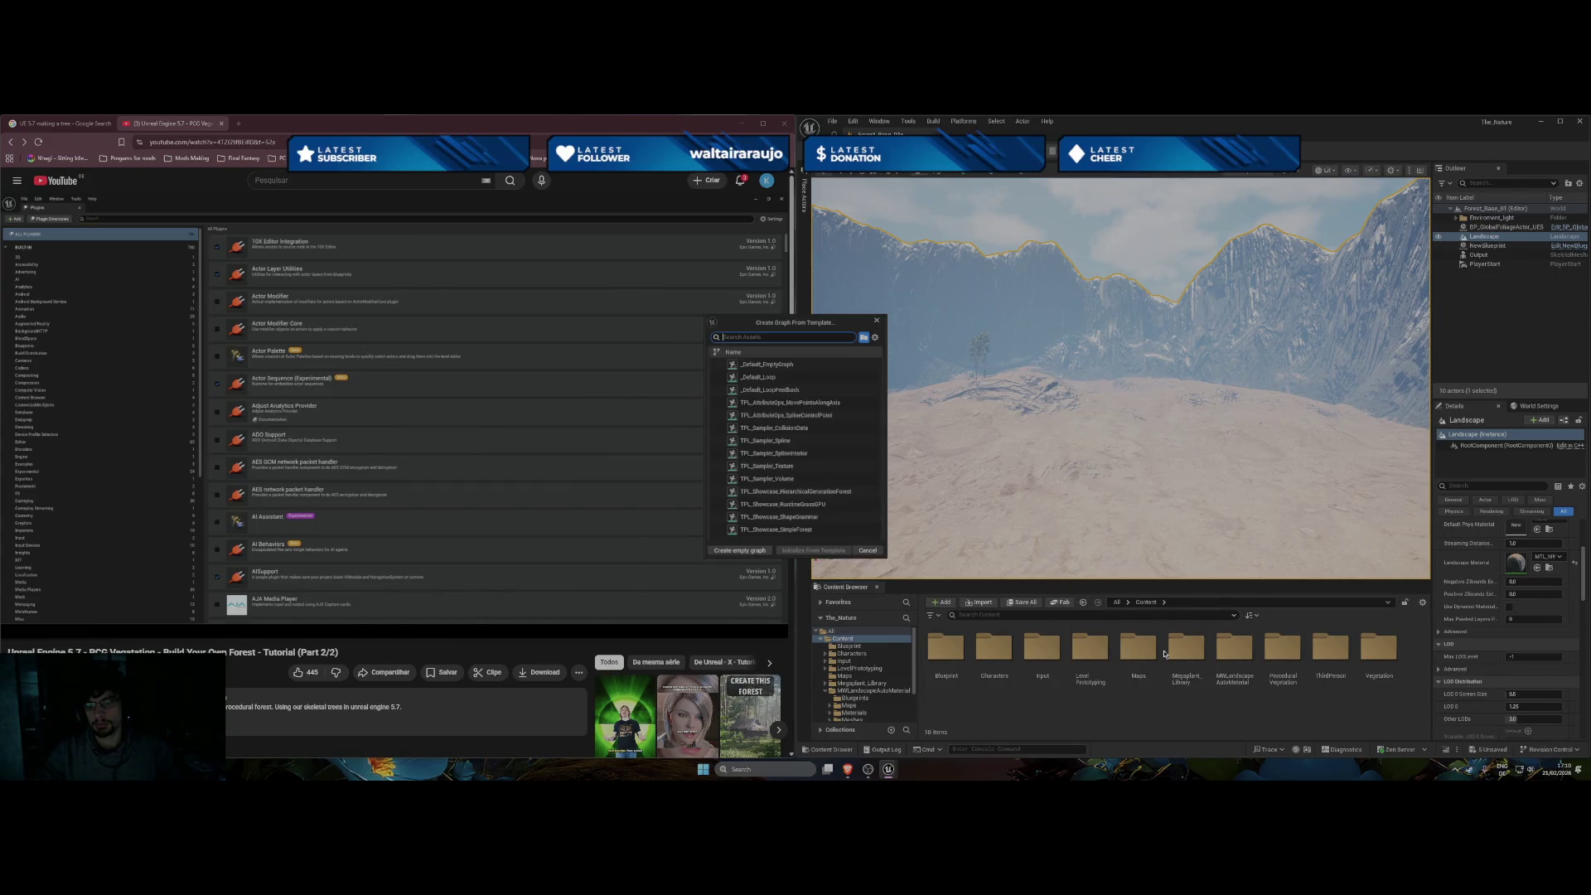
{"action": "left_click", "coordinate": [738, 553]}
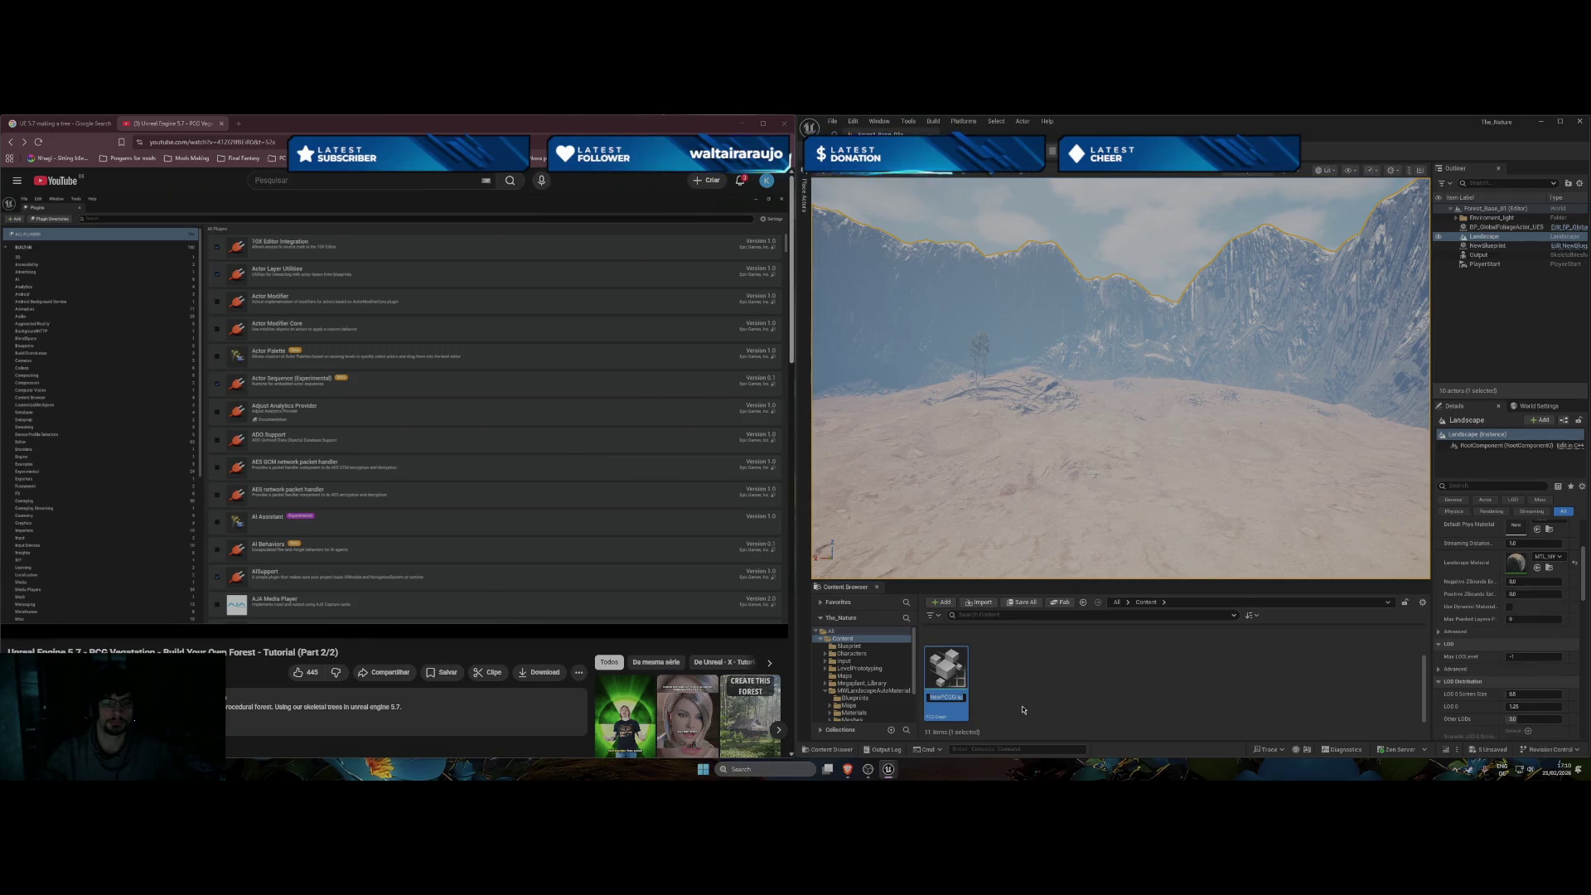
{"action": "left_click", "coordinate": [426, 474]}
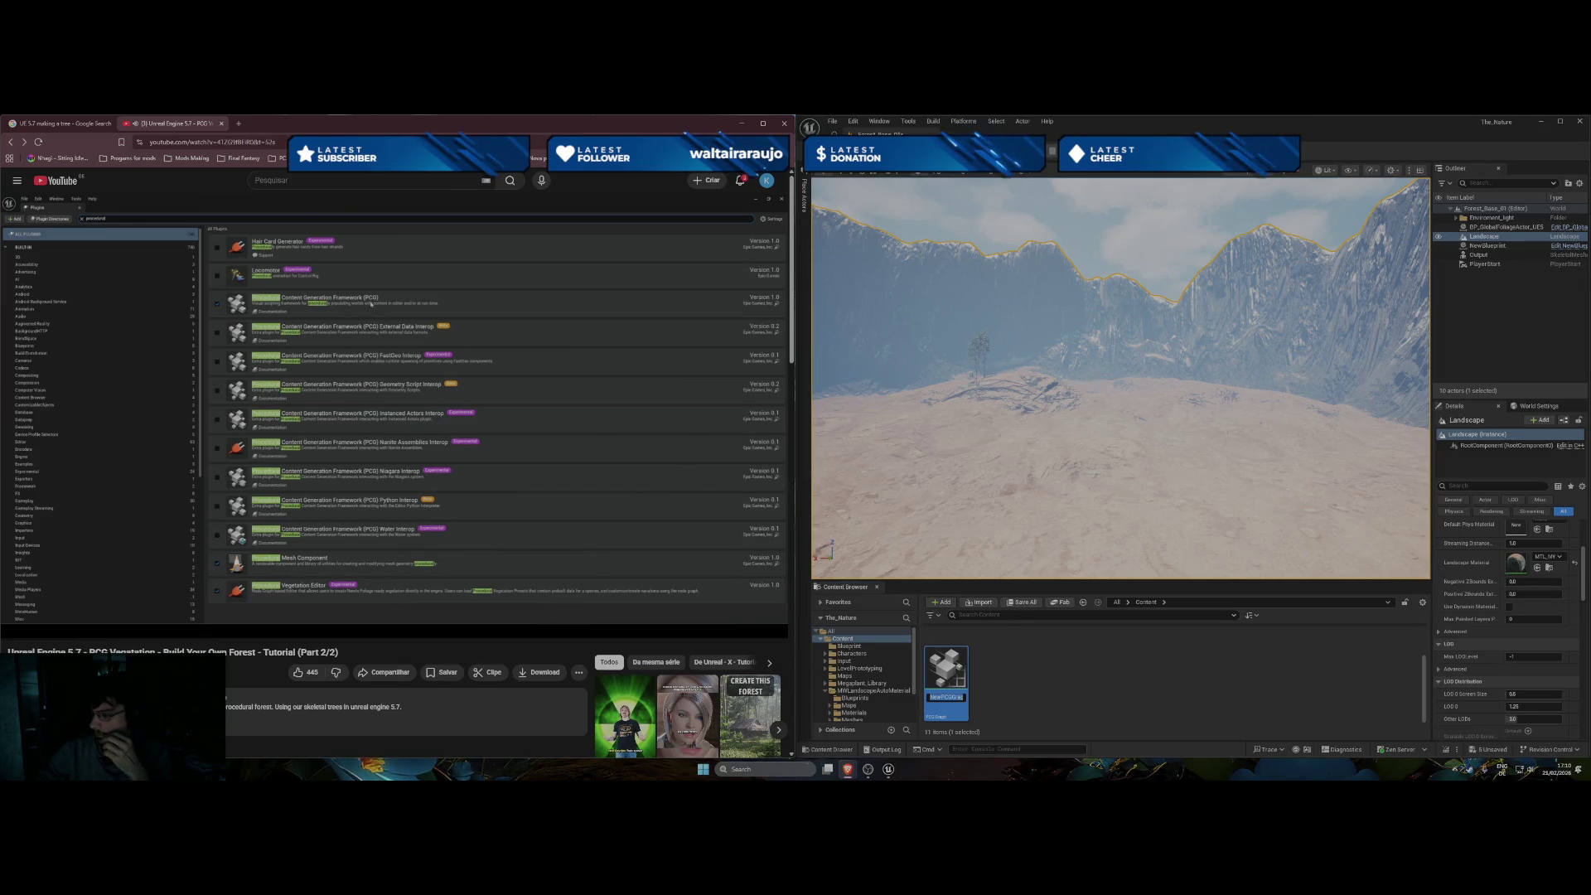
{"action": "mouse_move", "coordinate": [426, 473]}
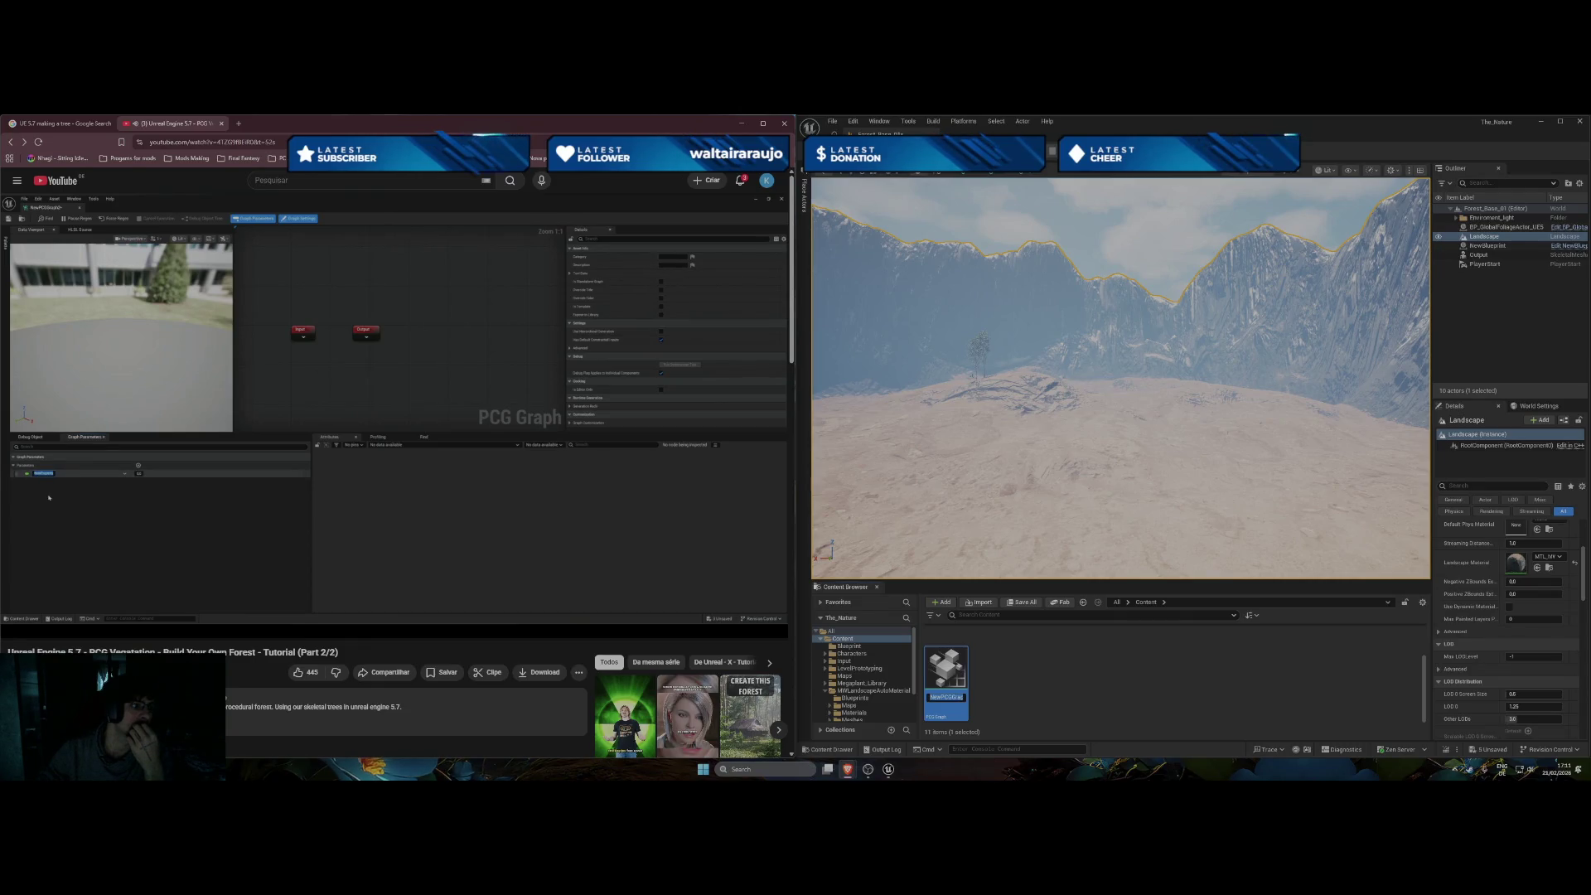
Open NewPCGGraph in the PCG graph editor and show its Graph Parameters list.
{"action": "left_click", "coordinate": [447, 476]}
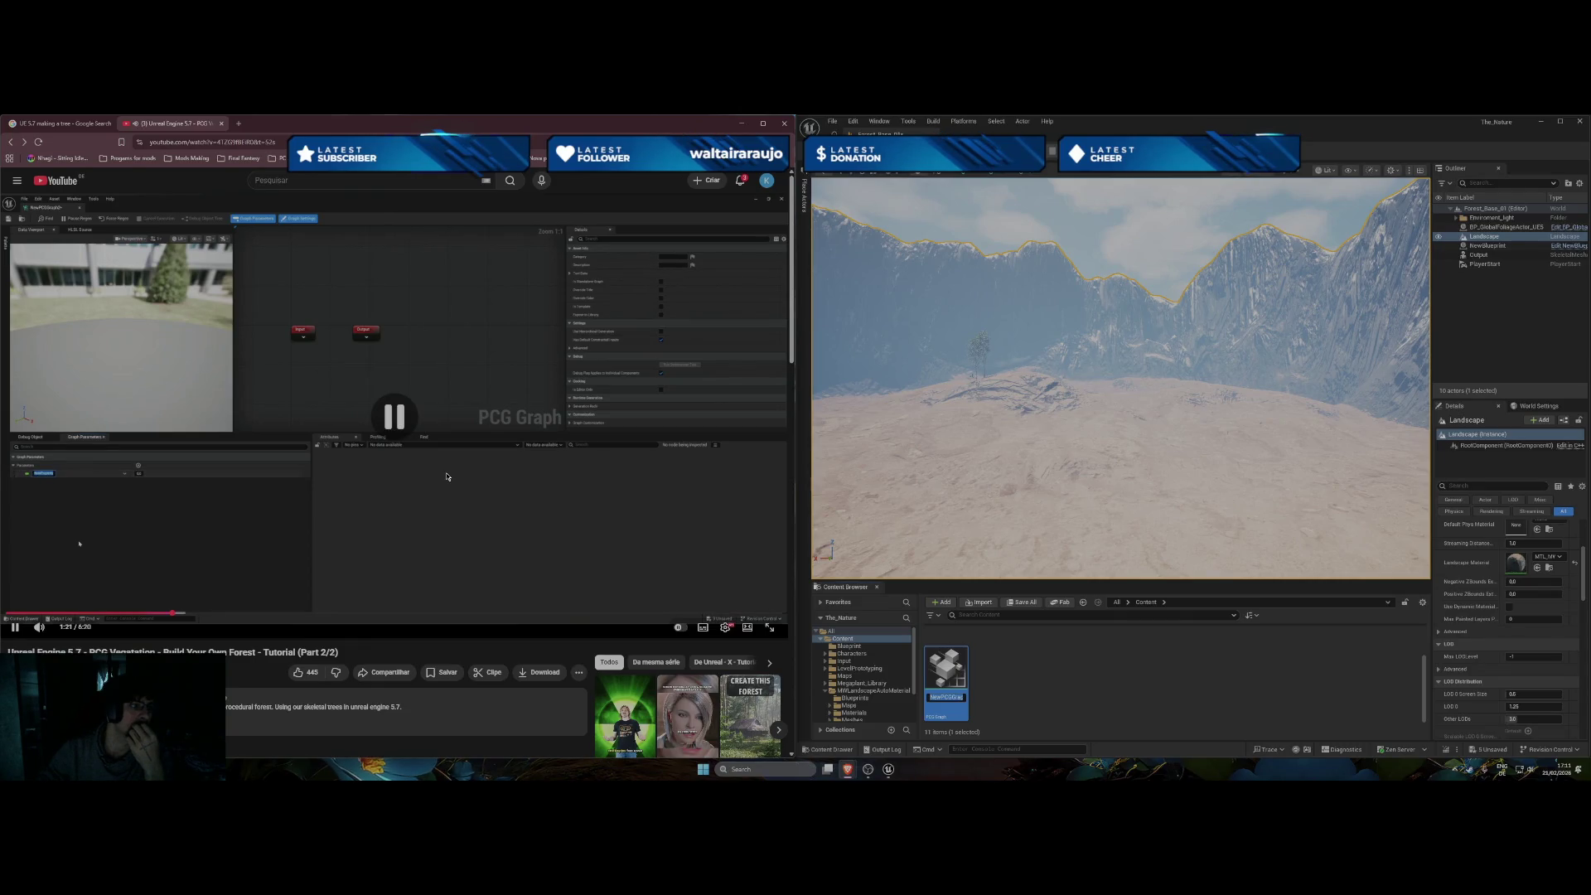
{"action": "double_click", "coordinate": [951, 677]}
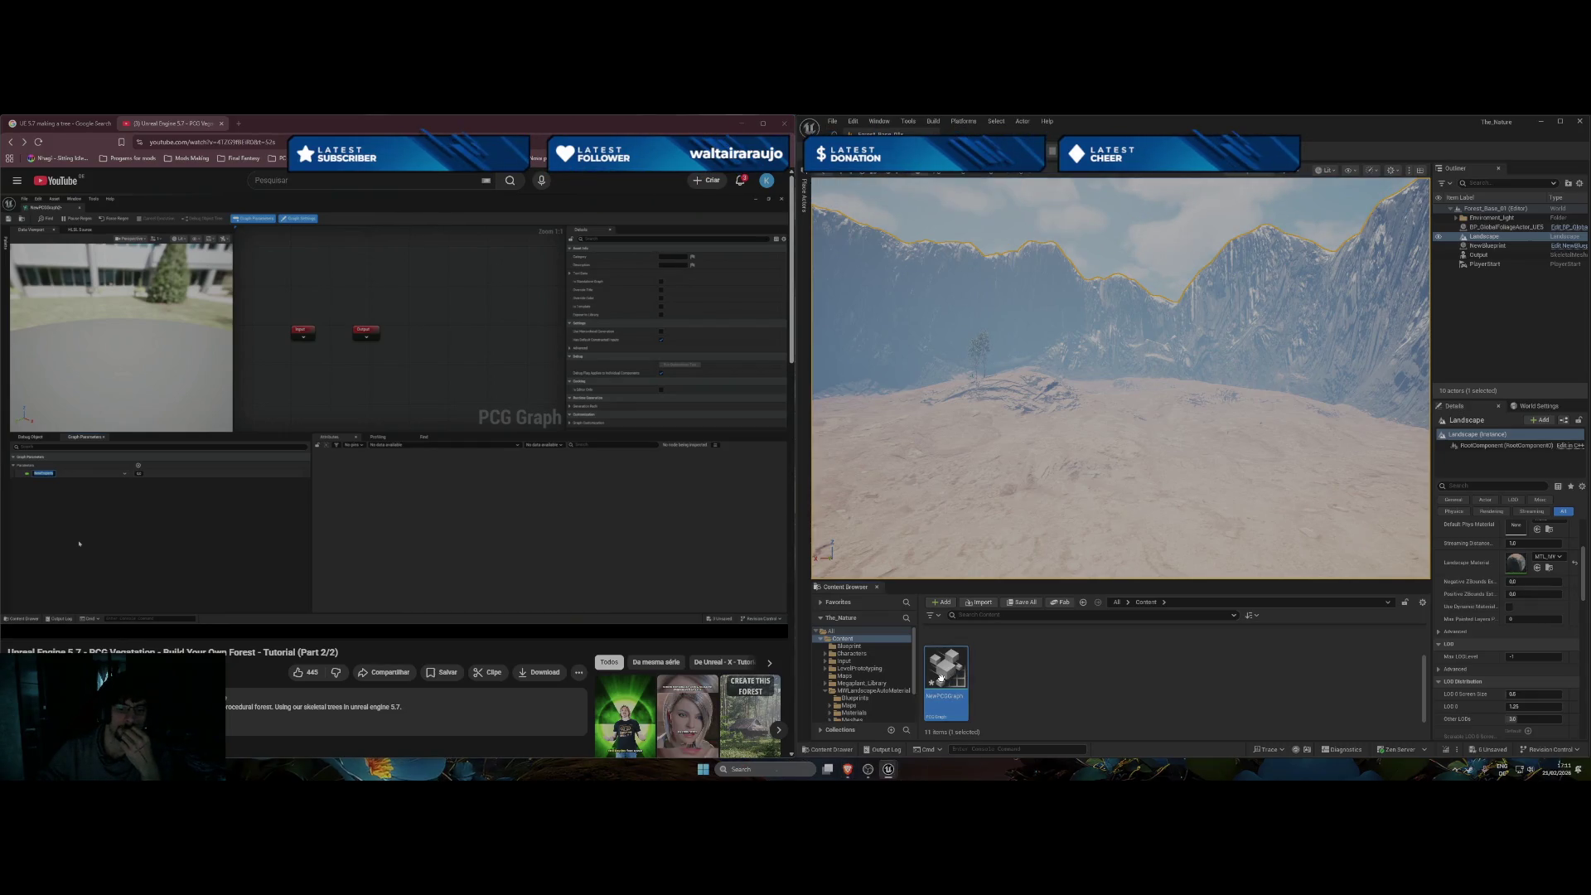
{"action": "left_click", "coordinate": [1047, 378]}
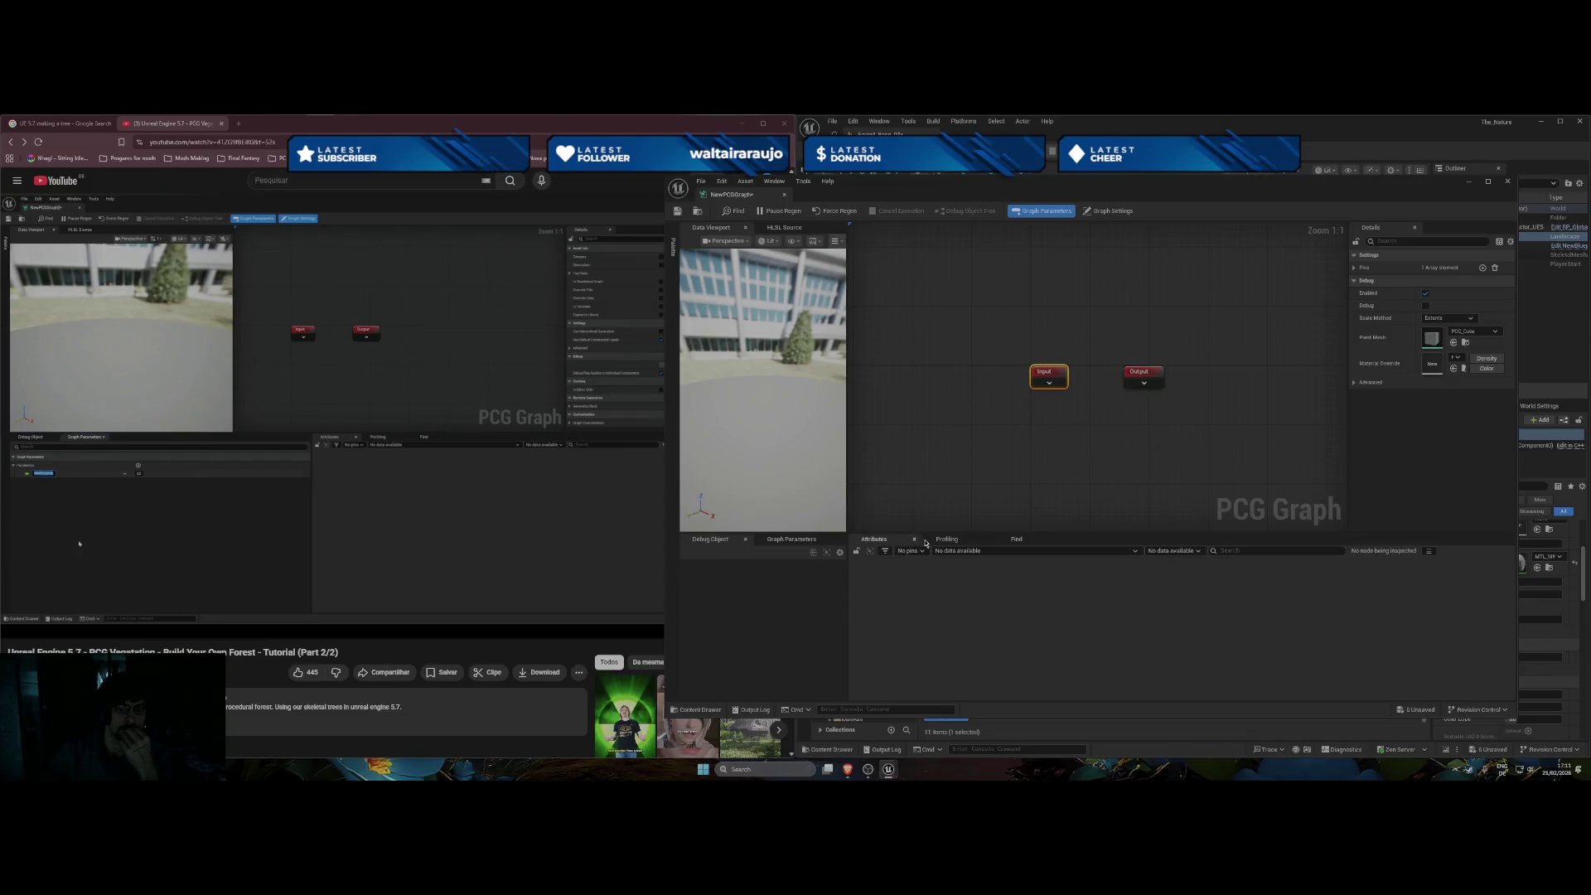
{"action": "left_click", "coordinate": [797, 540]}
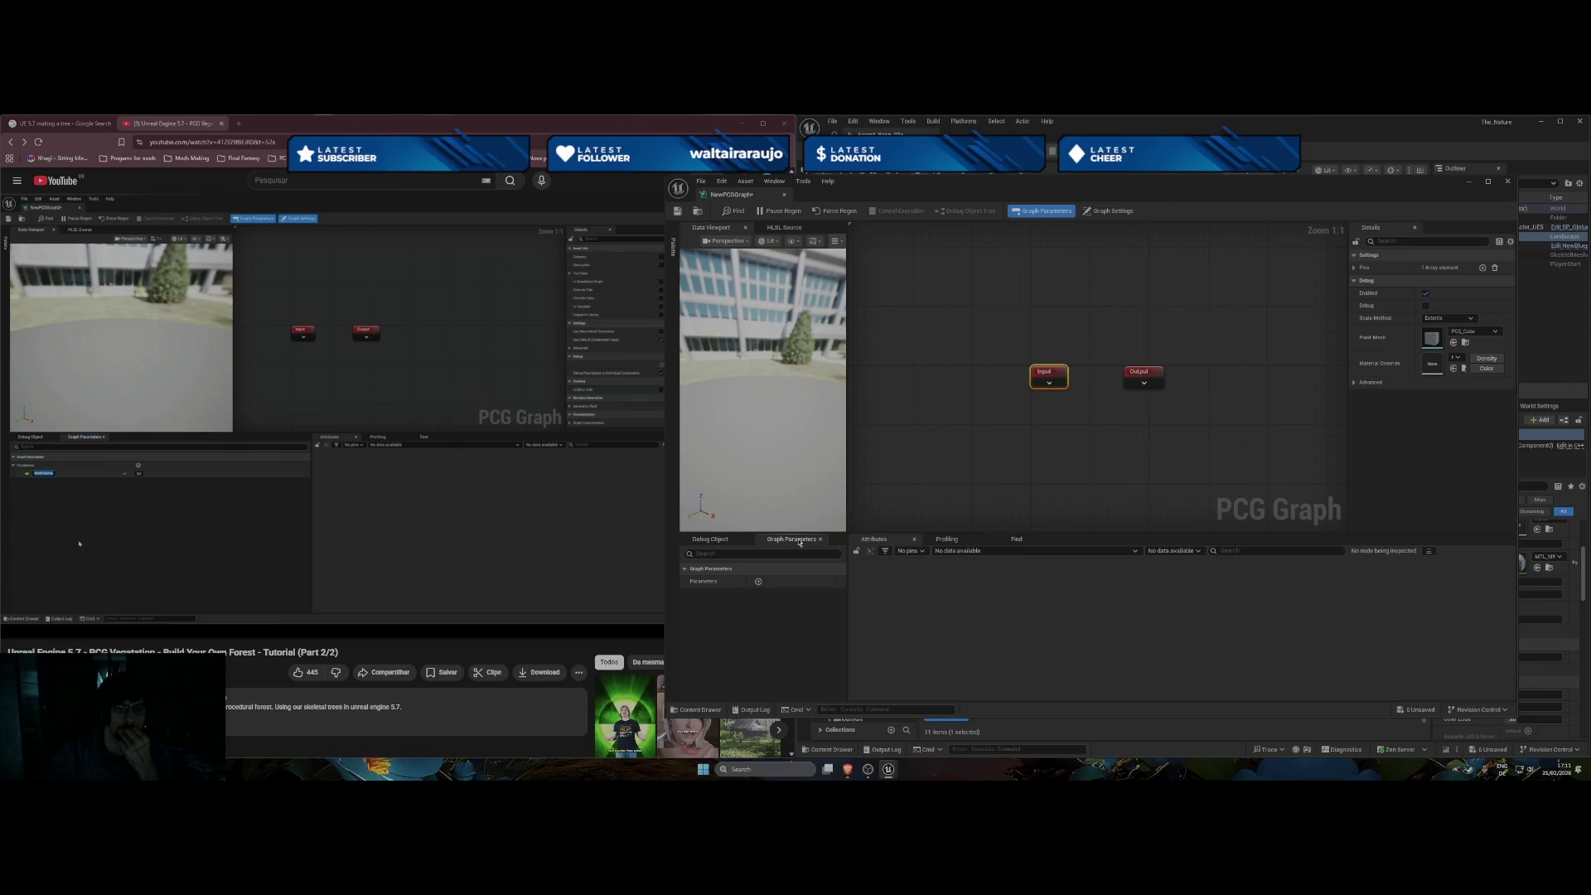
Add a new graph parameter and name it 'Tress'.
{"action": "left_click", "coordinate": [758, 580]}
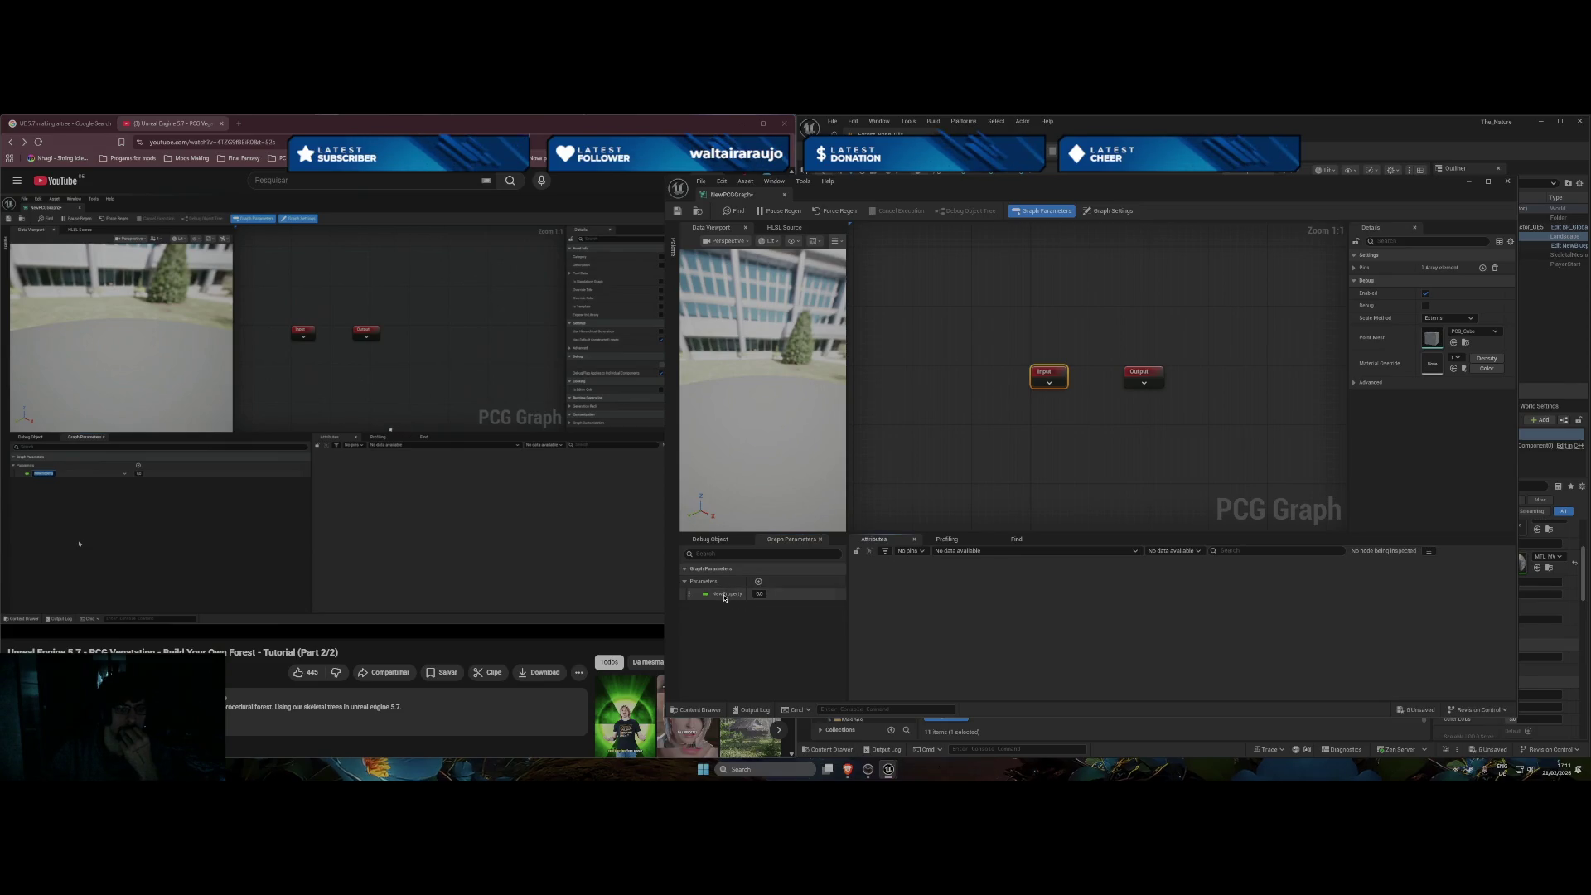
{"action": "double_click", "coordinate": [724, 594]}
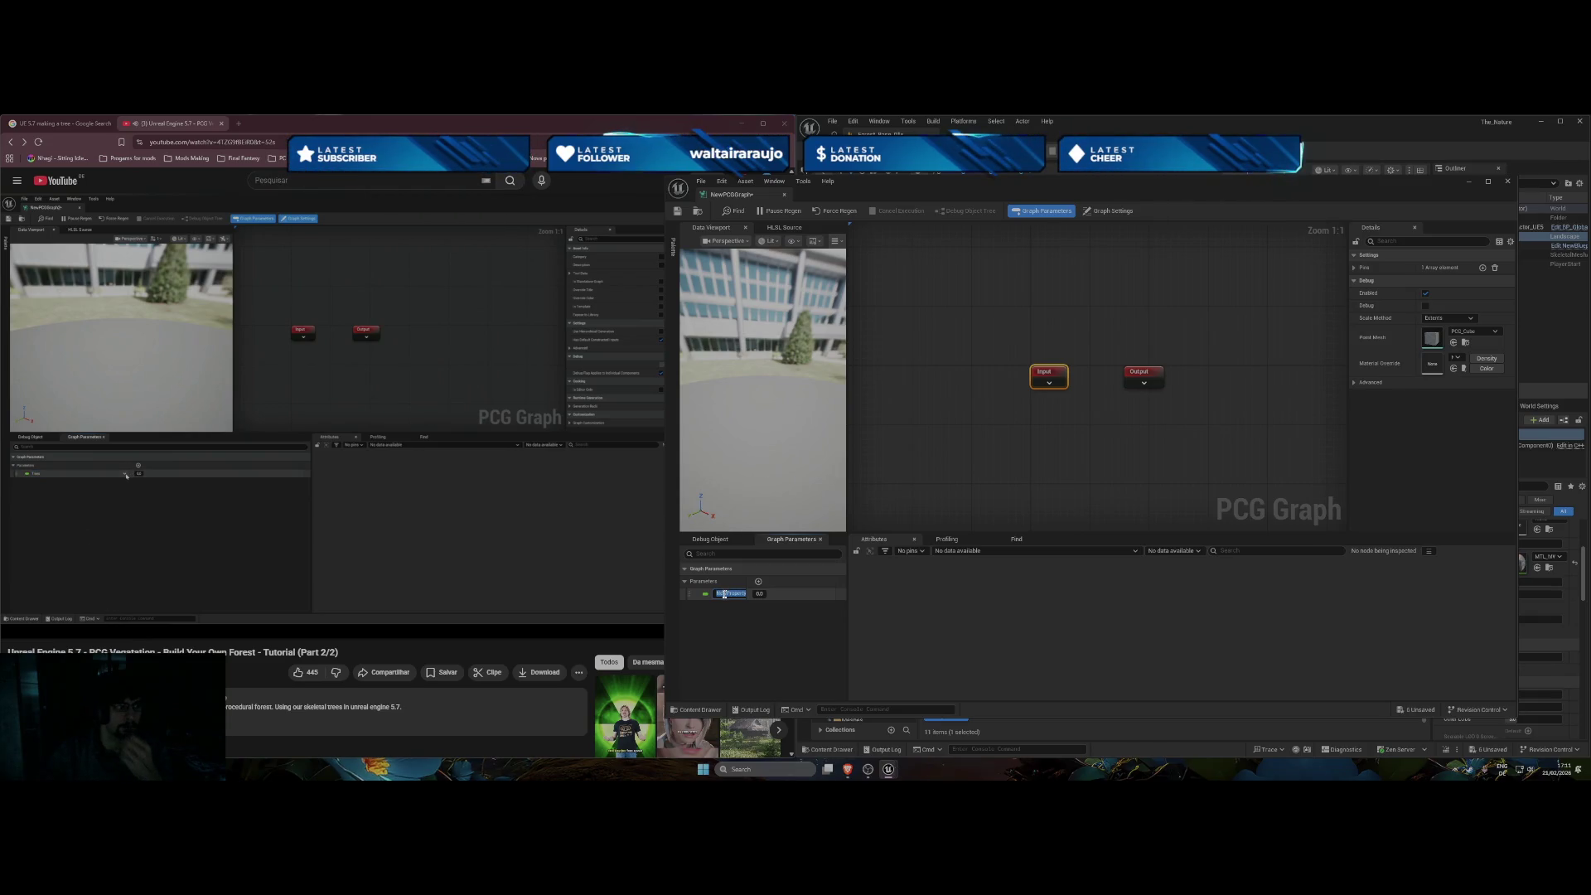
{"action": "type", "text": "Trees"}
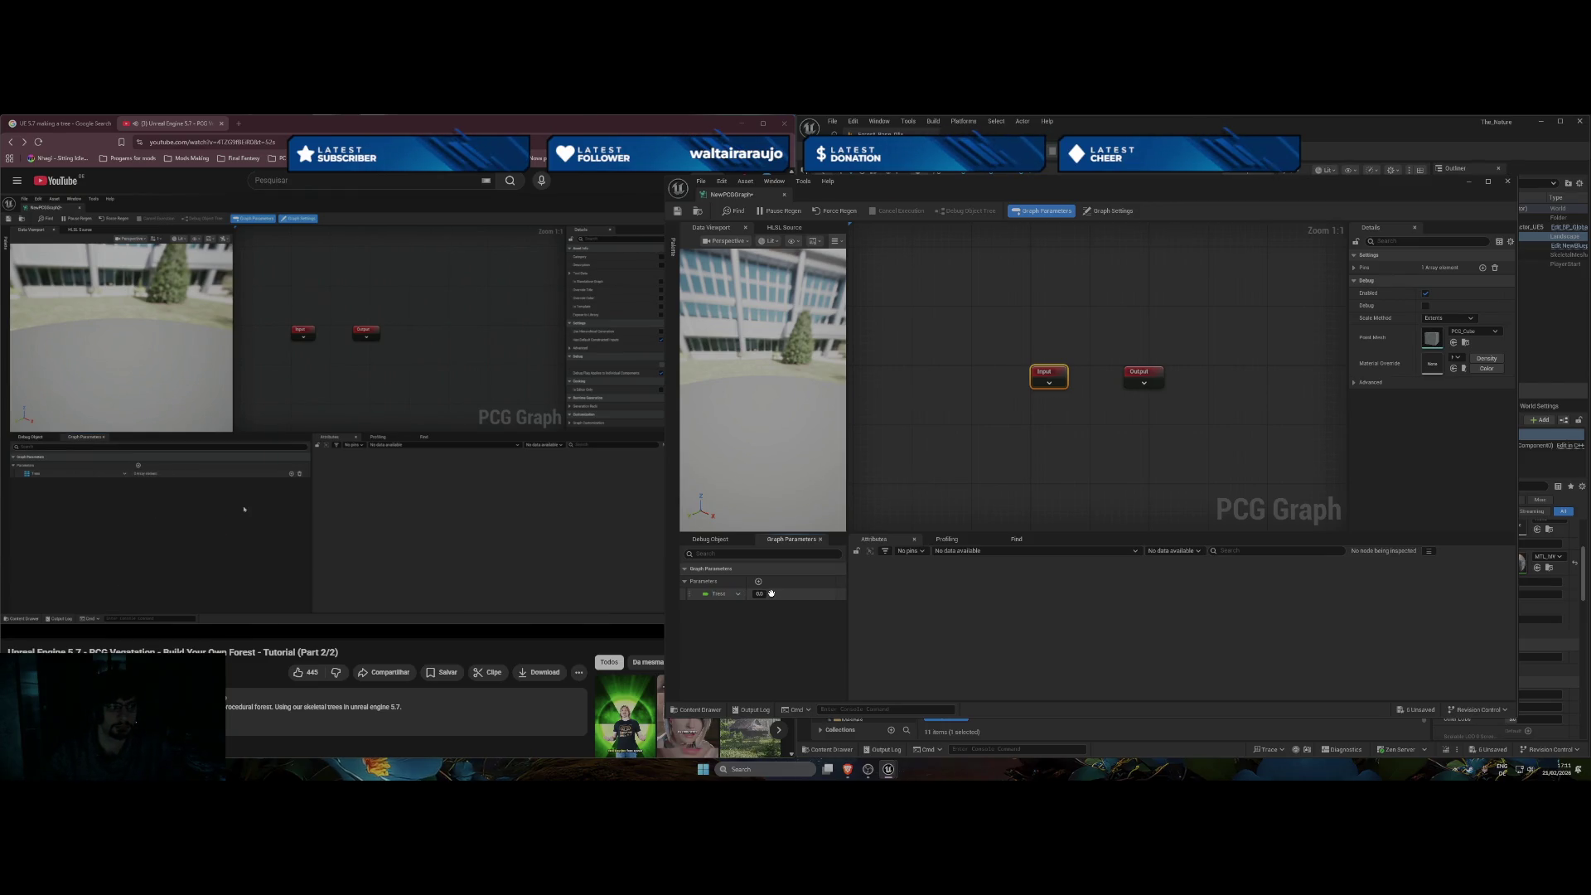
{"action": "key", "text": "Return"}
{"action": "left_click", "coordinate": [483, 567]}
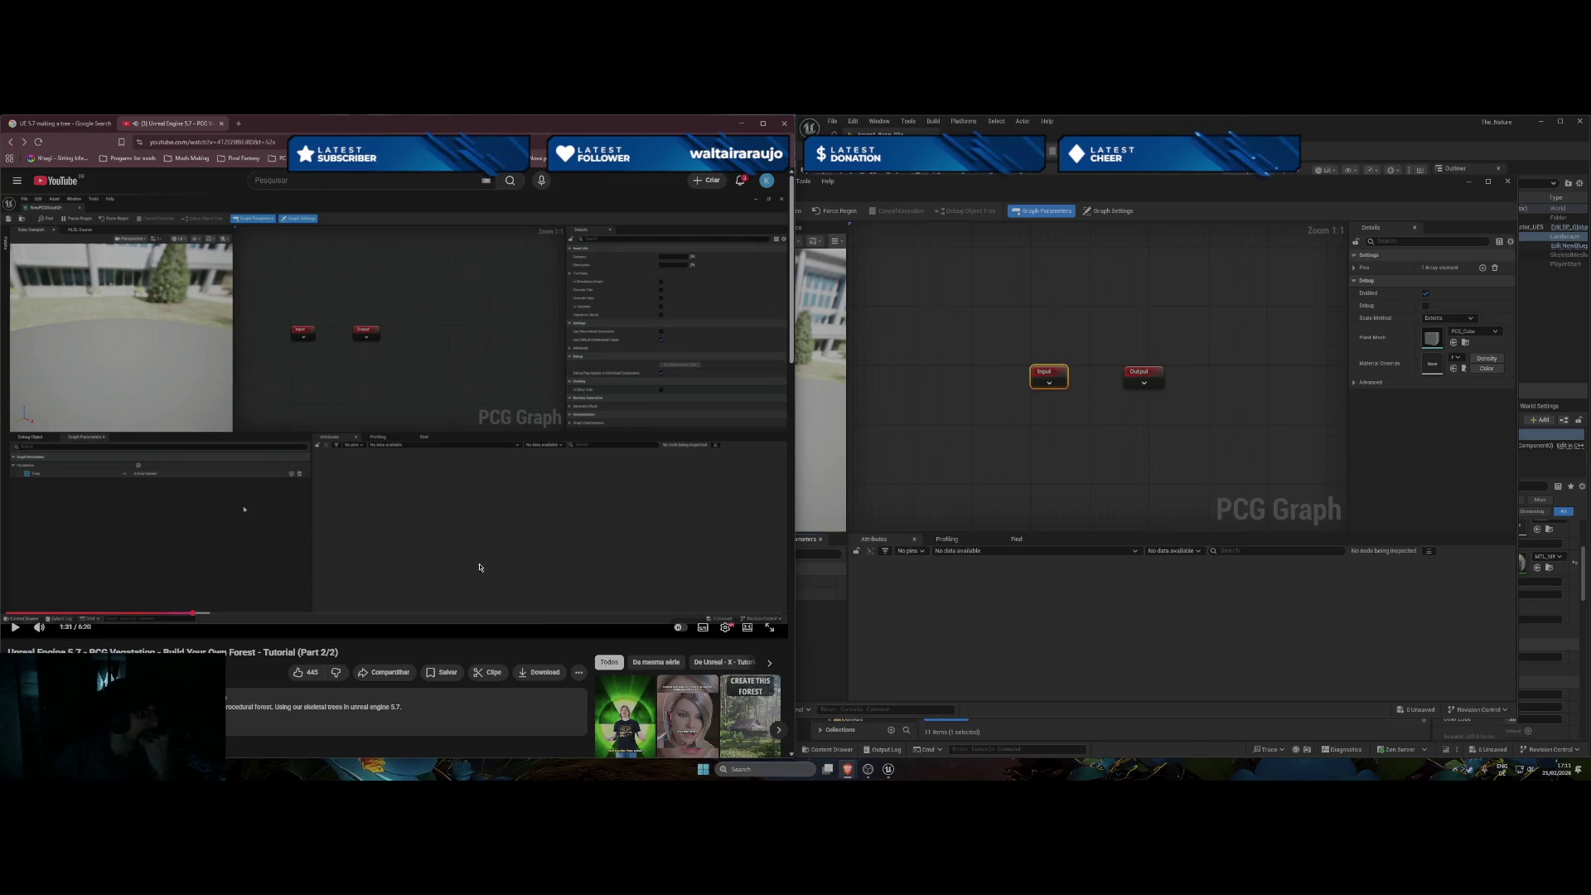
{"action": "left_click", "coordinate": [808, 621]}
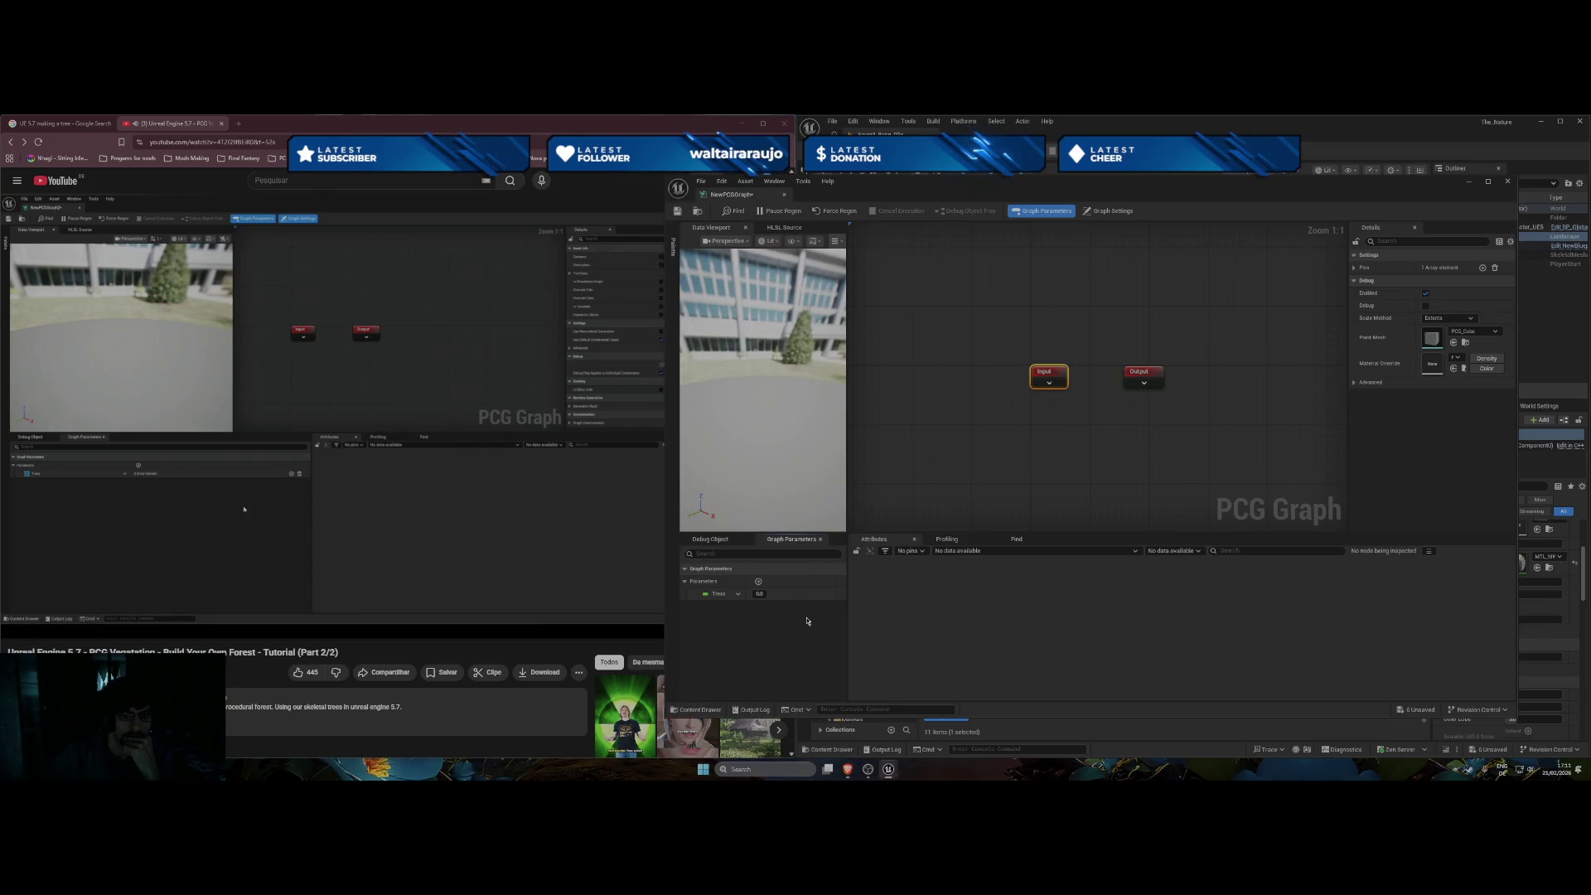
{"action": "left_click", "coordinate": [737, 594]}
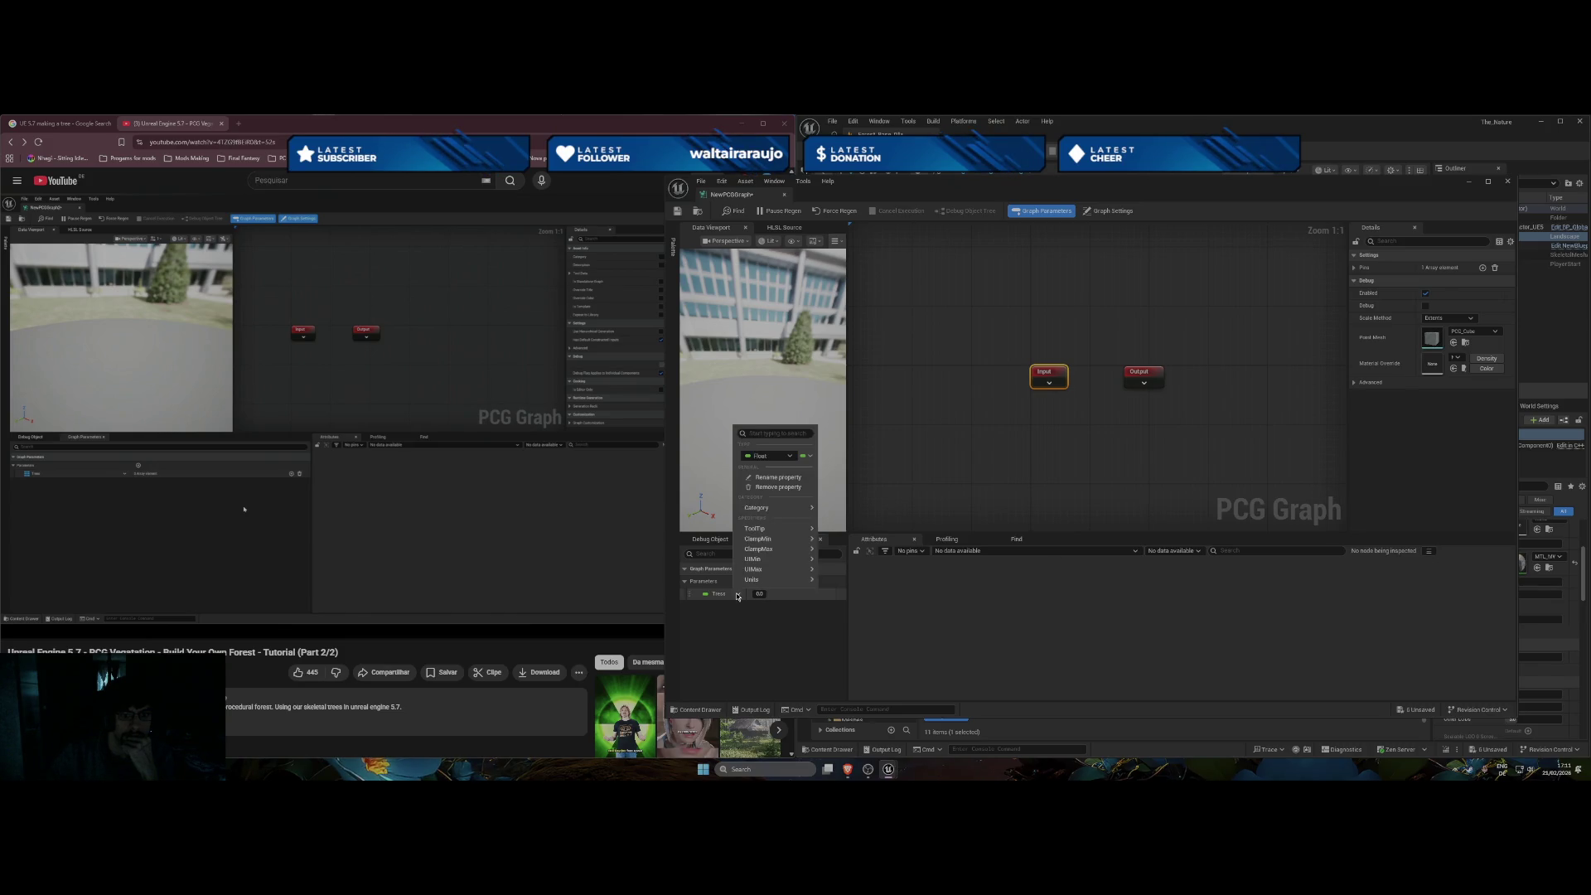
Rewind the tutorial video to the parameter setup, then return to the graph editor.
{"action": "left_click", "coordinate": [501, 529]}
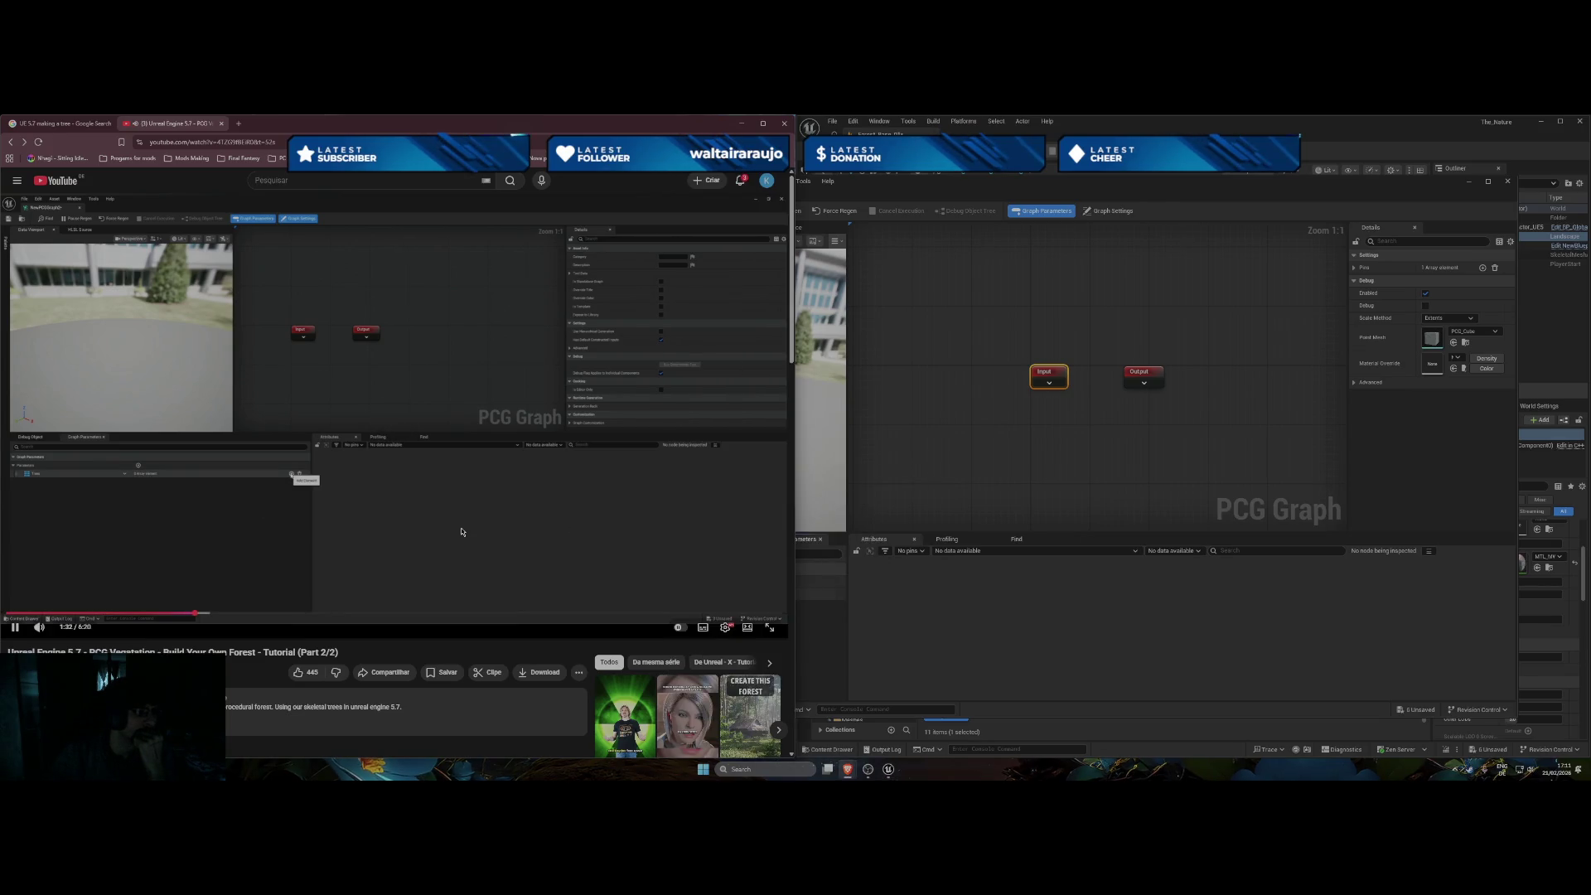
{"action": "key", "text": "Left"}
{"action": "key", "text": "Left"}
{"action": "key", "text": "Left"}
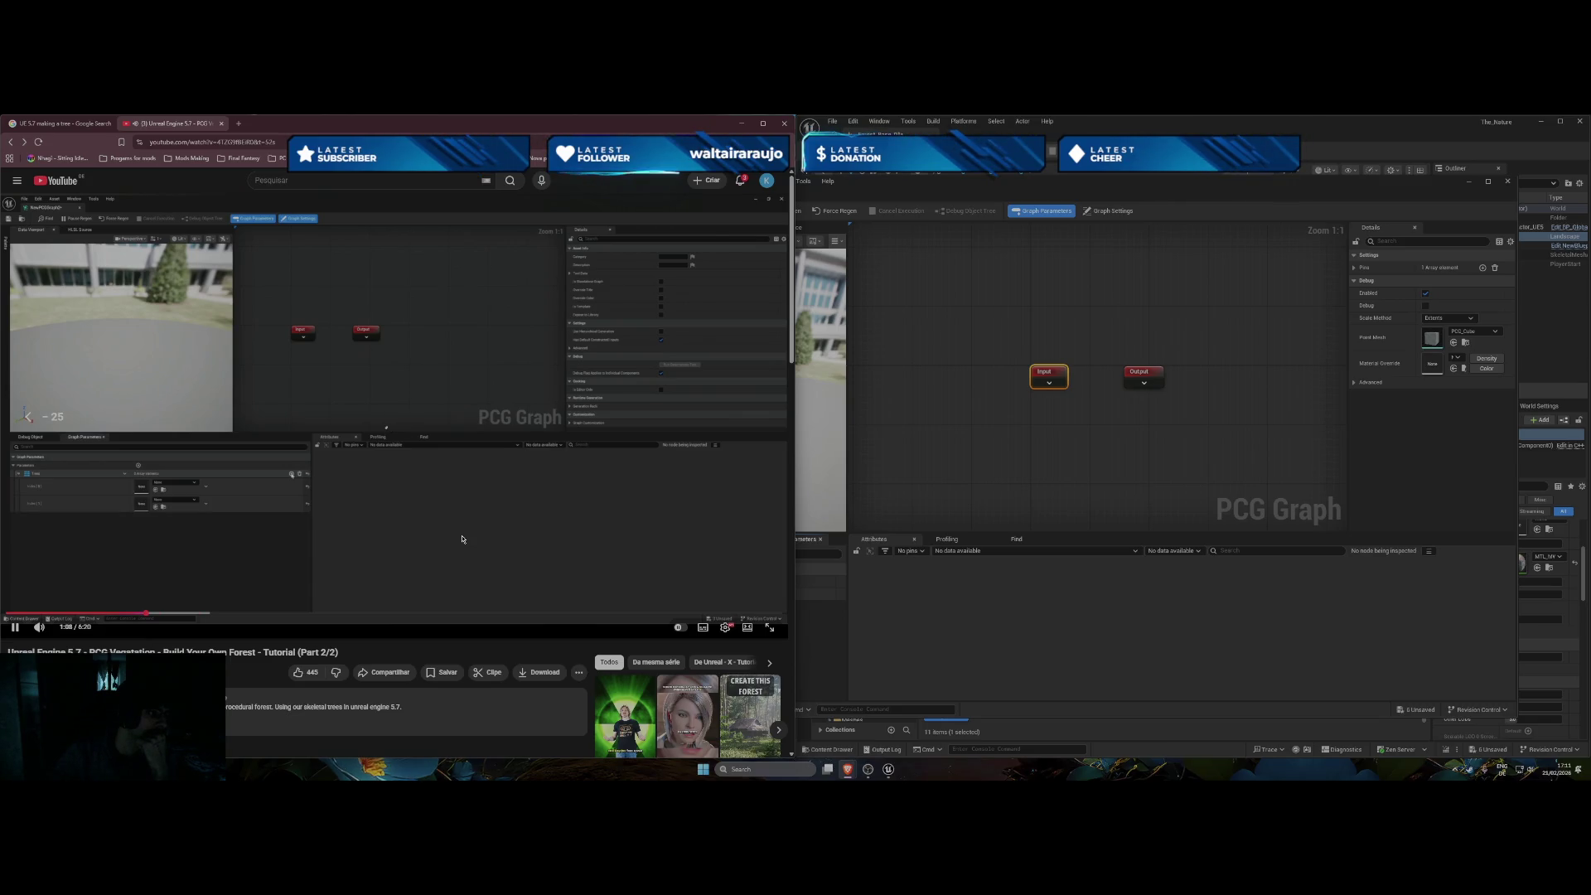
{"action": "key", "text": "Left"}
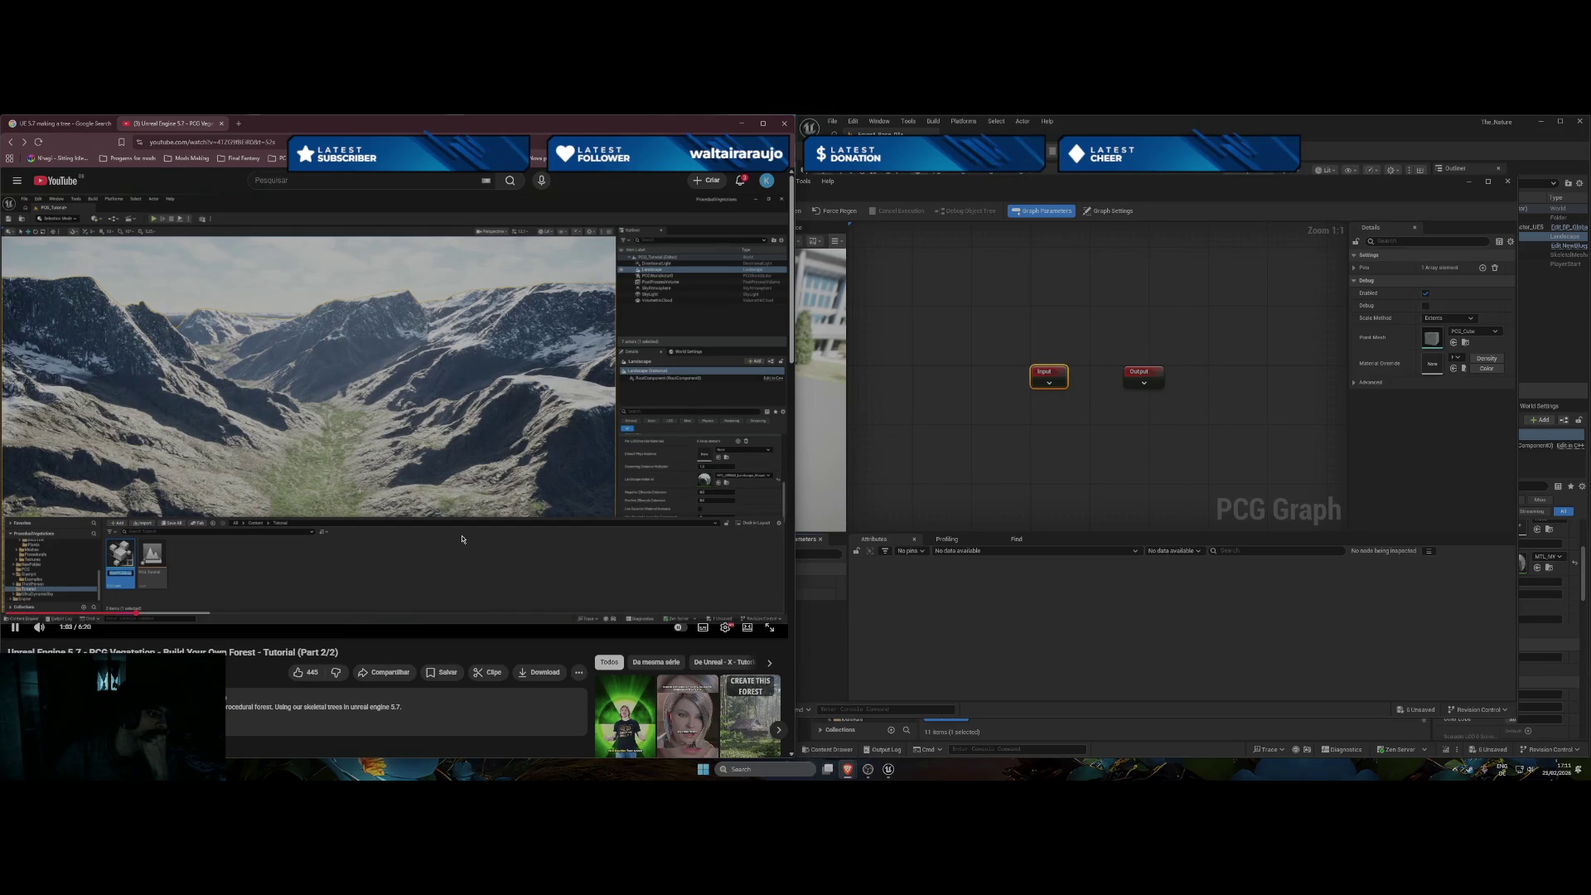
{"action": "key", "text": "Right"}
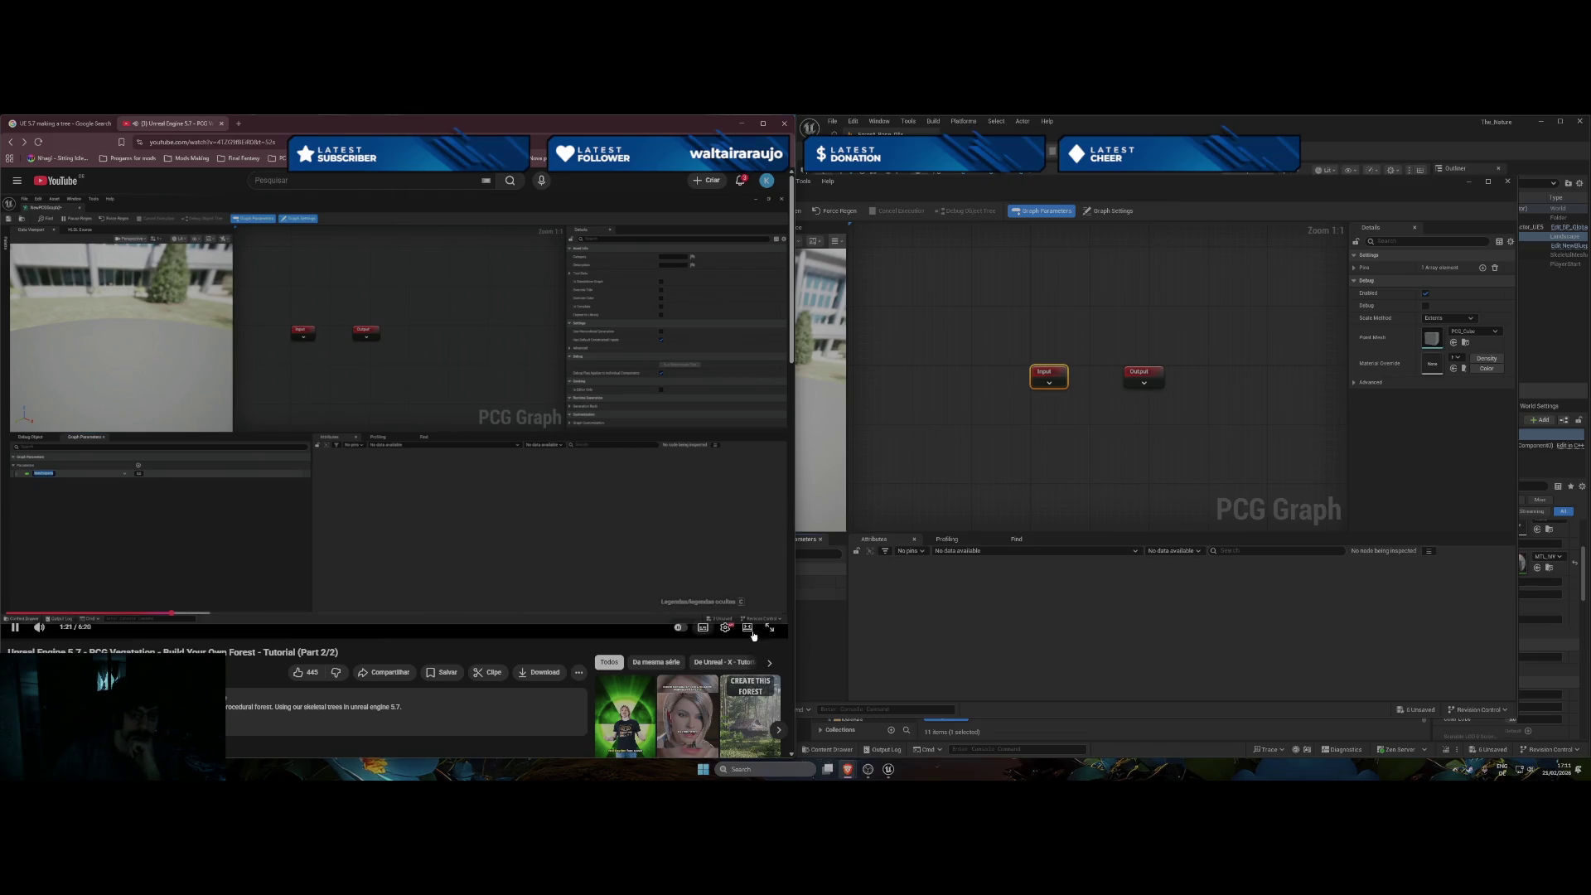
{"action": "key", "text": "alt+Tab"}
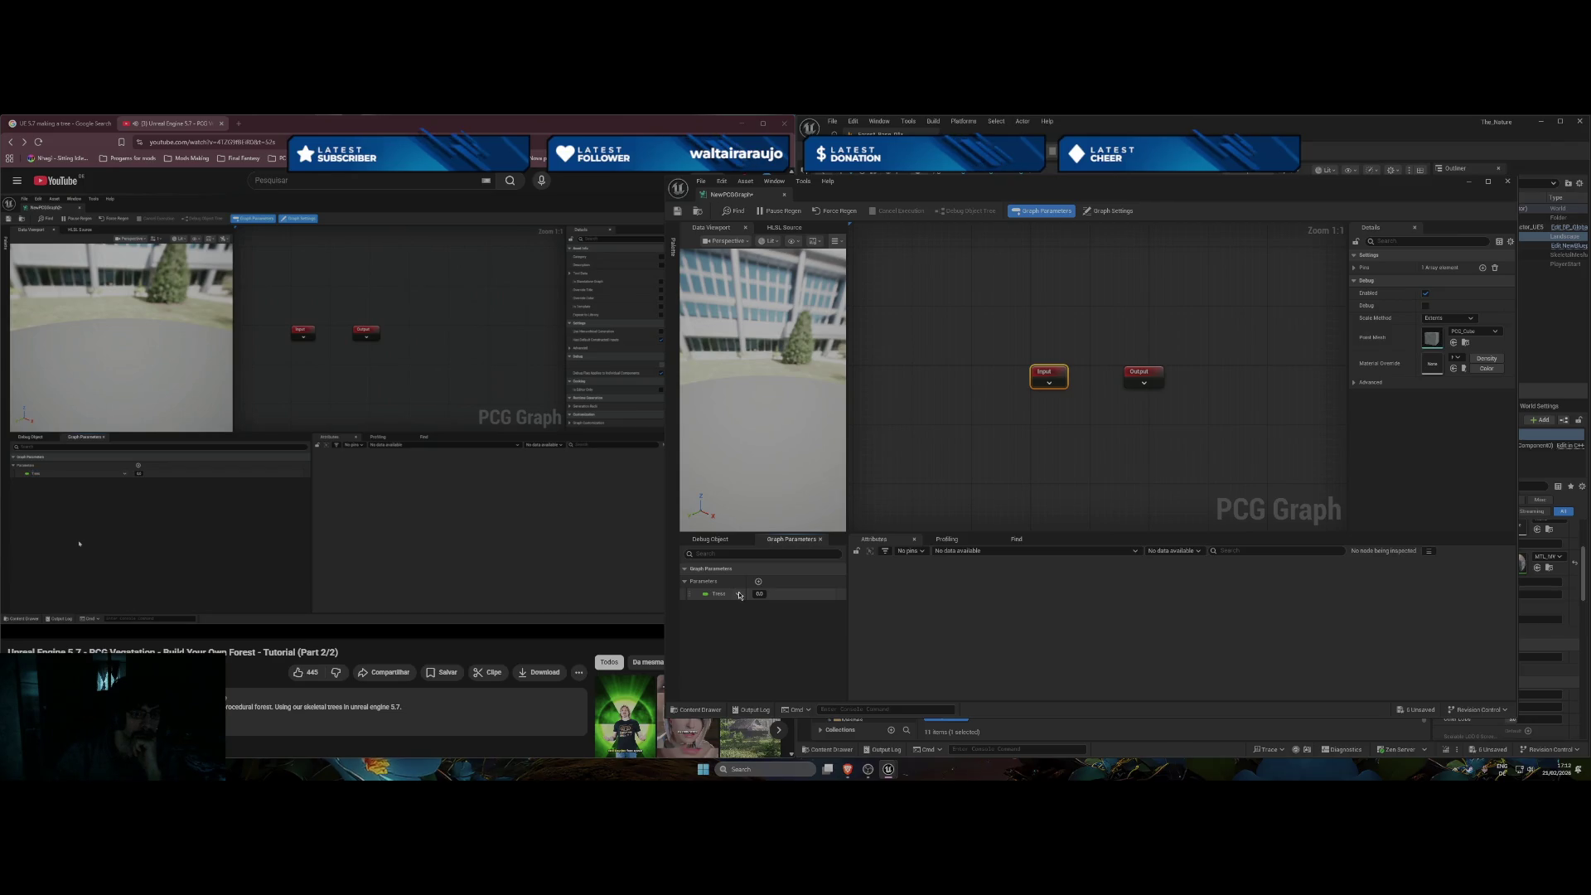
Change the Tress parameter to a Skeletal Mesh object reference array, found by searching 'skel'.
{"action": "left_click", "coordinate": [740, 595]}
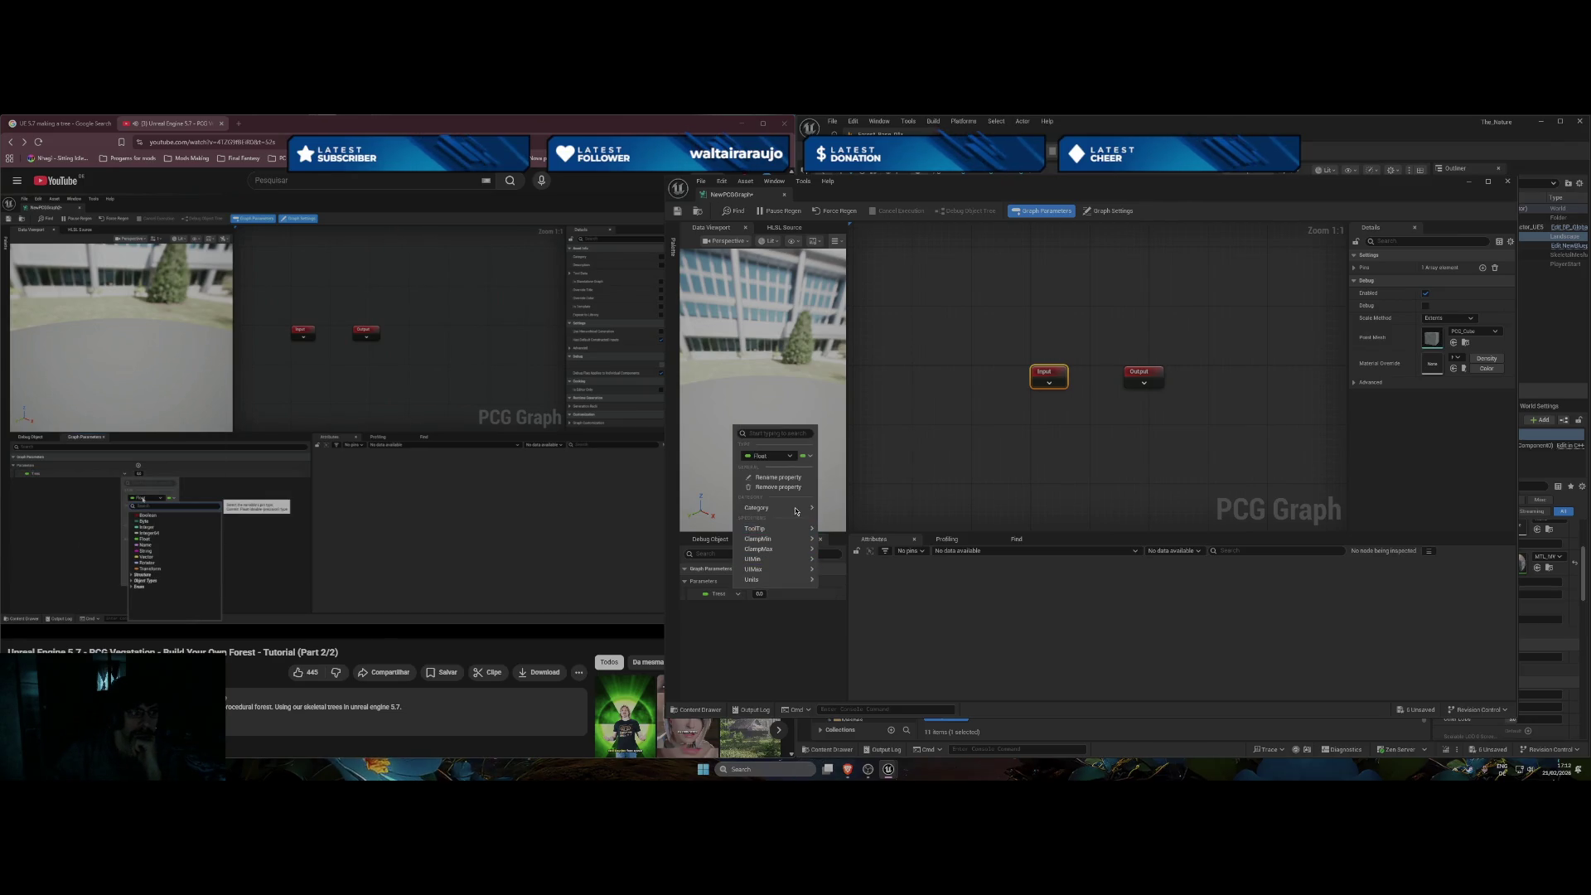
{"action": "left_click", "coordinate": [655, 600]}
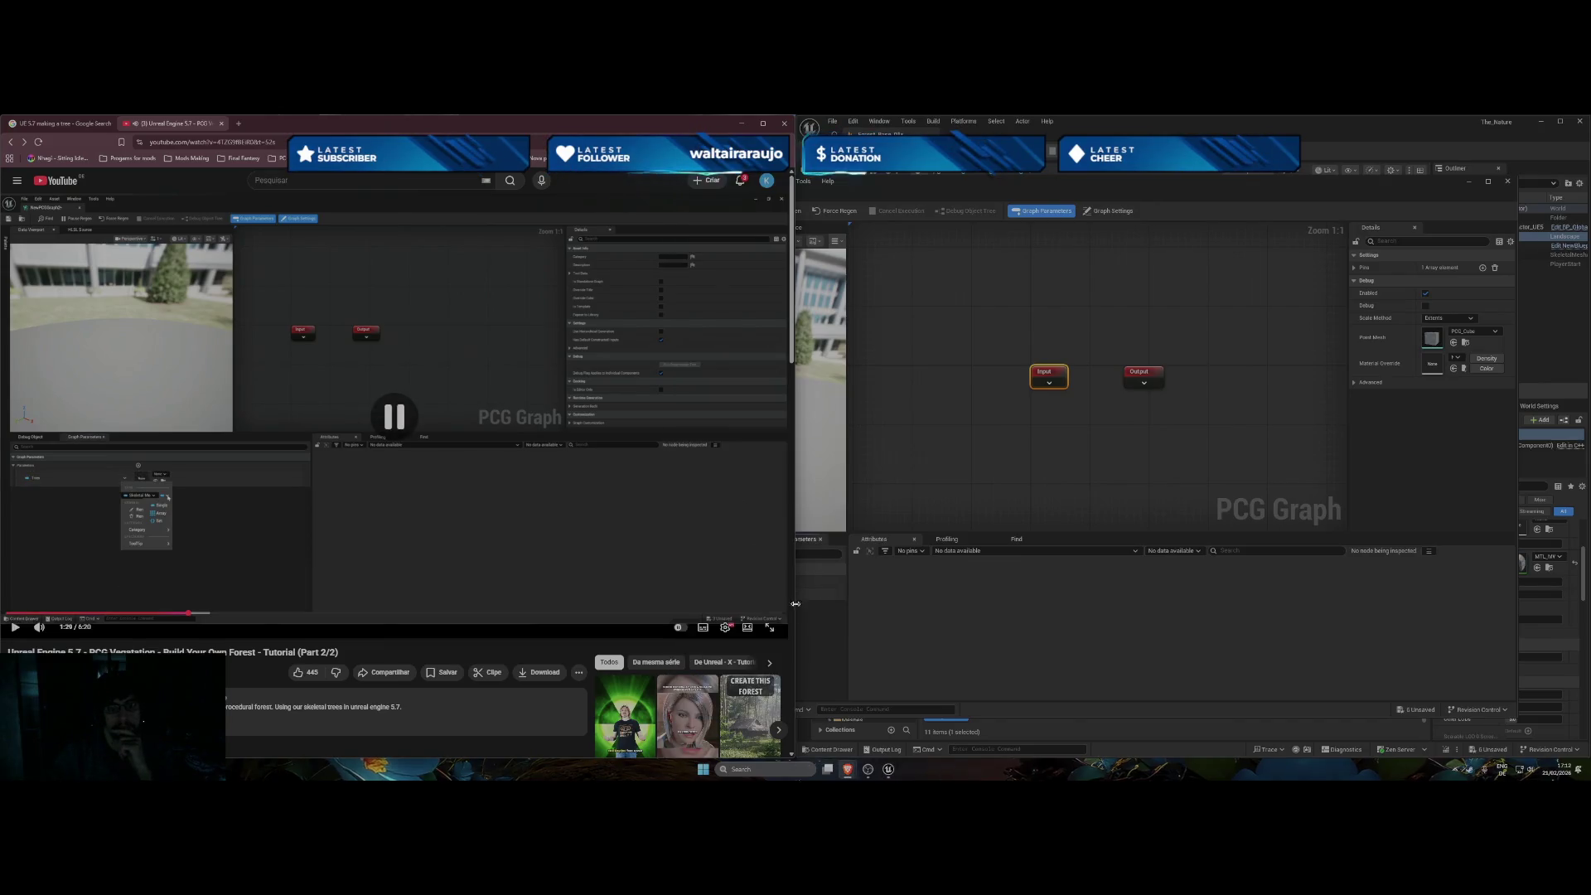
{"action": "left_click_drag", "start_coordinate": [795, 604], "coordinate": [664, 604]}
{"action": "left_click", "coordinate": [738, 594]}
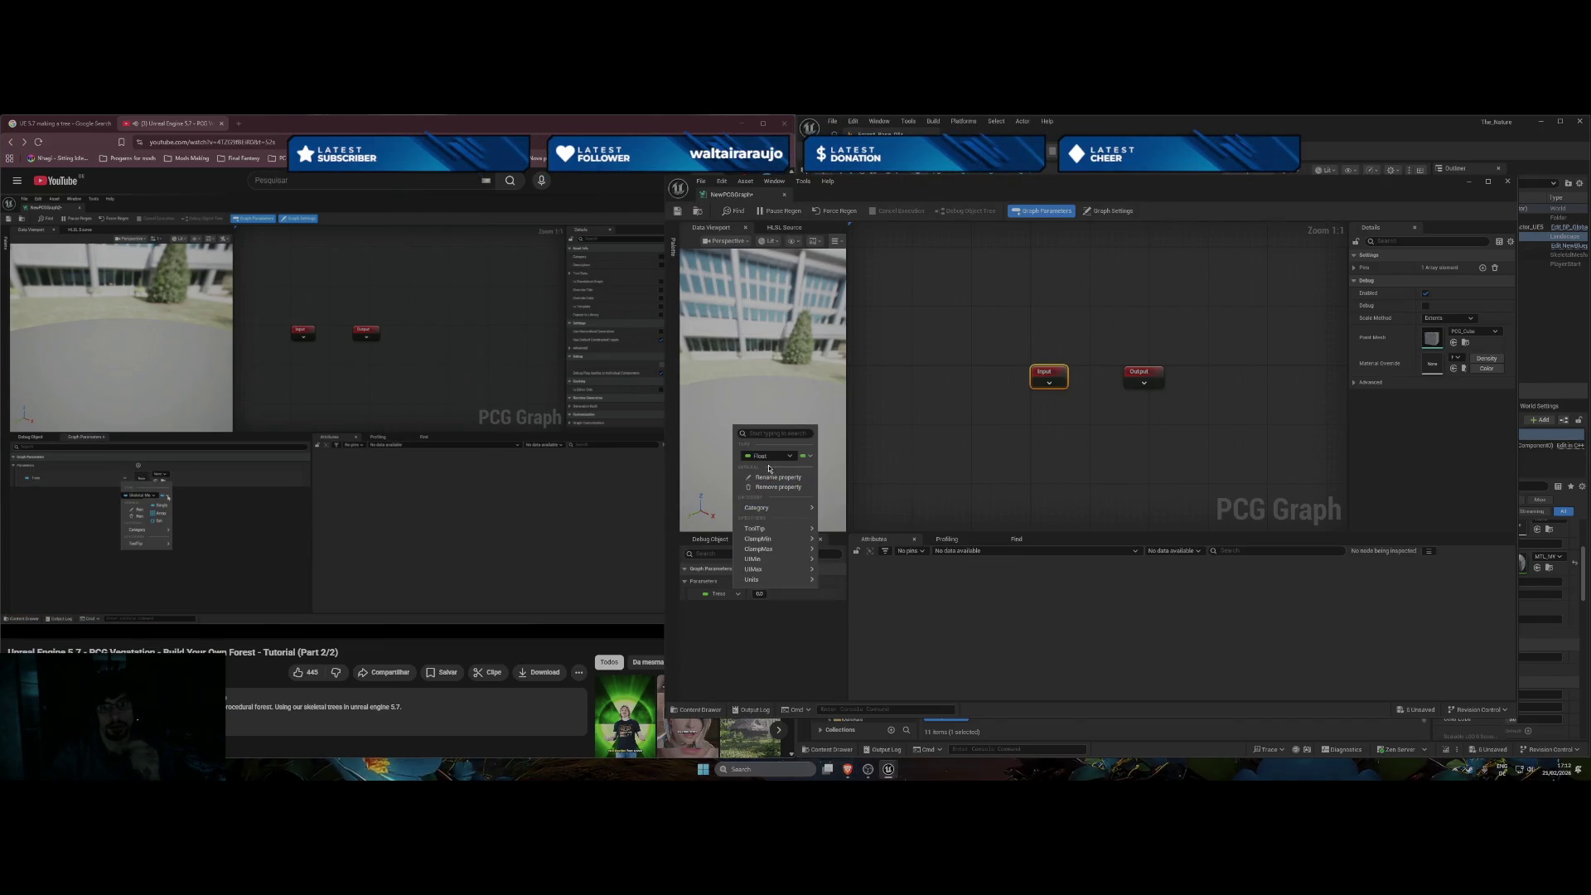
{"action": "left_click", "coordinate": [785, 458]}
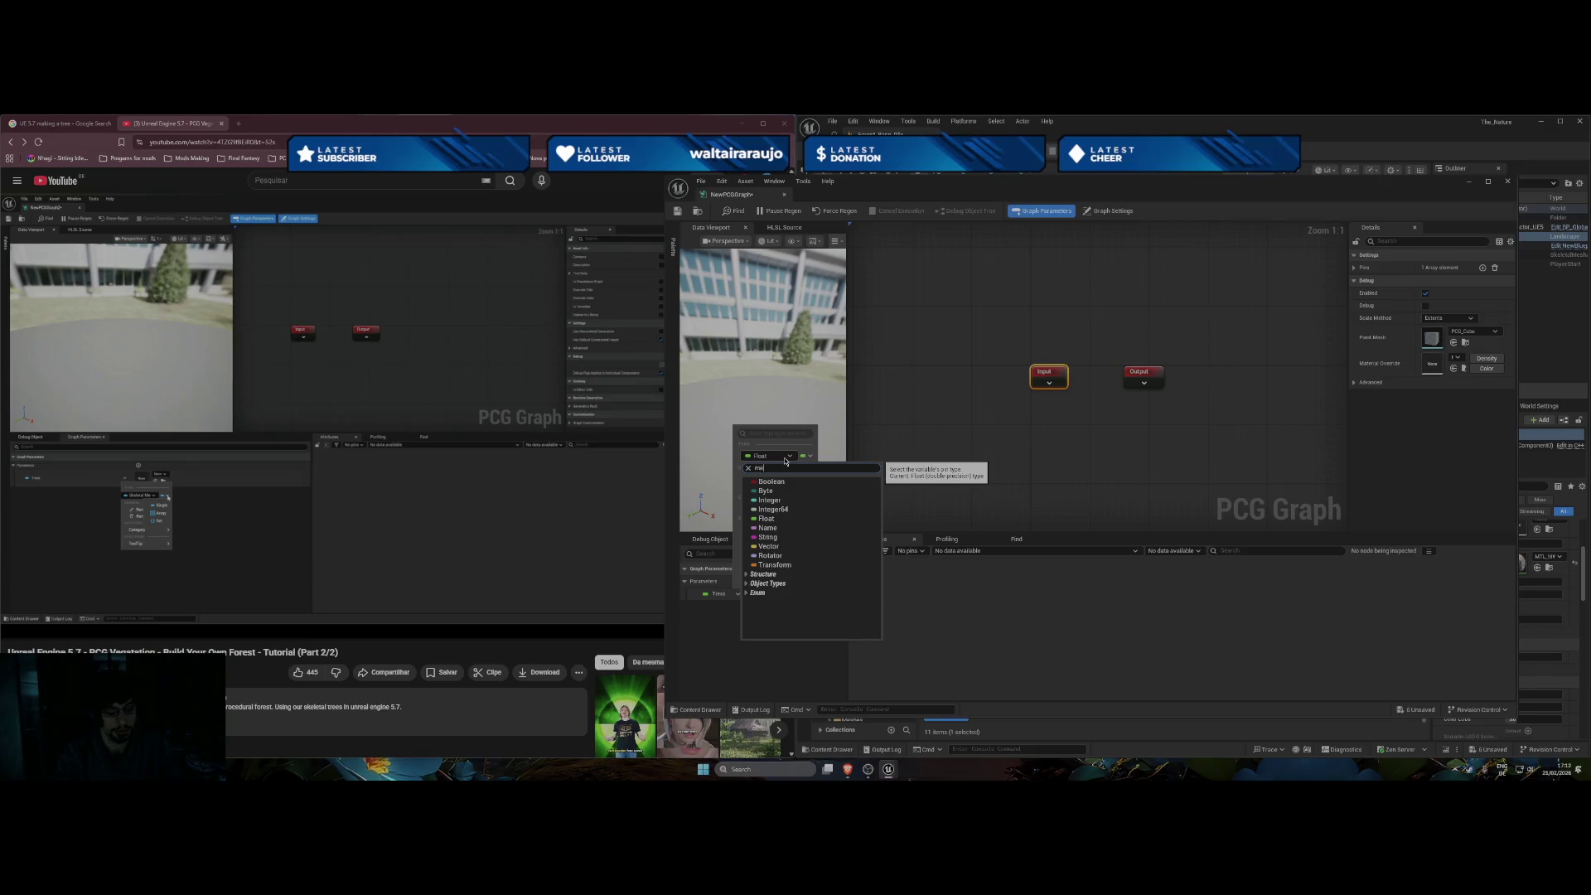
{"action": "type", "text": "sh"}
{"action": "key", "text": "BackSpace"}
{"action": "key", "text": "BackSpace"}
{"action": "key", "text": "BackSpace"}
{"action": "type", "text": "skel"}
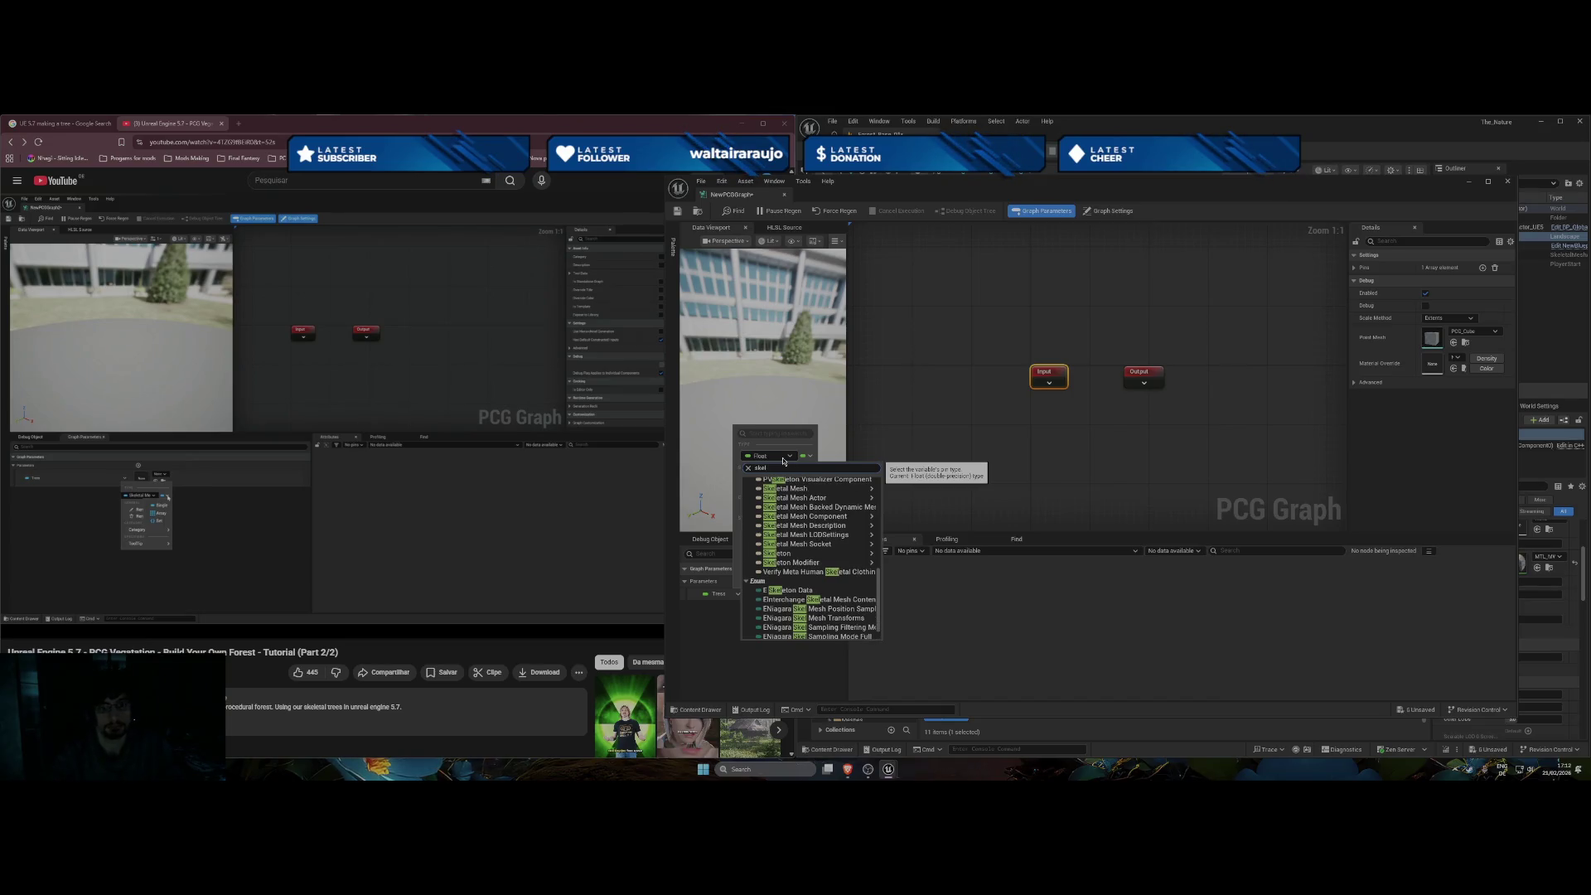
{"action": "mouse_move", "coordinate": [806, 490]}
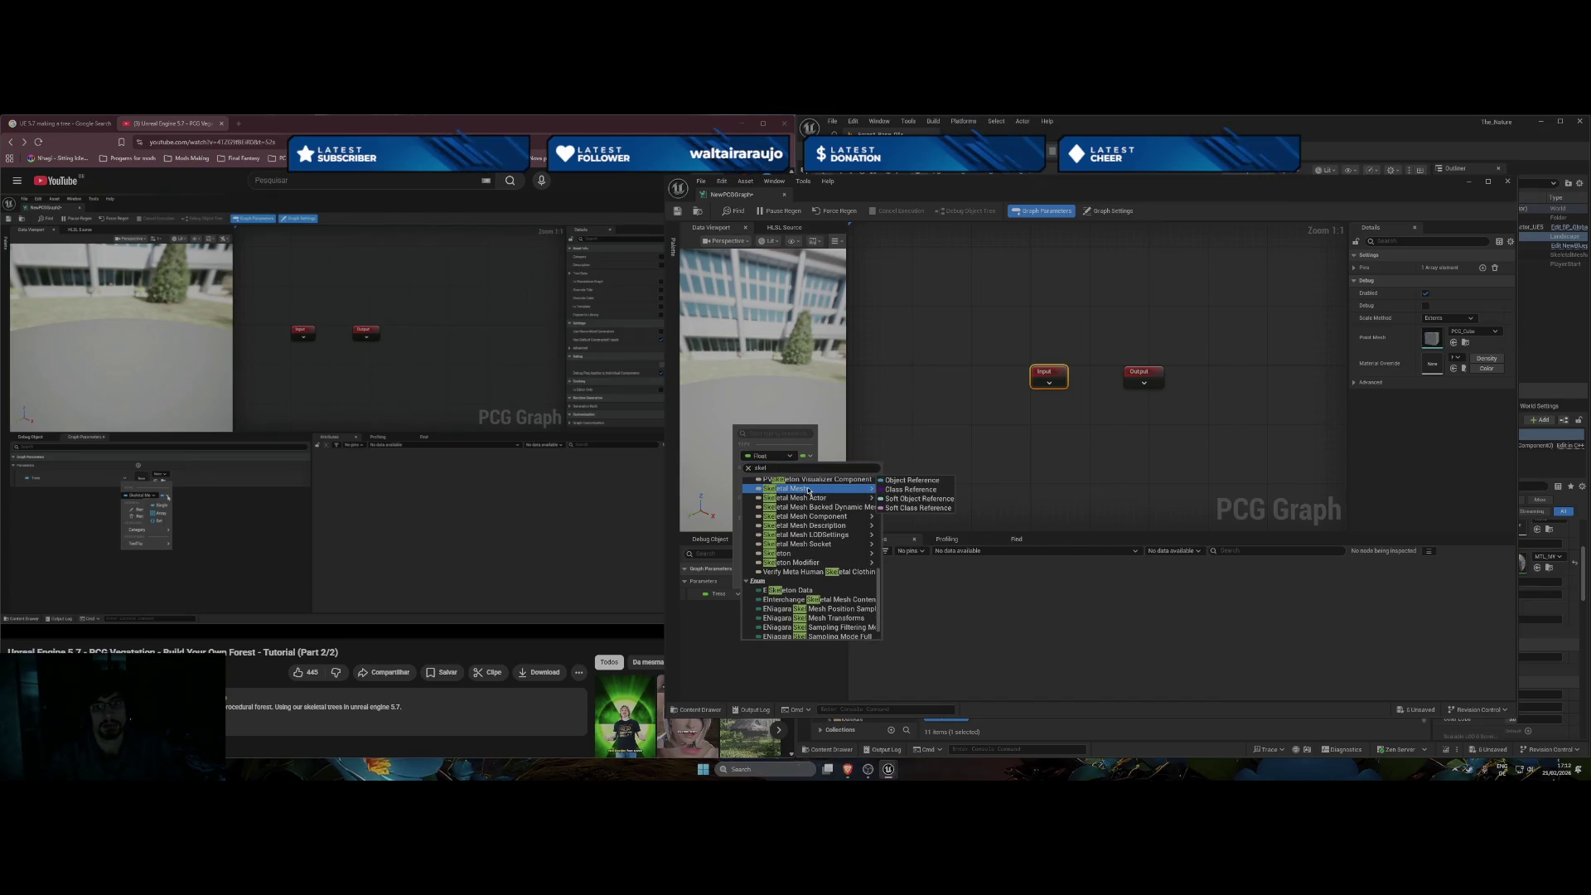
{"action": "scroll", "coordinate": [812, 522], "scroll_direction": "up", "scroll_amount": 3}
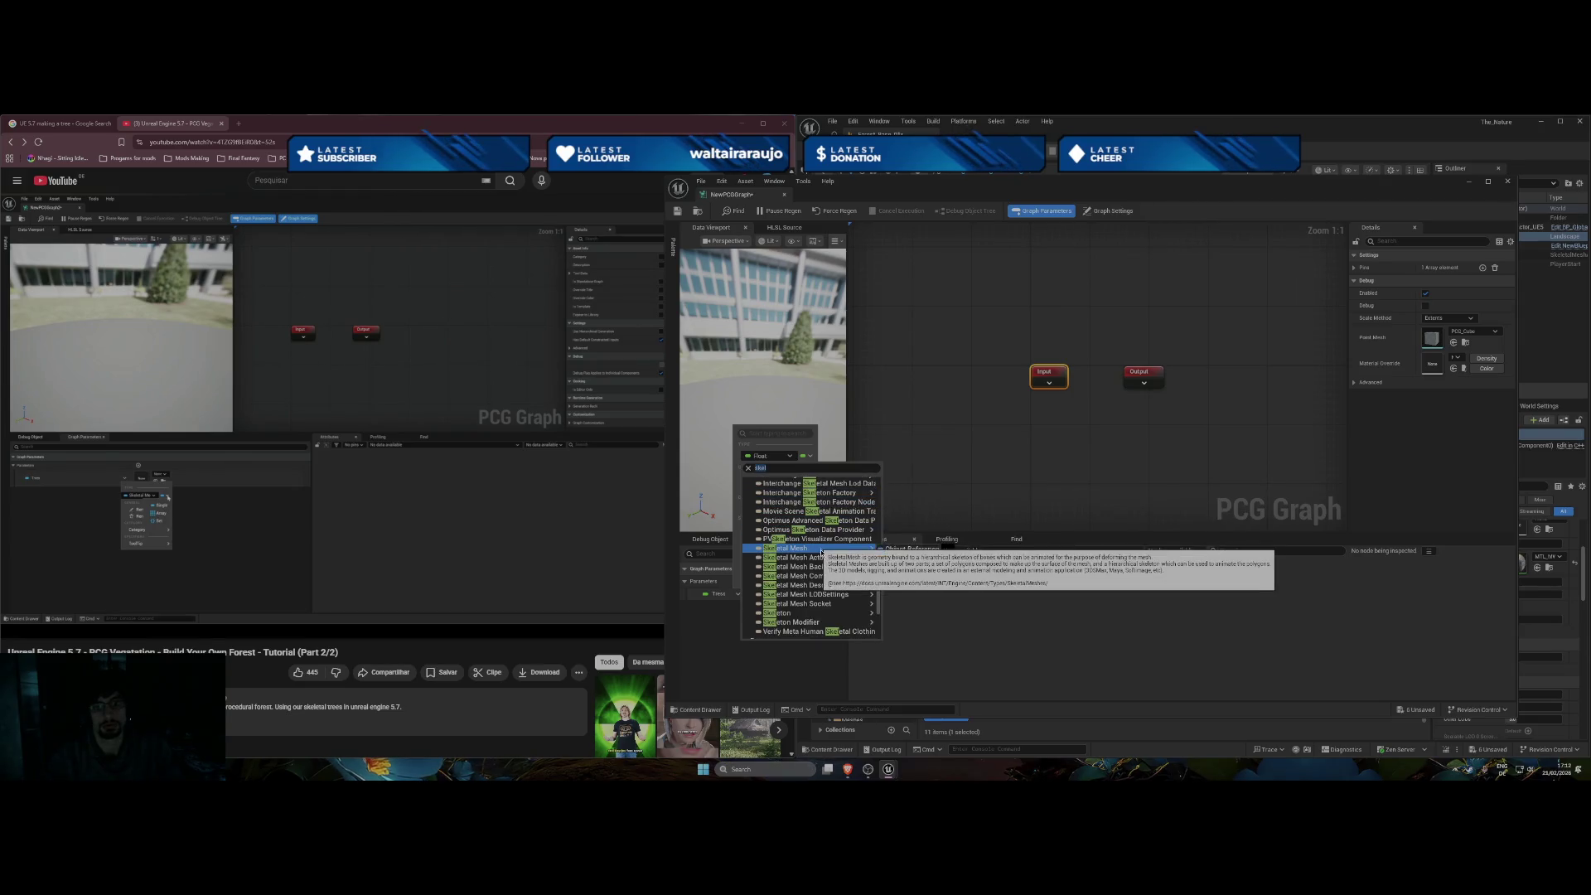
{"action": "left_click", "coordinate": [912, 549]}
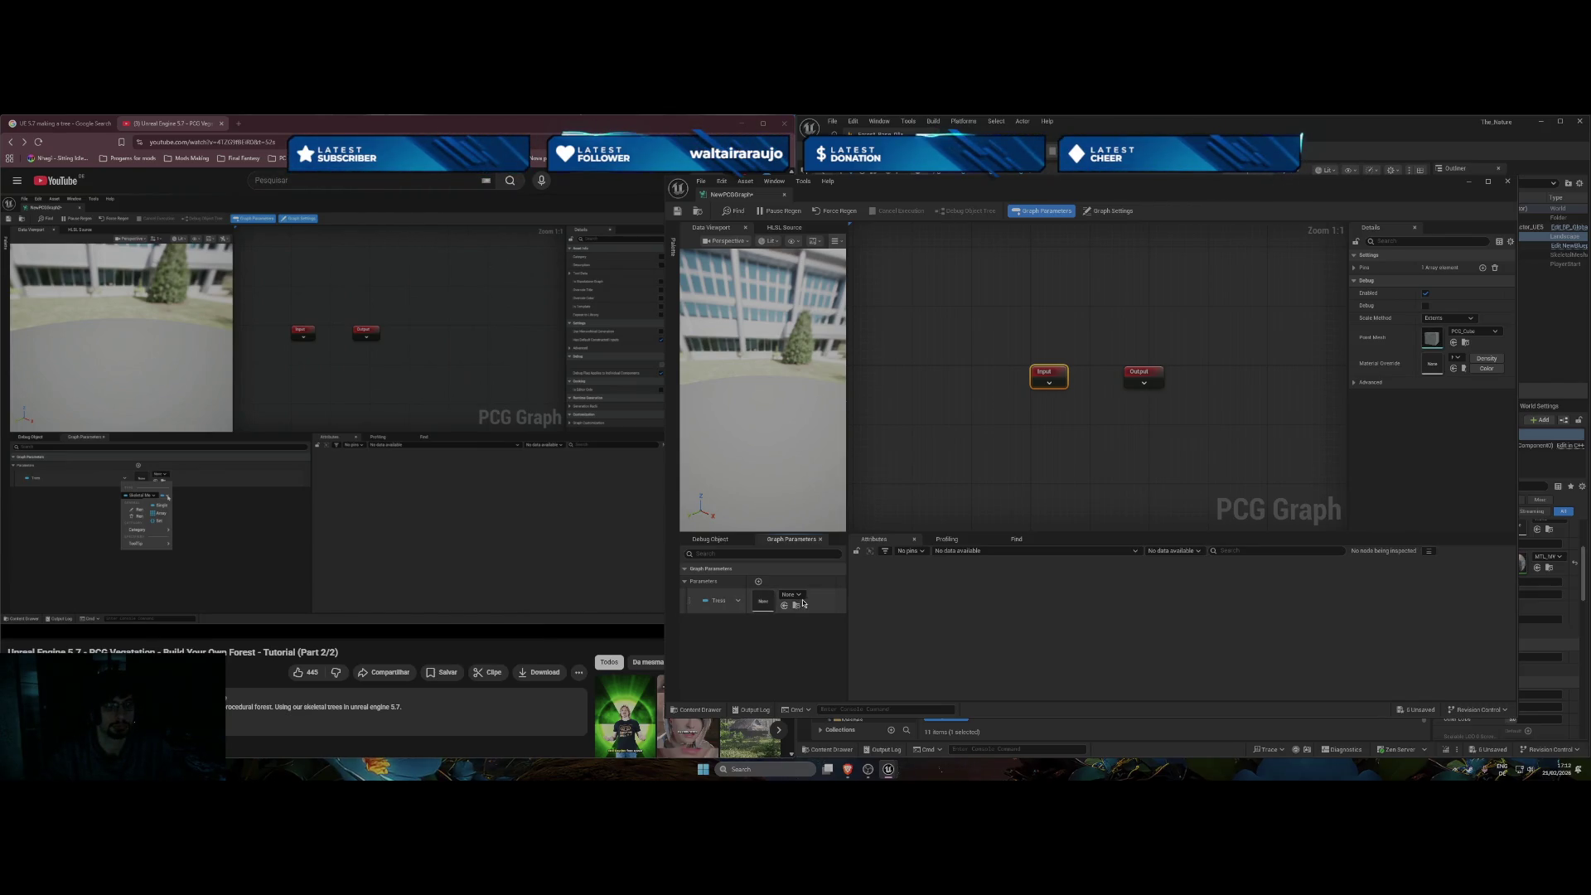
{"action": "left_click", "coordinate": [744, 604]}
Add a first element to the Trees array and confirm the parameter's name.
{"action": "left_click", "coordinate": [799, 654]}
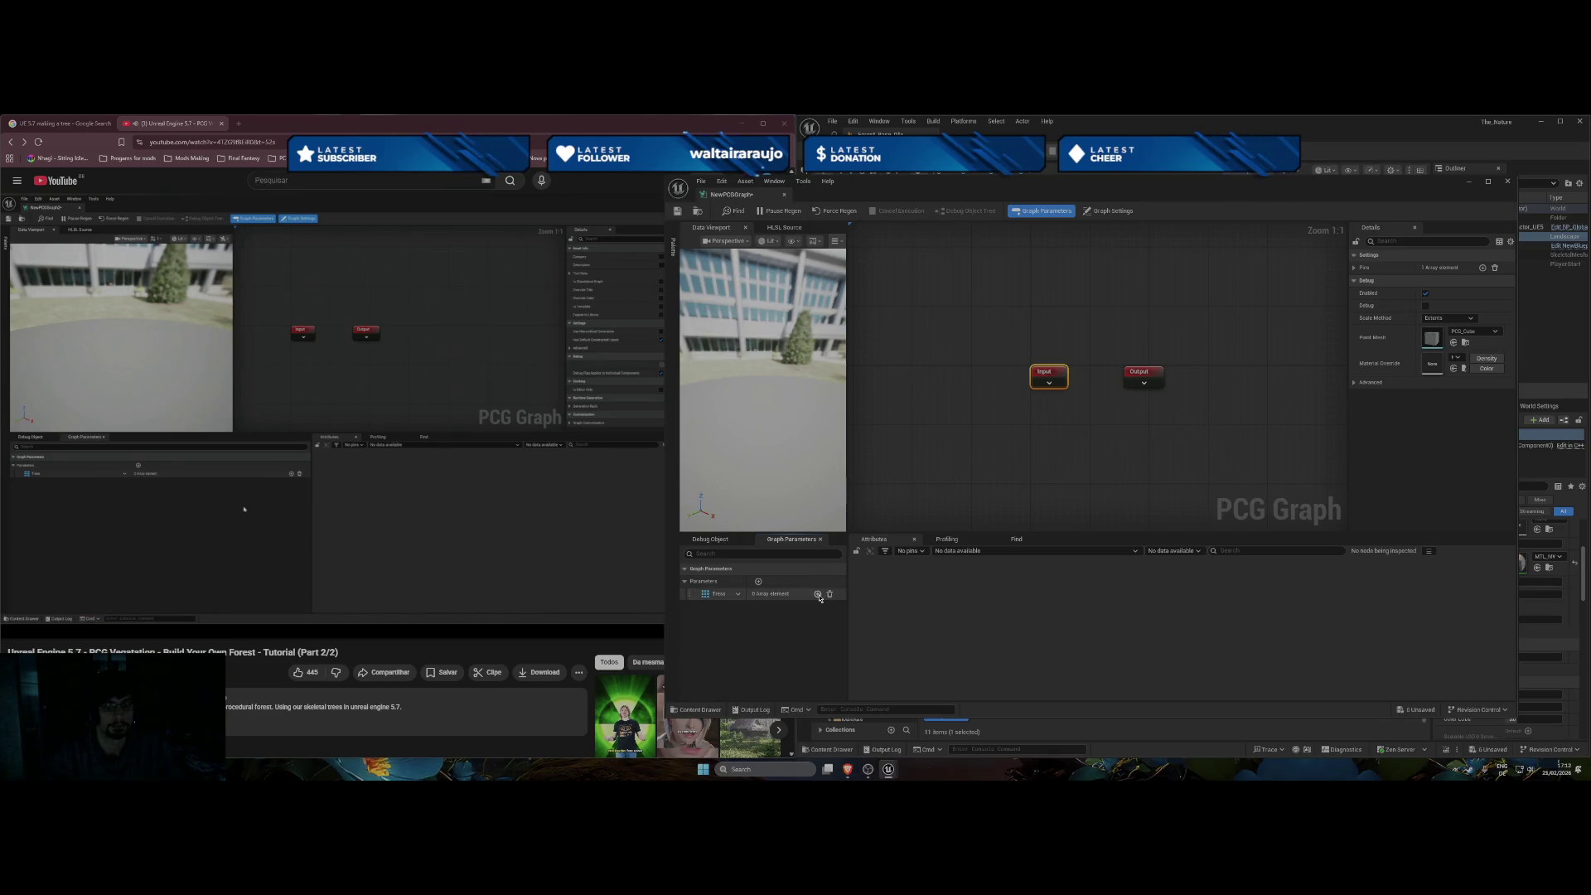
{"action": "left_click", "coordinate": [817, 593]}
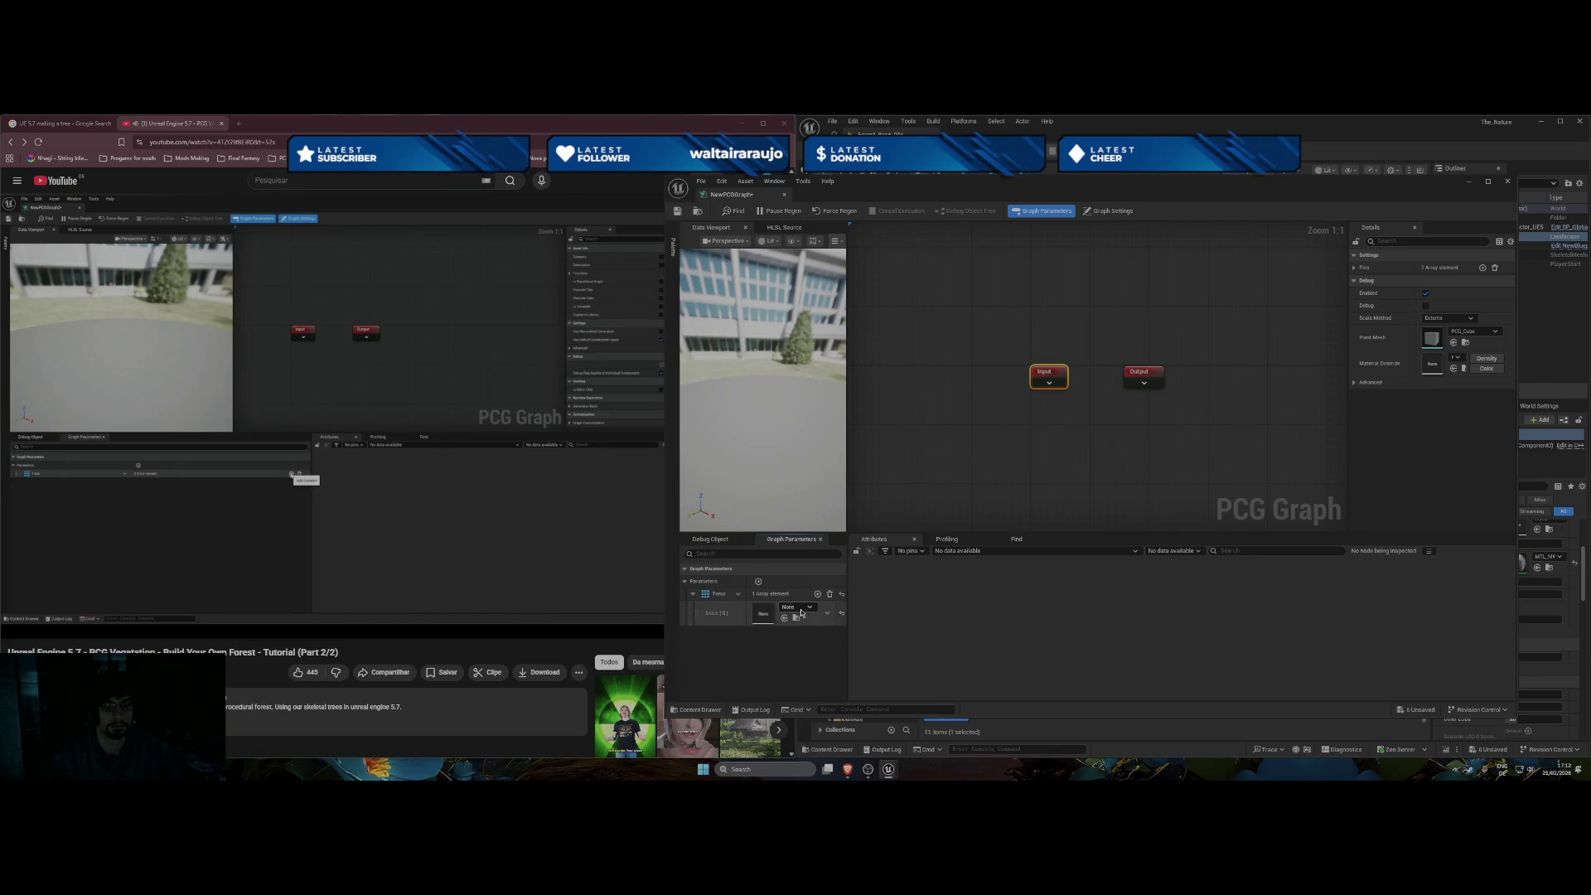
{"action": "left_click", "coordinate": [738, 594]}
{"action": "left_click", "coordinate": [720, 598]}
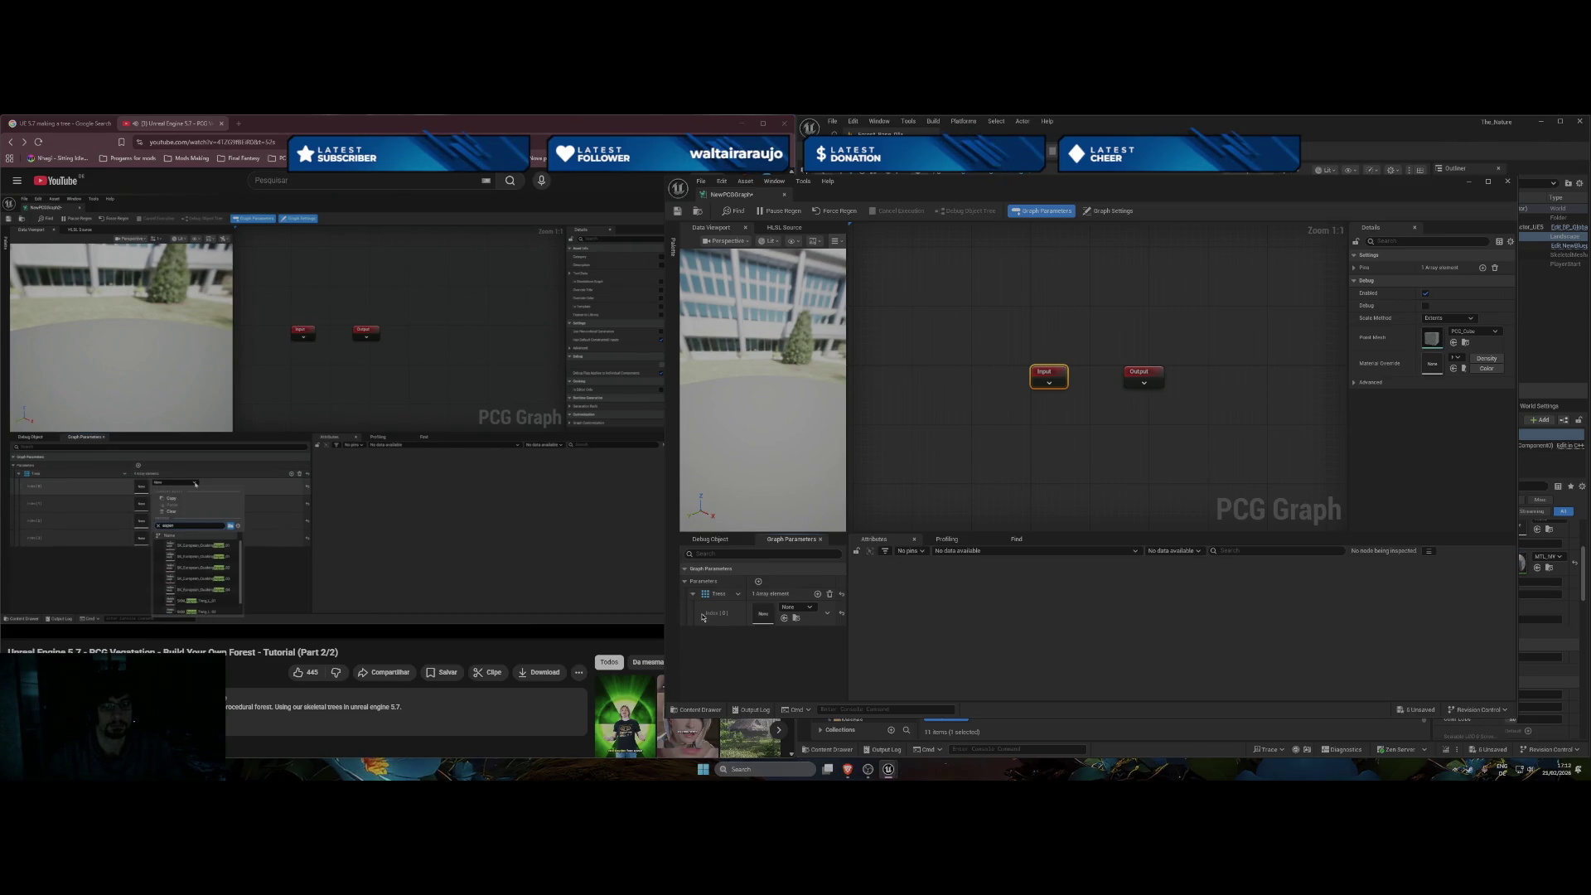
{"action": "double_click", "coordinate": [720, 596]}
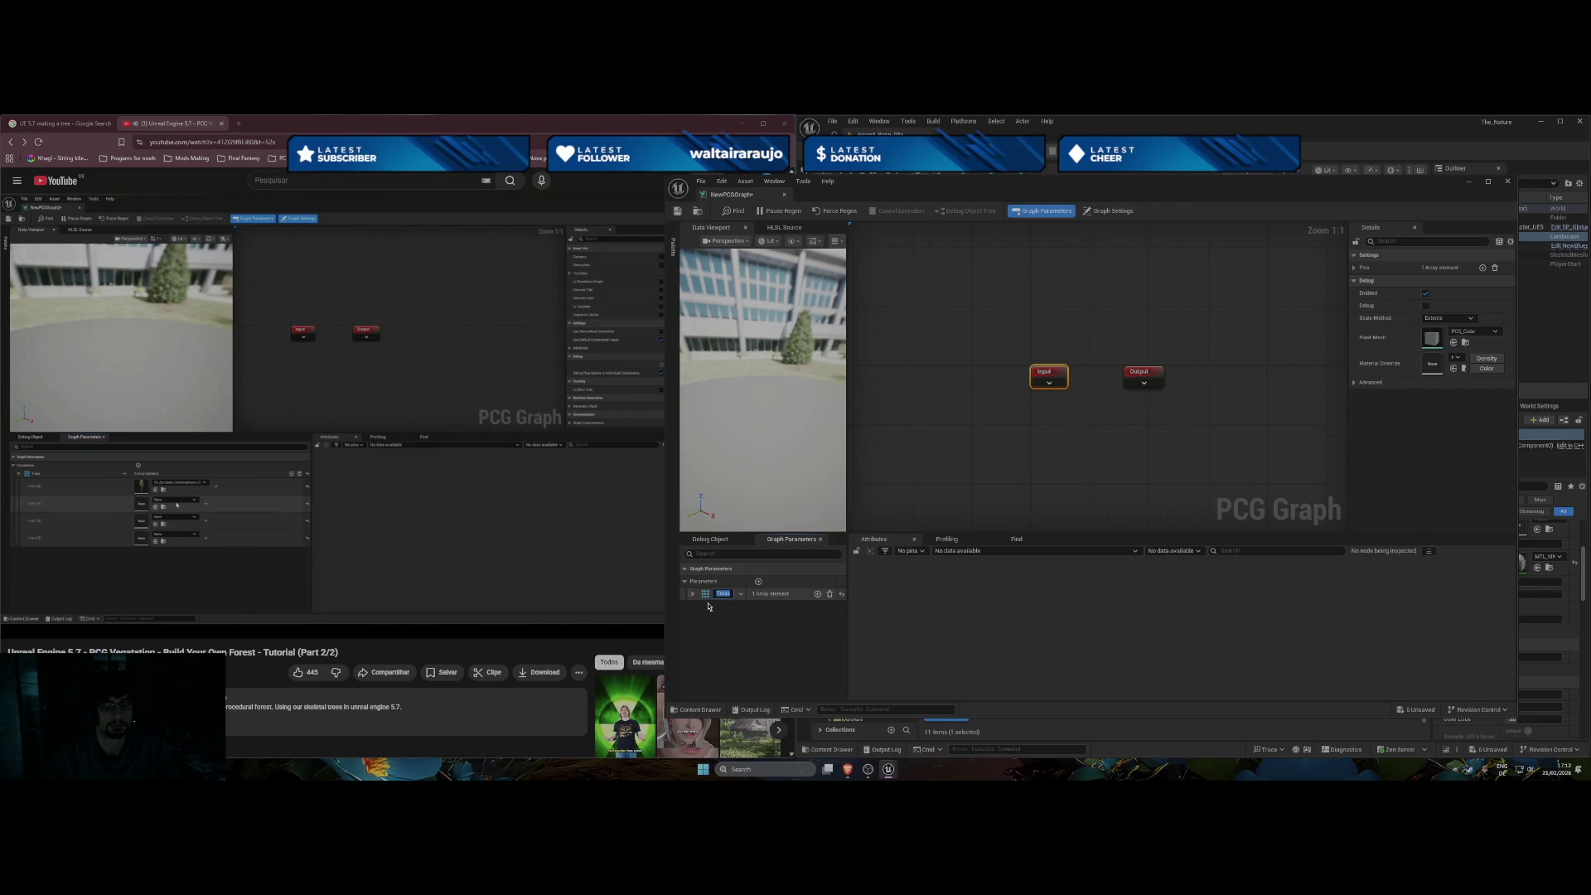
{"action": "type", "text": "Tr"}
{"action": "key", "text": "Return"}
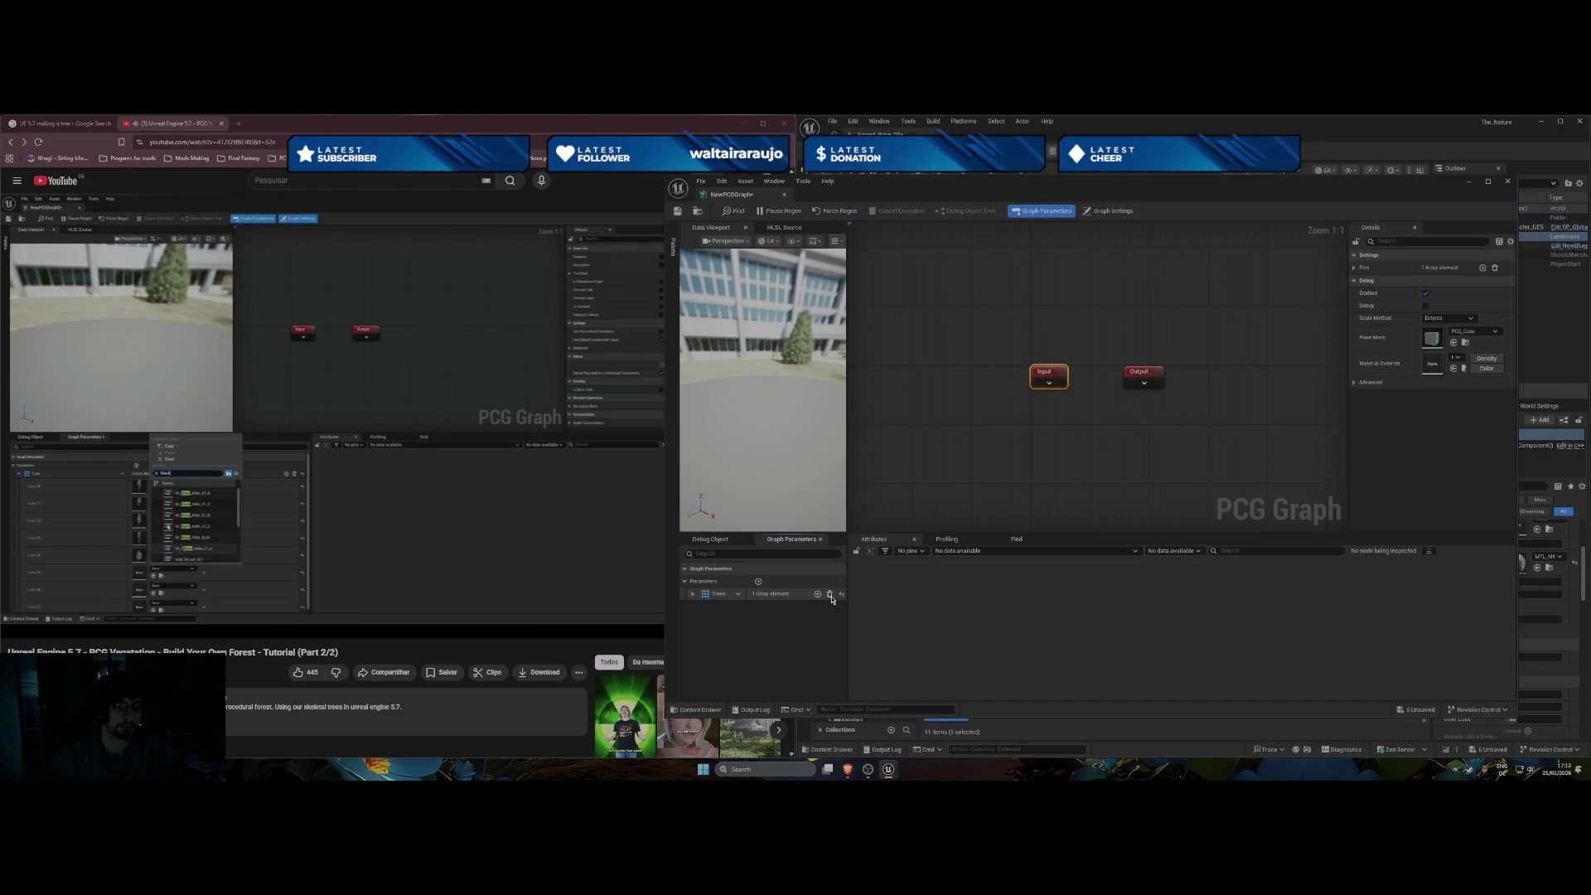
Set element 0 to a hazel tree mesh and element 1 to SK_CommonHazel_02.
{"action": "left_click", "coordinate": [800, 593]}
{"action": "left_click", "coordinate": [800, 610]}
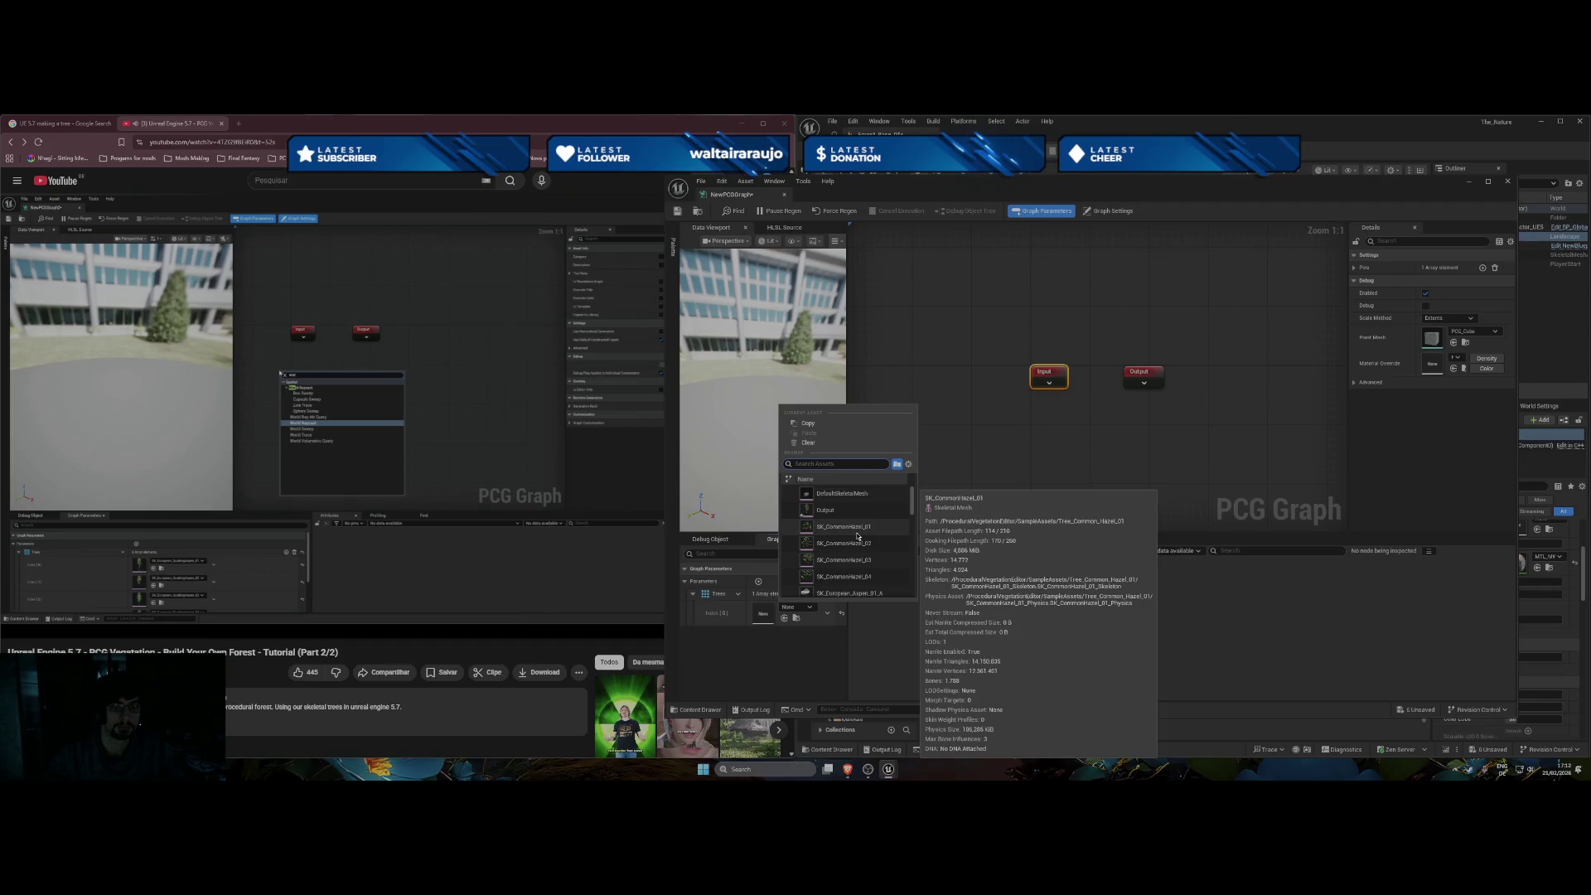
{"action": "left_click", "coordinate": [811, 619]}
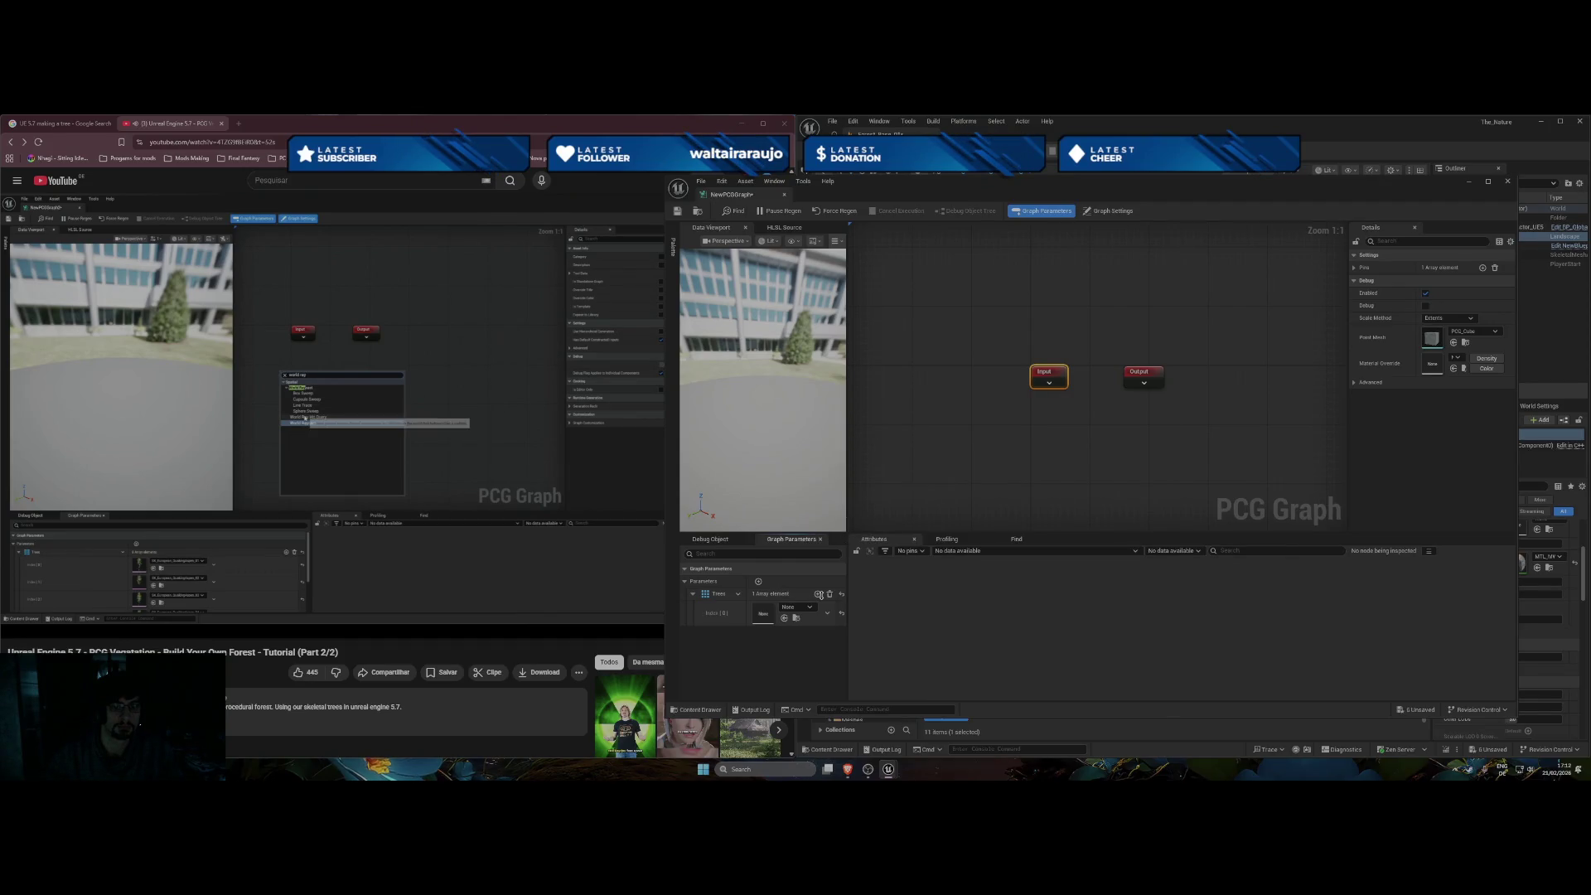
{"action": "left_click", "coordinate": [387, 394]}
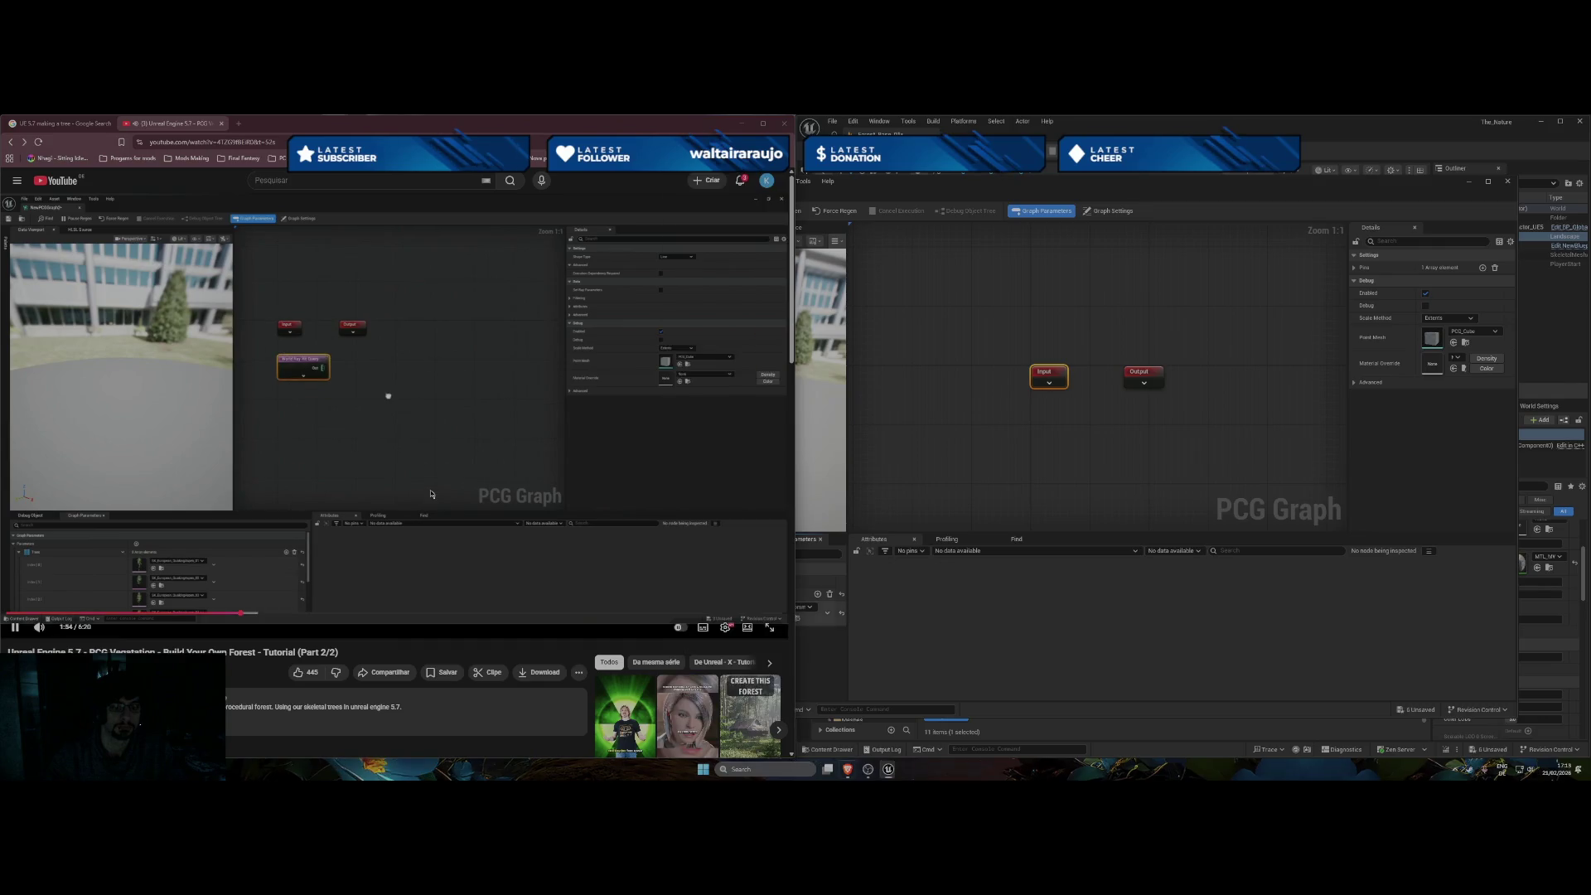
{"action": "left_click", "coordinate": [795, 580]}
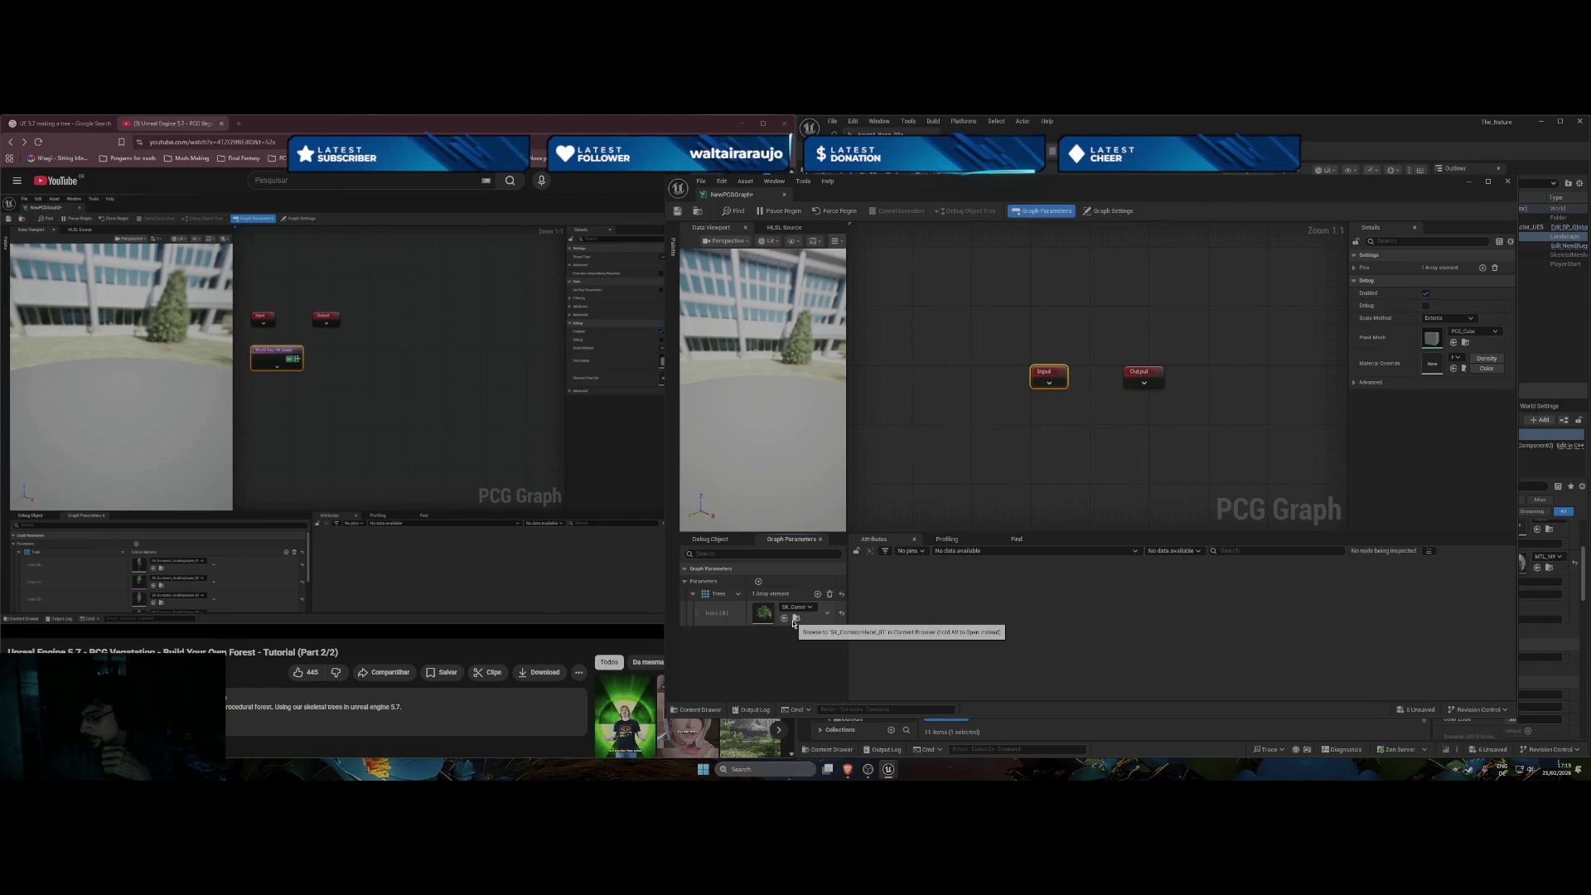
{"action": "left_click", "coordinate": [818, 594]}
{"action": "left_click", "coordinate": [789, 634]}
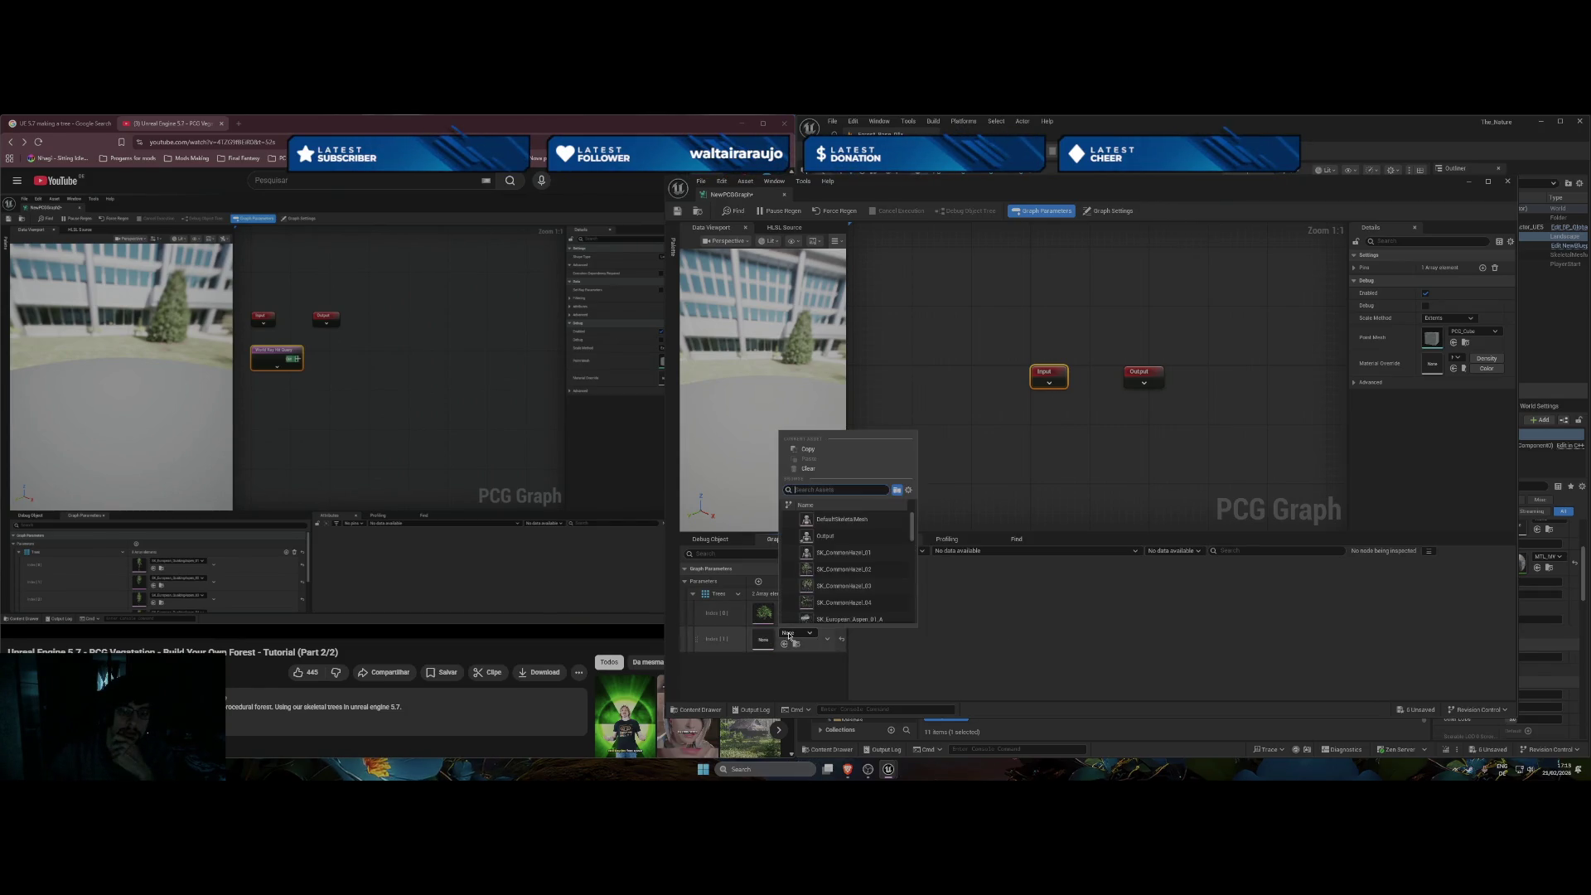
{"action": "left_click", "coordinate": [856, 572]}
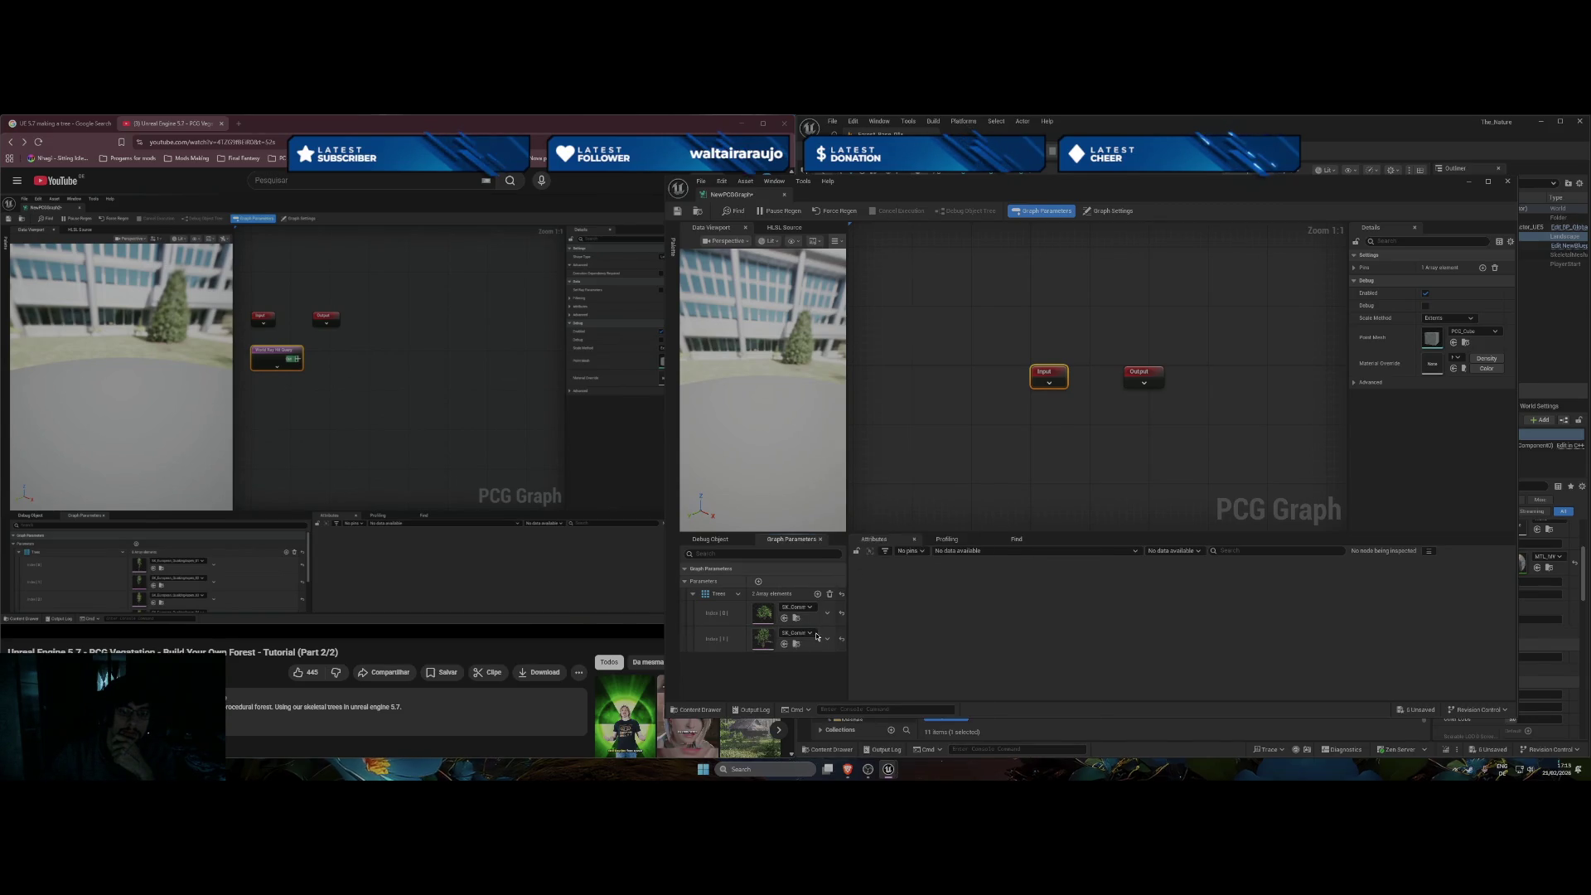
Add element 2 set to SK_CommonHazel_04, plus a fourth, still empty element.
{"action": "left_click", "coordinate": [818, 594]}
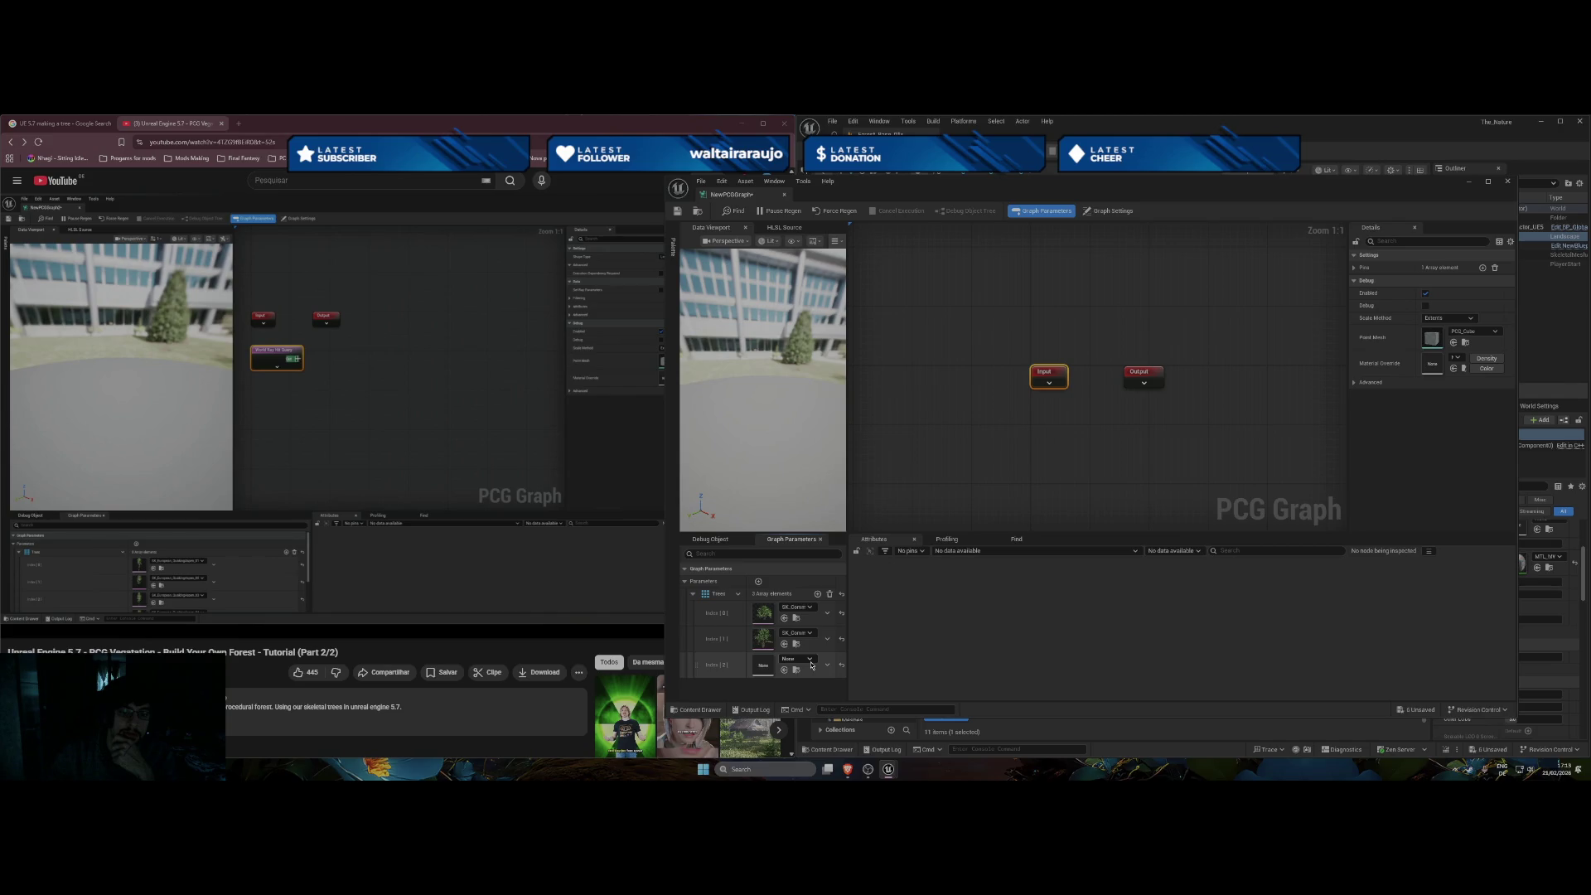
{"action": "left_click", "coordinate": [811, 665]}
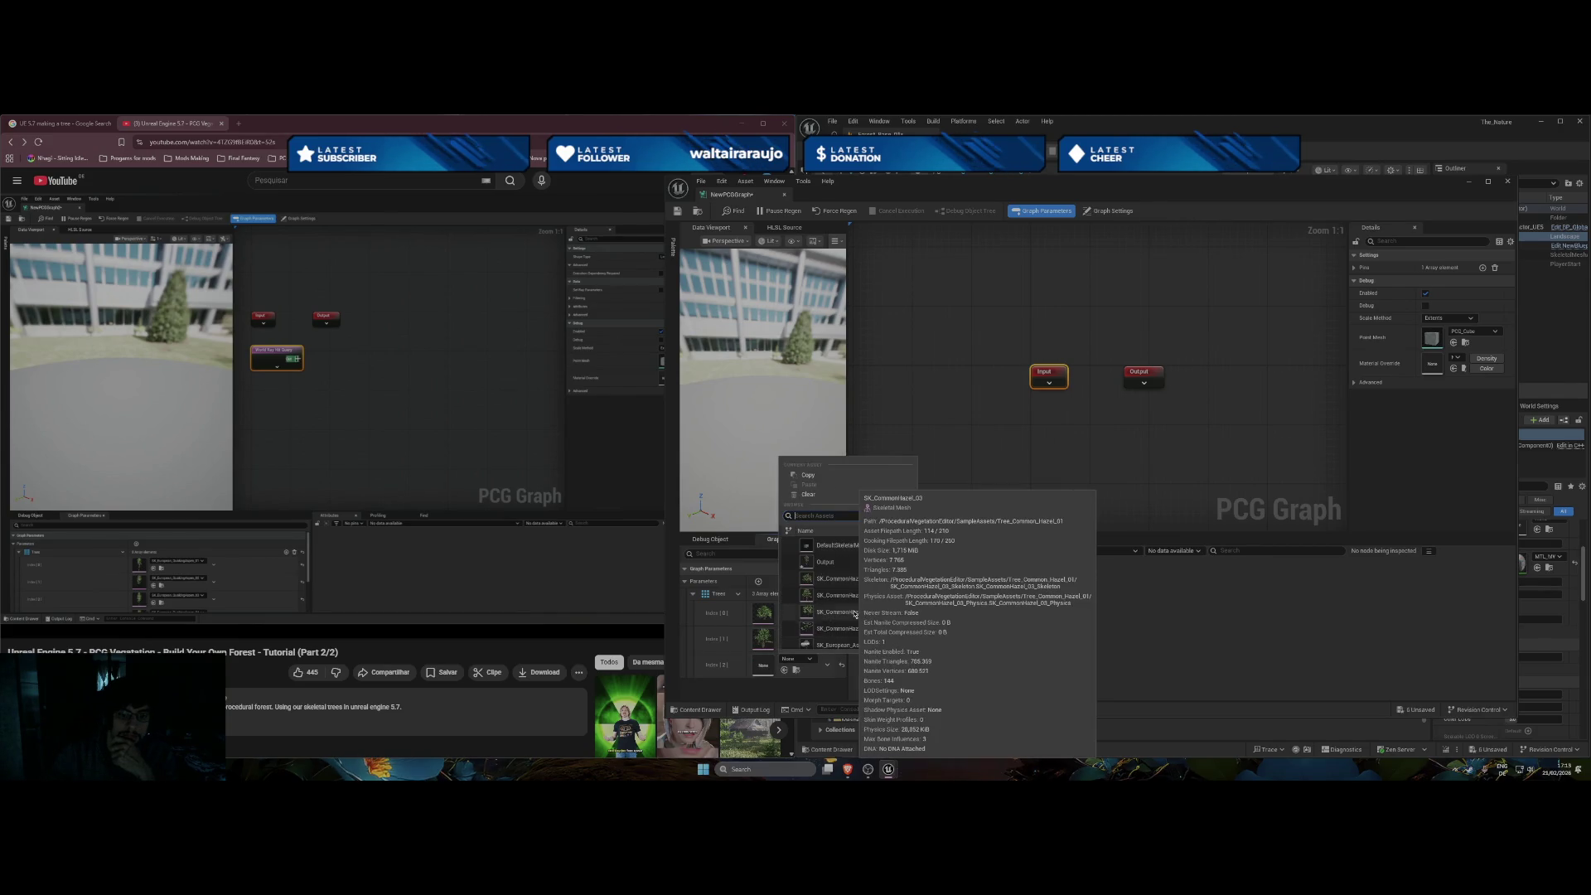
{"action": "left_click", "coordinate": [829, 627]}
{"action": "left_click", "coordinate": [816, 594]}
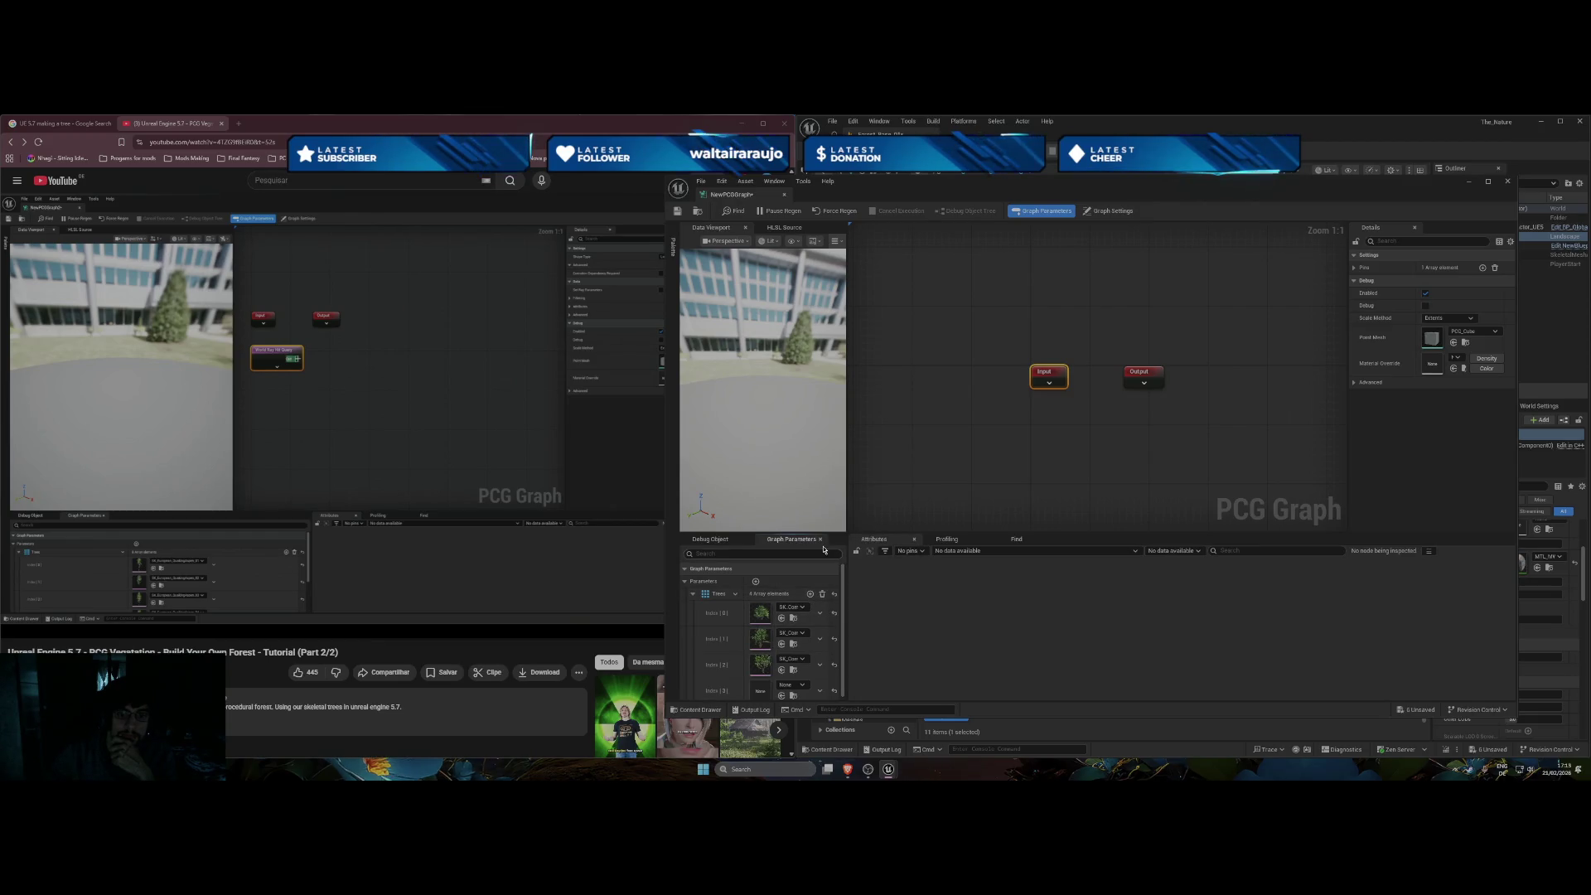
{"action": "left_click_drag", "start_coordinate": [993, 176], "coordinate": [994, 117]}
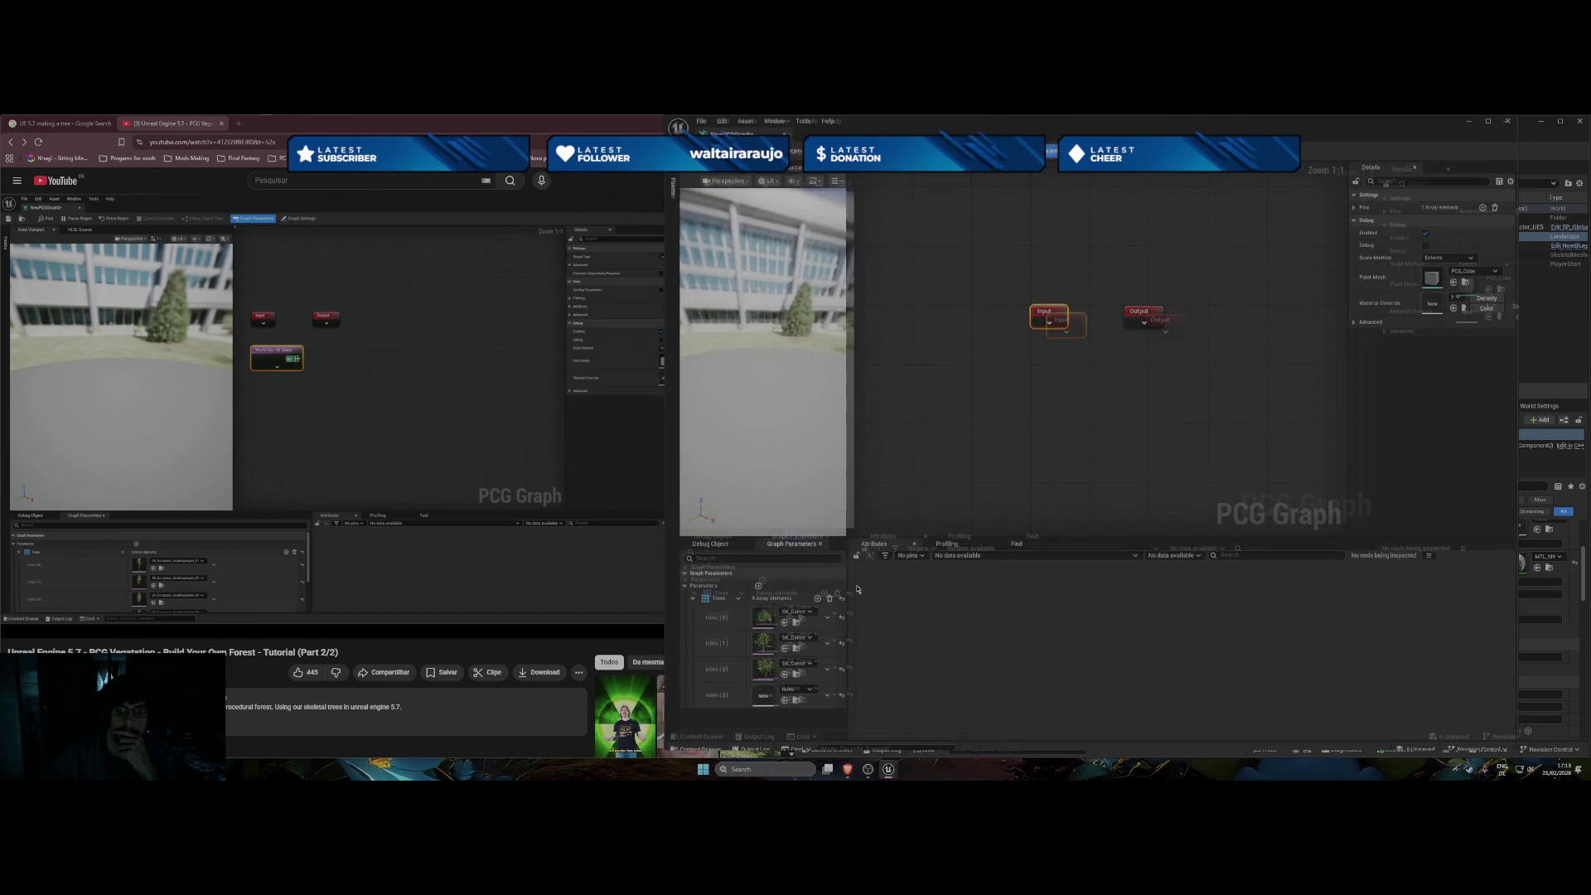
Set element 3 to SK_CommonHazel_03 and add a fifth element, browsing its mesh list.
{"action": "left_click", "coordinate": [809, 690]}
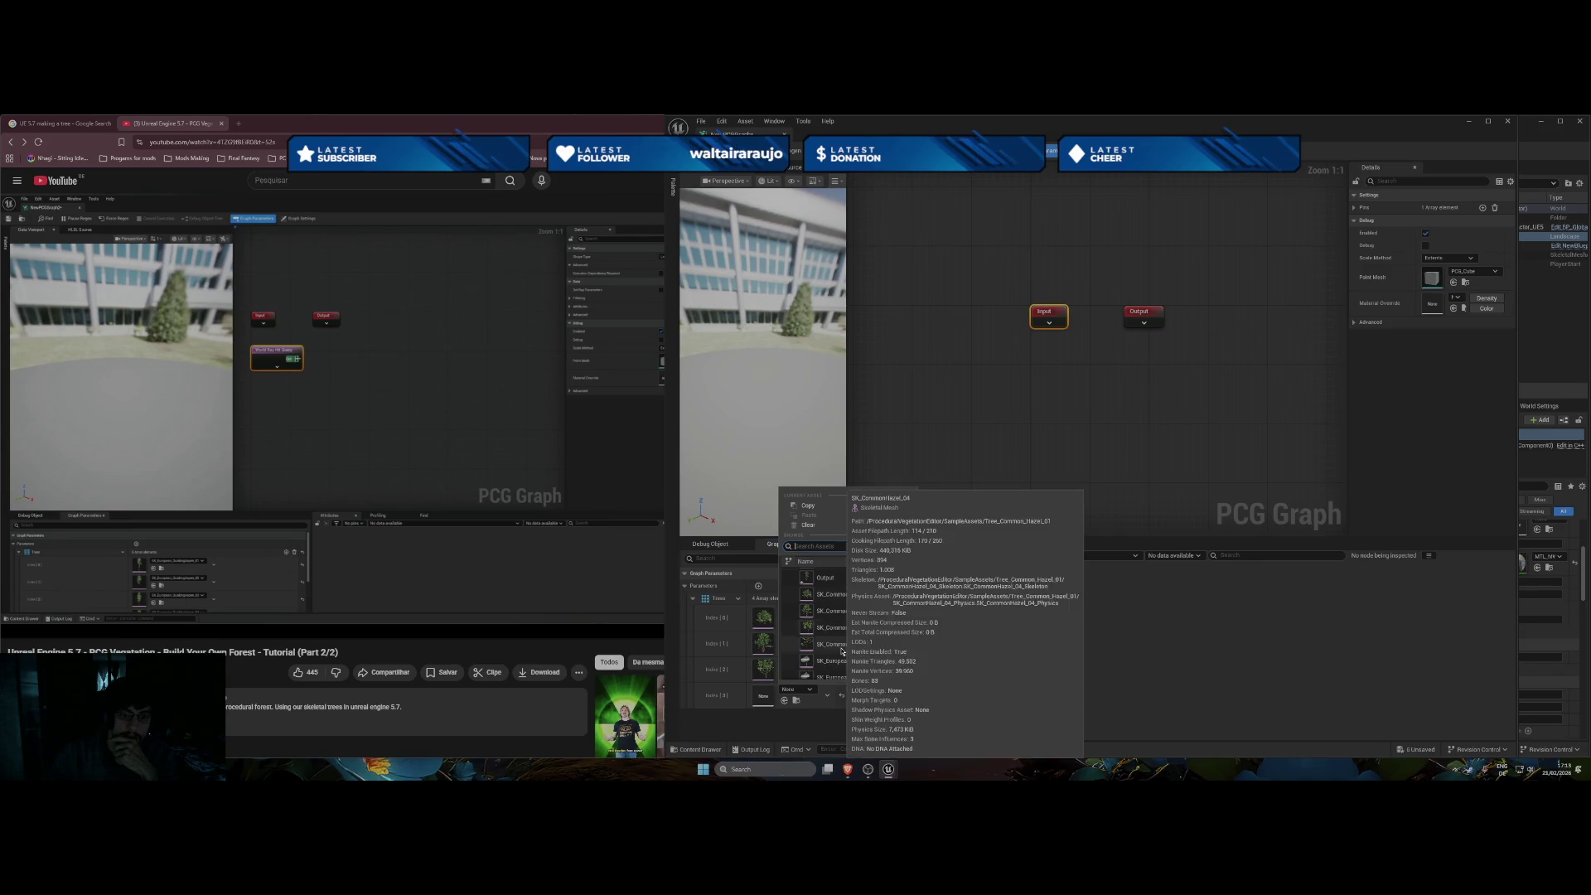
{"action": "left_click", "coordinate": [823, 645]}
{"action": "left_click", "coordinate": [818, 599]}
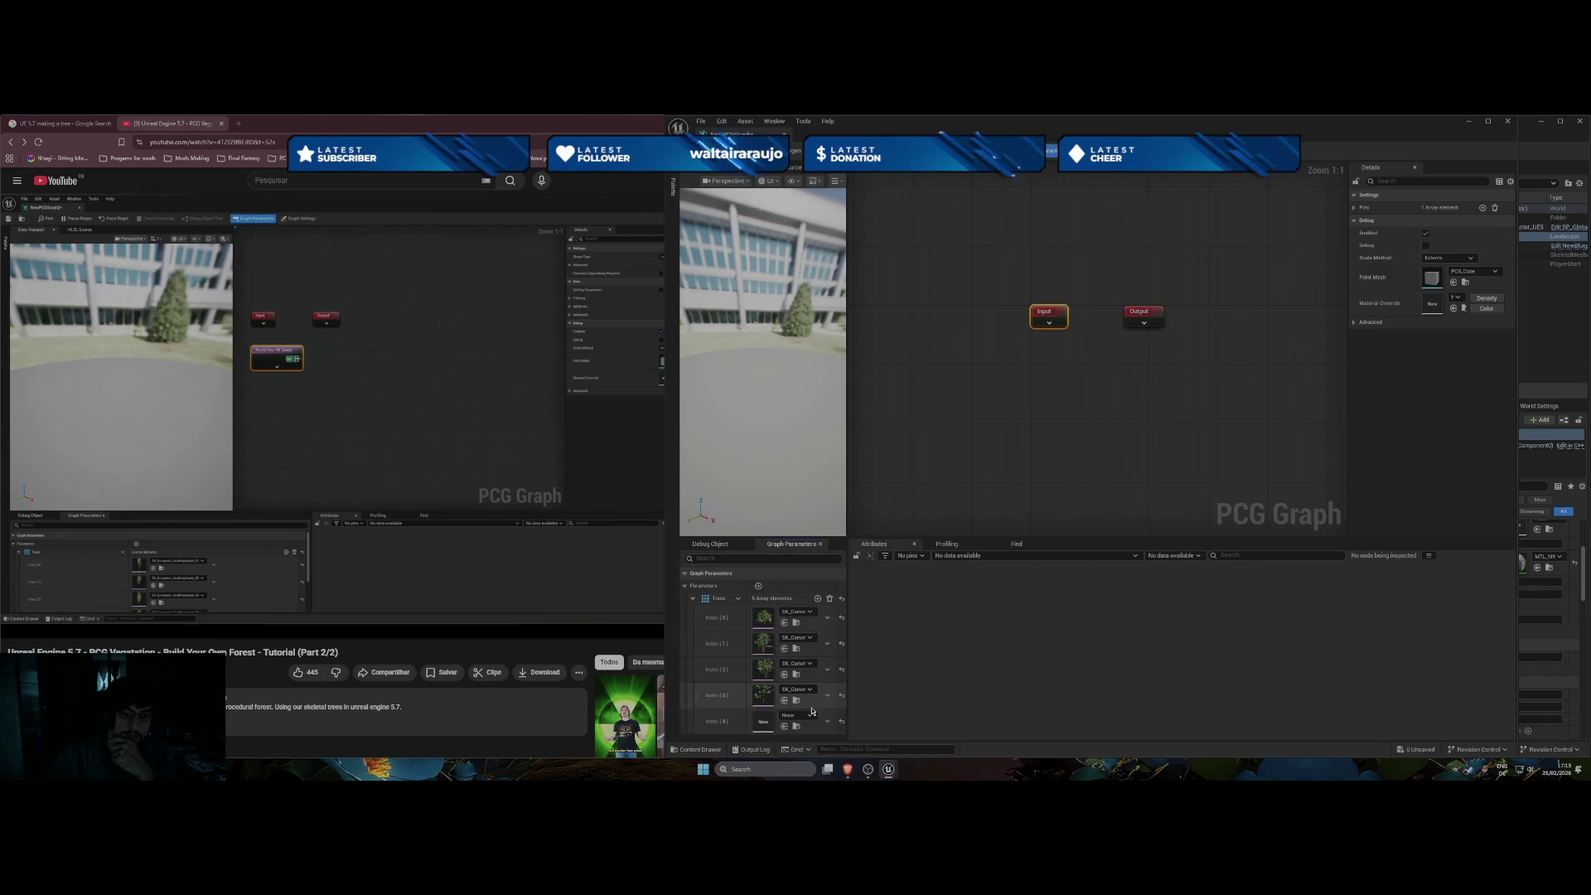
{"action": "left_click", "coordinate": [807, 714]}
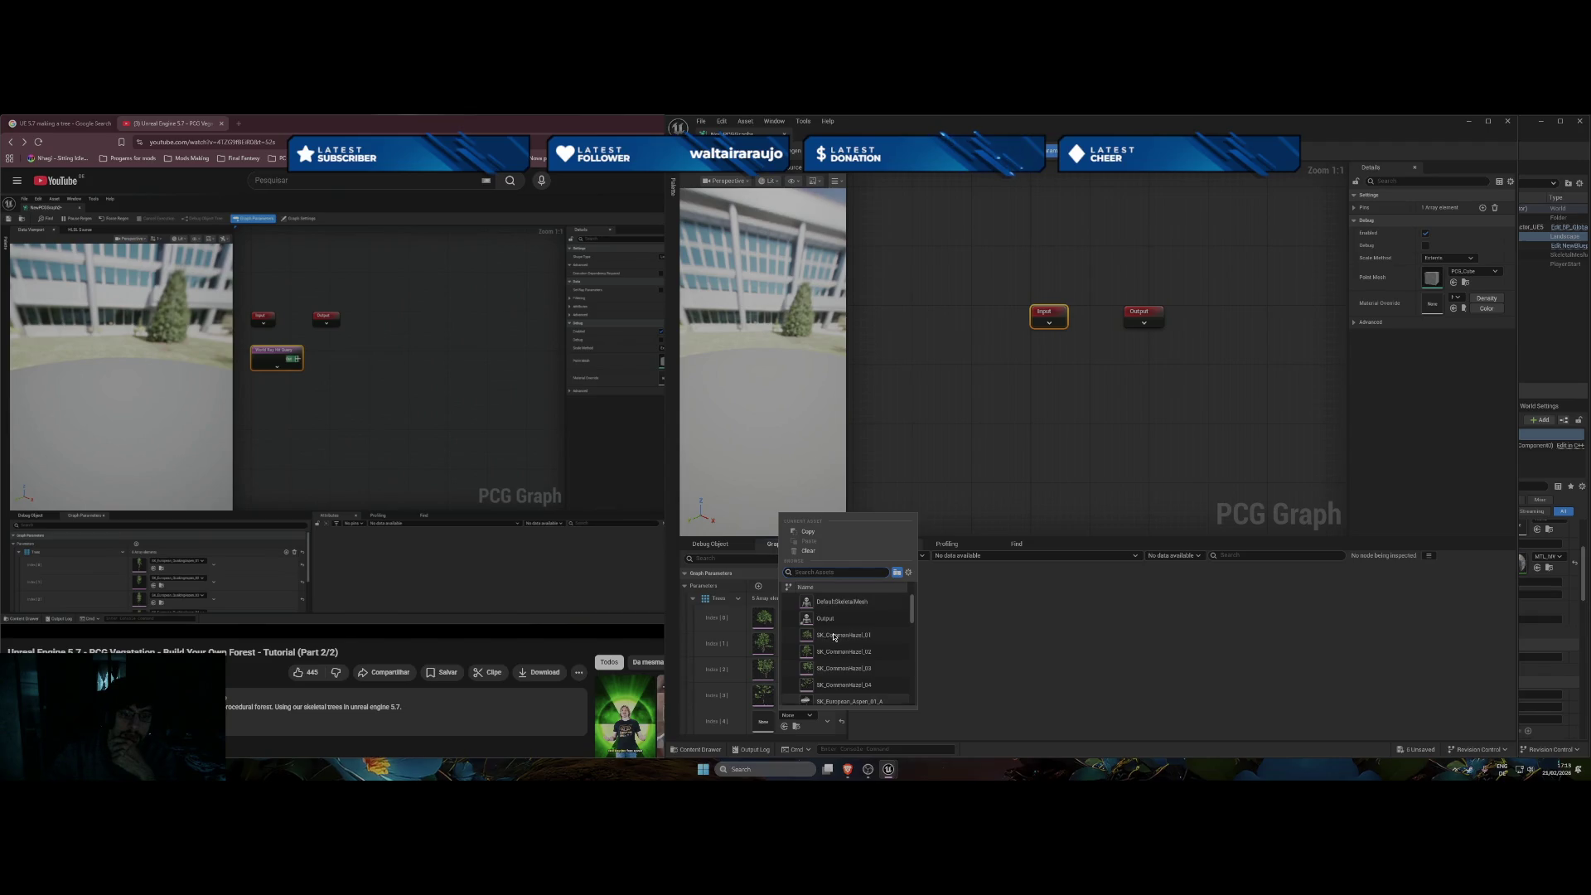
{"action": "scroll", "coordinate": [836, 642], "scroll_direction": "down", "scroll_amount": 2}
{"action": "mouse_move", "coordinate": [885, 651]}
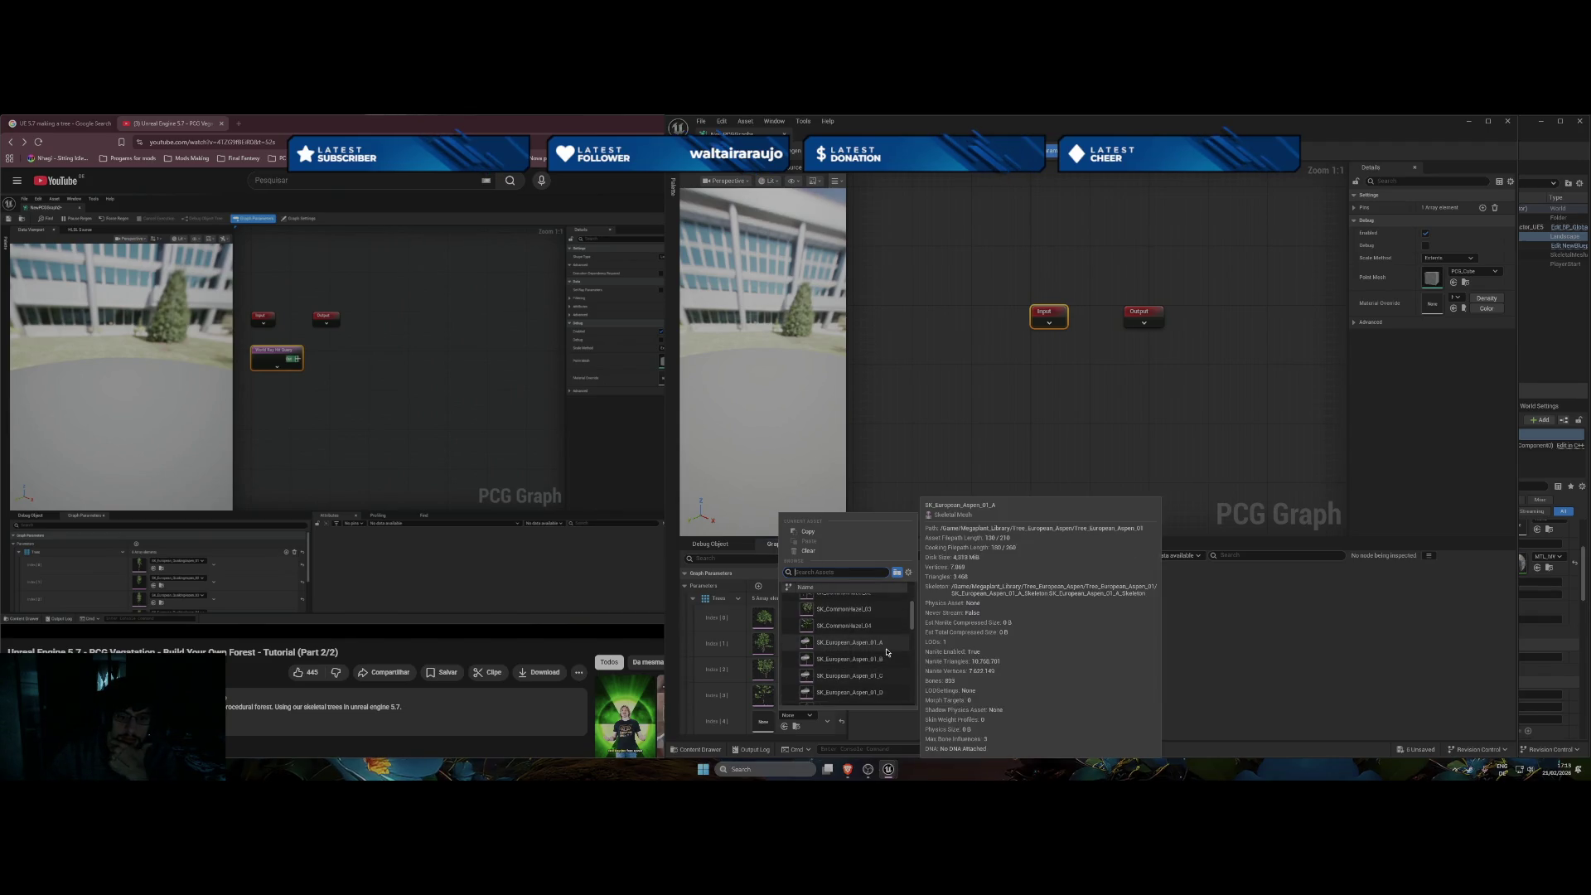
{"action": "scroll", "coordinate": [886, 651], "scroll_direction": "down", "scroll_amount": 3}
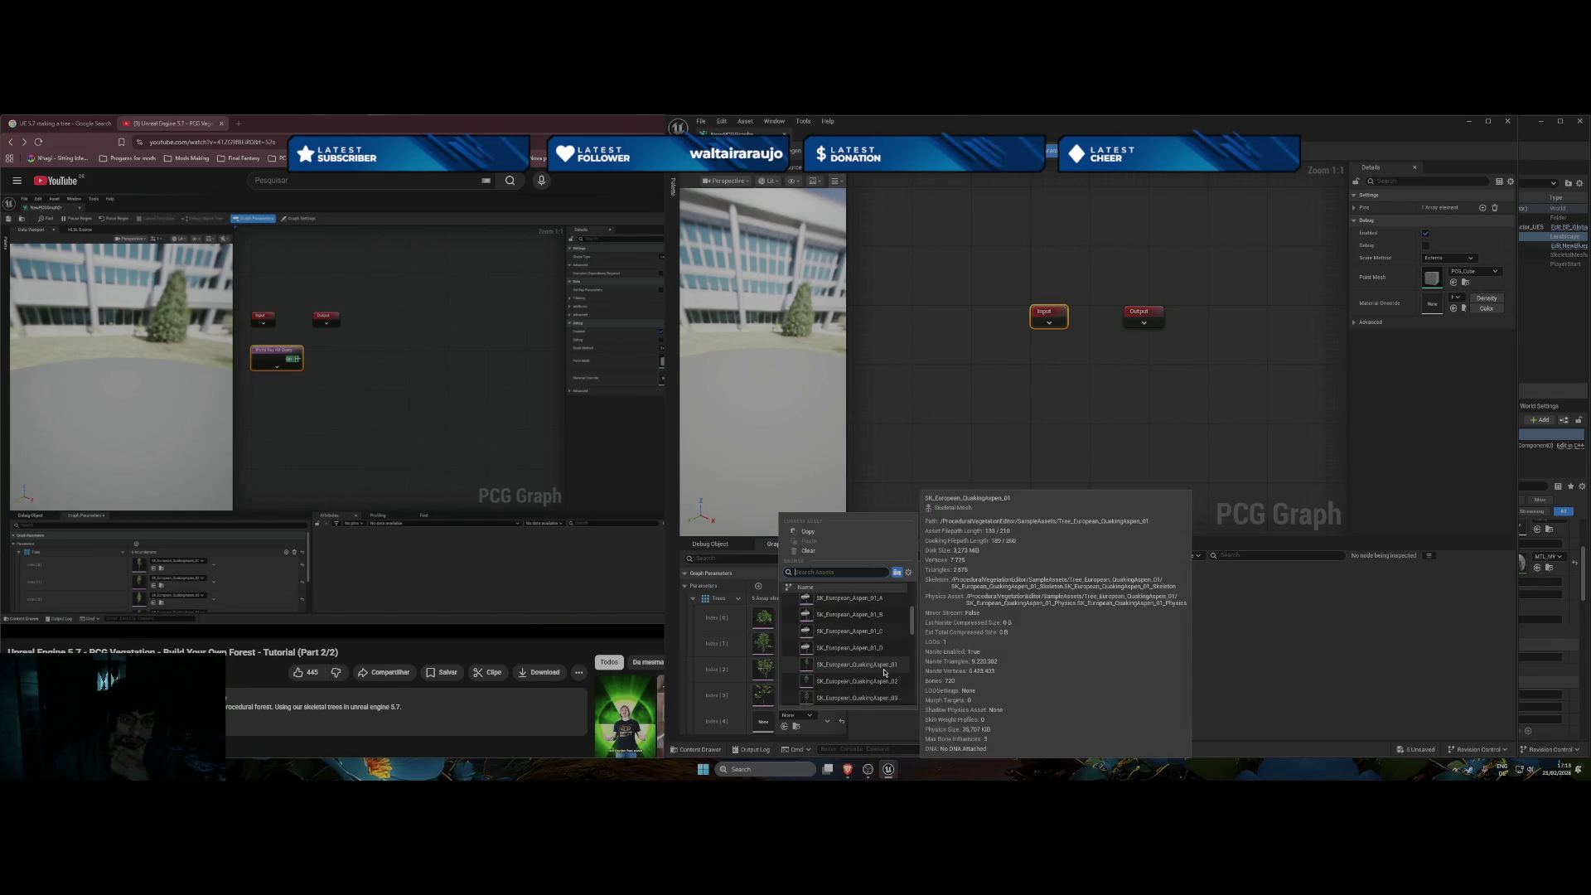
{"action": "scroll", "coordinate": [885, 654], "scroll_direction": "up", "scroll_amount": 2}
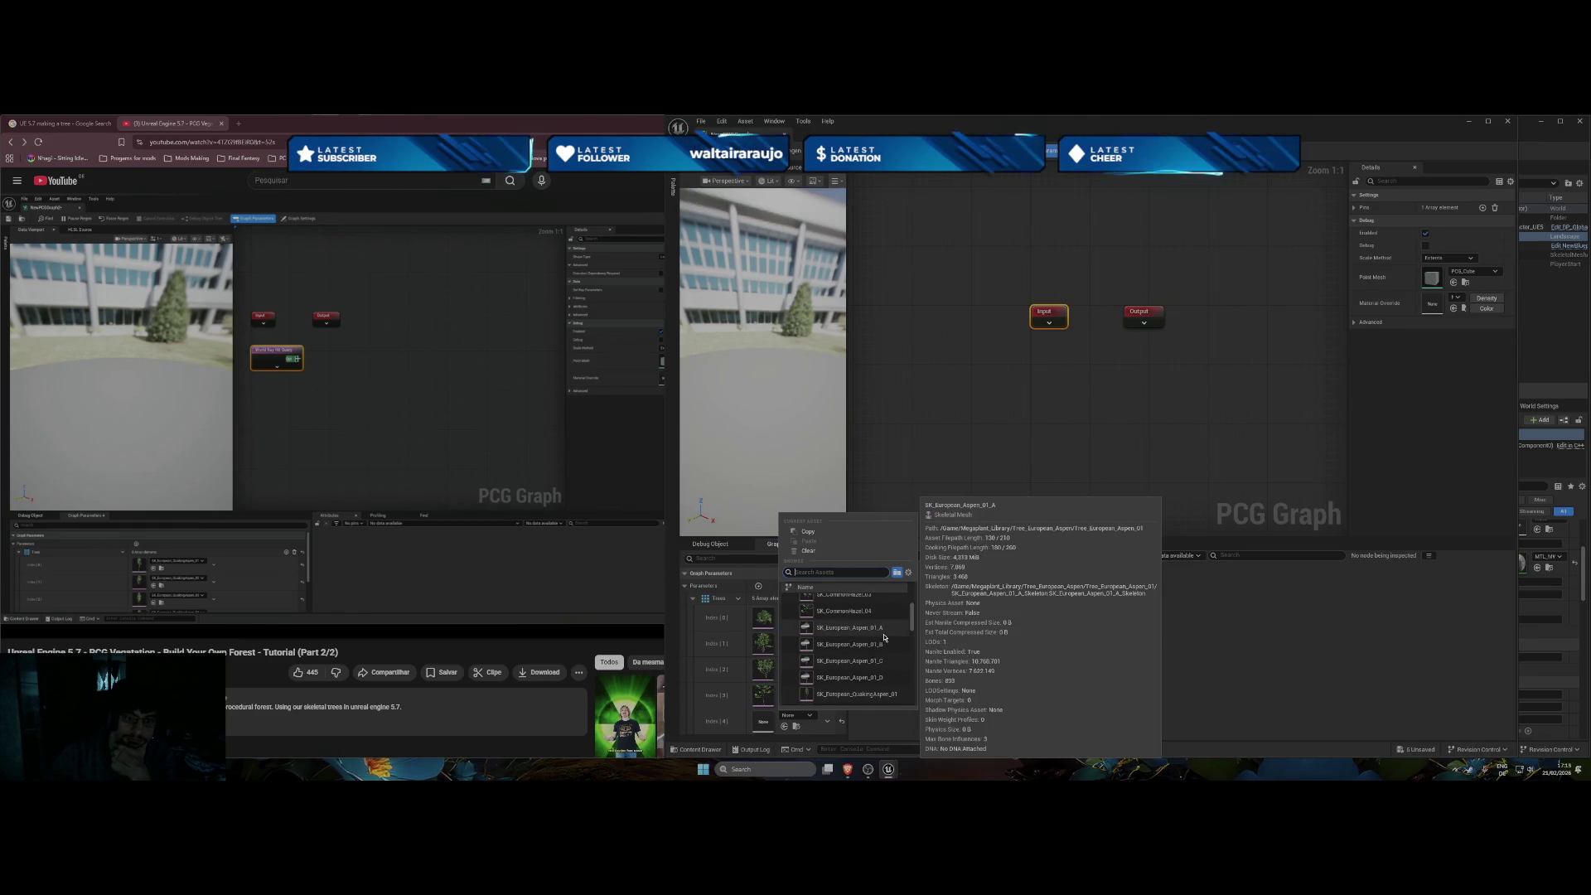
{"action": "left_click", "coordinate": [785, 696]}
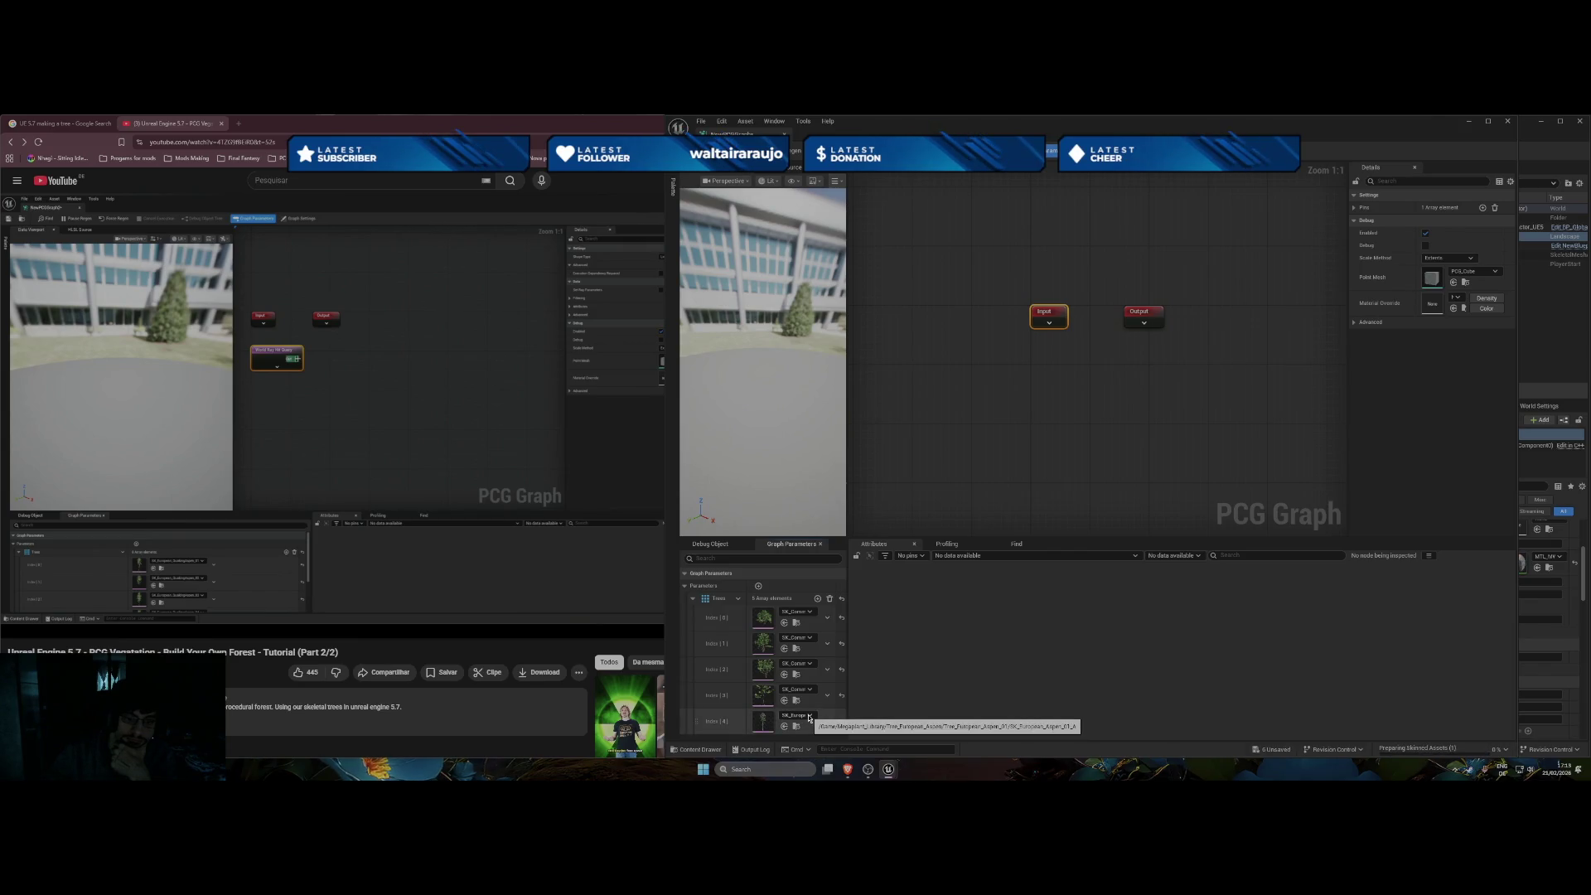
Add another Trees element at Index [5] and open its mesh choices.
{"action": "left_click", "coordinate": [817, 599]}
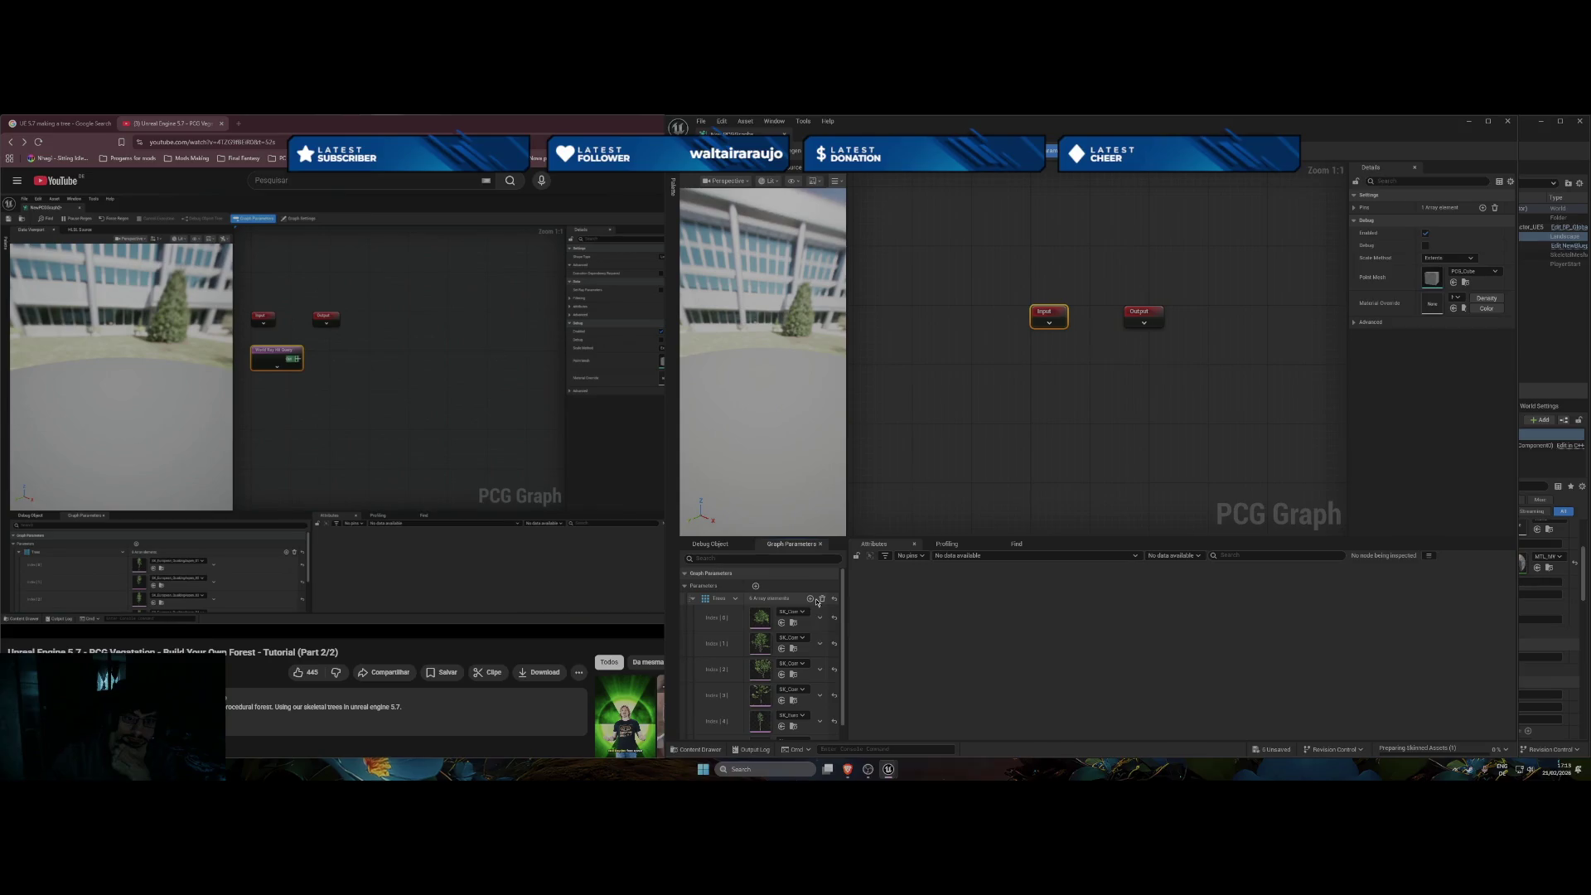
{"action": "scroll", "coordinate": [778, 663], "scroll_direction": "down", "scroll_amount": 1}
{"action": "left_click", "coordinate": [803, 721]}
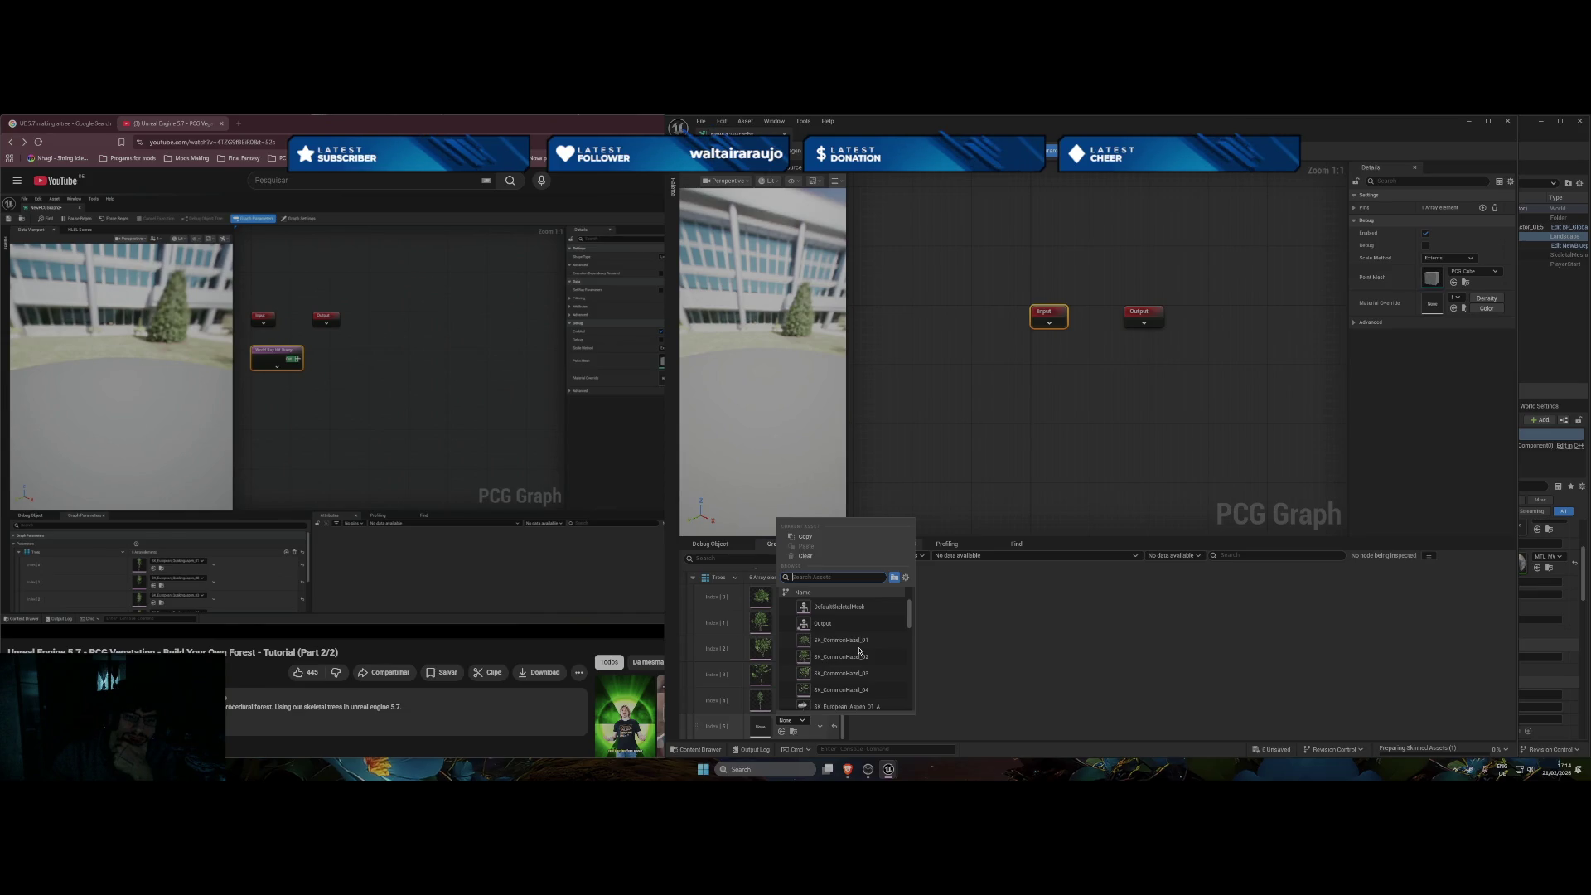
Switch to the browser to follow more of the YouTube PCG vegetation tutorial.
{"action": "mouse_move", "coordinate": [605, 597]}
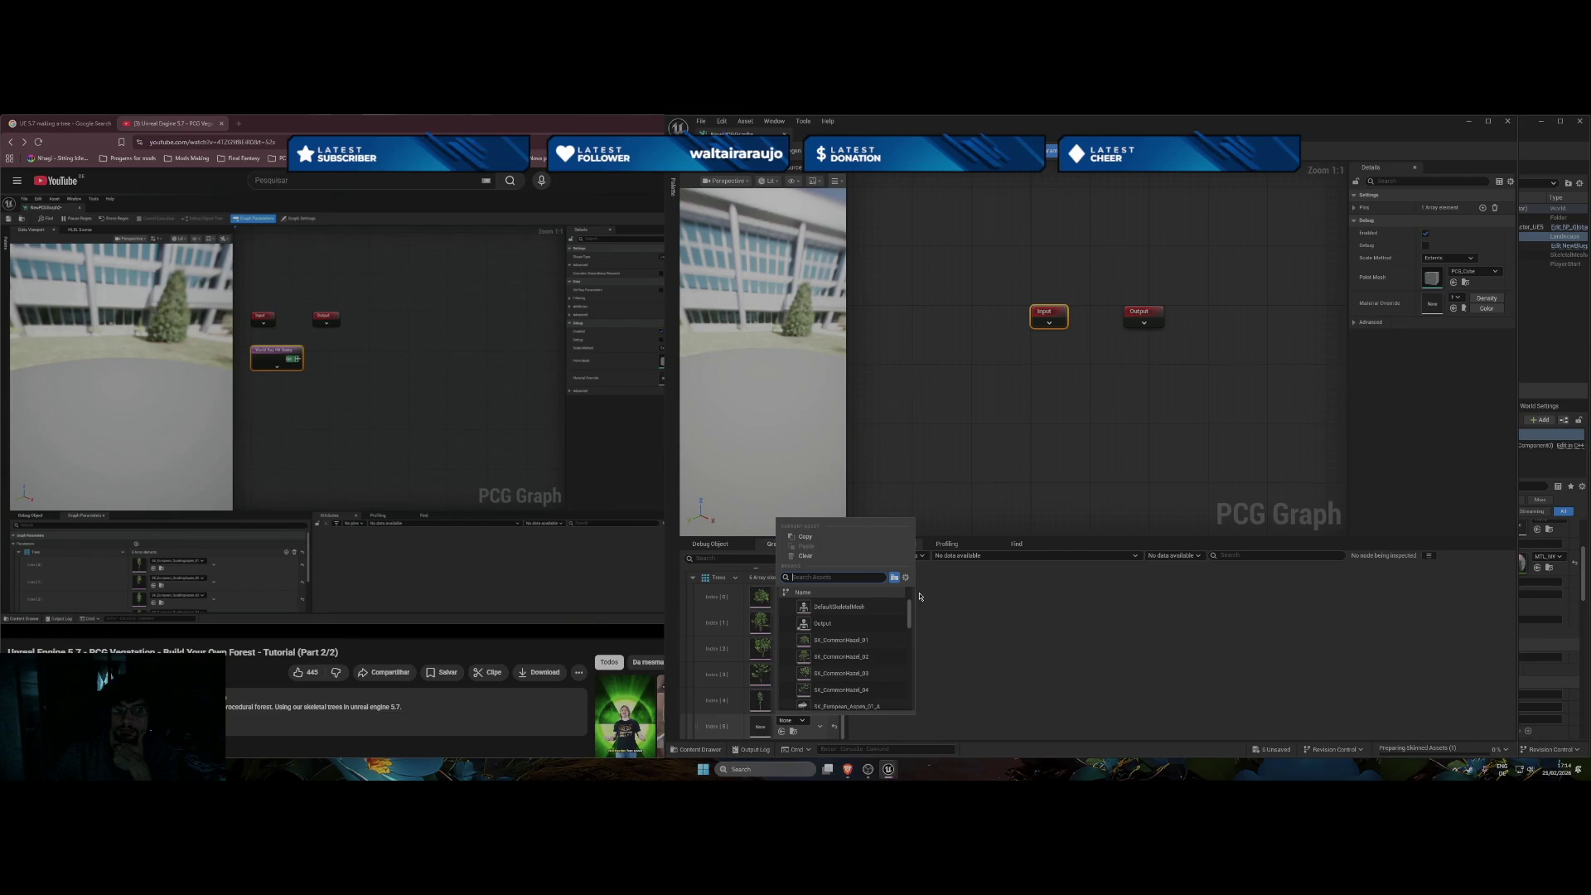
{"action": "mouse_move", "coordinate": [890, 770]}
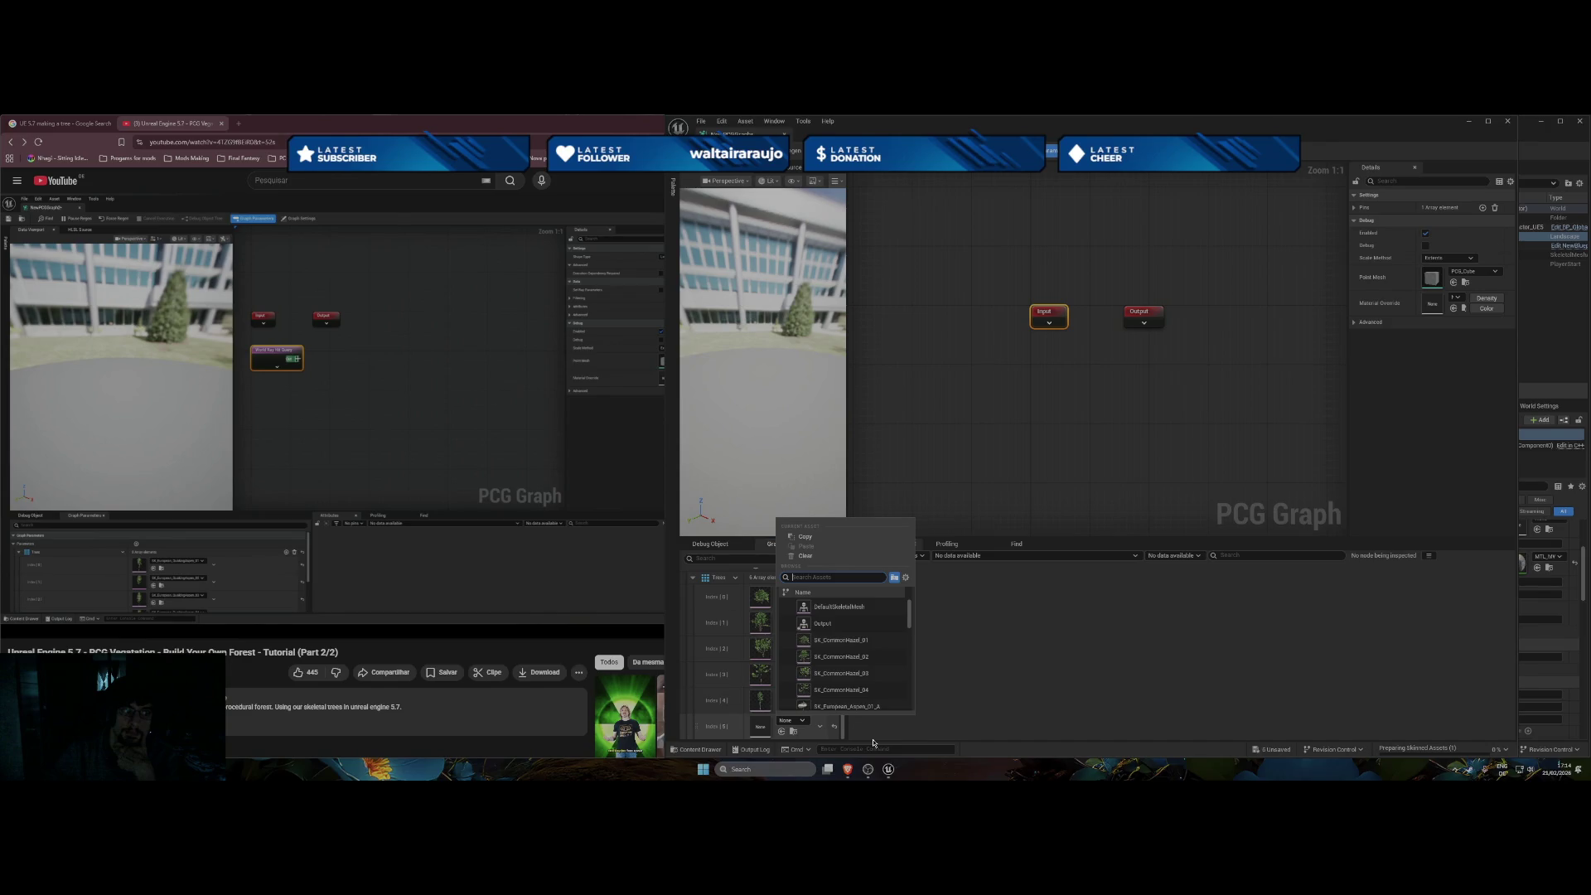
{"action": "key", "text": "alt+Tab"}
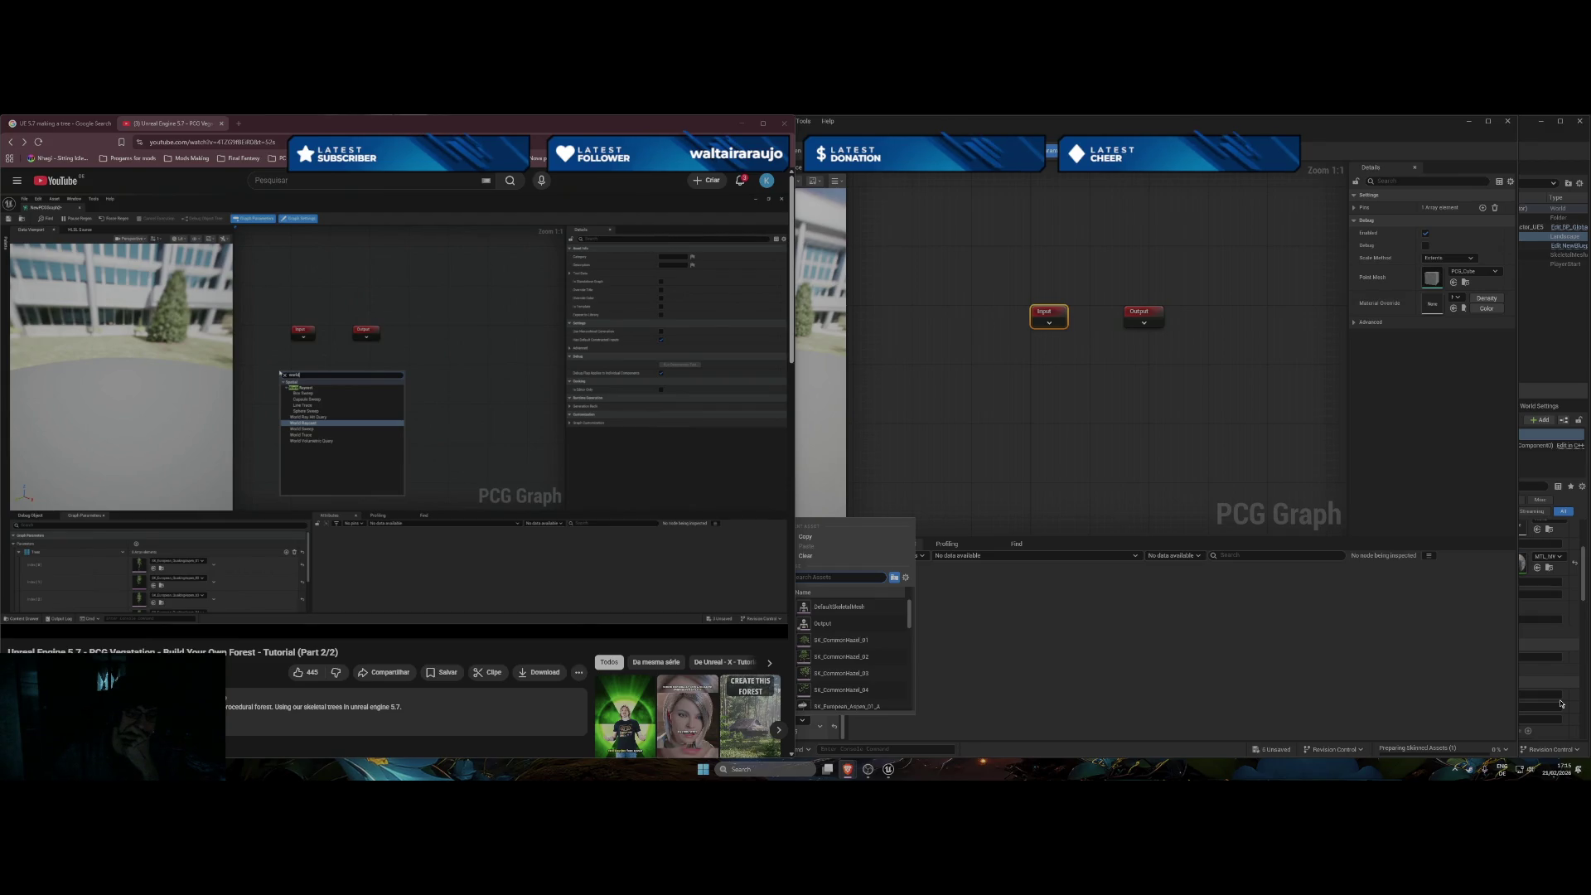
Back in Unreal, assign the SK_European tree mesh to Index [5].
{"action": "left_click", "coordinate": [1151, 692]}
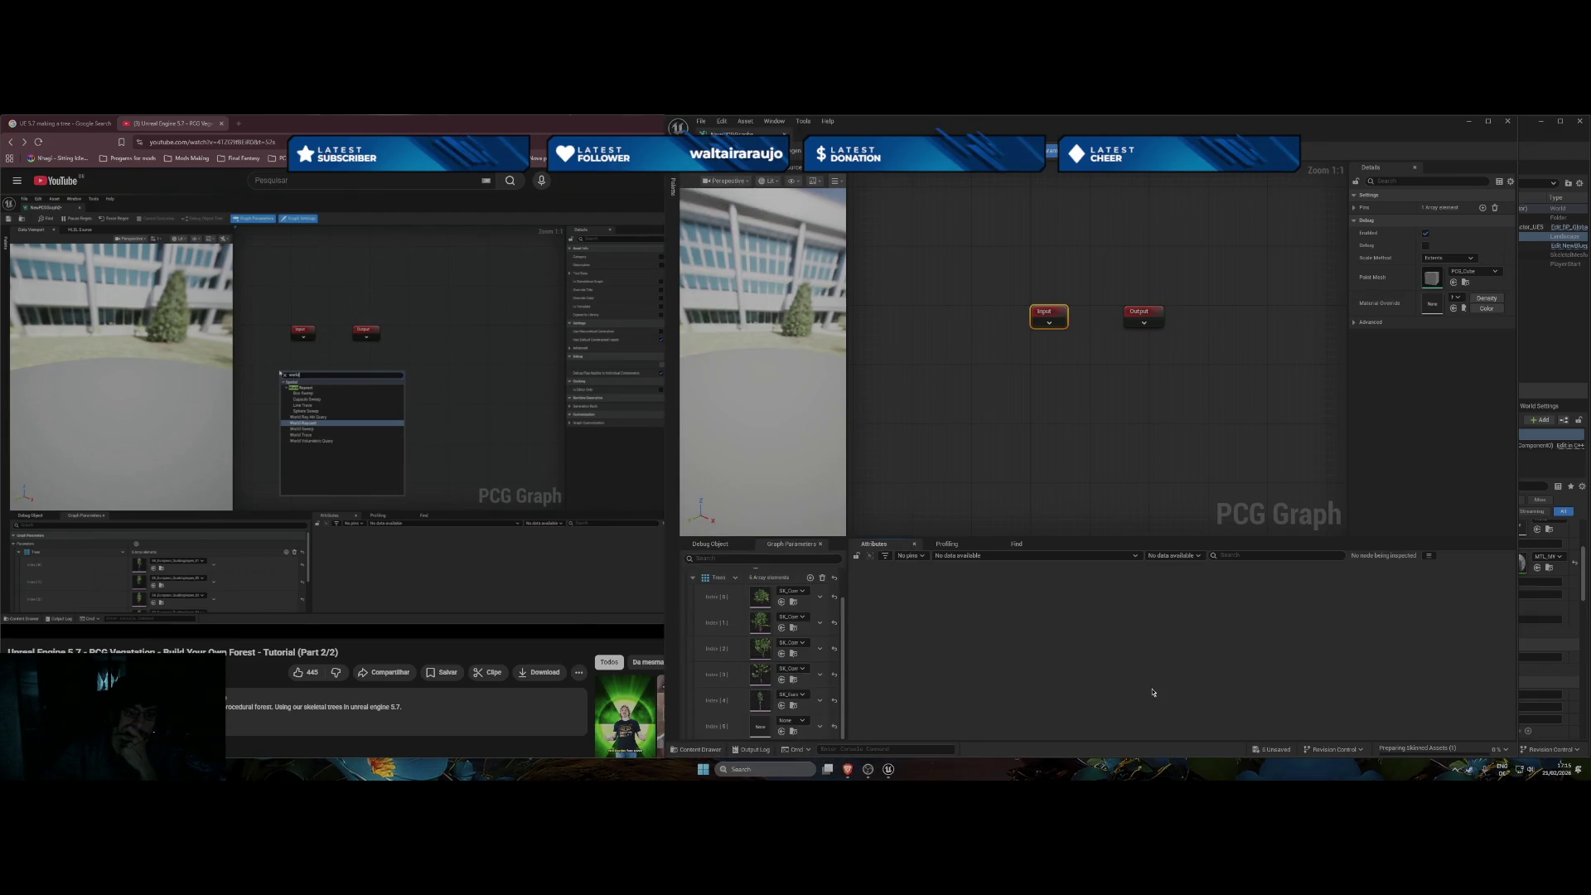
{"action": "left_click", "coordinate": [801, 722]}
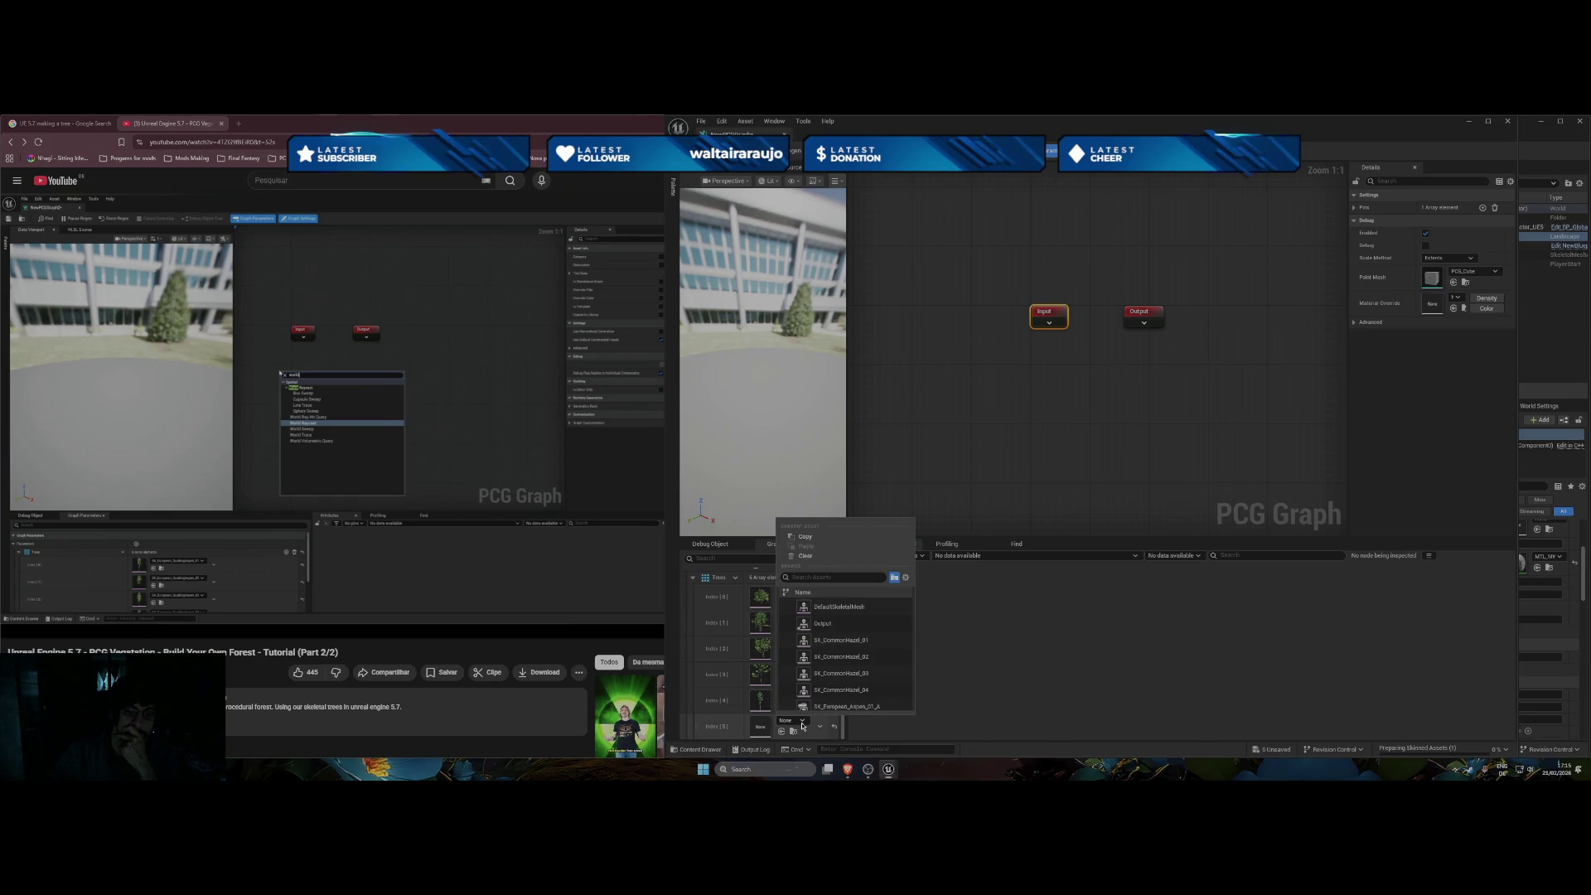
{"action": "scroll", "coordinate": [833, 690], "scroll_direction": "down", "scroll_amount": 1}
{"action": "left_click", "coordinate": [832, 691]}
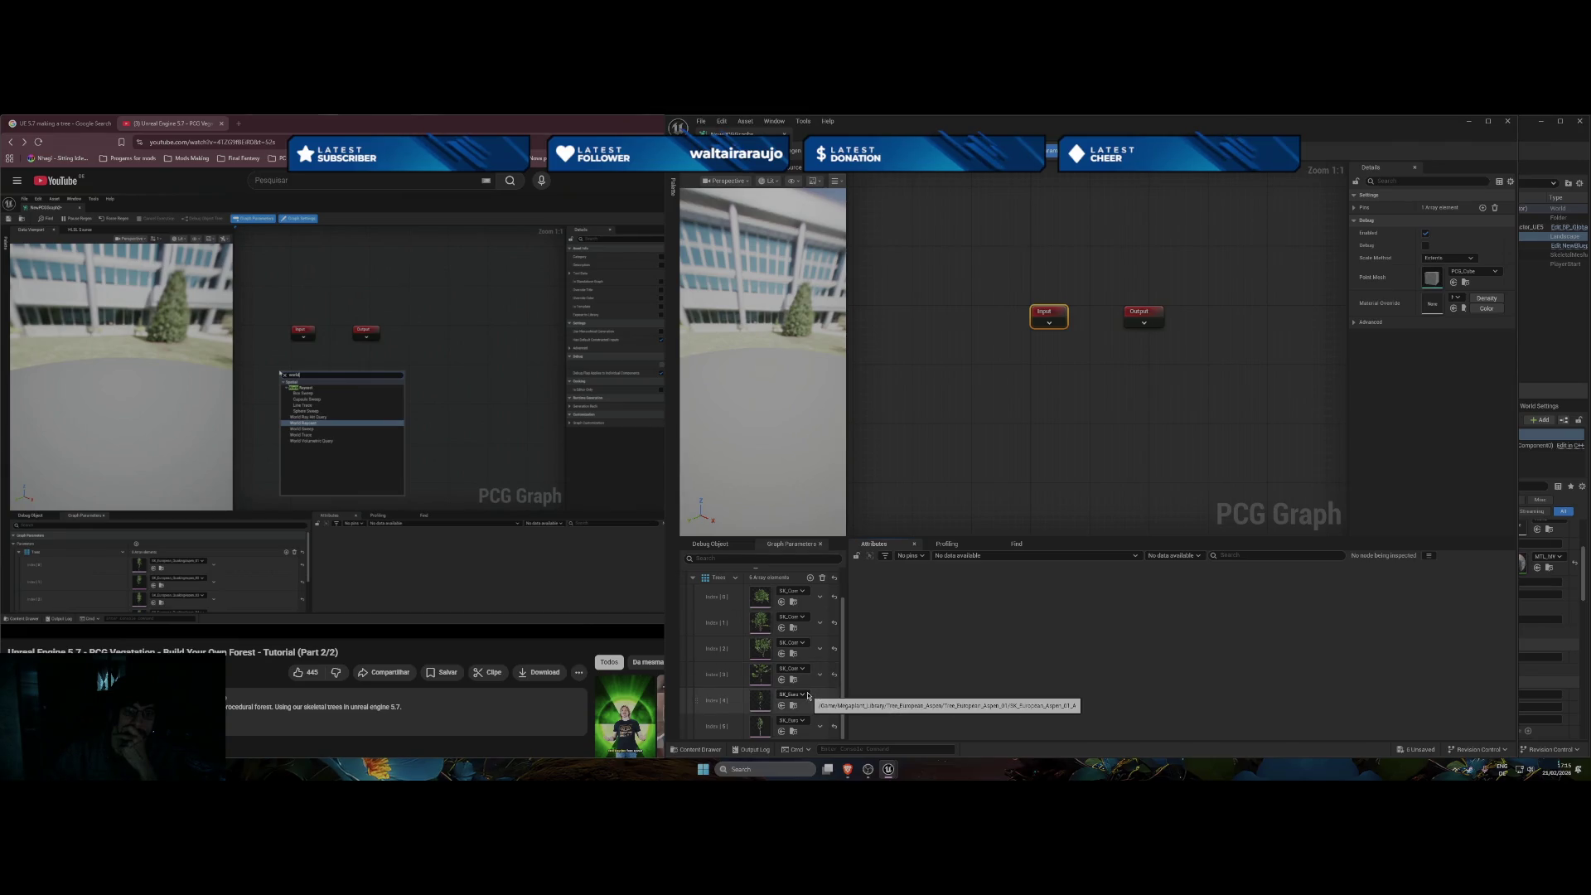
{"action": "scroll", "coordinate": [809, 654], "scroll_direction": "up", "scroll_amount": 2}
Grow the Trees array to eight elements, leaving Index [6] unassigned for now.
{"action": "left_click", "coordinate": [810, 596]}
{"action": "scroll", "coordinate": [808, 654], "scroll_direction": "down", "scroll_amount": 2}
{"action": "left_click", "coordinate": [791, 720]}
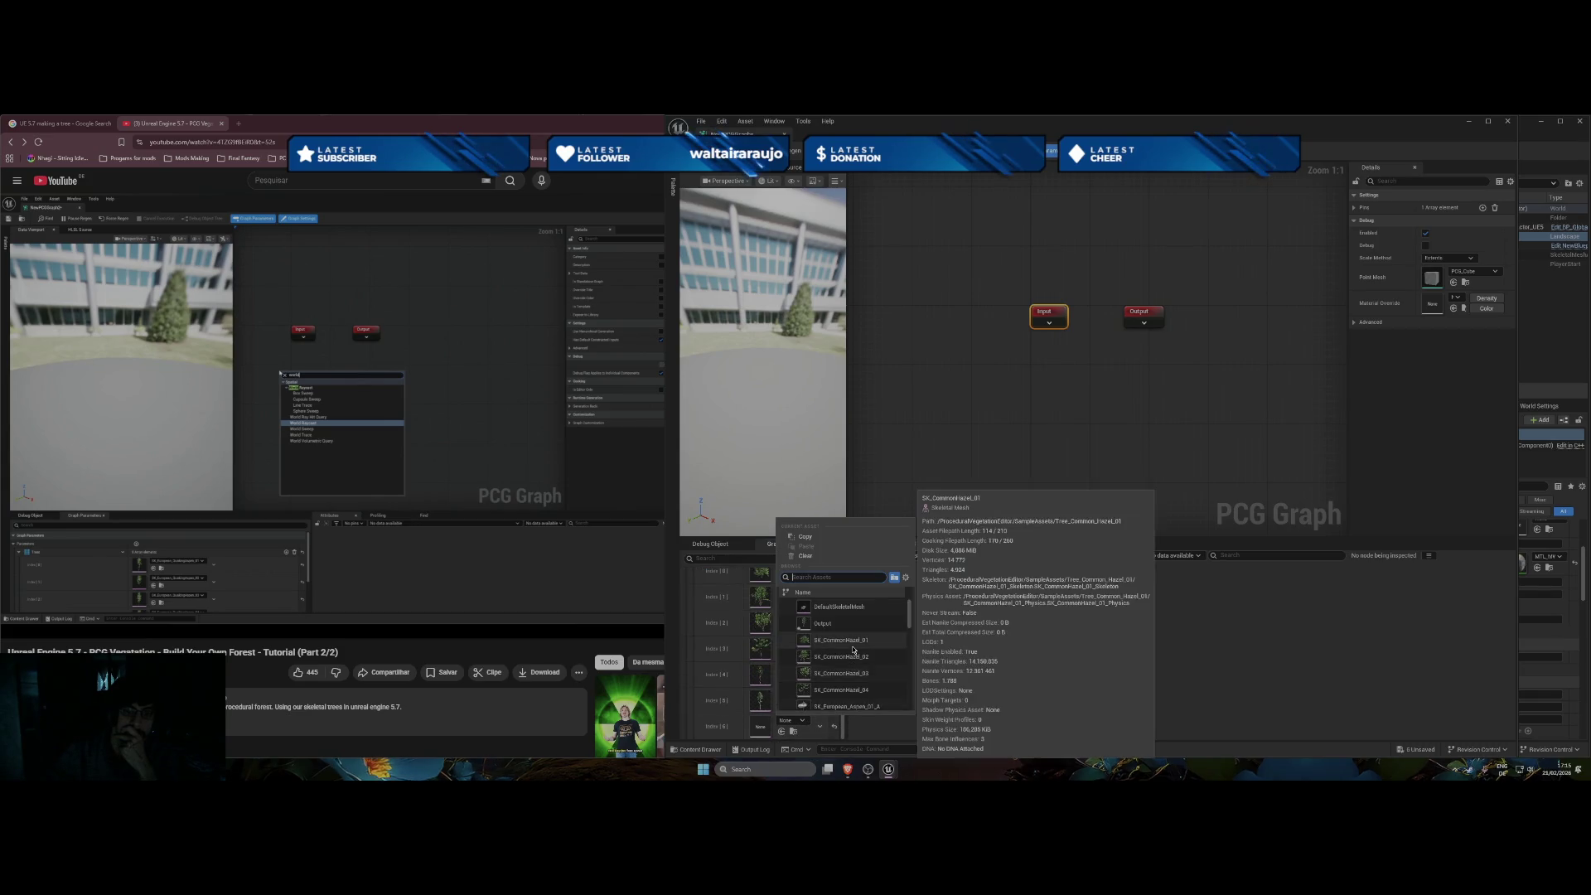
{"action": "scroll", "coordinate": [853, 650], "scroll_direction": "down", "scroll_amount": 1}
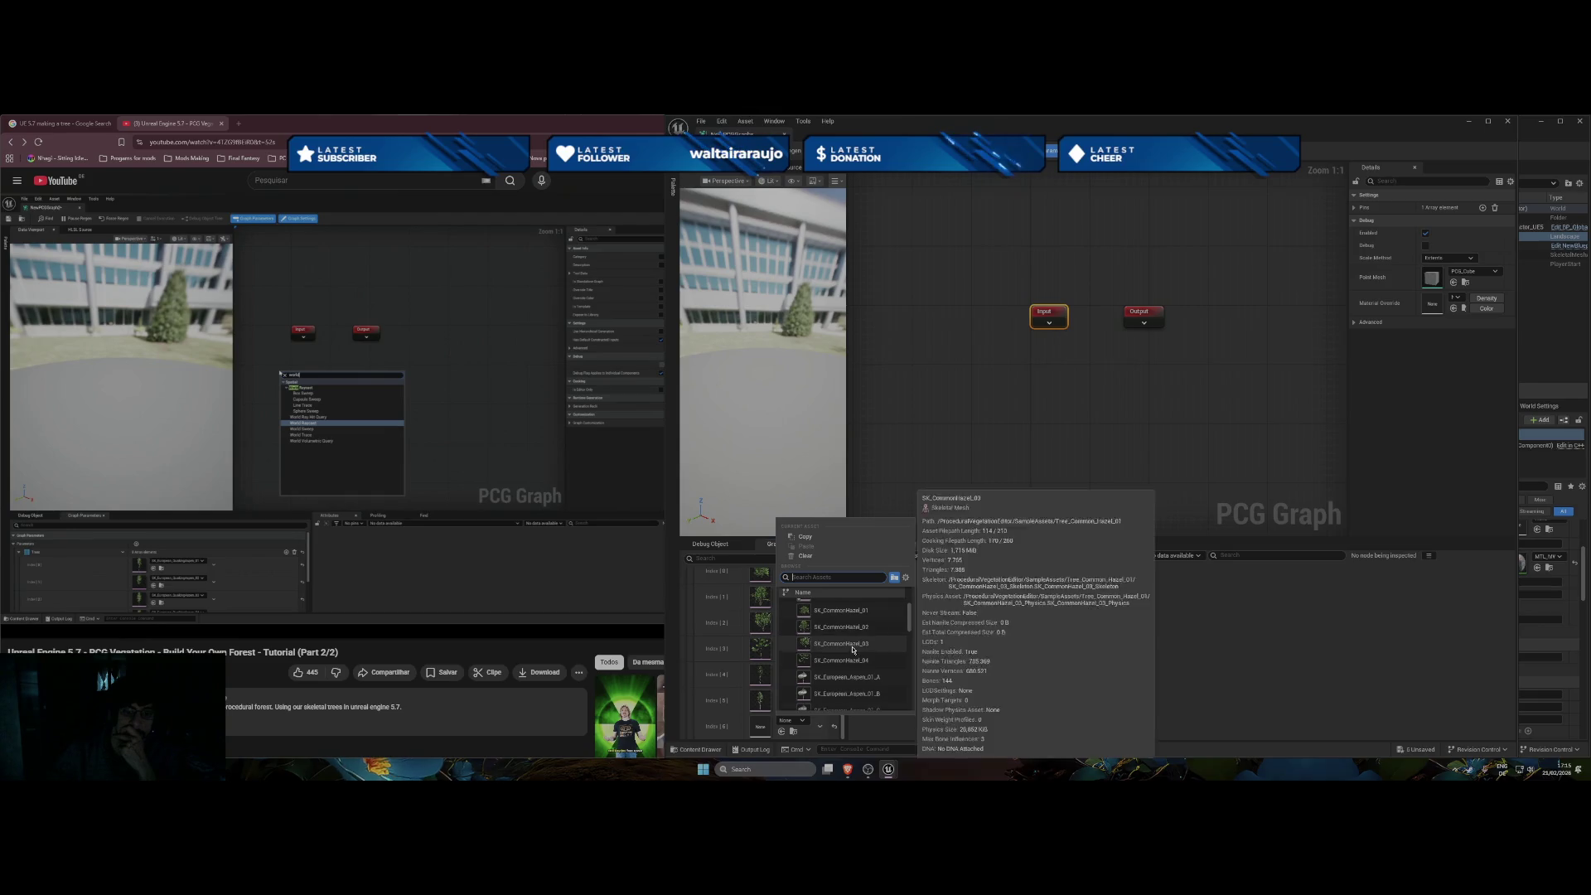
{"action": "left_click", "coordinate": [852, 683]}
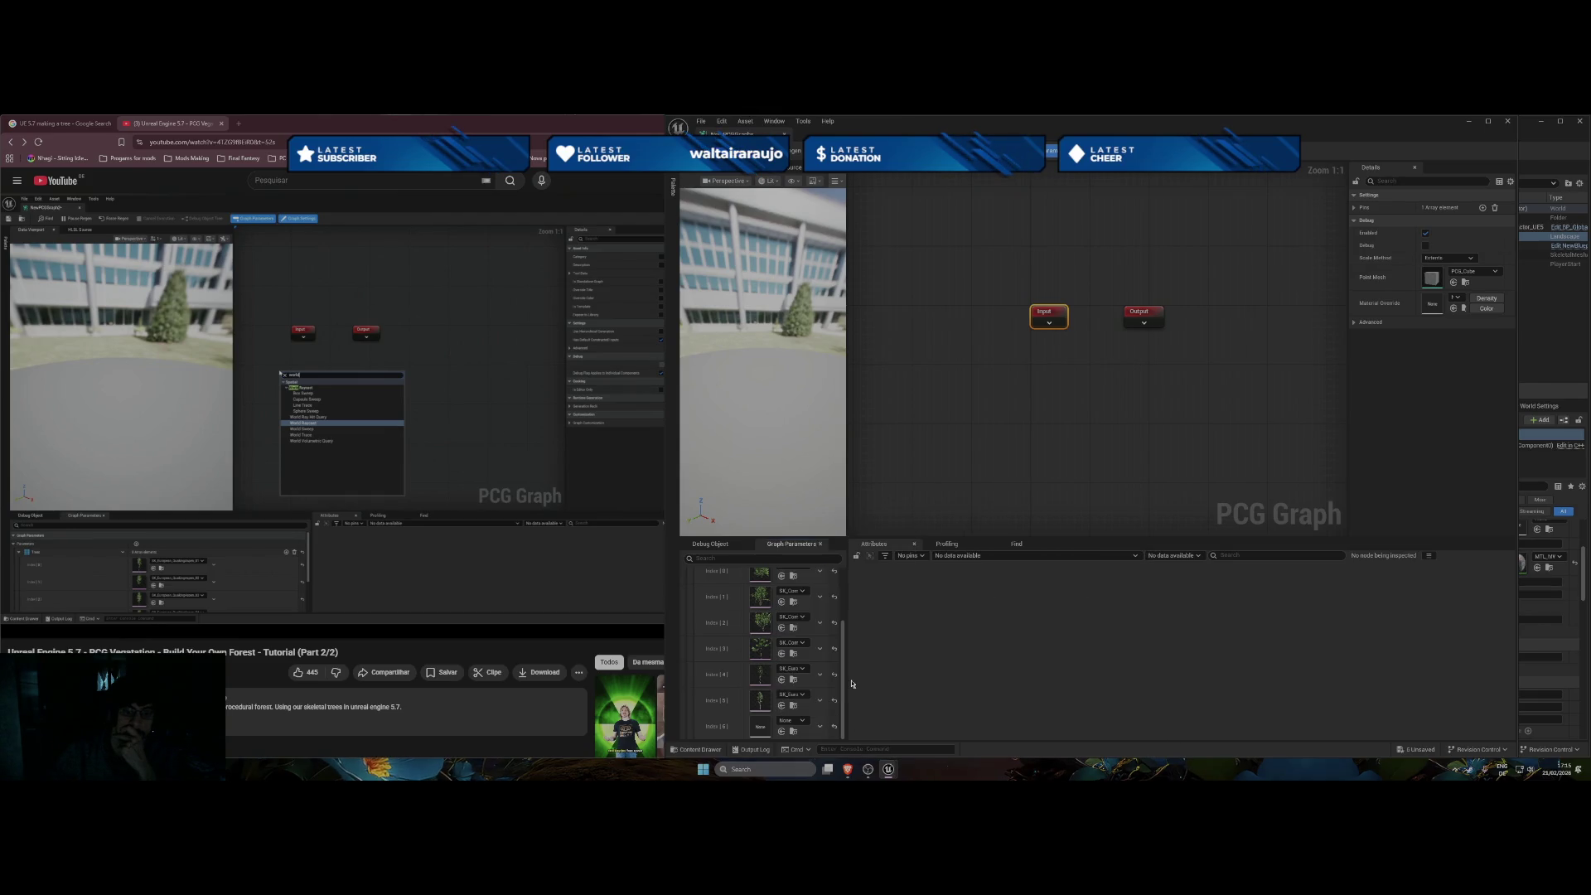
{"action": "scroll", "coordinate": [816, 609], "scroll_direction": "up", "scroll_amount": 2}
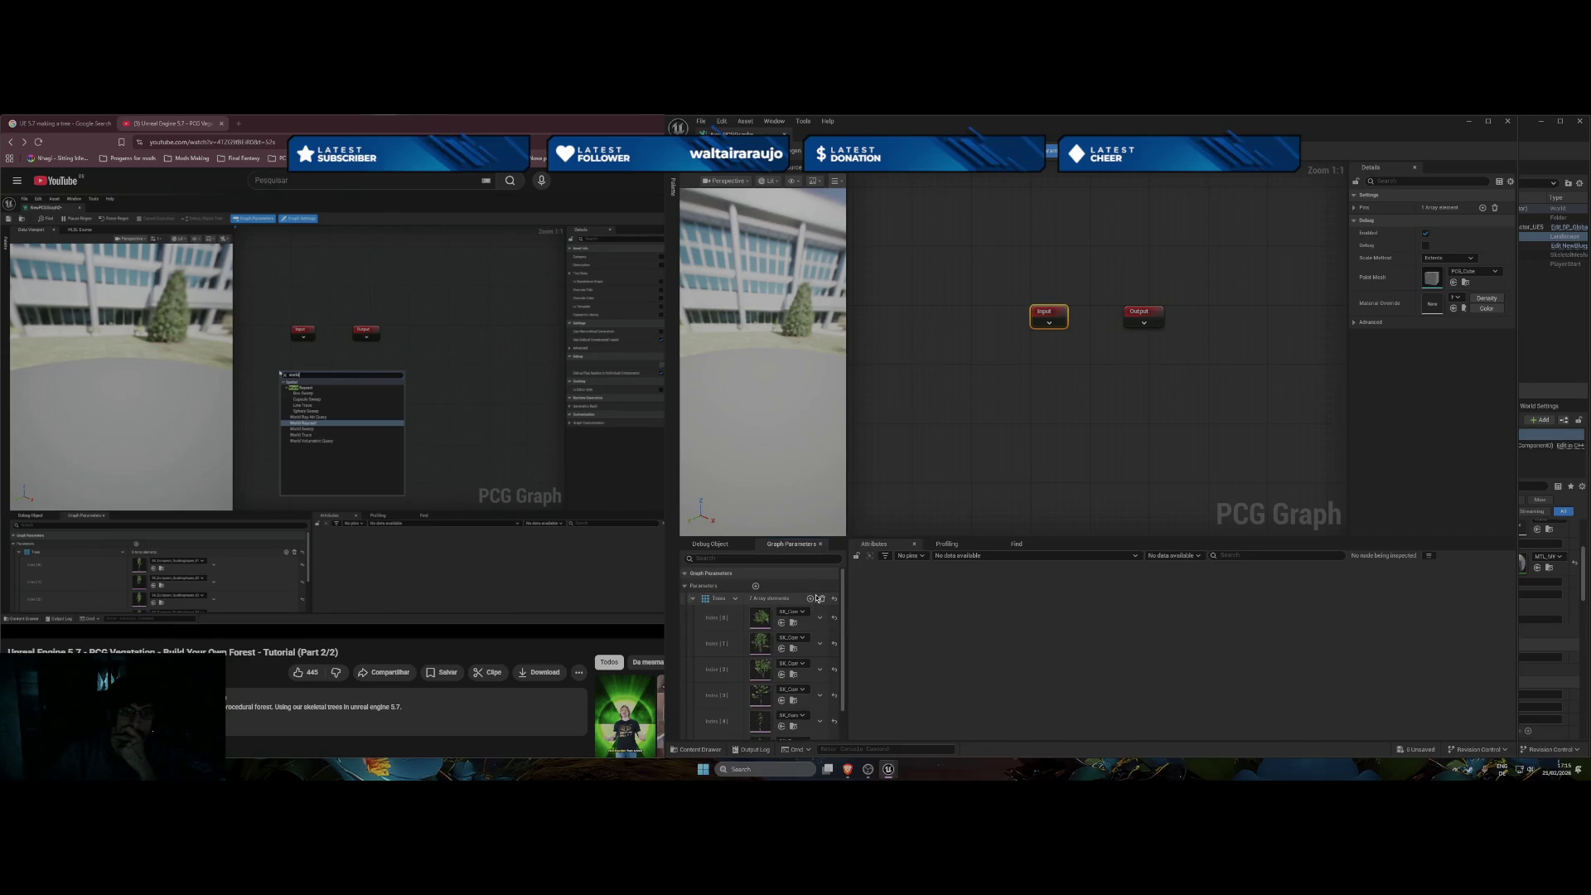
{"action": "left_click", "coordinate": [810, 599]}
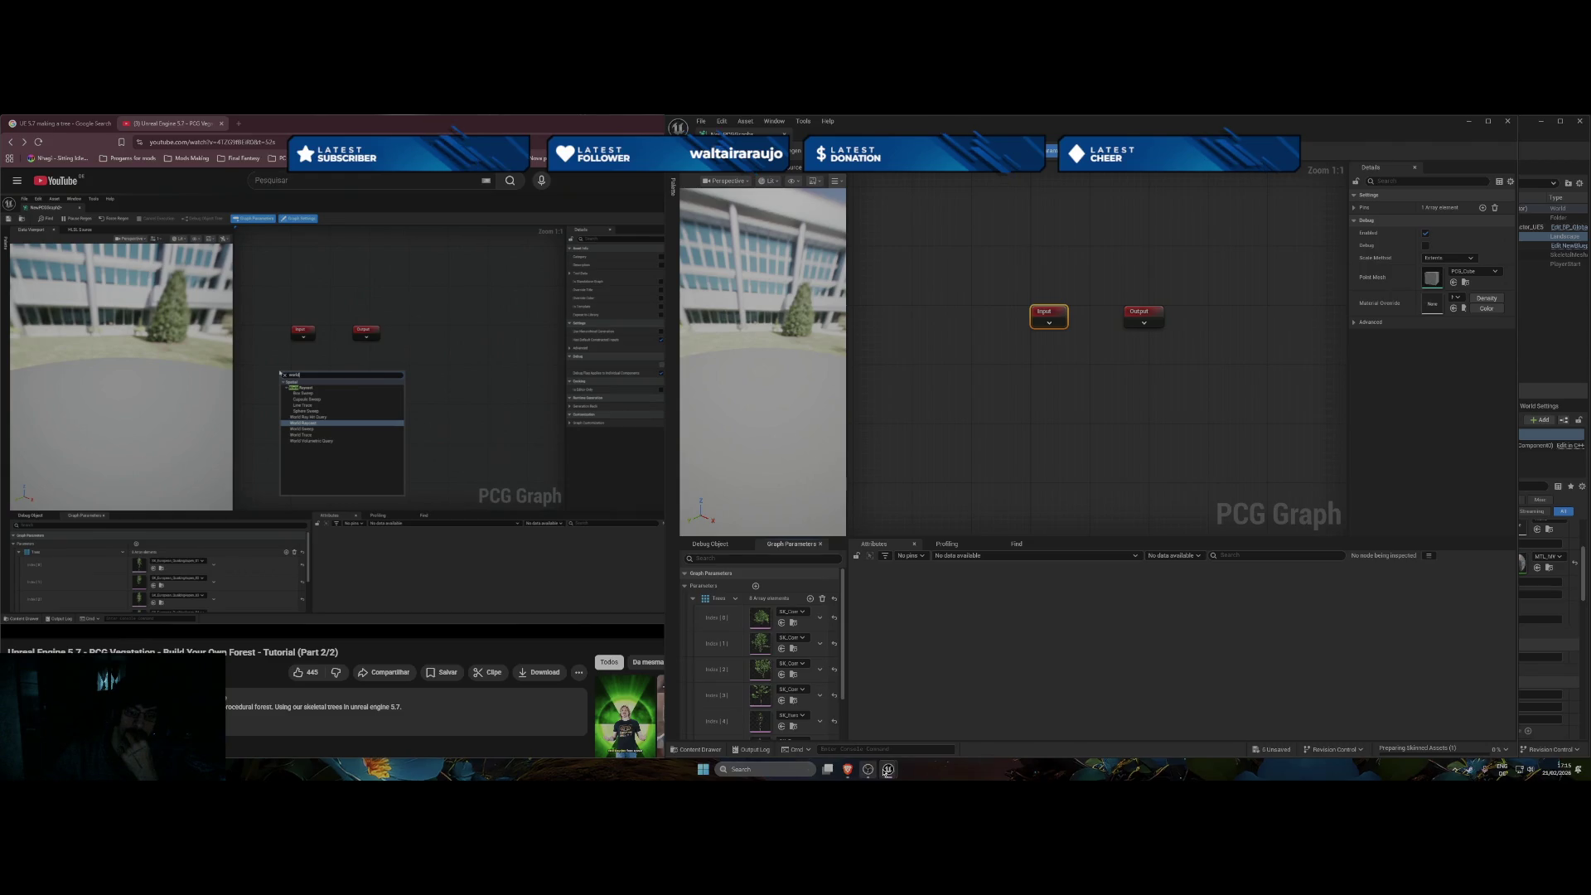
{"action": "mouse_move", "coordinate": [889, 769]}
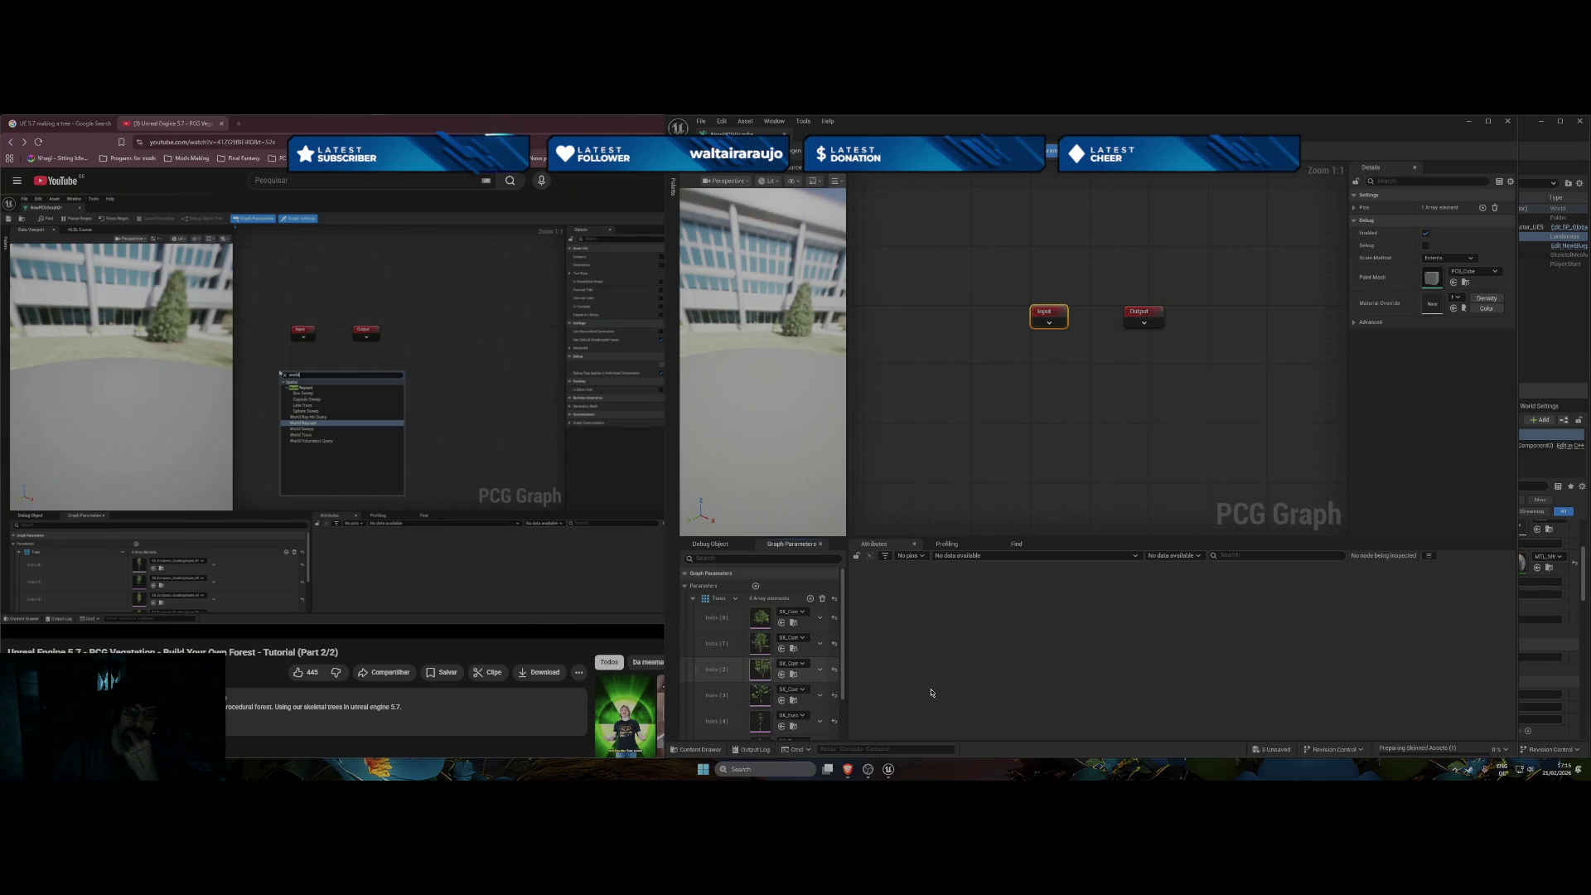
Darken the Windows taskbar through the TranslucentTB tray icon.
{"action": "left_click", "coordinate": [1455, 769]}
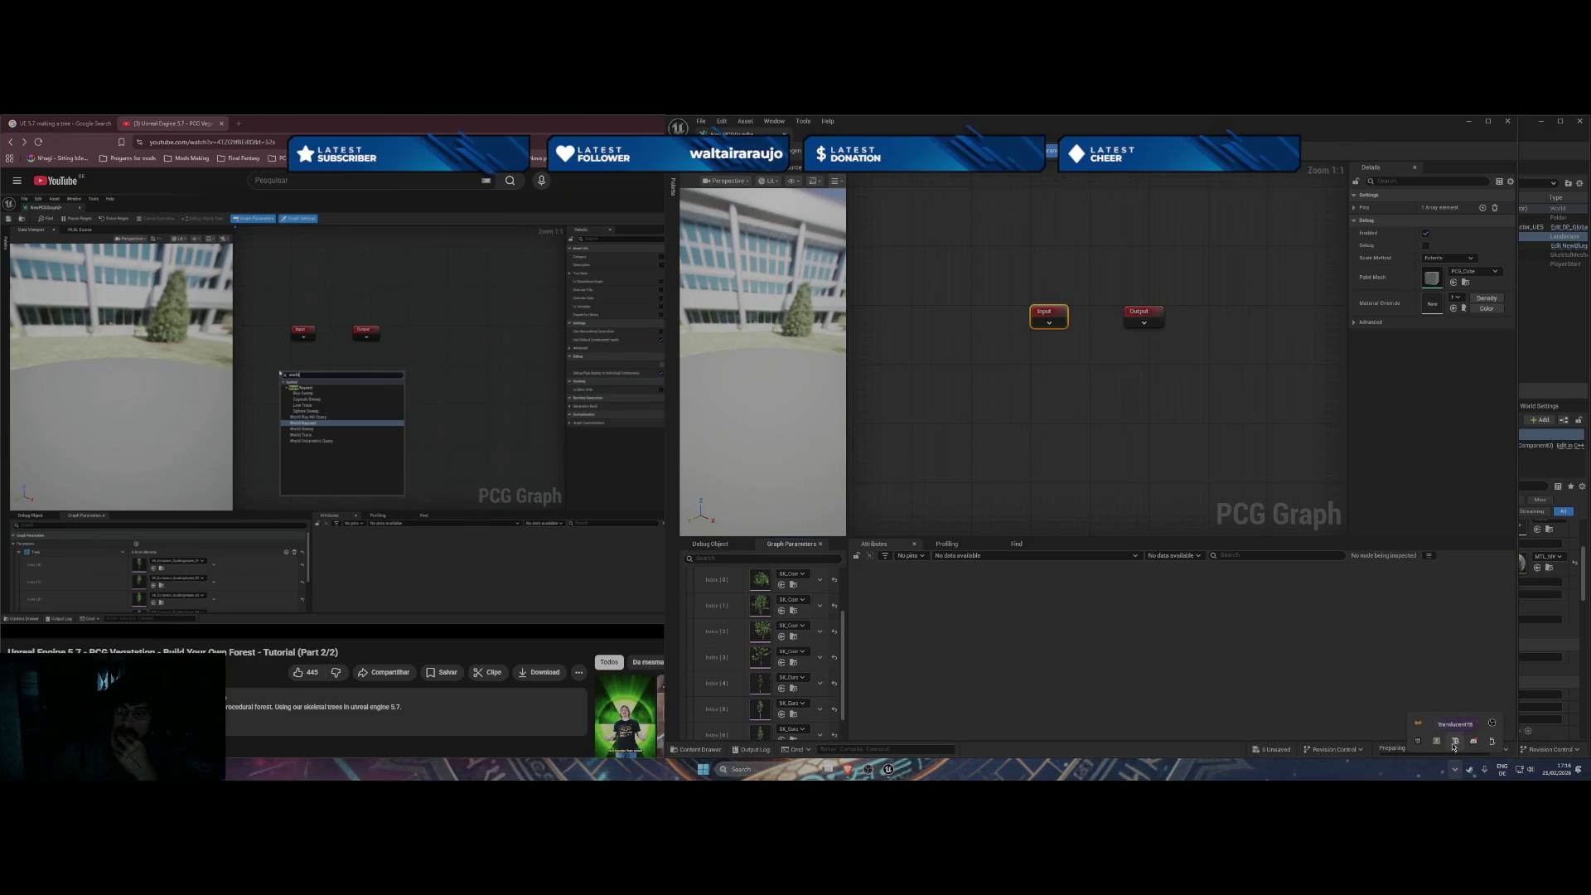
{"action": "right_click", "coordinate": [1454, 741]}
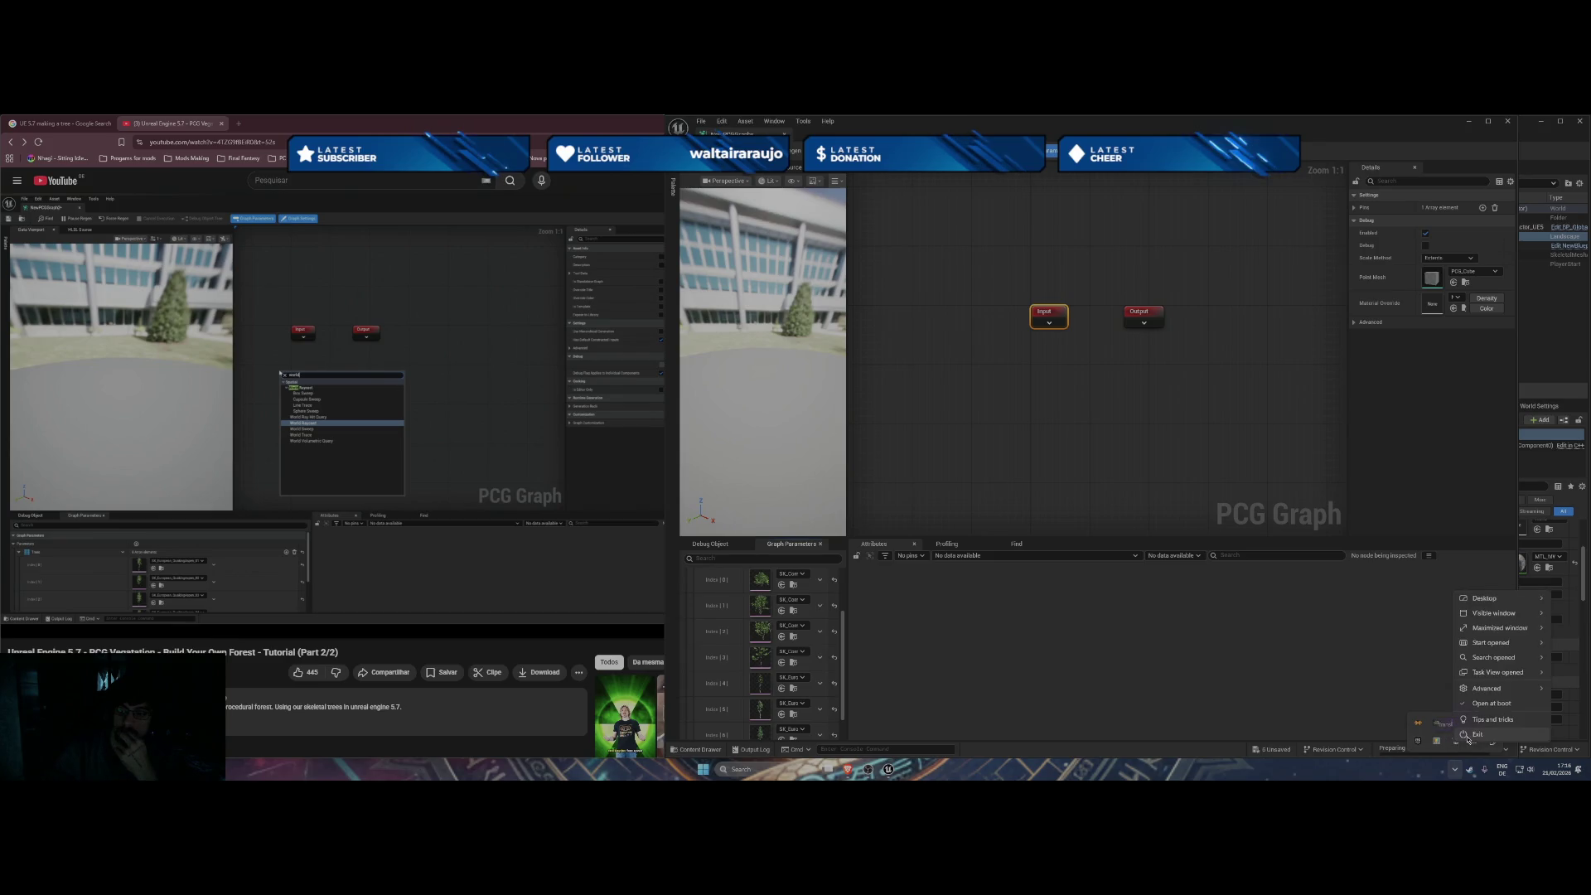
{"action": "key", "text": "Escape"}
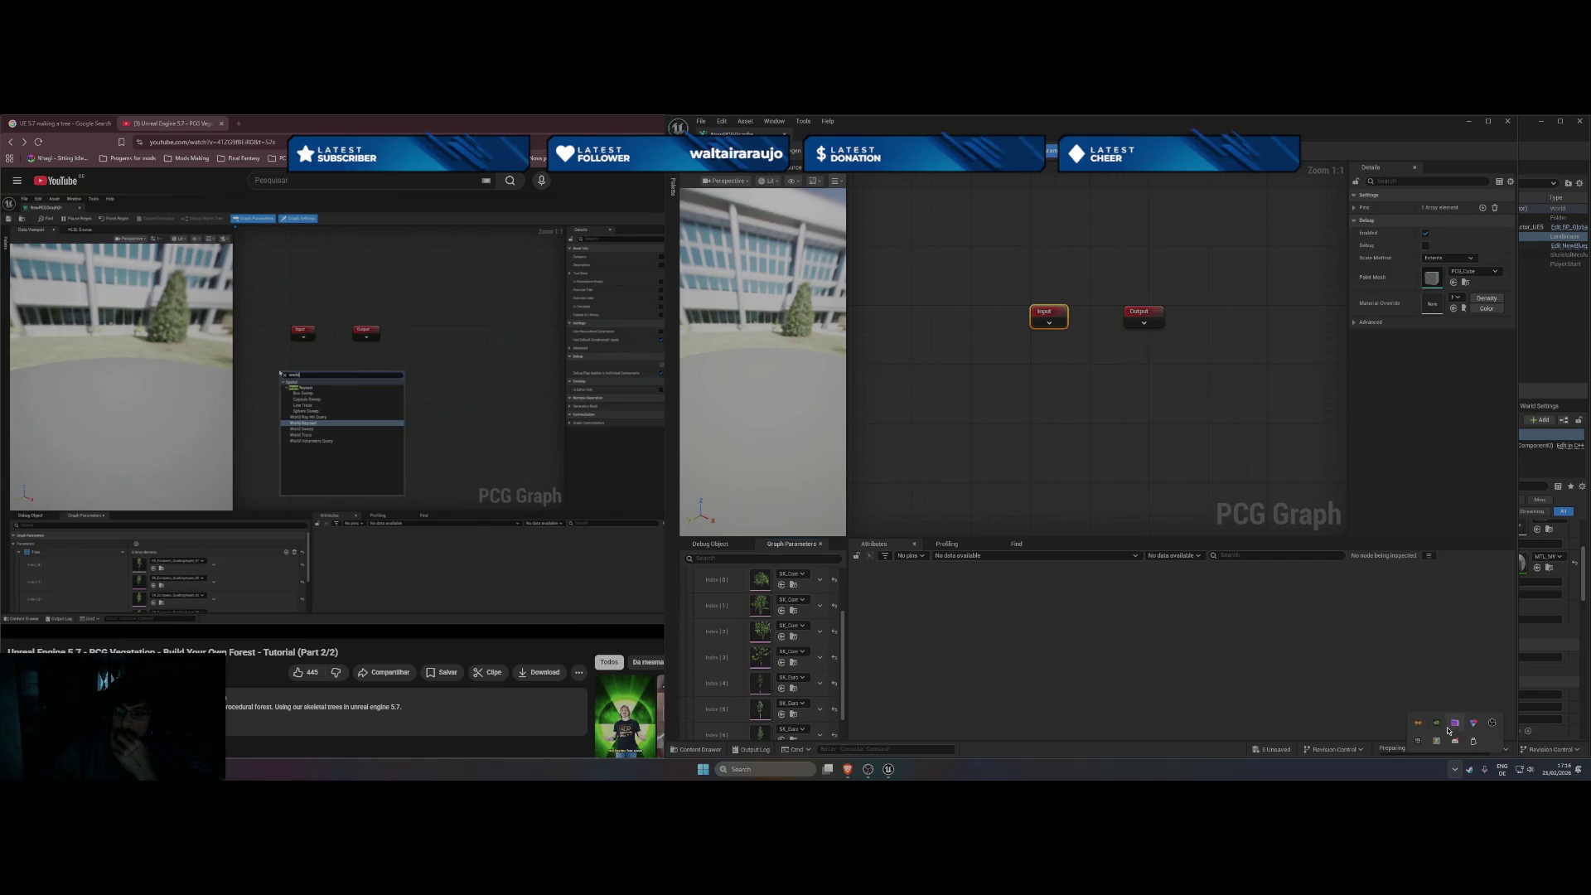
{"action": "left_click", "coordinate": [1205, 676]}
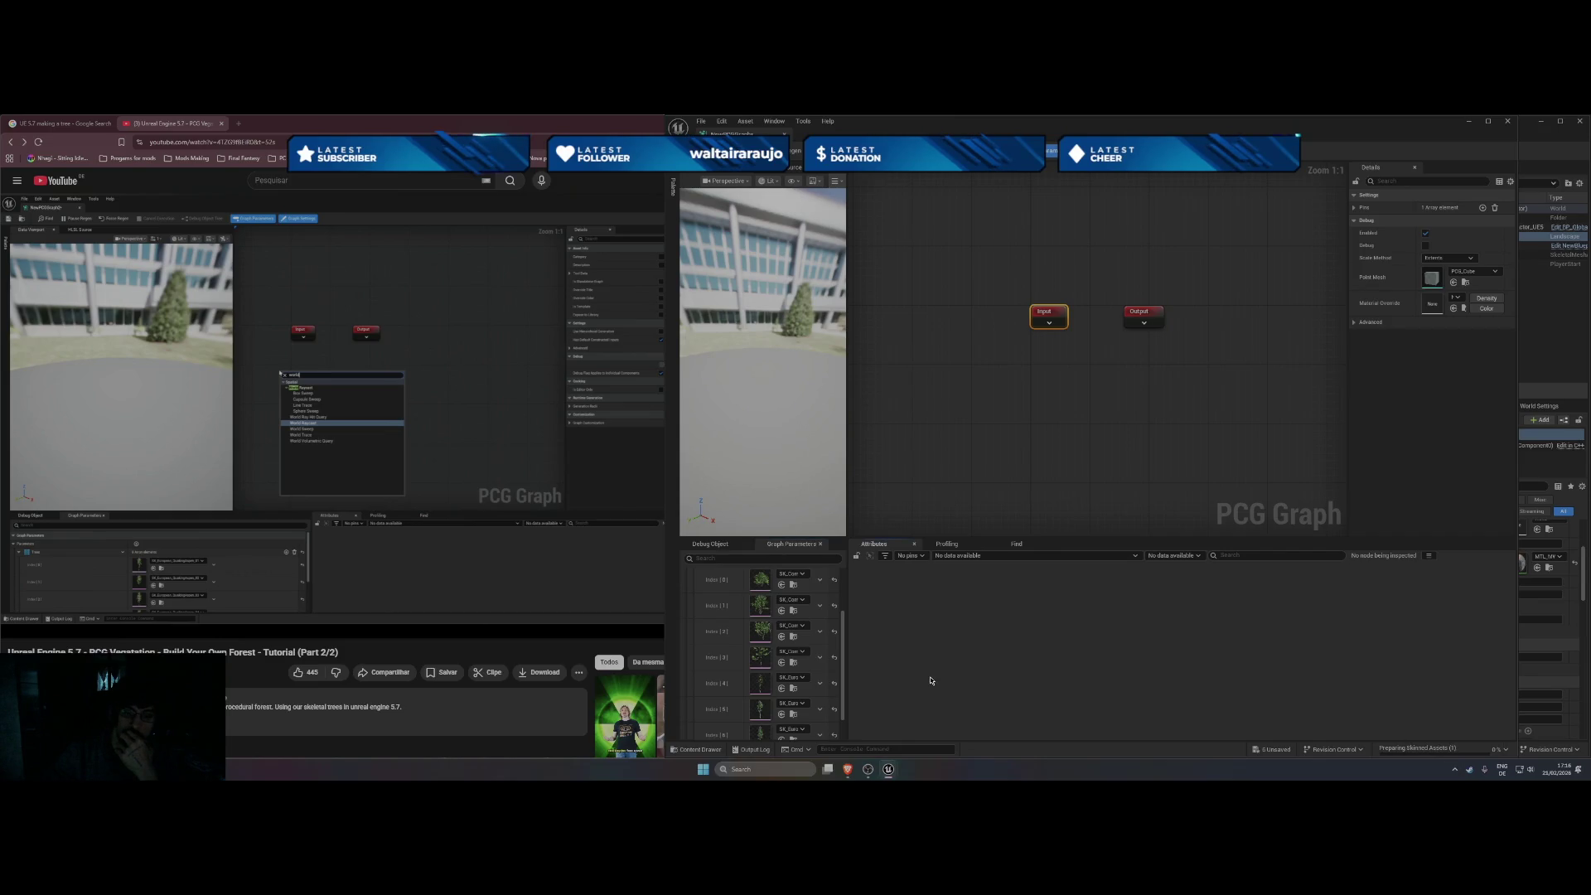
Check Index [7]'s mesh list without choosing, then grow the Trees array to 12 elements.
{"action": "scroll", "coordinate": [771, 654], "scroll_direction": "down", "scroll_amount": 1}
{"action": "left_click", "coordinate": [791, 720]}
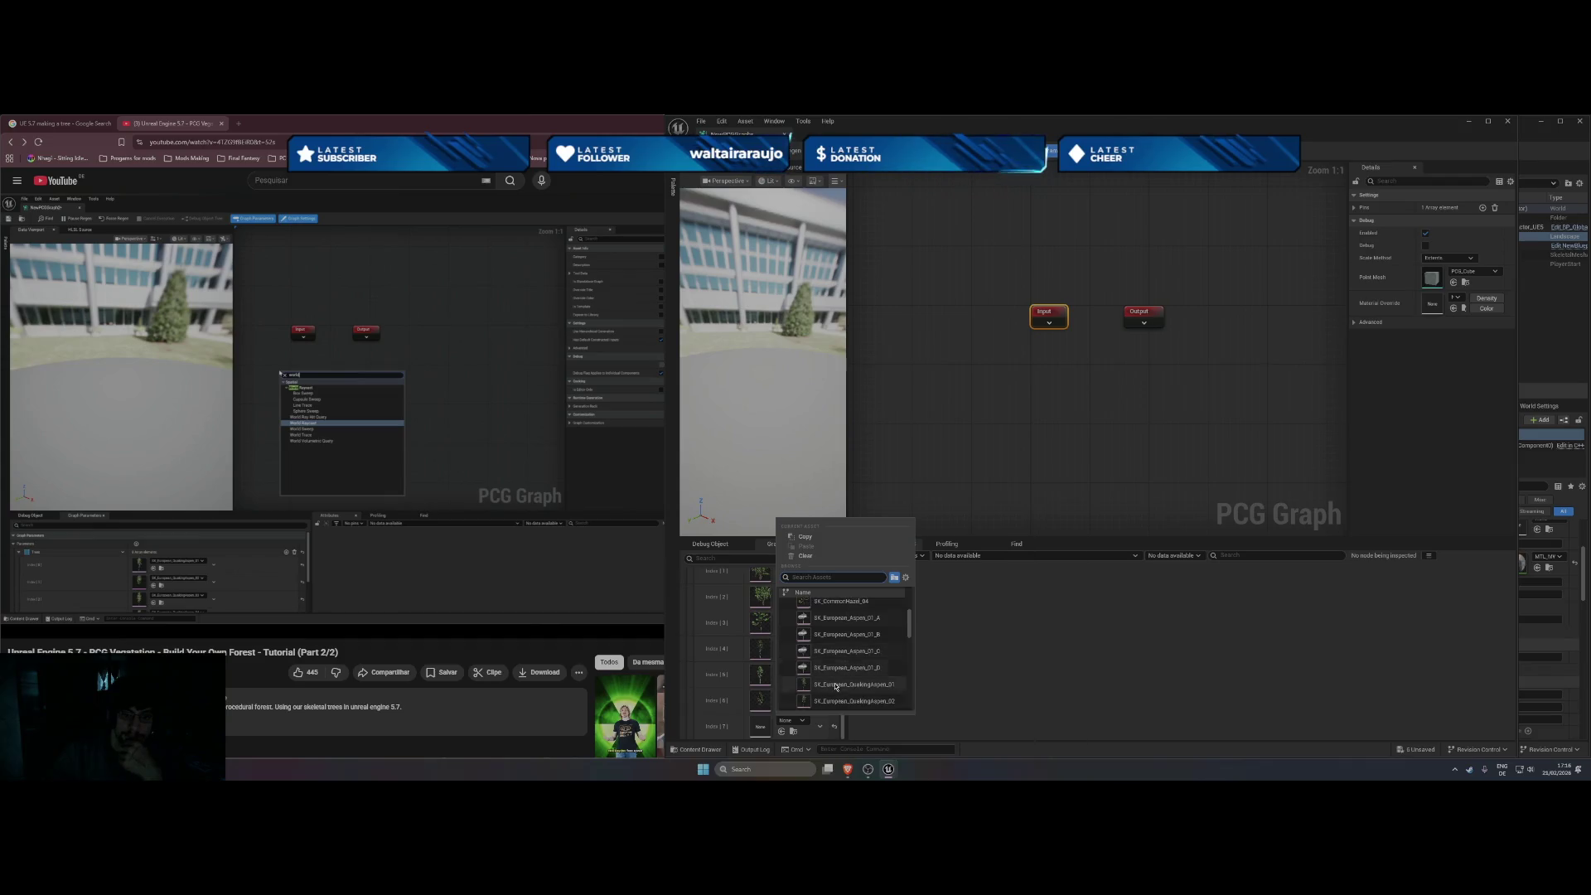
{"action": "scroll", "coordinate": [869, 652], "scroll_direction": "down", "scroll_amount": 1}
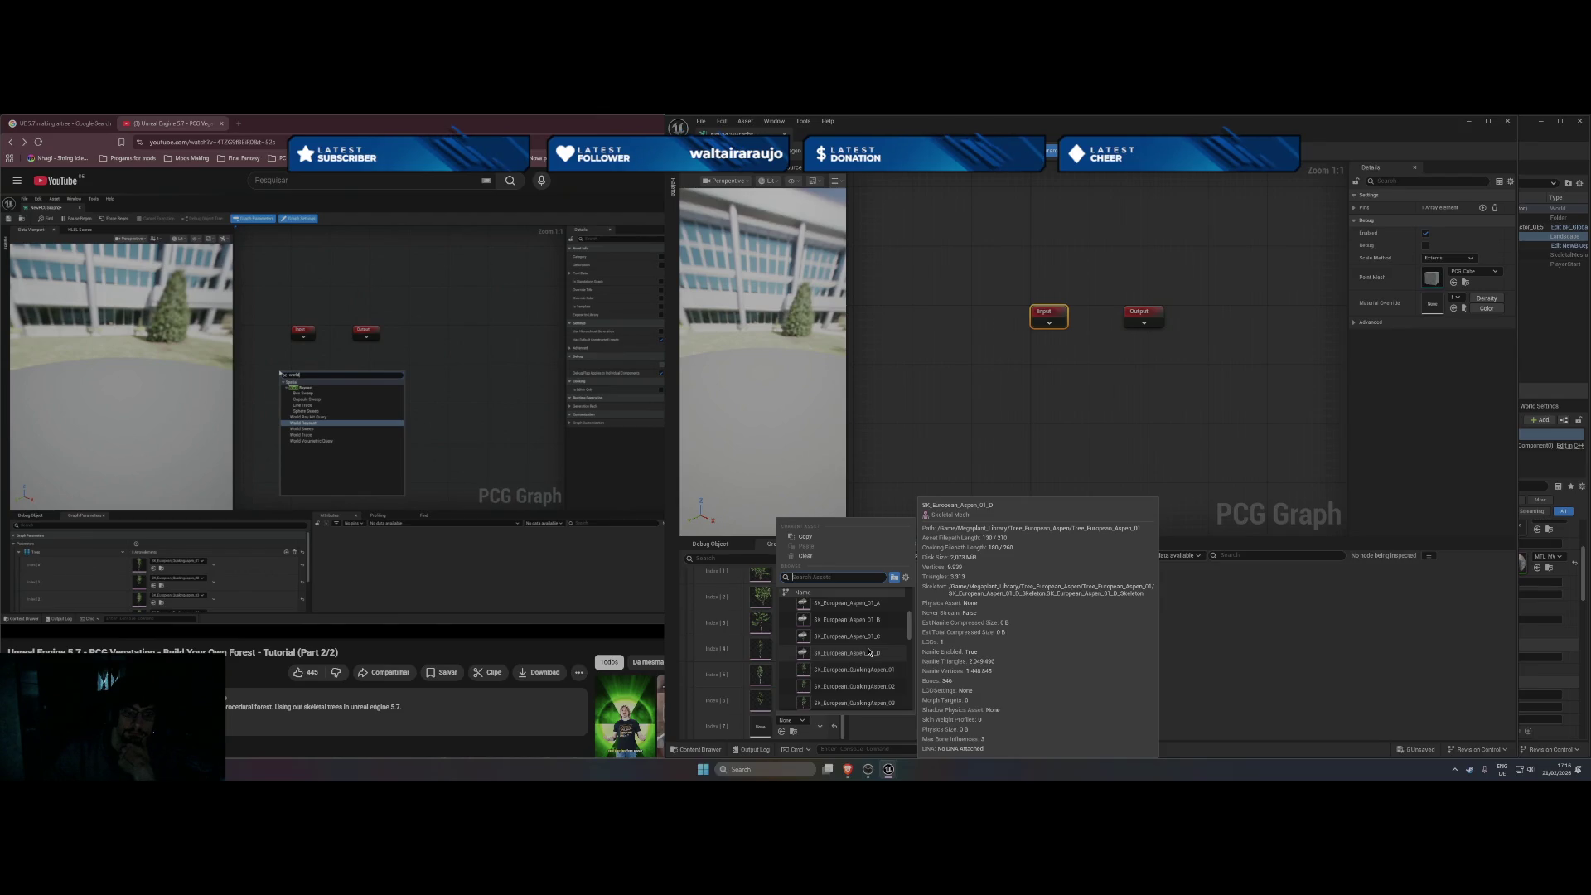
{"action": "key", "text": "Escape"}
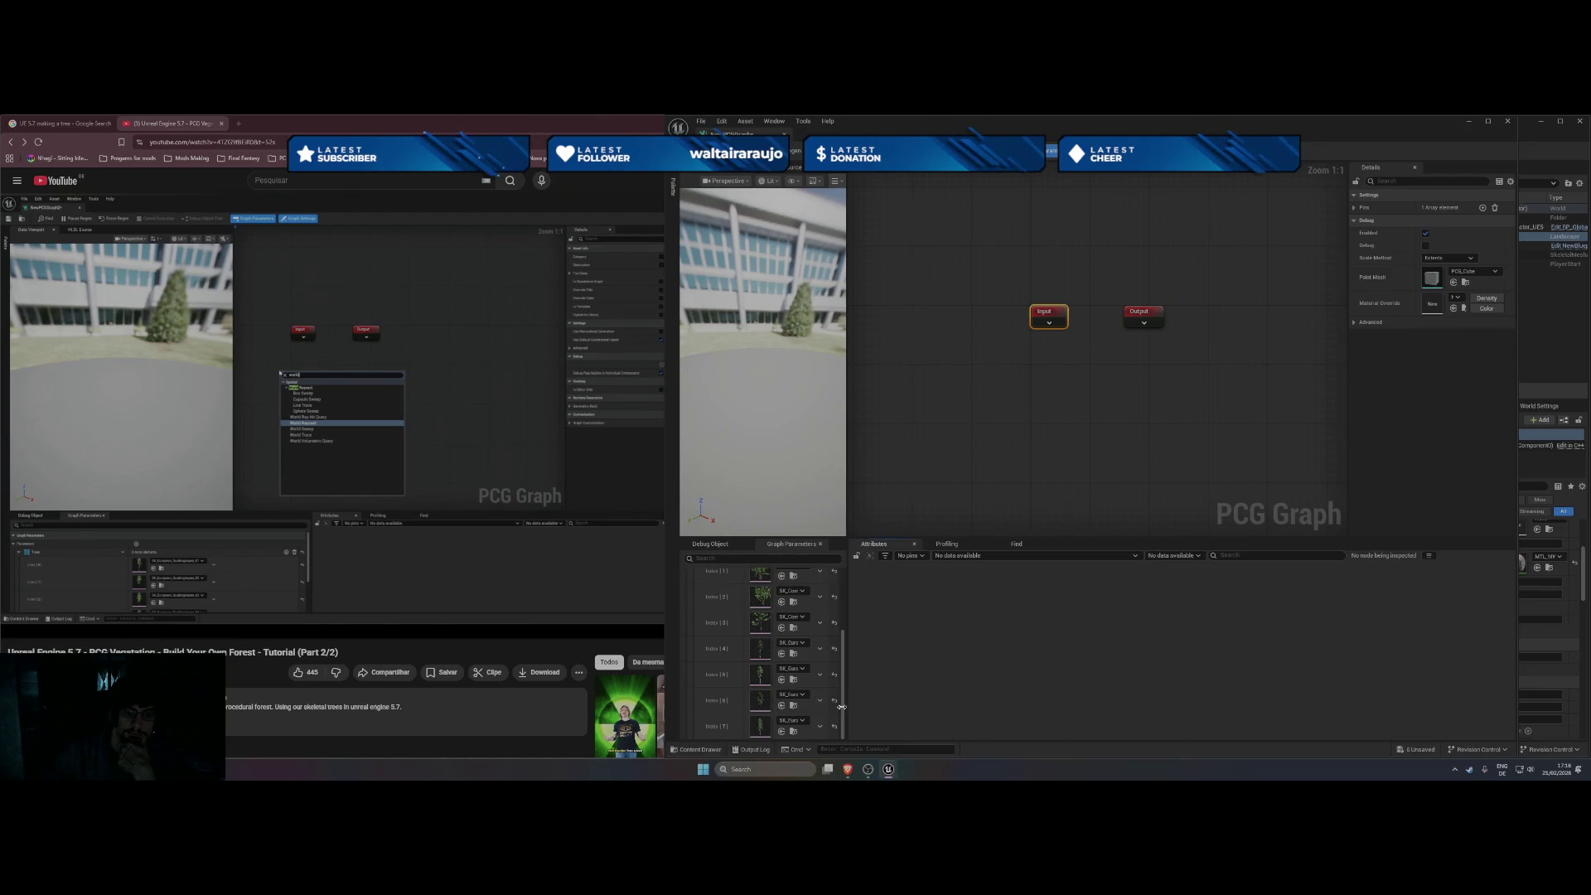
{"action": "scroll", "coordinate": [841, 704], "scroll_direction": "up", "scroll_amount": 3}
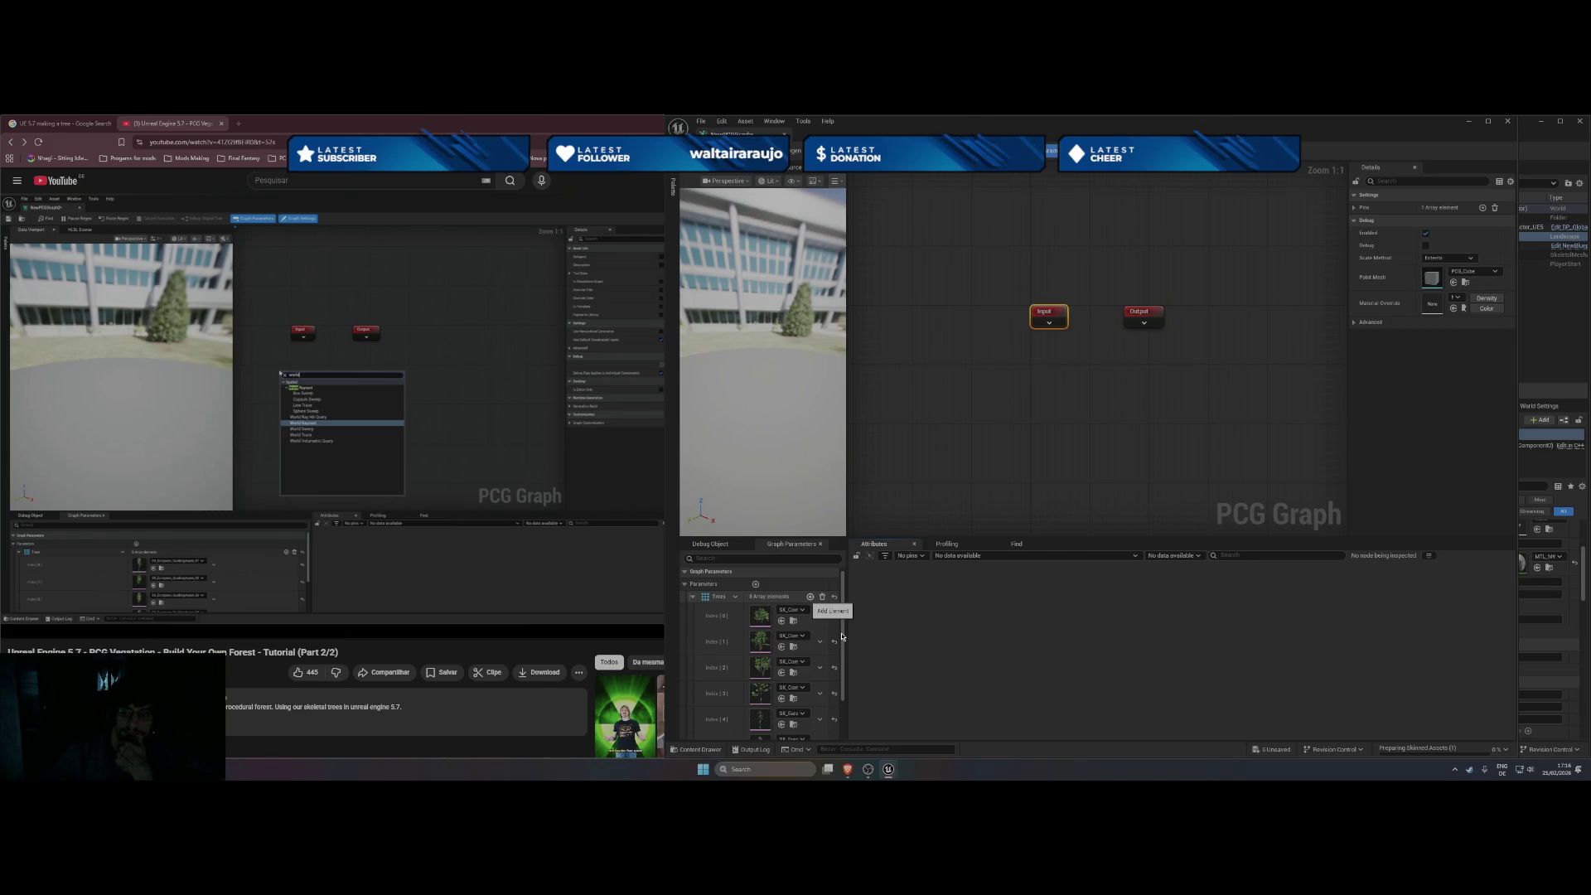
{"action": "left_click", "coordinate": [811, 597]}
{"action": "left_click", "coordinate": [810, 596]}
{"action": "left_click", "coordinate": [810, 596]}
{"action": "left_click", "coordinate": [811, 597]}
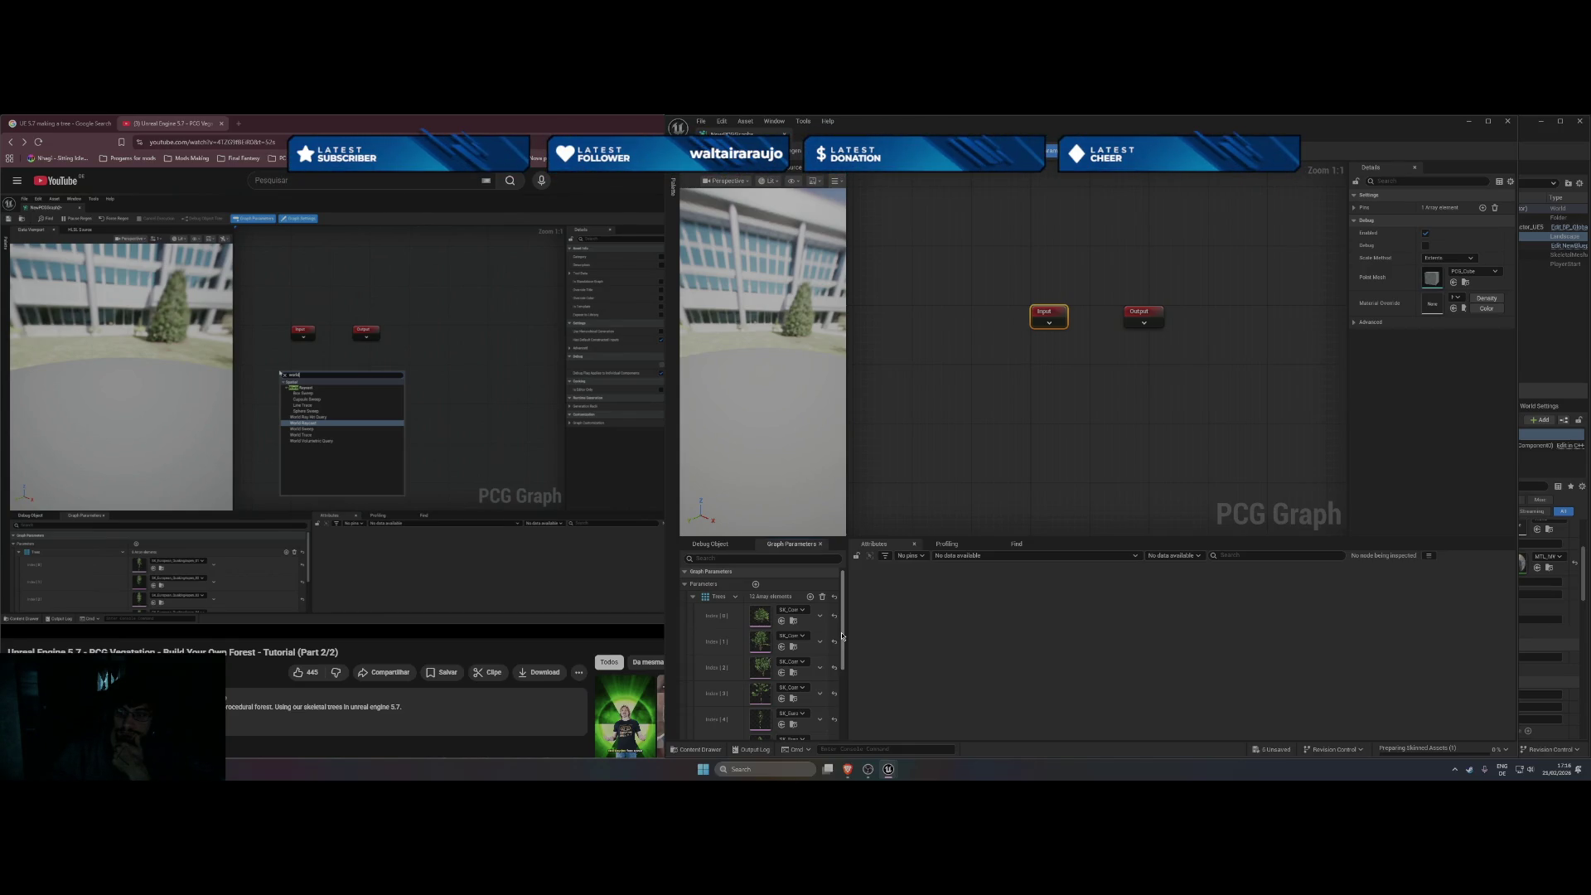
Assign a first mesh to Index [8] and browse the mesh options for Index [9].
{"action": "scroll", "coordinate": [805, 661], "scroll_direction": "down", "scroll_amount": 5}
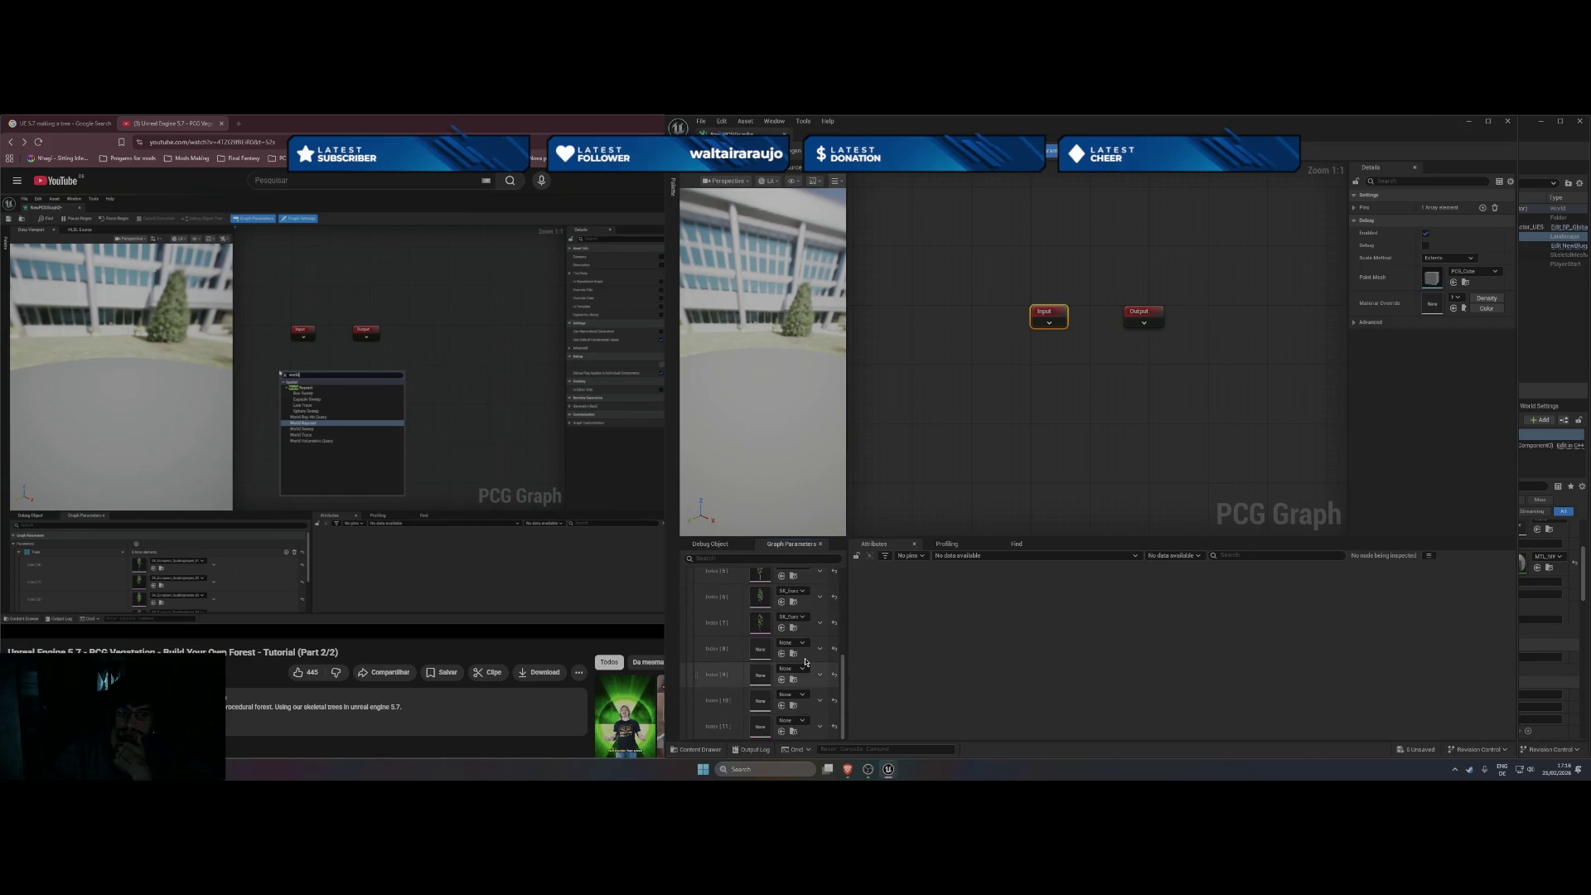
{"action": "left_click", "coordinate": [808, 642]}
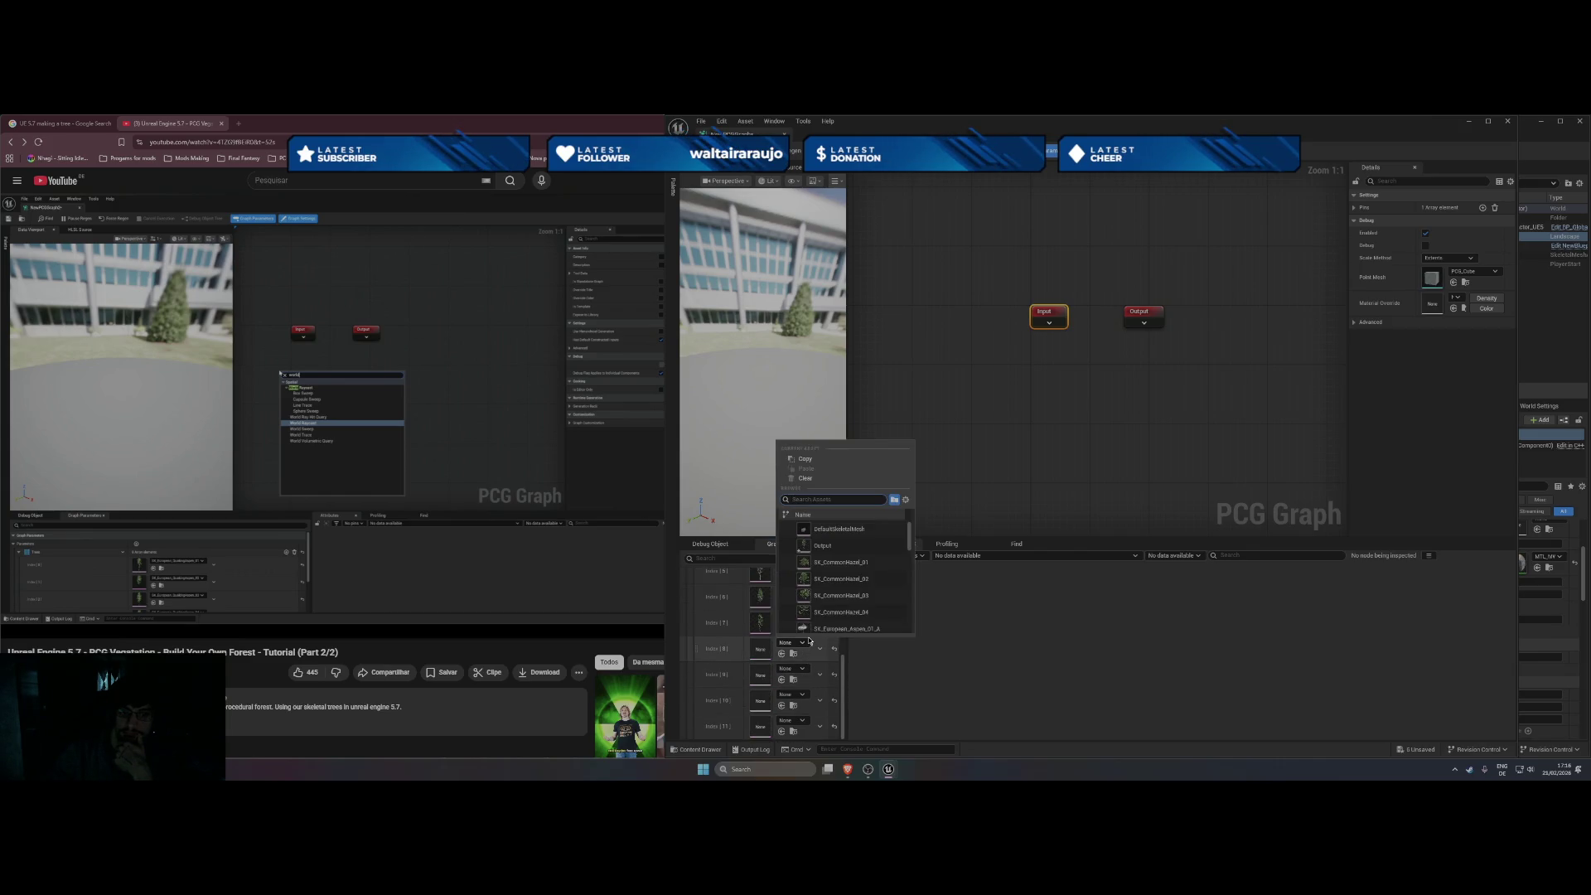
{"action": "scroll", "coordinate": [829, 610], "scroll_direction": "down", "scroll_amount": 2}
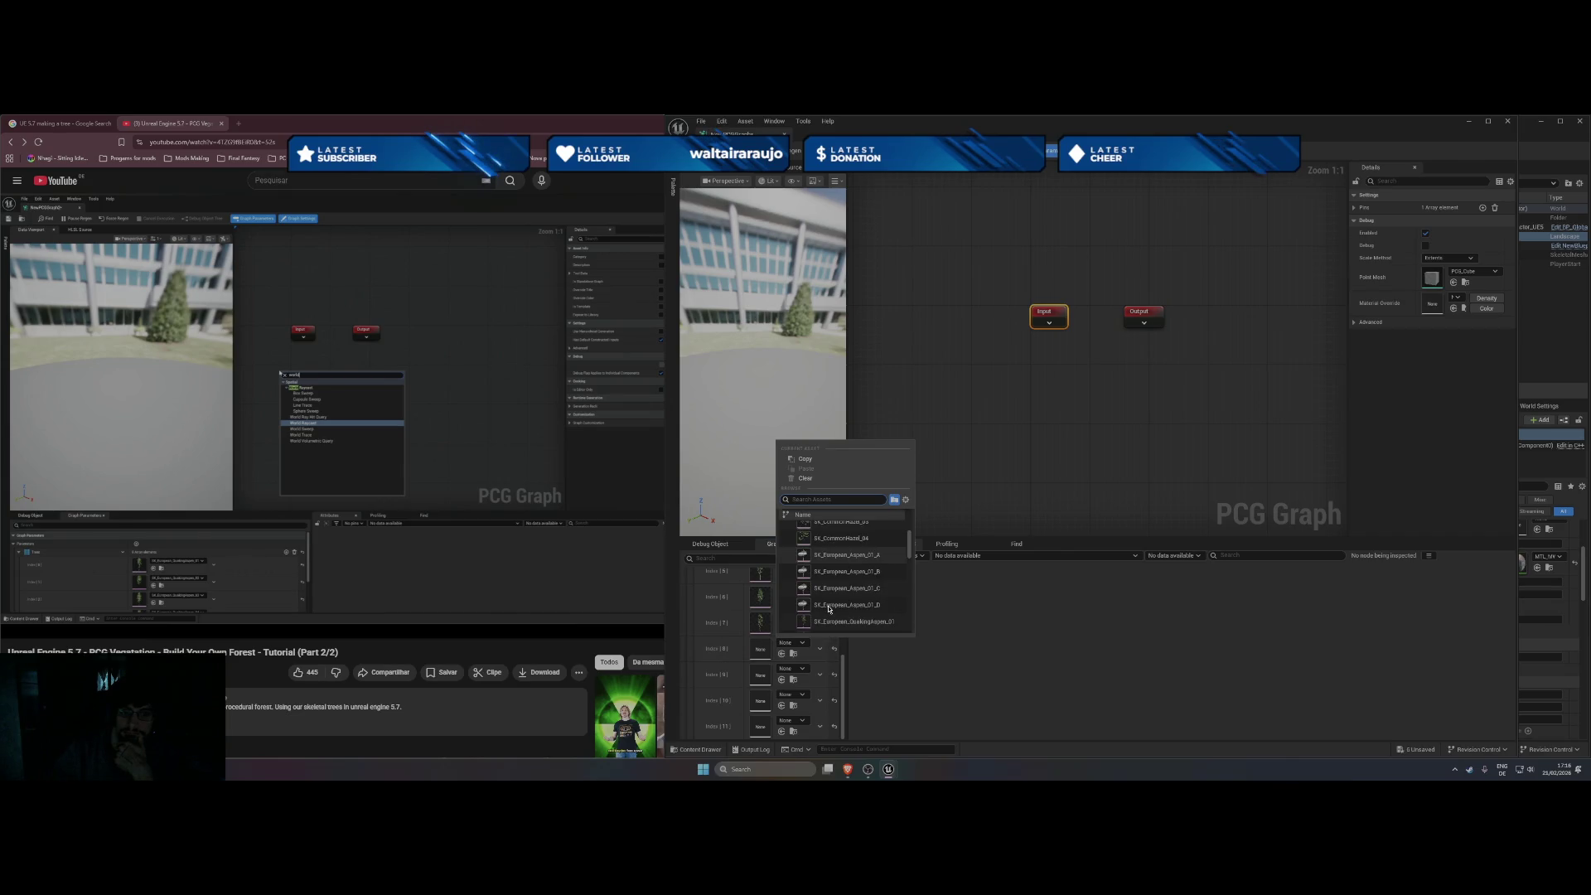
{"action": "scroll", "coordinate": [845, 553], "scroll_direction": "down", "scroll_amount": 2}
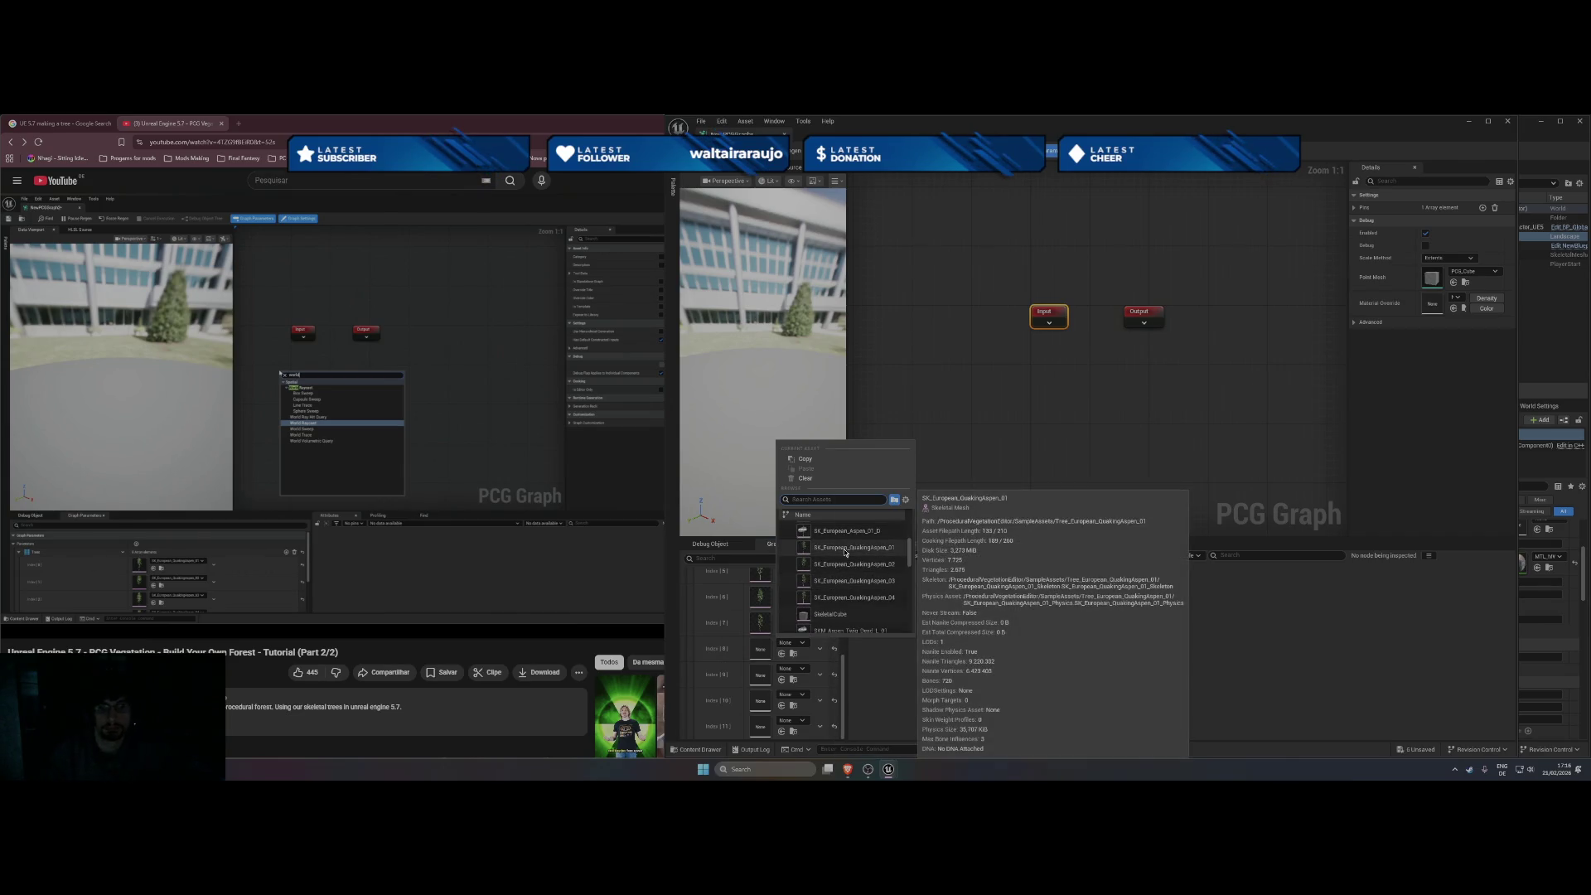
{"action": "left_click", "coordinate": [845, 552]}
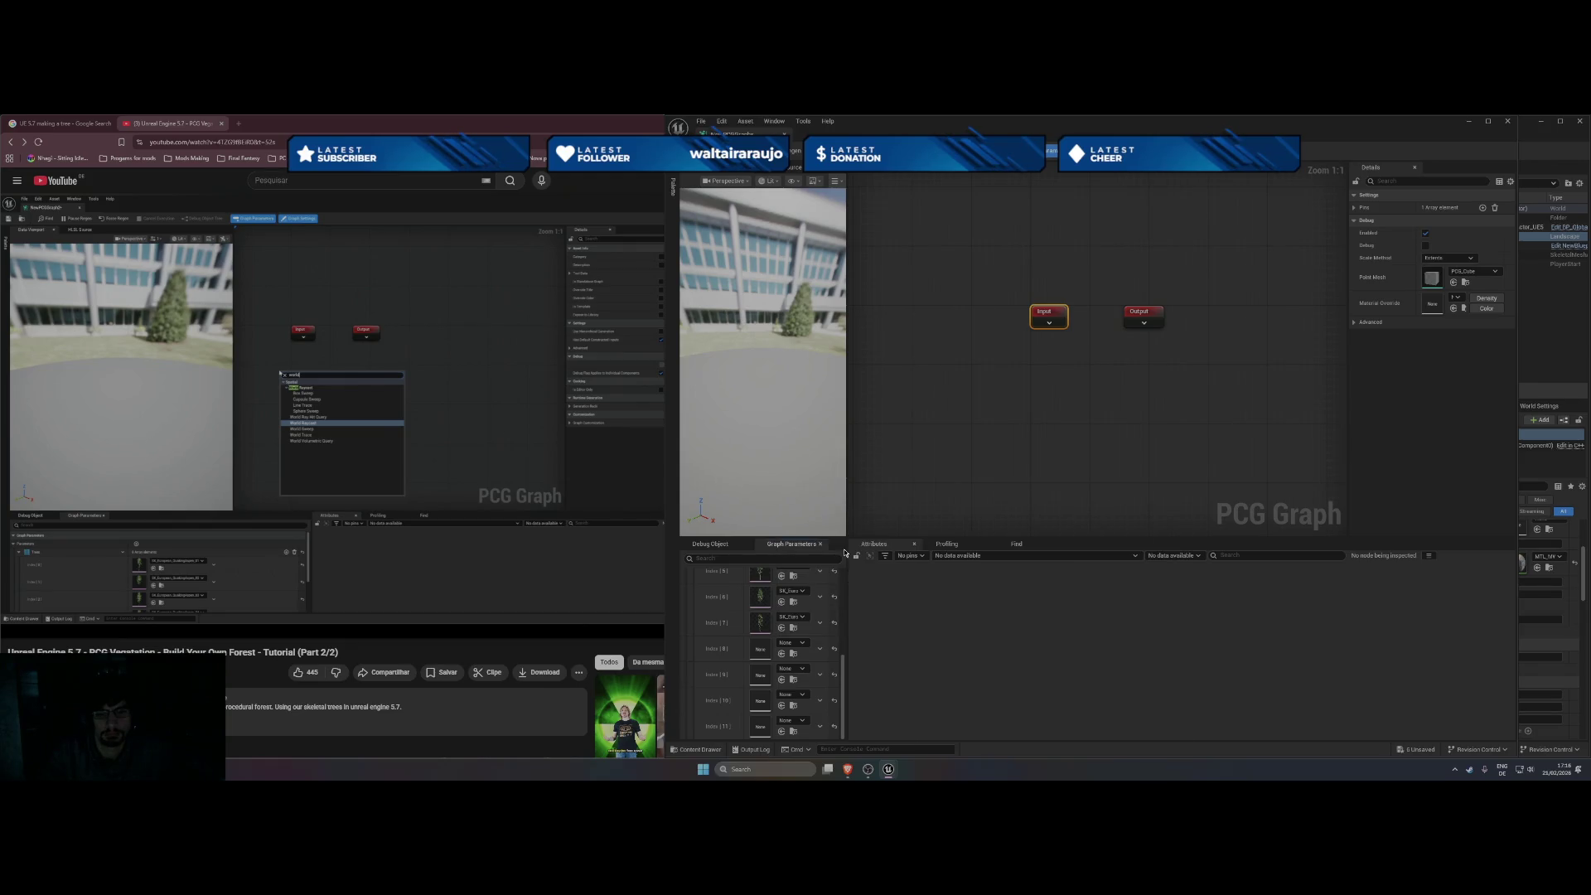
{"action": "left_click", "coordinate": [787, 669]}
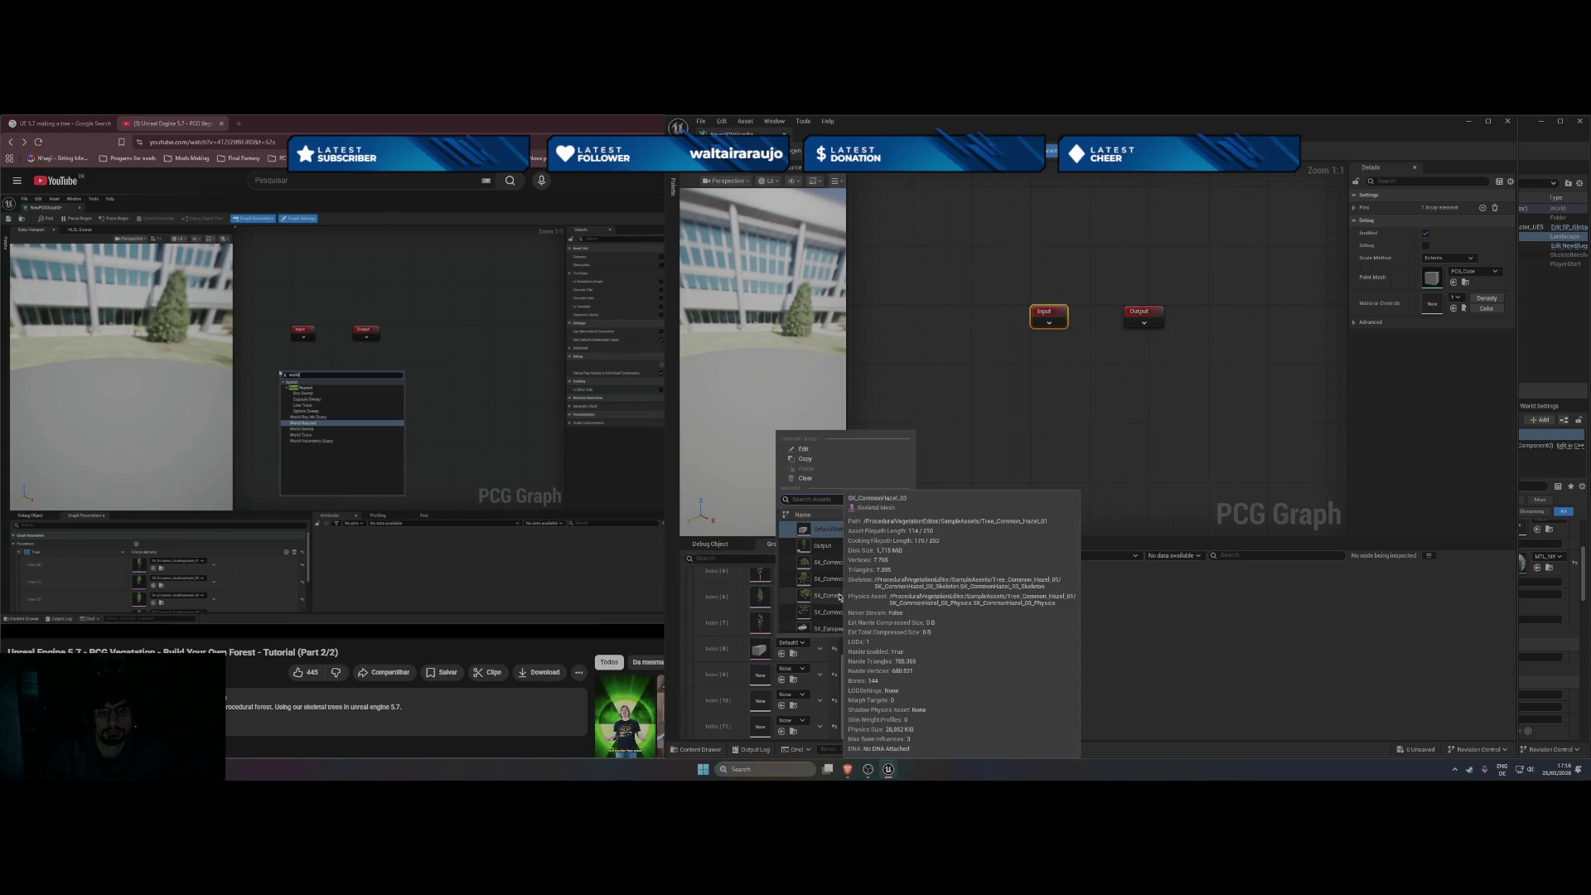
{"action": "scroll", "coordinate": [911, 553], "scroll_direction": "down", "scroll_amount": 3}
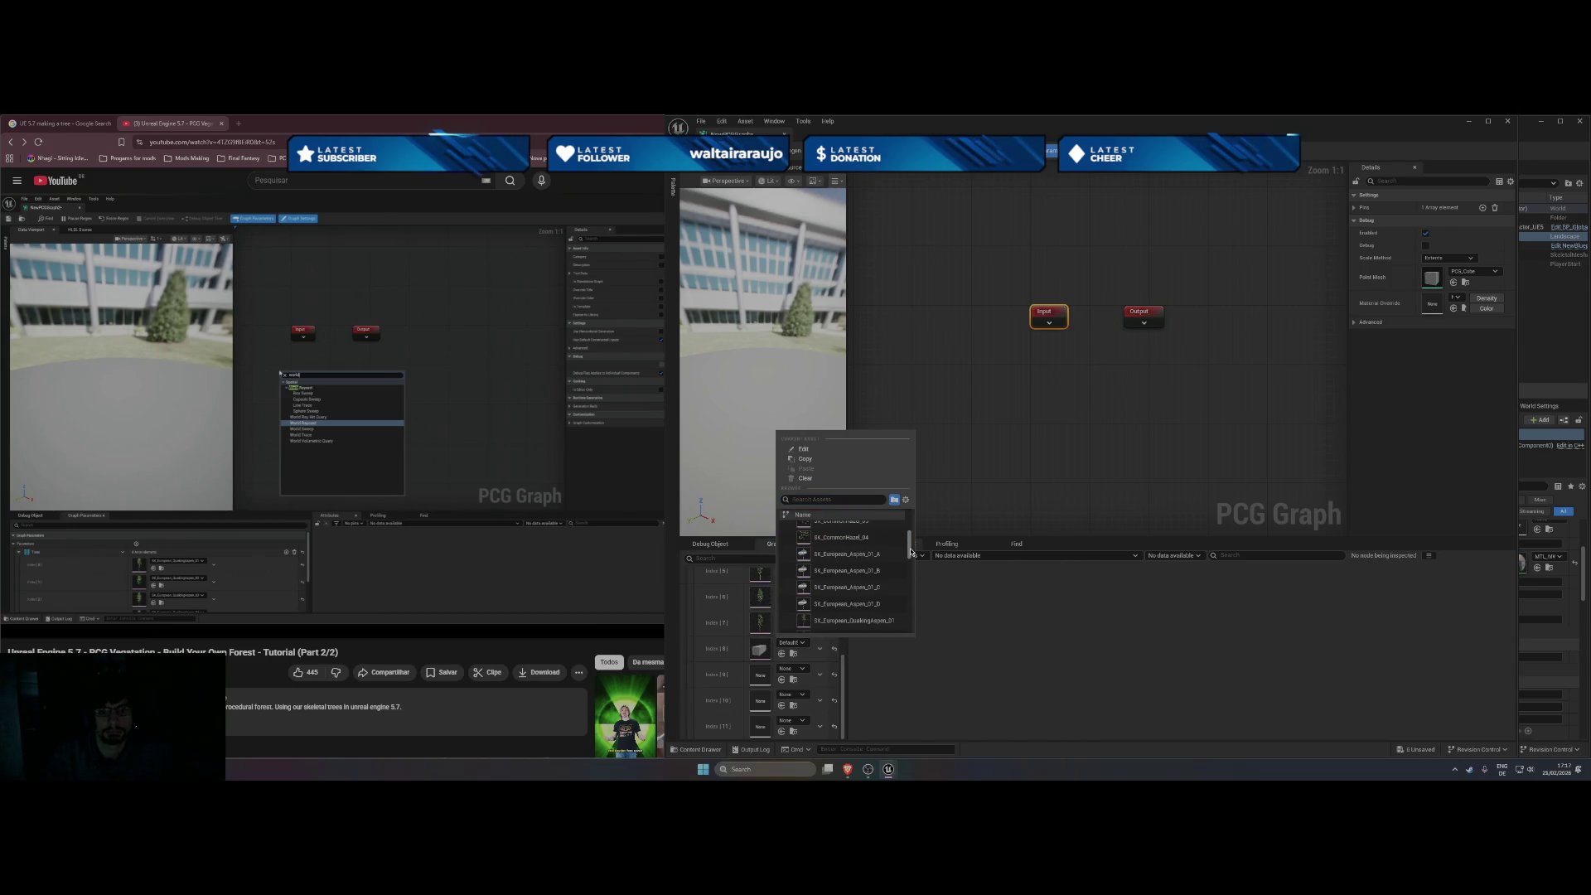
{"action": "scroll", "coordinate": [868, 596], "scroll_direction": "down", "scroll_amount": 3}
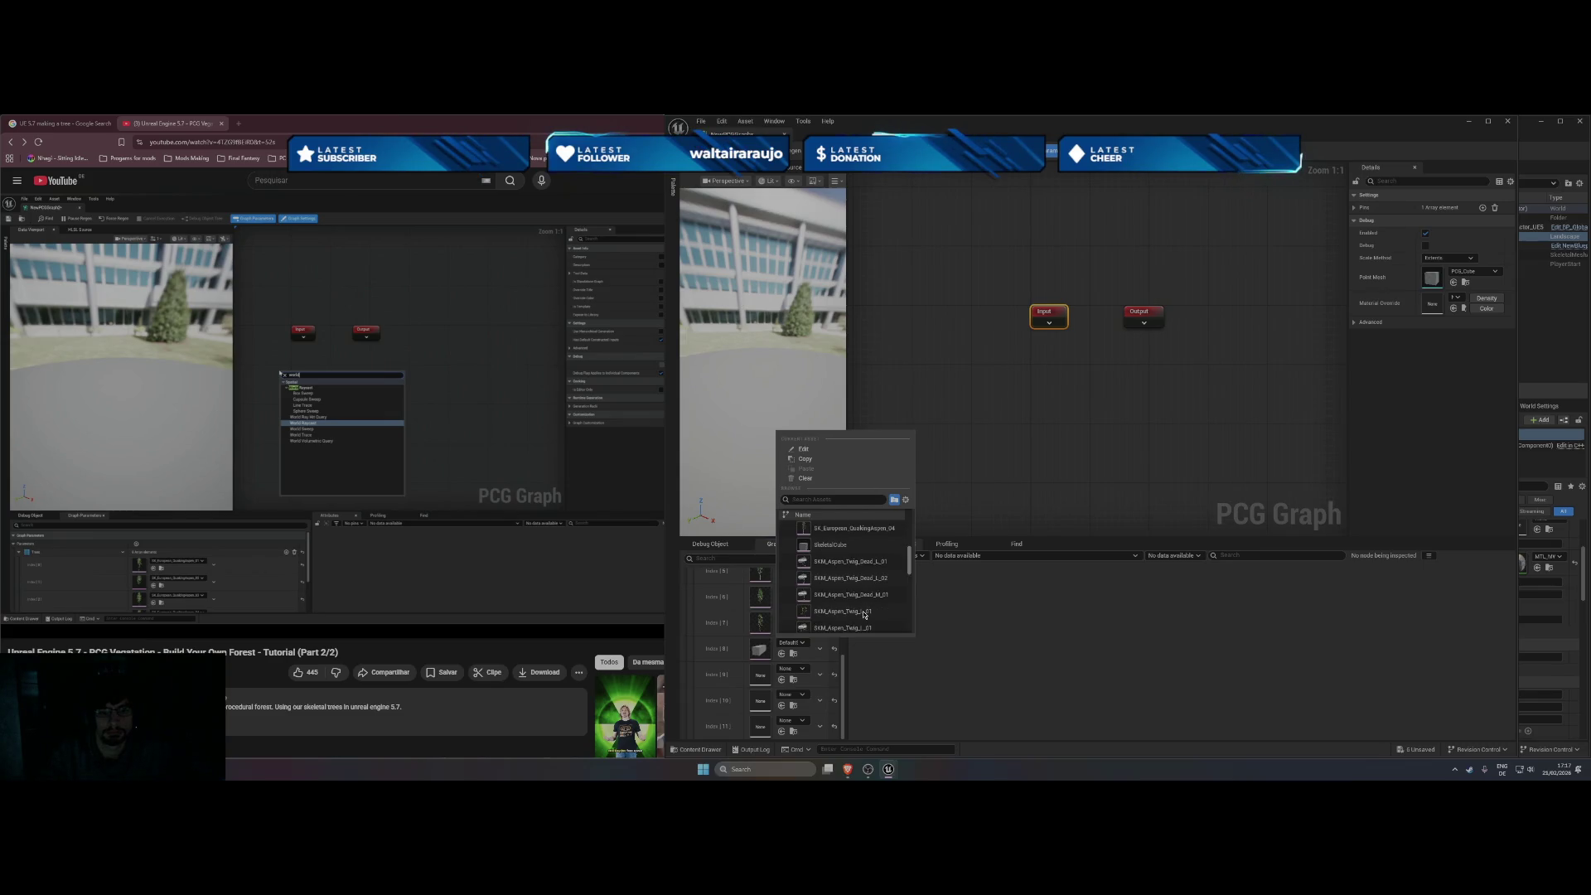
{"action": "scroll", "coordinate": [866, 601], "scroll_direction": "up", "scroll_amount": 2}
{"action": "mouse_move", "coordinate": [867, 594]}
{"action": "scroll", "coordinate": [865, 584], "scroll_direction": "up", "scroll_amount": 1}
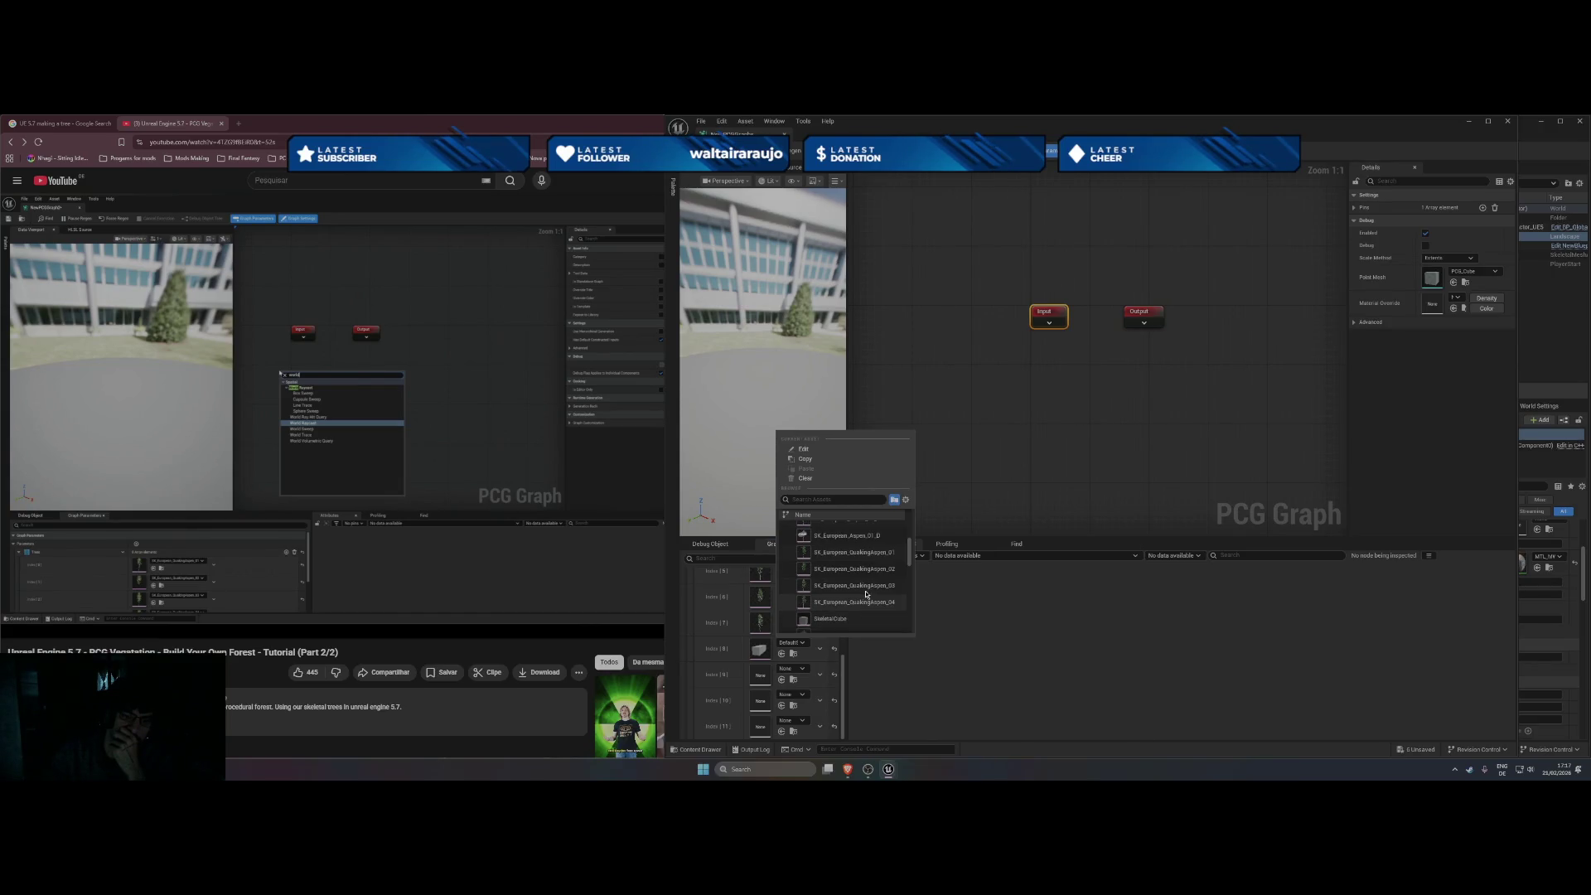
Set Index [8] and Index [9] to European aspen tree meshes.
{"action": "left_click", "coordinate": [791, 642]}
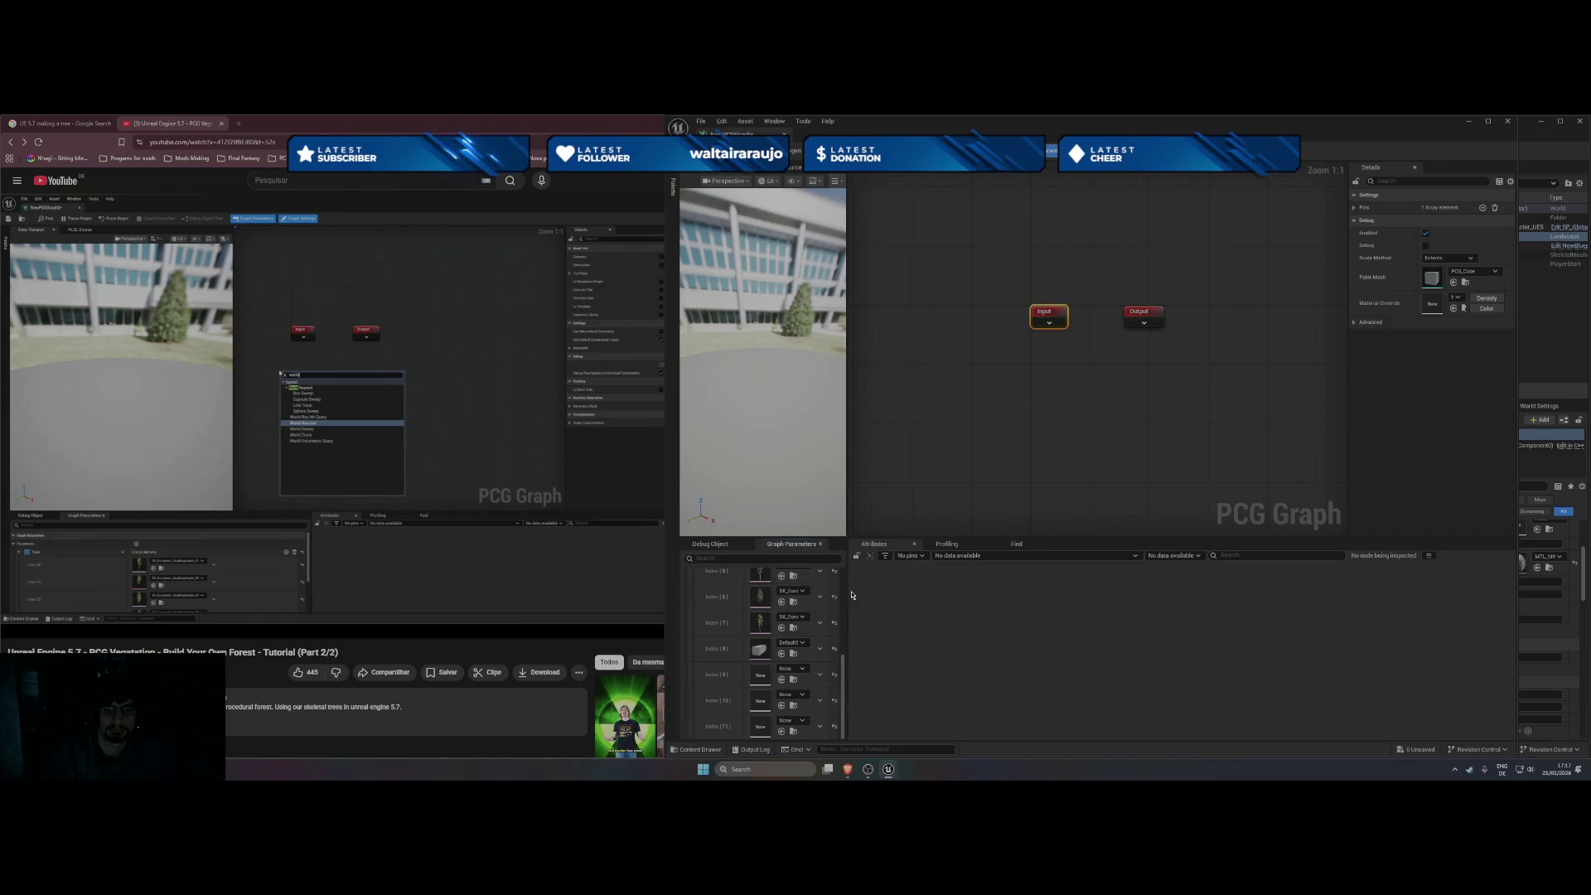
{"action": "left_click", "coordinate": [792, 642]}
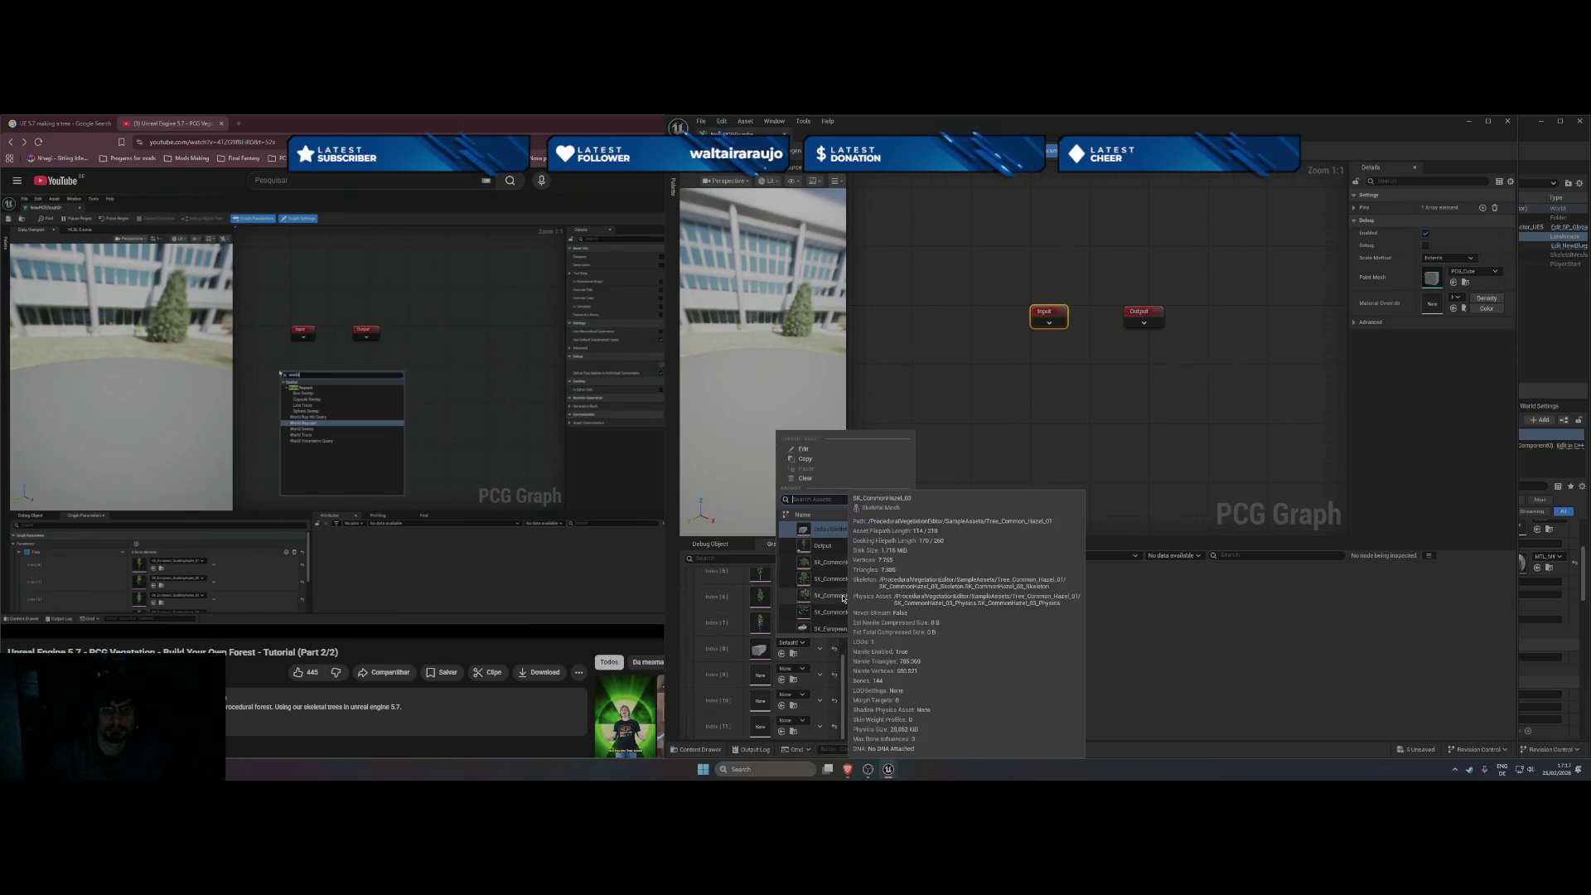
{"action": "scroll", "coordinate": [853, 597], "scroll_direction": "down", "scroll_amount": 3}
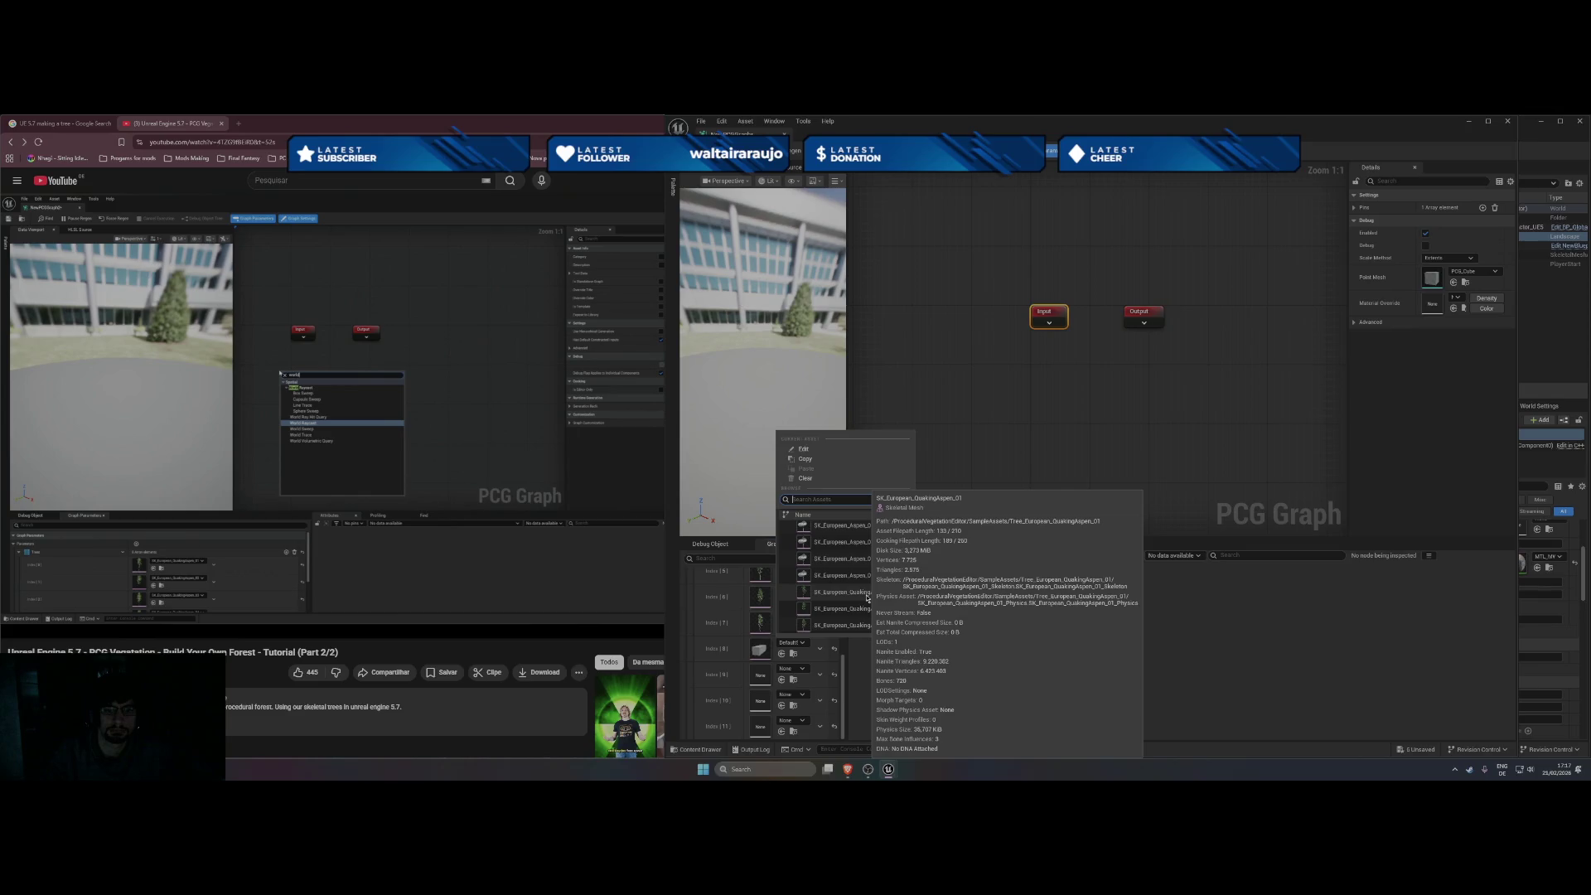
{"action": "left_click", "coordinate": [868, 597]}
{"action": "left_click", "coordinate": [791, 667]}
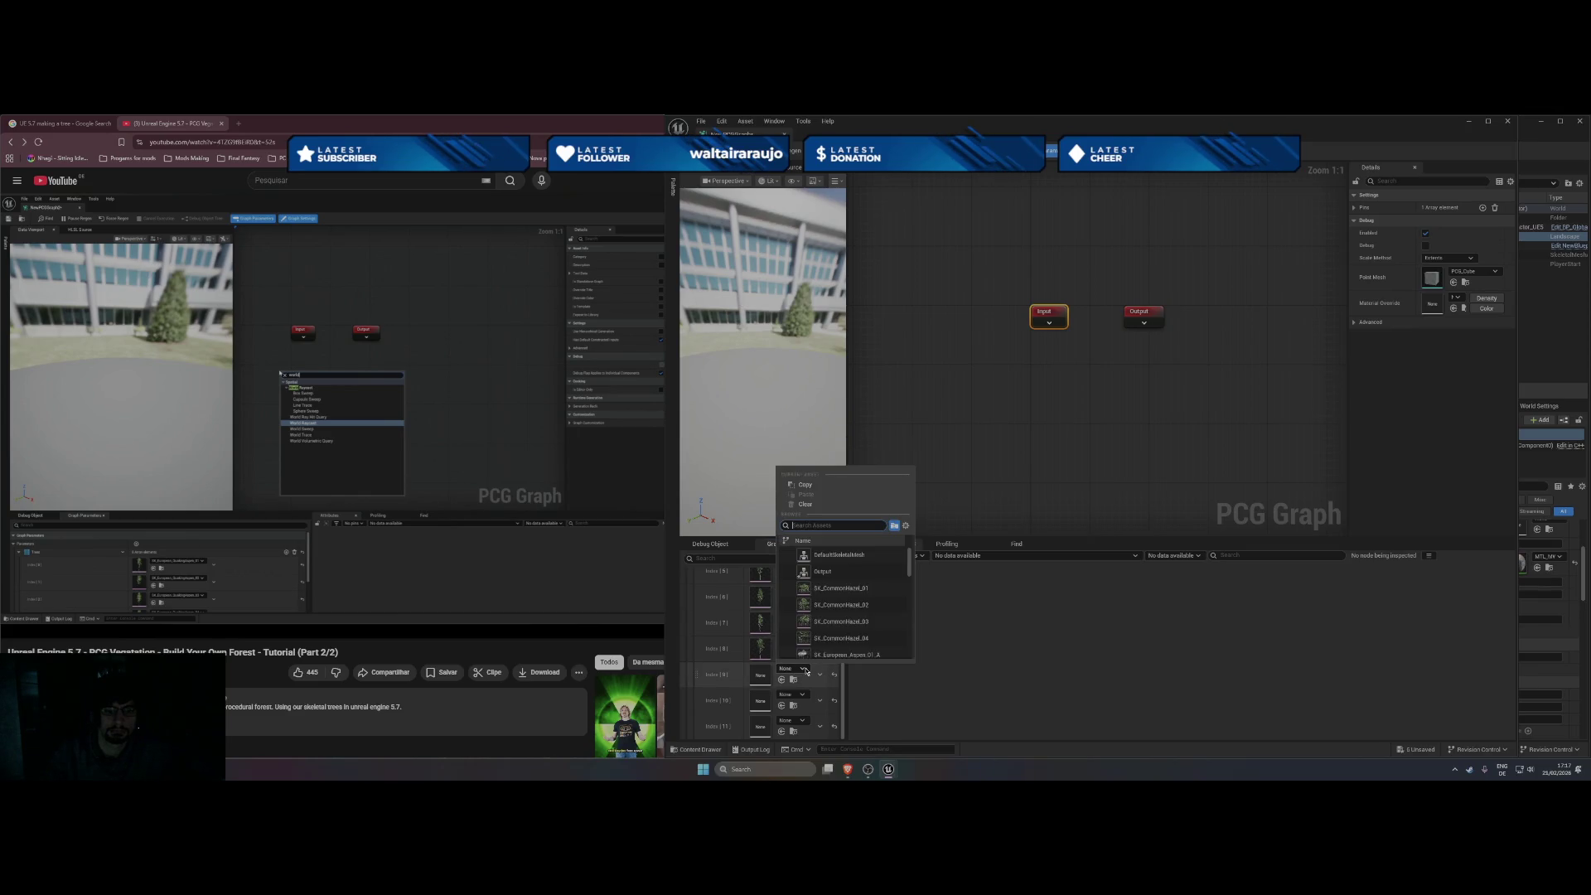
{"action": "scroll", "coordinate": [841, 623], "scroll_direction": "down", "scroll_amount": 3}
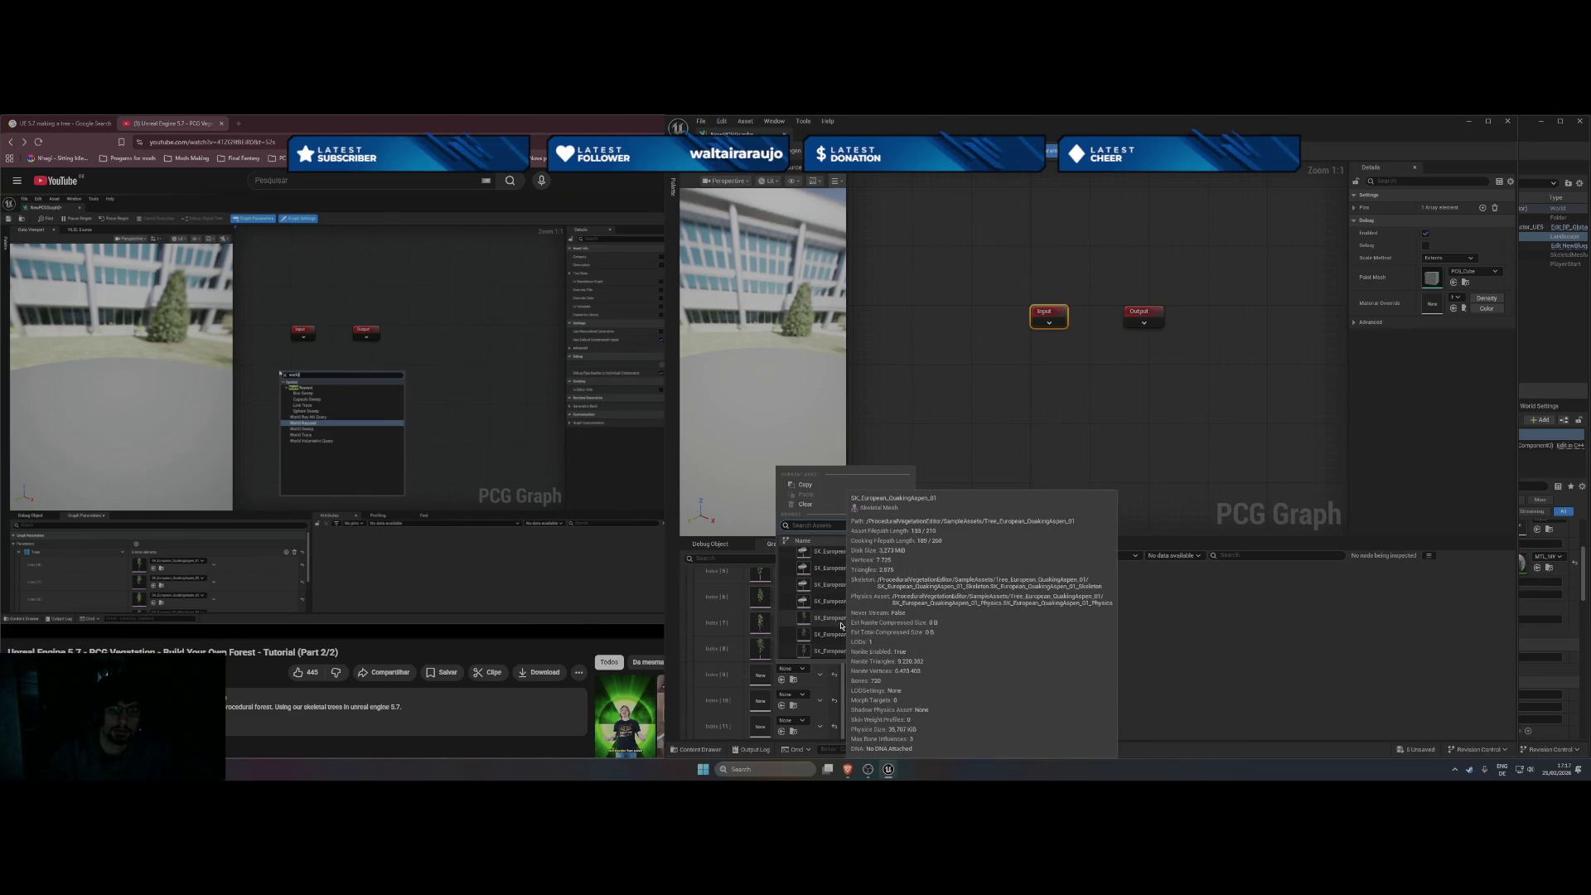
{"action": "left_click", "coordinate": [841, 625]}
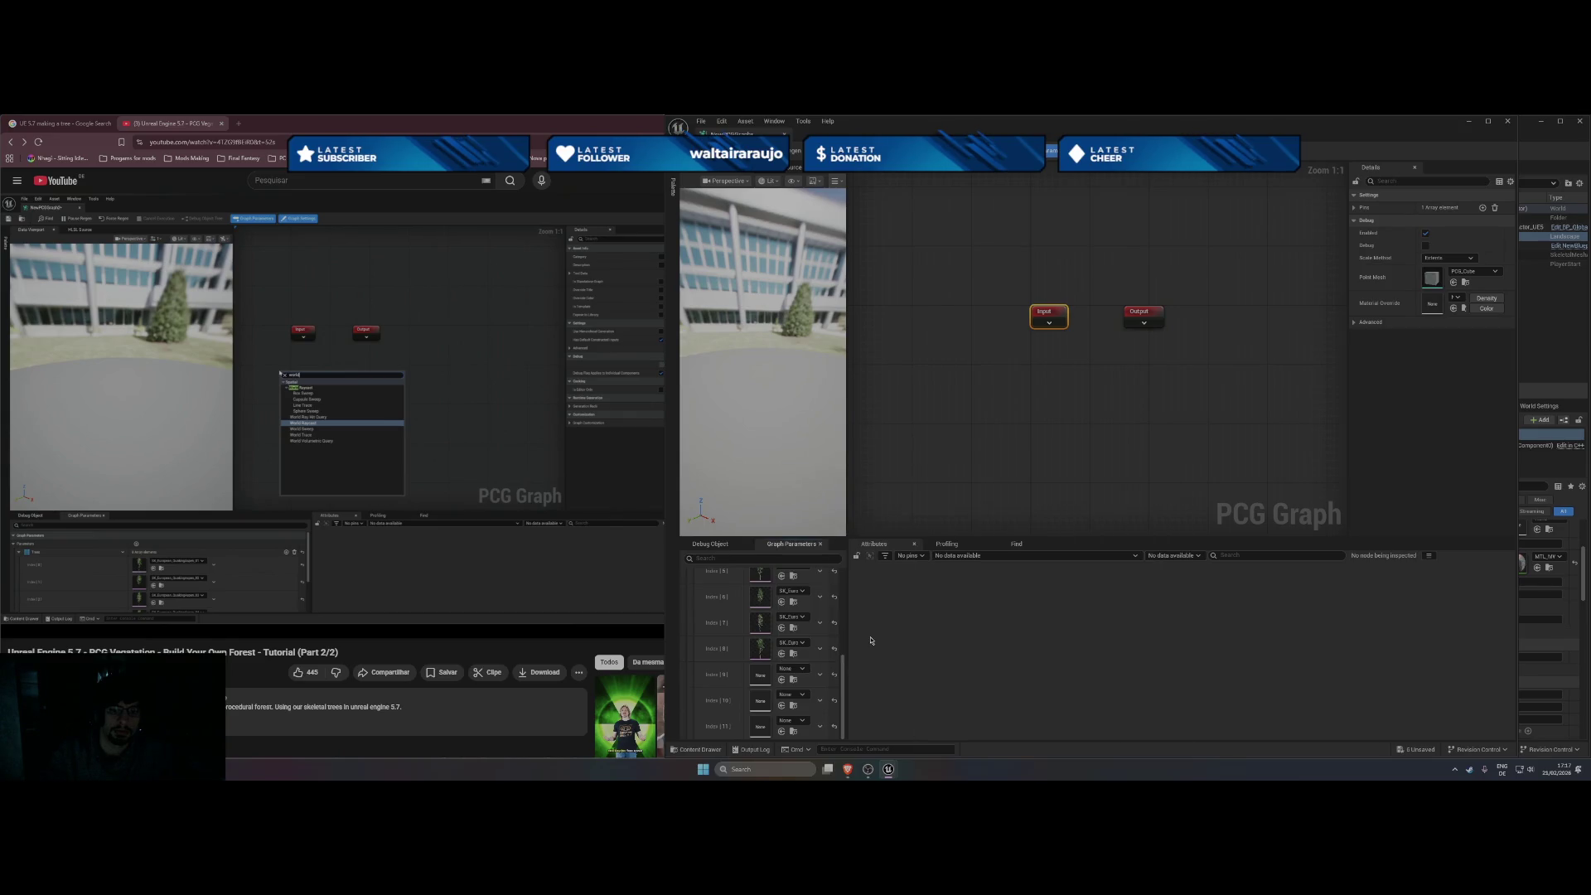
Set Index [10] to a European aspen mesh and Index [11] to a quaking aspen mesh.
{"action": "left_click", "coordinate": [801, 696]}
{"action": "scroll", "coordinate": [845, 638], "scroll_direction": "down", "scroll_amount": 3}
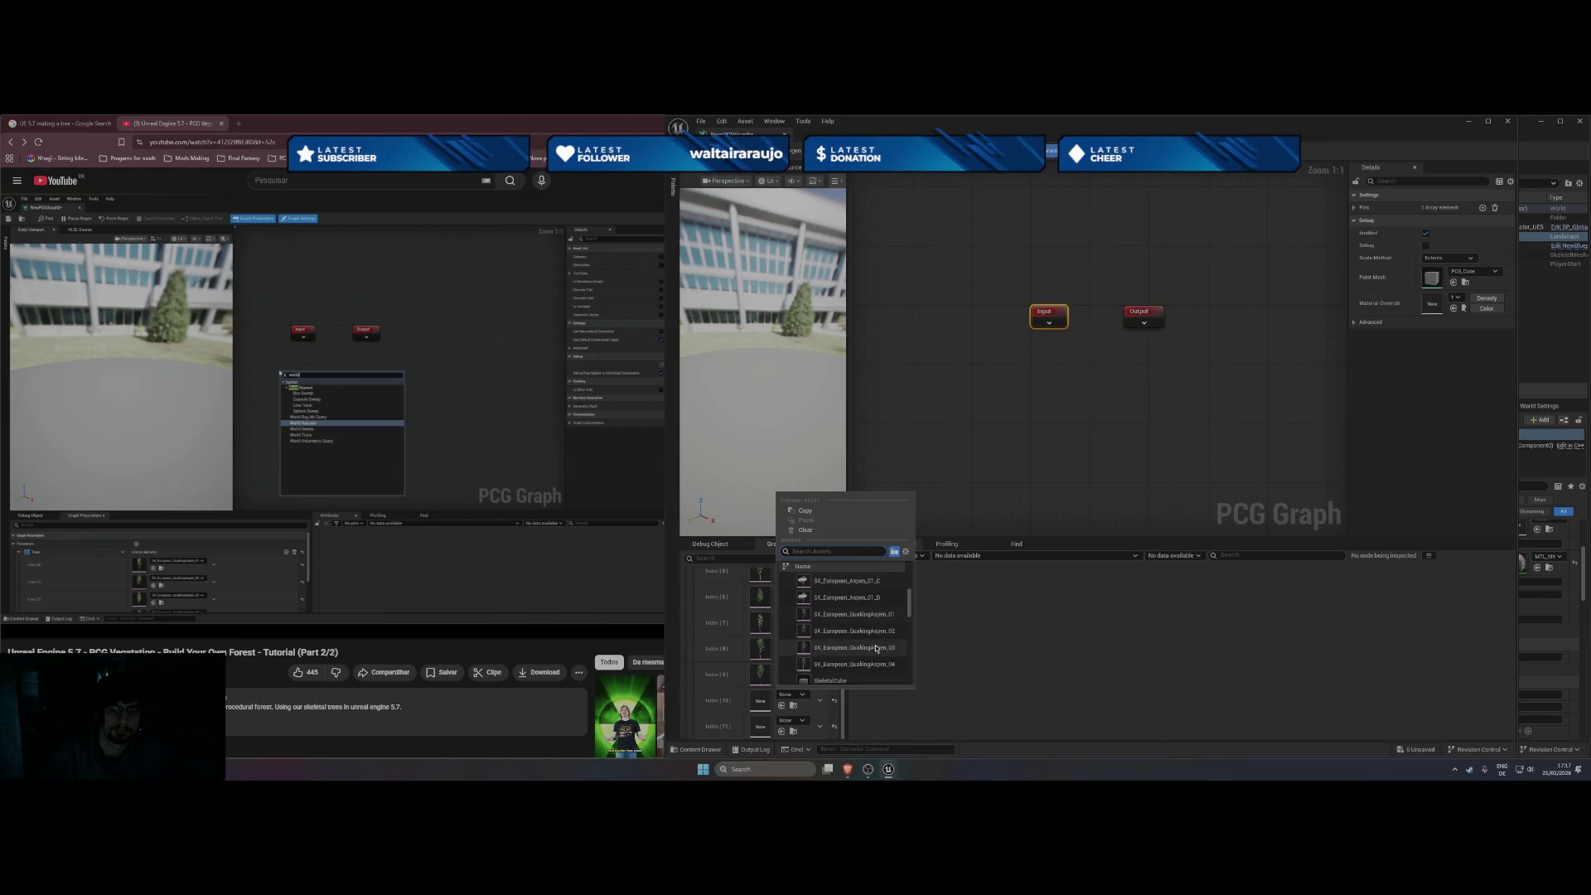
{"action": "left_click", "coordinate": [878, 660]}
{"action": "left_click", "coordinate": [805, 720]}
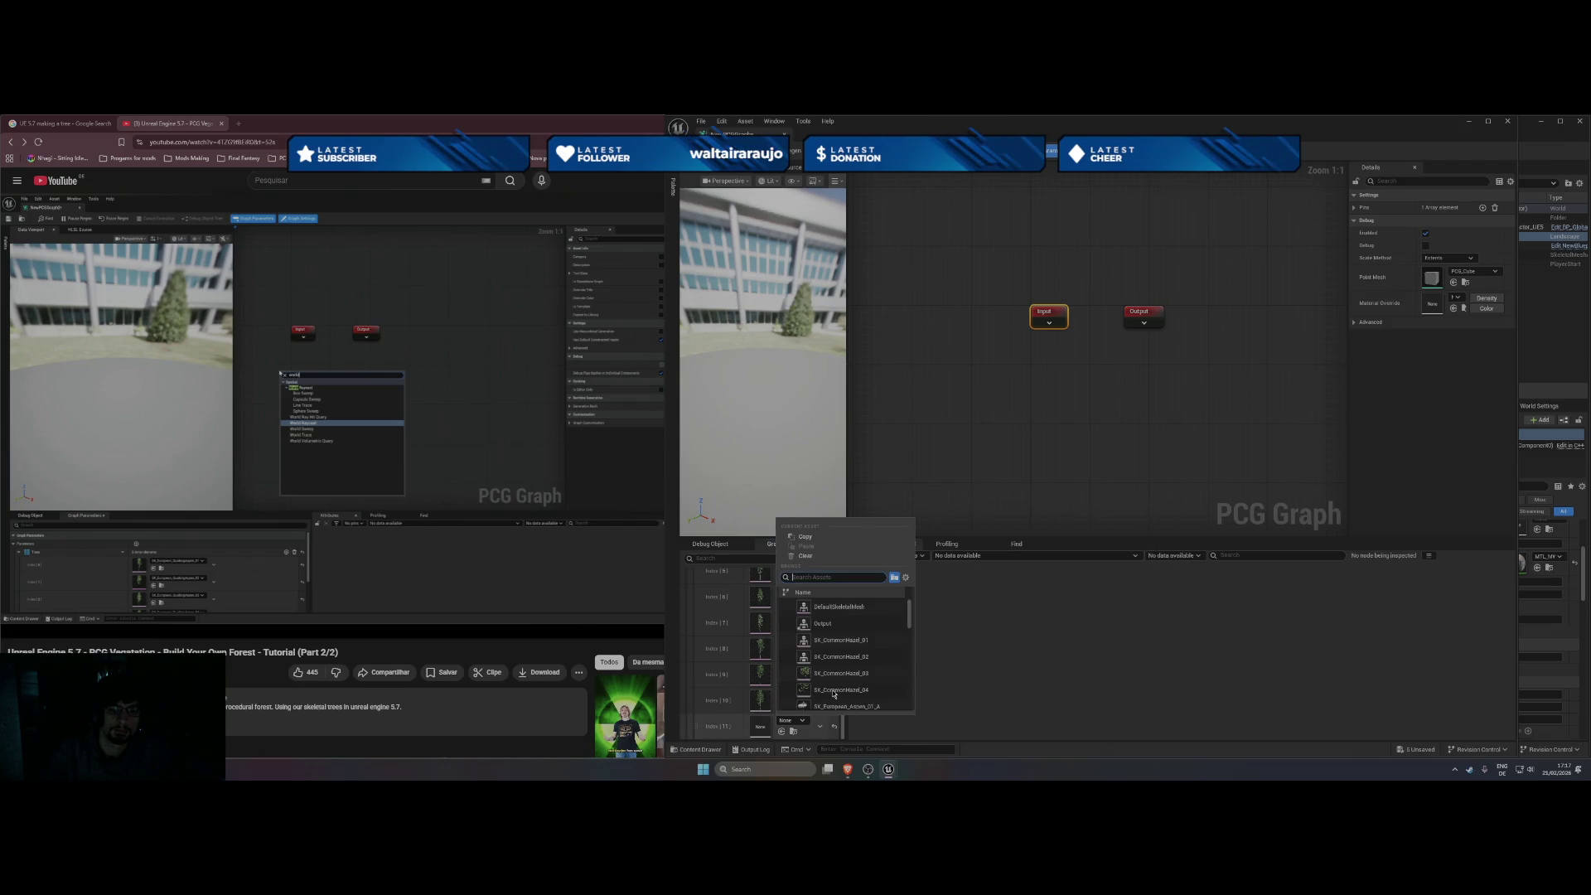
{"action": "scroll", "coordinate": [837, 687], "scroll_direction": "down", "scroll_amount": 3}
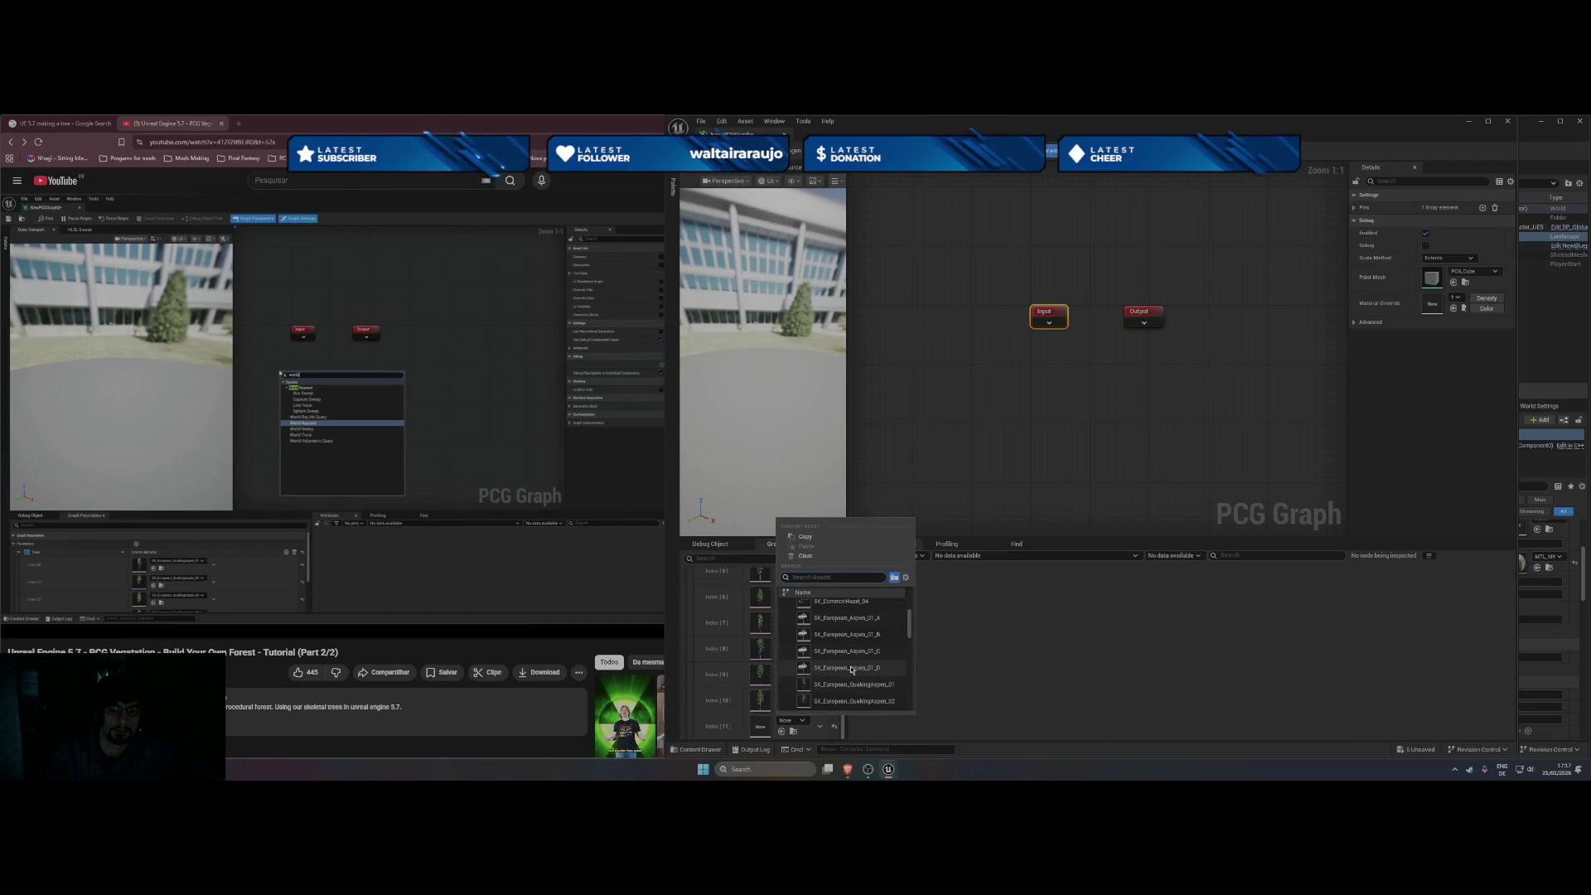
{"action": "scroll", "coordinate": [858, 679], "scroll_direction": "down", "scroll_amount": 2}
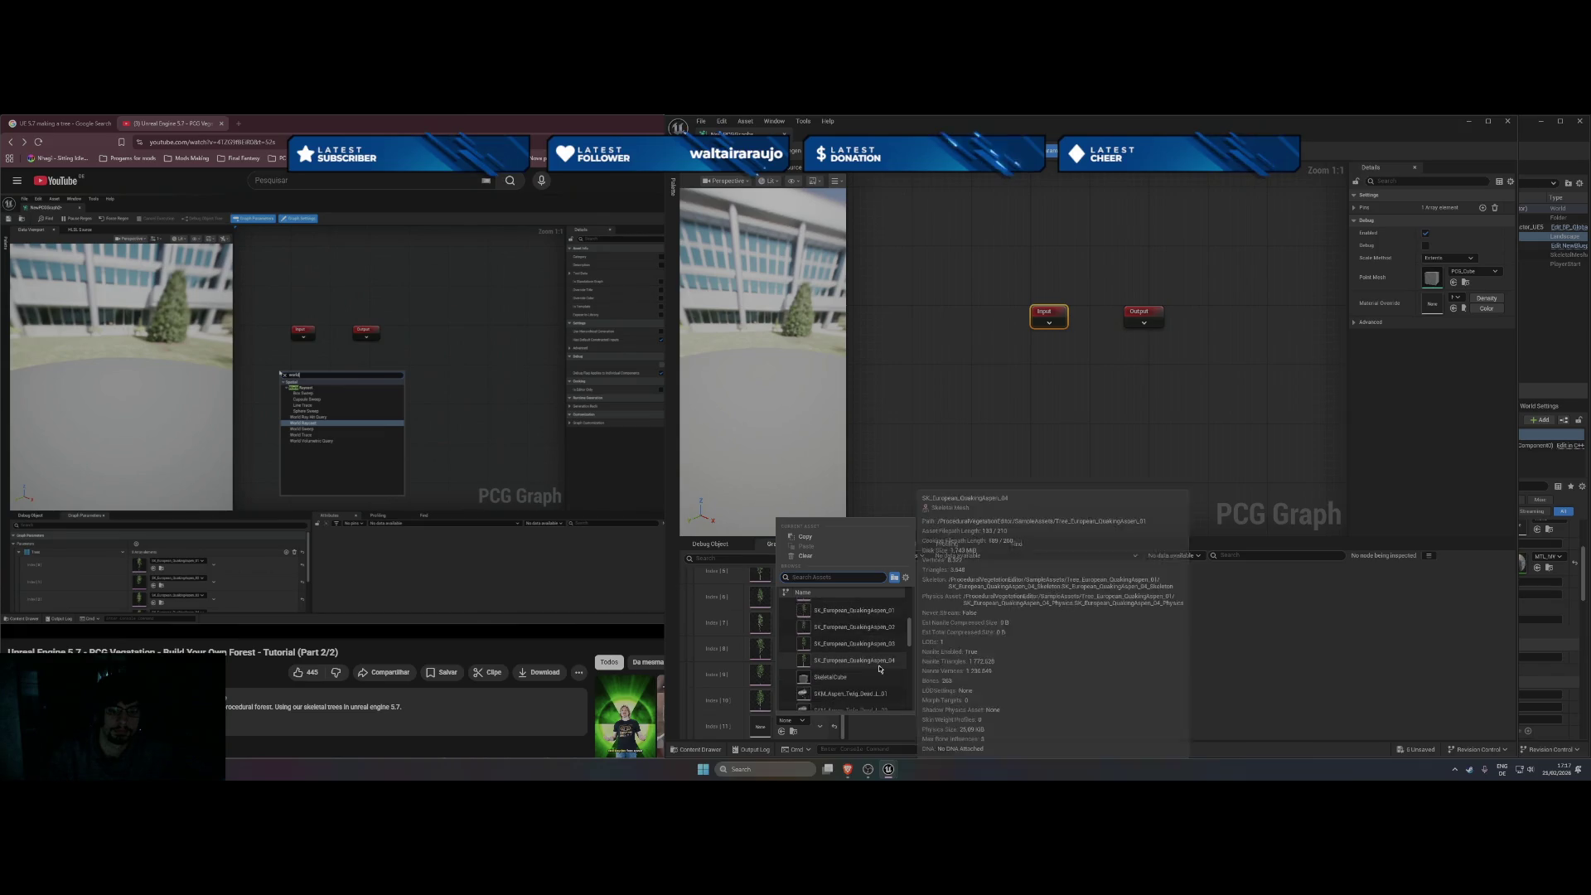
{"action": "left_click", "coordinate": [859, 685]}
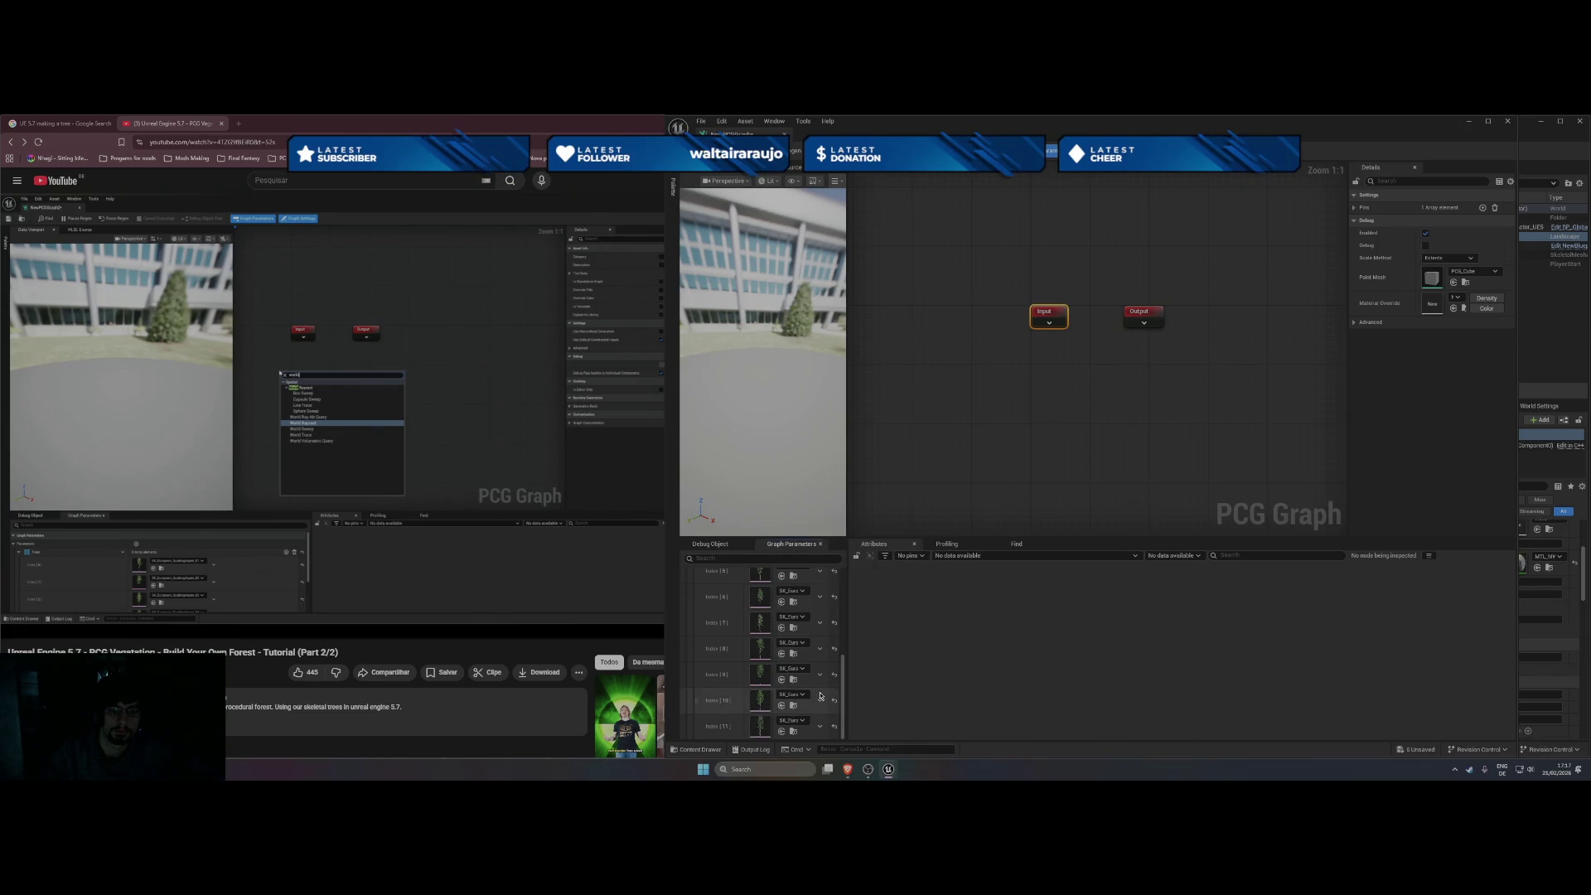
{"action": "scroll", "coordinate": [820, 695], "scroll_direction": "up", "scroll_amount": 2}
{"action": "scroll", "coordinate": [820, 690], "scroll_direction": "up", "scroll_amount": 2}
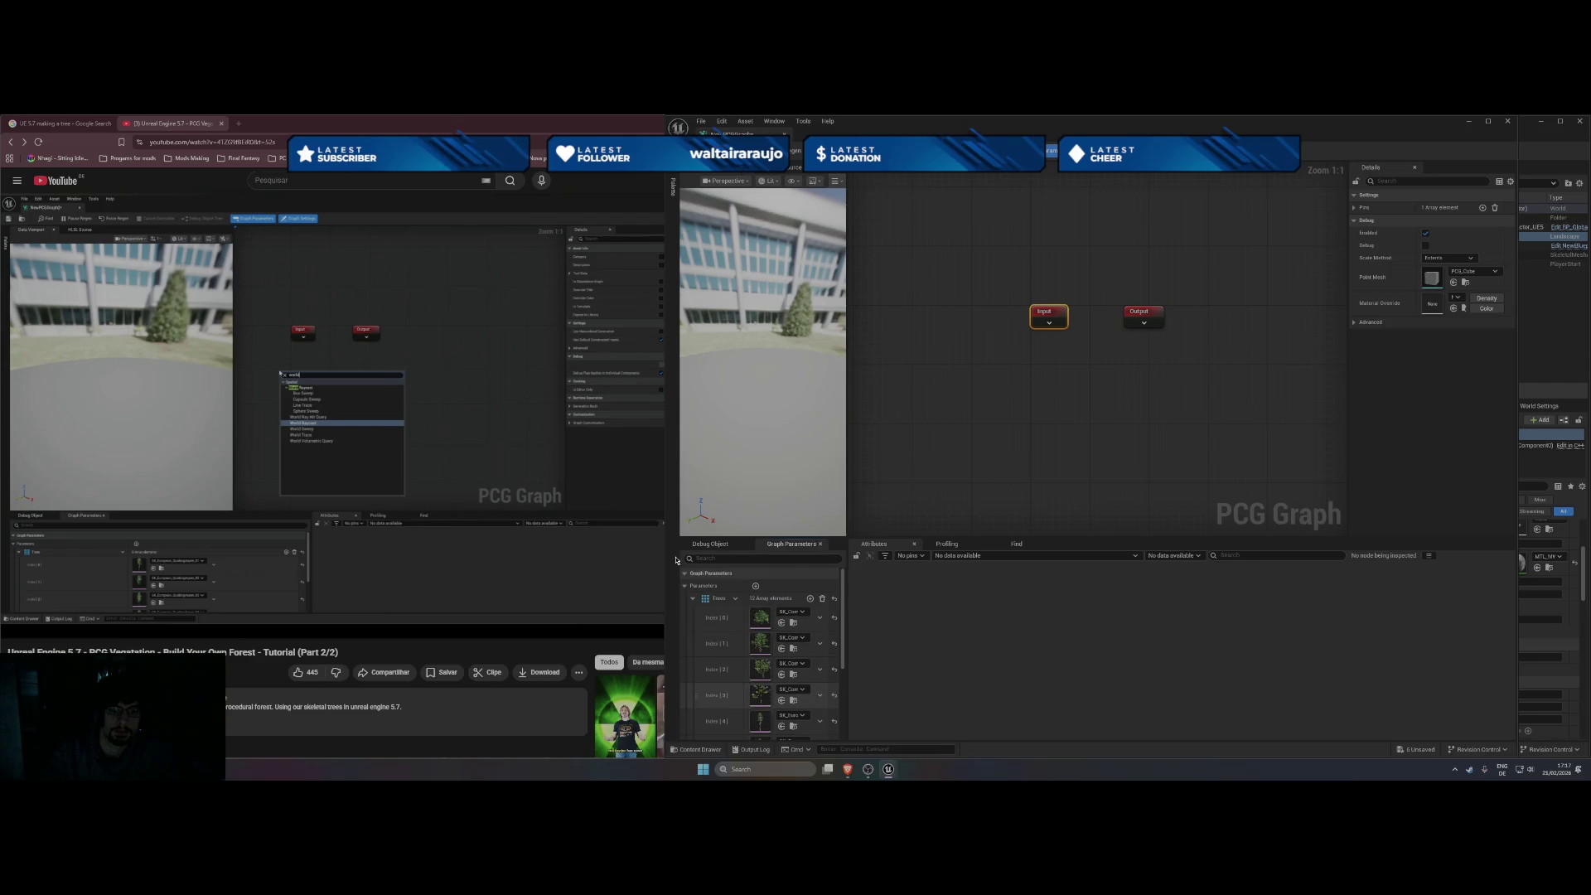
Search the node palette for 'world ra' and add a World Raycast node.
{"action": "left_click", "coordinate": [383, 396]}
{"action": "left_click", "coordinate": [383, 395]}
{"action": "left_click", "coordinate": [942, 432]}
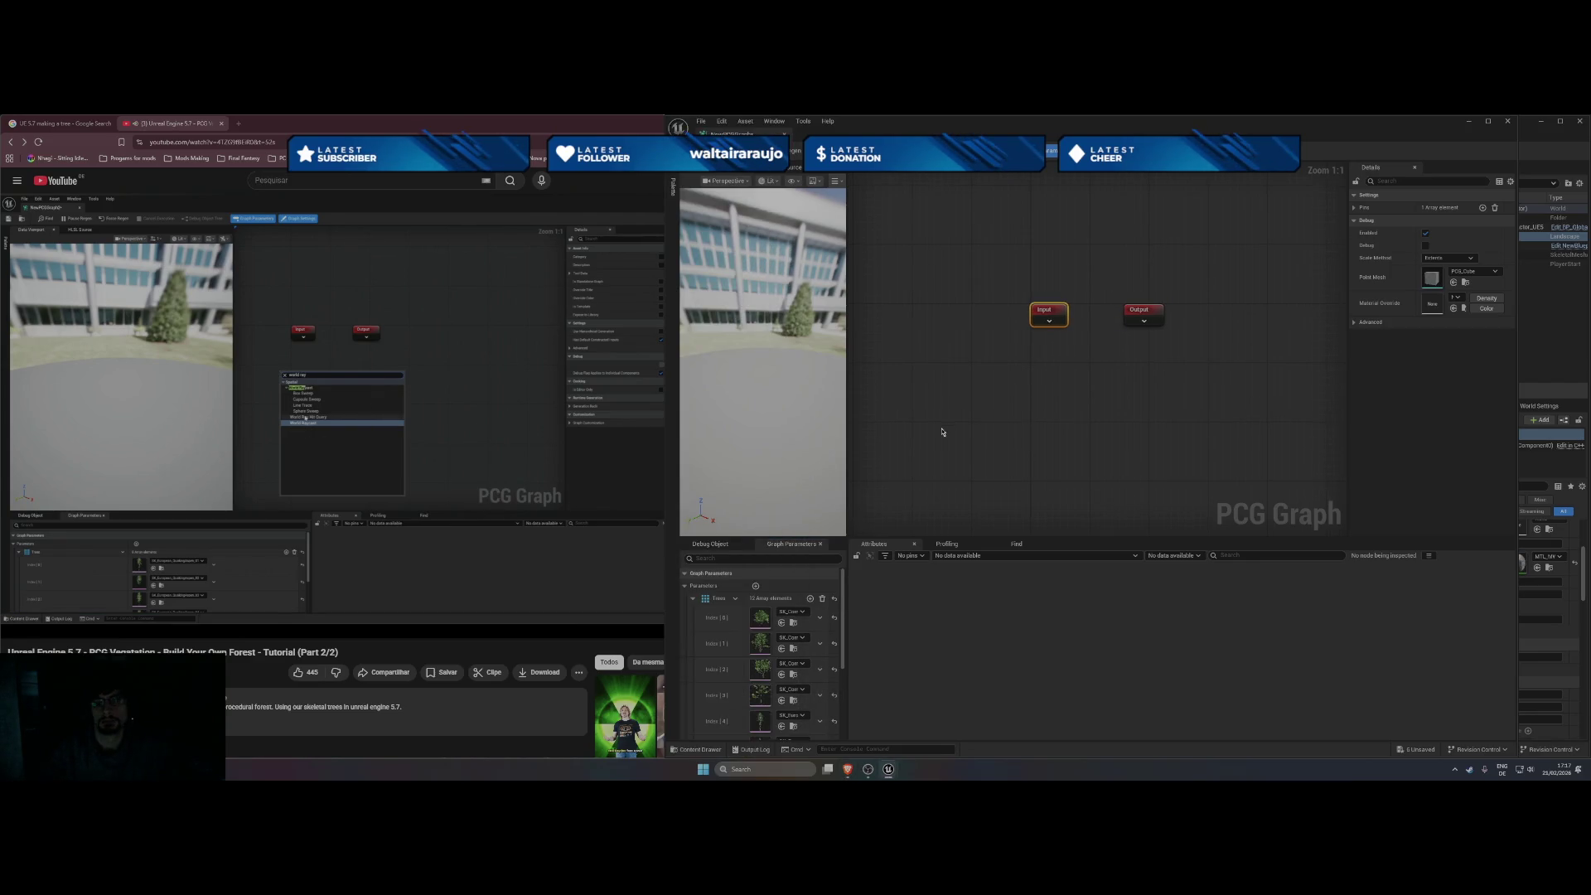
{"action": "left_click", "coordinate": [1049, 418]}
{"action": "right_click", "coordinate": [1048, 418]}
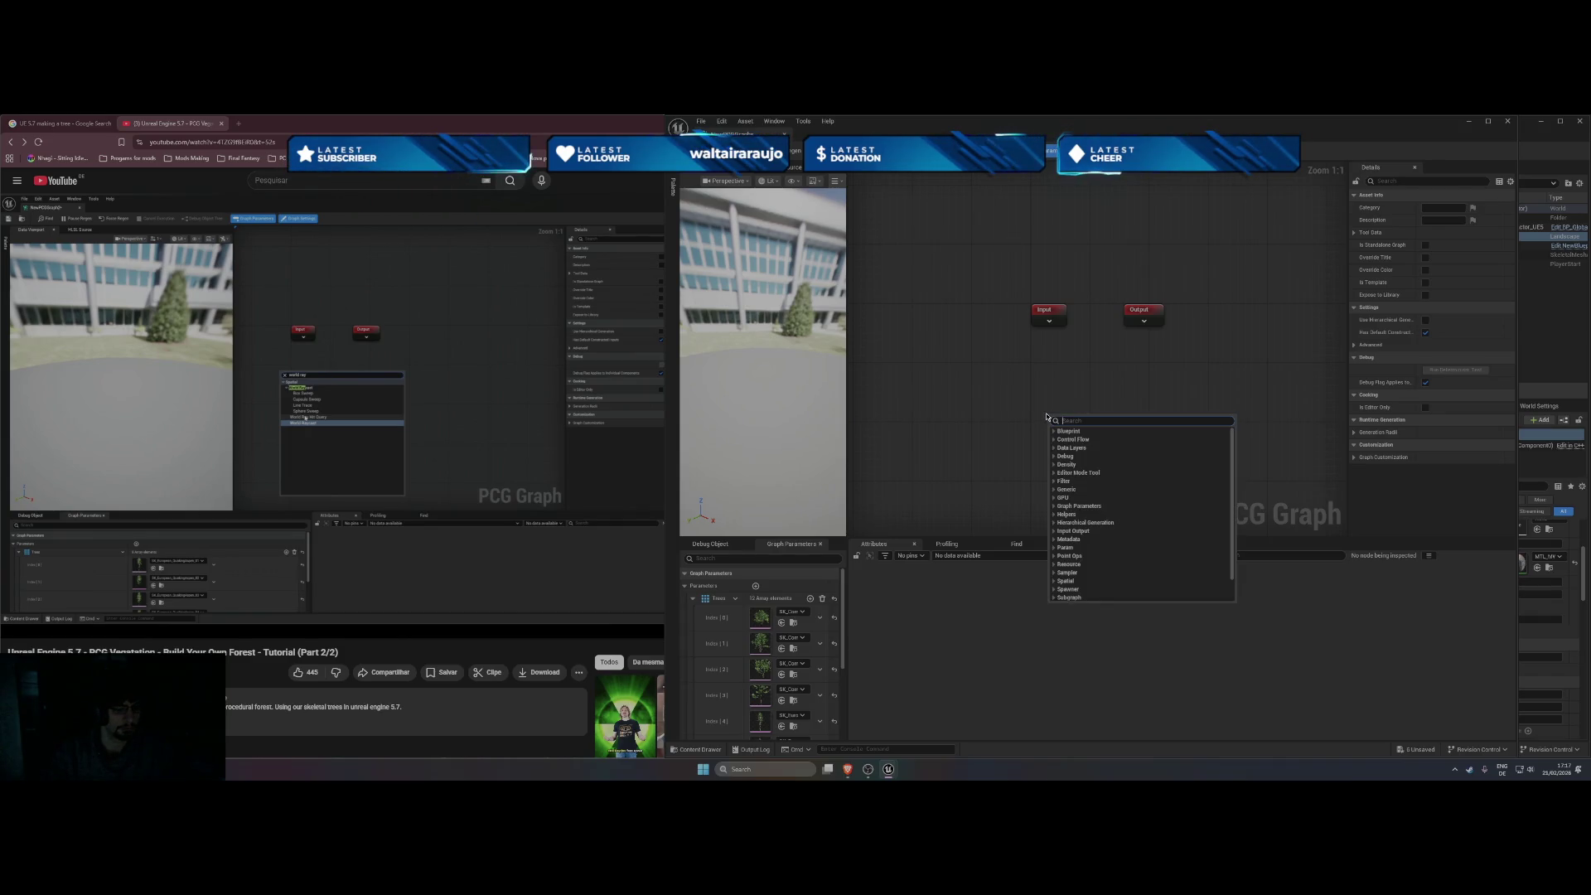
{"action": "type", "text": "world"}
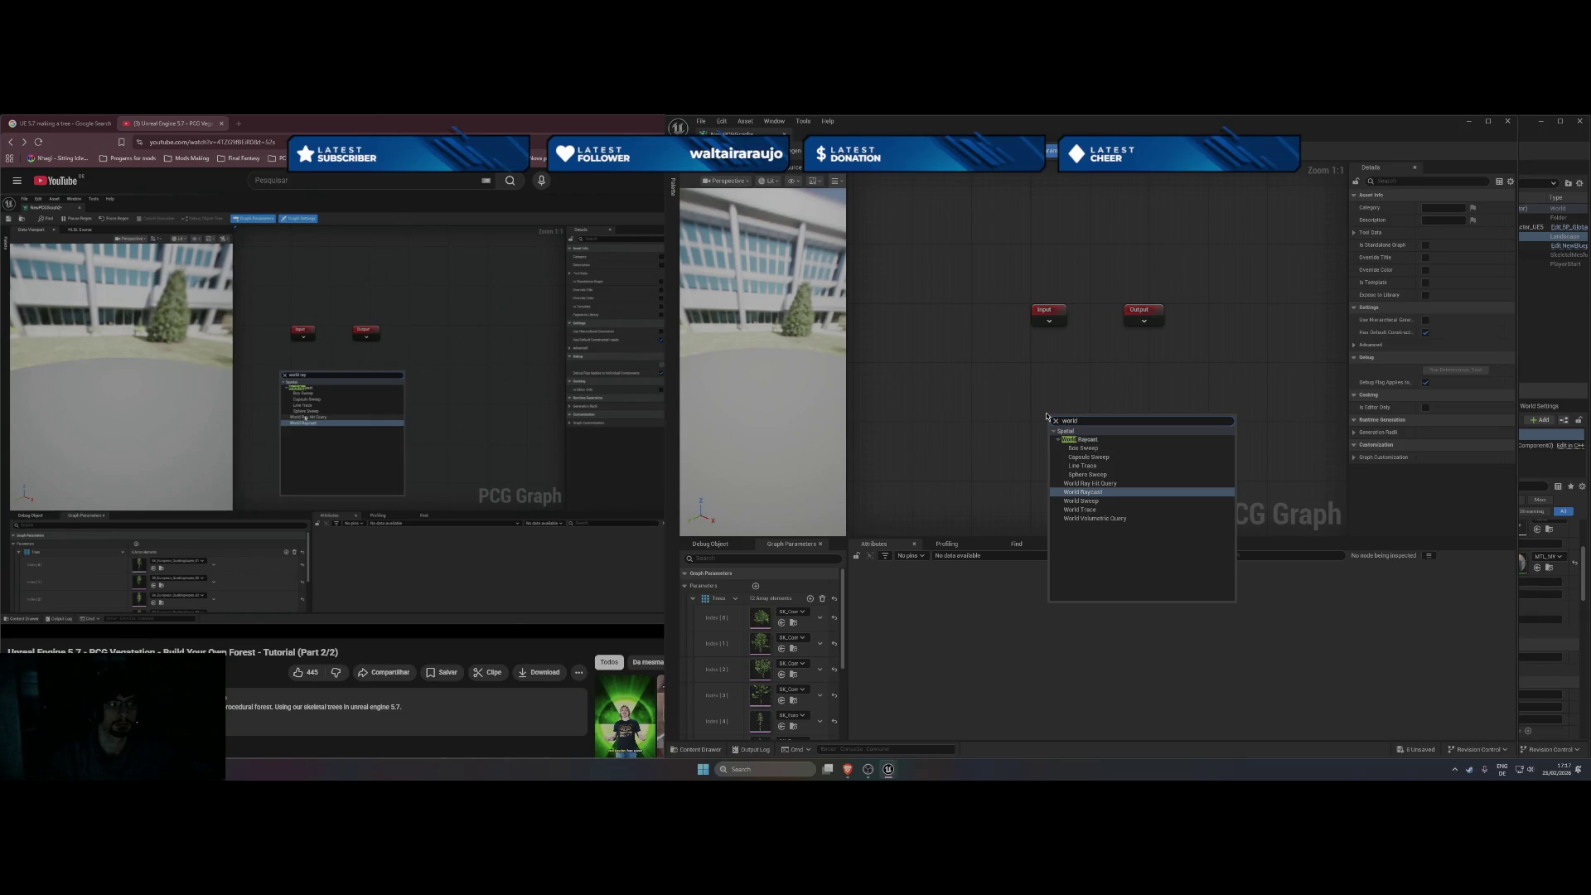
{"action": "type", "text": " ra"}
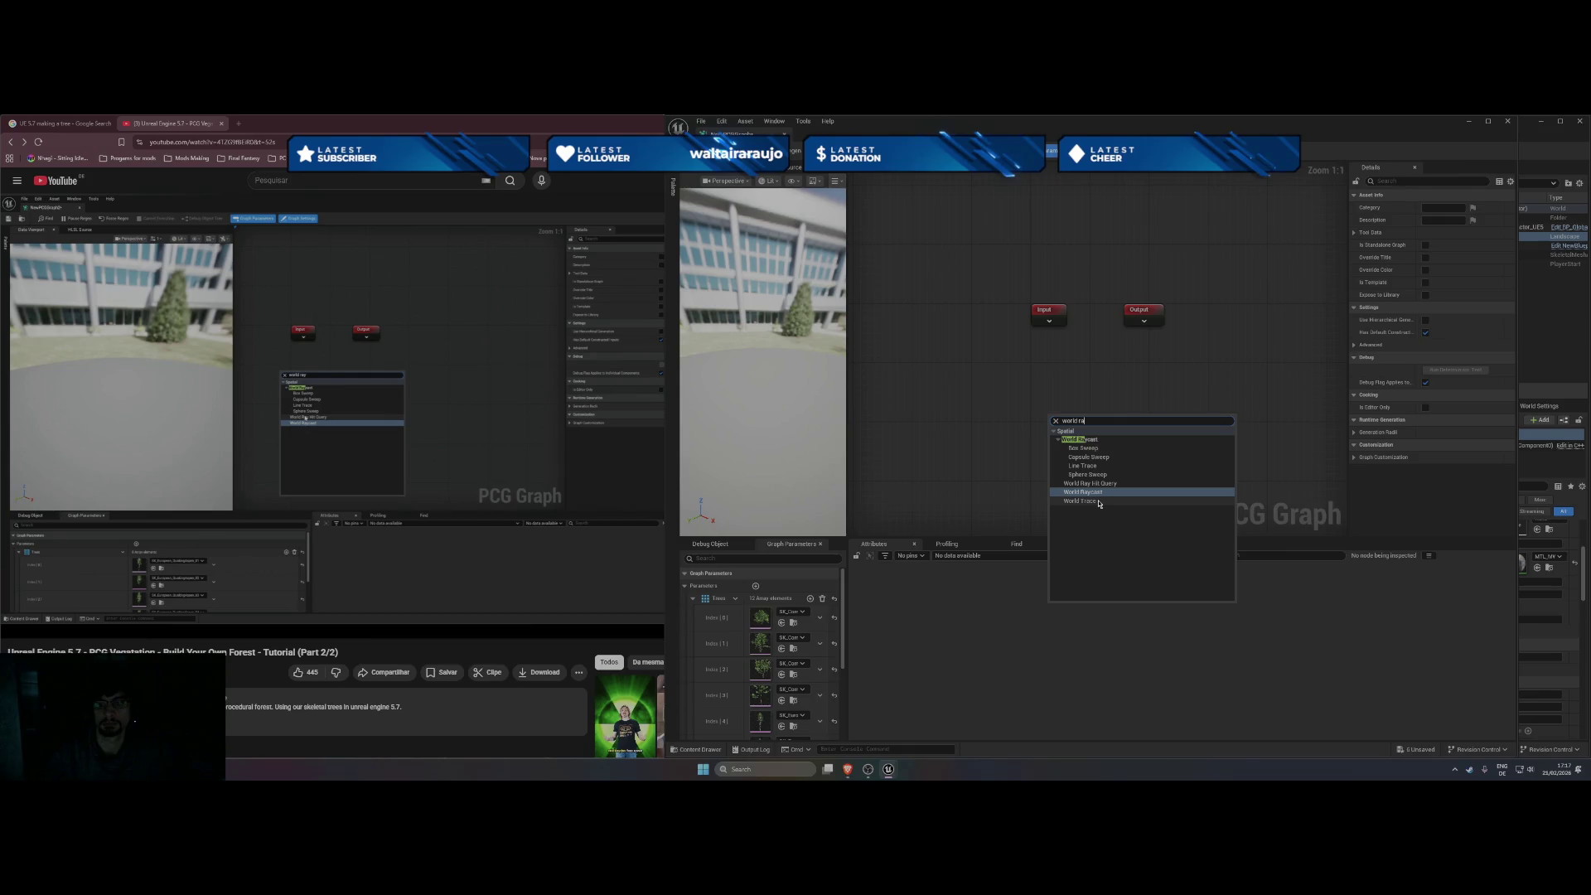
{"action": "left_click", "coordinate": [1100, 496]}
Add the World Ray Hit Query node instead, and drag a wire from its output.
{"action": "left_click", "coordinate": [383, 394]}
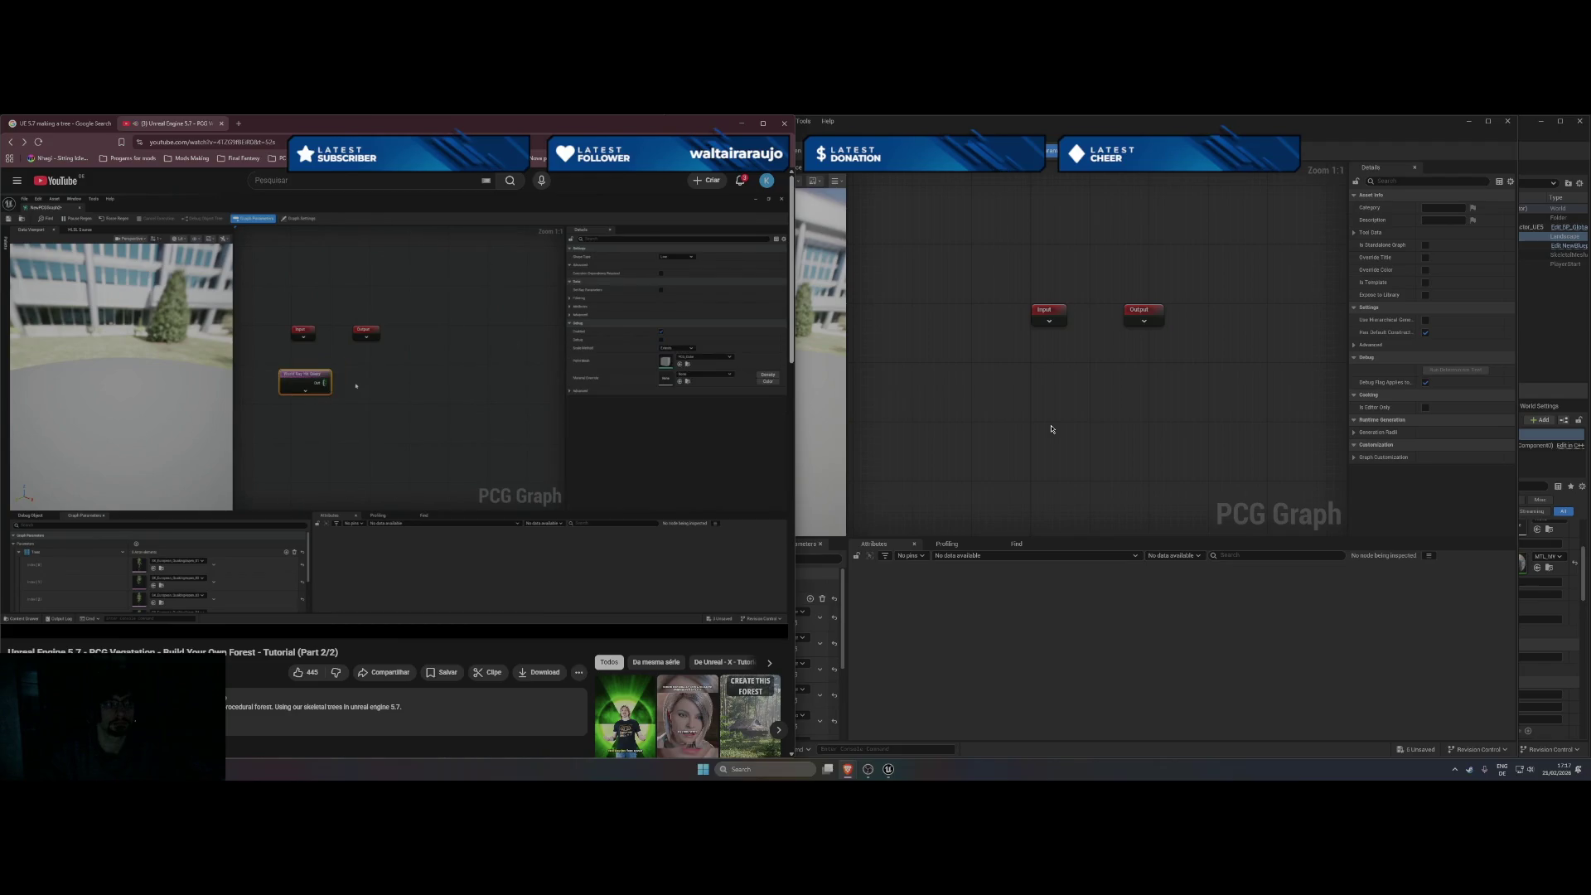
{"action": "right_click", "coordinate": [961, 419]}
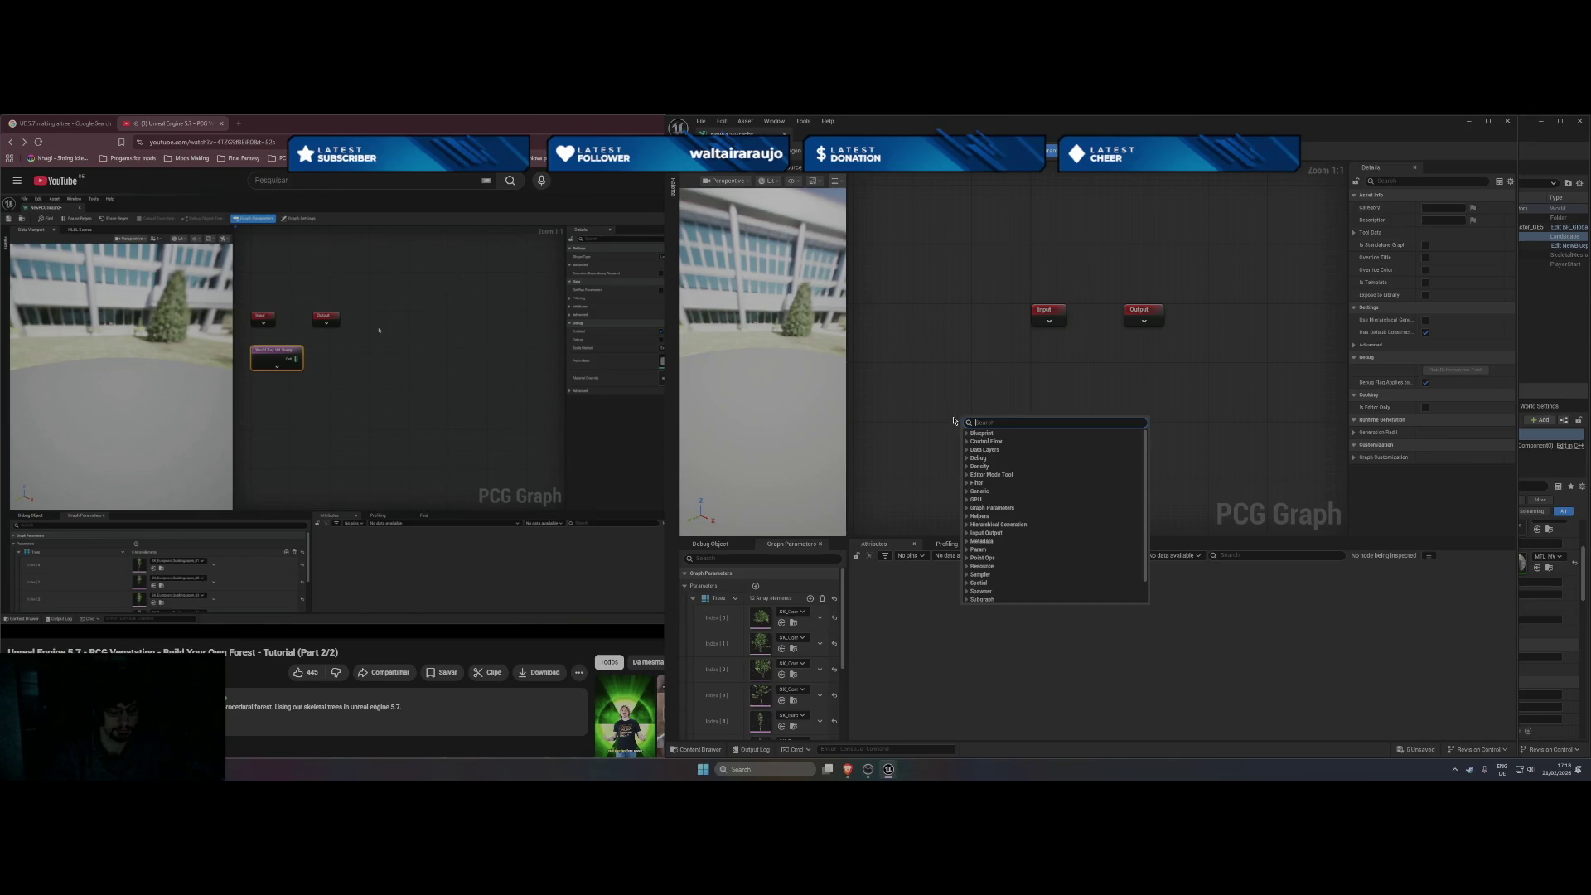
{"action": "type", "text": "world ray"}
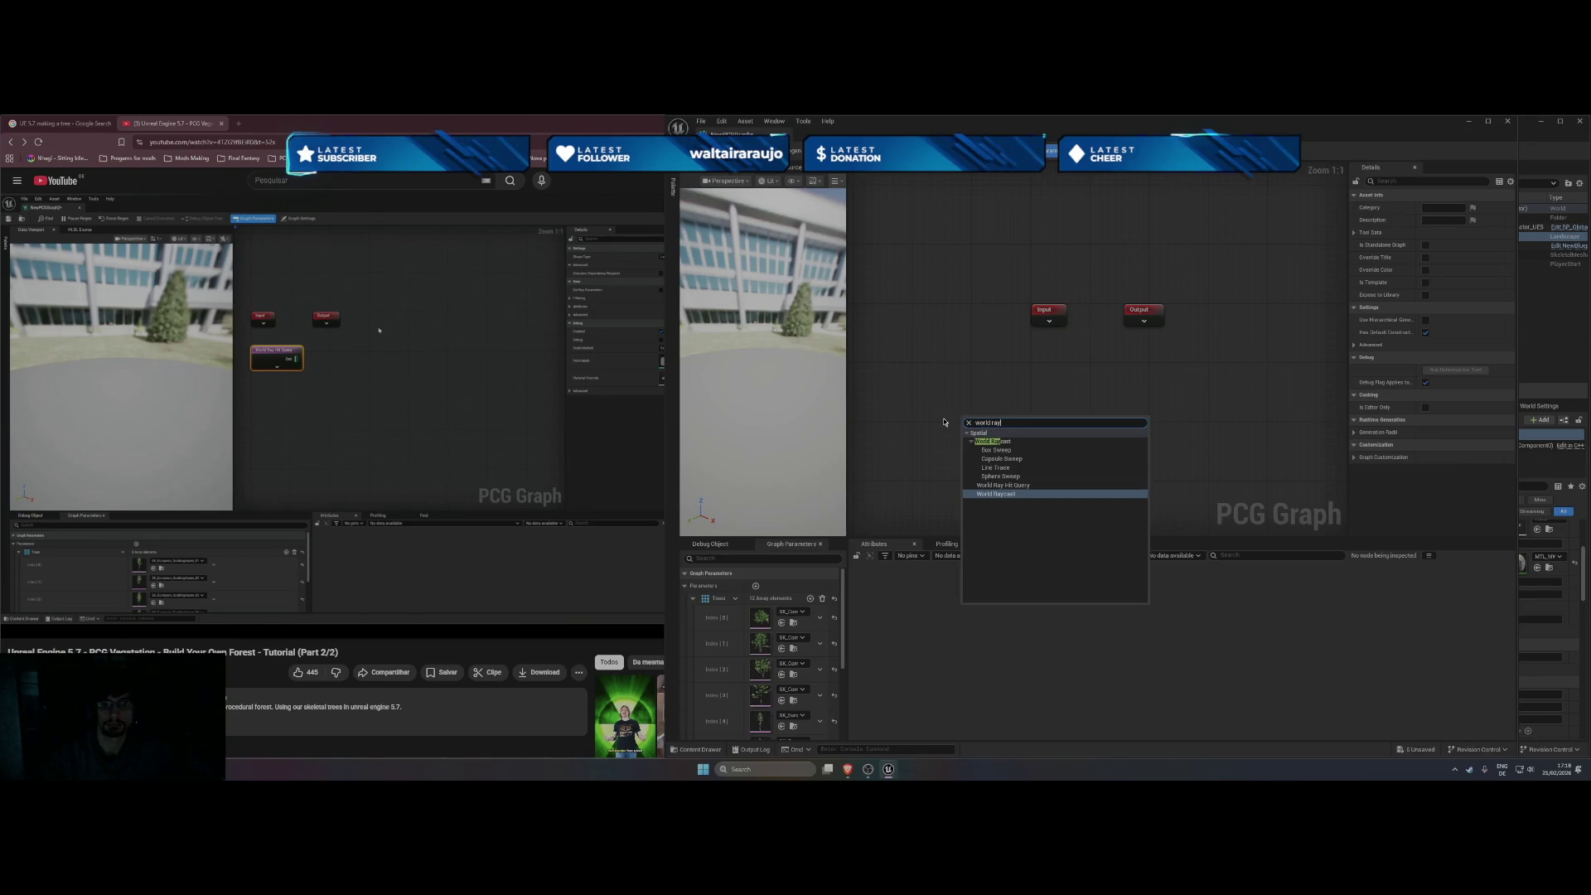
{"action": "left_click", "coordinate": [1027, 485]}
{"action": "left_click", "coordinate": [445, 439]}
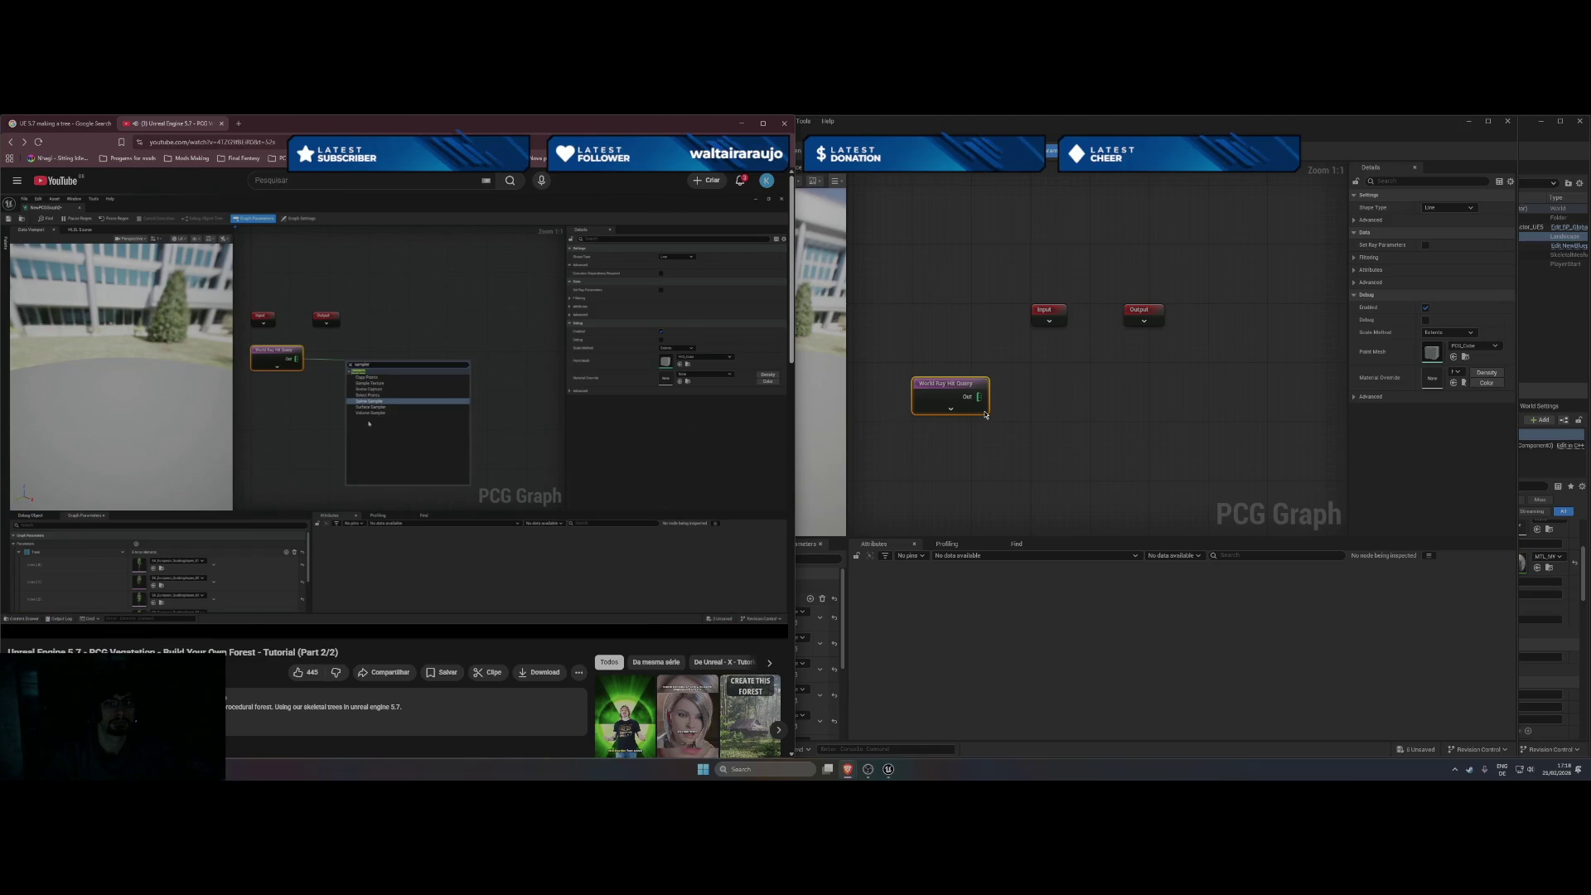
{"action": "mouse_move", "coordinate": [979, 397]}
{"action": "left_mouse_down"}
{"action": "mouse_move", "coordinate": [1065, 401]}
{"action": "mouse_move", "coordinate": [1052, 402]}
{"action": "left_mouse_up"}
Add a Surface Sampler wired to the World Ray Hit Query's output.
{"action": "type", "text": "sur"}
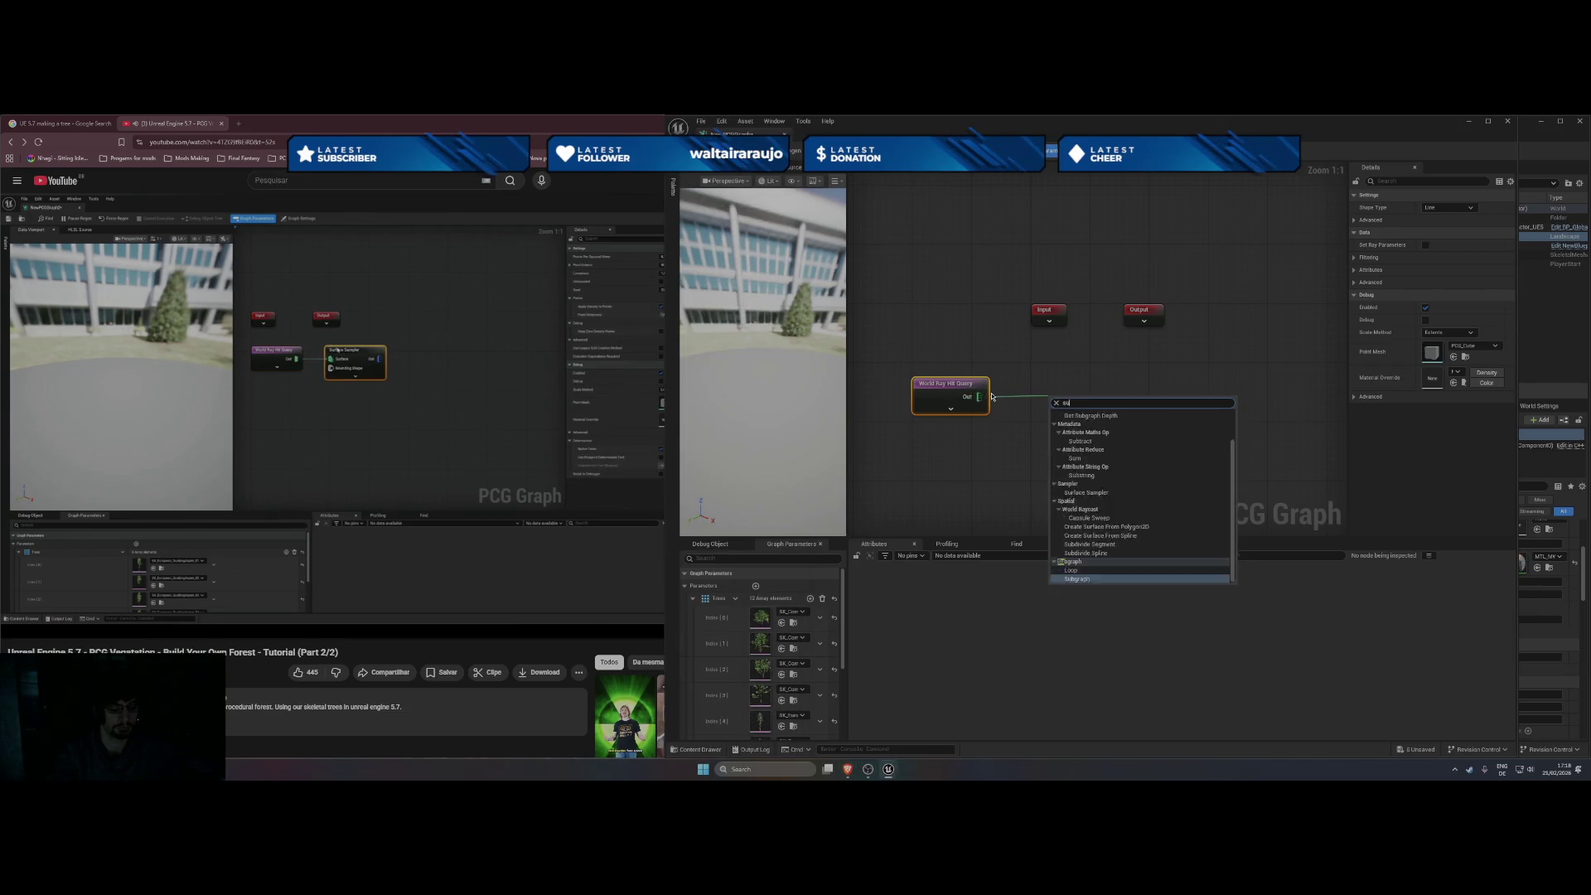
{"action": "left_click", "coordinate": [1098, 440]}
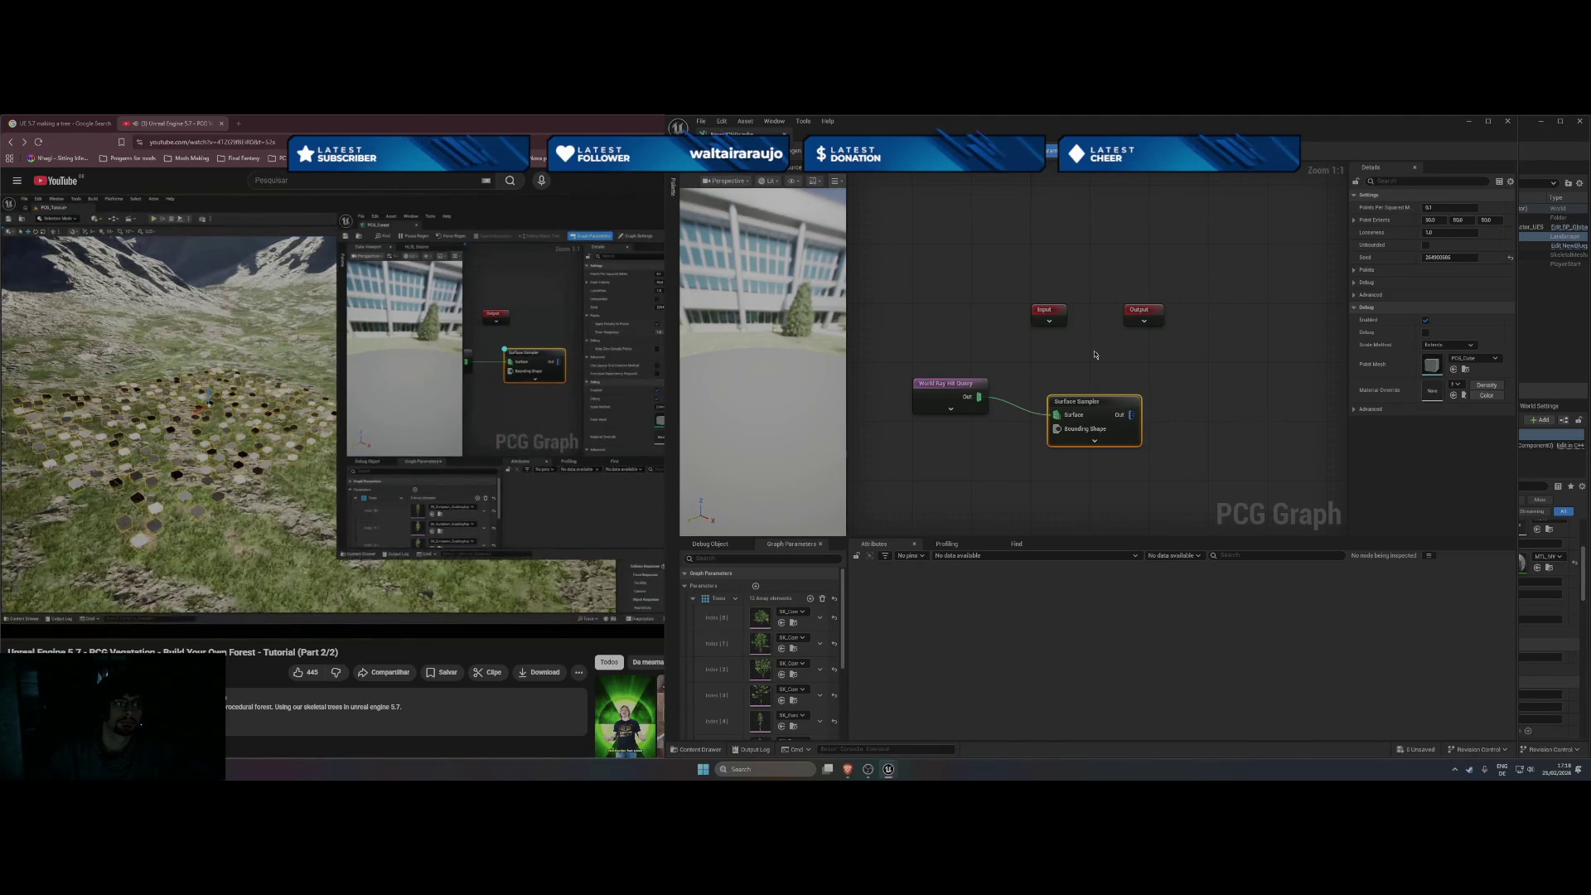
{"action": "left_click", "coordinate": [514, 397]}
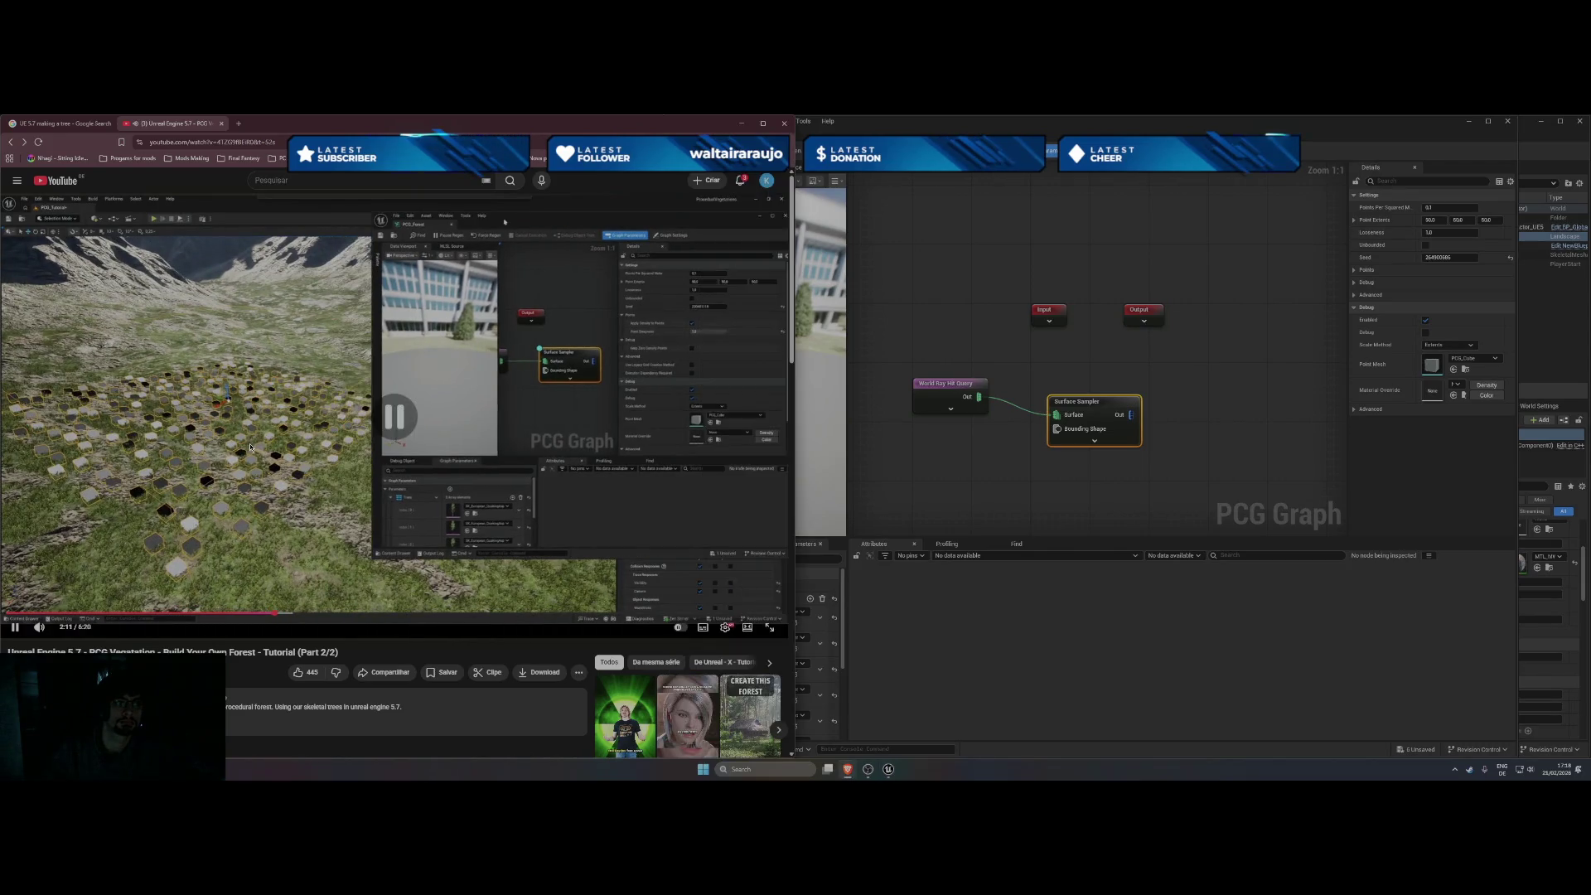
Drag NewPCGGraph from the Content Browser onto the terrain in the level.
{"action": "left_click_drag", "start_coordinate": [936, 138], "coordinate": [183, 241]}
{"action": "left_click_drag", "start_coordinate": [946, 669], "coordinate": [1061, 531]}
{"action": "left_click_drag", "start_coordinate": [1106, 448], "coordinate": [1105, 448]}
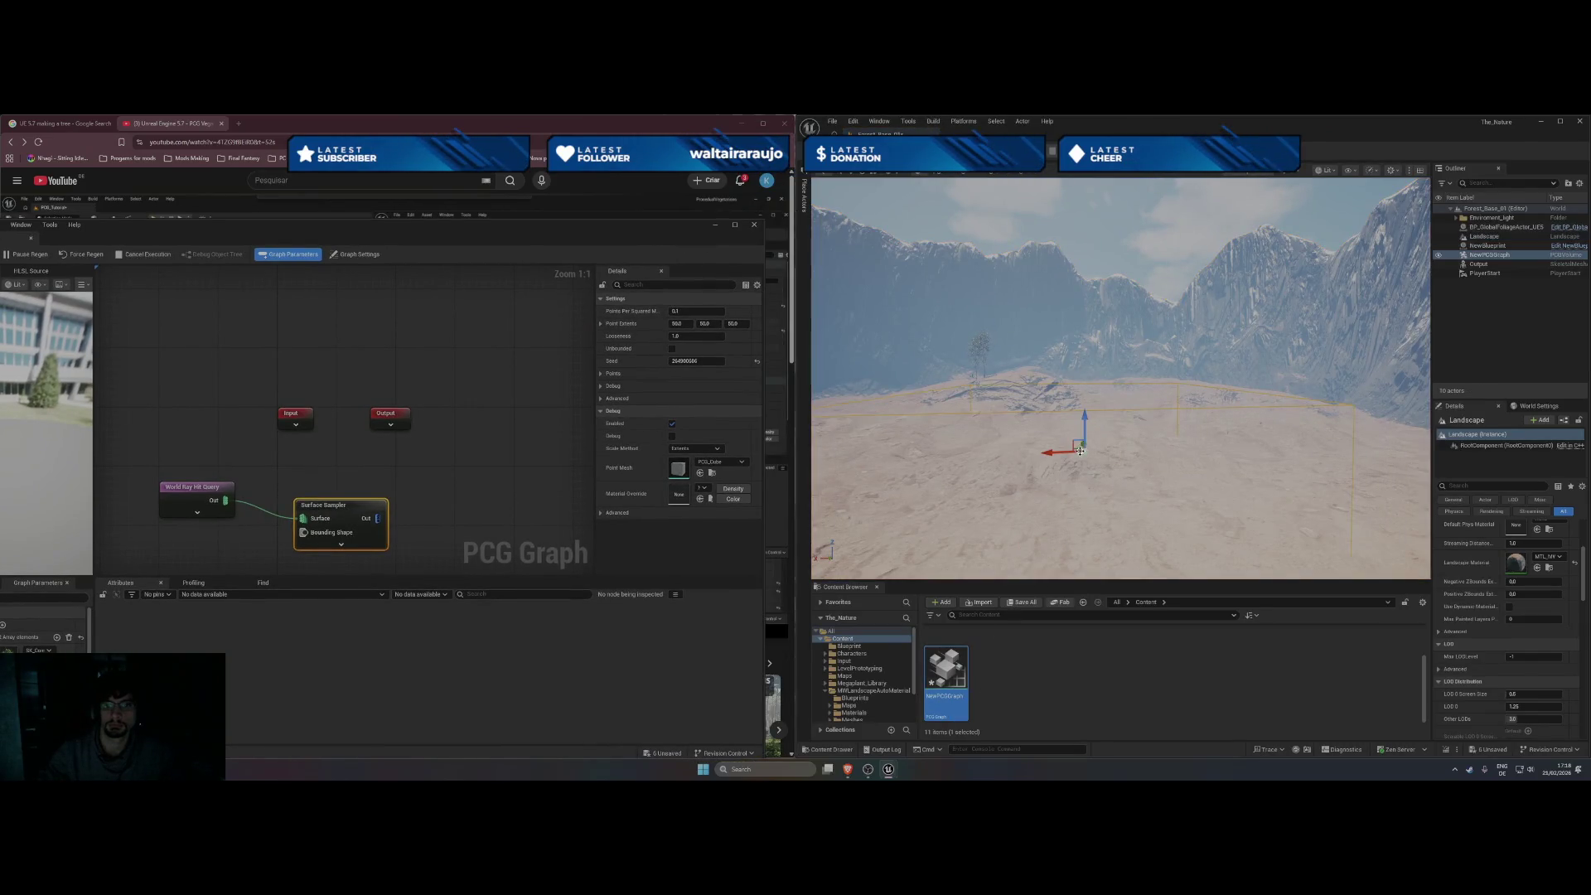
Focus on the new PCG volume, centre the graph editor, and move the volume deeper into the level.
{"action": "key", "text": "f"}
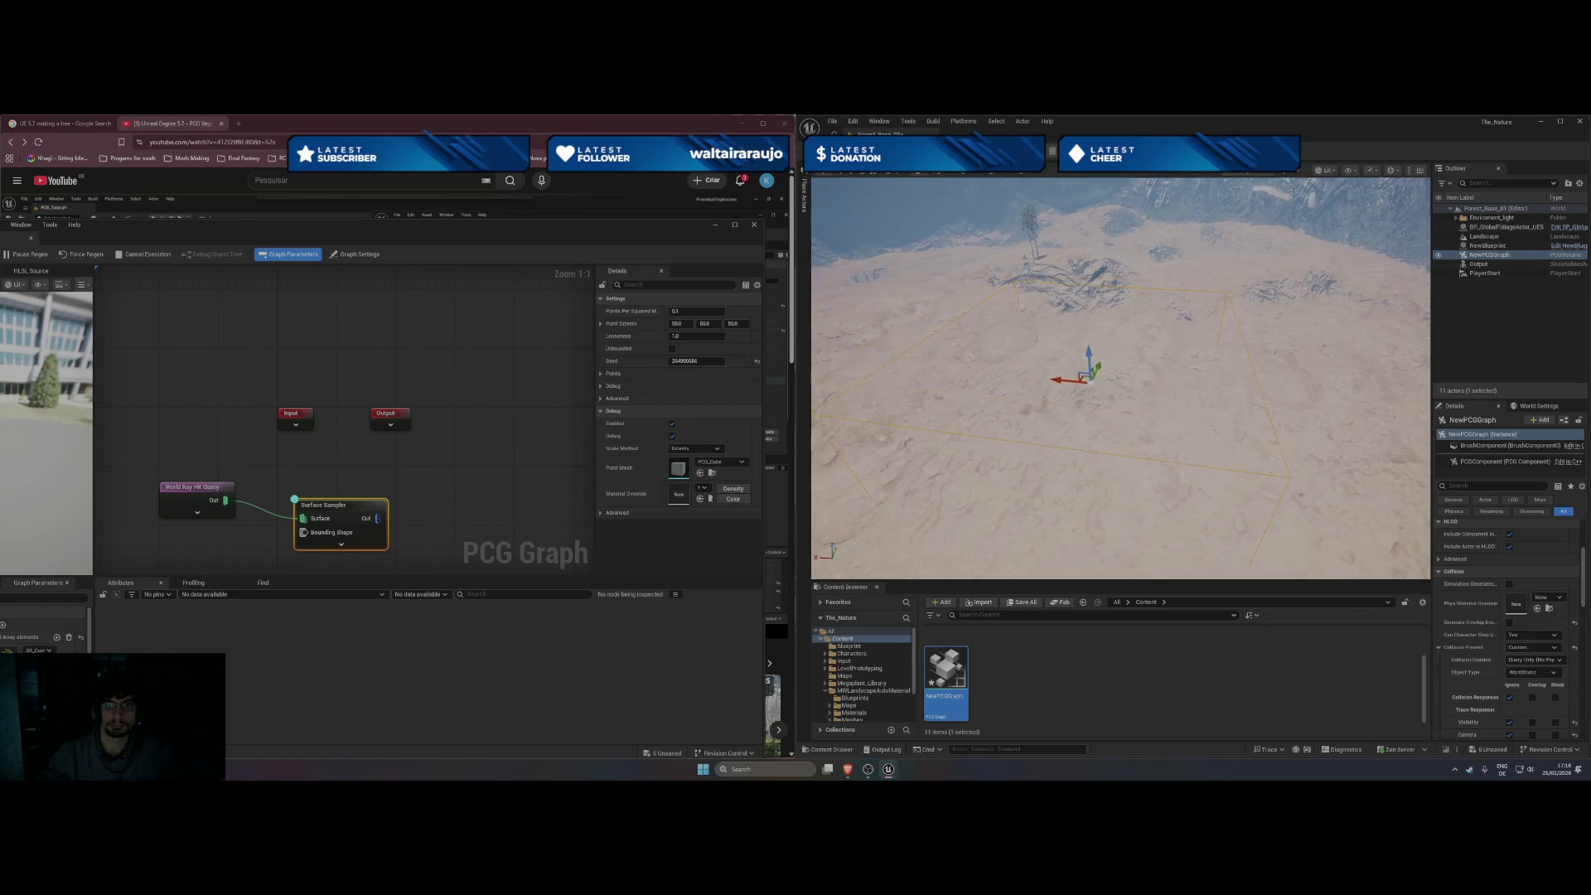
{"action": "mouse_move", "coordinate": [419, 231]}
{"action": "left_mouse_down"}
{"action": "mouse_move", "coordinate": [1101, 200]}
{"action": "mouse_move", "coordinate": [1218, 218]}
{"action": "mouse_move", "coordinate": [627, 244]}
{"action": "left_mouse_up"}
{"action": "mouse_move", "coordinate": [1092, 405]}
{"action": "left_mouse_down"}
{"action": "mouse_move", "coordinate": [1091, 338]}
{"action": "mouse_move", "coordinate": [1074, 337]}
{"action": "mouse_move", "coordinate": [1094, 401]}
{"action": "left_mouse_up"}
{"action": "scroll", "coordinate": [1496, 577], "scroll_direction": "up", "scroll_amount": 5}
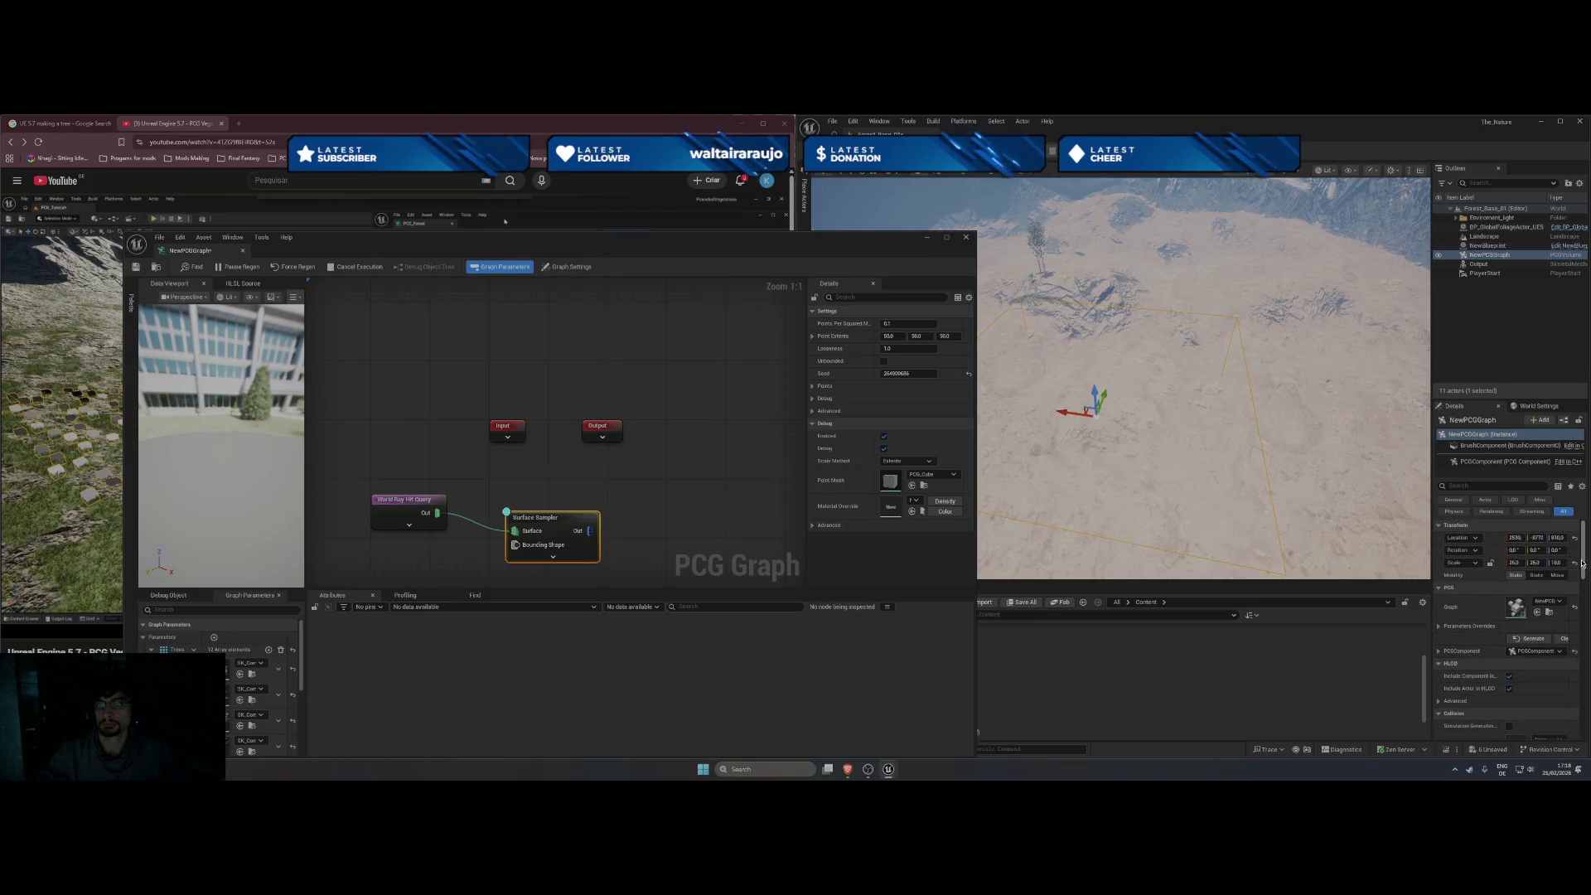
Reset the PCG volume to 0, 0, 0, raise it to about Z 1460, and select the Surface Sampler.
{"action": "left_click", "coordinate": [1575, 539]}
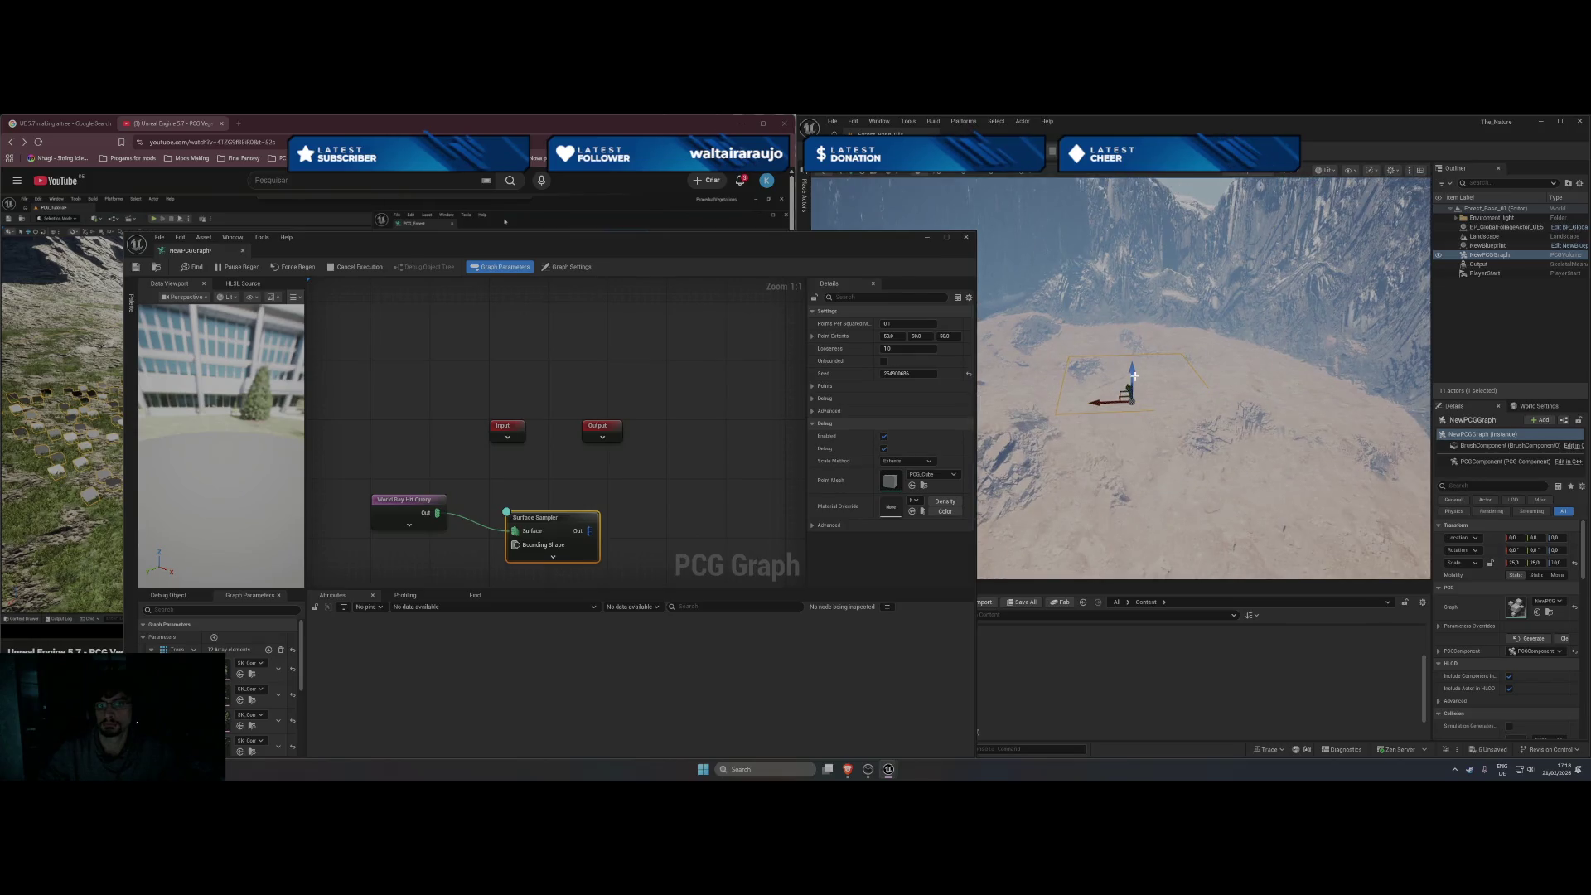
{"action": "left_click_drag", "start_coordinate": [1134, 439], "coordinate": [1134, 364]}
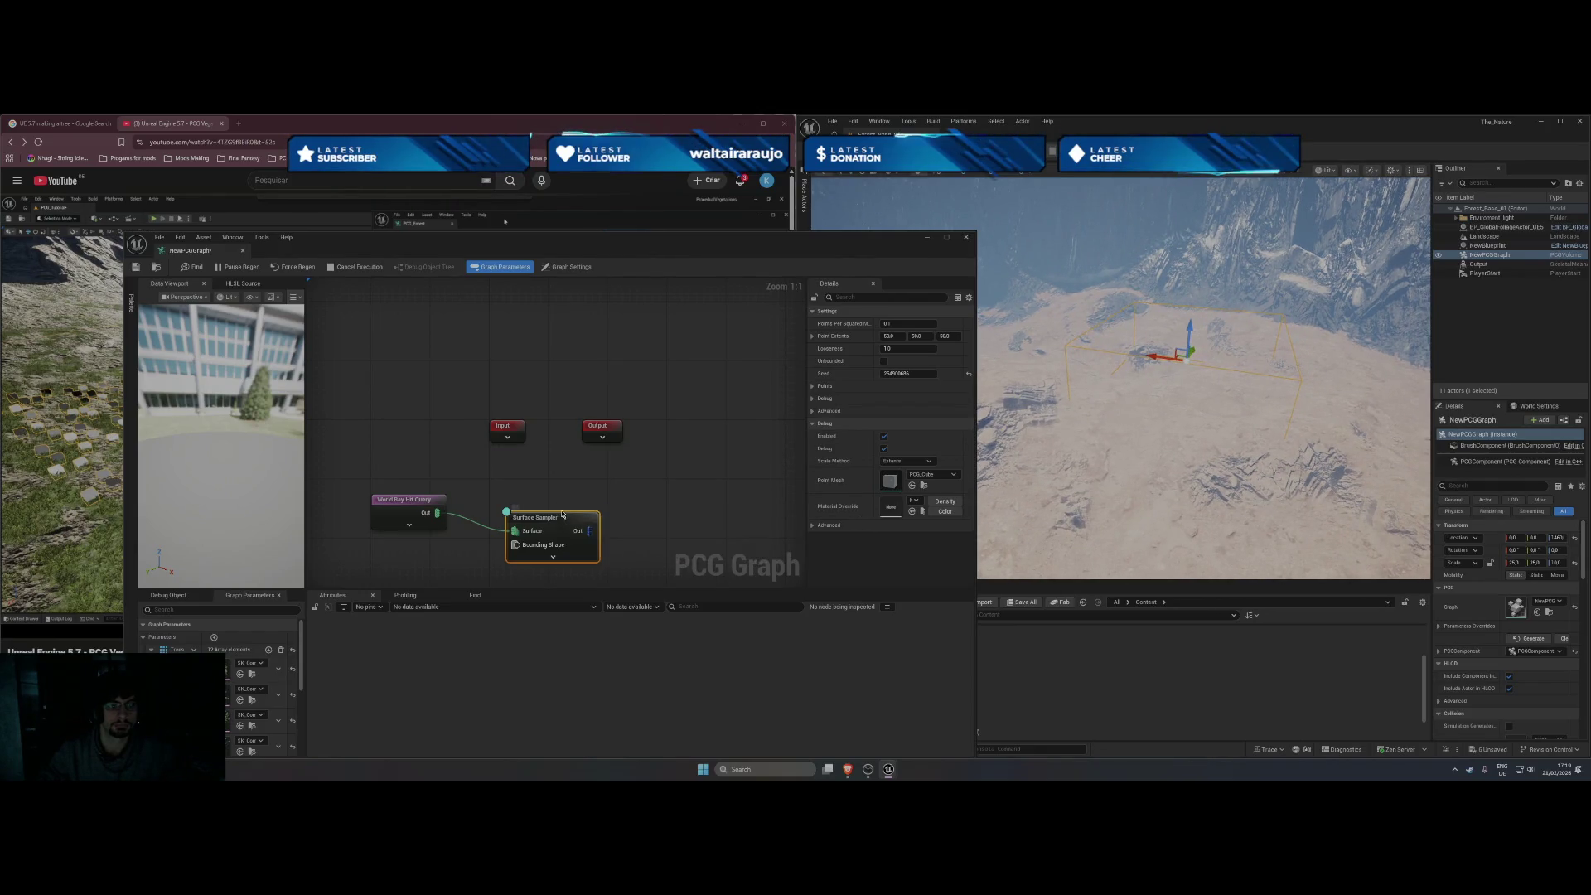
{"action": "left_click_drag", "start_coordinate": [556, 511], "coordinate": [561, 486]}
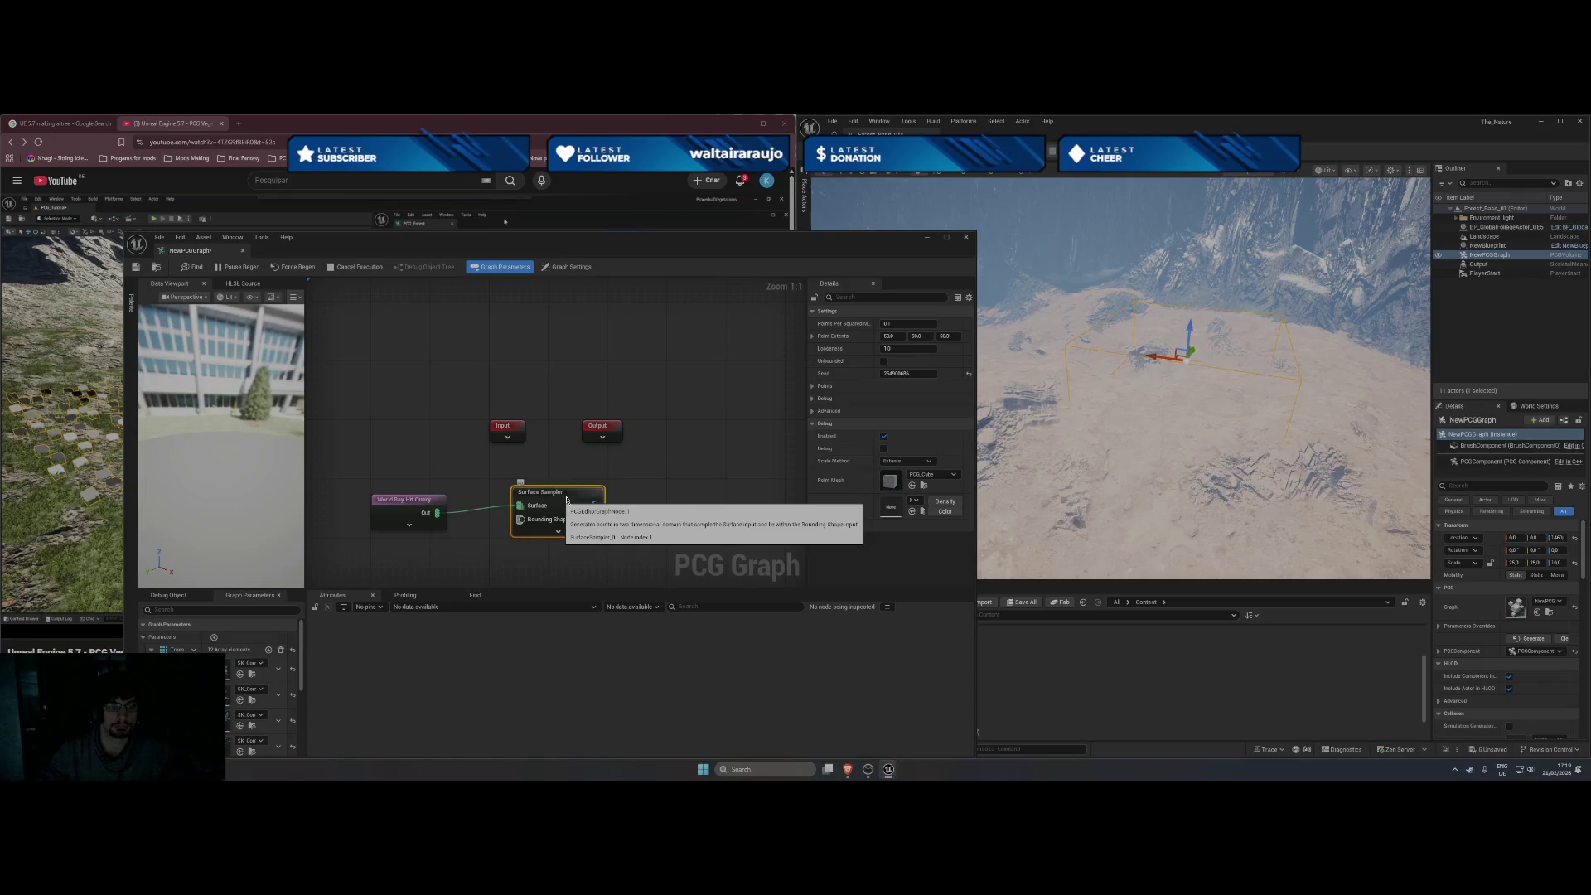
{"action": "left_click", "coordinate": [559, 371]}
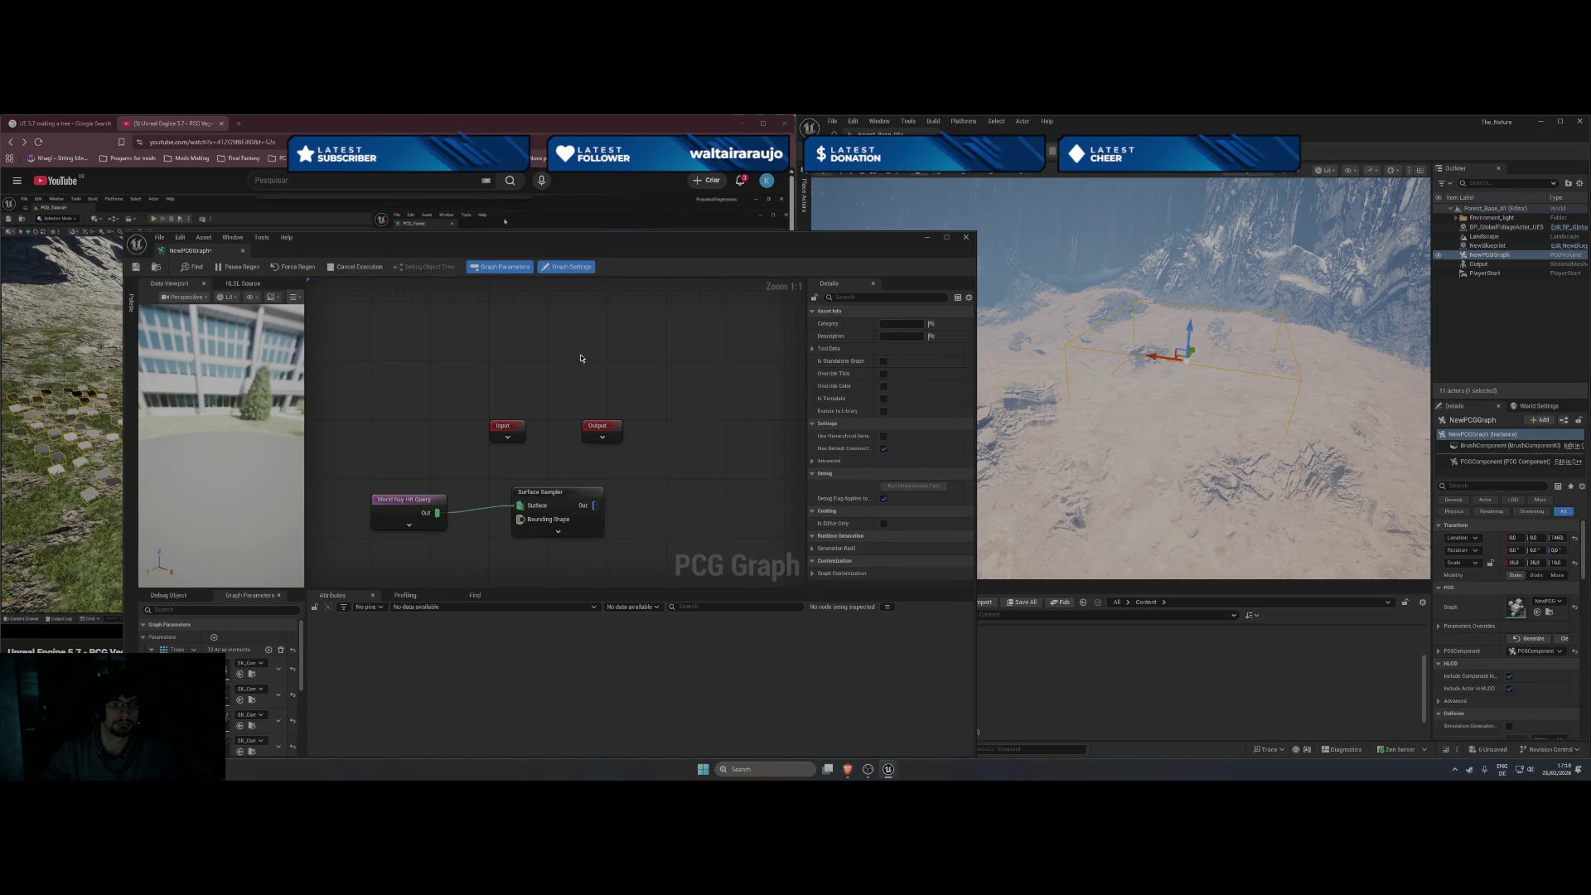
{"action": "left_click", "coordinate": [563, 500]}
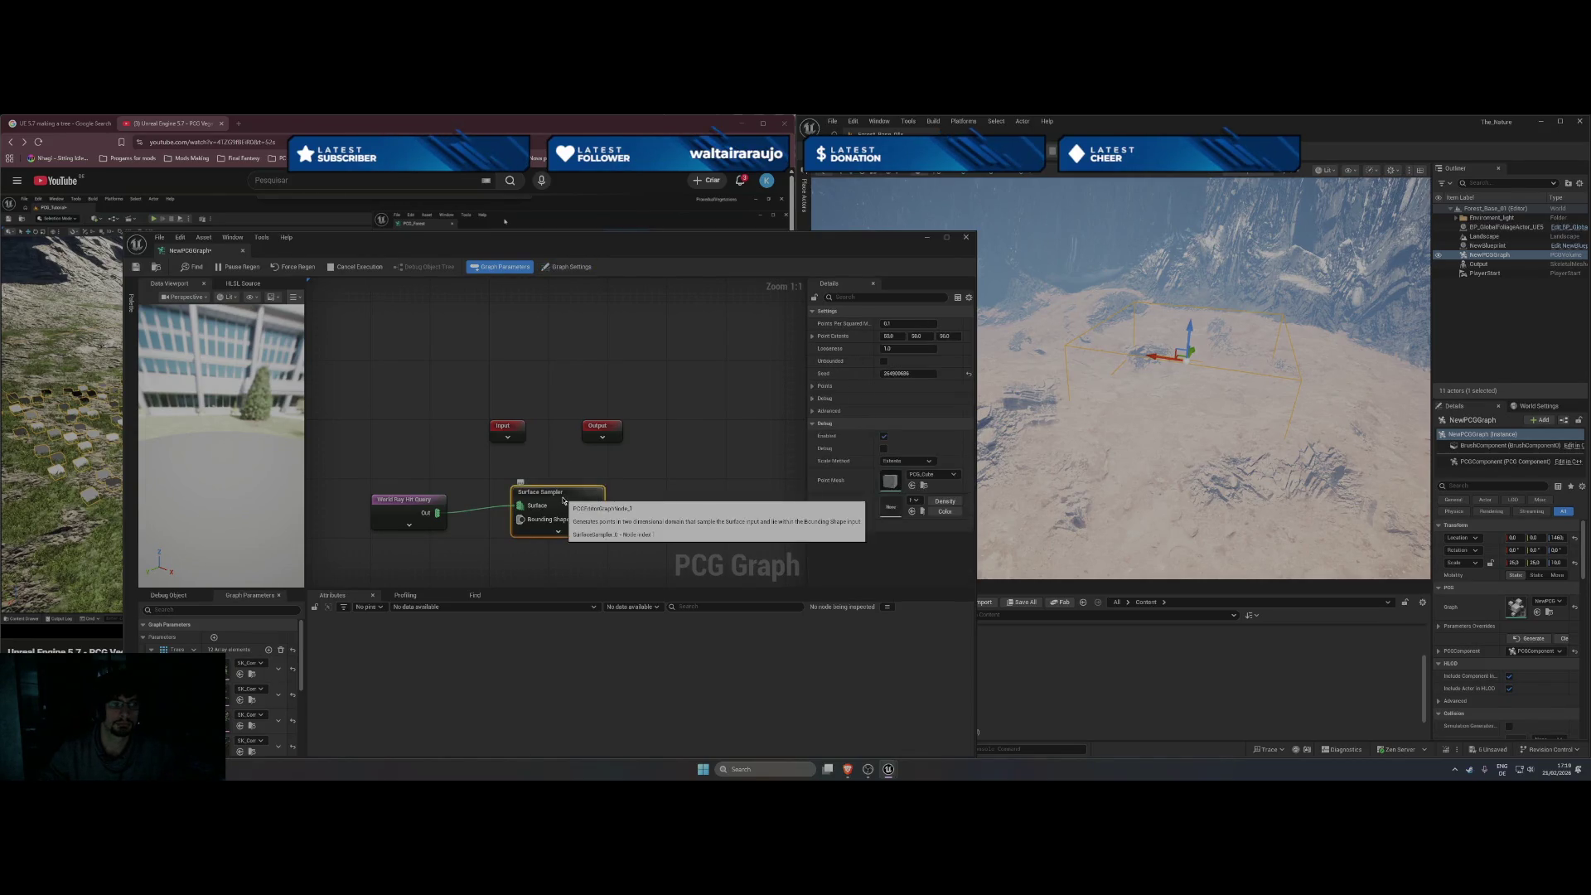
{"action": "left_click_drag", "start_coordinate": [659, 247], "coordinate": [934, 246]}
{"action": "left_click", "coordinate": [230, 443]}
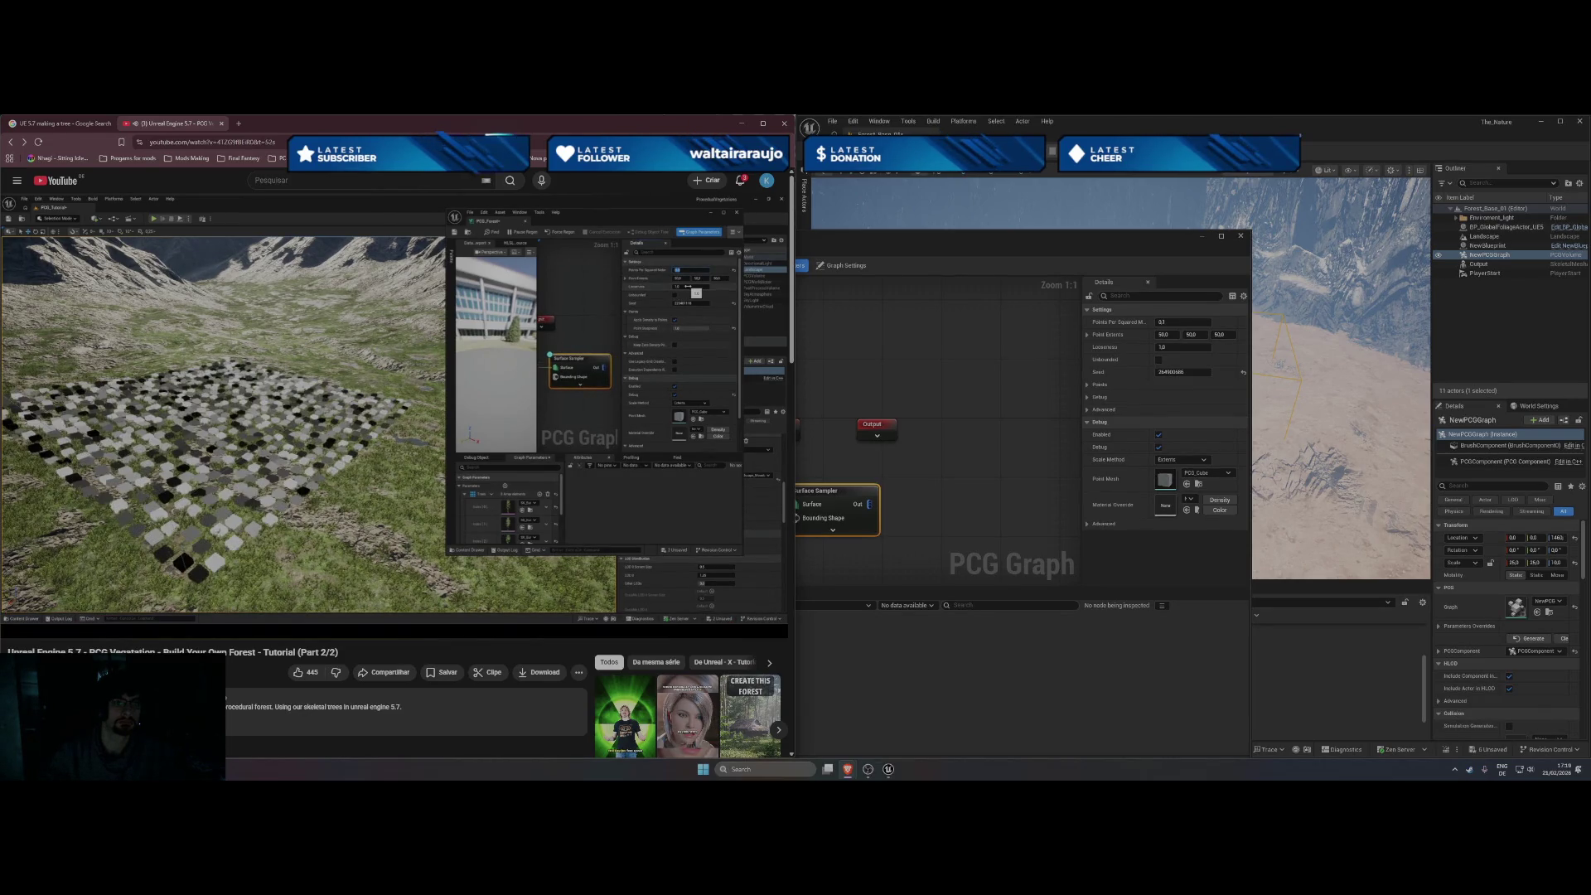
Apply the new Points Per Squared Meter density and raise the PCG volume to Z 1600.
{"action": "left_click", "coordinate": [390, 412]}
{"action": "left_click_drag", "start_coordinate": [1043, 243], "coordinate": [528, 264]}
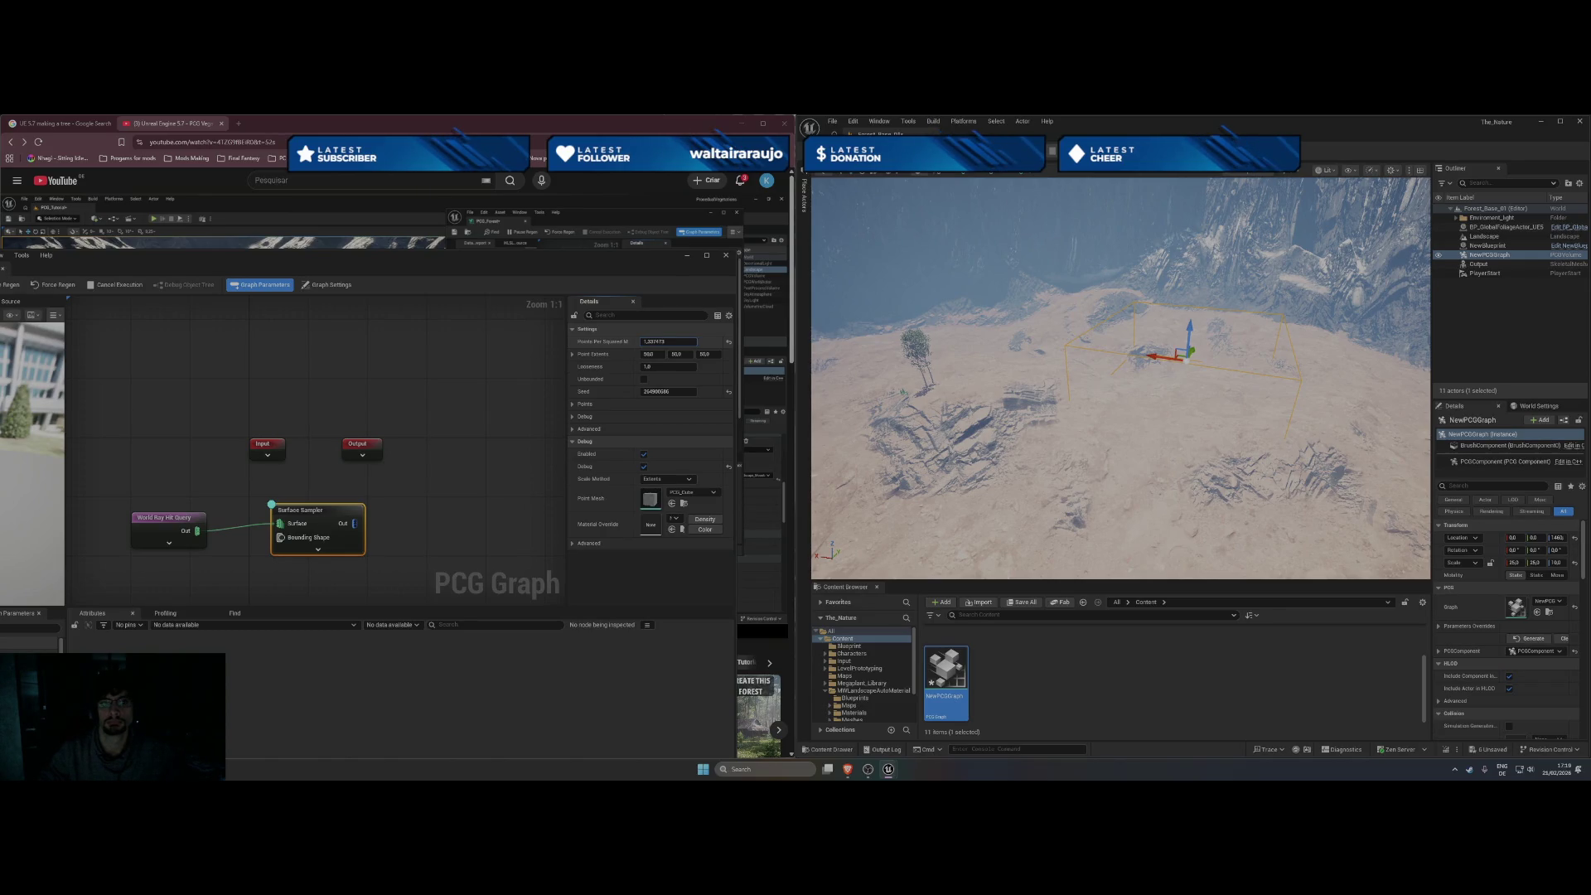
{"action": "left_click", "coordinate": [338, 508]}
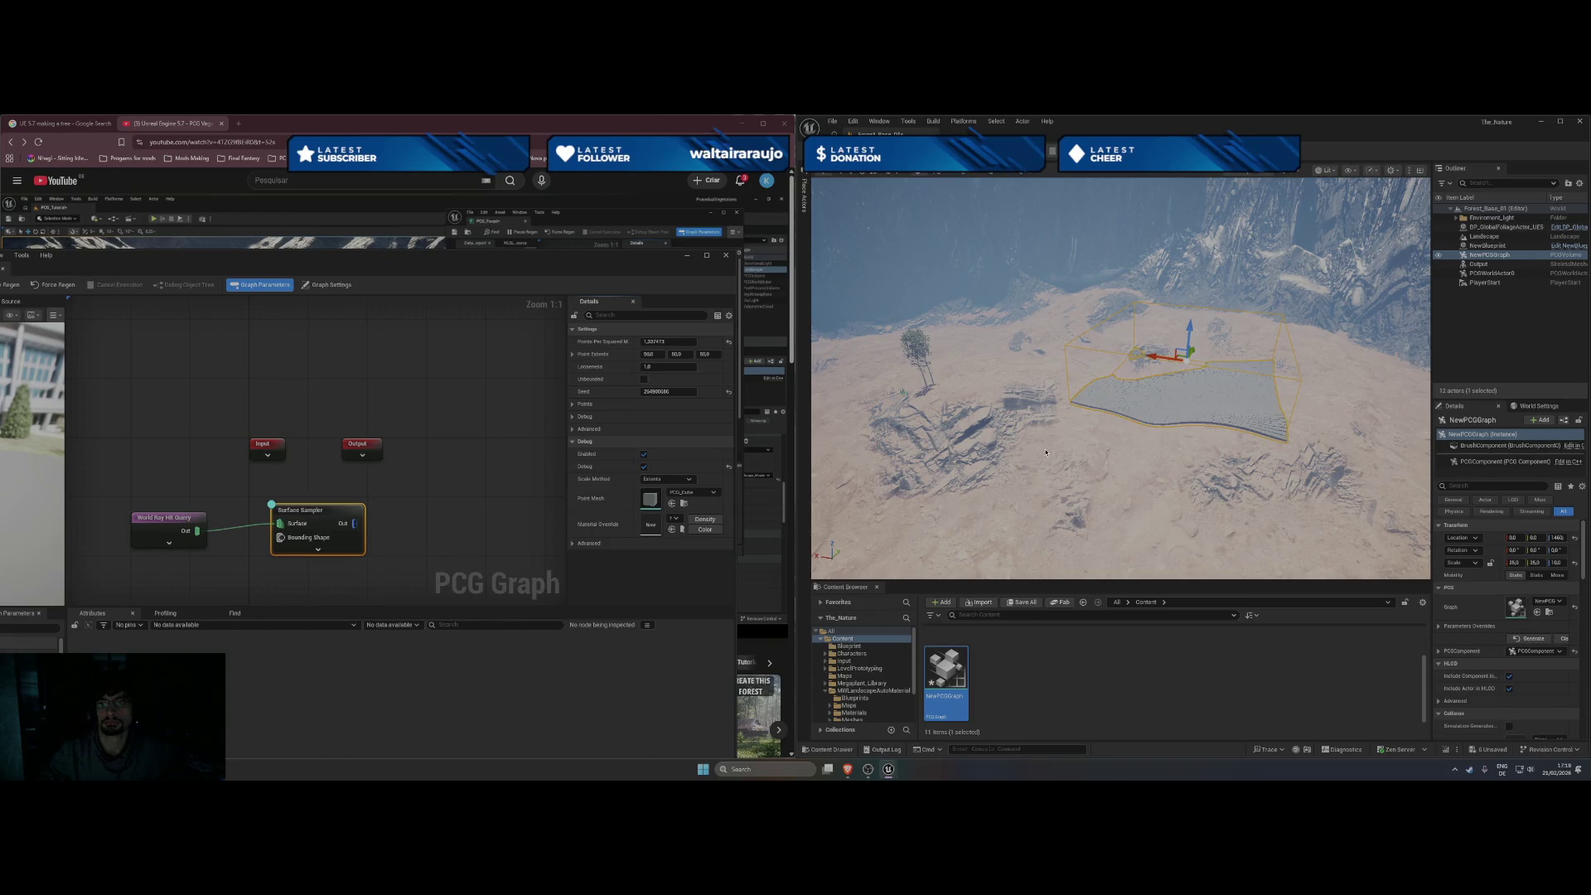
{"action": "scroll", "coordinate": [1072, 395], "scroll_direction": "up", "scroll_amount": 5}
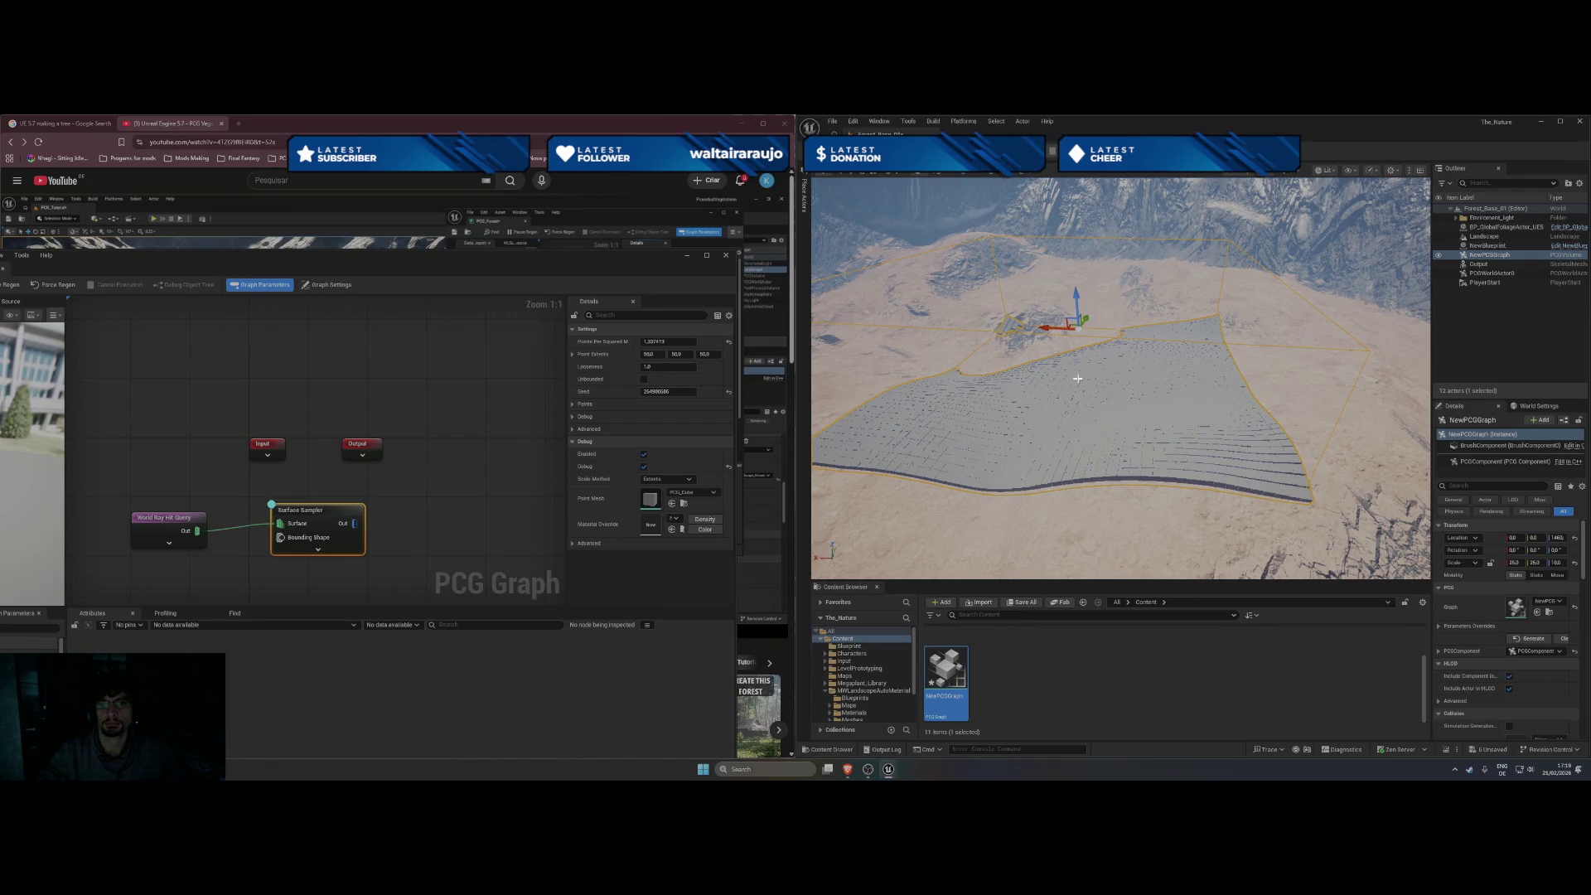
{"action": "left_click_drag", "start_coordinate": [1076, 295], "coordinate": [1072, 333]}
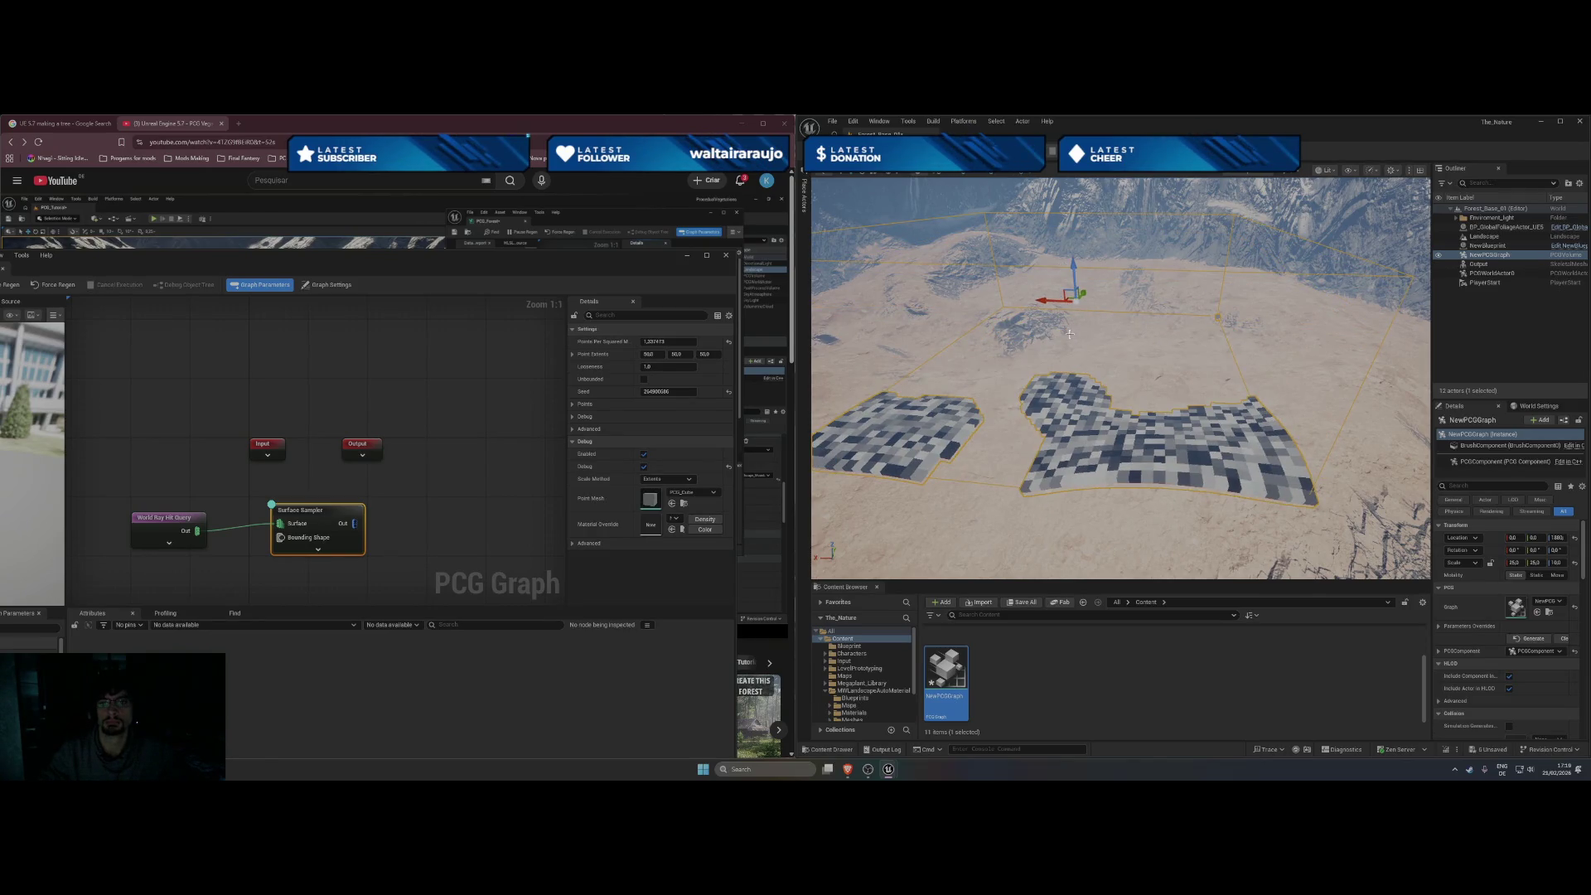
{"action": "scroll", "coordinate": [1120, 377], "scroll_direction": "down", "scroll_amount": 5}
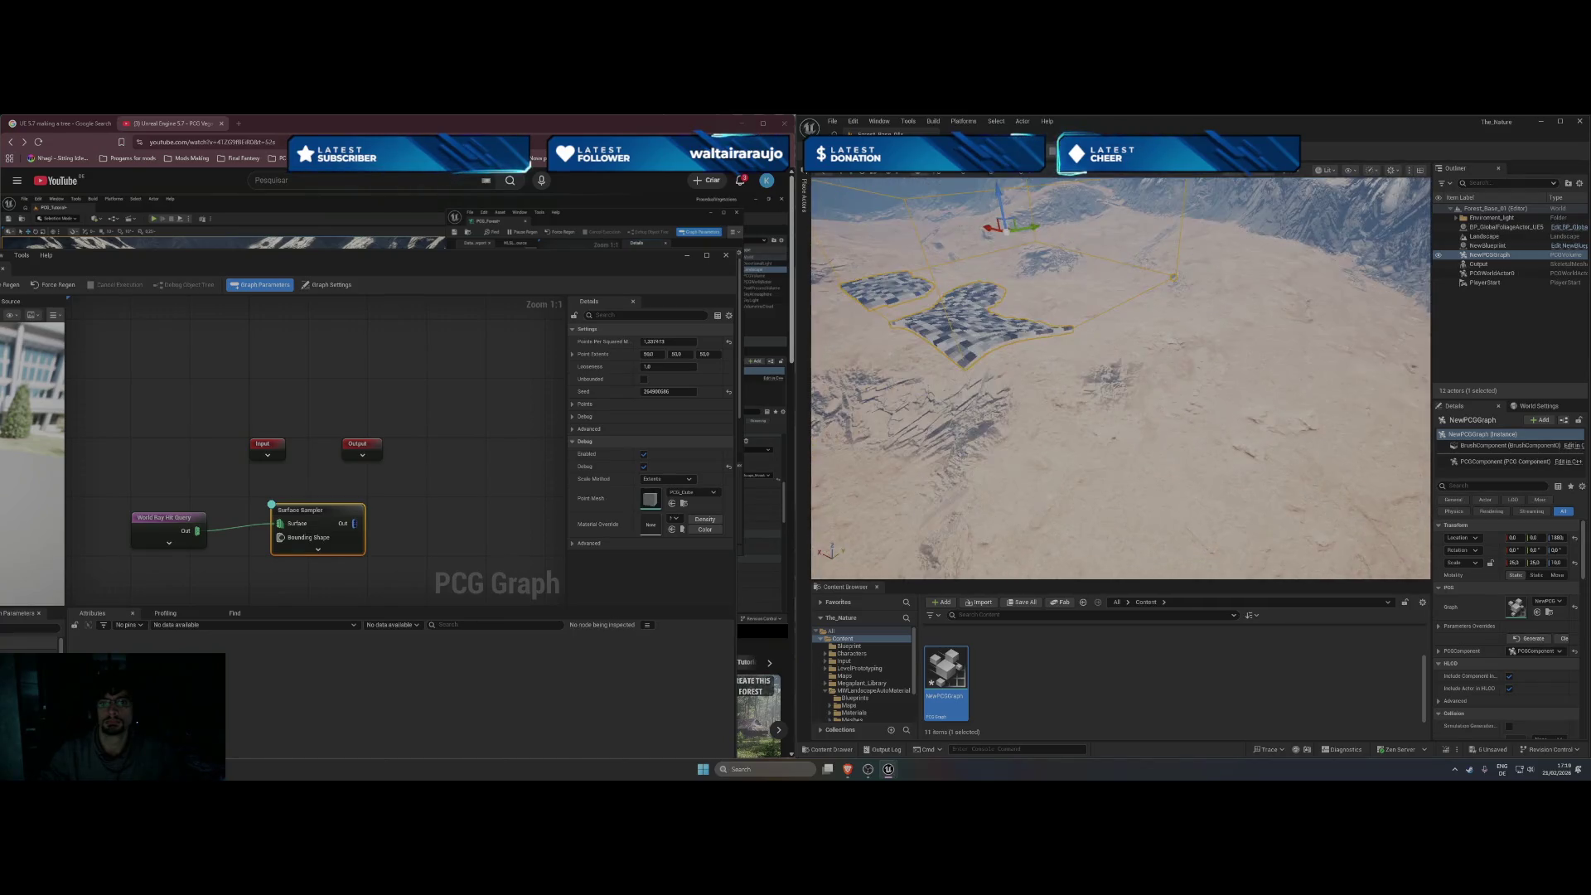
{"action": "scroll", "coordinate": [1121, 377], "scroll_direction": "up", "scroll_amount": 4}
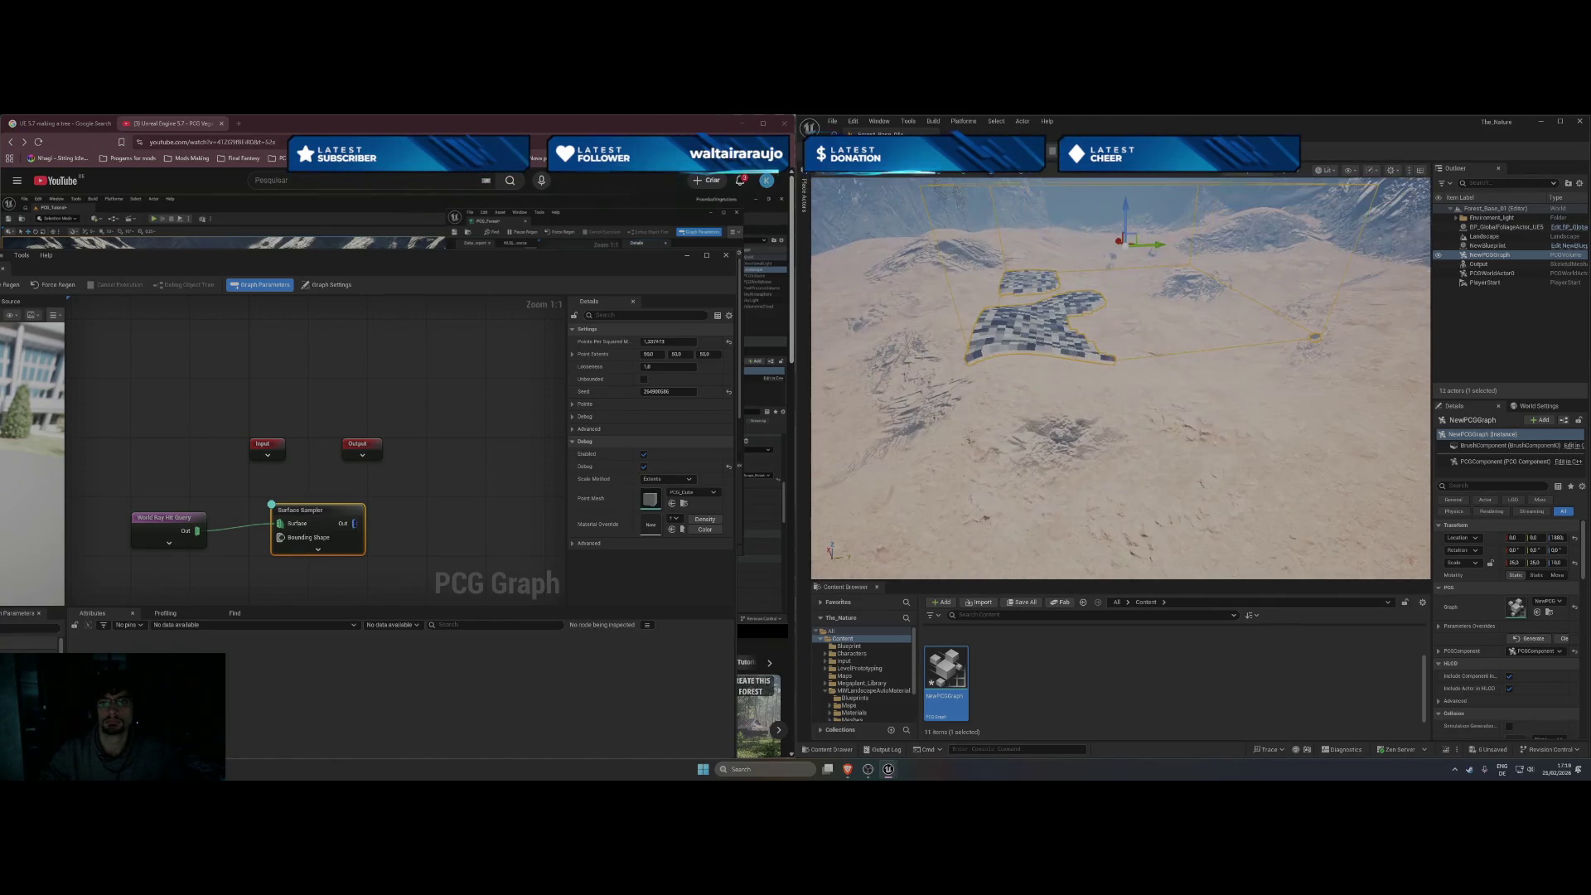
{"action": "mouse_move", "coordinate": [1120, 377]}
{"action": "left_mouse_down"}
{"action": "mouse_move", "coordinate": [1053, 377]}
{"action": "mouse_move", "coordinate": [1036, 269]}
{"action": "mouse_move", "coordinate": [1038, 315]}
{"action": "left_mouse_up"}
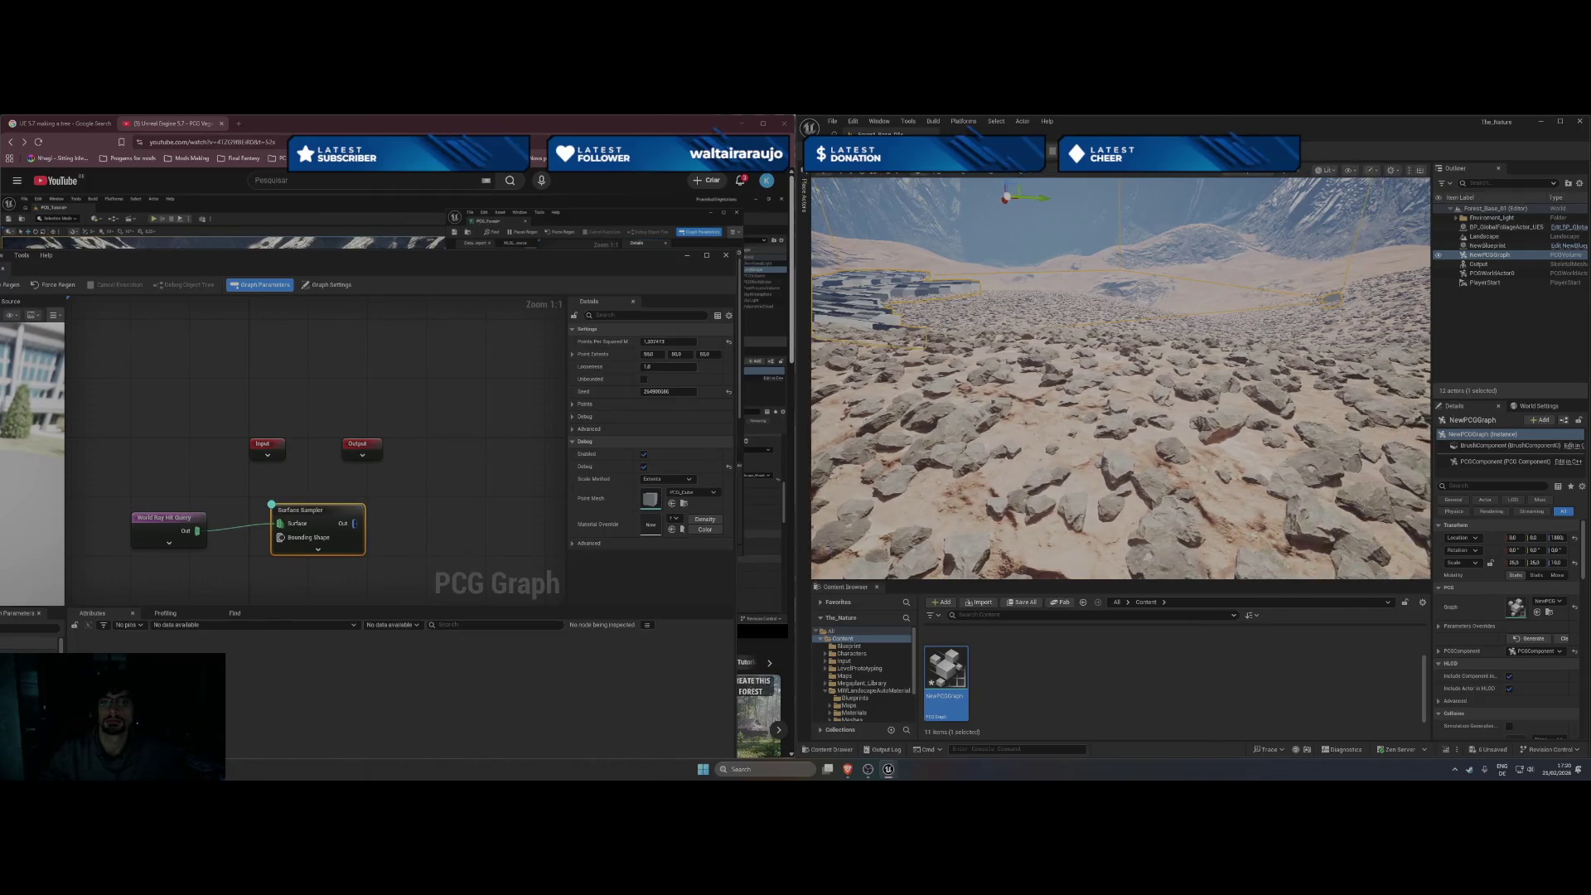
{"action": "mouse_move", "coordinate": [1038, 314]}
{"action": "left_mouse_down"}
{"action": "mouse_move", "coordinate": [1044, 348]}
{"action": "mouse_move", "coordinate": [1047, 261]}
{"action": "left_mouse_up"}
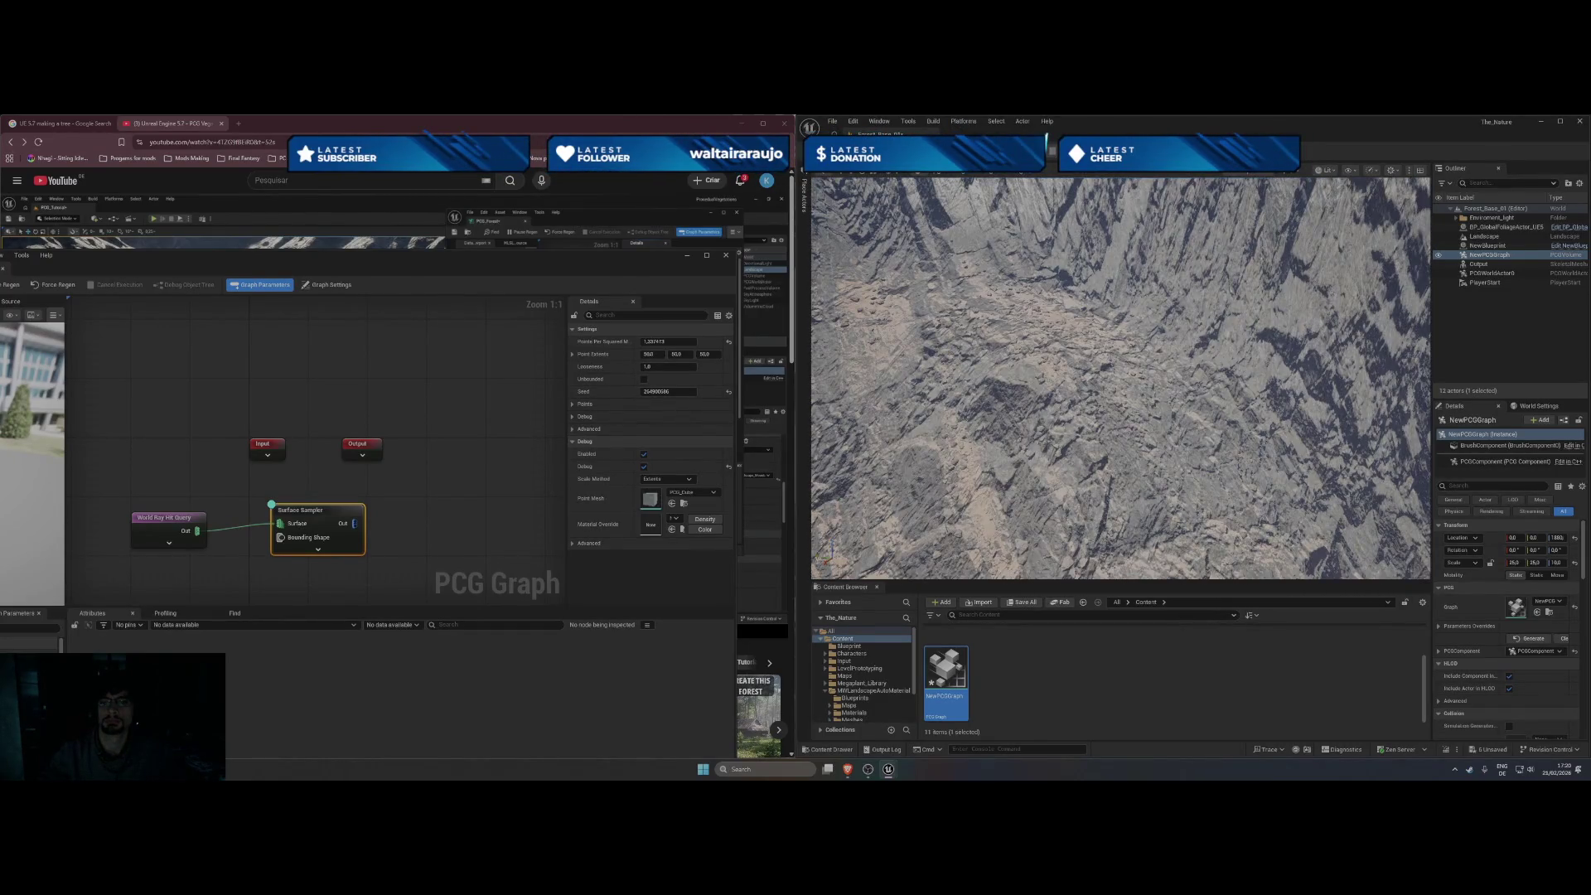
{"action": "key", "text": "f"}
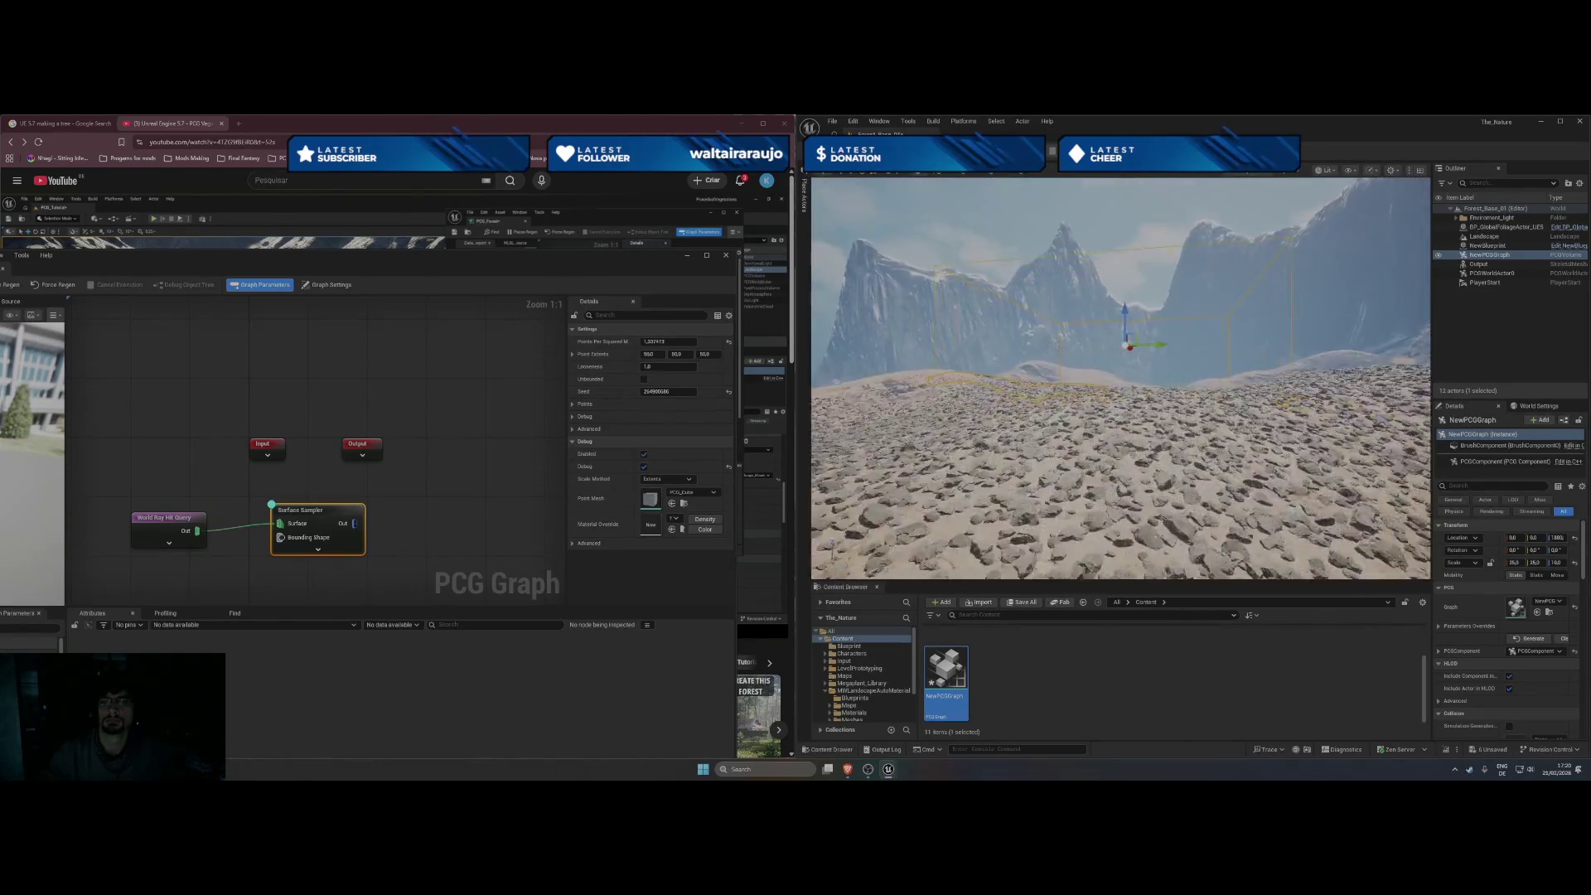
{"action": "mouse_move", "coordinate": [1048, 332]}
{"action": "left_mouse_down"}
{"action": "mouse_move", "coordinate": [1047, 373]}
{"action": "mouse_move", "coordinate": [1047, 315]}
{"action": "left_mouse_up"}
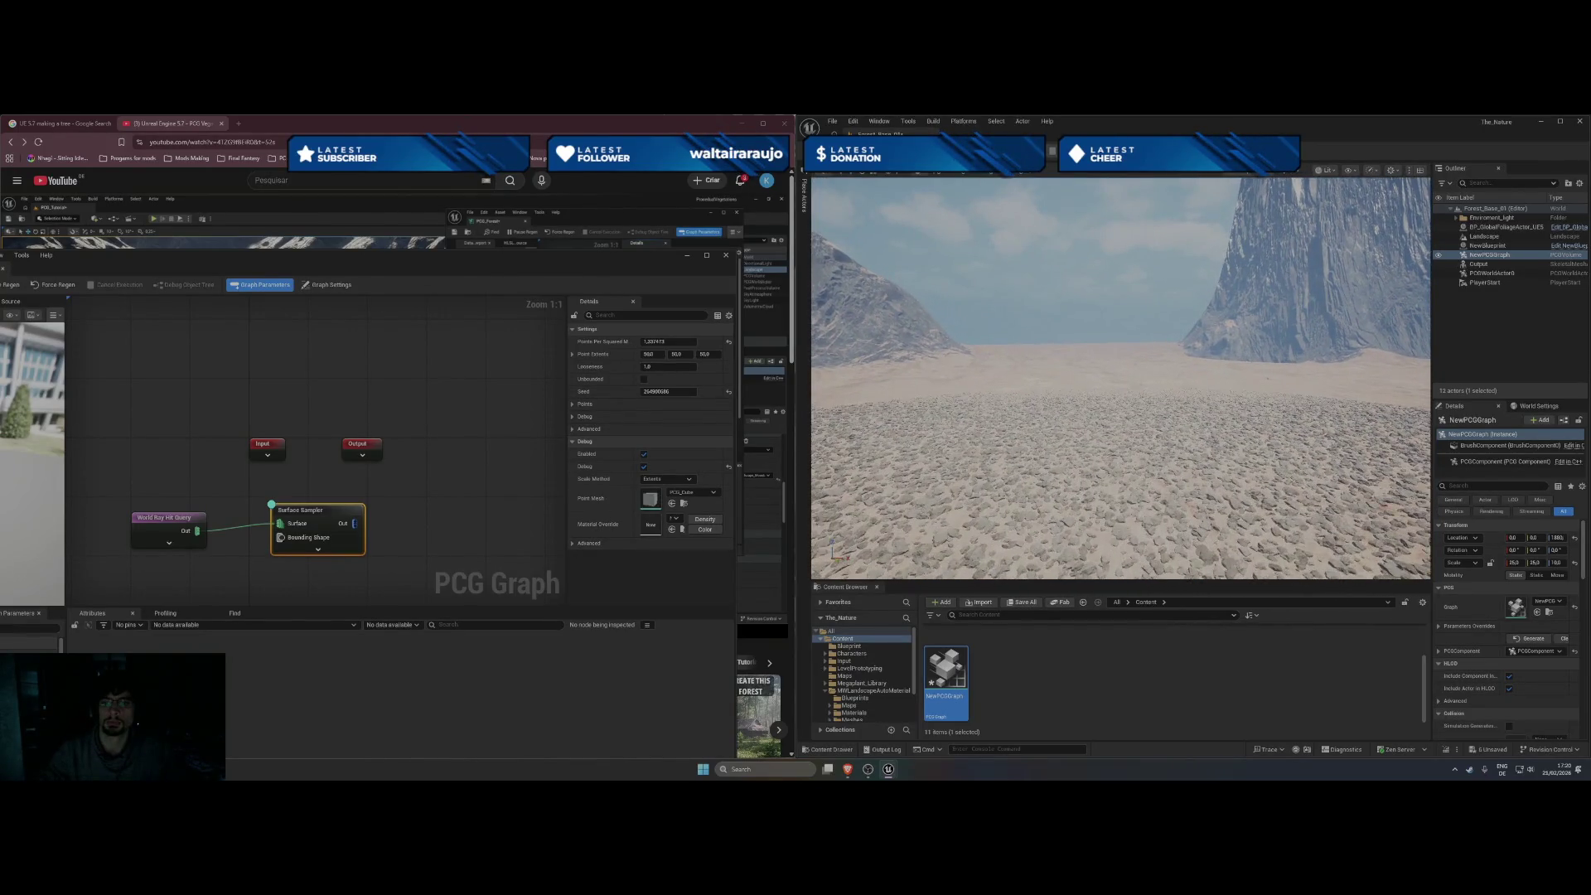
{"action": "mouse_move", "coordinate": [1047, 372]}
{"action": "left_mouse_down"}
{"action": "mouse_move", "coordinate": [1127, 365]}
{"action": "mouse_move", "coordinate": [1077, 364]}
{"action": "mouse_move", "coordinate": [1077, 306]}
{"action": "mouse_move", "coordinate": [1077, 386]}
{"action": "mouse_move", "coordinate": [1057, 389]}
{"action": "mouse_move", "coordinate": [1086, 390]}
{"action": "mouse_move", "coordinate": [1077, 360]}
{"action": "mouse_move", "coordinate": [1116, 291]}
{"action": "mouse_move", "coordinate": [1084, 259]}
{"action": "mouse_move", "coordinate": [1084, 319]}
{"action": "left_mouse_up"}
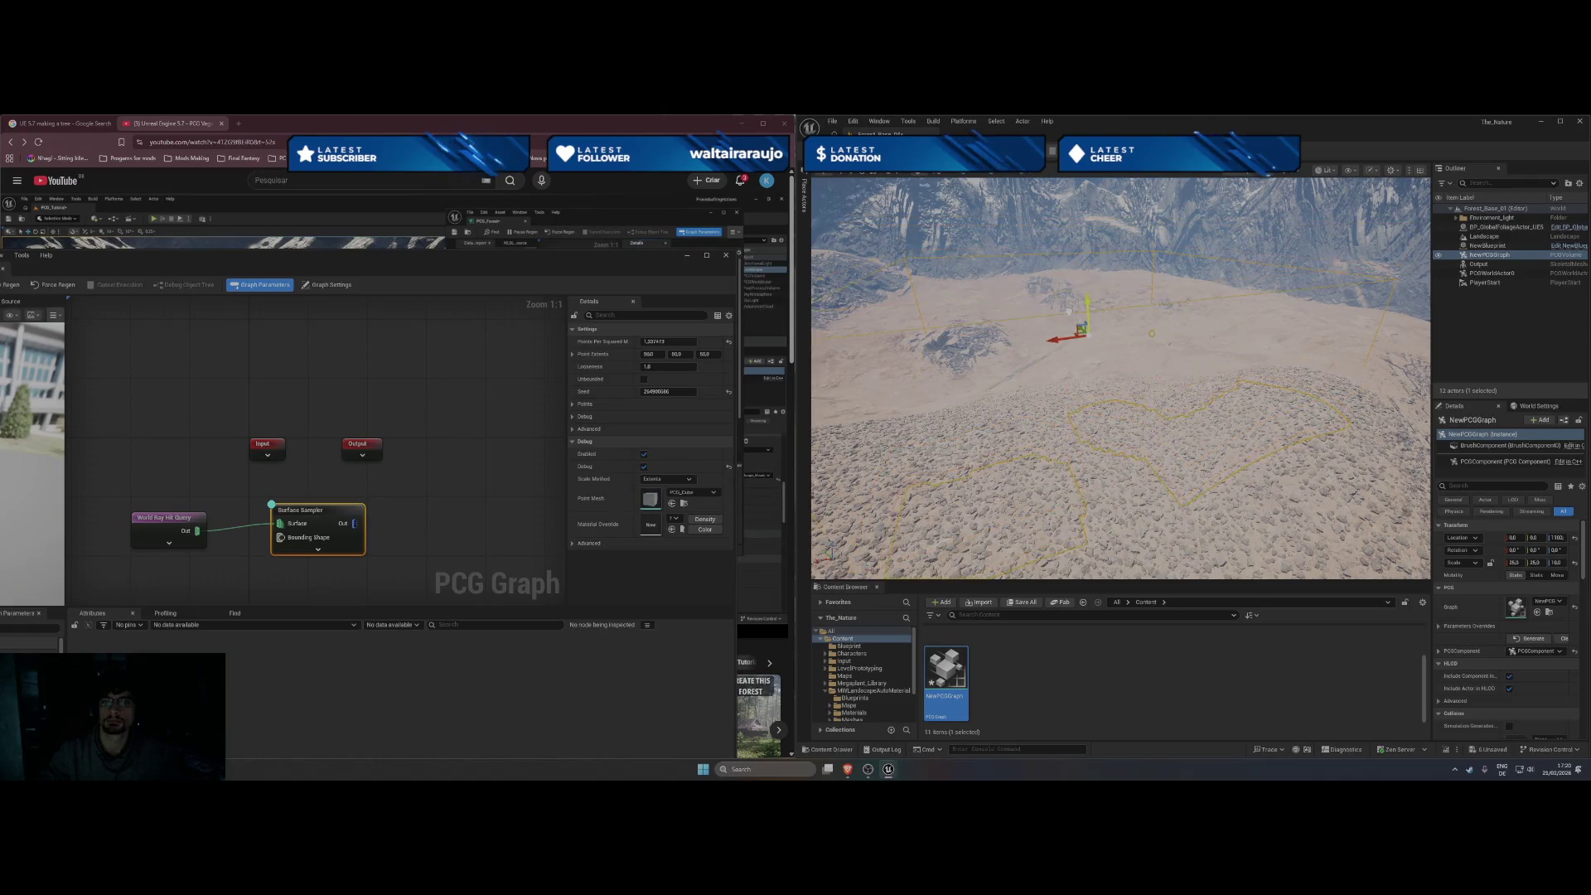
{"action": "key", "text": "f"}
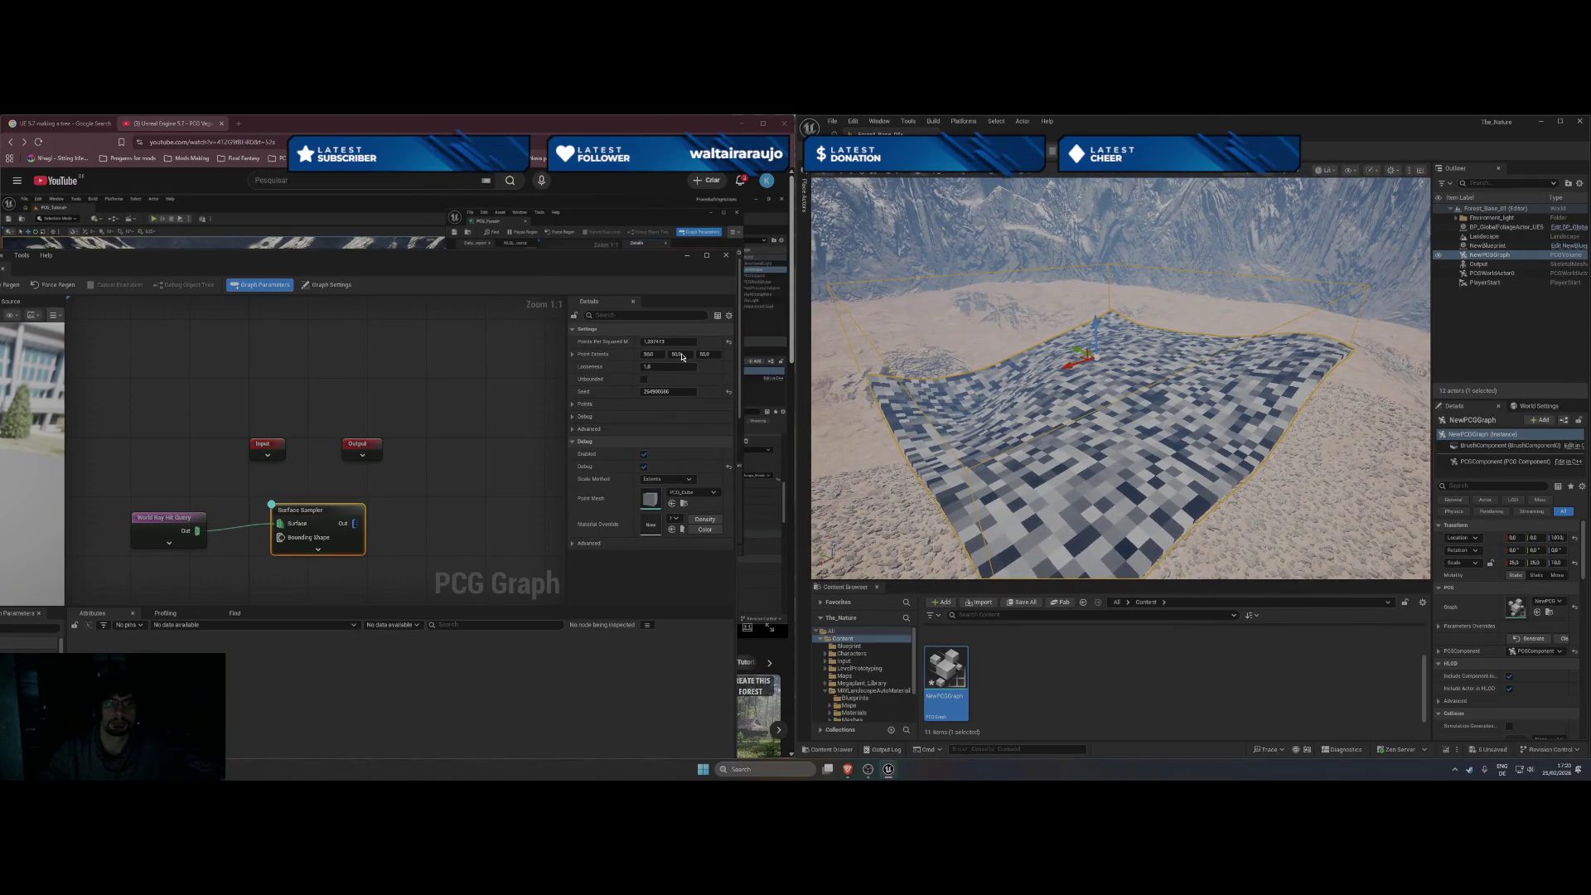
Adjust the Surface Sampler's Points Per Squared Meter density value.
{"action": "left_click_drag", "start_coordinate": [657, 343], "coordinate": [667, 343]}
{"action": "right_click", "coordinate": [657, 343]}
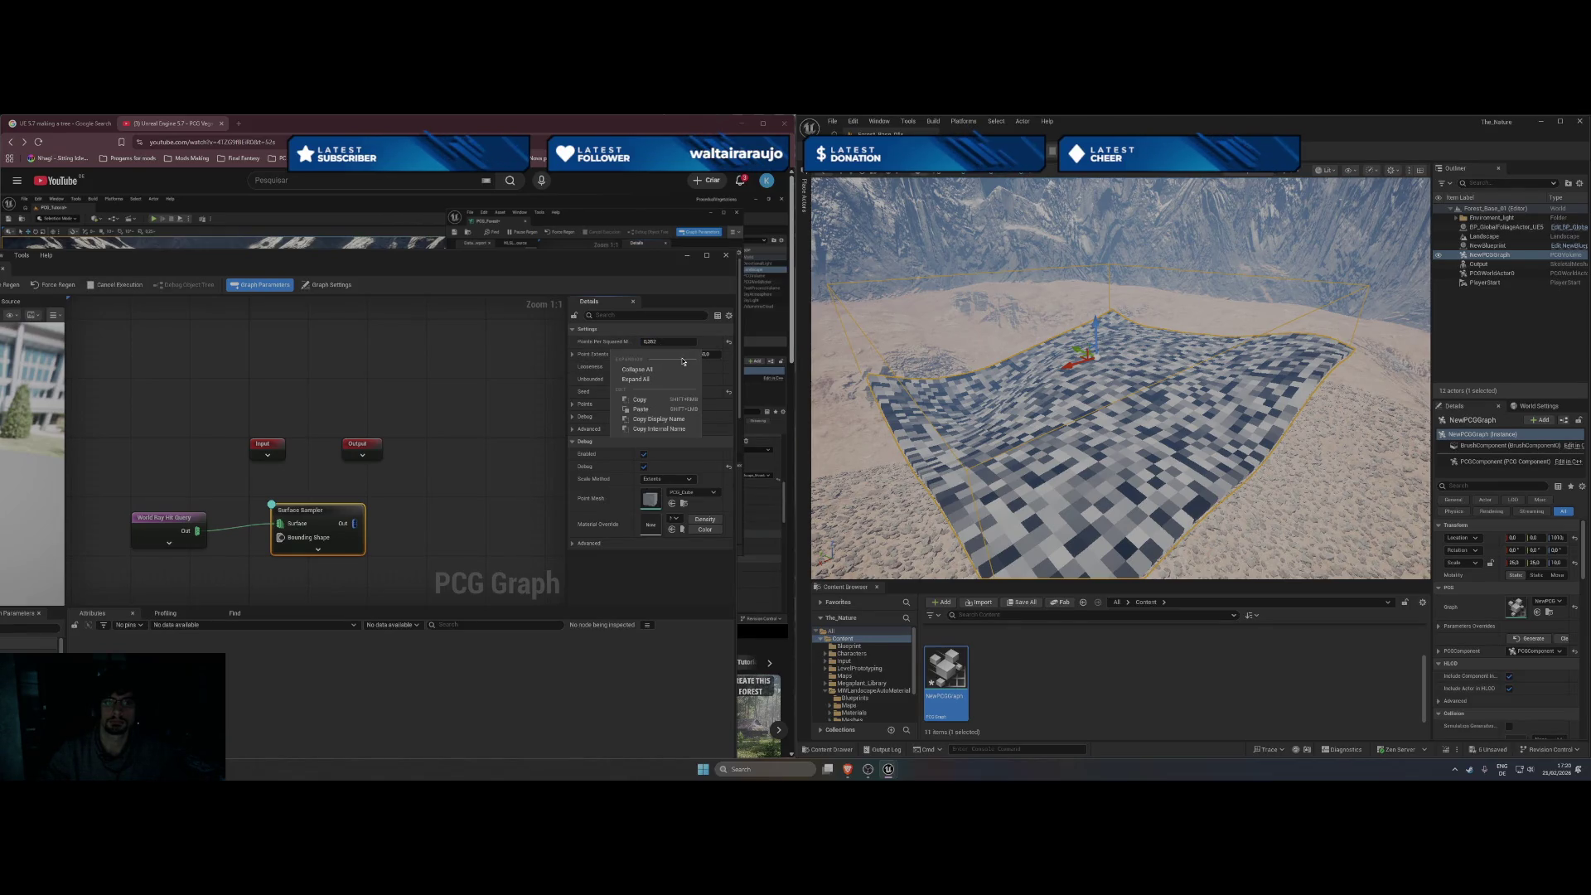
{"action": "left_click", "coordinate": [664, 330]}
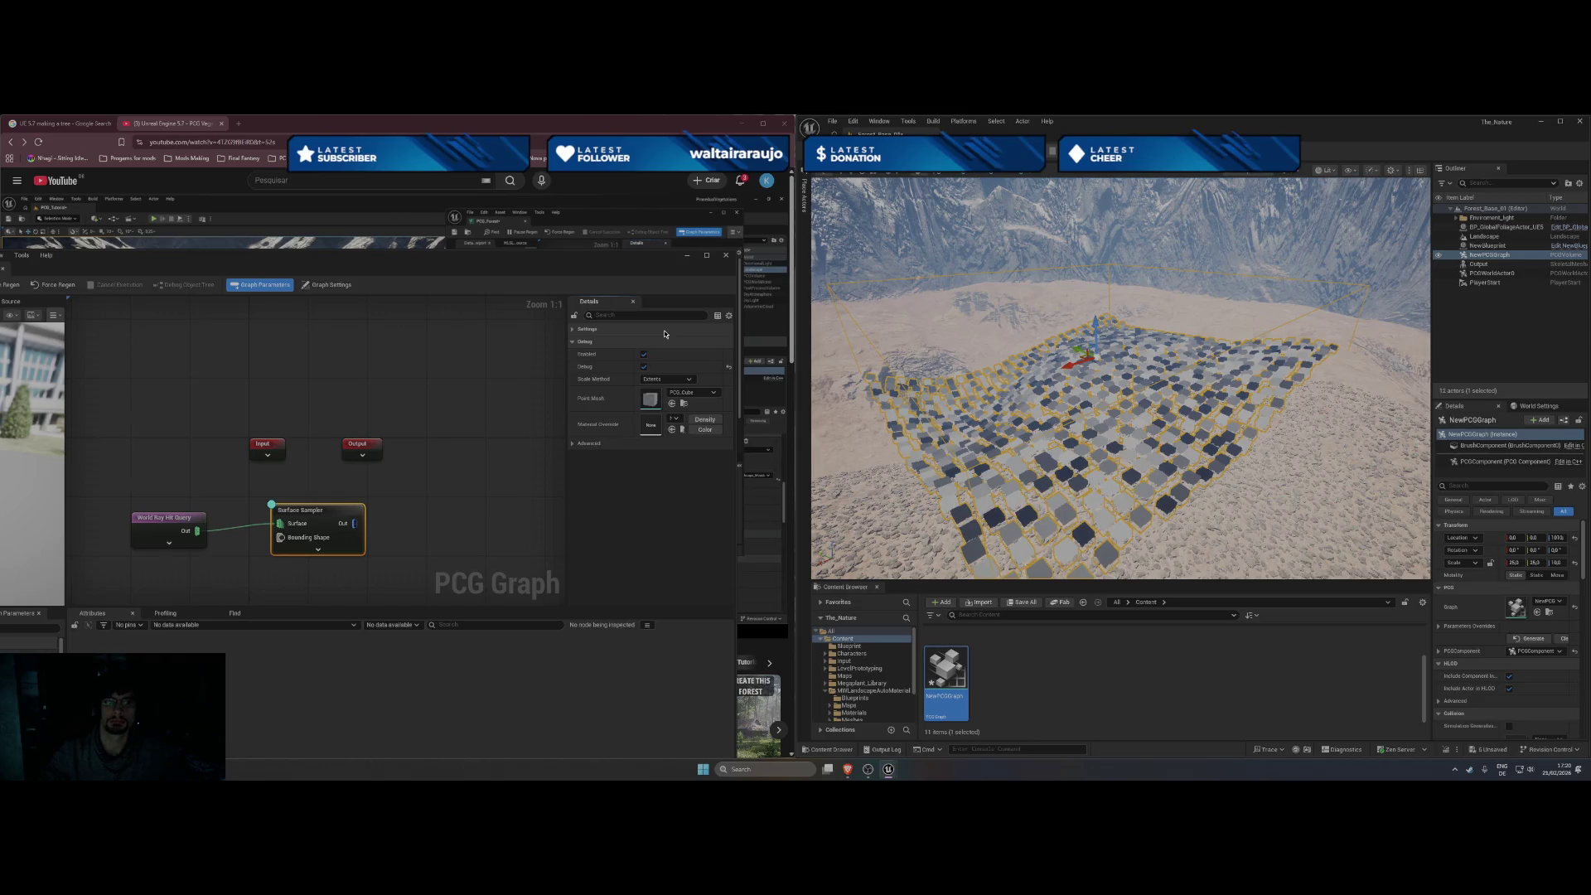
{"action": "left_click", "coordinate": [664, 332]}
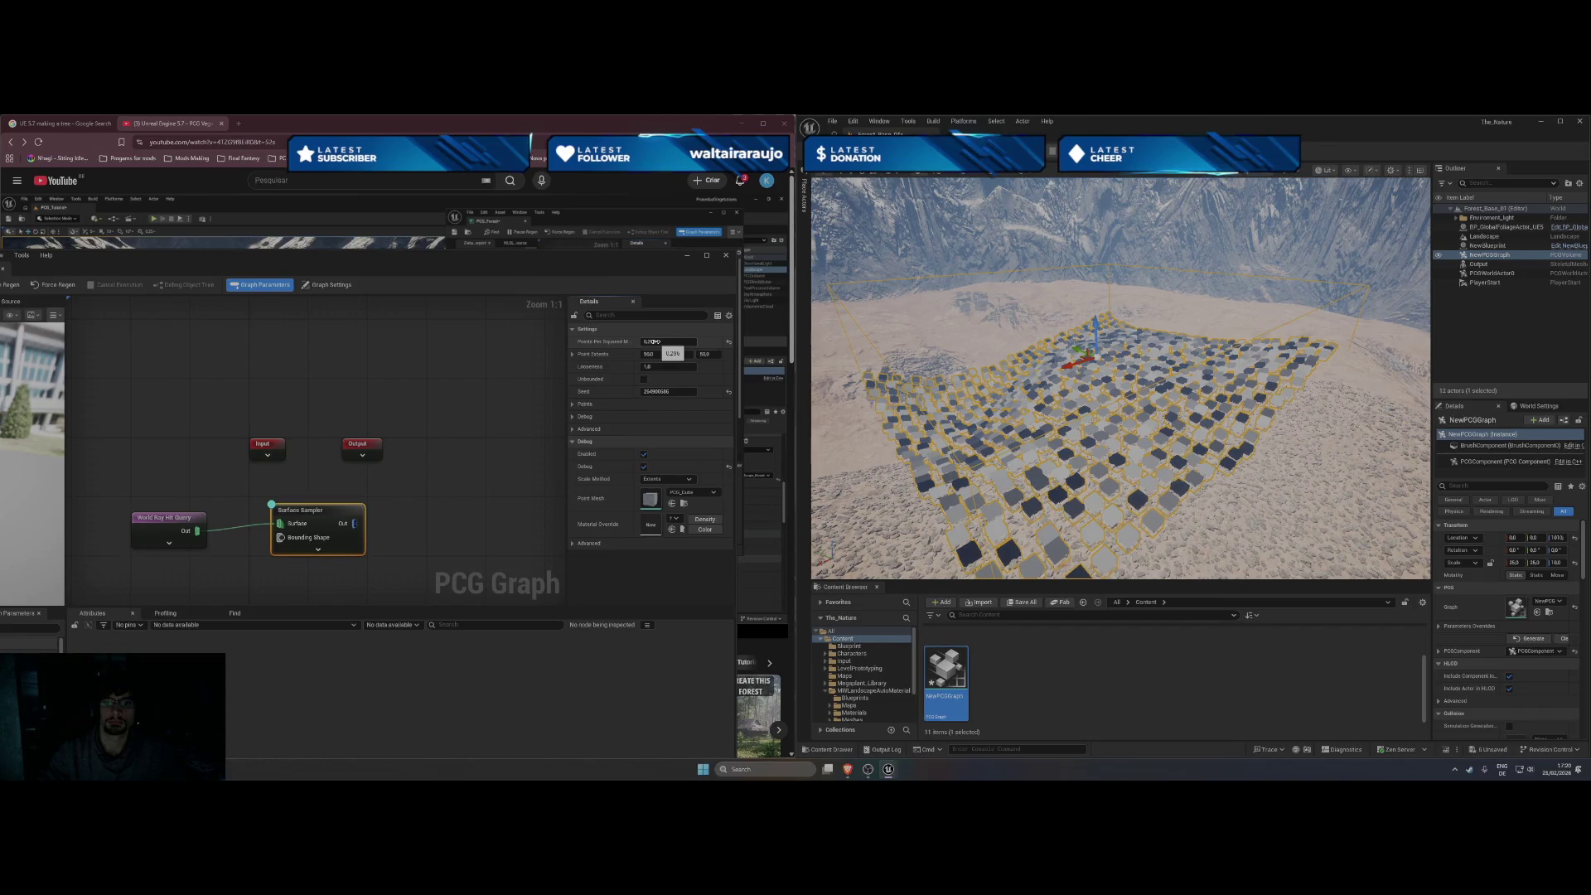
{"action": "left_click_drag", "start_coordinate": [708, 332], "coordinate": [649, 342]}
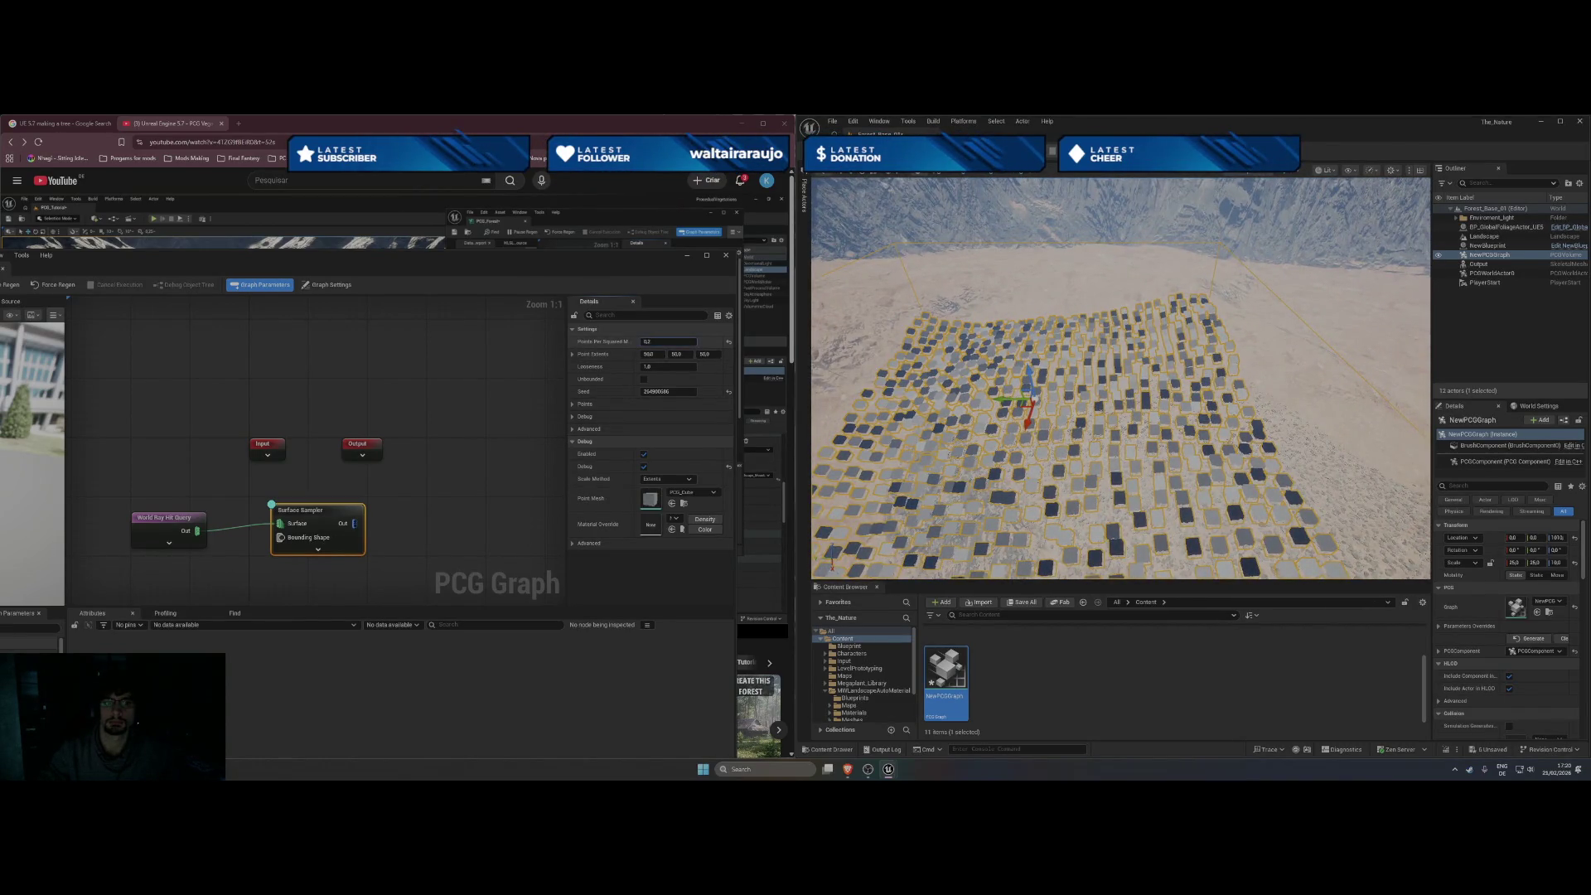
{"action": "left_click_drag", "start_coordinate": [649, 341], "coordinate": [648, 342]}
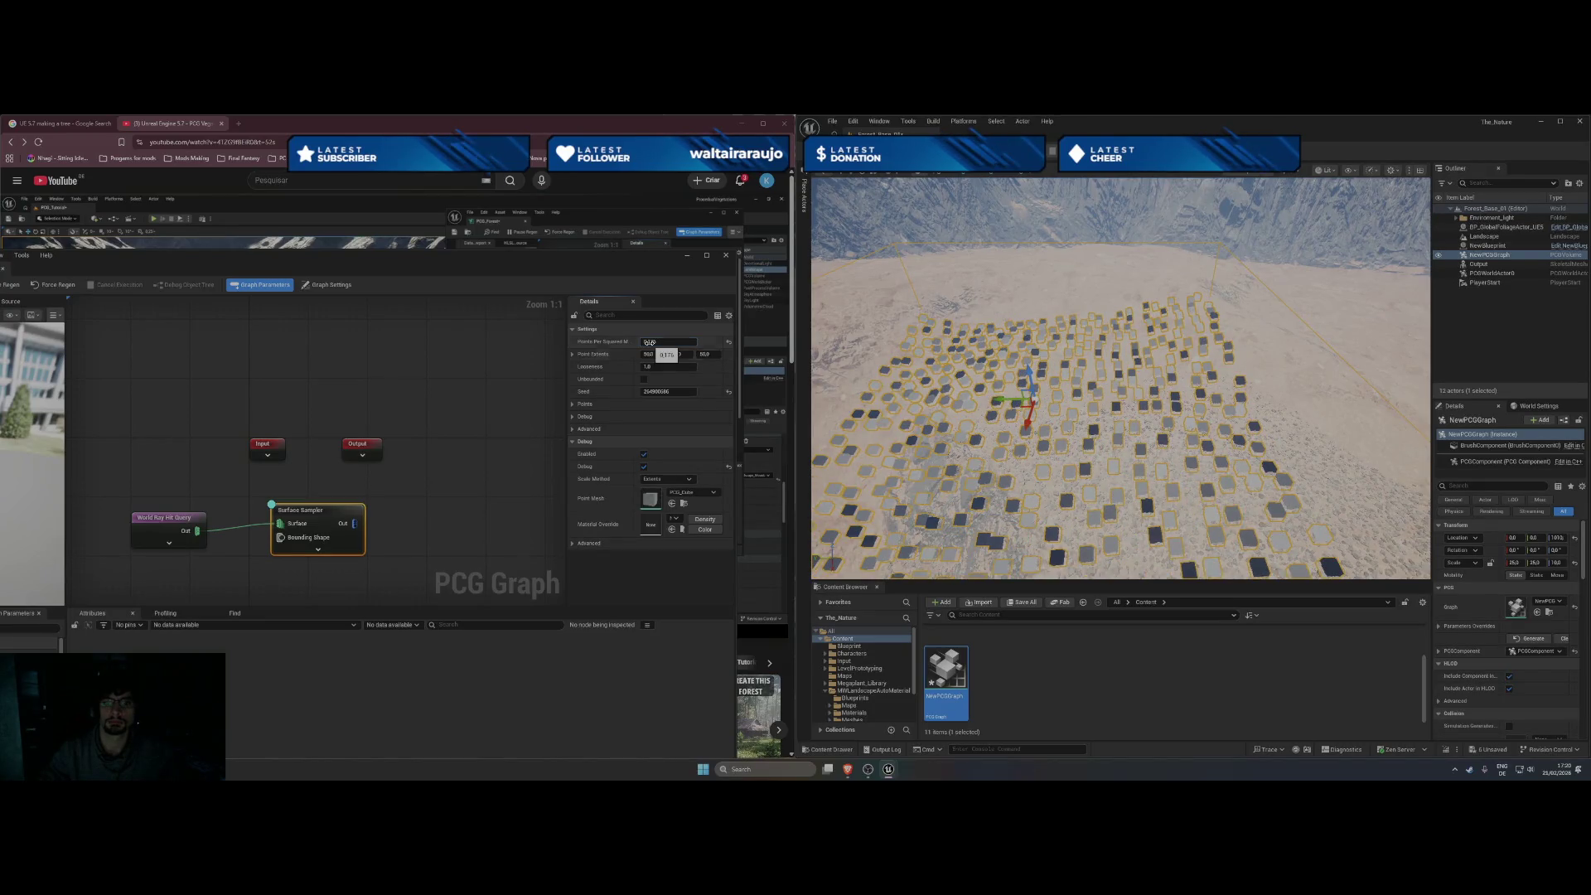
{"action": "left_click", "coordinate": [667, 330]}
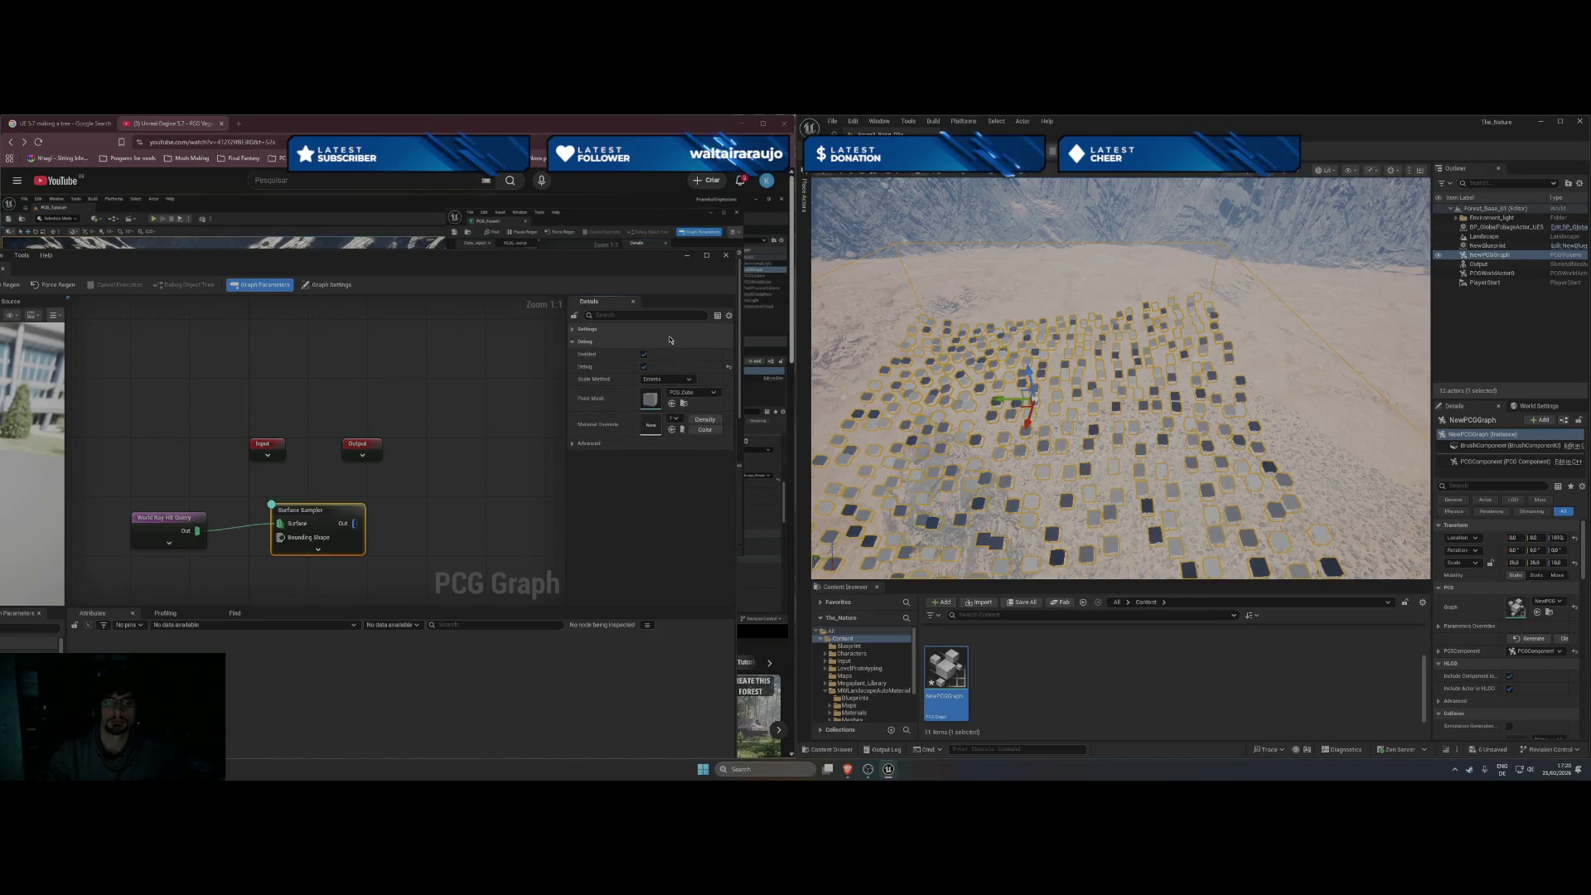
{"action": "left_click", "coordinate": [670, 332]}
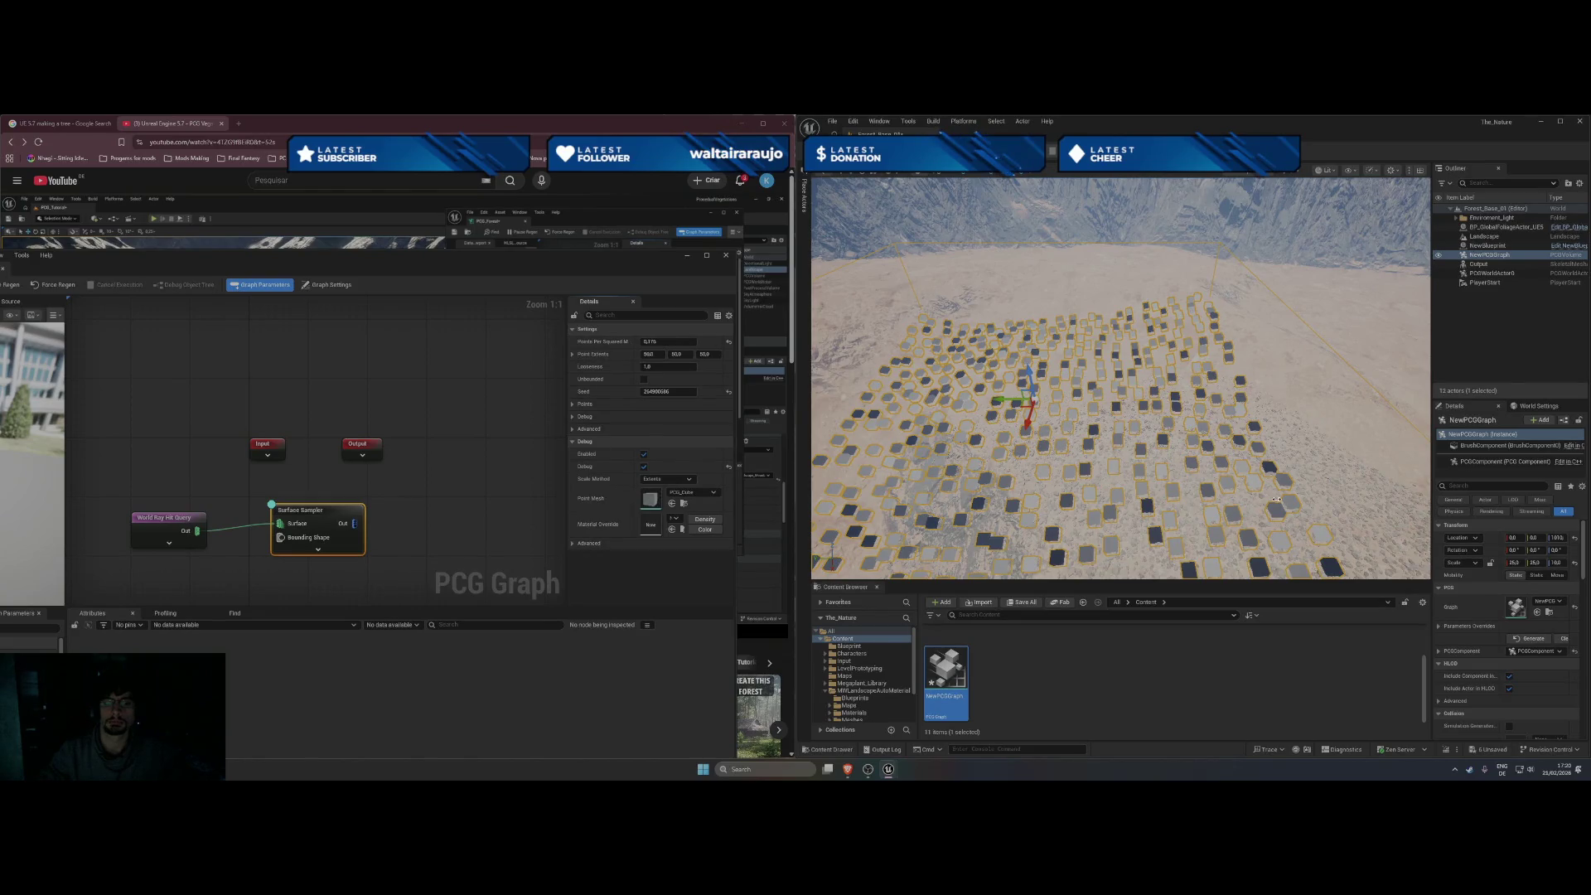
Set the PCG volume's X and Y scale to 200.
{"action": "left_click", "coordinate": [1514, 564]}
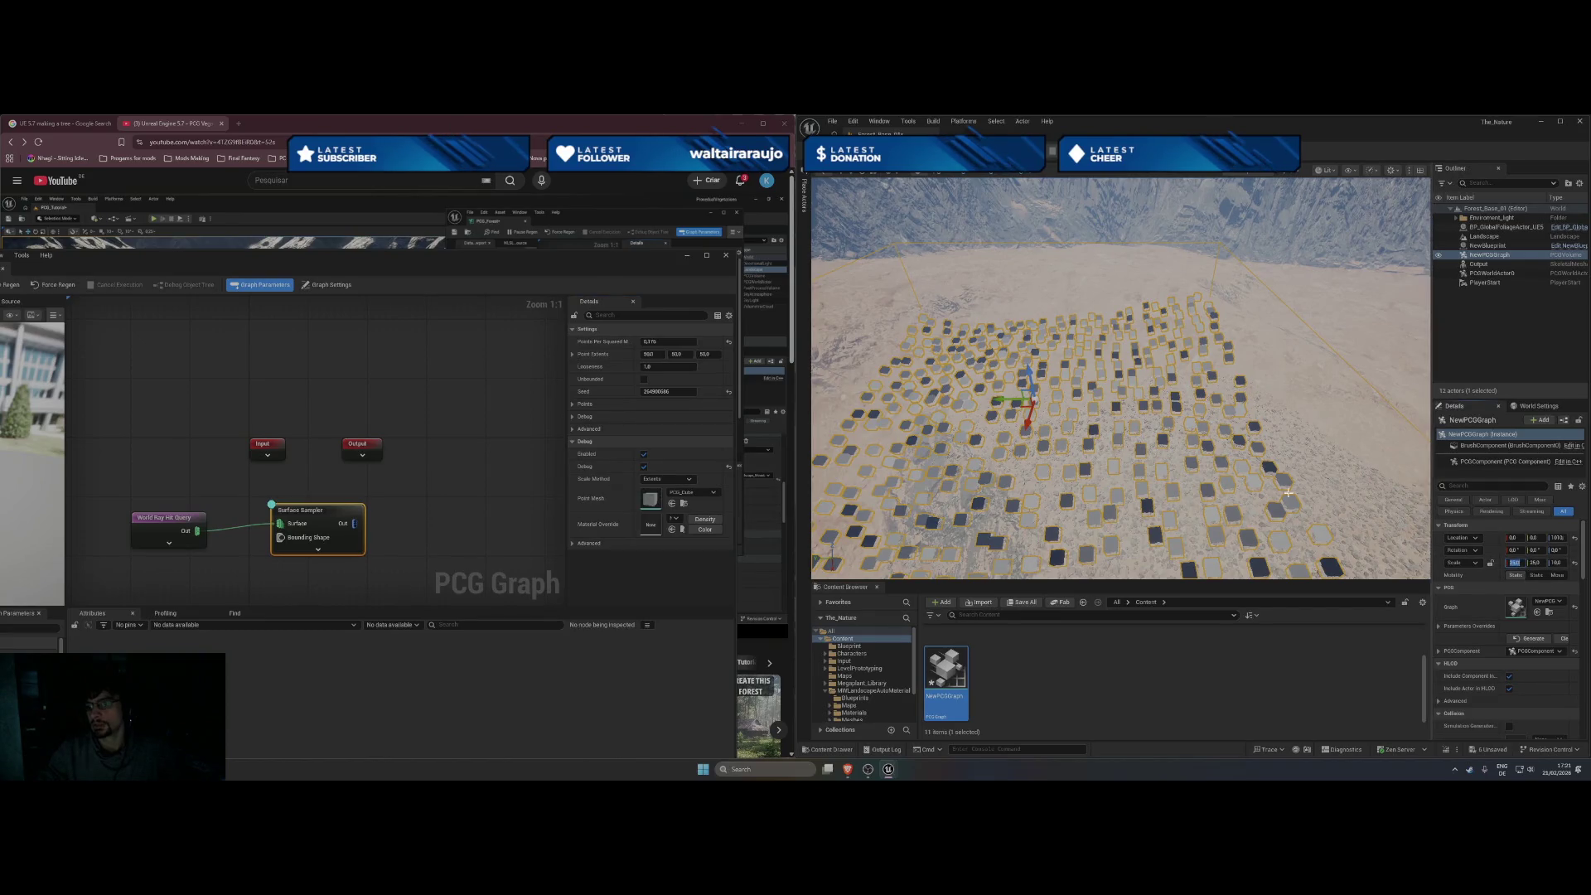
{"action": "type", "text": "200"}
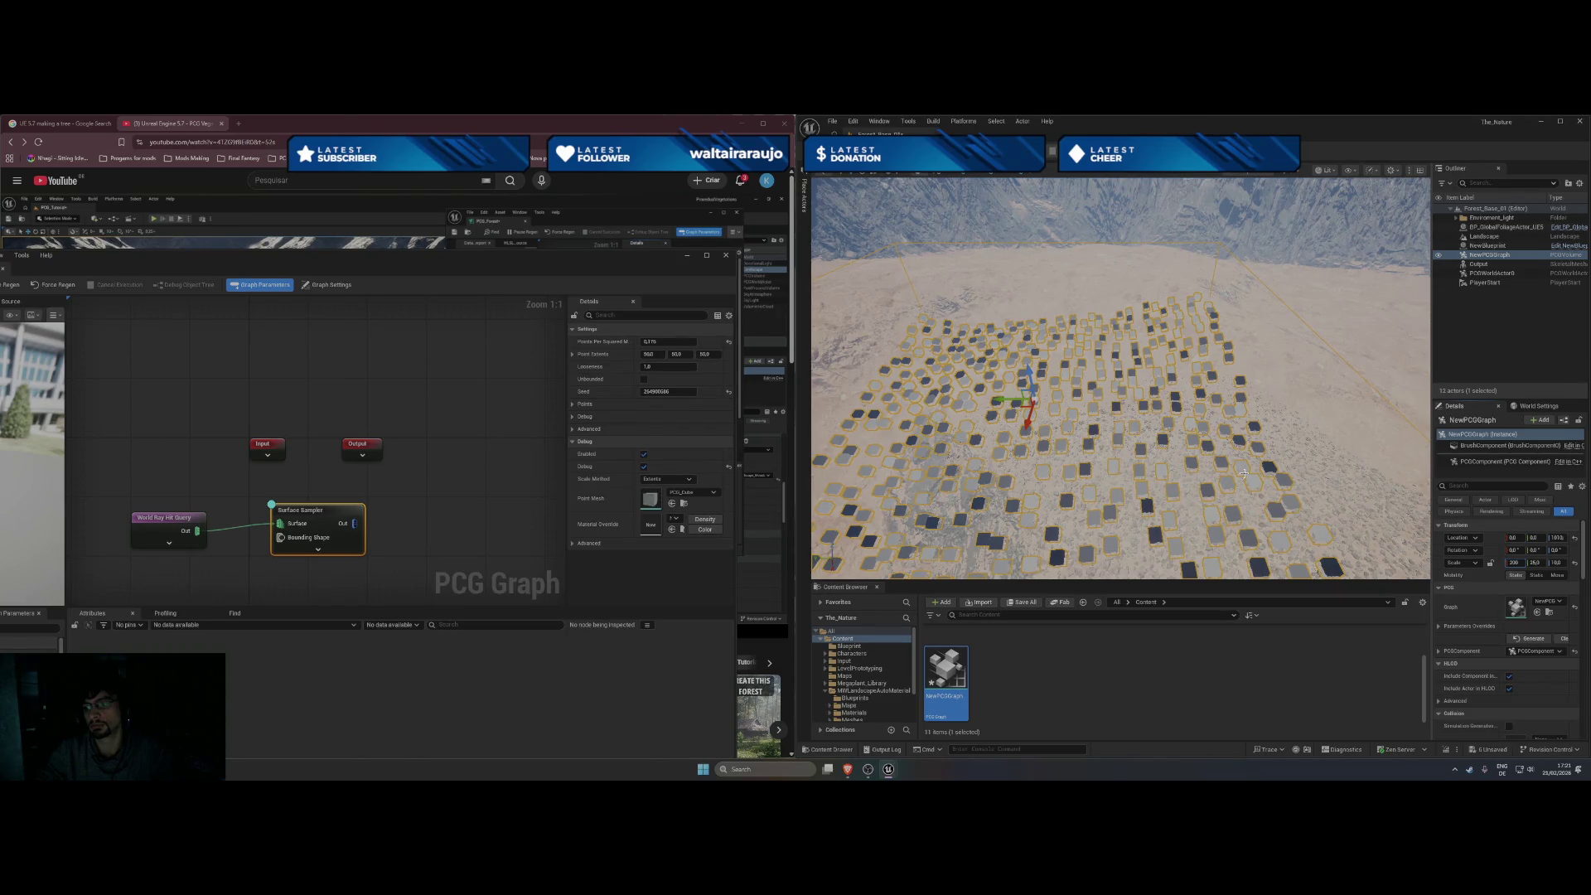
{"action": "key", "text": "Tab"}
{"action": "type", "text": "20"}
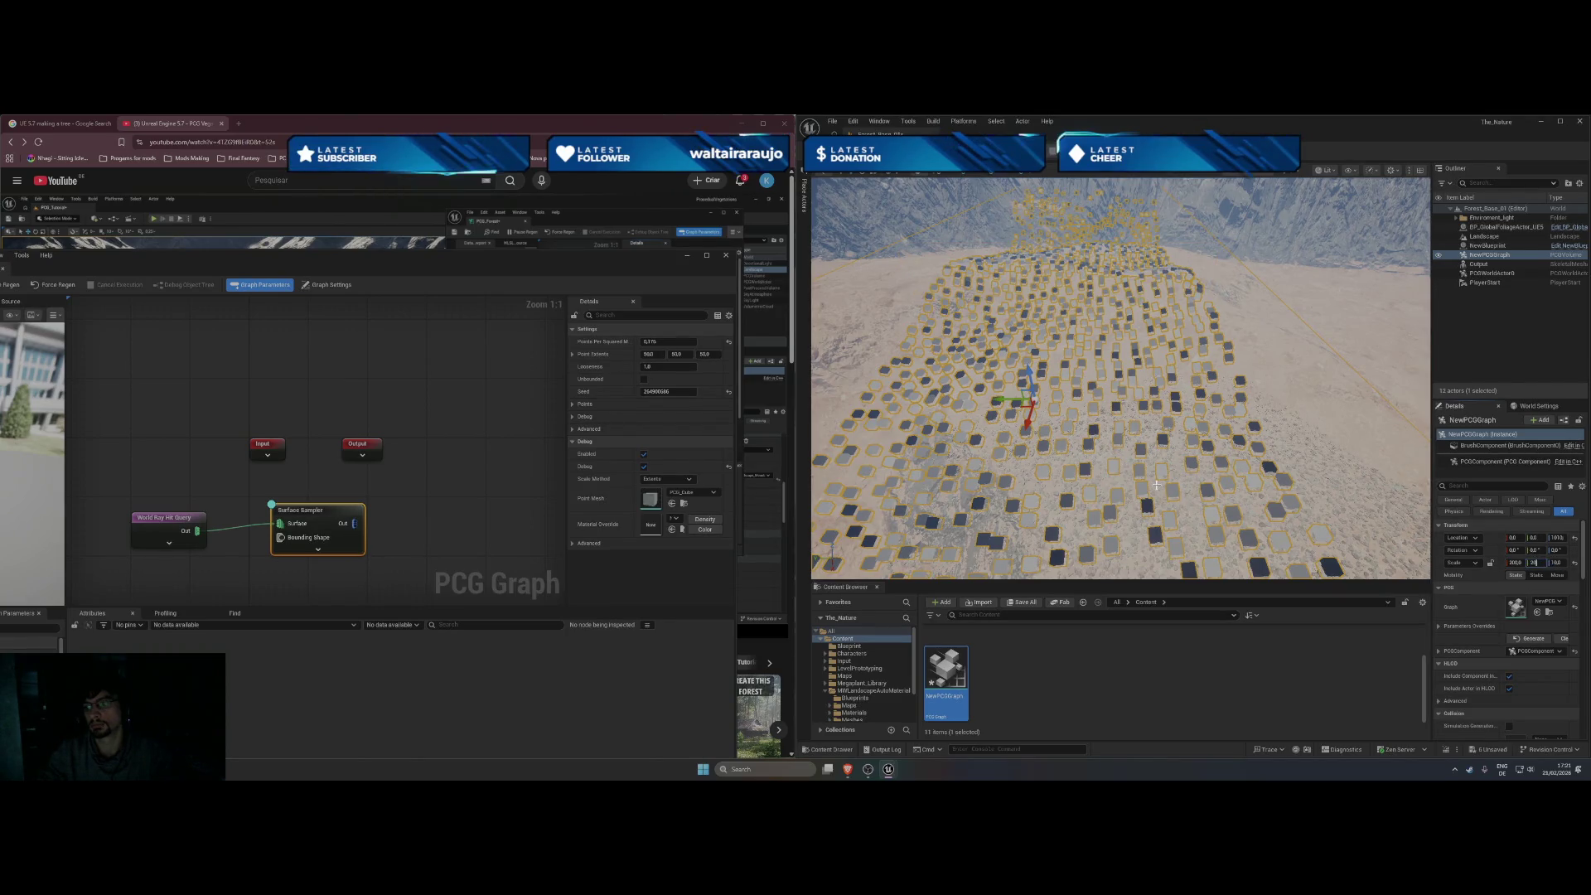
{"action": "type", "text": "0"}
{"action": "key", "text": "Return"}
Lower the PCG volume from Z 1810 to Z 950, frame it, and enter Landscape mode.
{"action": "mouse_move", "coordinate": [1168, 483]}
{"action": "left_mouse_down"}
{"action": "mouse_move", "coordinate": [1103, 340]}
{"action": "mouse_move", "coordinate": [1110, 362]}
{"action": "left_mouse_up"}
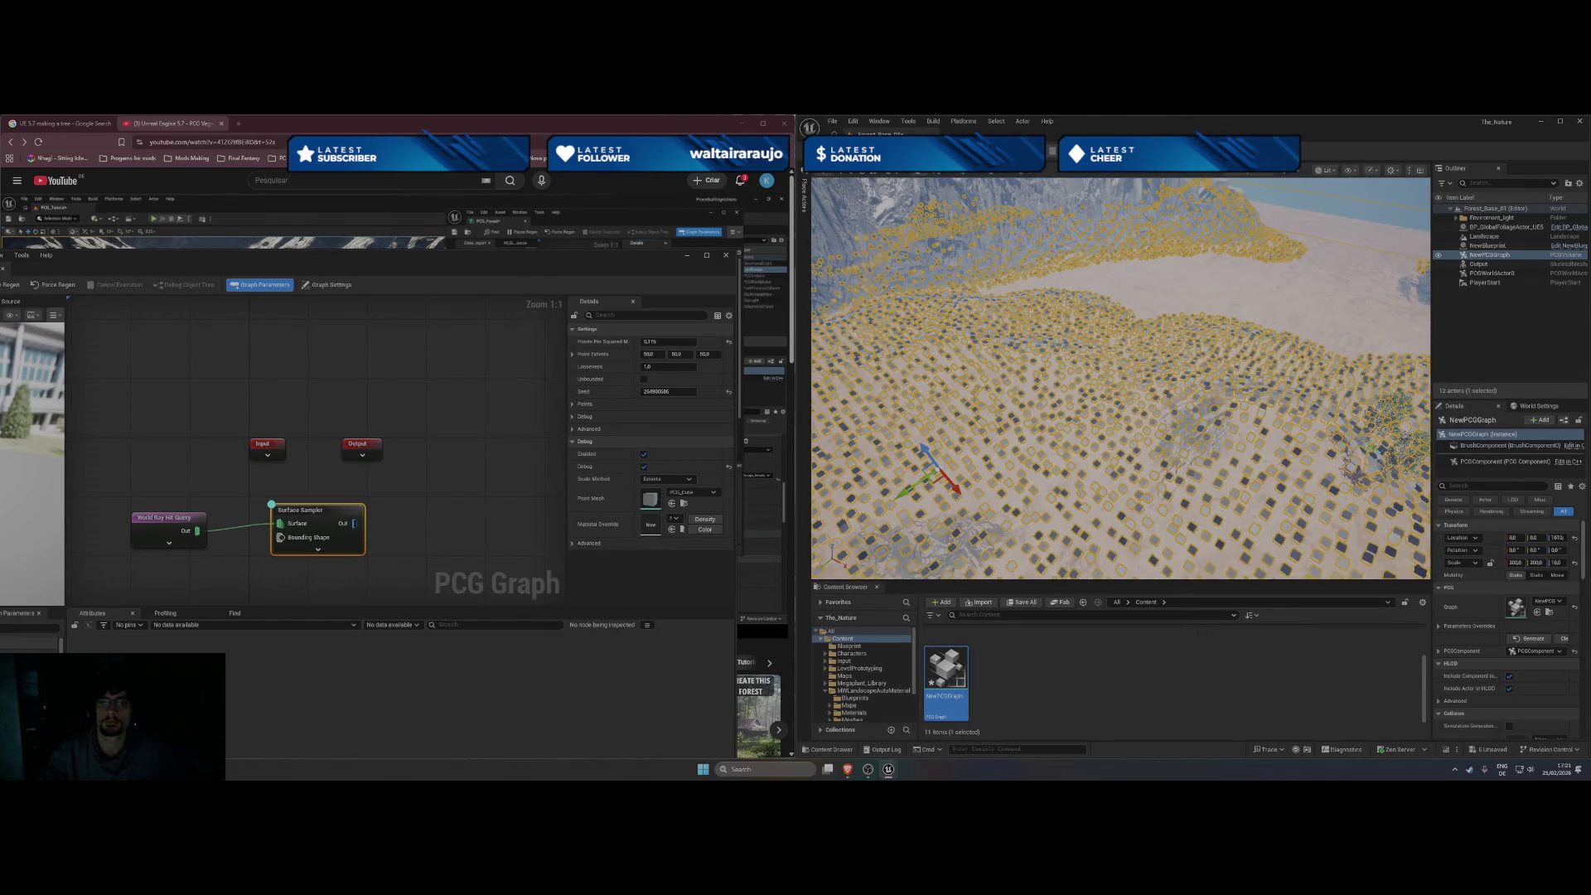
{"action": "mouse_move", "coordinate": [922, 452]}
{"action": "left_mouse_down"}
{"action": "mouse_move", "coordinate": [922, 427]}
{"action": "mouse_move", "coordinate": [1054, 530]}
{"action": "mouse_move", "coordinate": [1046, 514]}
{"action": "mouse_move", "coordinate": [1029, 524]}
{"action": "mouse_move", "coordinate": [1077, 464]}
{"action": "mouse_move", "coordinate": [1264, 413]}
{"action": "left_mouse_up"}
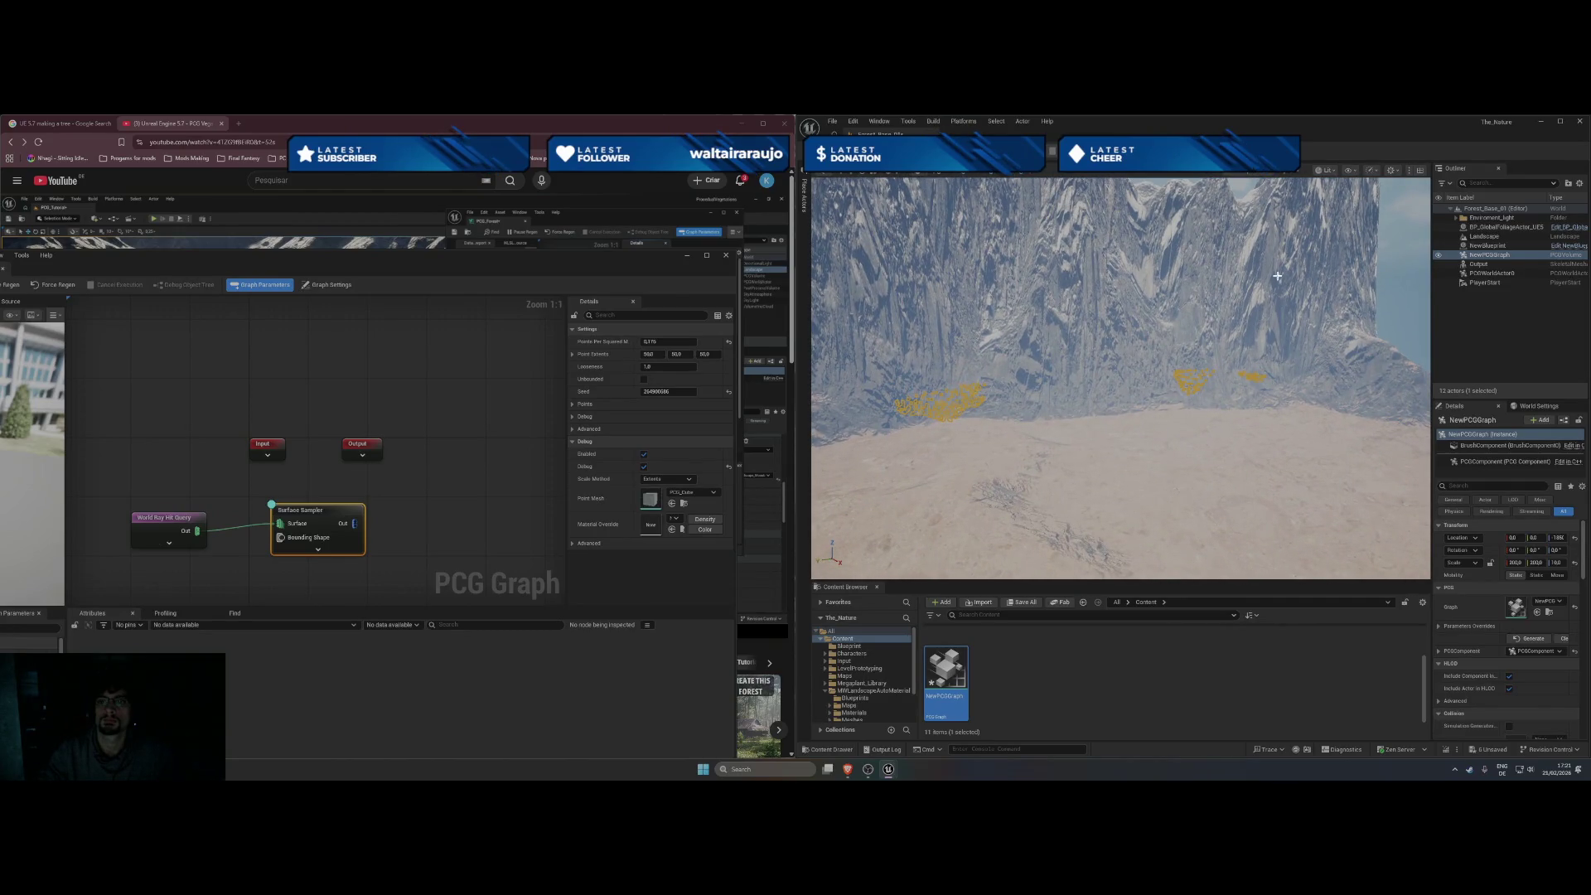
{"action": "left_click", "coordinate": [1294, 171]}
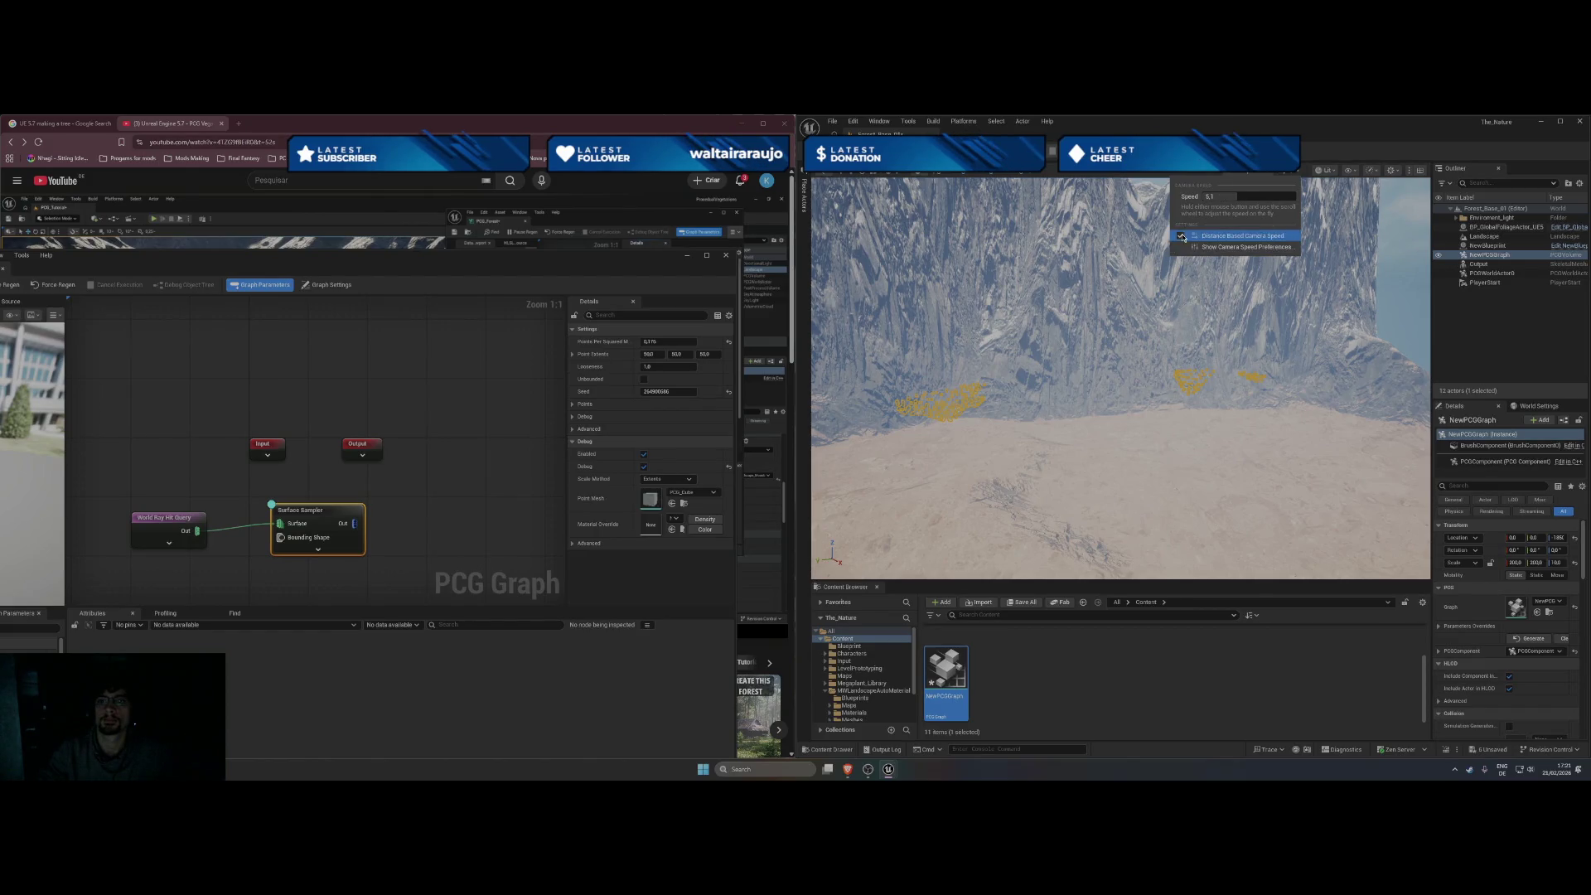
{"action": "mouse_move", "coordinate": [1160, 331]}
{"action": "left_mouse_down"}
{"action": "mouse_move", "coordinate": [1160, 390]}
{"action": "mouse_move", "coordinate": [1160, 331]}
{"action": "mouse_move", "coordinate": [1126, 364]}
{"action": "mouse_move", "coordinate": [1077, 365]}
{"action": "mouse_move", "coordinate": [1077, 464]}
{"action": "mouse_move", "coordinate": [1077, 365]}
{"action": "left_mouse_up"}
{"action": "key", "text": "f"}
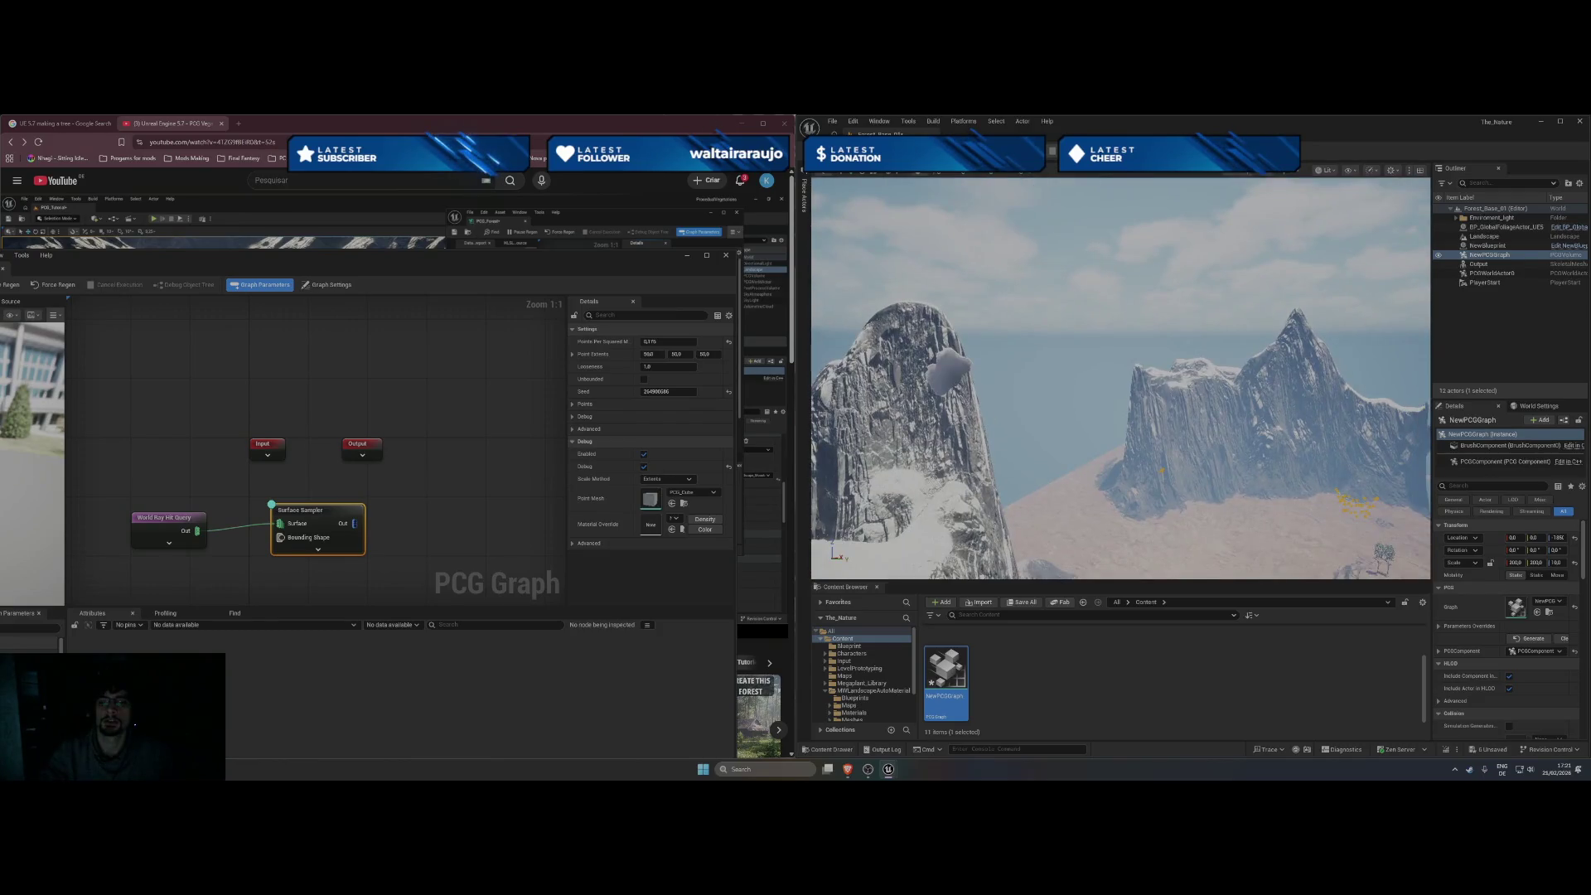
{"action": "mouse_move", "coordinate": [1135, 336]}
{"action": "left_mouse_down"}
{"action": "mouse_move", "coordinate": [1135, 319]}
{"action": "mouse_move", "coordinate": [1135, 335]}
{"action": "left_mouse_up"}
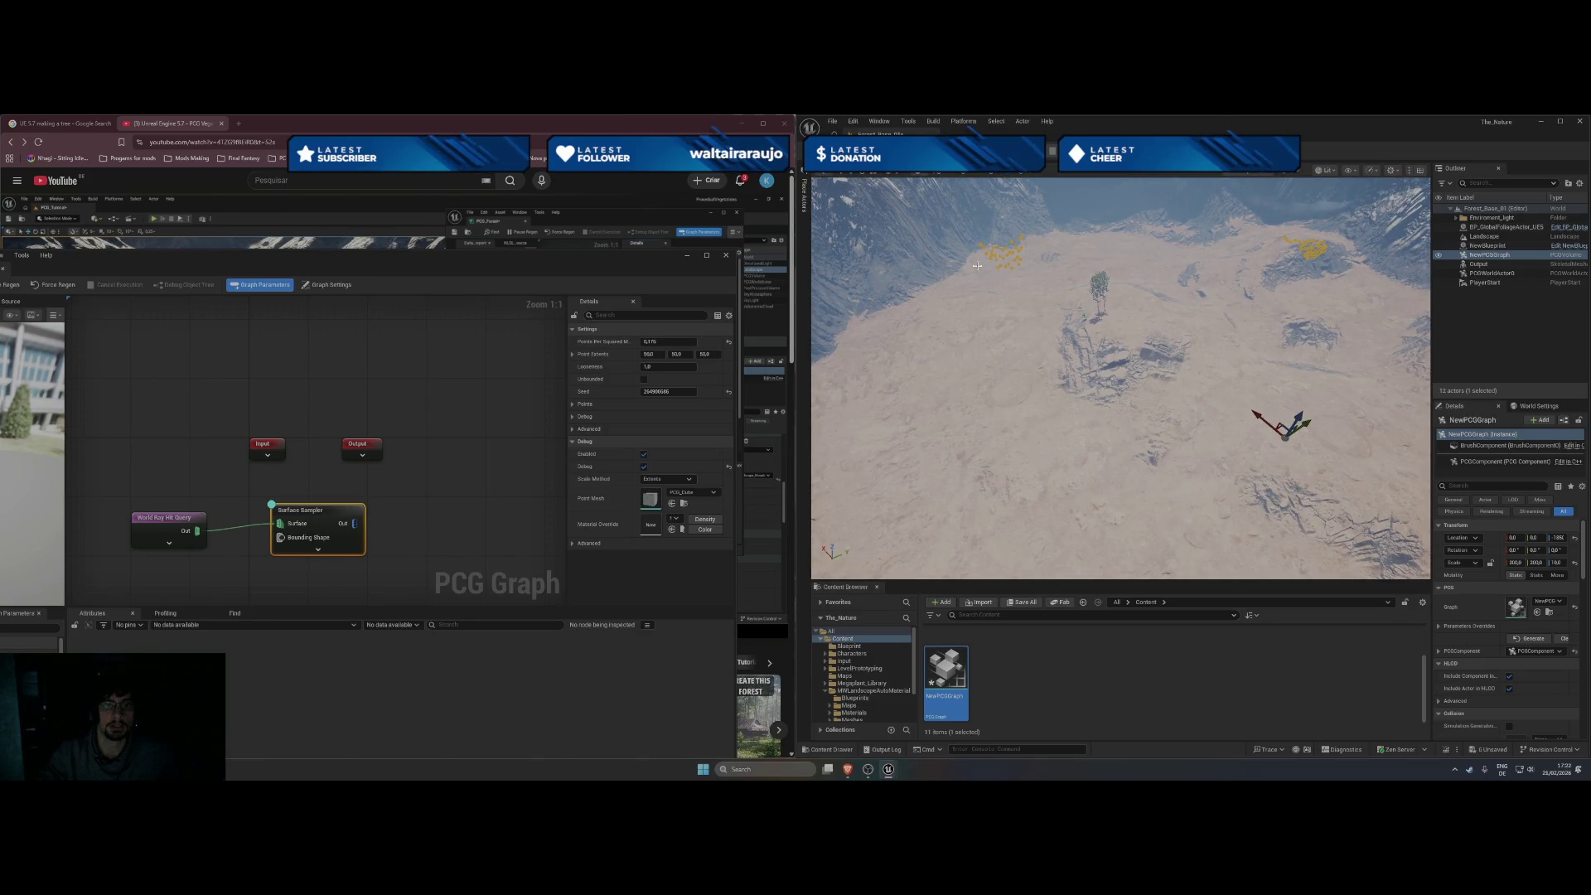
{"action": "key", "text": "shift+2"}
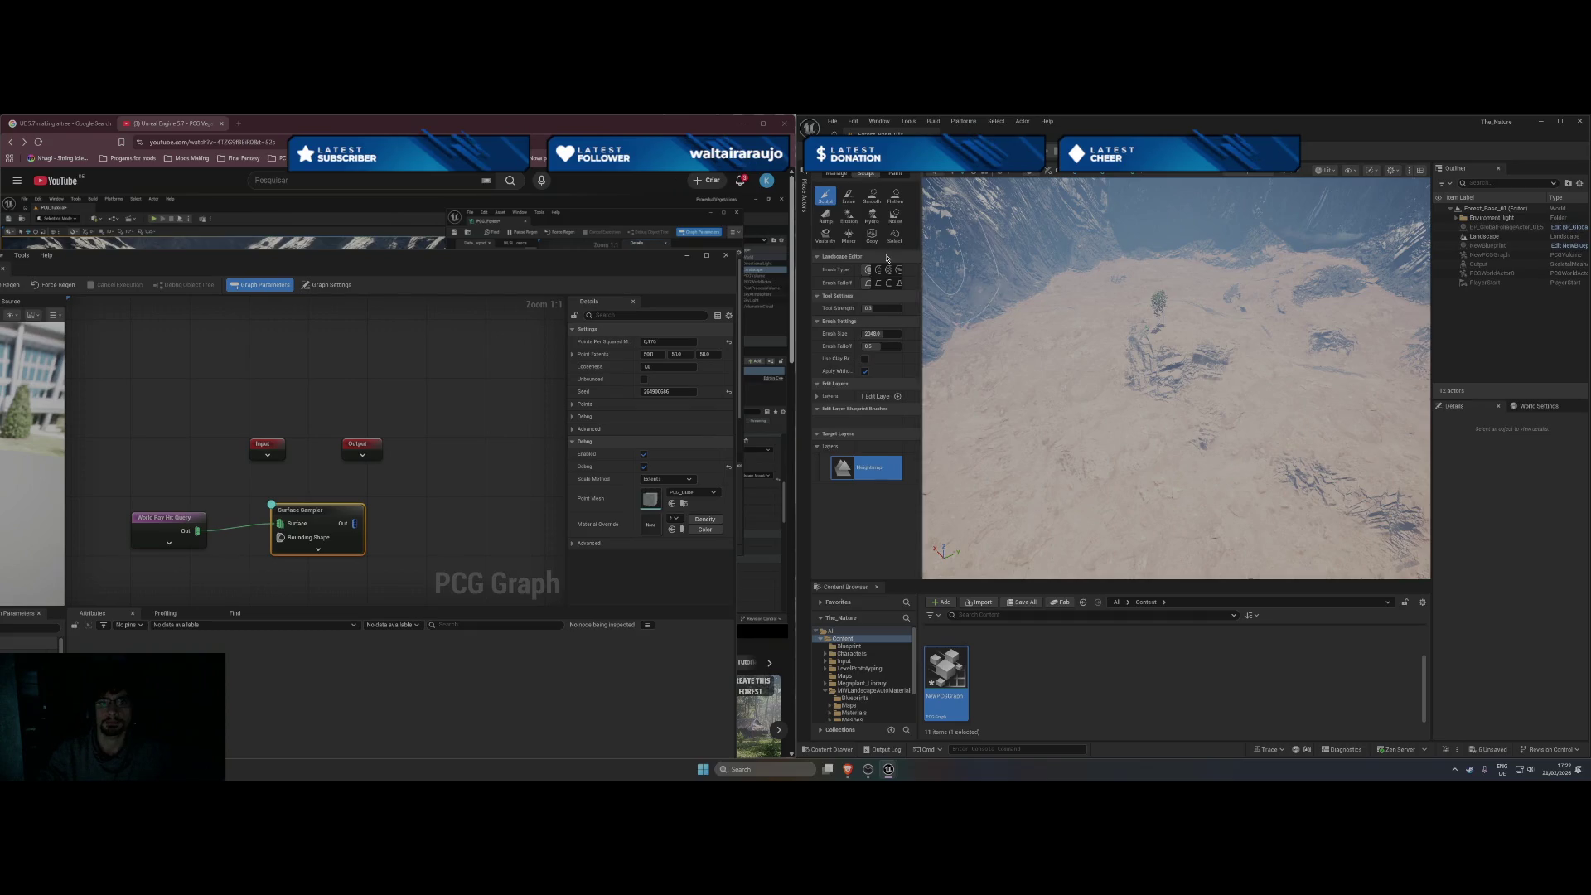
Flatten a circular patch into the sand, then erase most of that ring.
{"action": "left_click", "coordinate": [894, 200]}
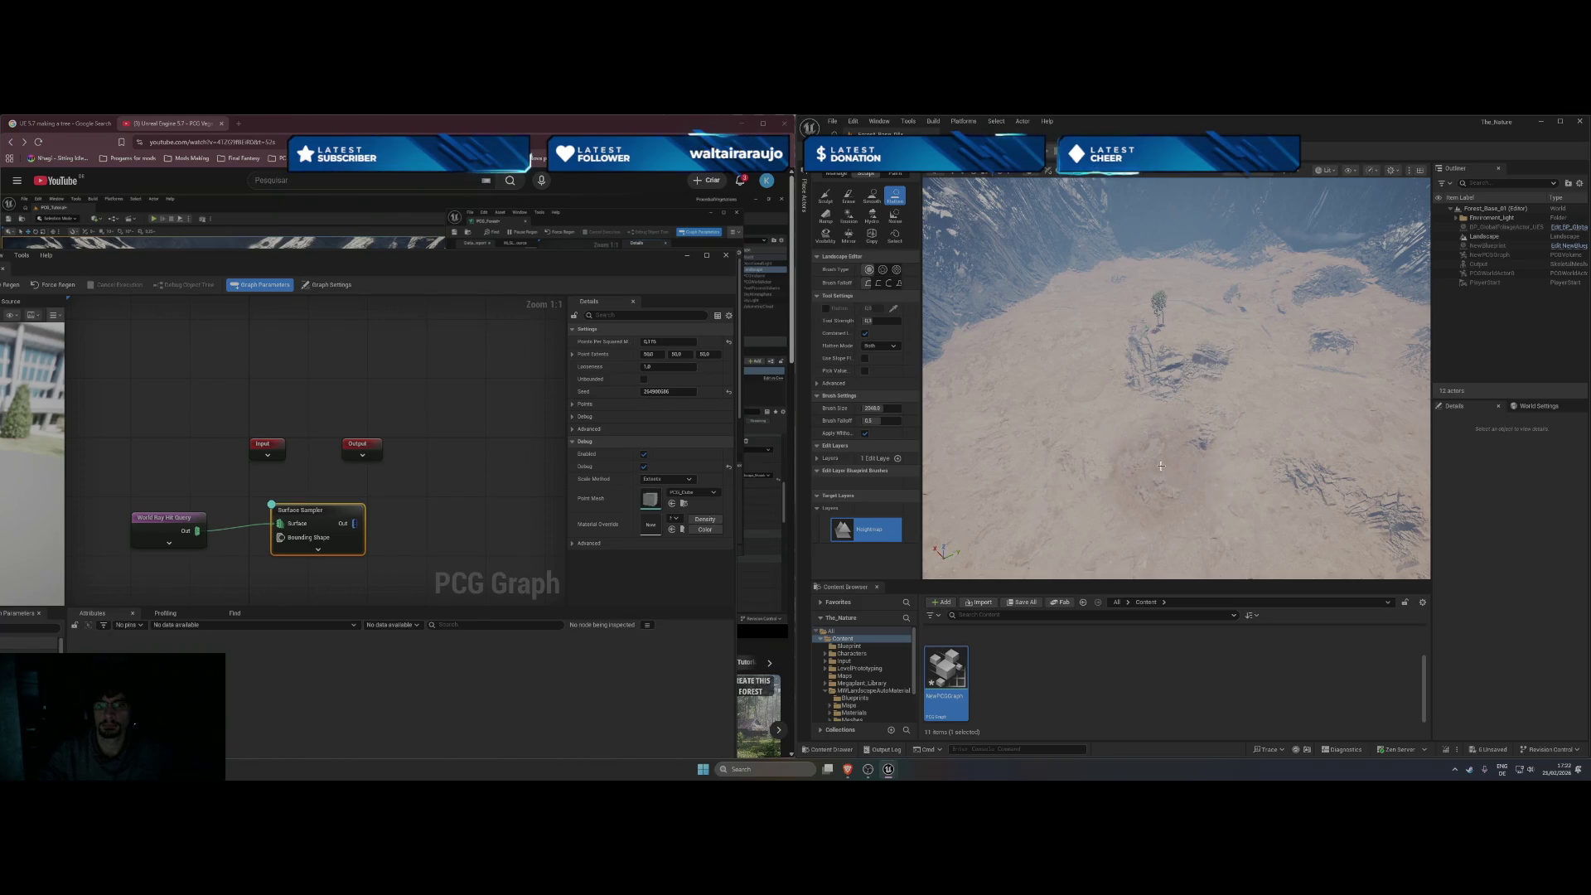
{"action": "left_click_drag", "start_coordinate": [1171, 460], "coordinate": [1160, 470]}
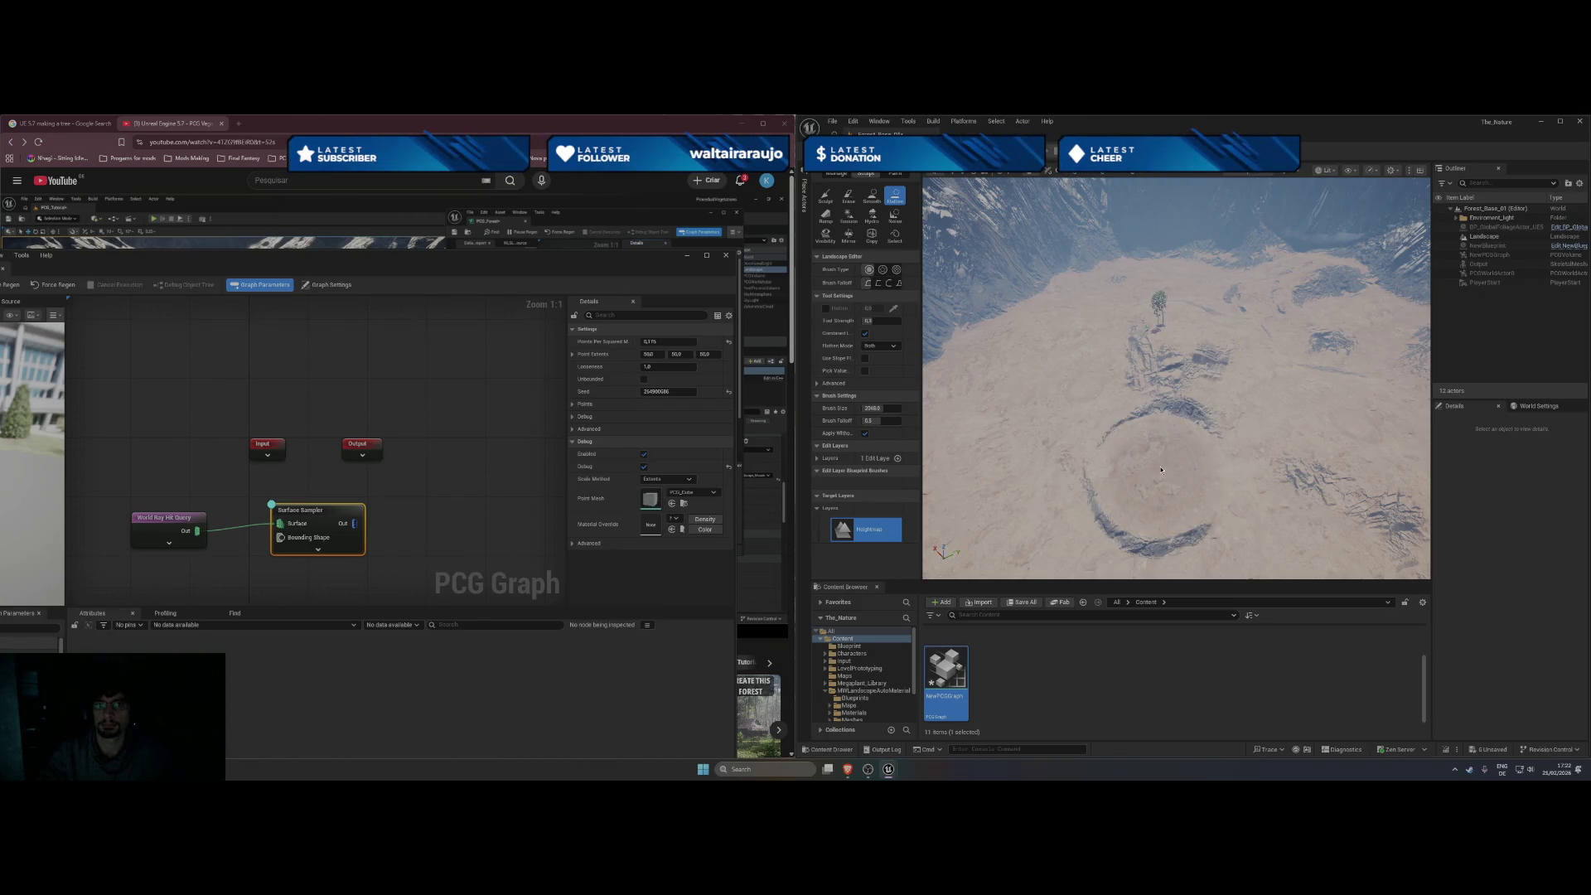
{"action": "left_click", "coordinate": [848, 196]}
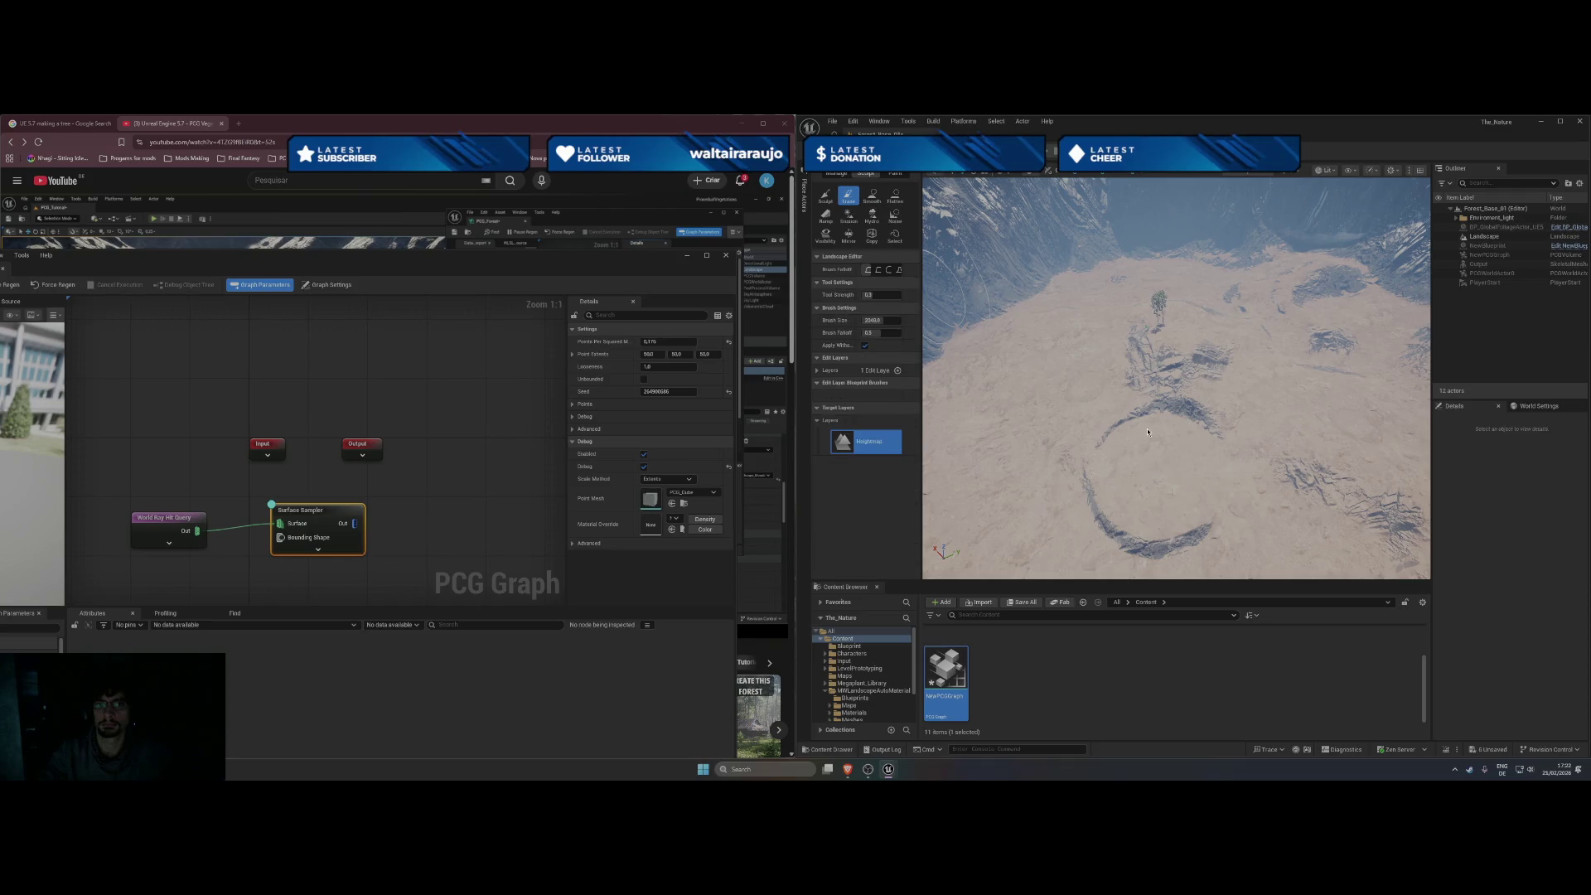
{"action": "left_click", "coordinate": [1165, 463]}
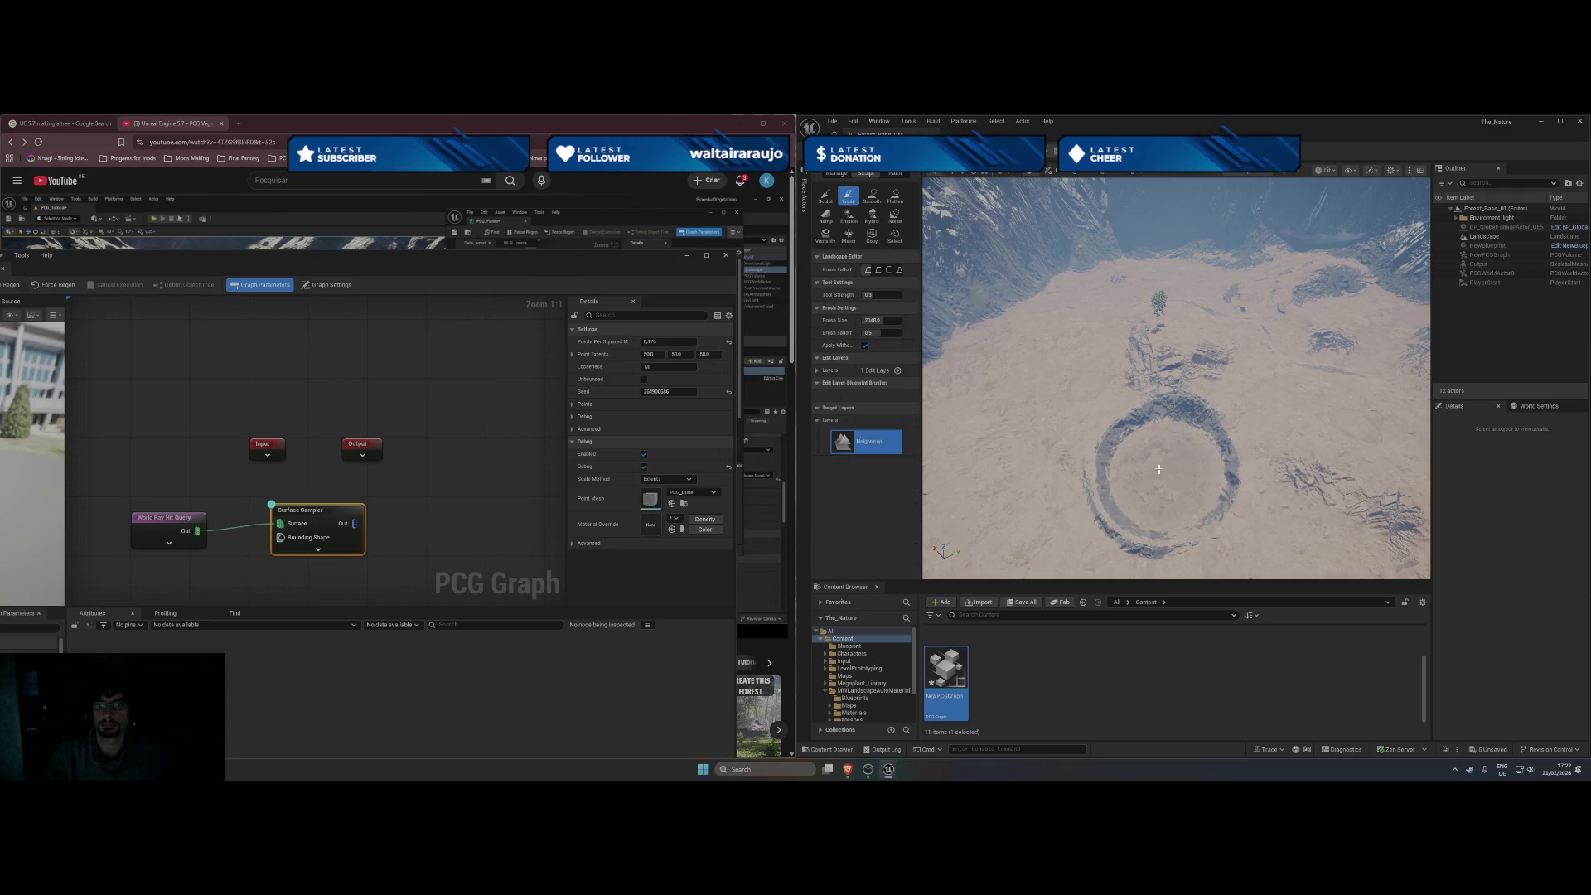
{"action": "mouse_move", "coordinate": [1155, 472]}
{"action": "left_mouse_down"}
{"action": "mouse_move", "coordinate": [1119, 513]}
{"action": "mouse_move", "coordinate": [1061, 530]}
{"action": "mouse_move", "coordinate": [1094, 414]}
{"action": "mouse_move", "coordinate": [1184, 442]}
{"action": "mouse_move", "coordinate": [1207, 513]}
{"action": "left_mouse_up"}
Sculpt a curving trench from the lone tree up to join the ridge.
{"action": "left_click_drag", "start_coordinate": [1209, 429], "coordinate": [1026, 386]}
{"action": "scroll", "coordinate": [997, 399], "scroll_direction": "up", "scroll_amount": 3}
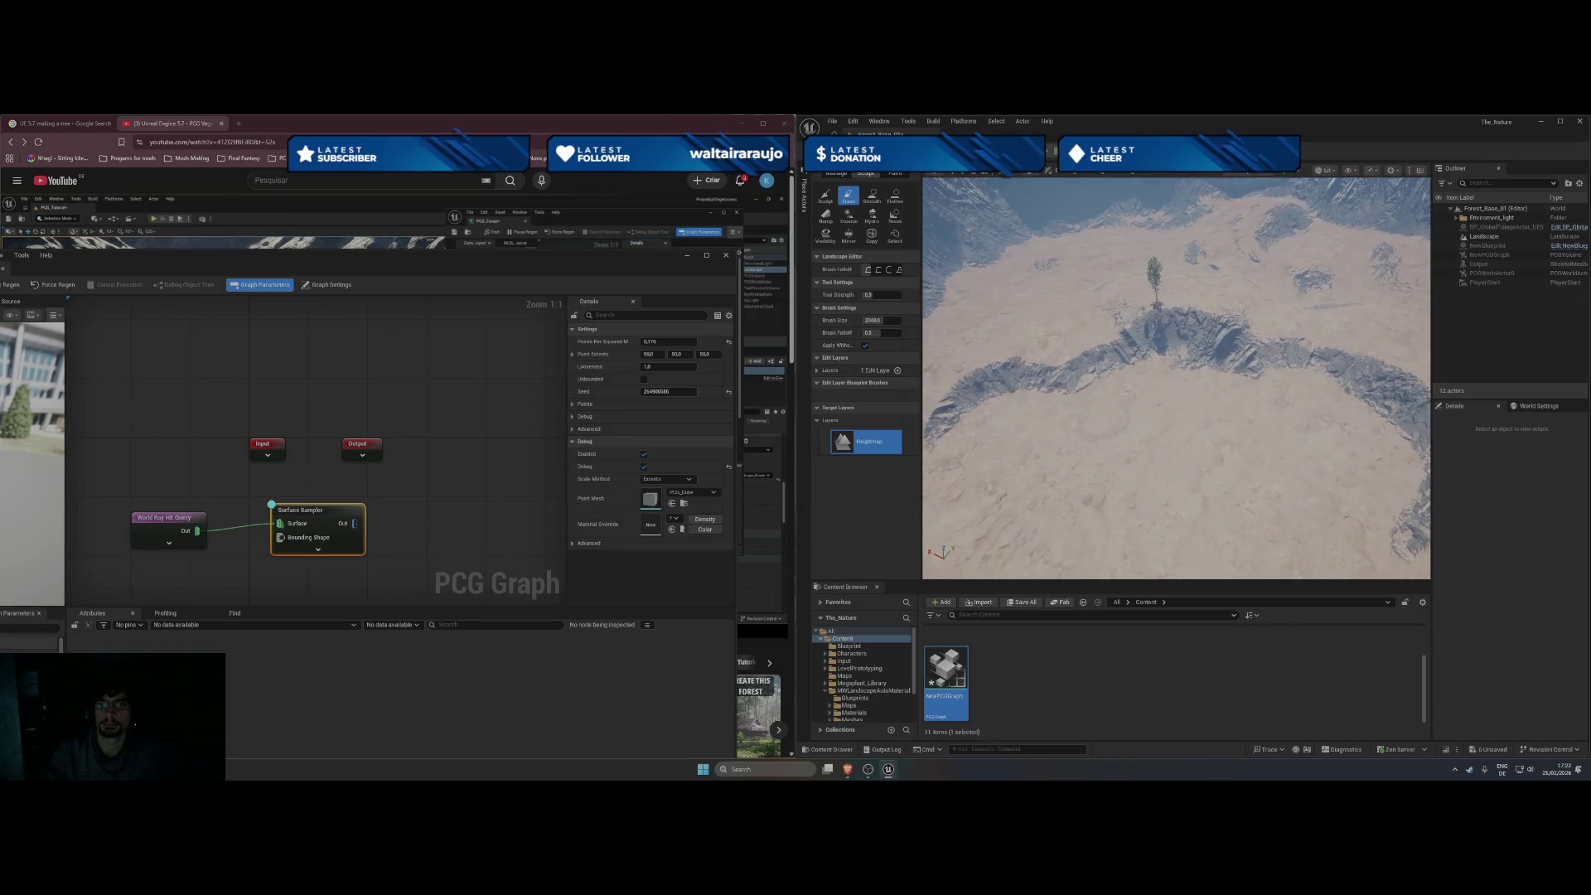
{"action": "mouse_move", "coordinate": [1014, 434]}
{"action": "left_mouse_down"}
{"action": "mouse_move", "coordinate": [1036, 347]}
{"action": "mouse_move", "coordinate": [1081, 354]}
{"action": "left_mouse_up"}
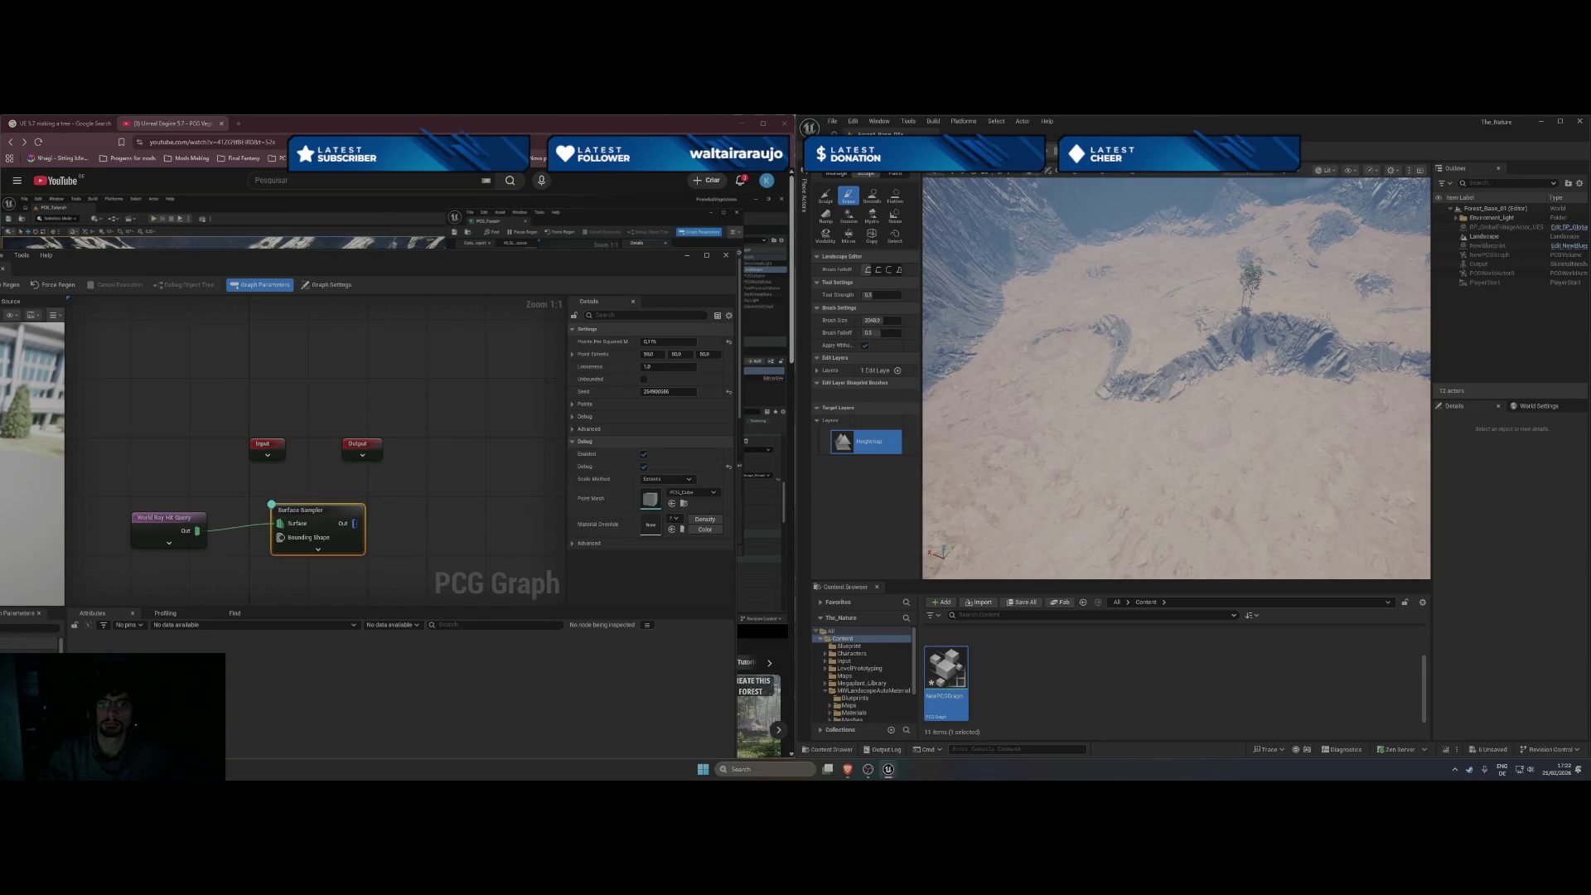
{"action": "scroll", "coordinate": [1081, 472], "scroll_direction": "up", "scroll_amount": 3}
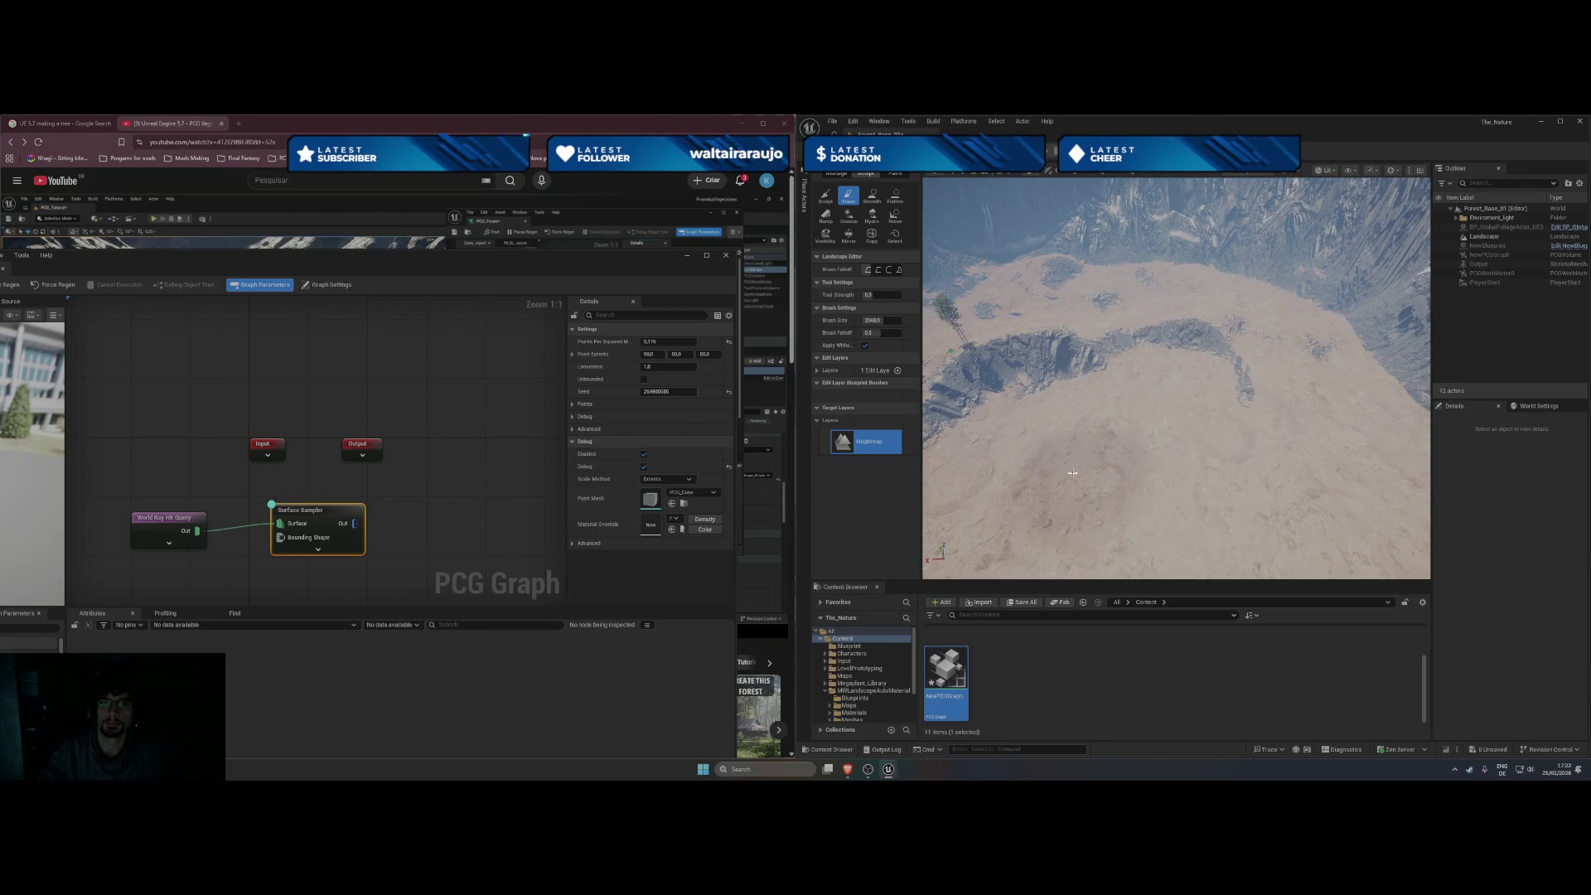
{"action": "scroll", "coordinate": [1073, 473], "scroll_direction": "down", "scroll_amount": 5}
{"action": "left_click_drag", "start_coordinate": [1082, 471], "coordinate": [1078, 352]}
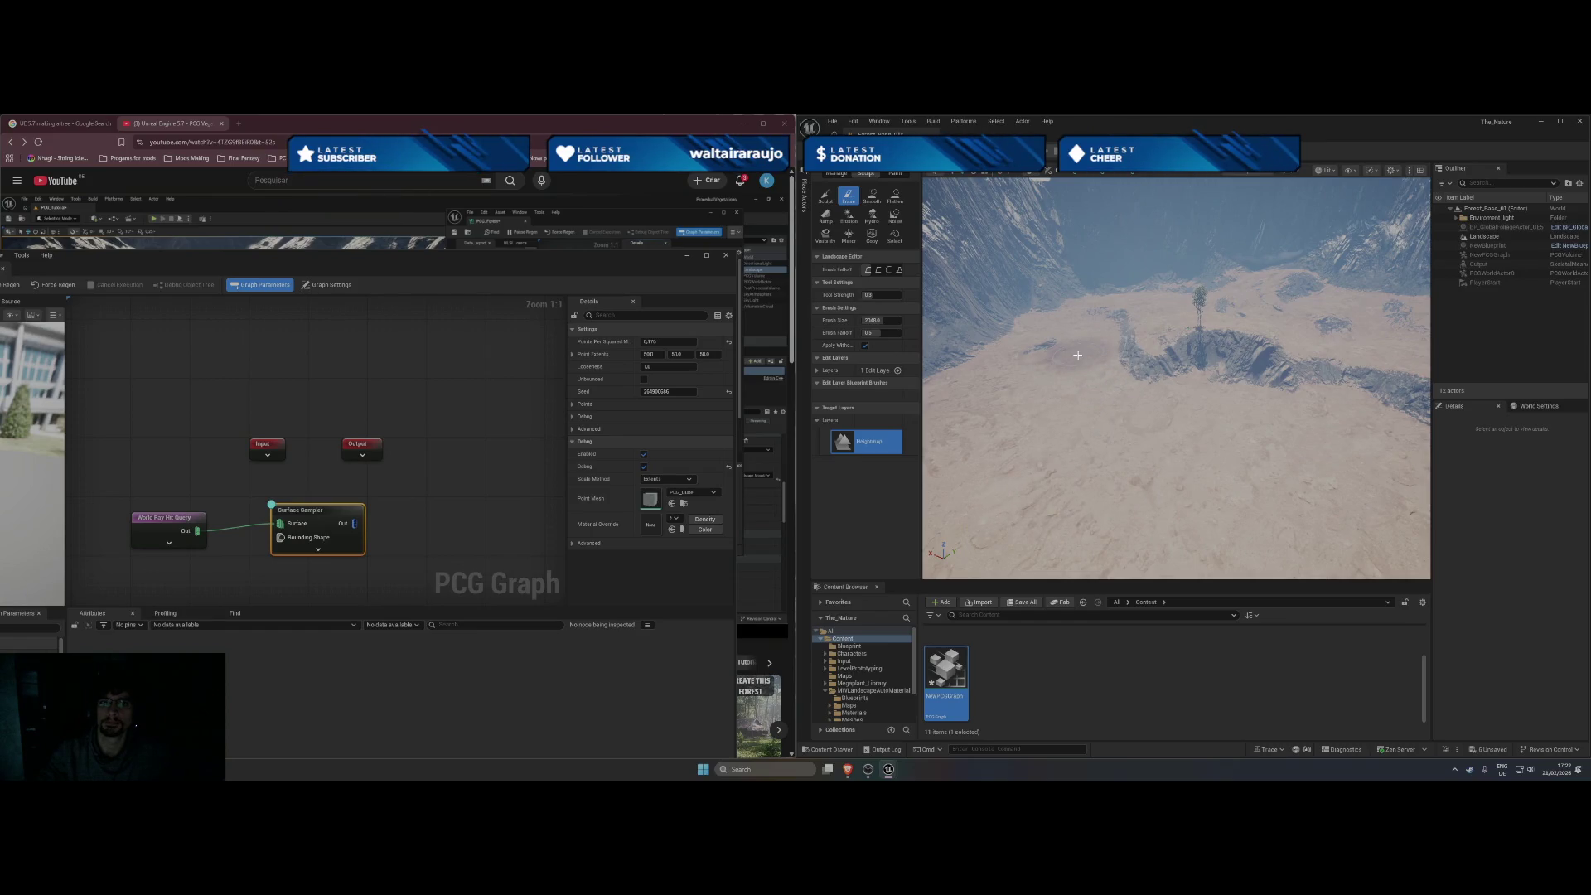
{"action": "left_click", "coordinate": [848, 215]}
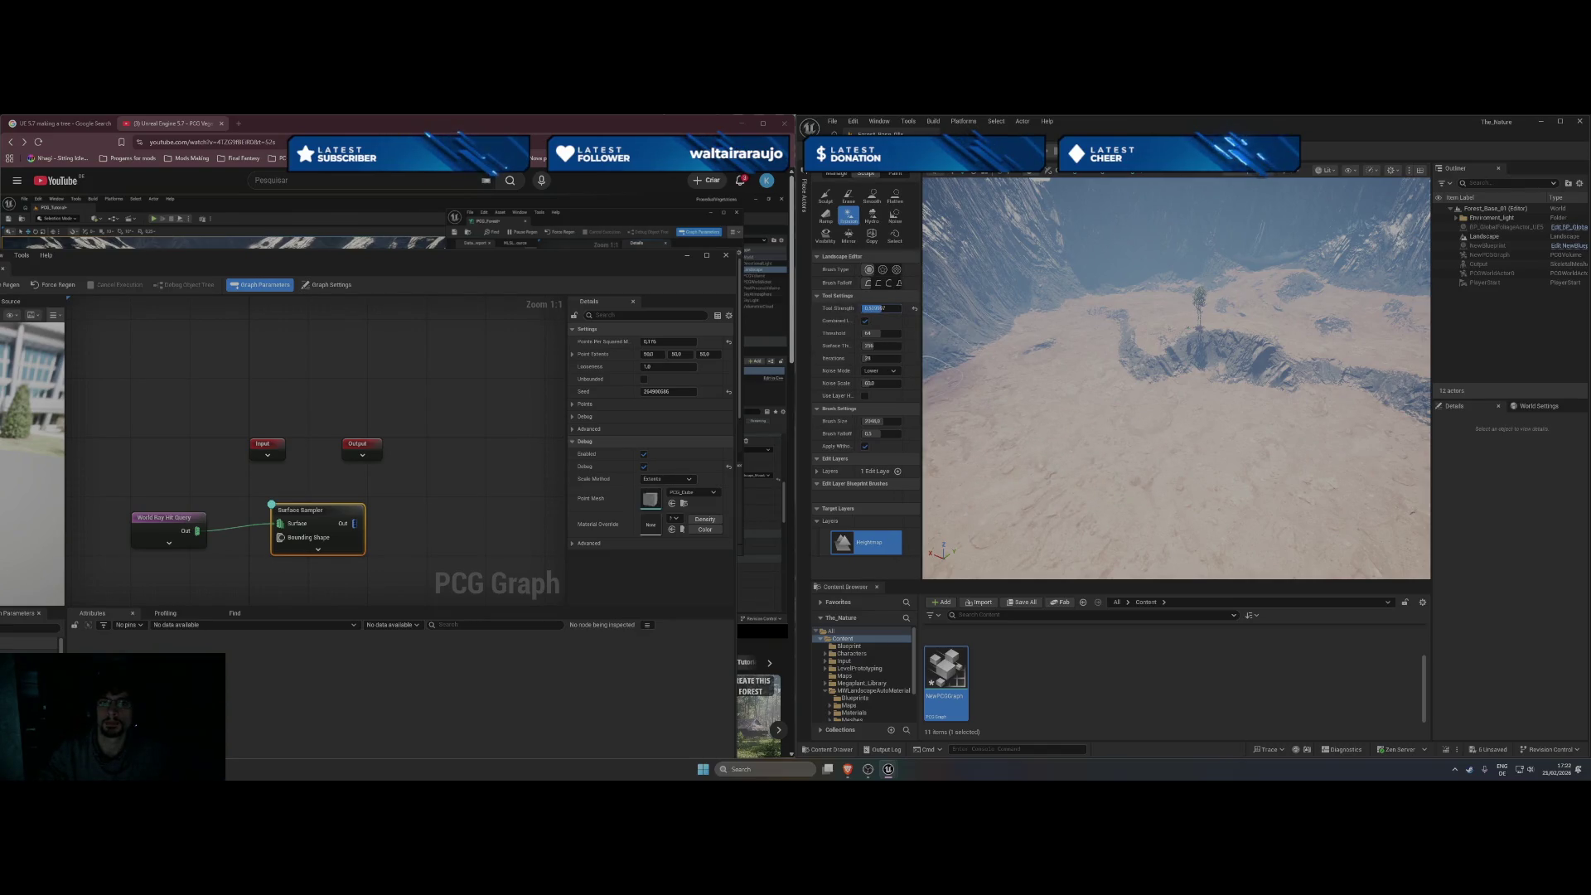
Erode the slope beside the channel into a darker, weathered rocky patch.
{"action": "left_click", "coordinate": [1069, 444]}
{"action": "mouse_move", "coordinate": [1069, 451]}
{"action": "left_mouse_down"}
{"action": "mouse_move", "coordinate": [1068, 531]}
{"action": "mouse_move", "coordinate": [1176, 460]}
{"action": "left_mouse_up"}
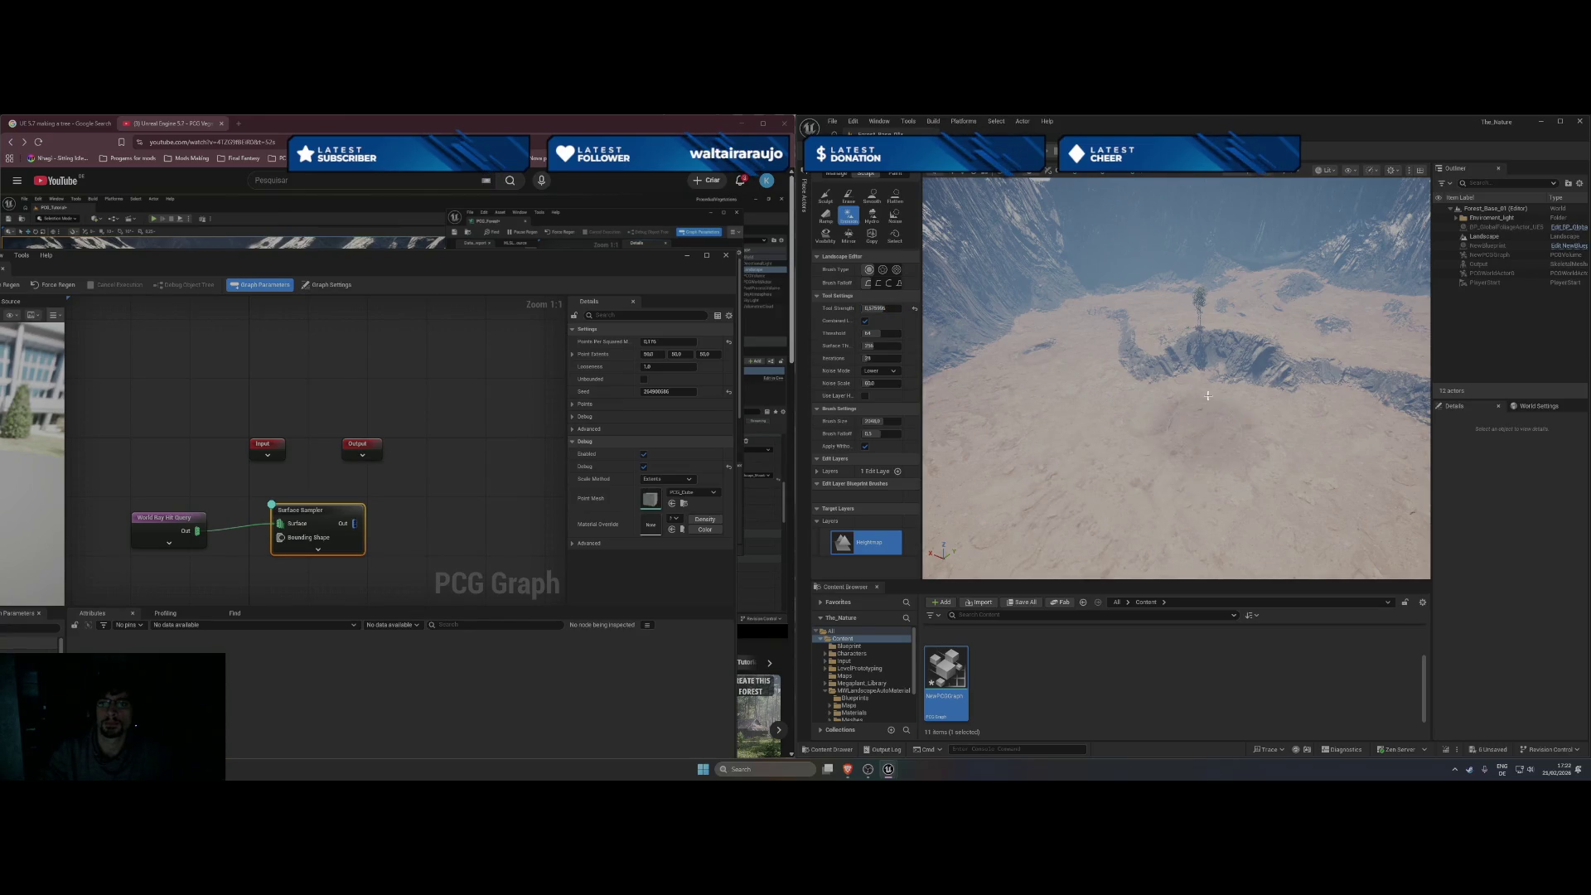
{"action": "scroll", "coordinate": [1146, 359], "scroll_direction": "down", "scroll_amount": 10}
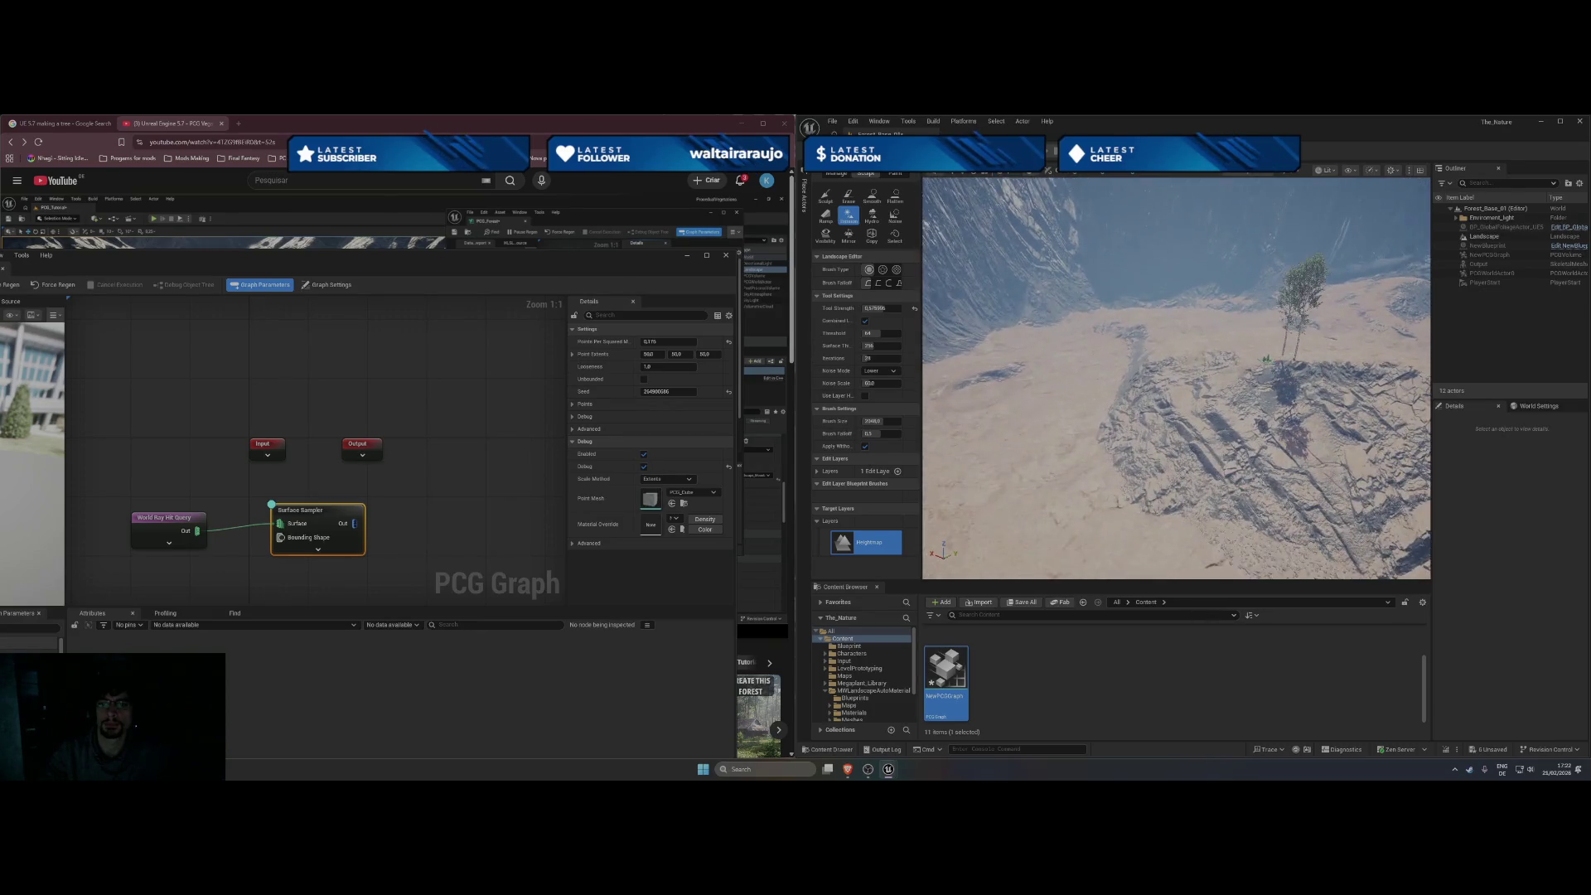
{"action": "scroll", "coordinate": [1177, 377], "scroll_direction": "down", "scroll_amount": 3}
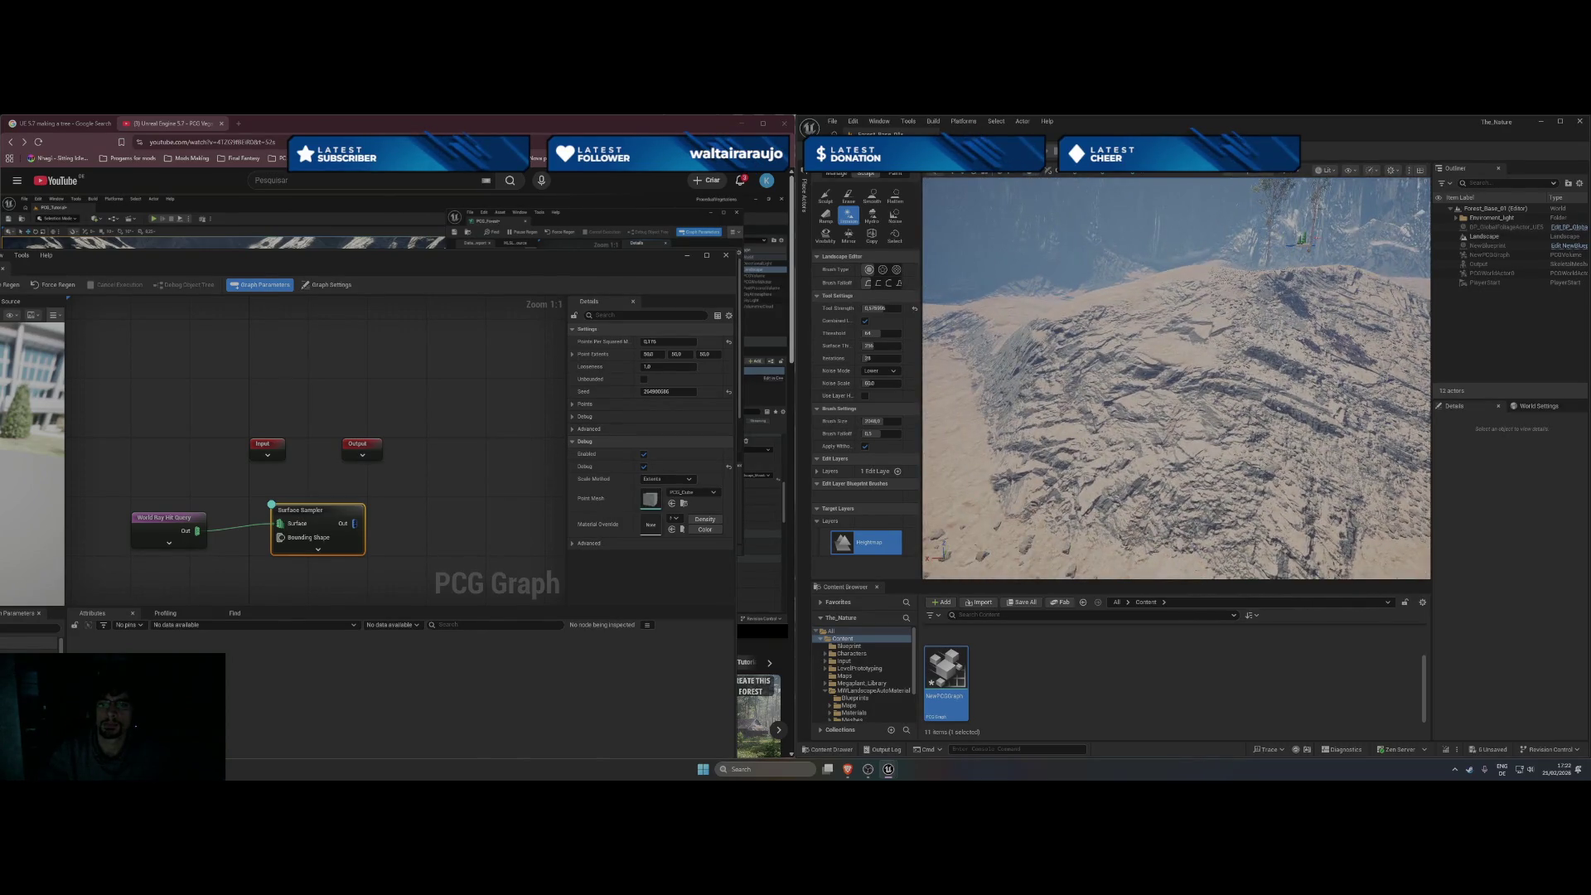
{"action": "scroll", "coordinate": [1199, 446], "scroll_direction": "up", "scroll_amount": 5}
{"action": "scroll", "coordinate": [1199, 446], "scroll_direction": "down", "scroll_amount": 5}
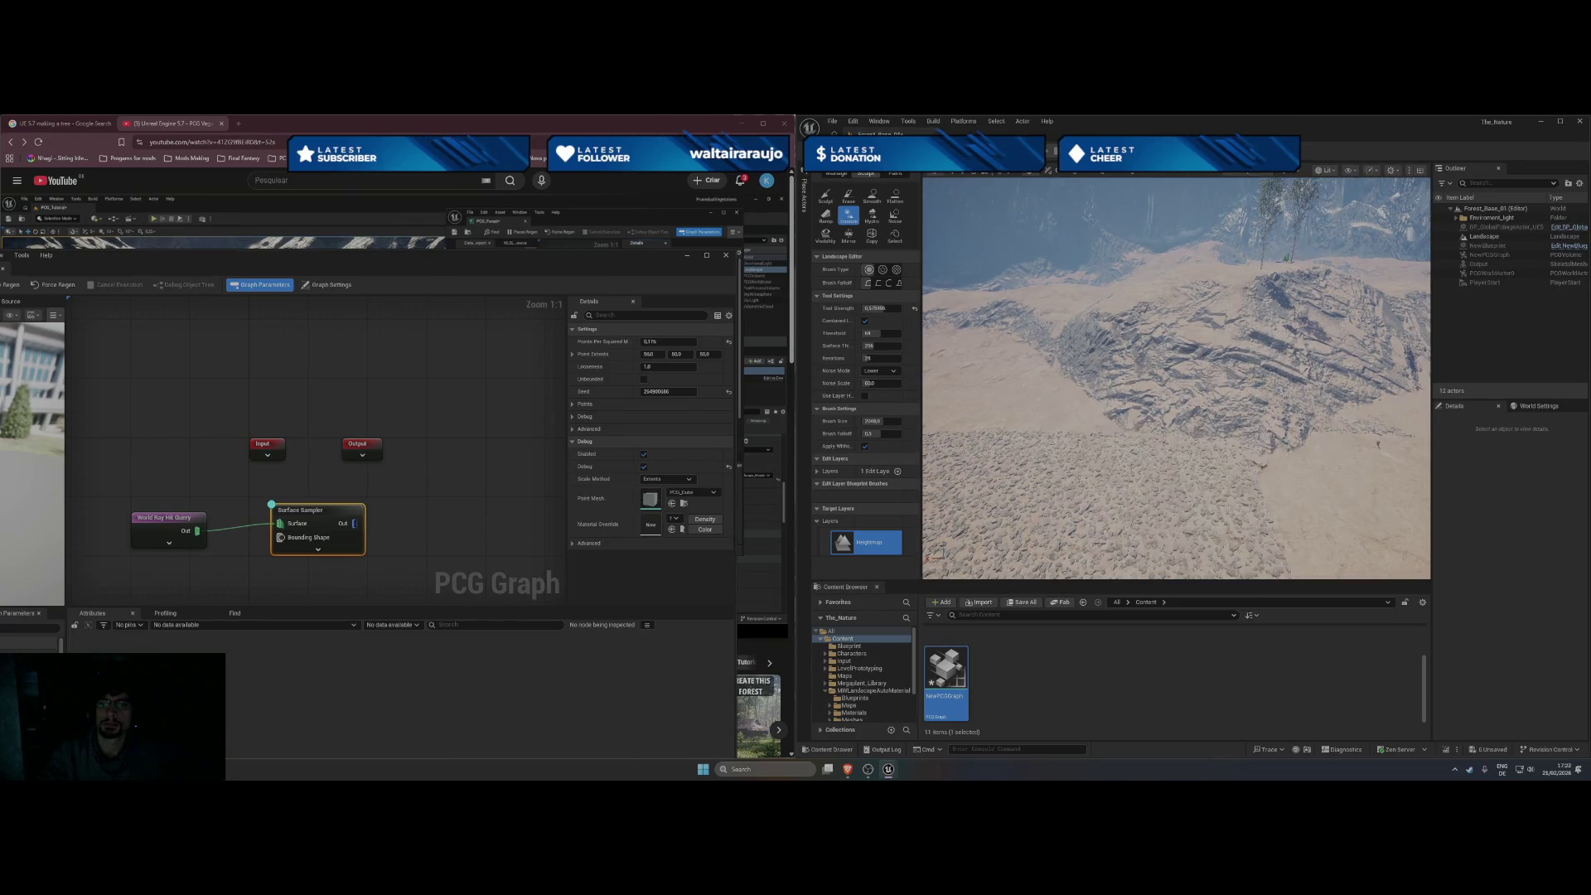
{"action": "left_click", "coordinate": [828, 201]}
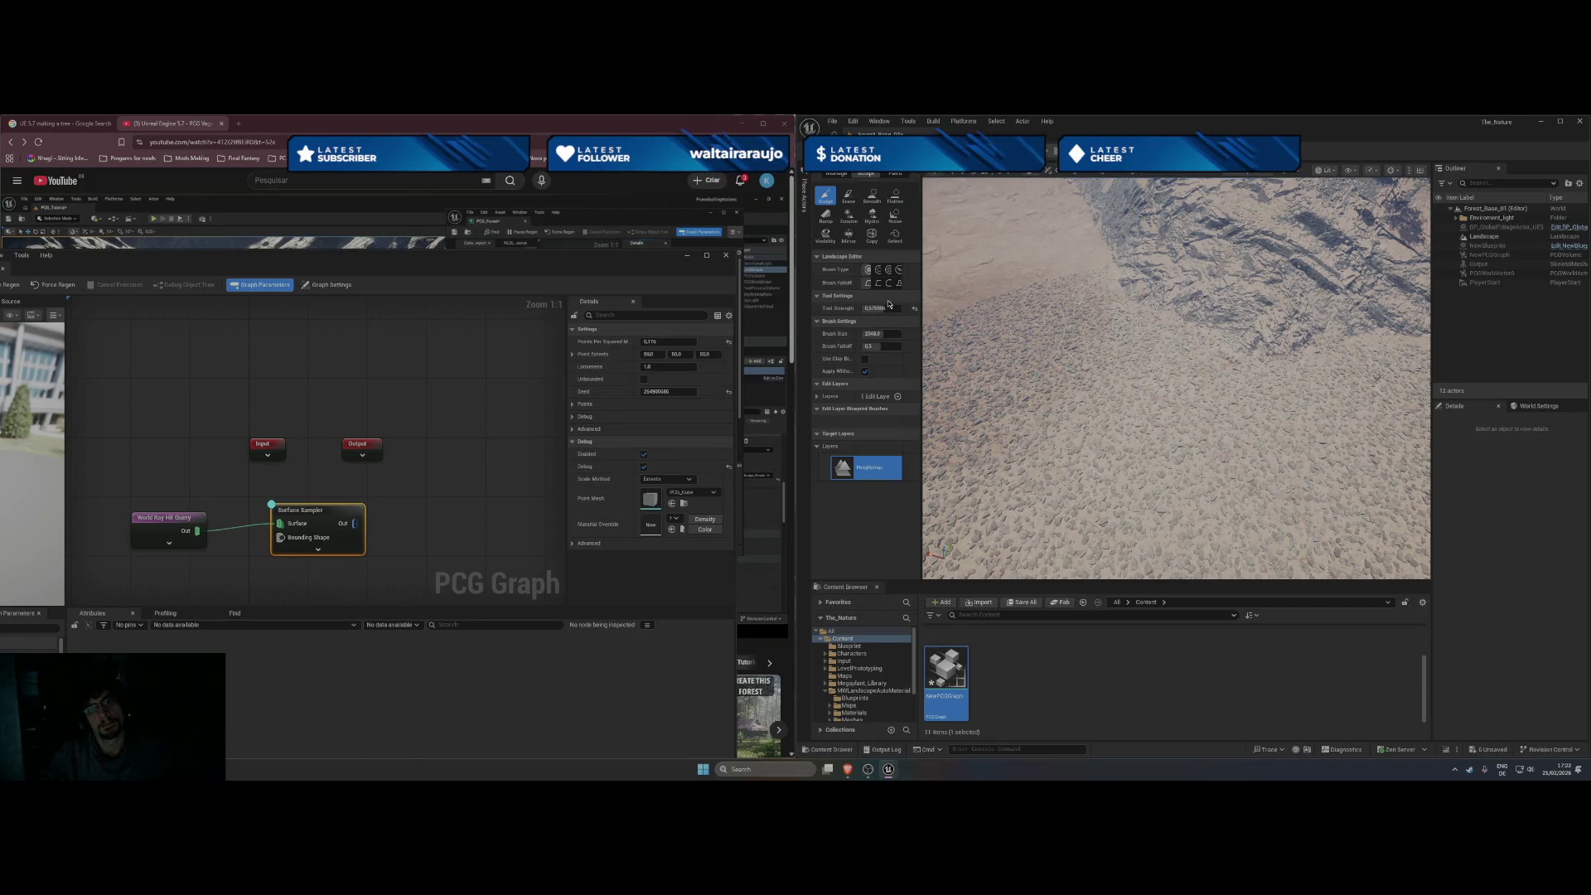
{"action": "left_click", "coordinate": [848, 200]}
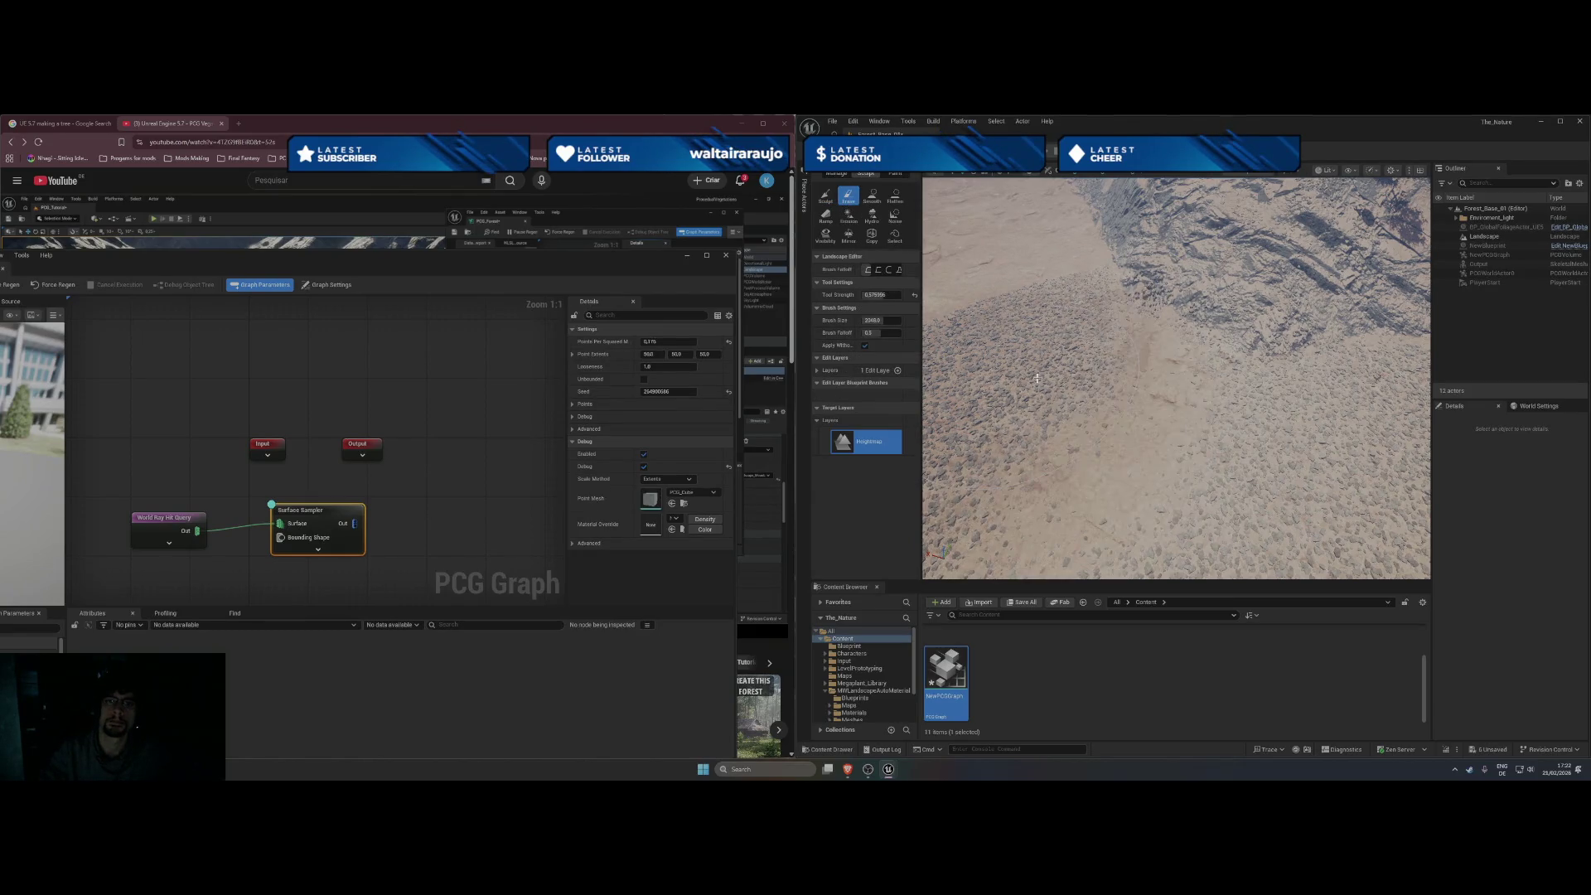
Widen the Landscape panel and flatten the crater interior into a smoother floor.
{"action": "mouse_move", "coordinate": [937, 326]}
{"action": "left_mouse_down"}
{"action": "mouse_move", "coordinate": [964, 327]}
{"action": "mouse_move", "coordinate": [911, 295]}
{"action": "mouse_move", "coordinate": [926, 295]}
{"action": "left_mouse_up"}
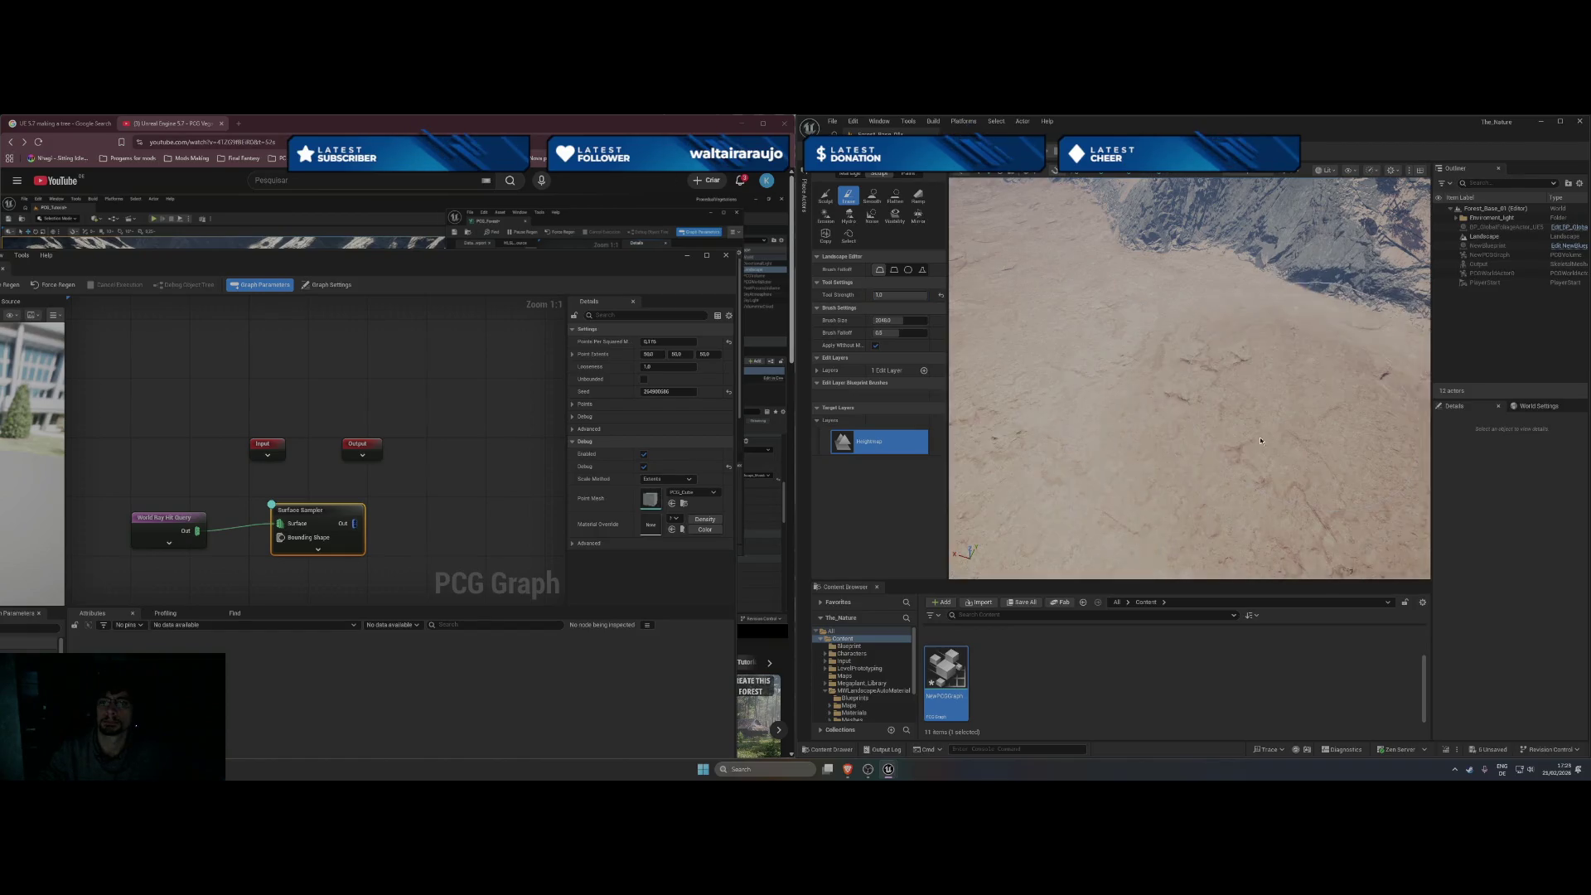
{"action": "mouse_move", "coordinate": [1189, 378]}
{"action": "left_mouse_down"}
{"action": "mouse_move", "coordinate": [1143, 294]}
{"action": "mouse_move", "coordinate": [1178, 393]}
{"action": "left_mouse_up"}
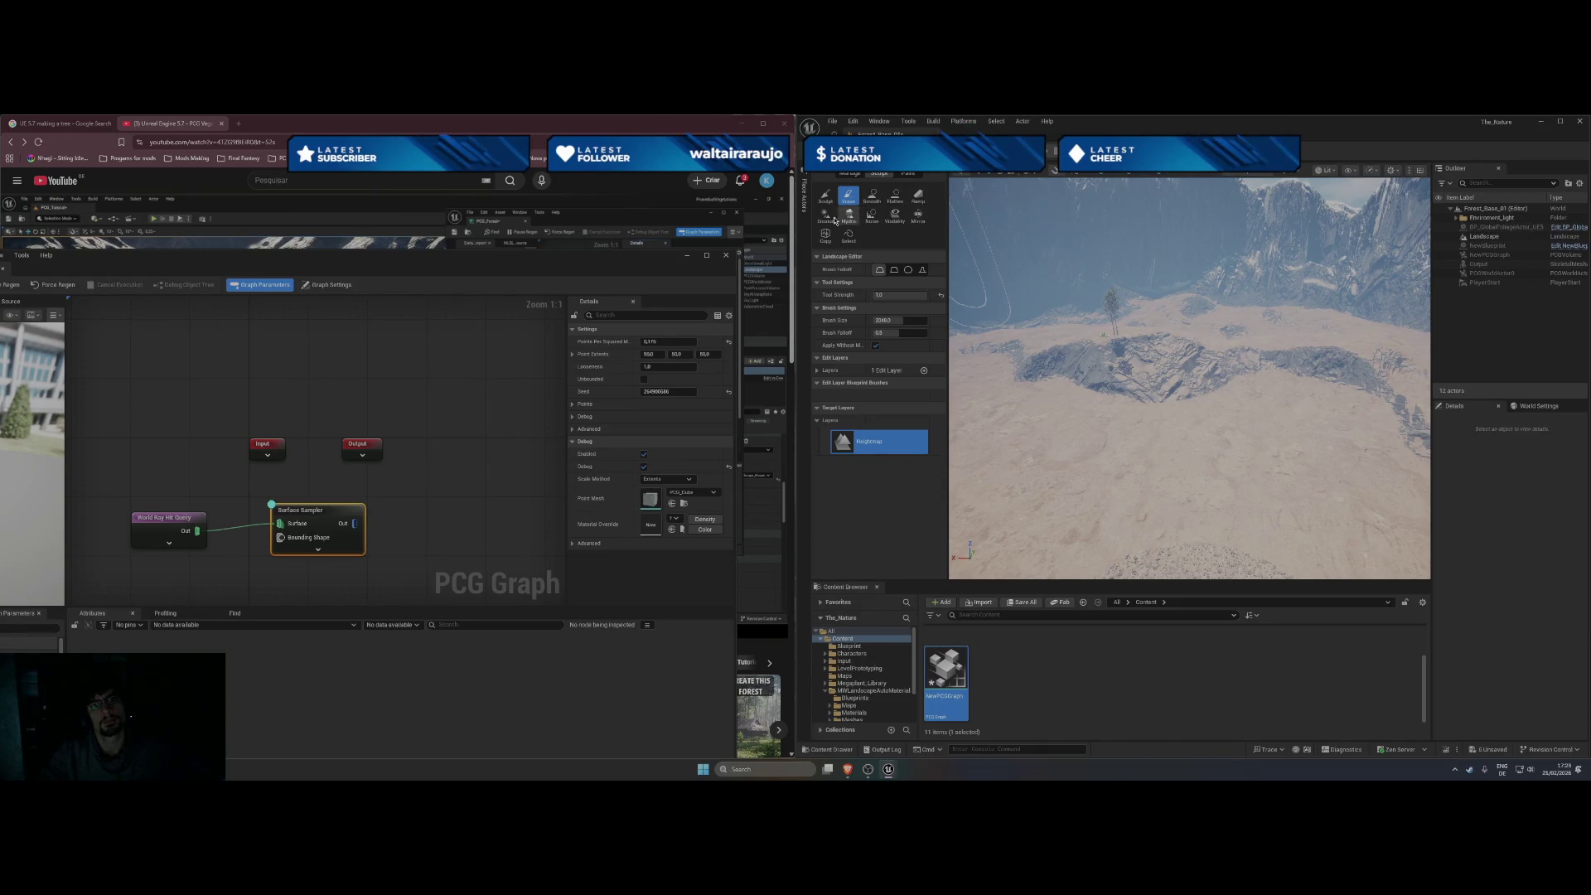
{"action": "left_click", "coordinate": [825, 213]}
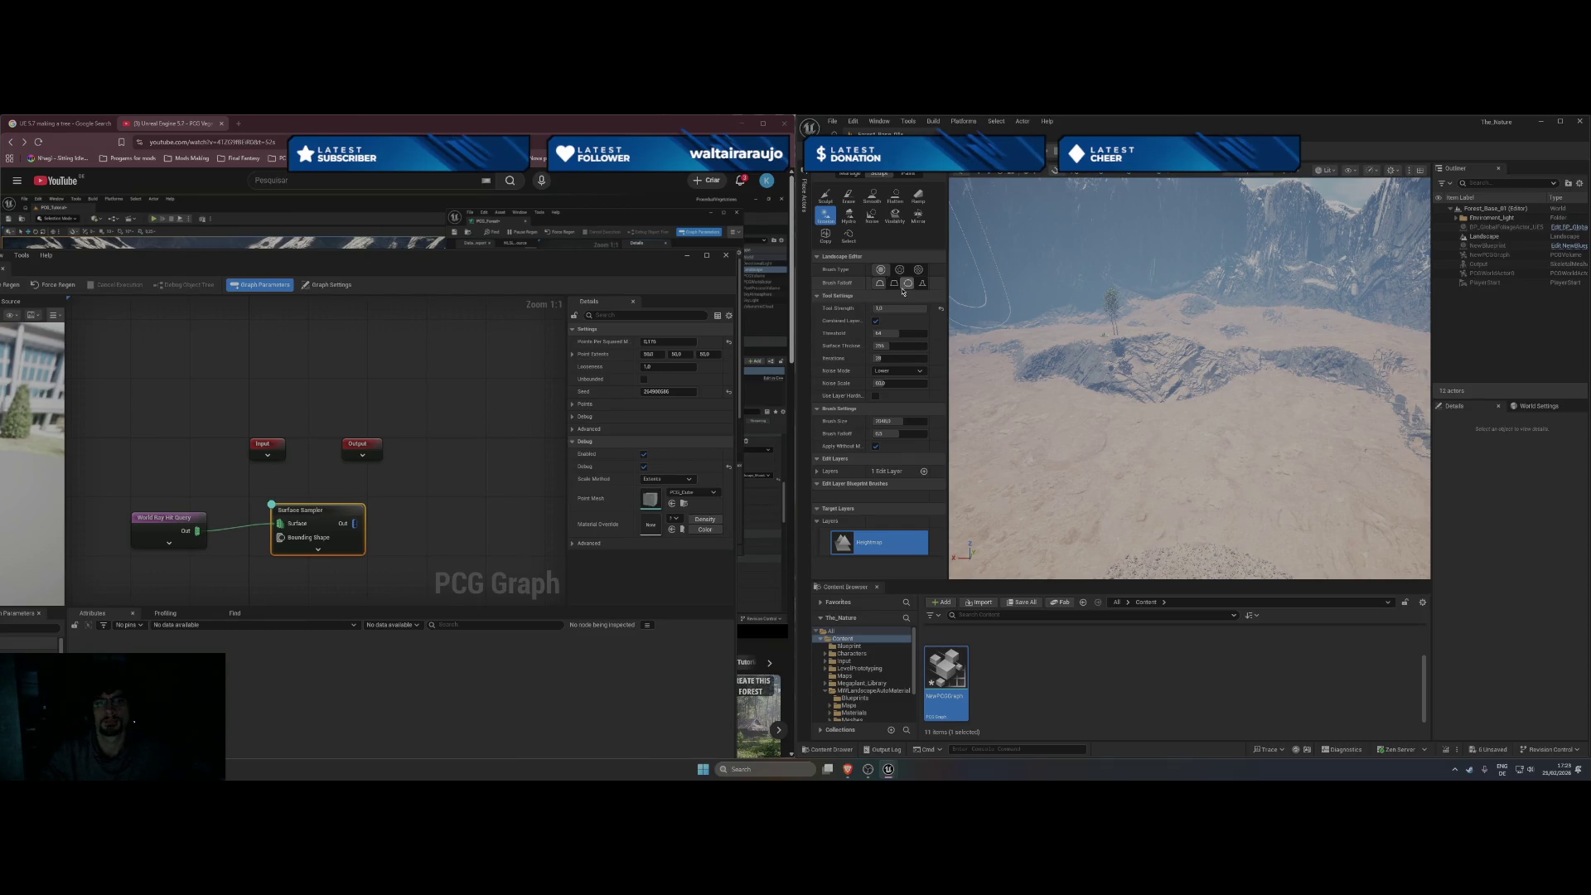
{"action": "left_click", "coordinate": [896, 198]}
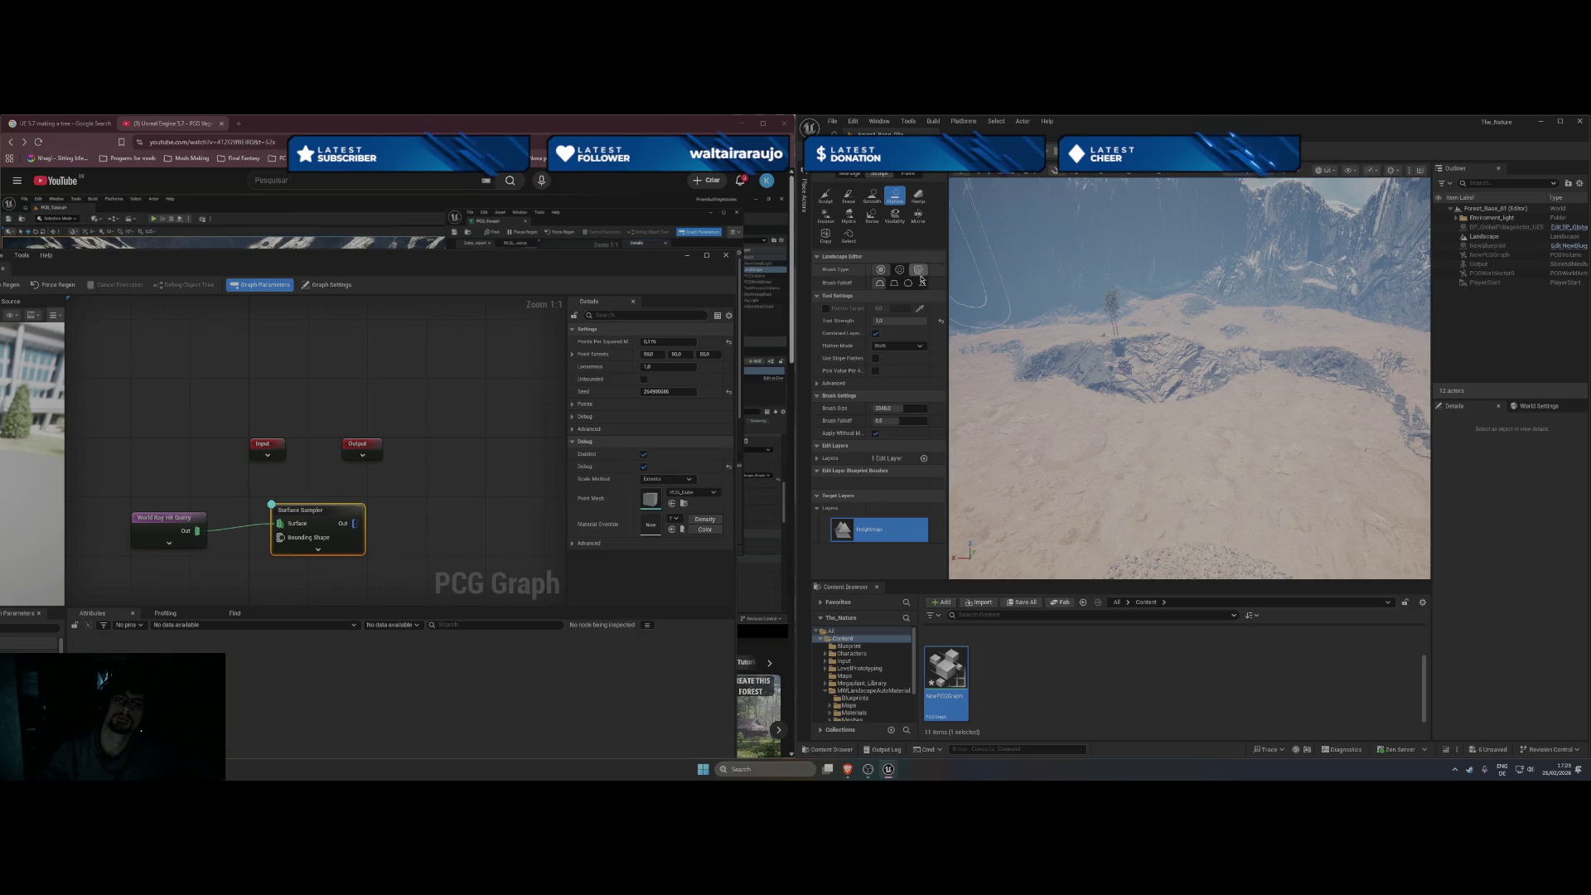
{"action": "mouse_move", "coordinate": [1052, 364]}
{"action": "left_mouse_down"}
{"action": "mouse_move", "coordinate": [1077, 369]}
{"action": "mouse_move", "coordinate": [1098, 423]}
{"action": "mouse_move", "coordinate": [1085, 414]}
{"action": "mouse_move", "coordinate": [1068, 477]}
{"action": "mouse_move", "coordinate": [1044, 489]}
{"action": "left_mouse_up"}
{"action": "scroll", "coordinate": [1189, 377], "scroll_direction": "up", "scroll_amount": 10}
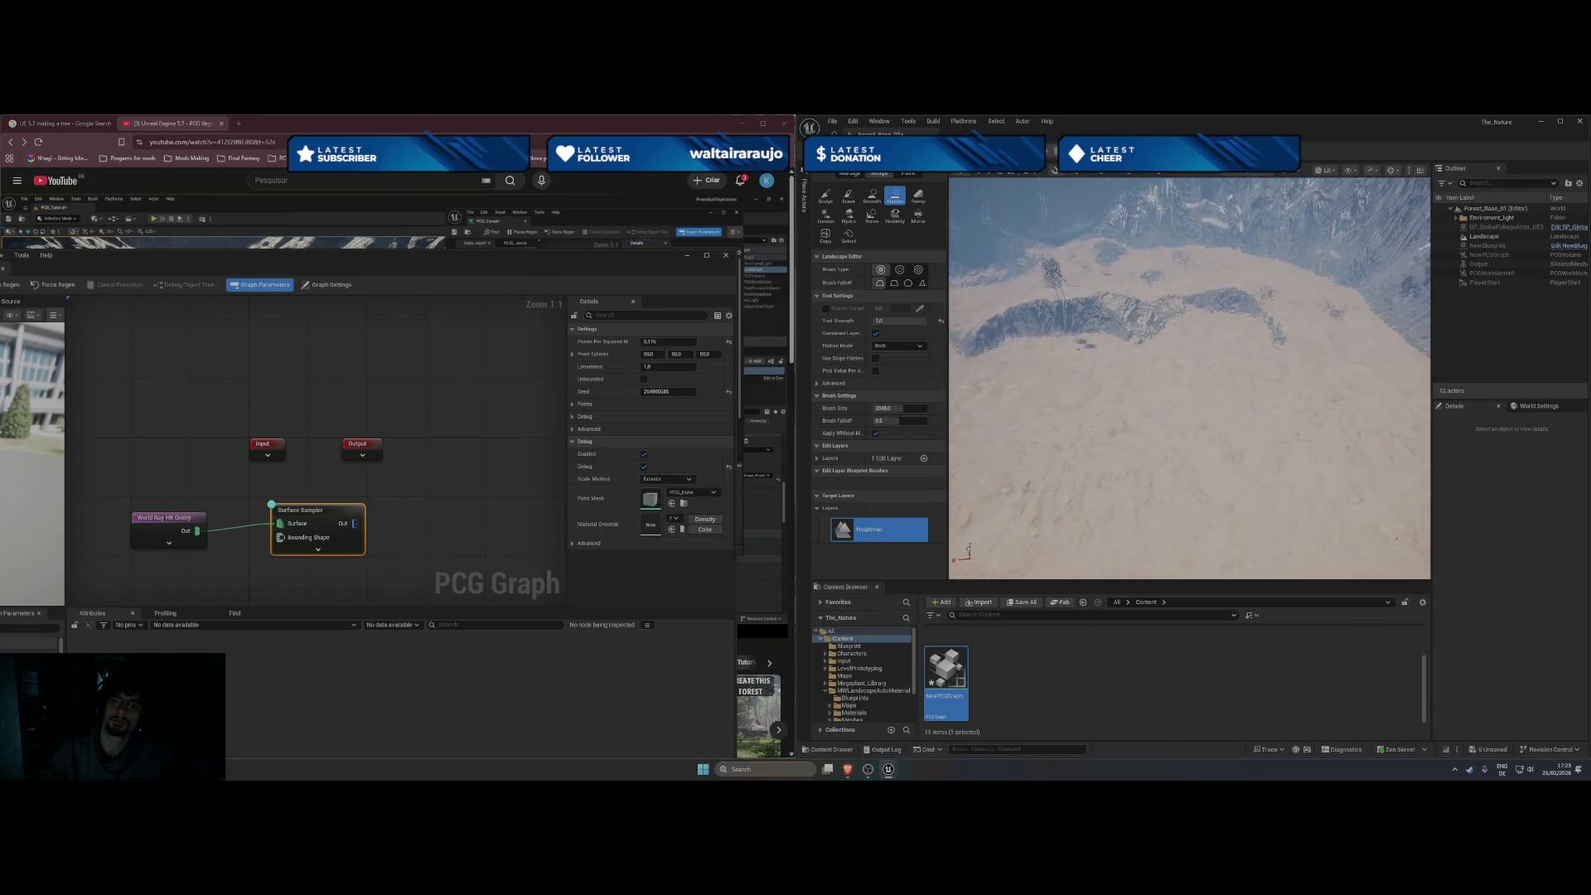
{"action": "mouse_move", "coordinate": [1188, 377]}
{"action": "left_mouse_down"}
{"action": "mouse_move", "coordinate": [1197, 356]}
{"action": "mouse_move", "coordinate": [1201, 389]}
{"action": "mouse_move", "coordinate": [1189, 348]}
{"action": "mouse_move", "coordinate": [1193, 365]}
{"action": "mouse_move", "coordinate": [1156, 377]}
{"action": "mouse_move", "coordinate": [1168, 397]}
{"action": "mouse_move", "coordinate": [1108, 443]}
{"action": "mouse_move", "coordinate": [1233, 458]}
{"action": "left_mouse_up"}
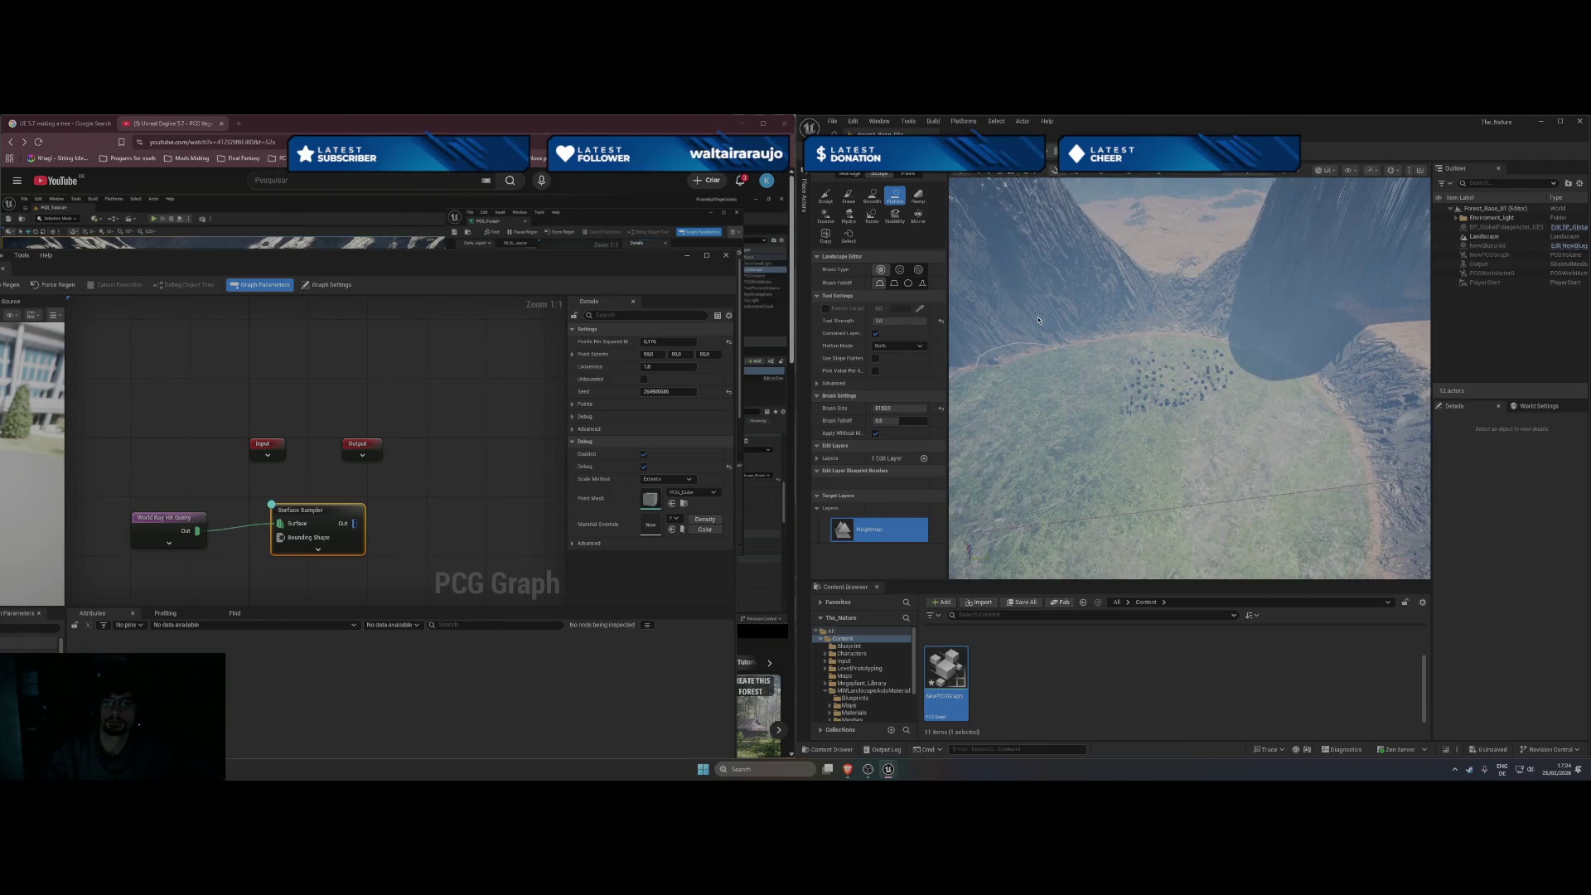
Flatten the rocky cliff edge, the rock pillar and the orange ridge on the plateau into level terrain.
{"action": "mouse_move", "coordinate": [1040, 315]}
{"action": "left_mouse_down"}
{"action": "mouse_move", "coordinate": [1040, 390]}
{"action": "mouse_move", "coordinate": [1011, 348]}
{"action": "left_mouse_up"}
{"action": "mouse_move", "coordinate": [1170, 304]}
{"action": "left_mouse_down"}
{"action": "mouse_move", "coordinate": [1137, 382]}
{"action": "mouse_move", "coordinate": [1011, 356]}
{"action": "mouse_move", "coordinate": [1061, 373]}
{"action": "left_mouse_up"}
{"action": "mouse_move", "coordinate": [1036, 314]}
{"action": "left_mouse_down"}
{"action": "mouse_move", "coordinate": [1006, 385]}
{"action": "mouse_move", "coordinate": [1106, 530]}
{"action": "mouse_move", "coordinate": [1184, 538]}
{"action": "mouse_move", "coordinate": [1334, 489]}
{"action": "mouse_move", "coordinate": [1243, 430]}
{"action": "left_mouse_up"}
{"action": "left_click_drag", "start_coordinate": [1134, 215], "coordinate": [1134, 187]}
{"action": "mouse_move", "coordinate": [1108, 378]}
{"action": "left_mouse_down"}
{"action": "mouse_move", "coordinate": [1114, 364]}
{"action": "mouse_move", "coordinate": [1108, 378]}
{"action": "left_mouse_up"}
{"action": "mouse_move", "coordinate": [1174, 304]}
{"action": "left_mouse_down"}
{"action": "mouse_move", "coordinate": [1210, 331]}
{"action": "mouse_move", "coordinate": [1367, 323]}
{"action": "mouse_move", "coordinate": [1176, 315]}
{"action": "mouse_move", "coordinate": [1143, 330]}
{"action": "mouse_move", "coordinate": [1251, 348]}
{"action": "mouse_move", "coordinate": [1434, 429]}
{"action": "left_mouse_up"}
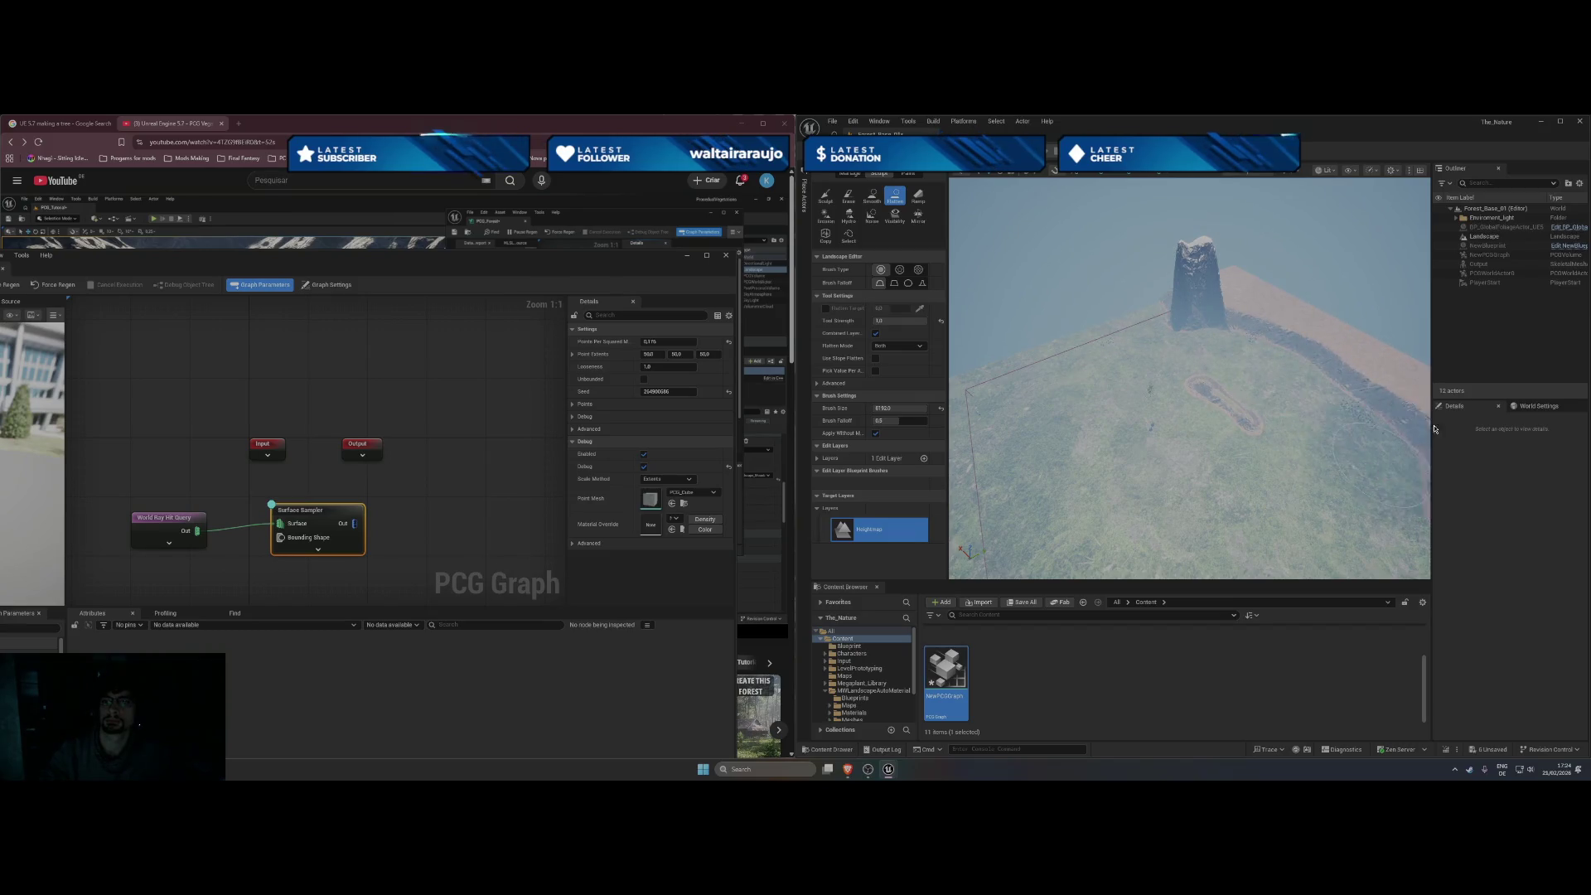
{"action": "left_click_drag", "start_coordinate": [1189, 362], "coordinate": [1165, 297]}
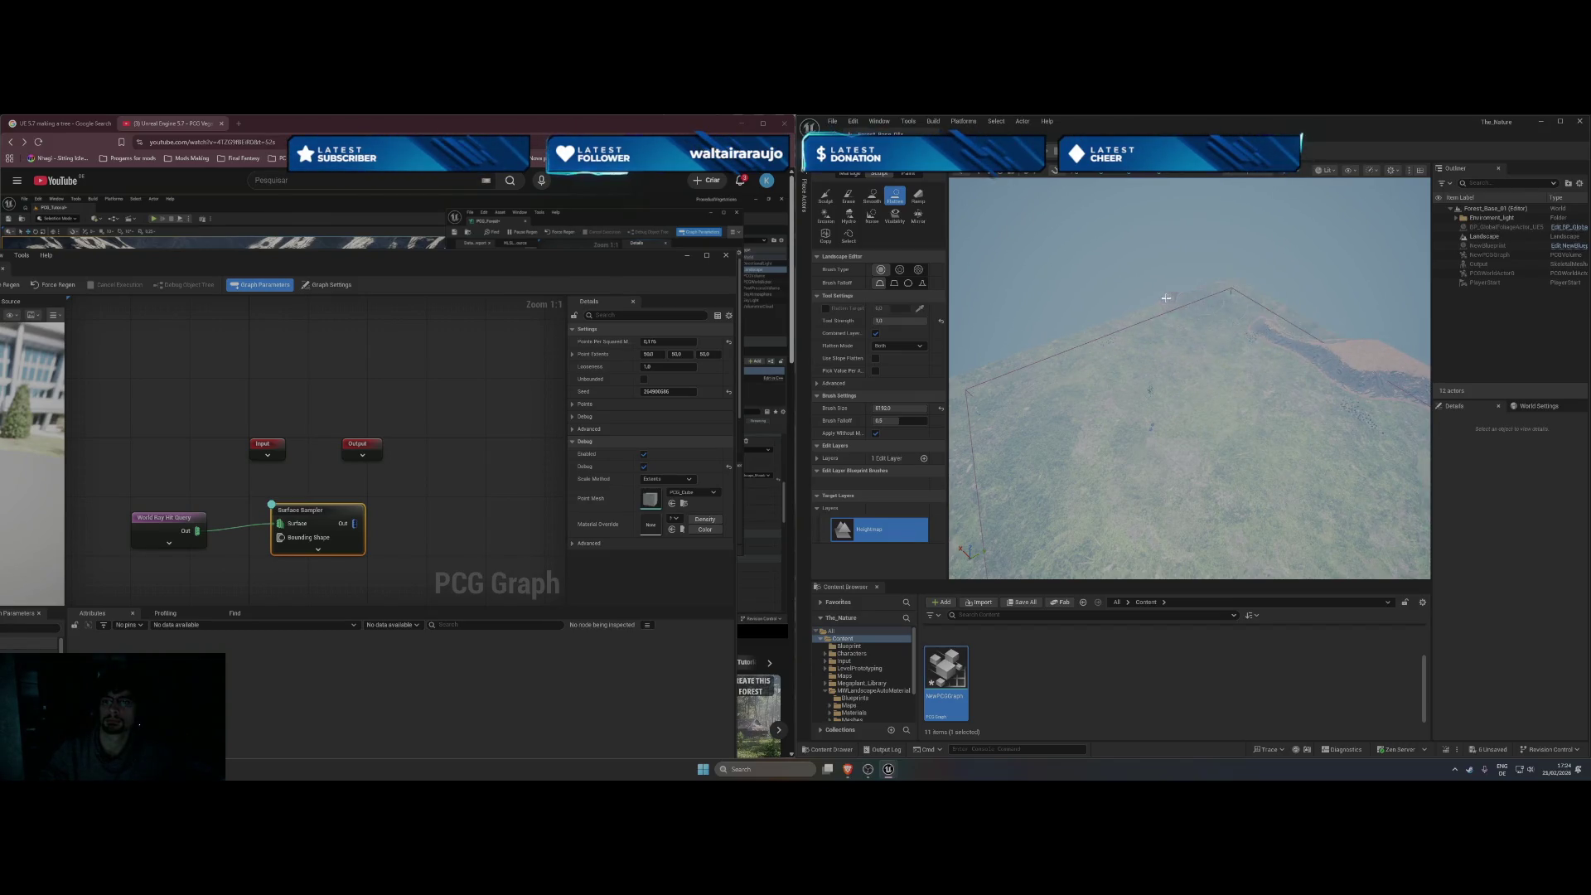
{"action": "mouse_move", "coordinate": [1296, 348]}
{"action": "left_mouse_down"}
{"action": "mouse_move", "coordinate": [1368, 355]}
{"action": "mouse_move", "coordinate": [1430, 410]}
{"action": "left_mouse_up"}
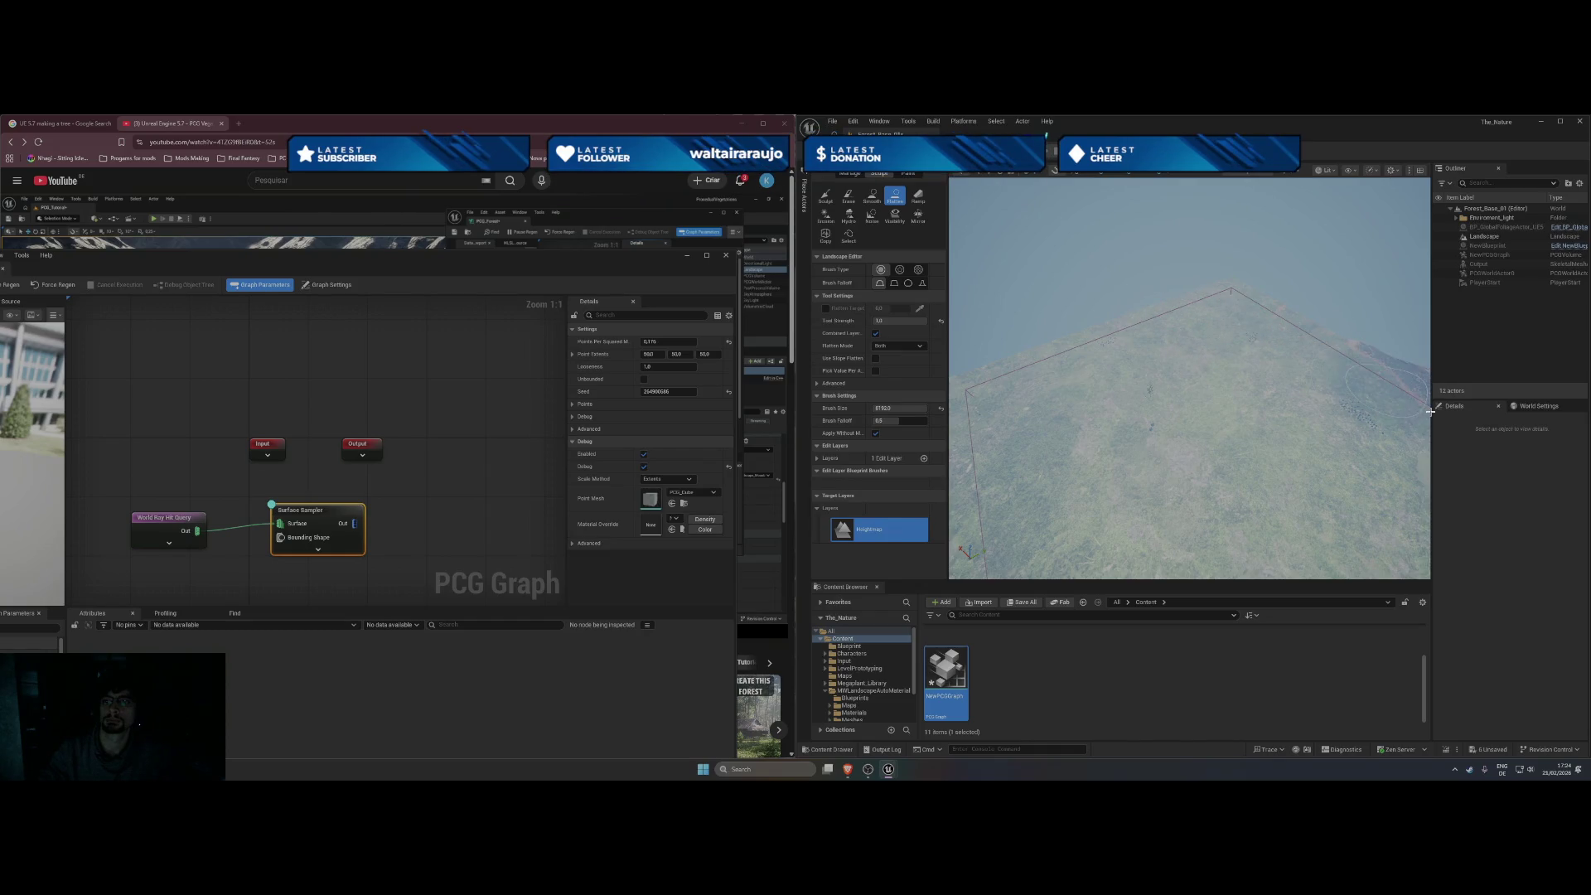
{"action": "left_click_drag", "start_coordinate": [1311, 409], "coordinate": [1150, 289]}
{"action": "mouse_move", "coordinate": [1201, 380]}
{"action": "left_mouse_down"}
{"action": "mouse_move", "coordinate": [1135, 348]}
{"action": "mouse_move", "coordinate": [1250, 348]}
{"action": "left_mouse_up"}
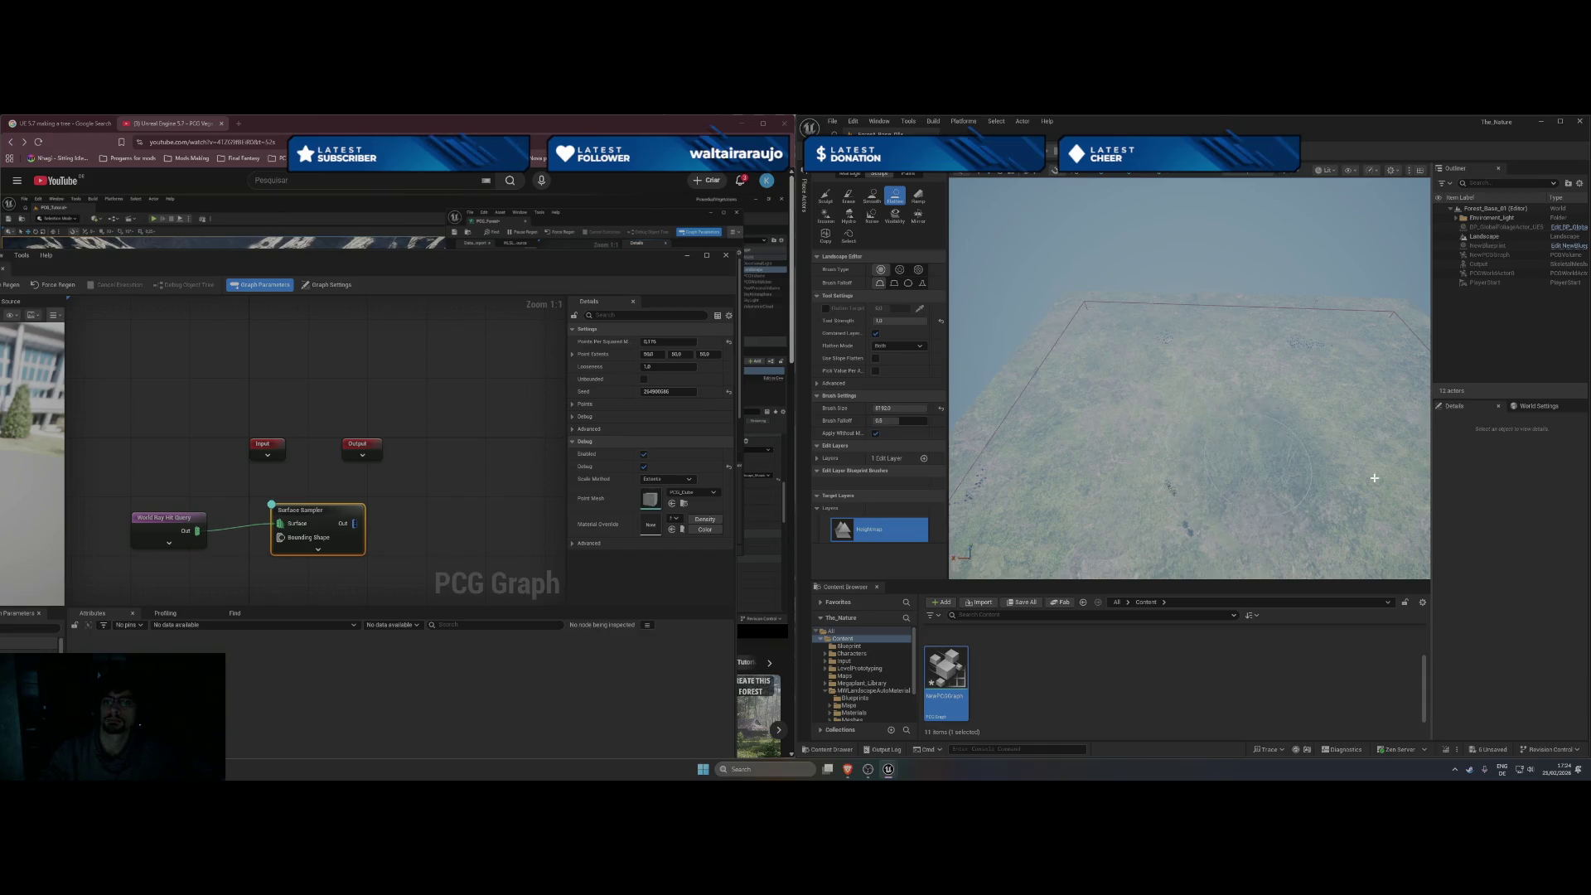
{"action": "mouse_move", "coordinate": [1369, 488]}
{"action": "left_mouse_down"}
{"action": "mouse_move", "coordinate": [1309, 457]}
{"action": "mouse_move", "coordinate": [1280, 416]}
{"action": "left_mouse_up"}
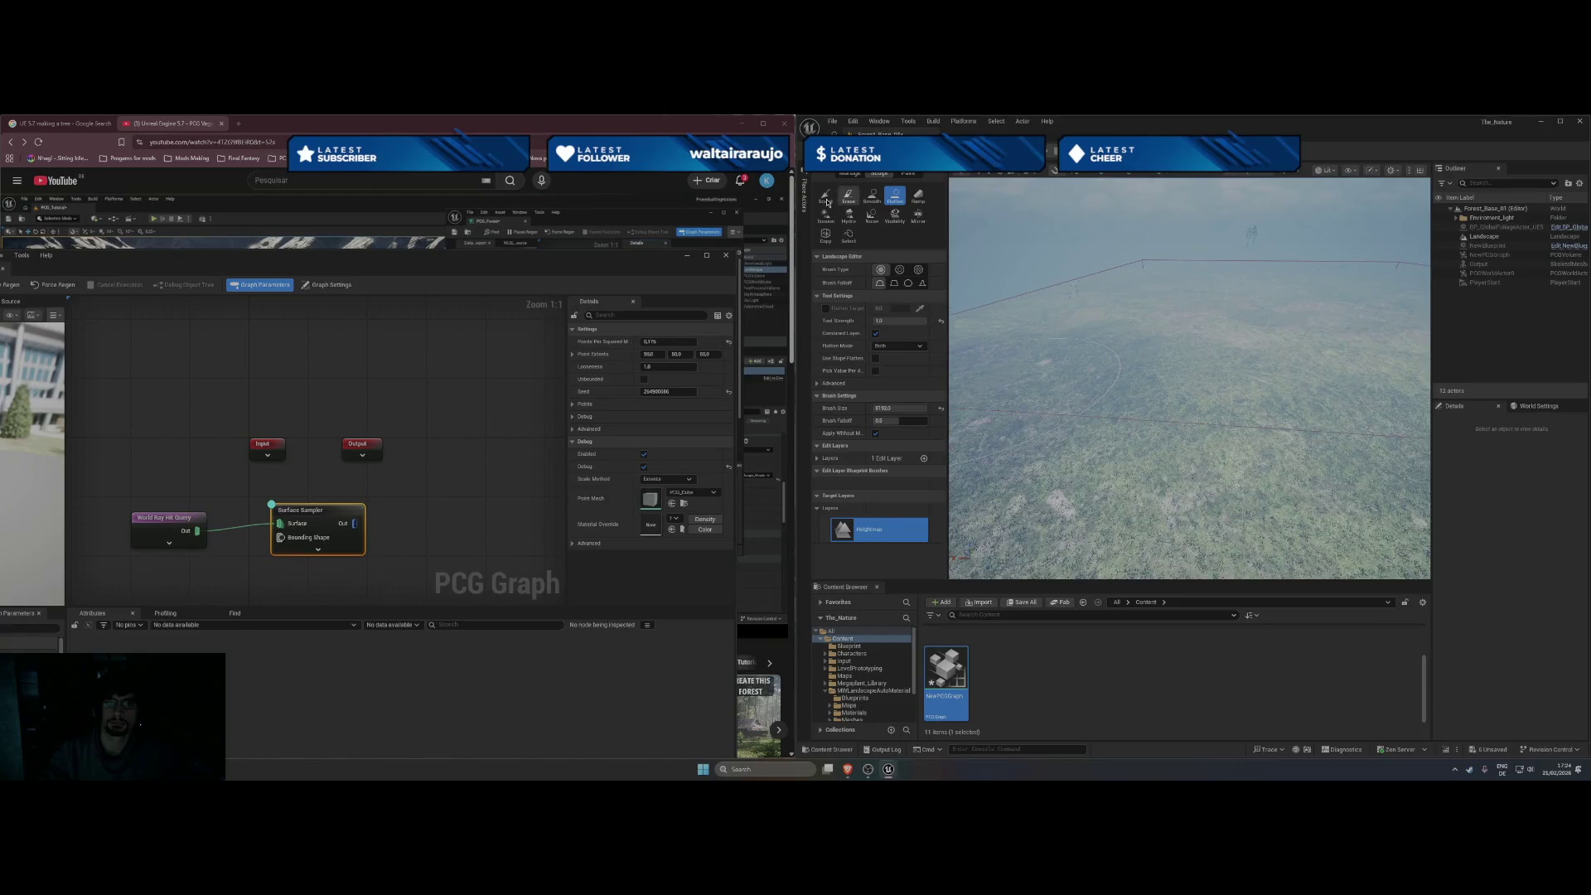
Switch to the Sculpt tool with Tip brush falloff and select the Landscape actor.
{"action": "left_click", "coordinate": [825, 197]}
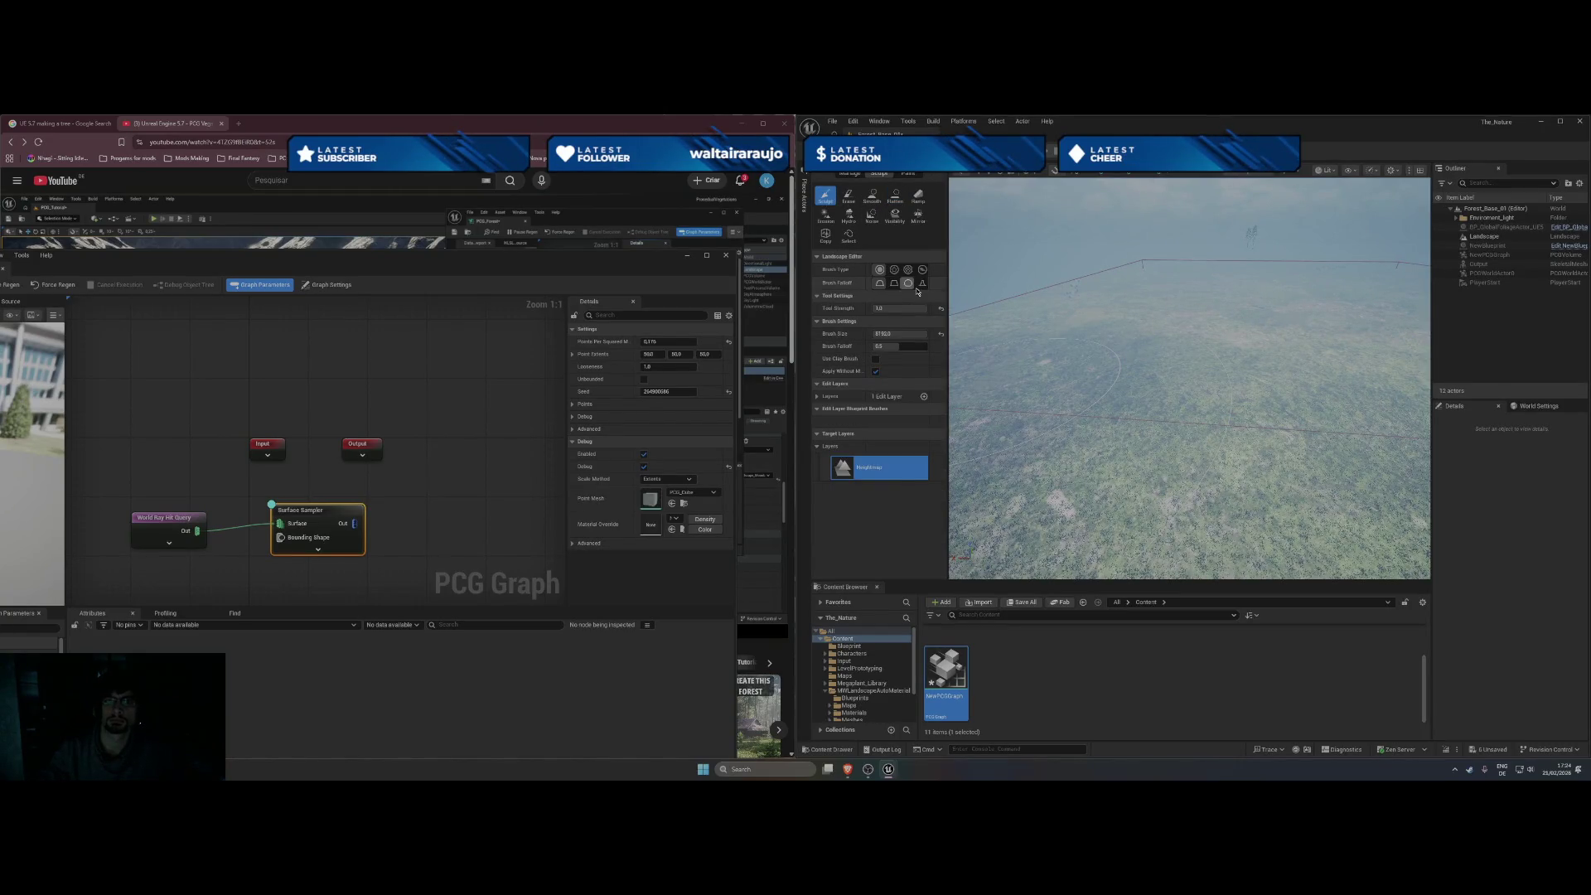
{"action": "left_click", "coordinate": [920, 284]}
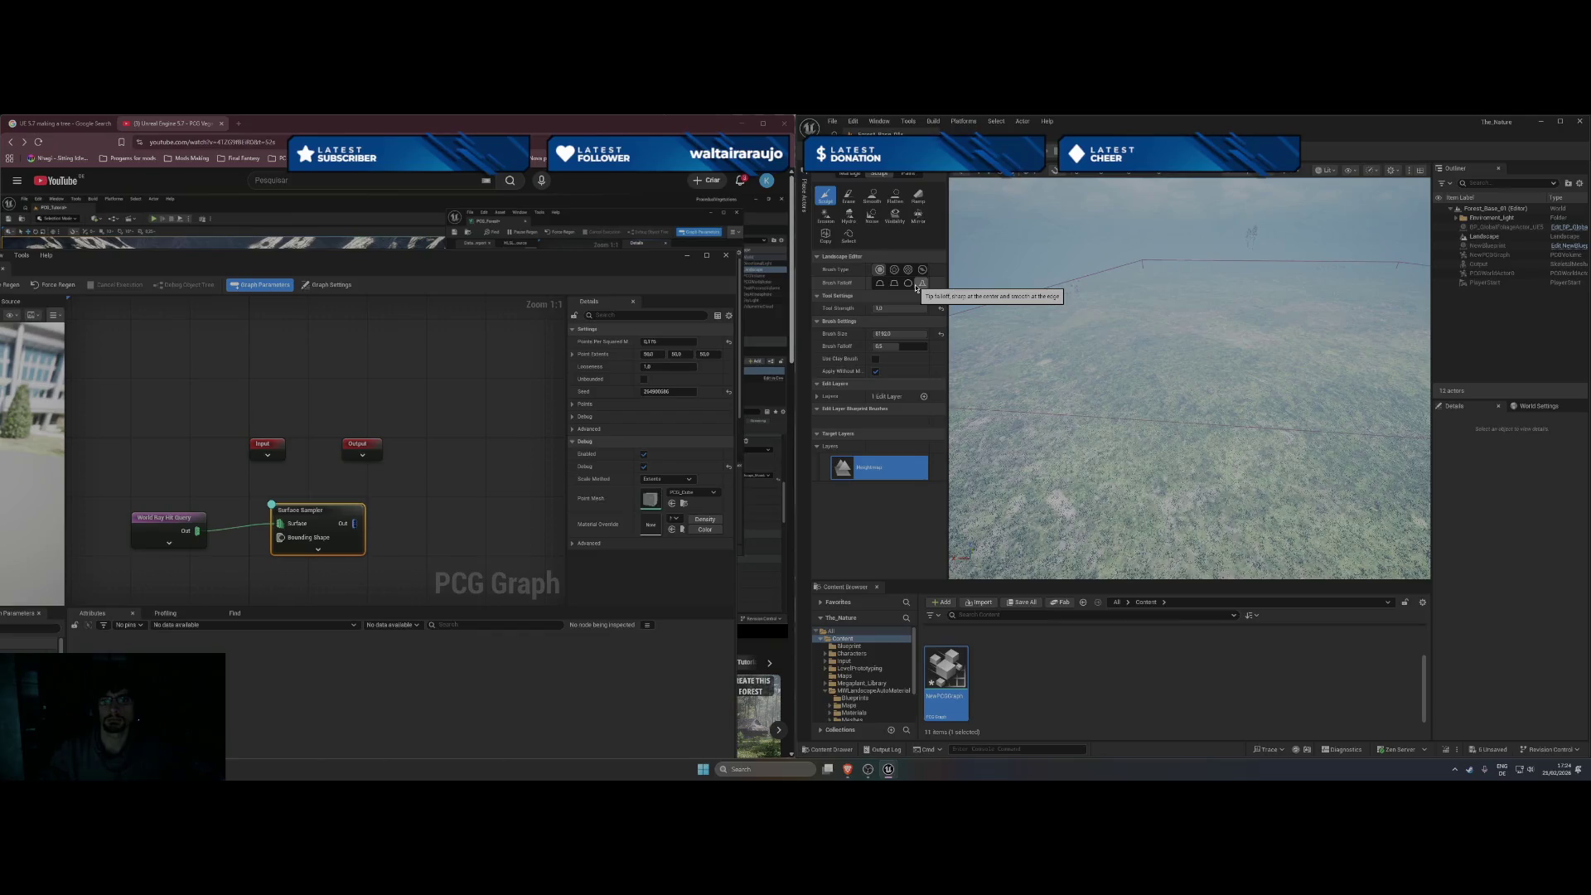
{"action": "left_click", "coordinate": [907, 283]}
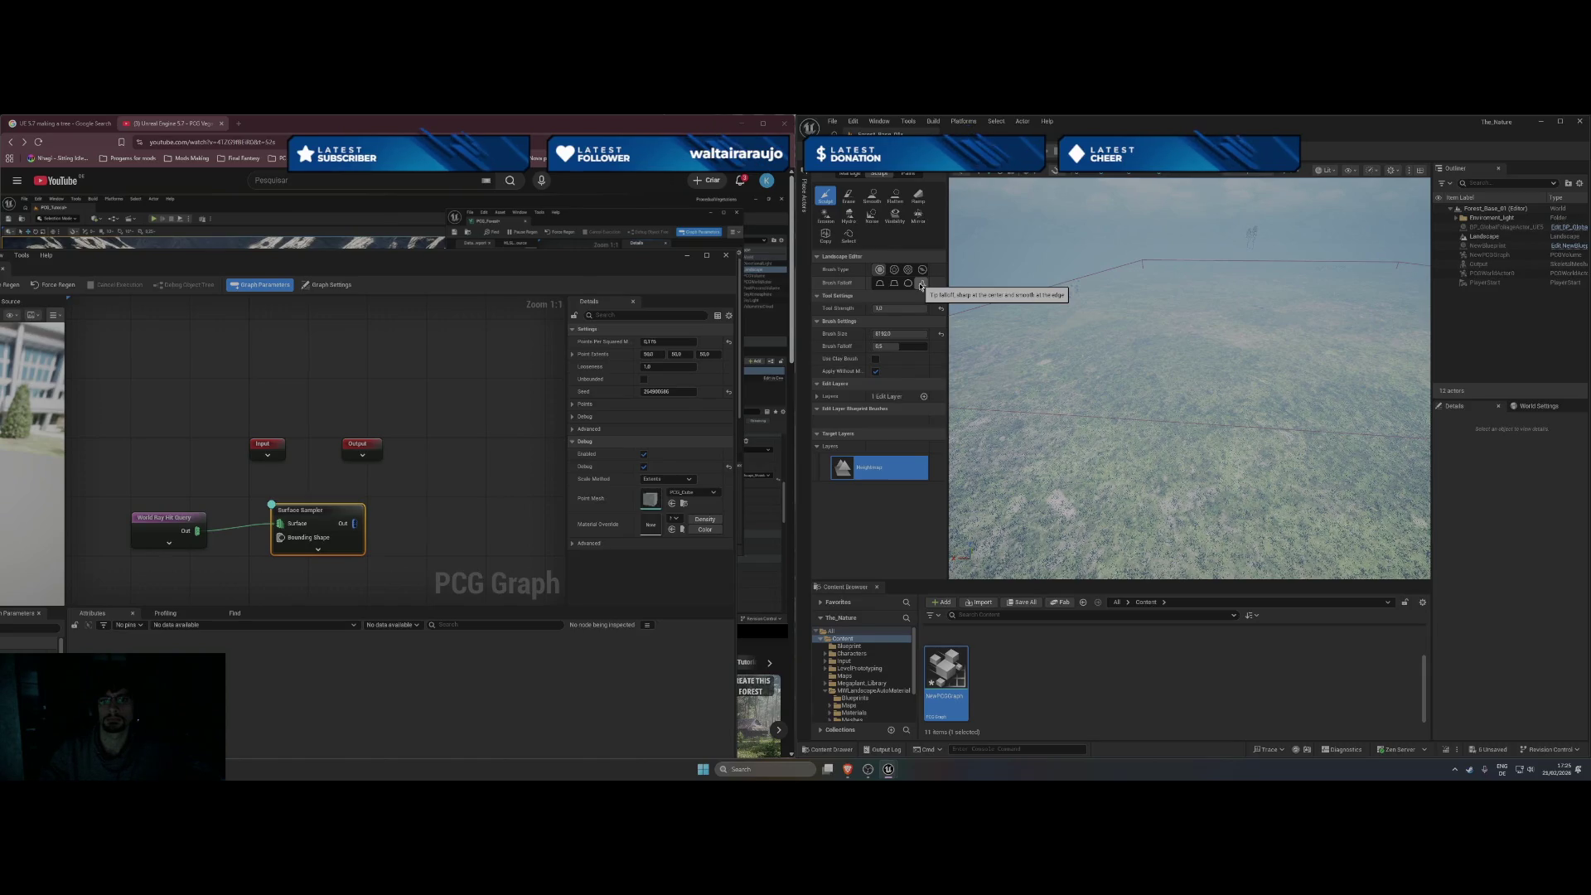
{"action": "left_click", "coordinate": [920, 285]}
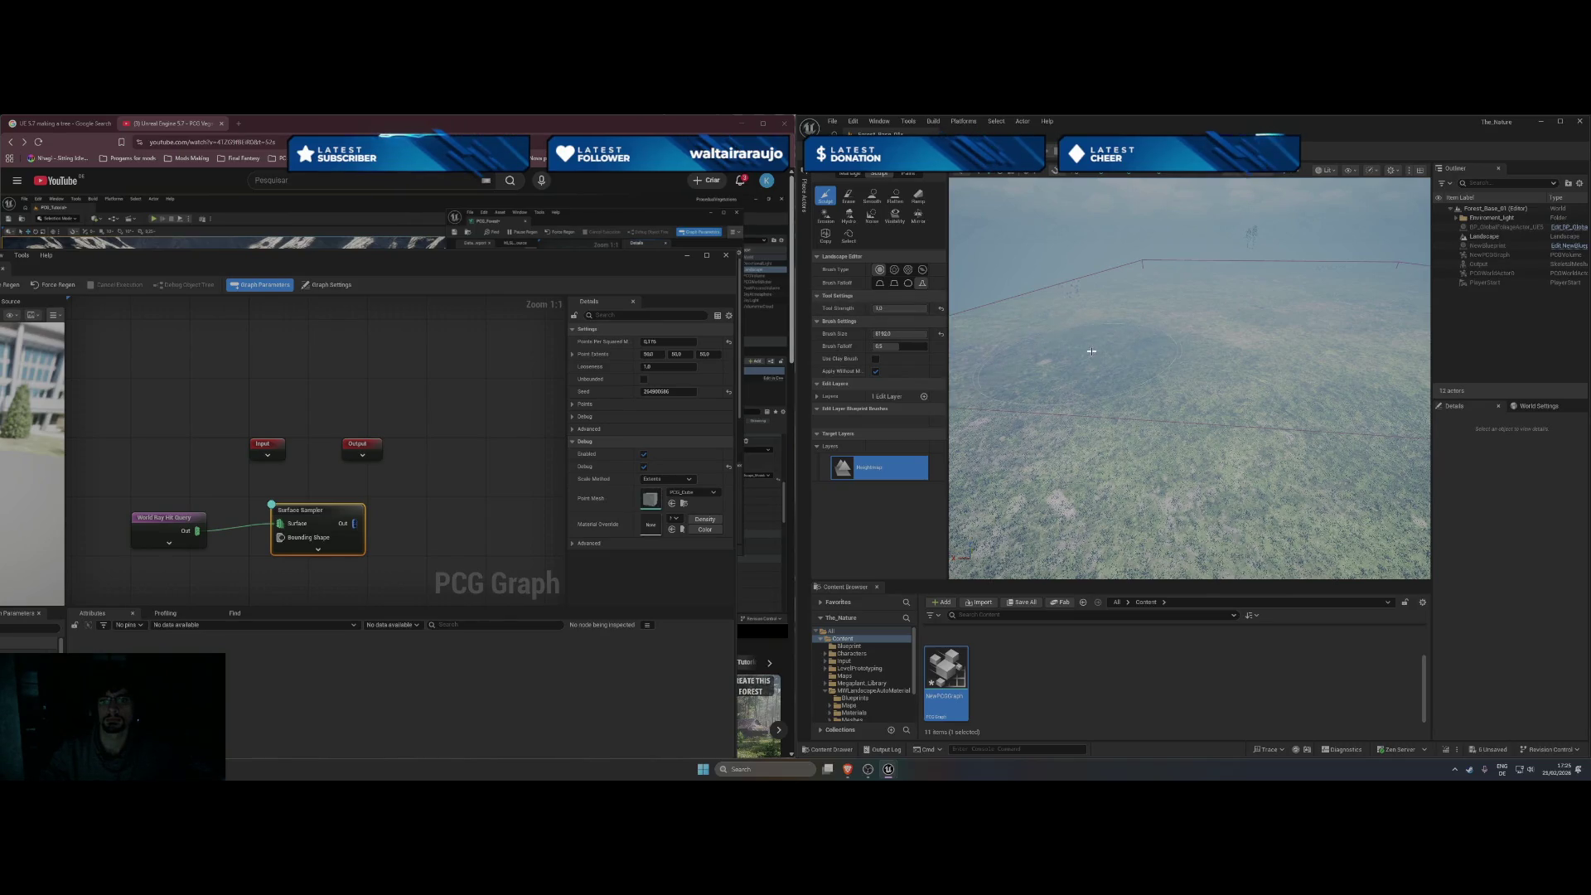
{"action": "scroll", "coordinate": [1068, 364], "scroll_direction": "up", "scroll_amount": 3}
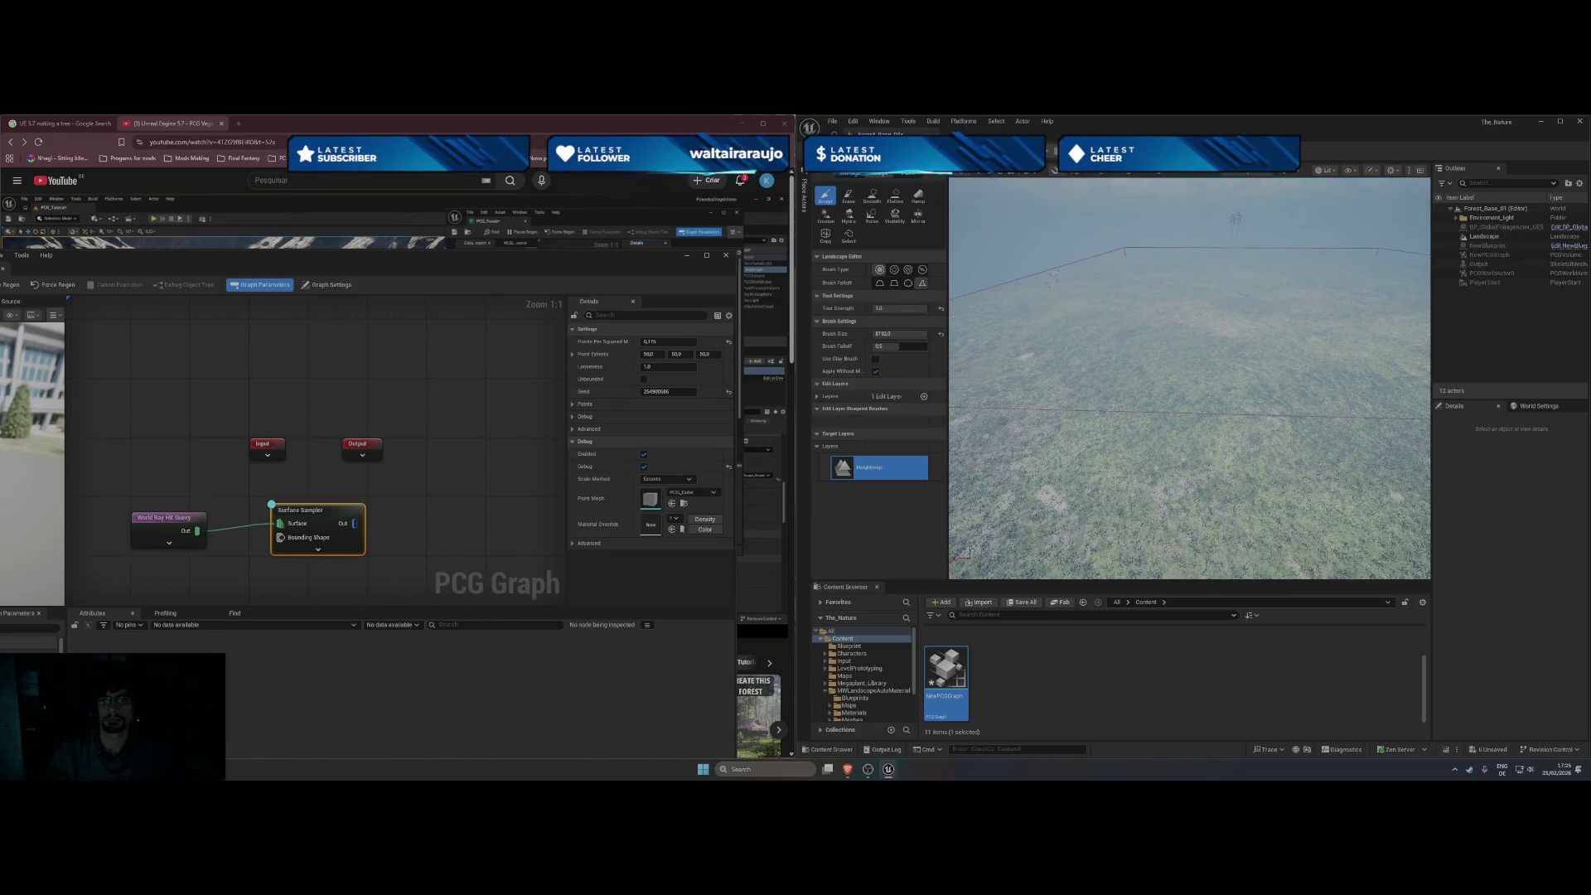
{"action": "mouse_move", "coordinate": [1189, 377]}
{"action": "left_mouse_down"}
{"action": "mouse_move", "coordinate": [1085, 377]}
{"action": "mouse_move", "coordinate": [1205, 358]}
{"action": "left_mouse_up"}
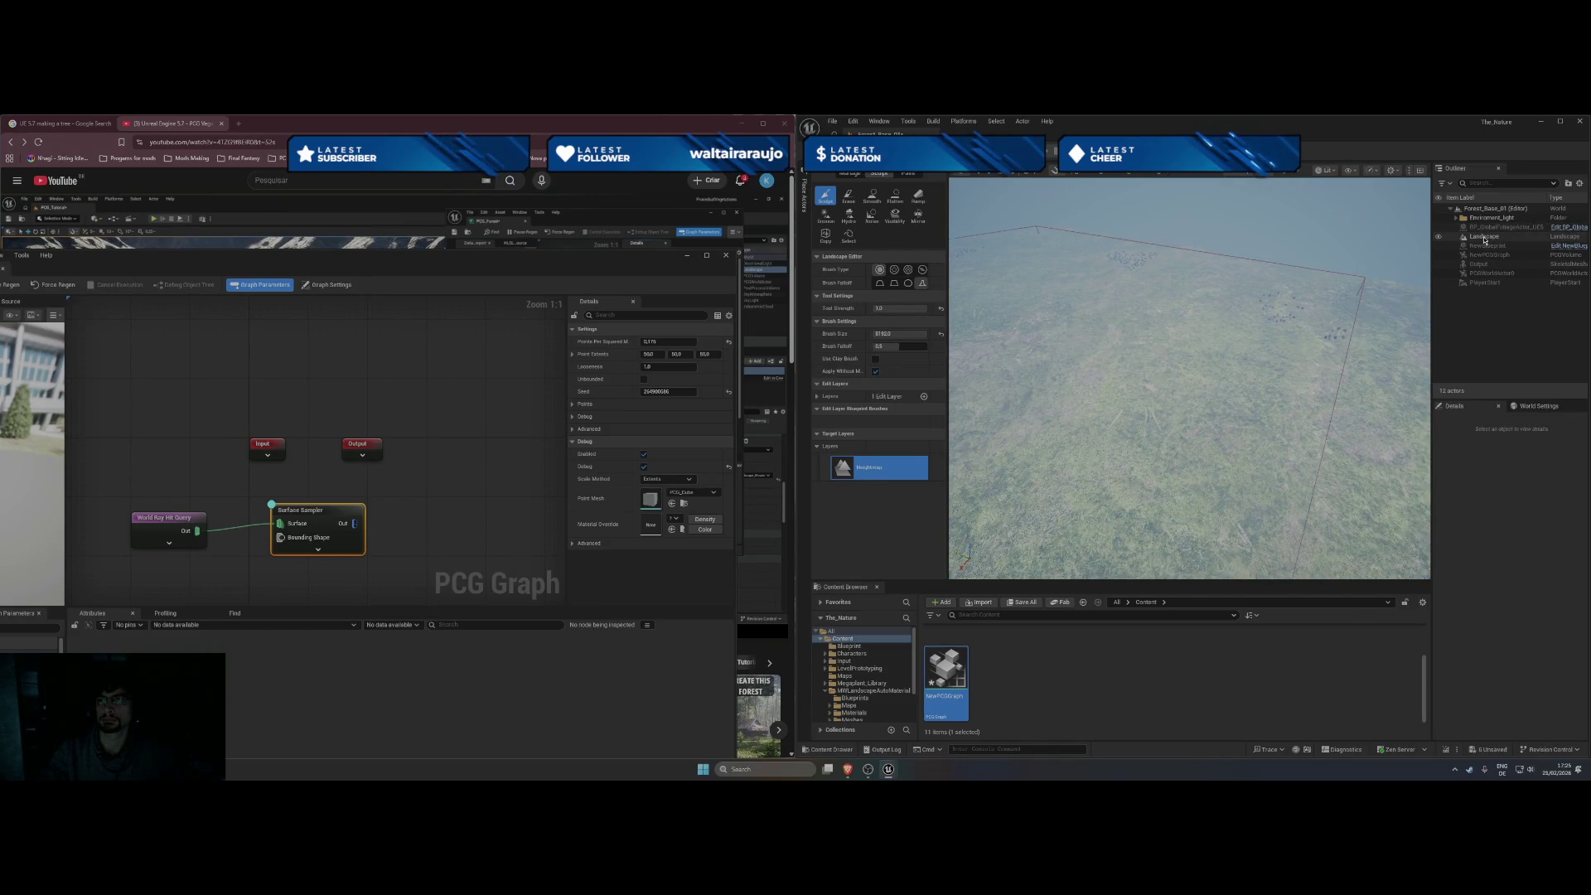
{"action": "left_click", "coordinate": [1484, 238]}
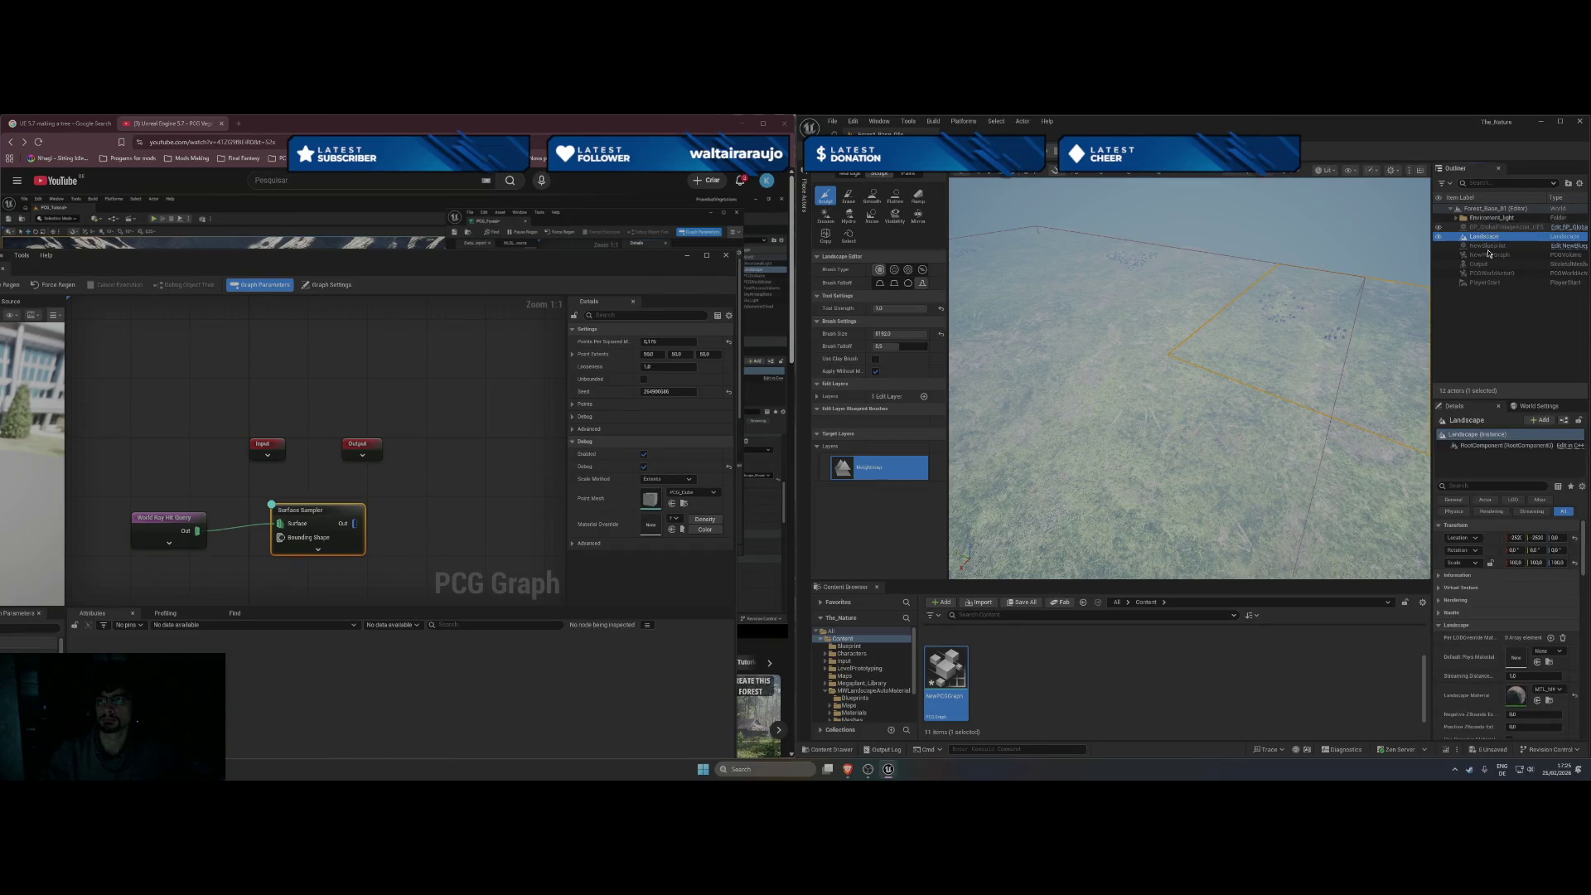
Test-raise terrain on the plateau, then undo the overly tall sculpted column.
{"action": "left_click_drag", "start_coordinate": [1243, 373], "coordinate": [1210, 332]}
{"action": "mouse_move", "coordinate": [1160, 404]}
{"action": "left_mouse_down"}
{"action": "mouse_move", "coordinate": [1200, 390]}
{"action": "mouse_move", "coordinate": [1228, 458]}
{"action": "left_mouse_up"}
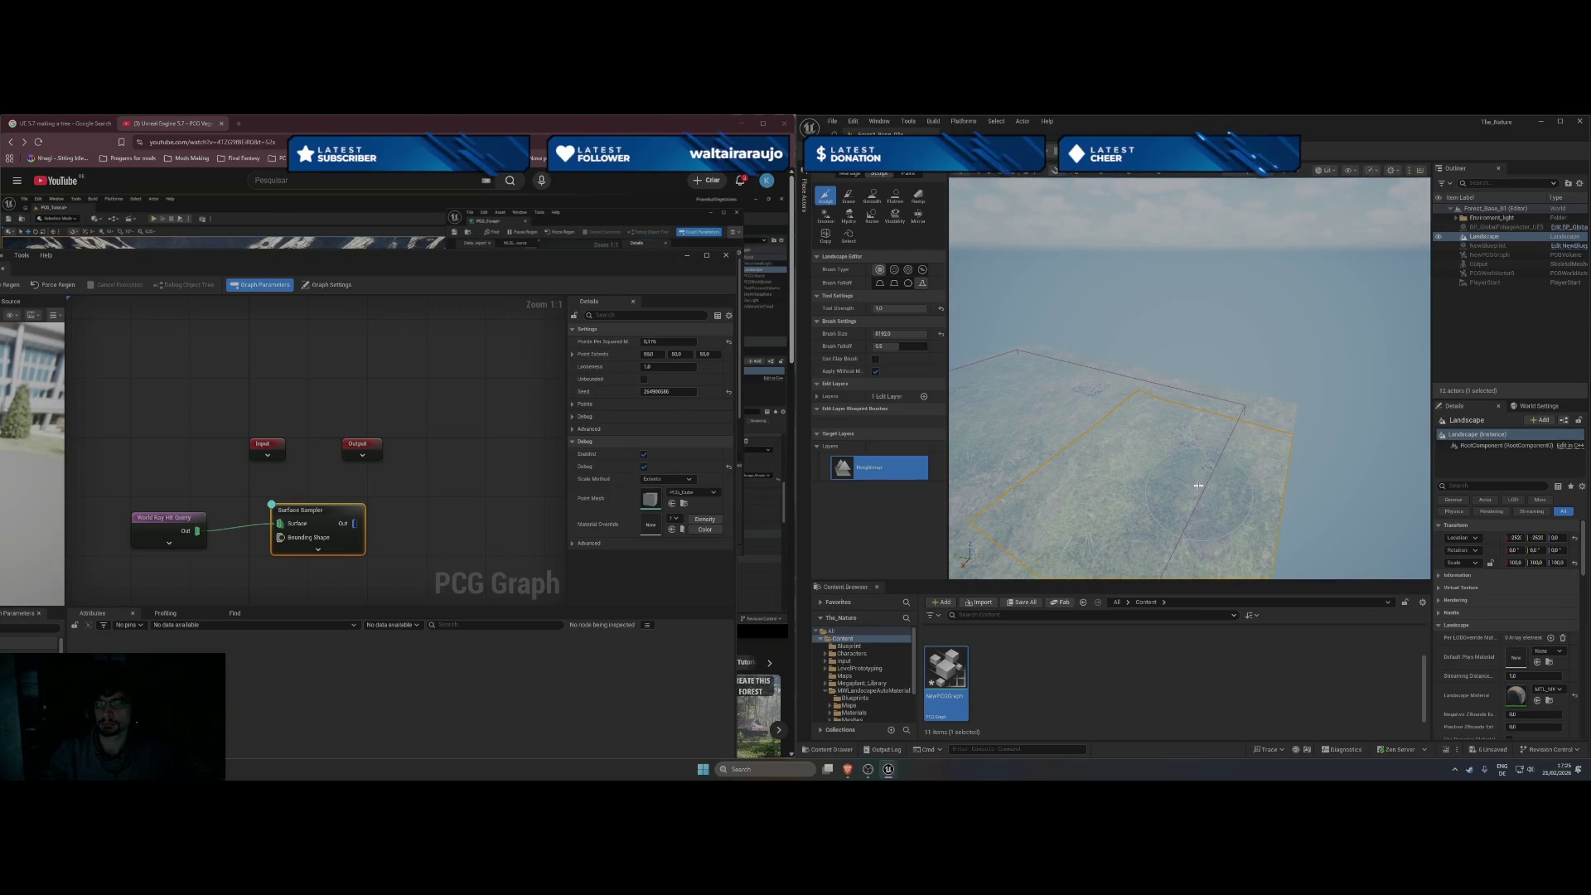
{"action": "left_click_drag", "start_coordinate": [1198, 485], "coordinate": [1186, 410]}
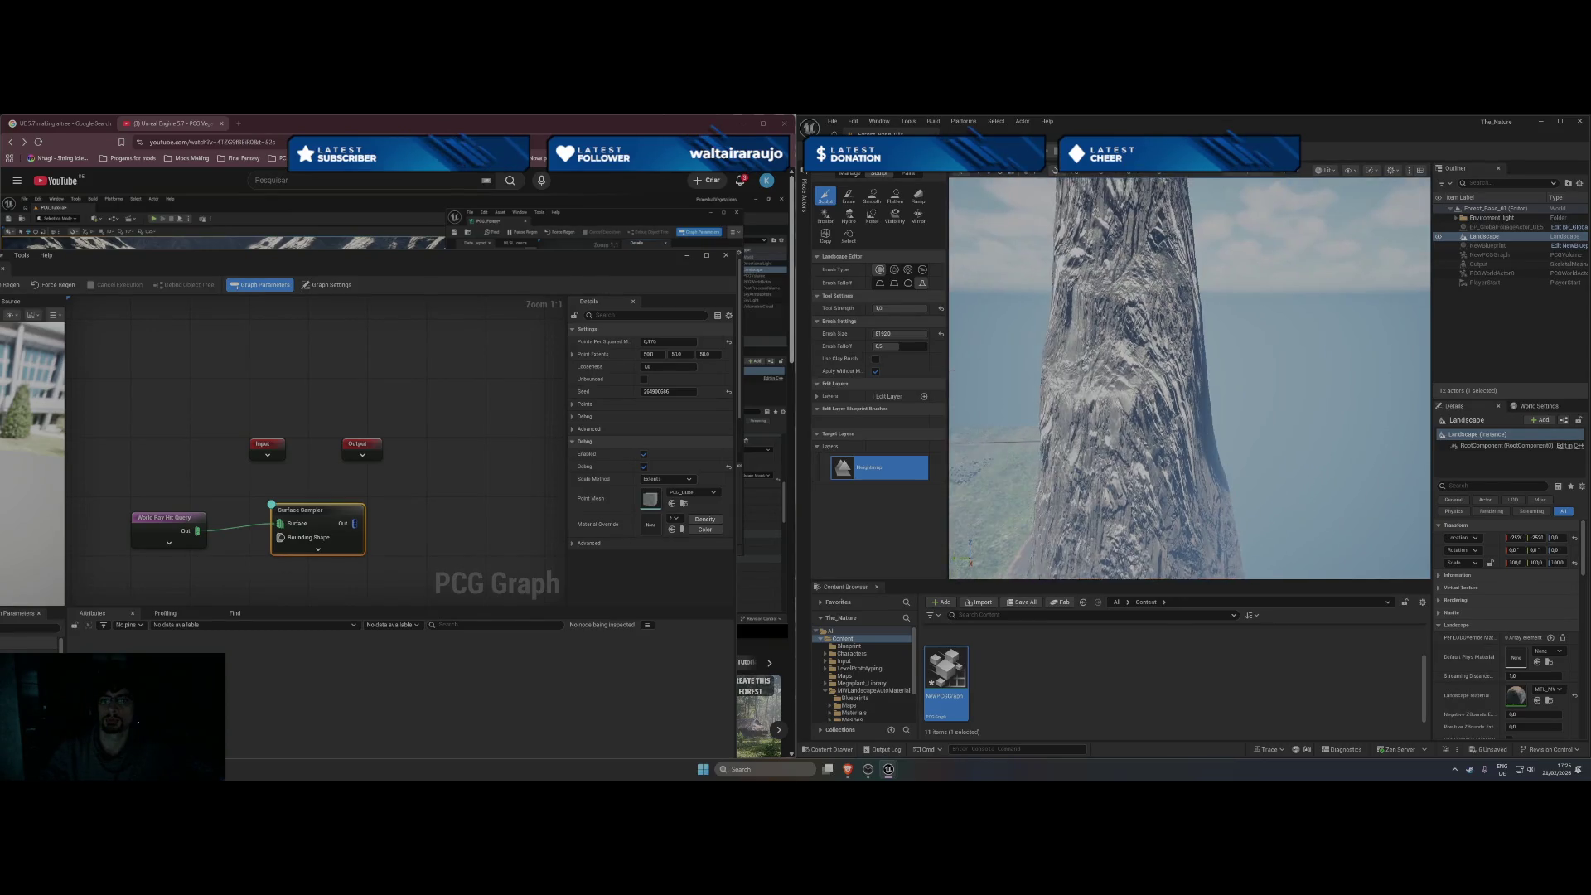
{"action": "key", "text": "ctrl+z"}
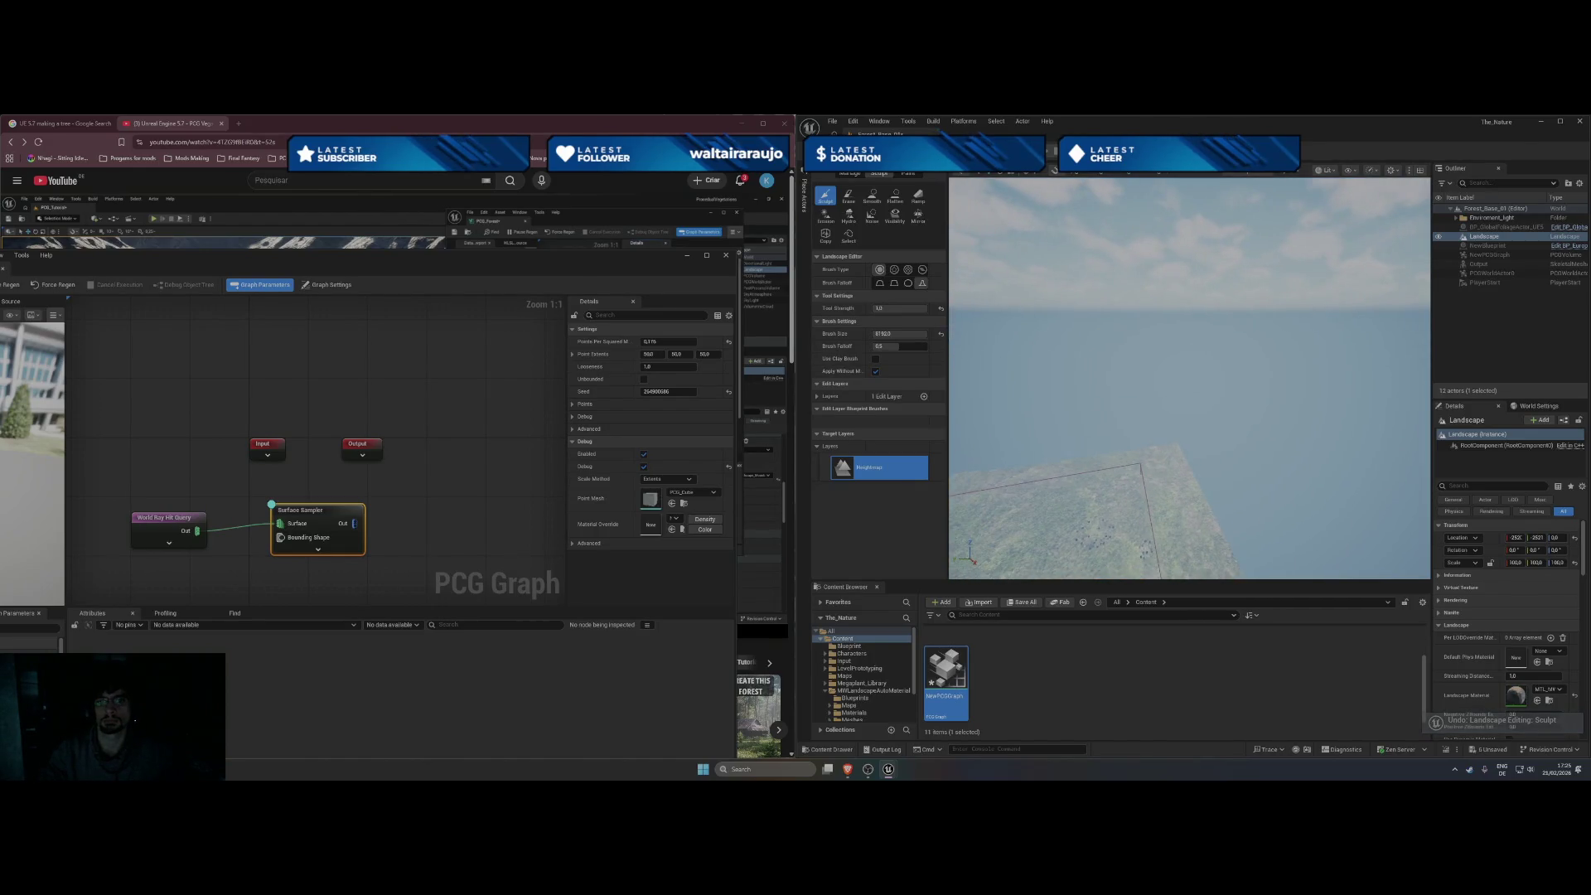
At Tool Strength 0.3, sculpt large mounds into tall snowy peaks and smooth the terraced right peak.
{"action": "left_click", "coordinate": [911, 308]}
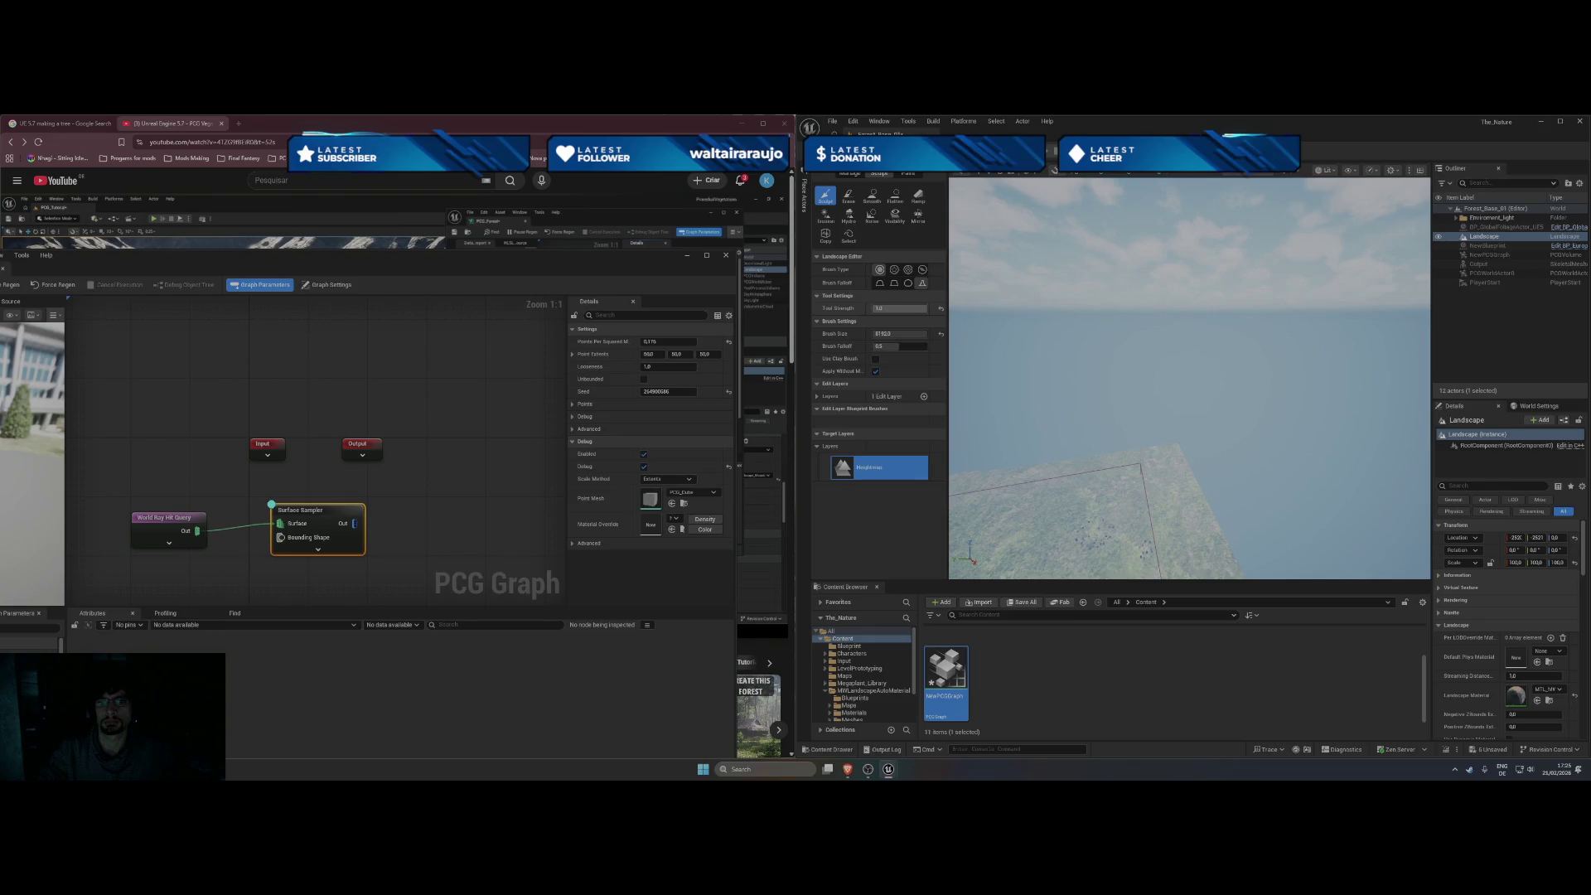
{"action": "type", "text": "0.3"}
{"action": "key", "text": "Return"}
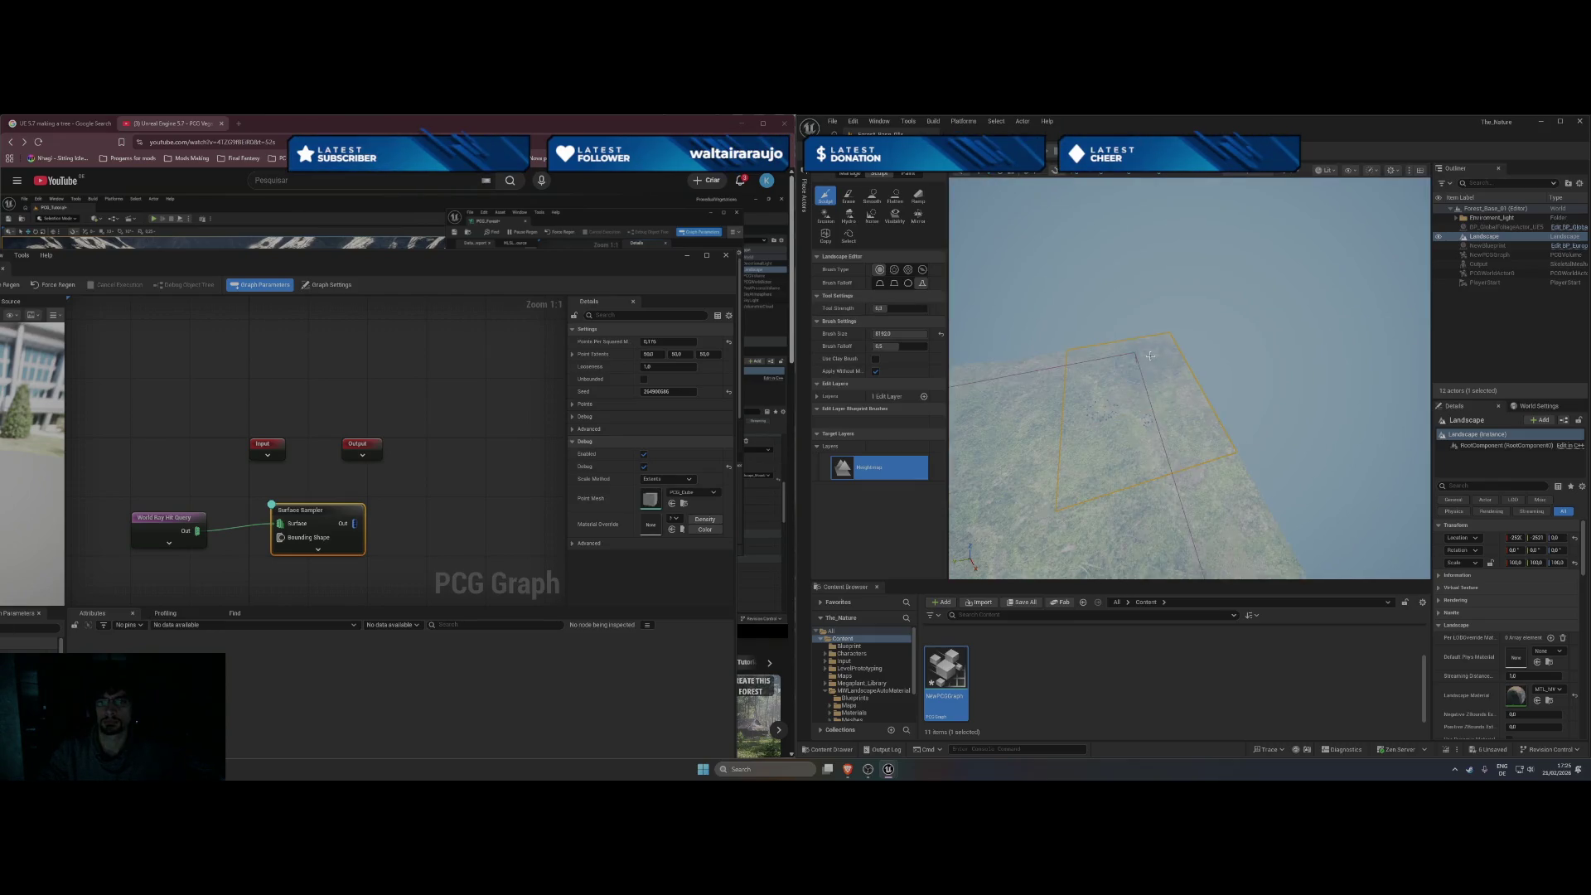
{"action": "mouse_move", "coordinate": [1146, 356]}
{"action": "left_mouse_down"}
{"action": "mouse_move", "coordinate": [1163, 388]}
{"action": "mouse_move", "coordinate": [1013, 347]}
{"action": "mouse_move", "coordinate": [1173, 340]}
{"action": "mouse_move", "coordinate": [1150, 346]}
{"action": "mouse_move", "coordinate": [1233, 374]}
{"action": "left_mouse_up"}
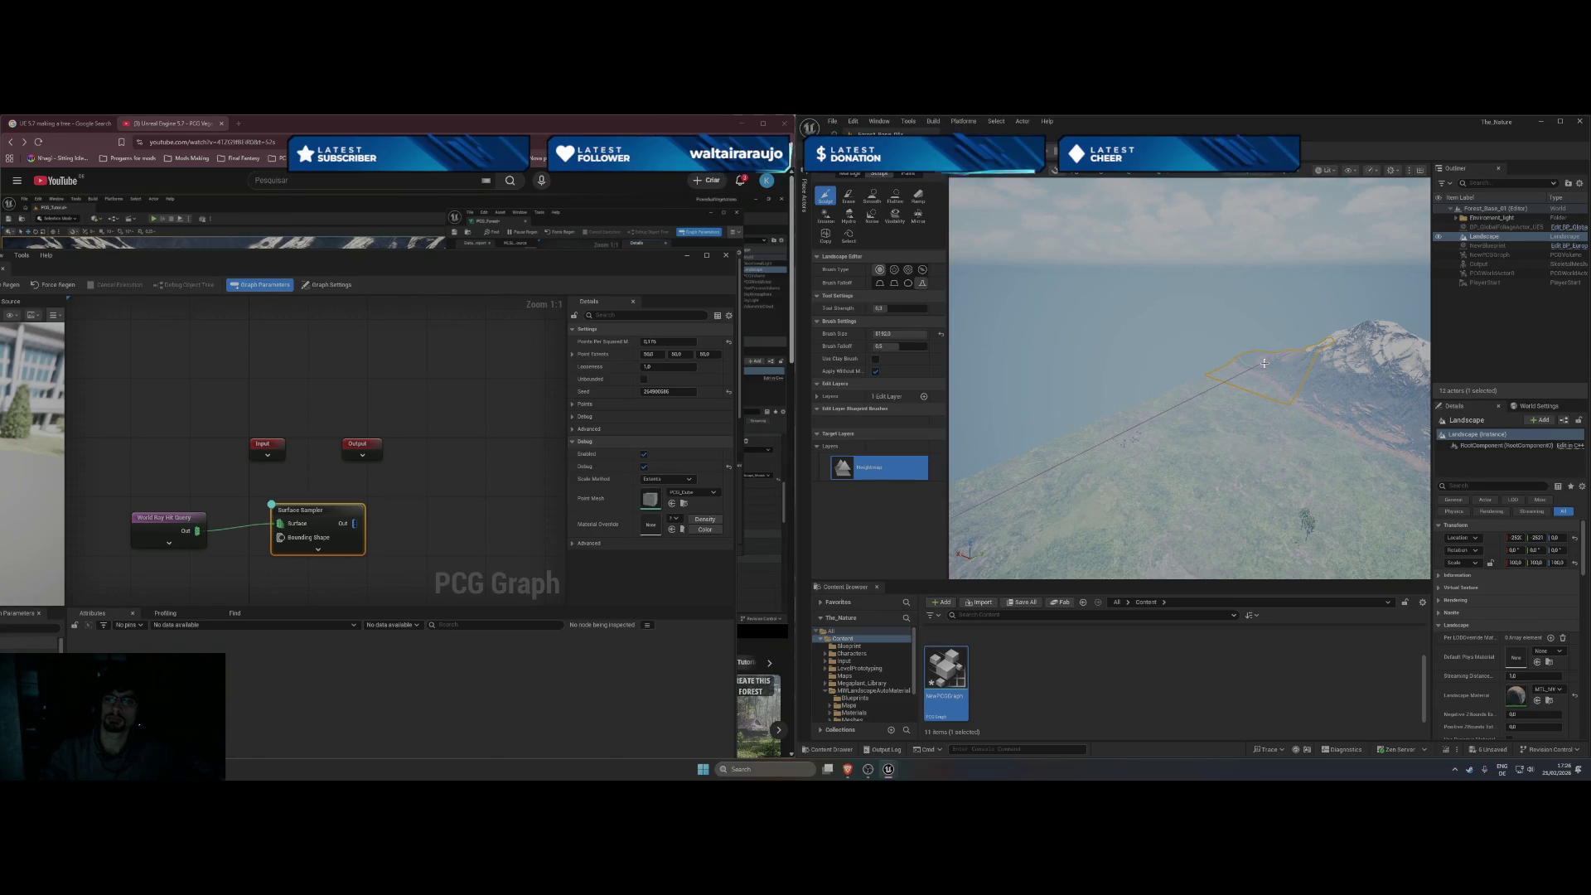
{"action": "mouse_move", "coordinate": [1264, 363]}
{"action": "left_mouse_down"}
{"action": "mouse_move", "coordinate": [1130, 419]}
{"action": "mouse_move", "coordinate": [1177, 419]}
{"action": "mouse_move", "coordinate": [1201, 397]}
{"action": "mouse_move", "coordinate": [1151, 398]}
{"action": "mouse_move", "coordinate": [1226, 373]}
{"action": "mouse_move", "coordinate": [1226, 398]}
{"action": "mouse_move", "coordinate": [1343, 488]}
{"action": "mouse_move", "coordinate": [1326, 414]}
{"action": "left_mouse_up"}
{"action": "mouse_move", "coordinate": [1243, 464]}
{"action": "left_mouse_down"}
{"action": "mouse_move", "coordinate": [1209, 423]}
{"action": "mouse_move", "coordinate": [1154, 425]}
{"action": "mouse_move", "coordinate": [1033, 384]}
{"action": "mouse_move", "coordinate": [960, 388]}
{"action": "mouse_move", "coordinate": [1069, 376]}
{"action": "mouse_move", "coordinate": [1100, 404]}
{"action": "mouse_move", "coordinate": [1225, 327]}
{"action": "left_mouse_up"}
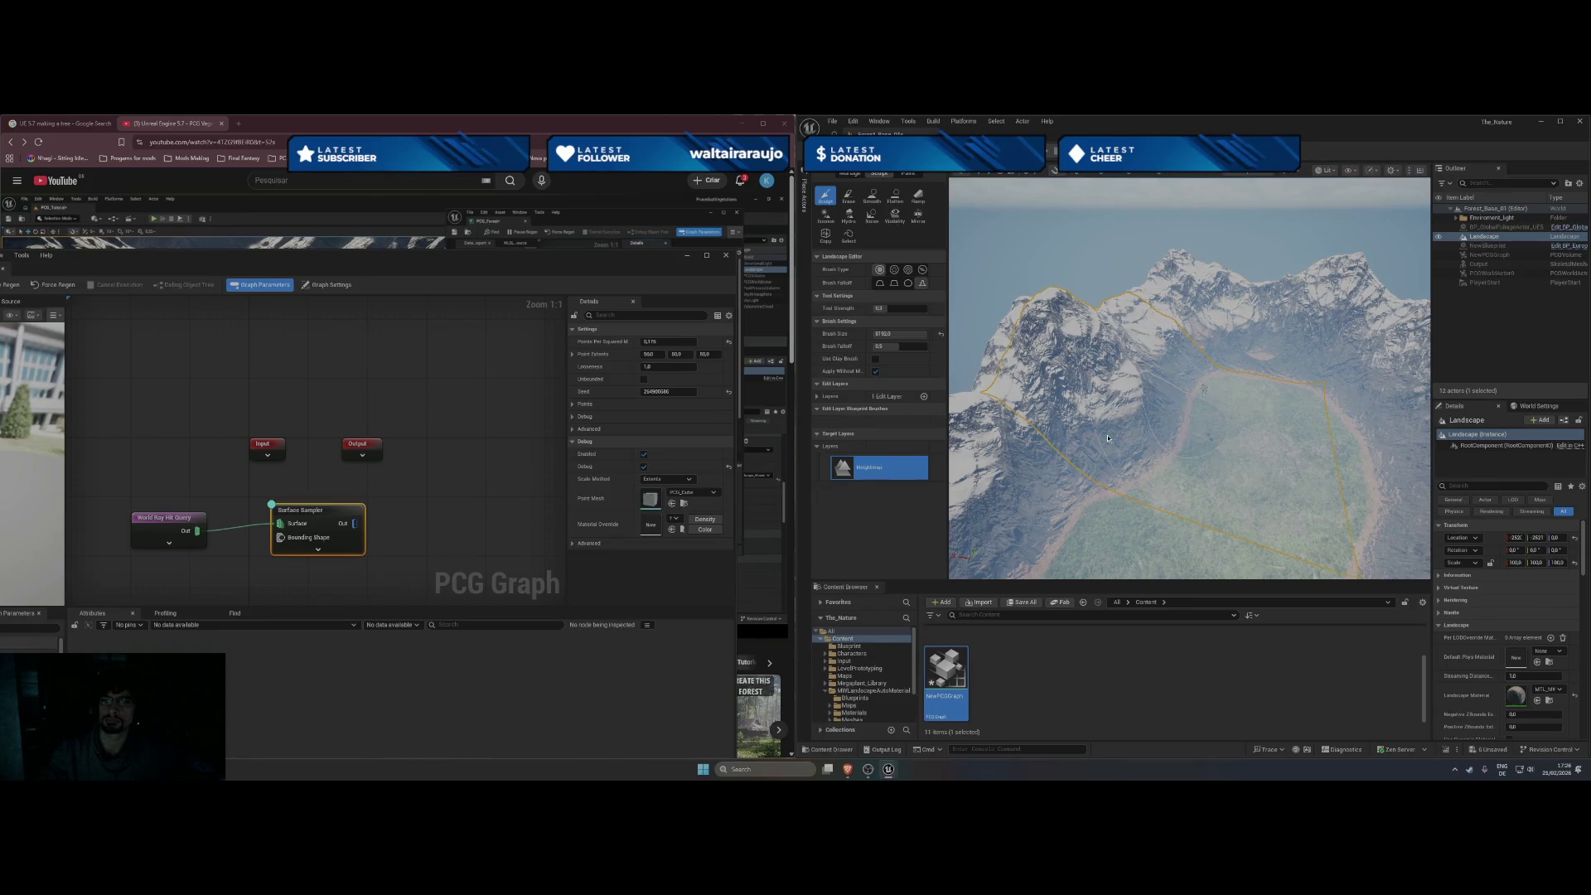
Flatten and widen the valley's left edge.
{"action": "left_click", "coordinate": [871, 196]}
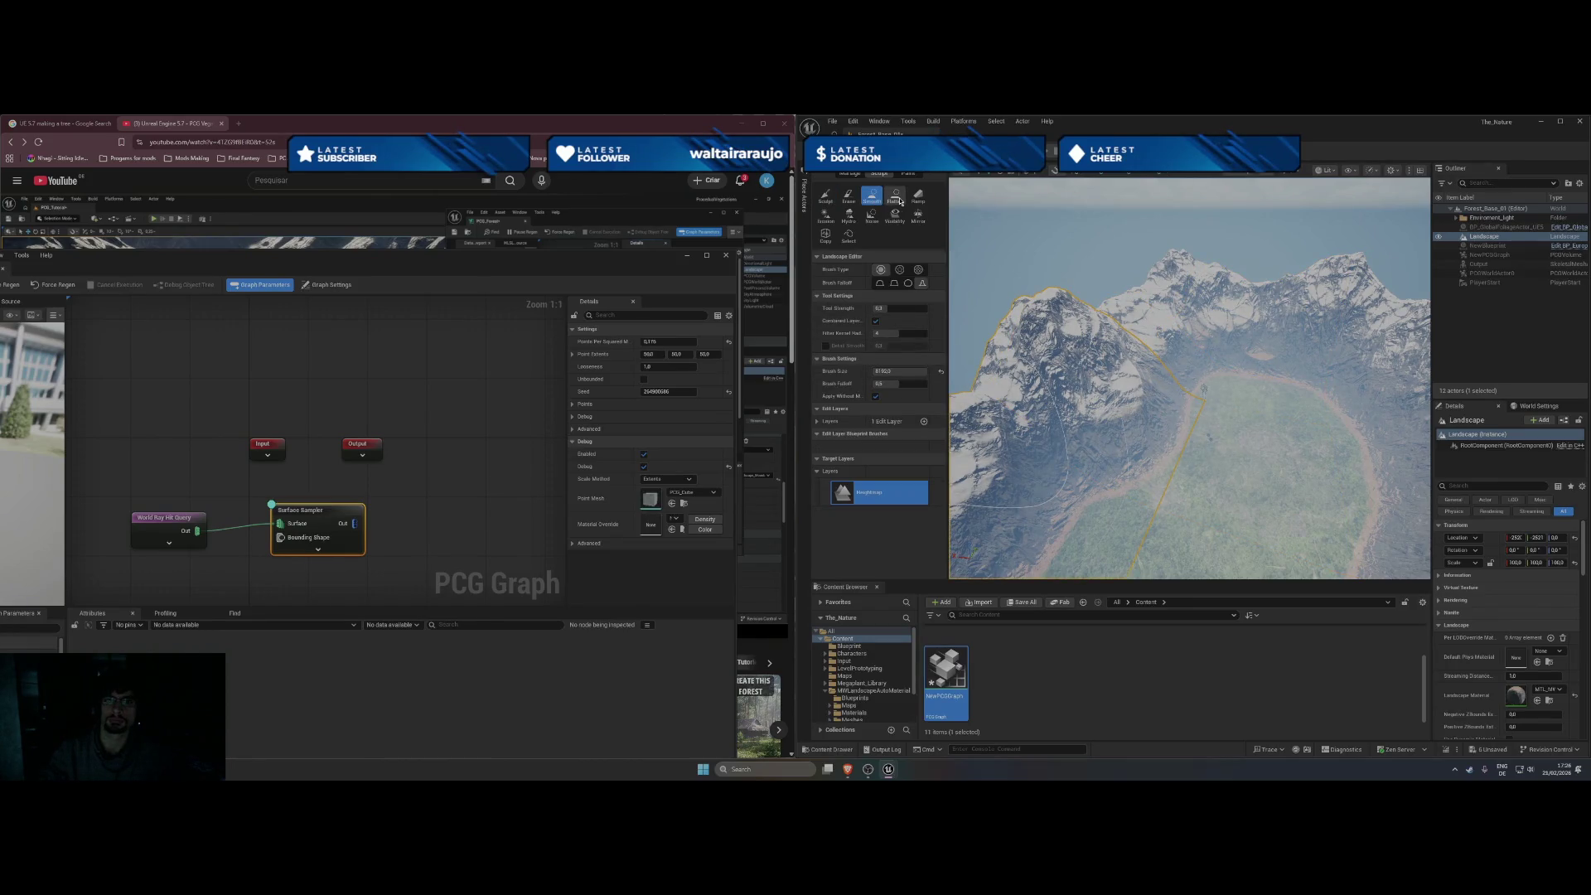
{"action": "left_click", "coordinate": [898, 197]}
{"action": "mouse_move", "coordinate": [1172, 450]}
{"action": "left_mouse_down"}
{"action": "mouse_move", "coordinate": [1162, 547]}
{"action": "mouse_move", "coordinate": [1229, 307]}
{"action": "left_mouse_up"}
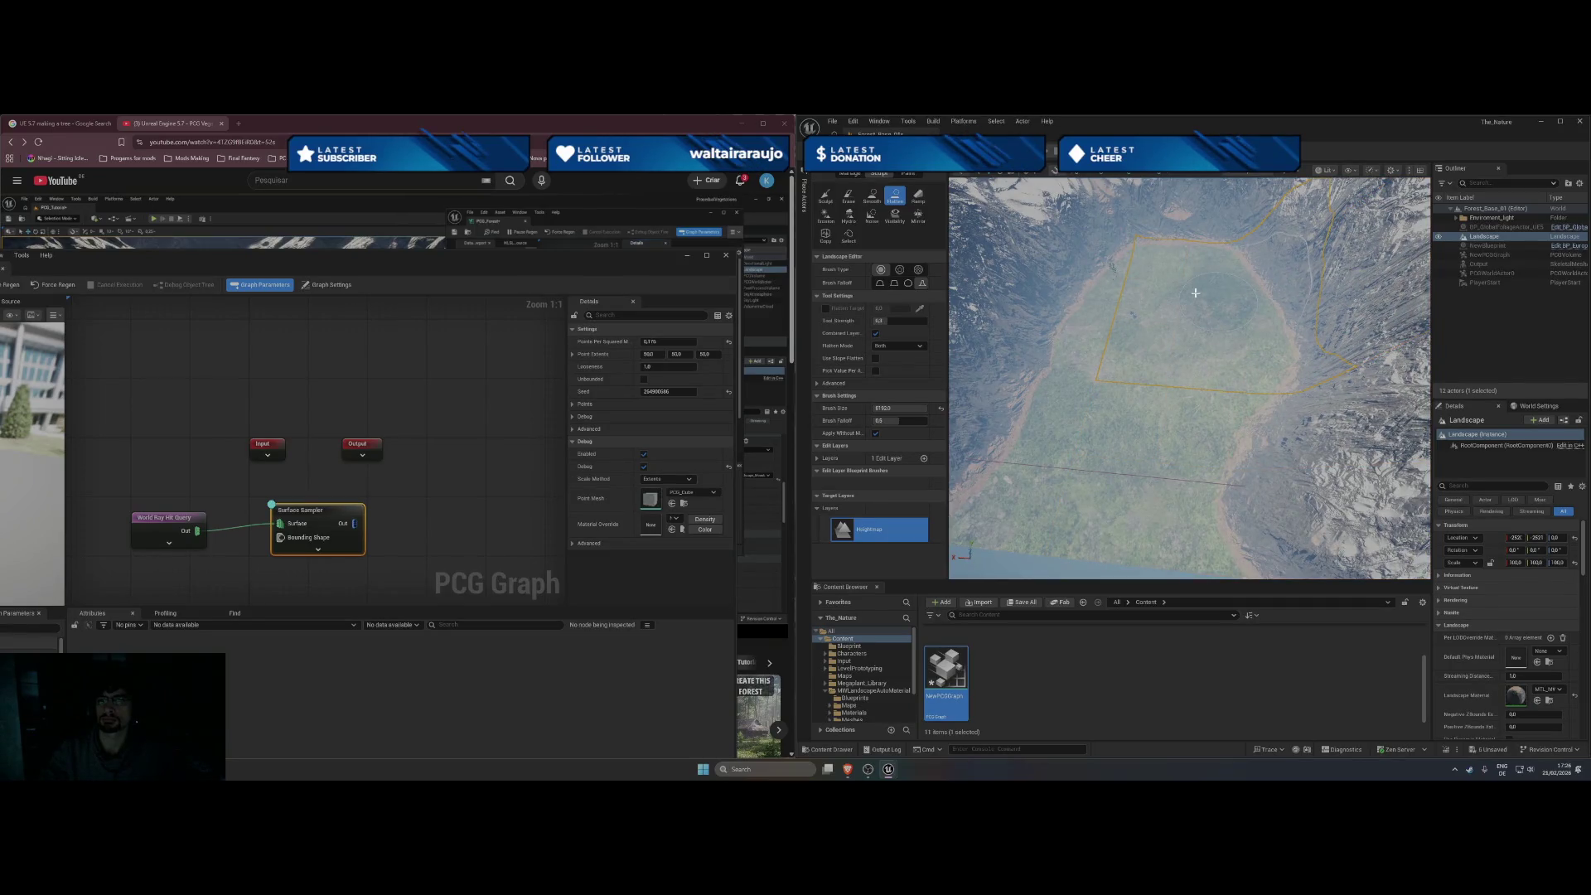
{"action": "mouse_move", "coordinate": [1239, 285]}
{"action": "left_mouse_down"}
{"action": "mouse_move", "coordinate": [1193, 323]}
{"action": "mouse_move", "coordinate": [1073, 352]}
{"action": "mouse_move", "coordinate": [1088, 396]}
{"action": "left_mouse_up"}
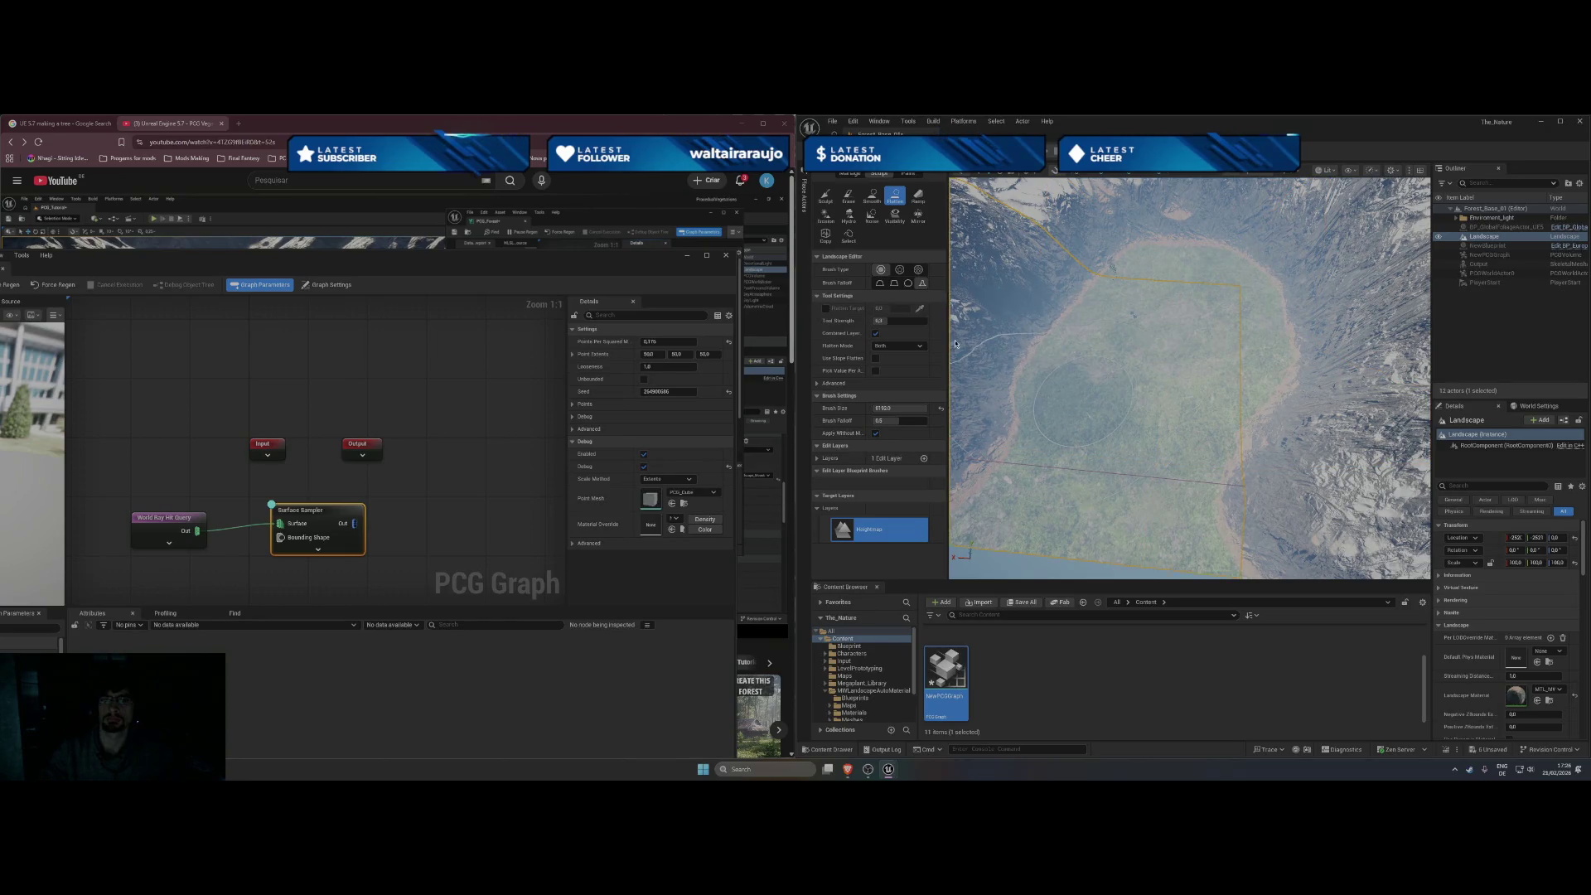
Use the Noise tool to push the mountain ridge into a taller, rugged peak.
{"action": "left_click", "coordinate": [872, 199]}
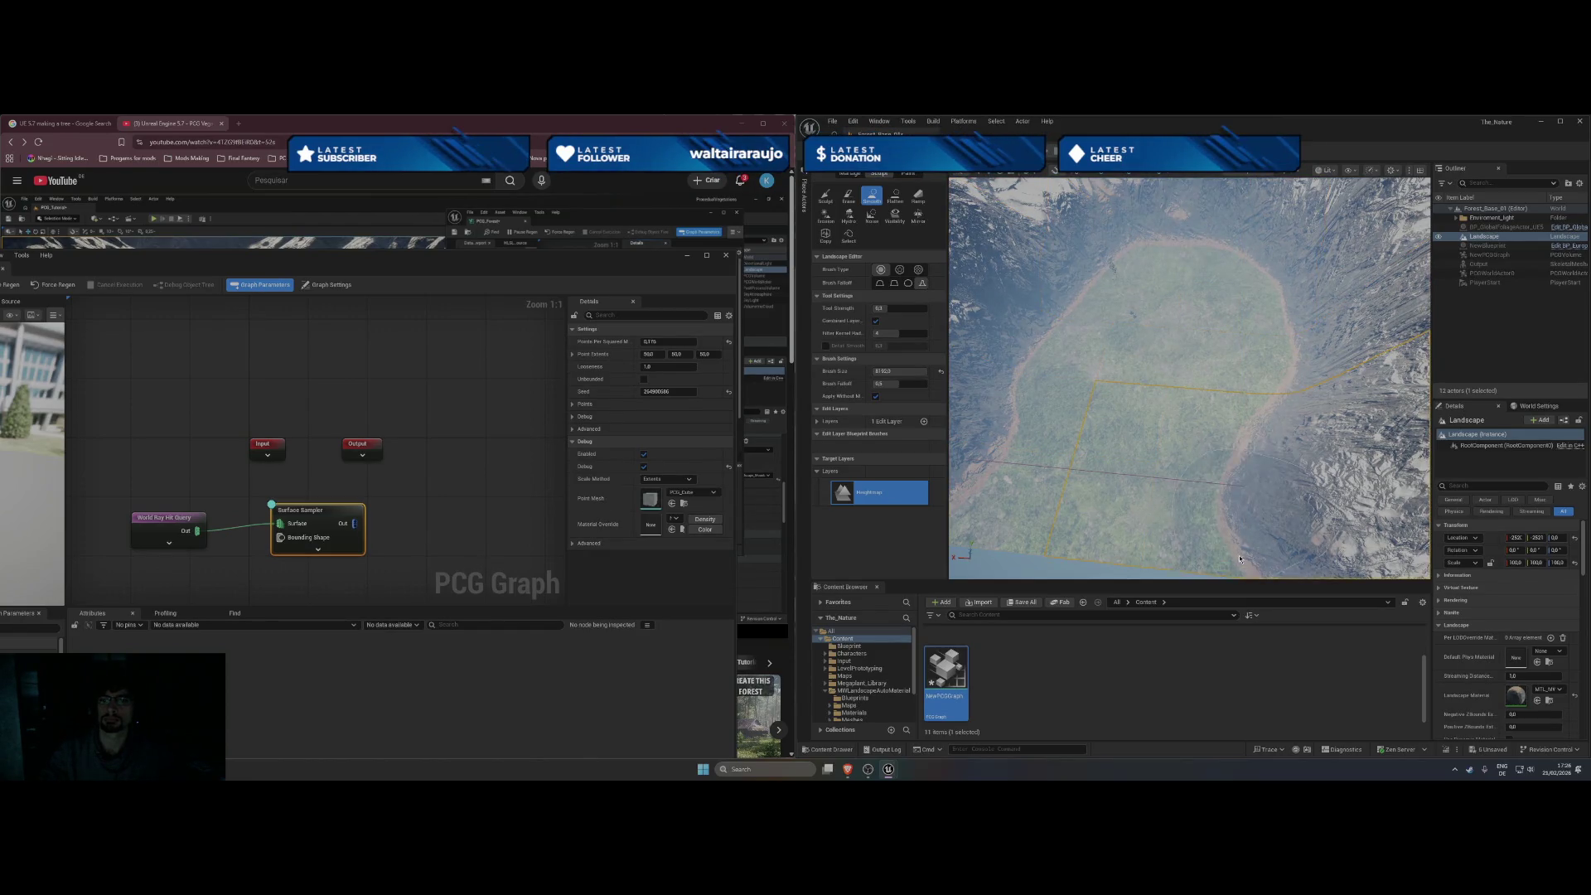
{"action": "right_click", "coordinate": [1099, 486]}
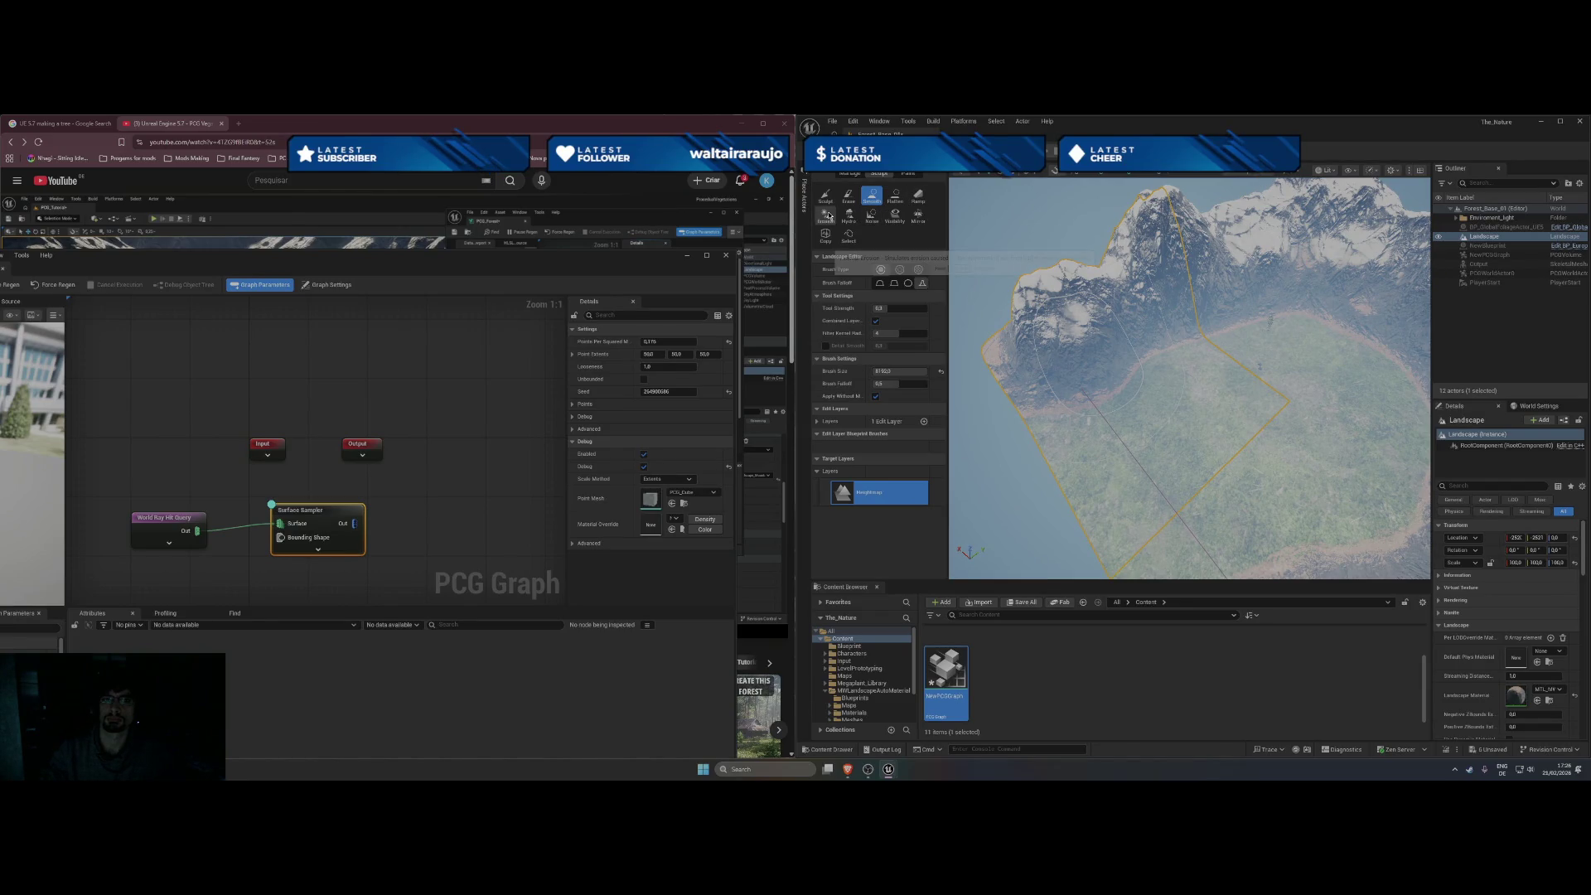
{"action": "left_click", "coordinate": [871, 216]}
{"action": "mouse_move", "coordinate": [1036, 362]}
{"action": "left_mouse_down"}
{"action": "mouse_move", "coordinate": [1012, 349]}
{"action": "mouse_move", "coordinate": [1046, 295]}
{"action": "mouse_move", "coordinate": [1138, 294]}
{"action": "mouse_move", "coordinate": [1265, 234]}
{"action": "mouse_move", "coordinate": [1264, 207]}
{"action": "left_mouse_up"}
{"action": "left_click_drag", "start_coordinate": [1263, 315], "coordinate": [1265, 299]}
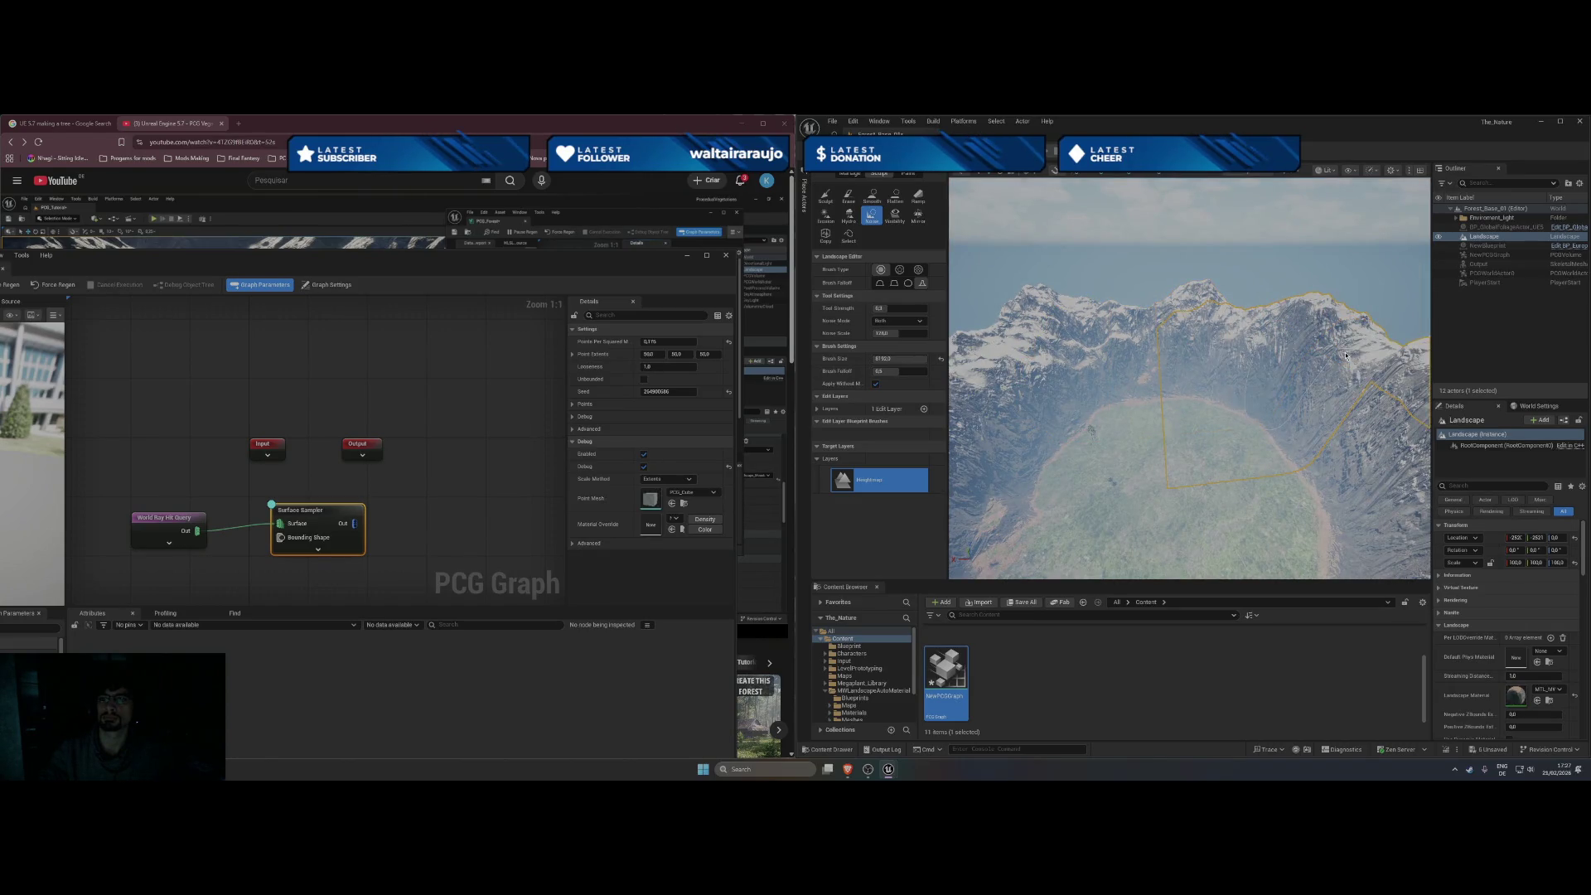
Roughen the mountain ridge and peaks with the Noise tool.
{"action": "left_click_drag", "start_coordinate": [1346, 357], "coordinate": [1245, 324]}
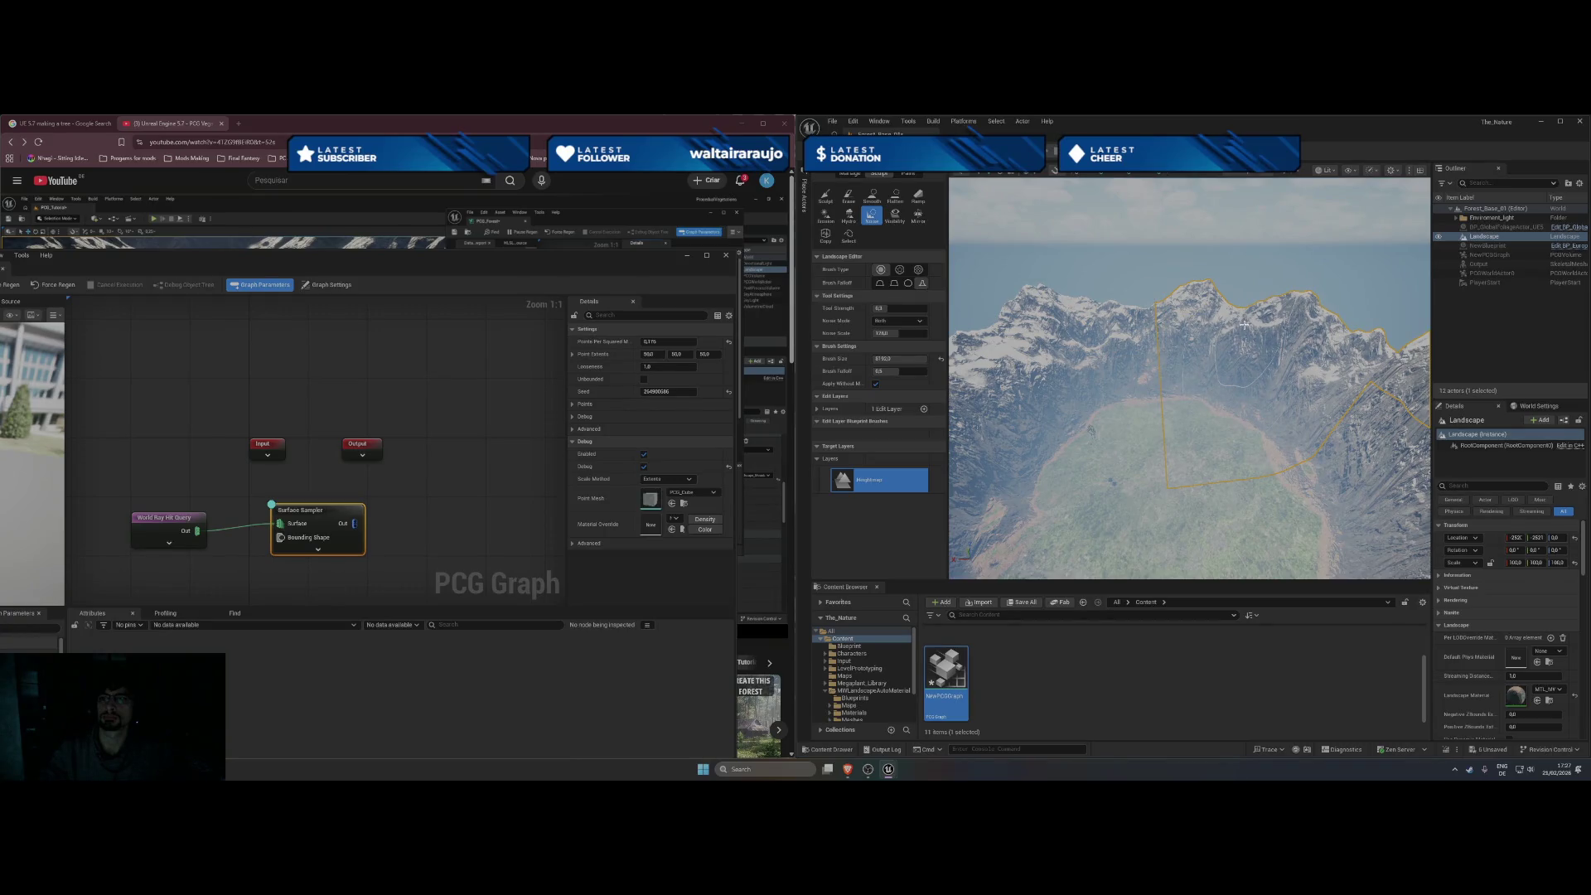
{"action": "scroll", "coordinate": [1234, 363], "scroll_direction": "up", "scroll_amount": 5}
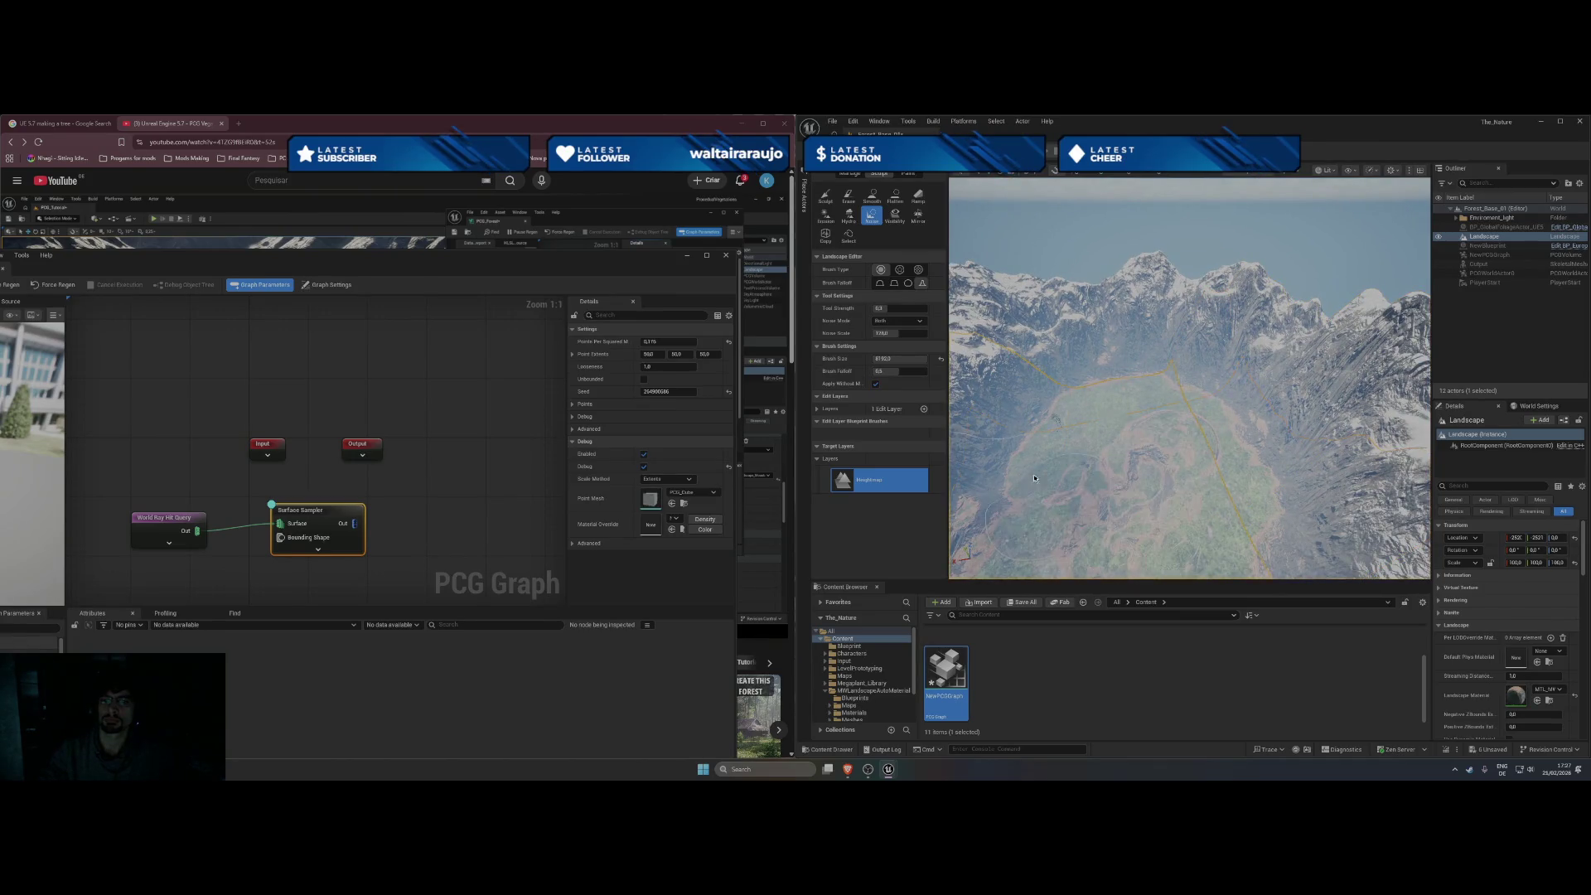
{"action": "scroll", "coordinate": [1099, 495], "scroll_direction": "down", "scroll_amount": 5}
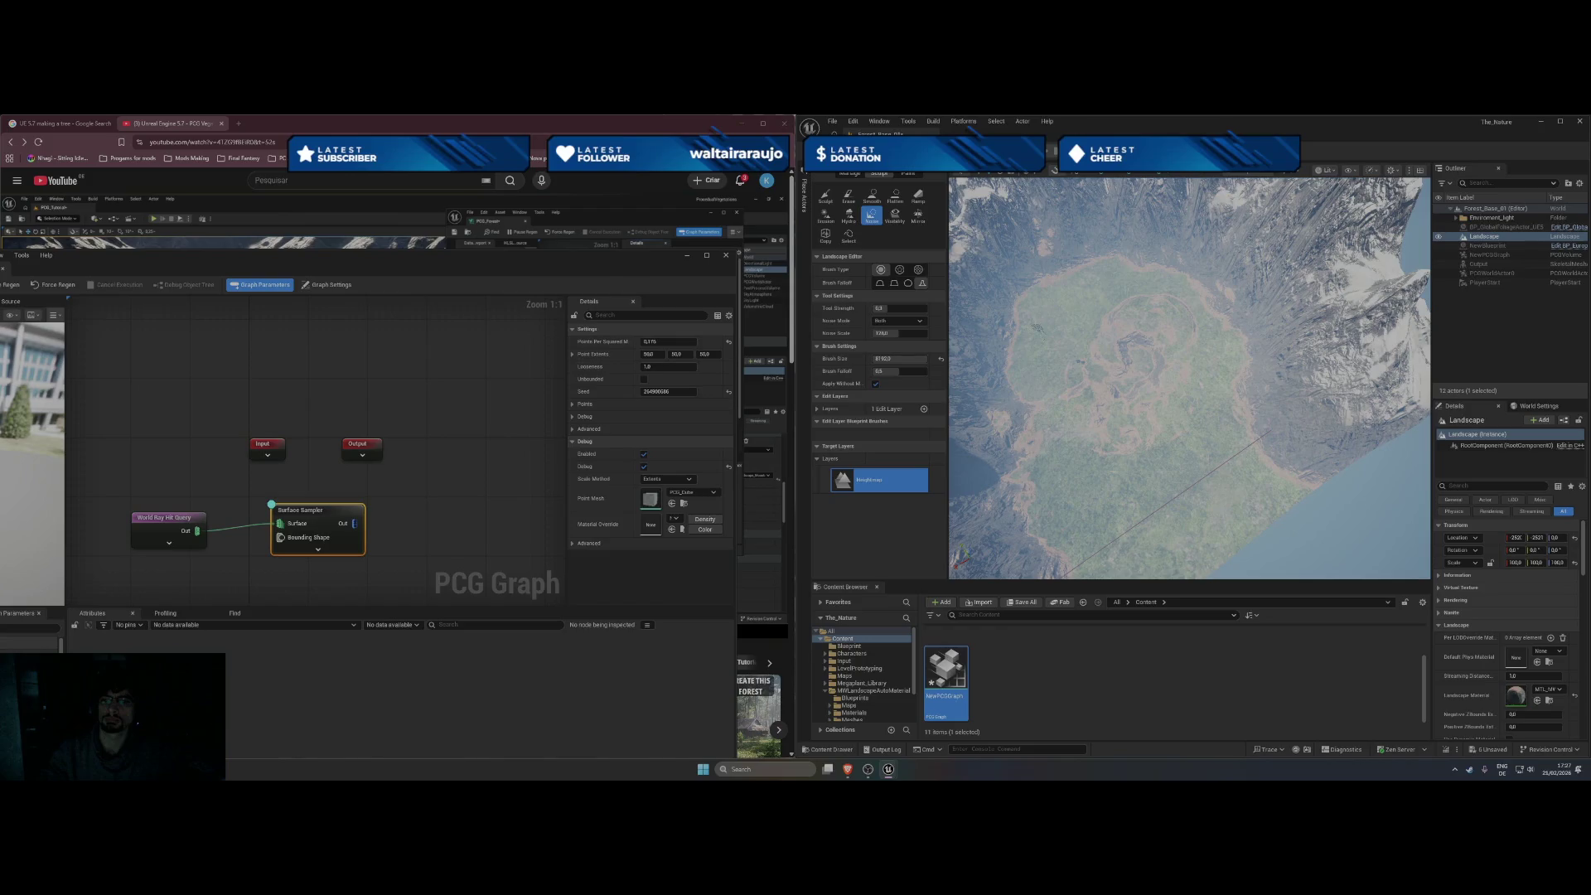
{"action": "scroll", "coordinate": [1189, 377], "scroll_direction": "up", "scroll_amount": 5}
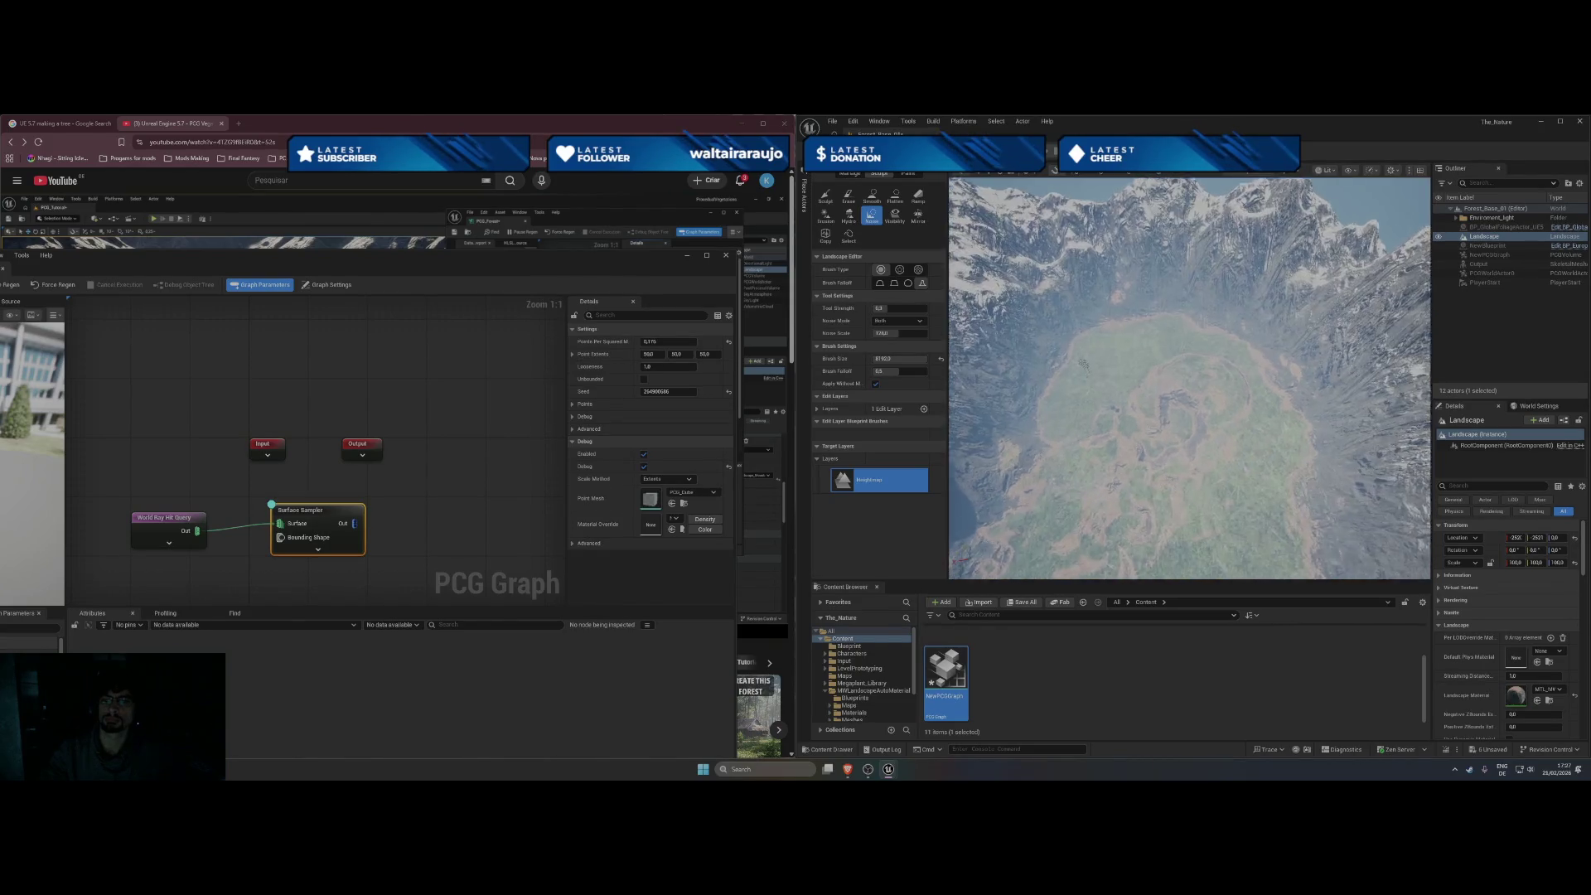
{"action": "scroll", "coordinate": [1189, 377], "scroll_direction": "up", "scroll_amount": 5}
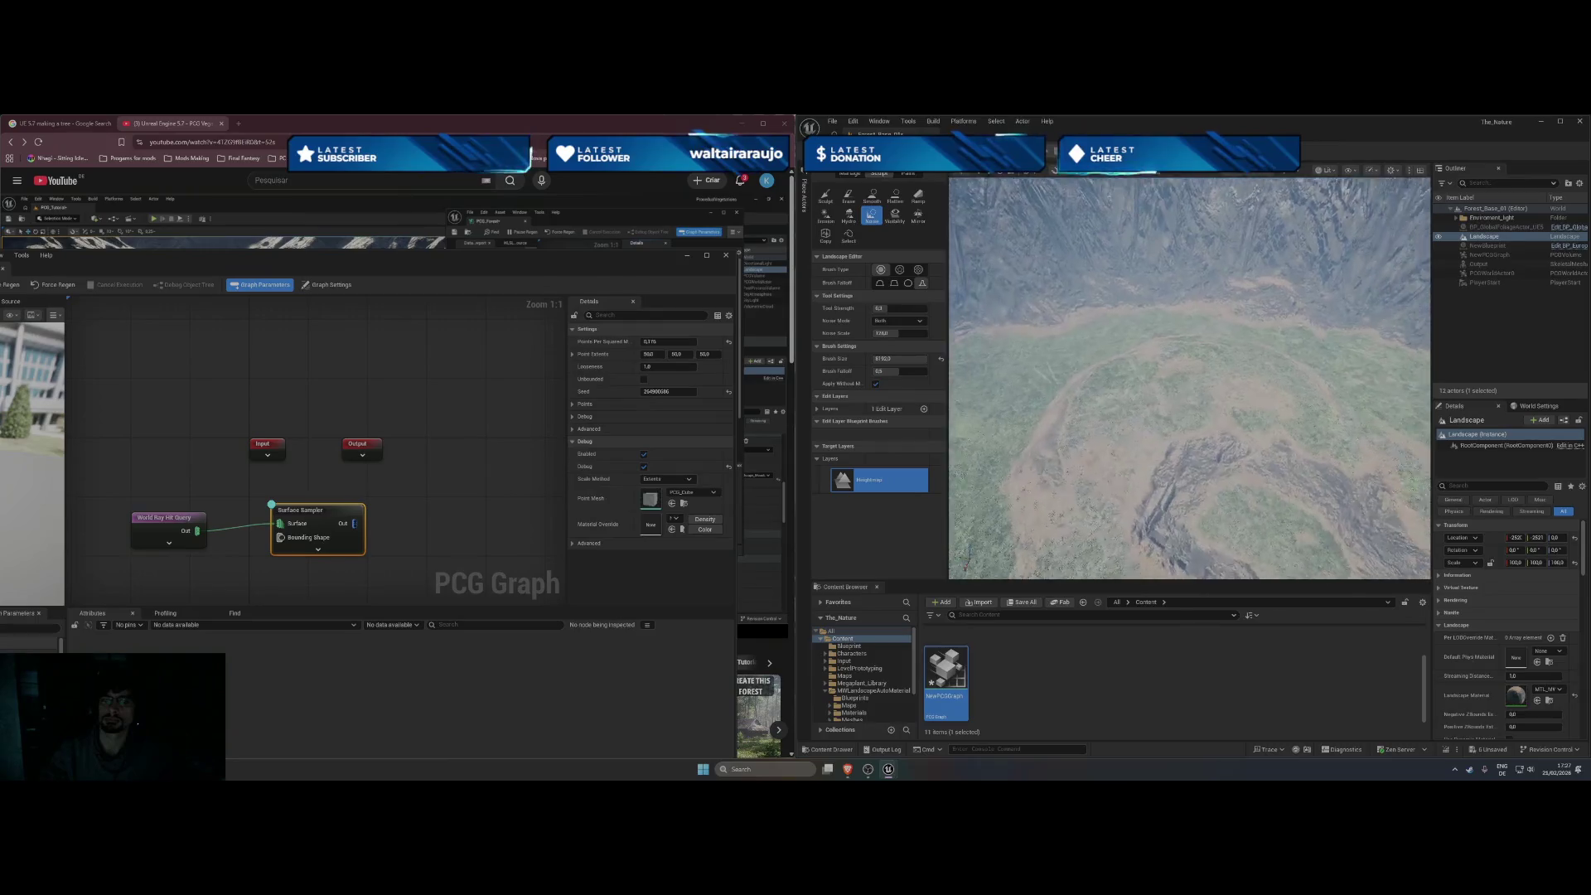
{"action": "scroll", "coordinate": [1189, 377], "scroll_direction": "up", "scroll_amount": 5}
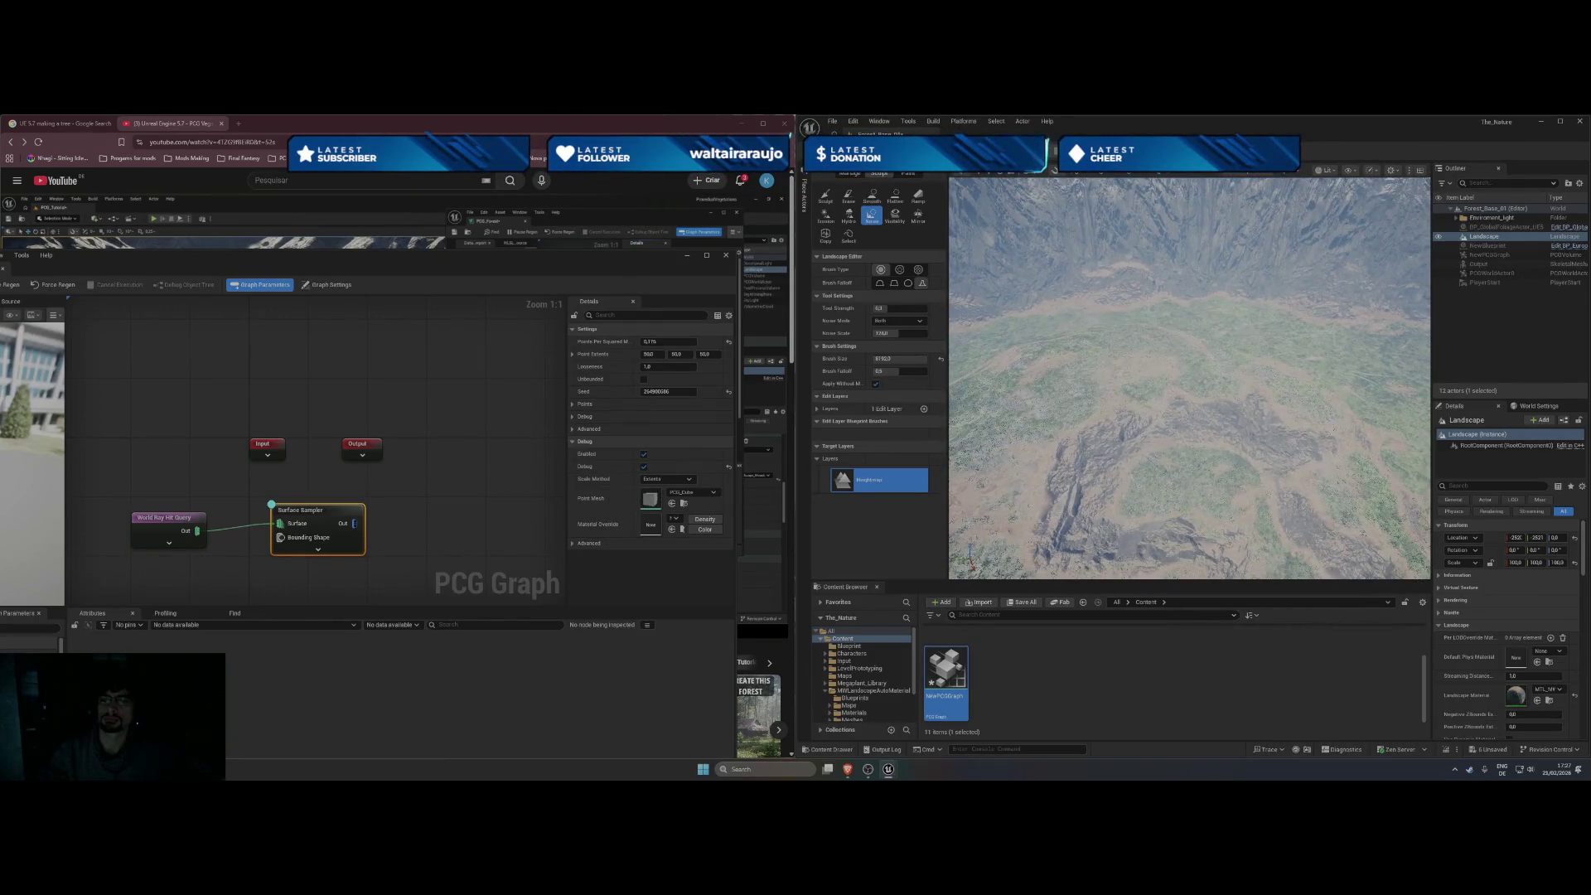
{"action": "scroll", "coordinate": [1189, 377], "scroll_direction": "up", "scroll_amount": 5}
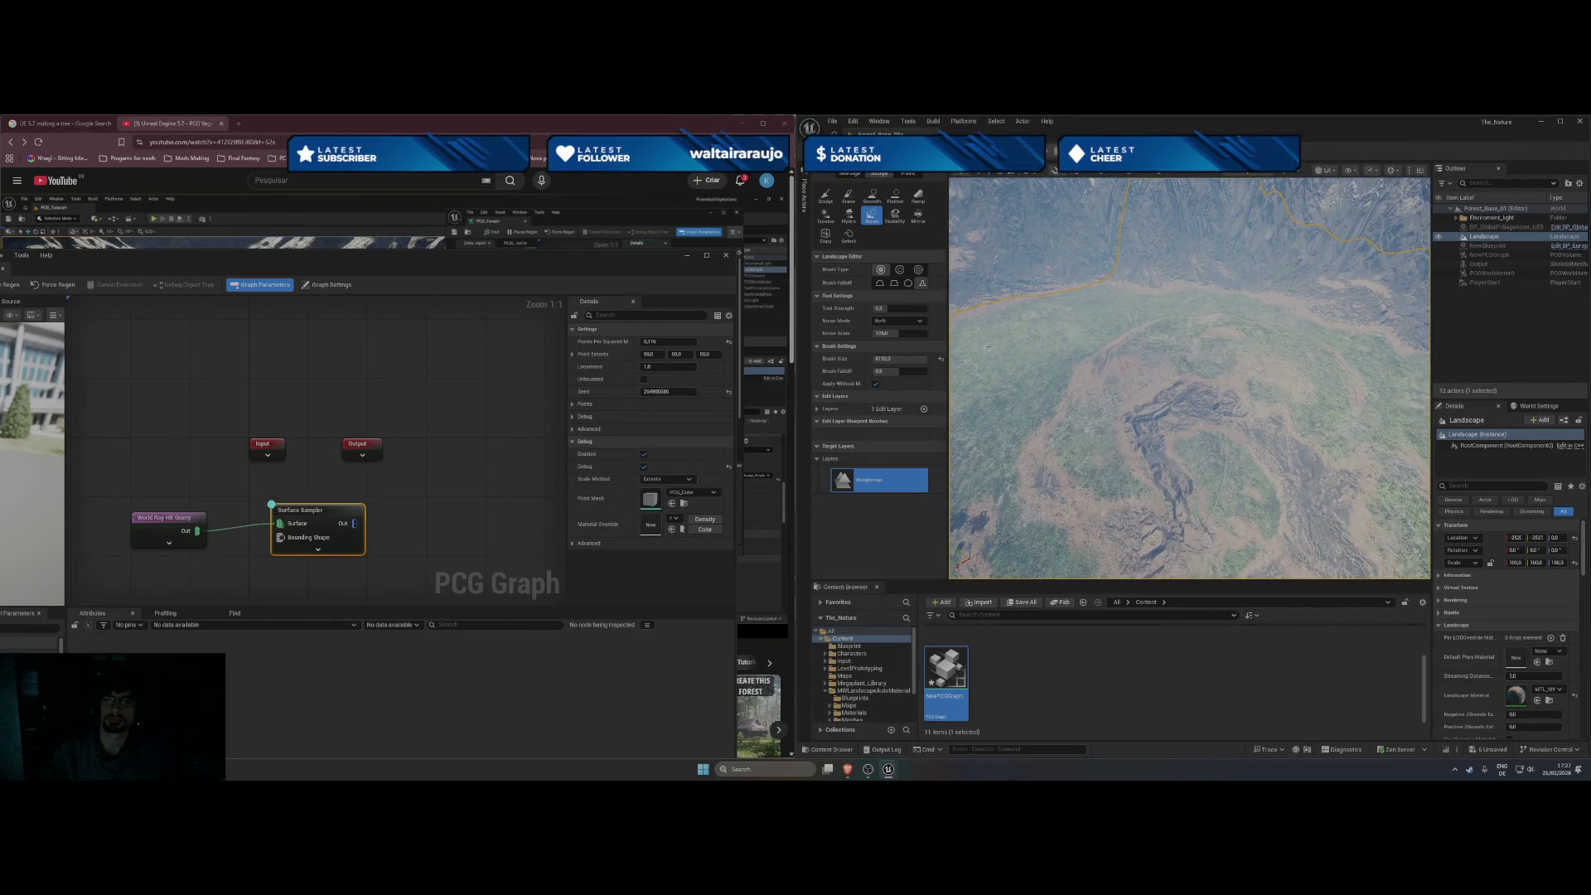
Smooth the terrain around the crater with the Smooth tool's first brush type.
{"action": "left_click", "coordinate": [918, 270]}
{"action": "left_click", "coordinate": [871, 195]}
{"action": "left_click", "coordinate": [881, 269]}
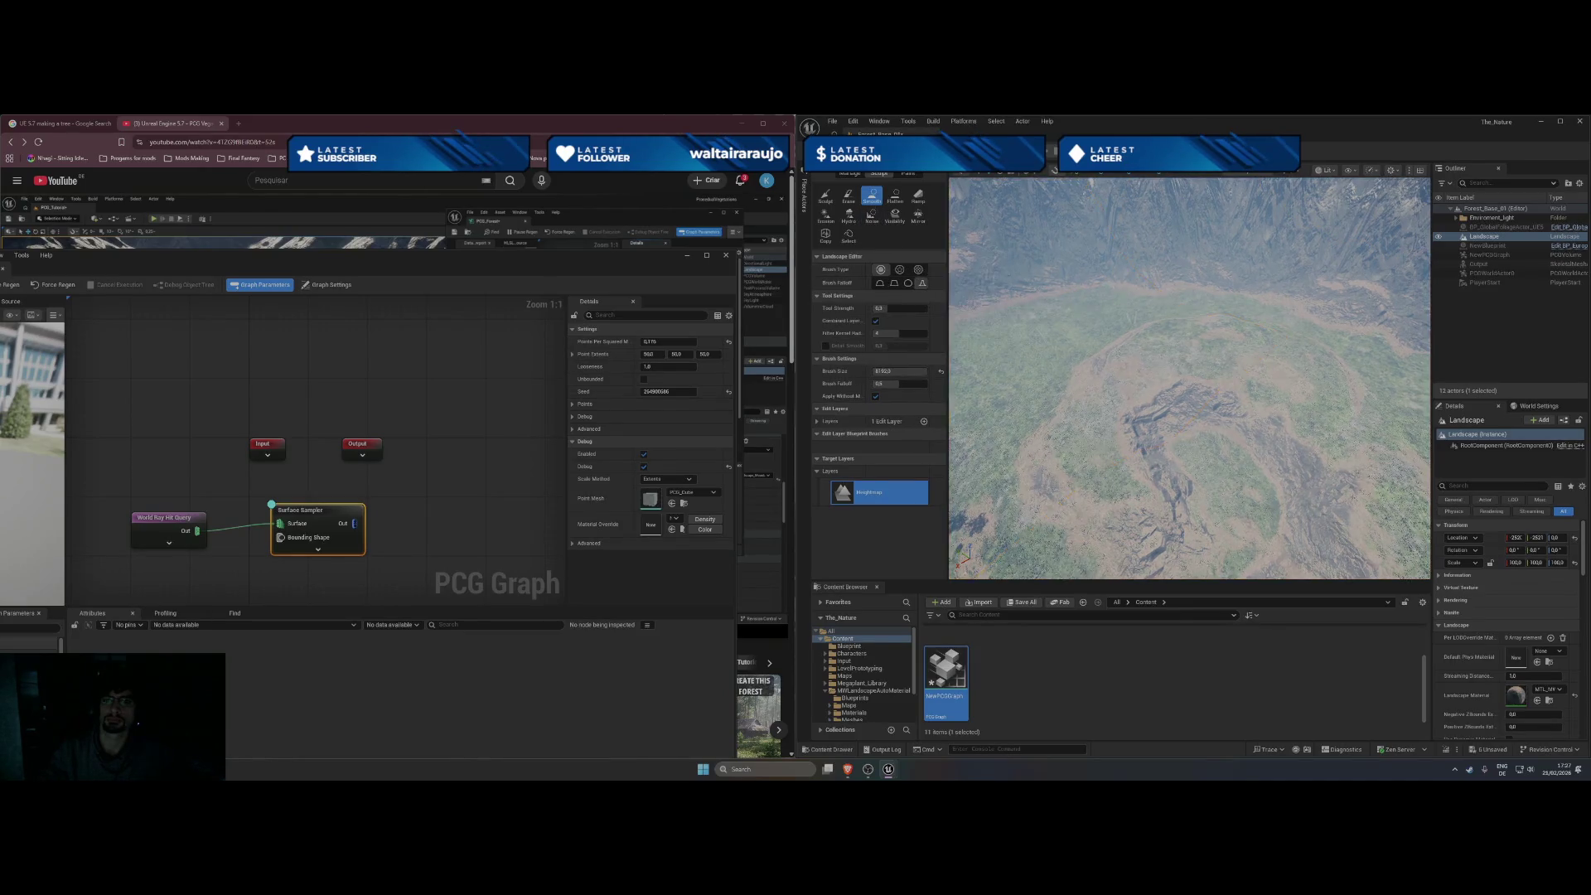
{"action": "scroll", "coordinate": [1189, 377], "scroll_direction": "up", "scroll_amount": 3}
{"action": "scroll", "coordinate": [1038, 351], "scroll_direction": "down", "scroll_amount": 2}
{"action": "mouse_move", "coordinate": [1041, 357]}
{"action": "left_mouse_down"}
{"action": "mouse_move", "coordinate": [1121, 329]}
{"action": "mouse_move", "coordinate": [1072, 332]}
{"action": "mouse_move", "coordinate": [1072, 257]}
{"action": "mouse_move", "coordinate": [1044, 274]}
{"action": "mouse_move", "coordinate": [1153, 401]}
{"action": "mouse_move", "coordinate": [1226, 373]}
{"action": "mouse_move", "coordinate": [1270, 386]}
{"action": "mouse_move", "coordinate": [1159, 459]}
{"action": "left_mouse_up"}
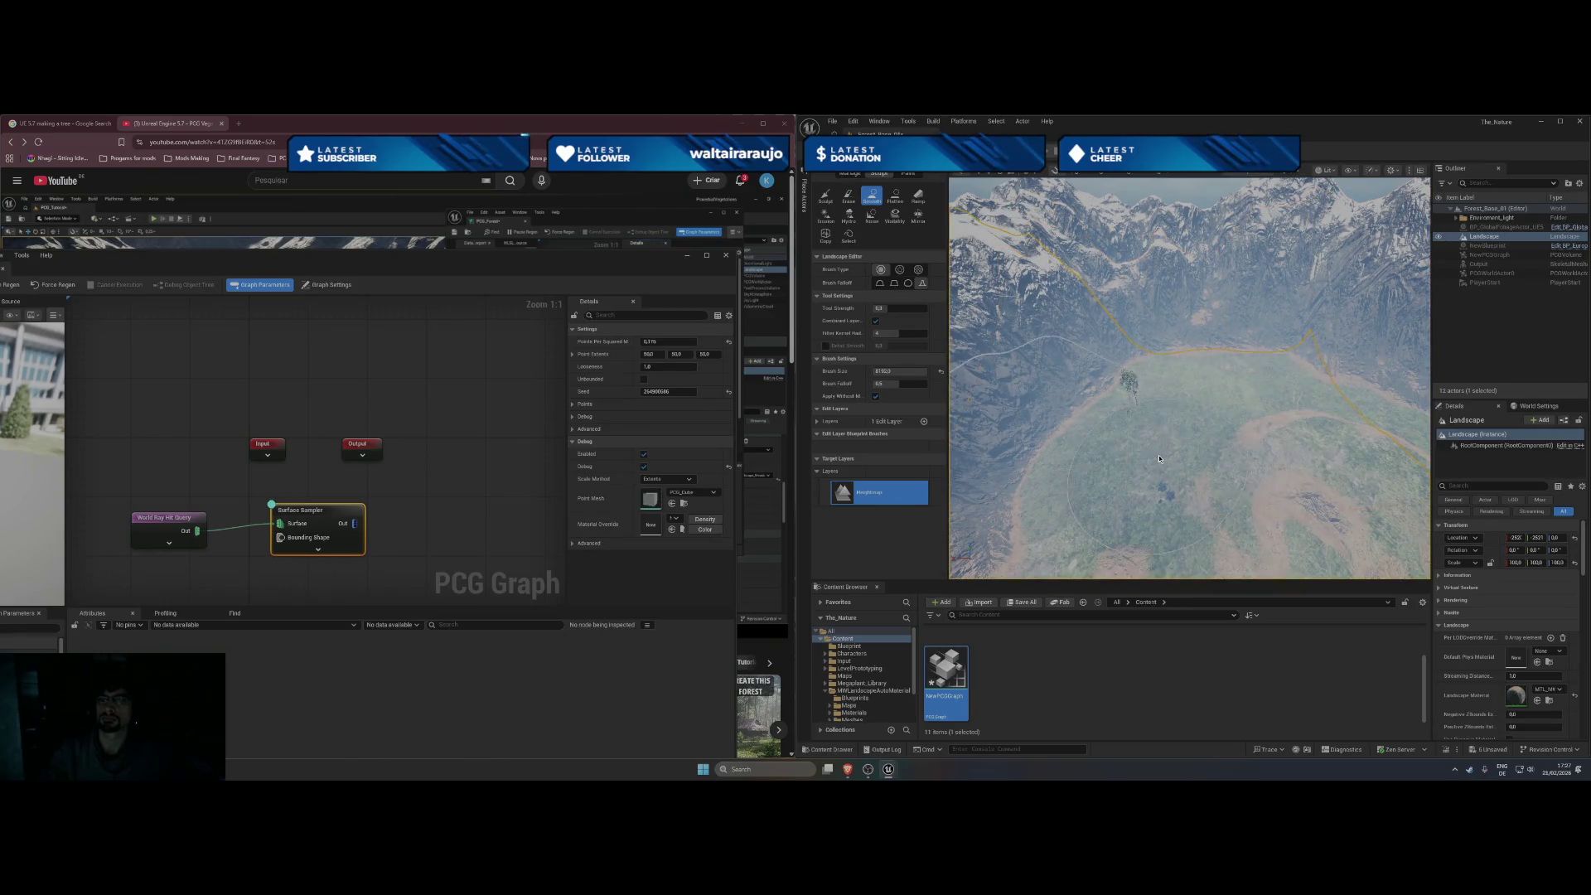
Exit Landscape mode with Shift+1 and select the PlayerStart.
{"action": "scroll", "coordinate": [1159, 458], "scroll_direction": "up", "scroll_amount": 10}
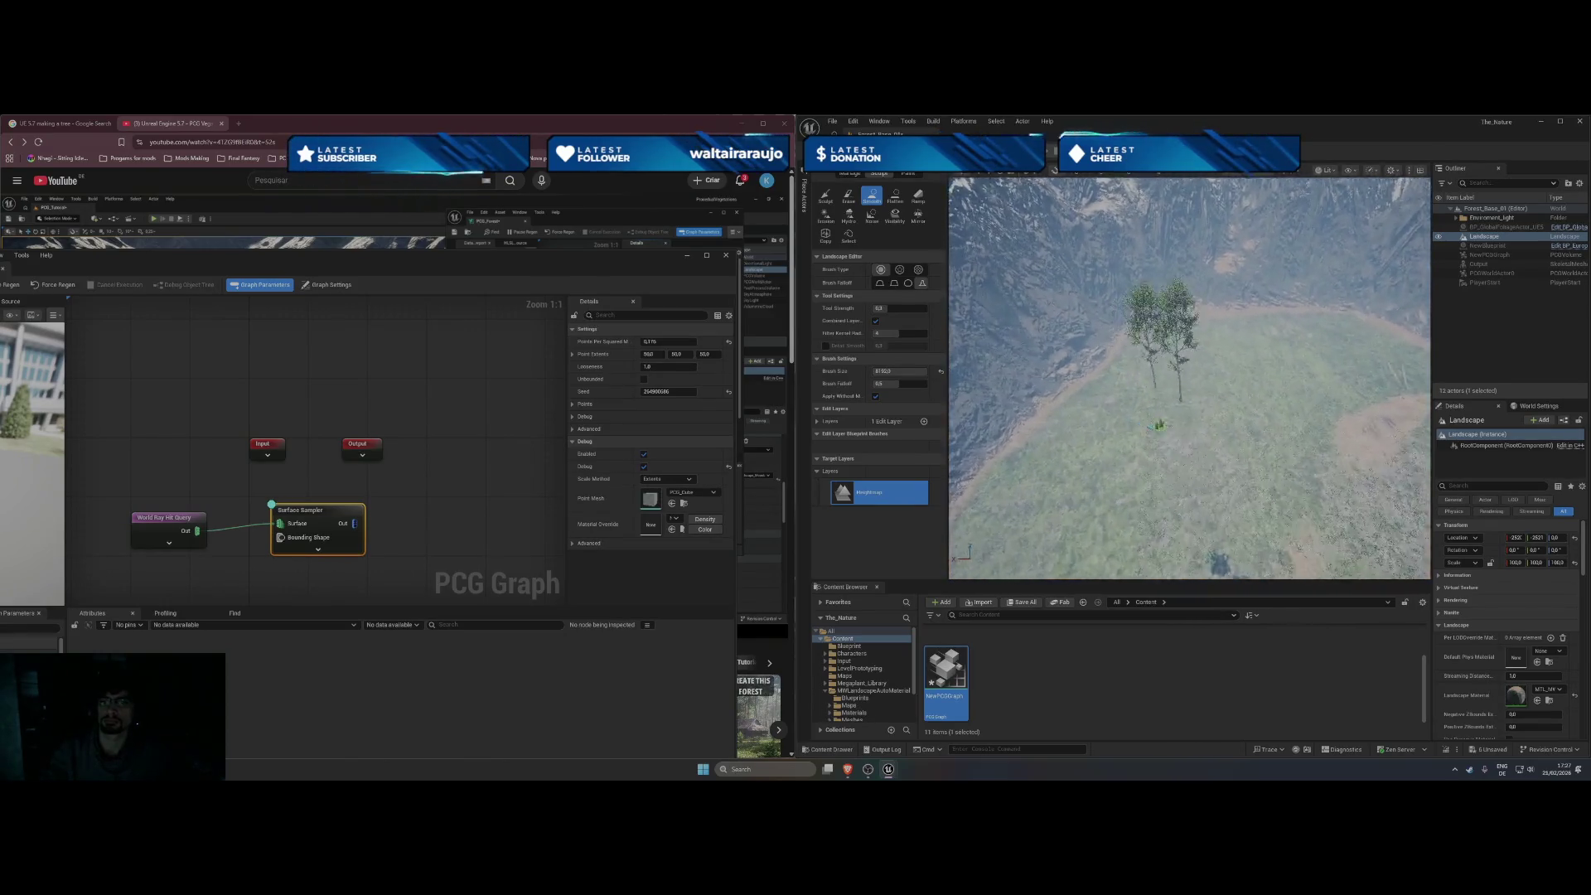
{"action": "scroll", "coordinate": [1120, 260], "scroll_direction": "down", "scroll_amount": 2}
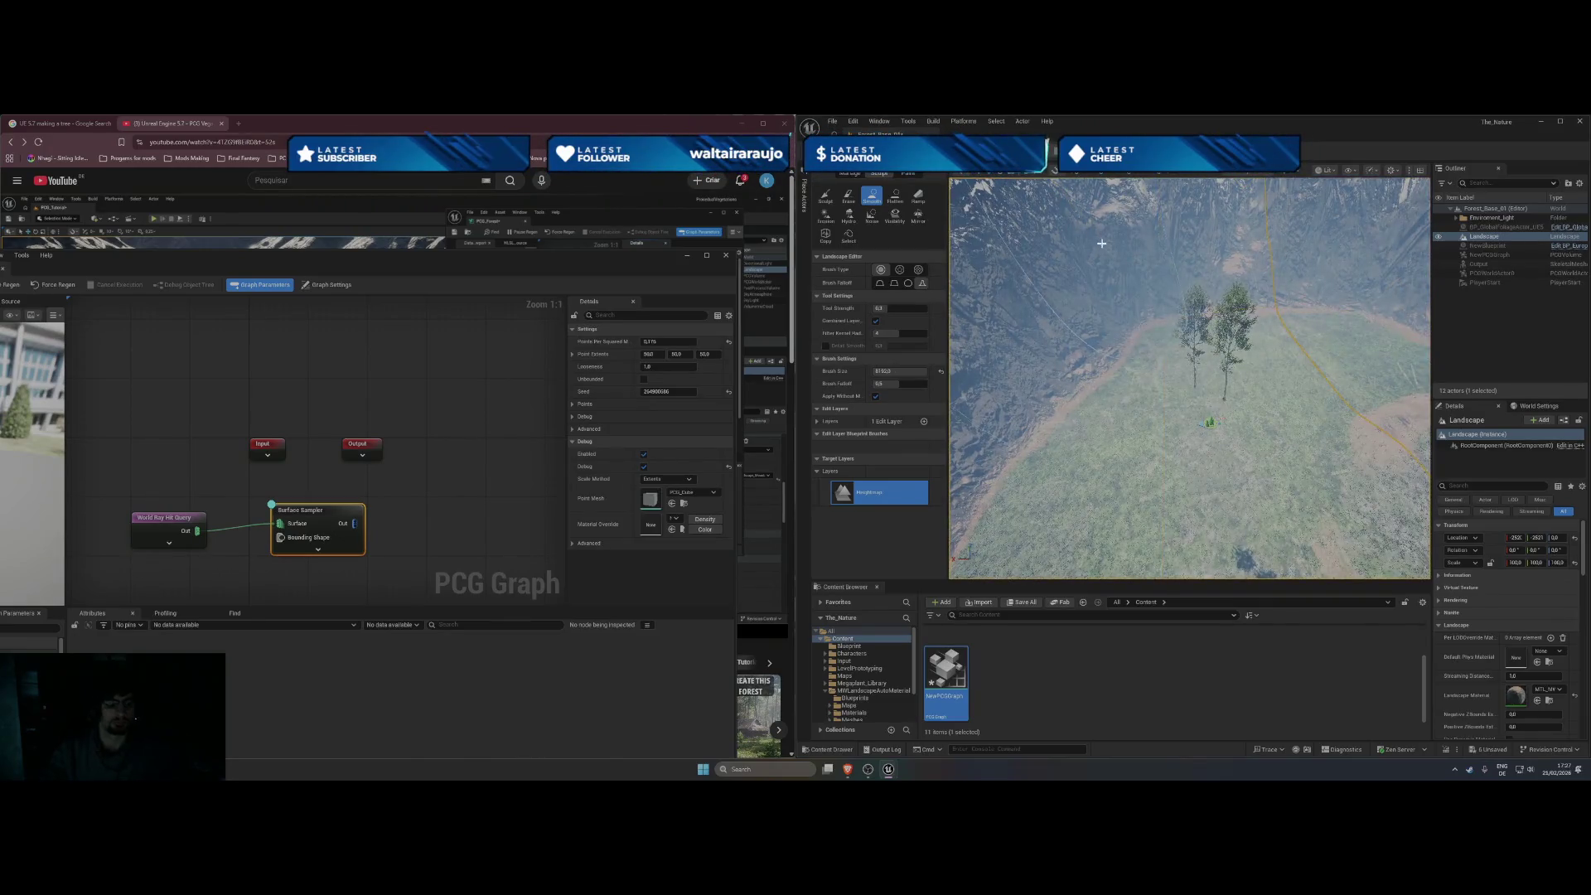
{"action": "key", "text": "shift+1"}
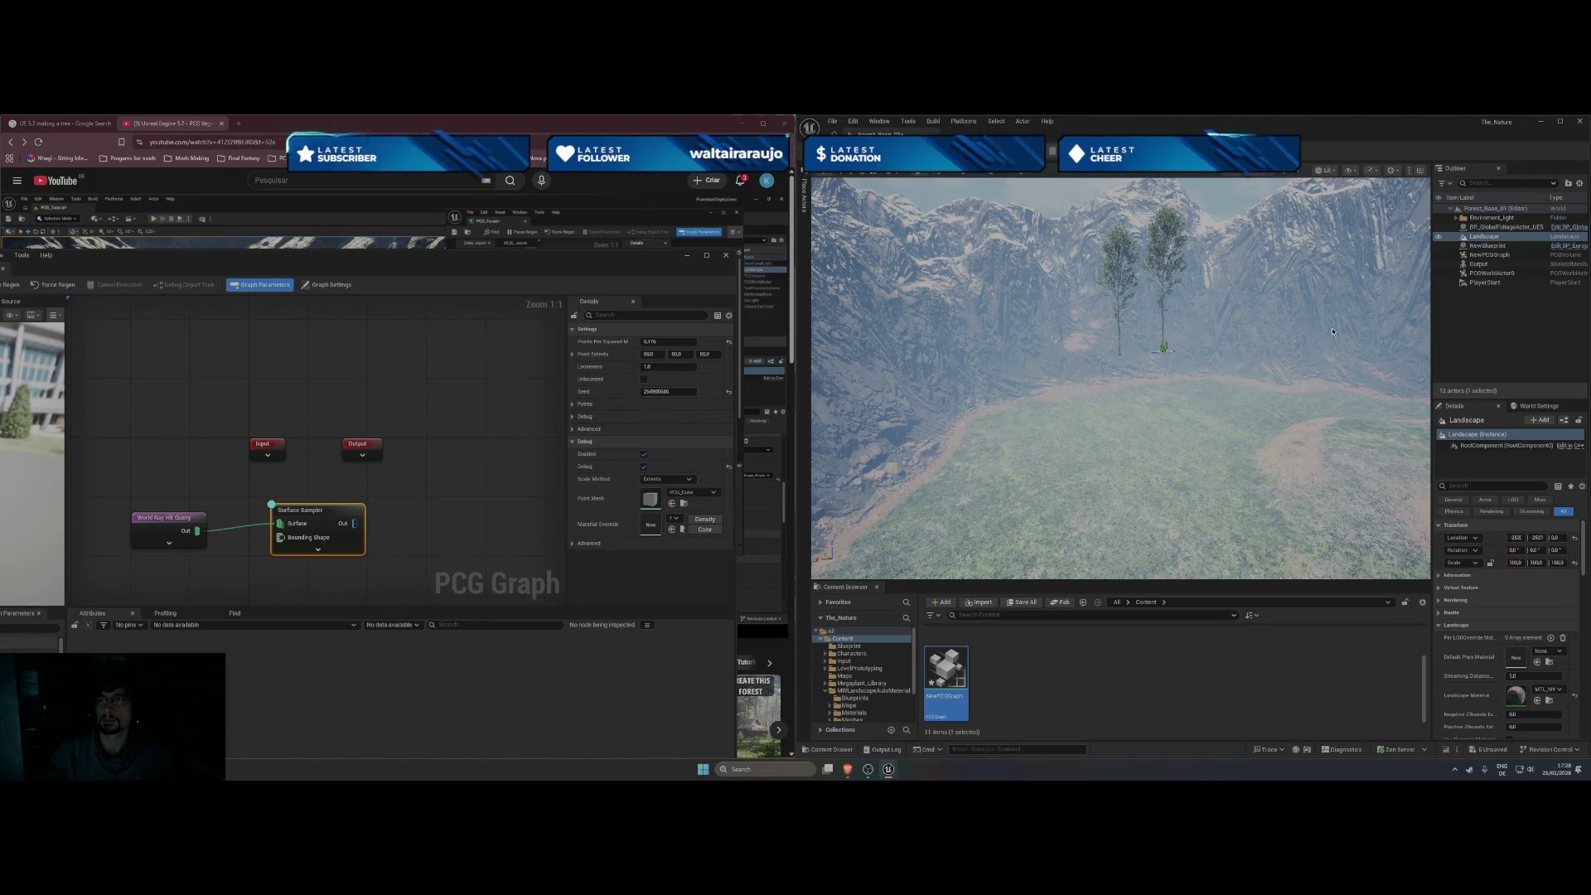
{"action": "left_click", "coordinate": [1508, 284]}
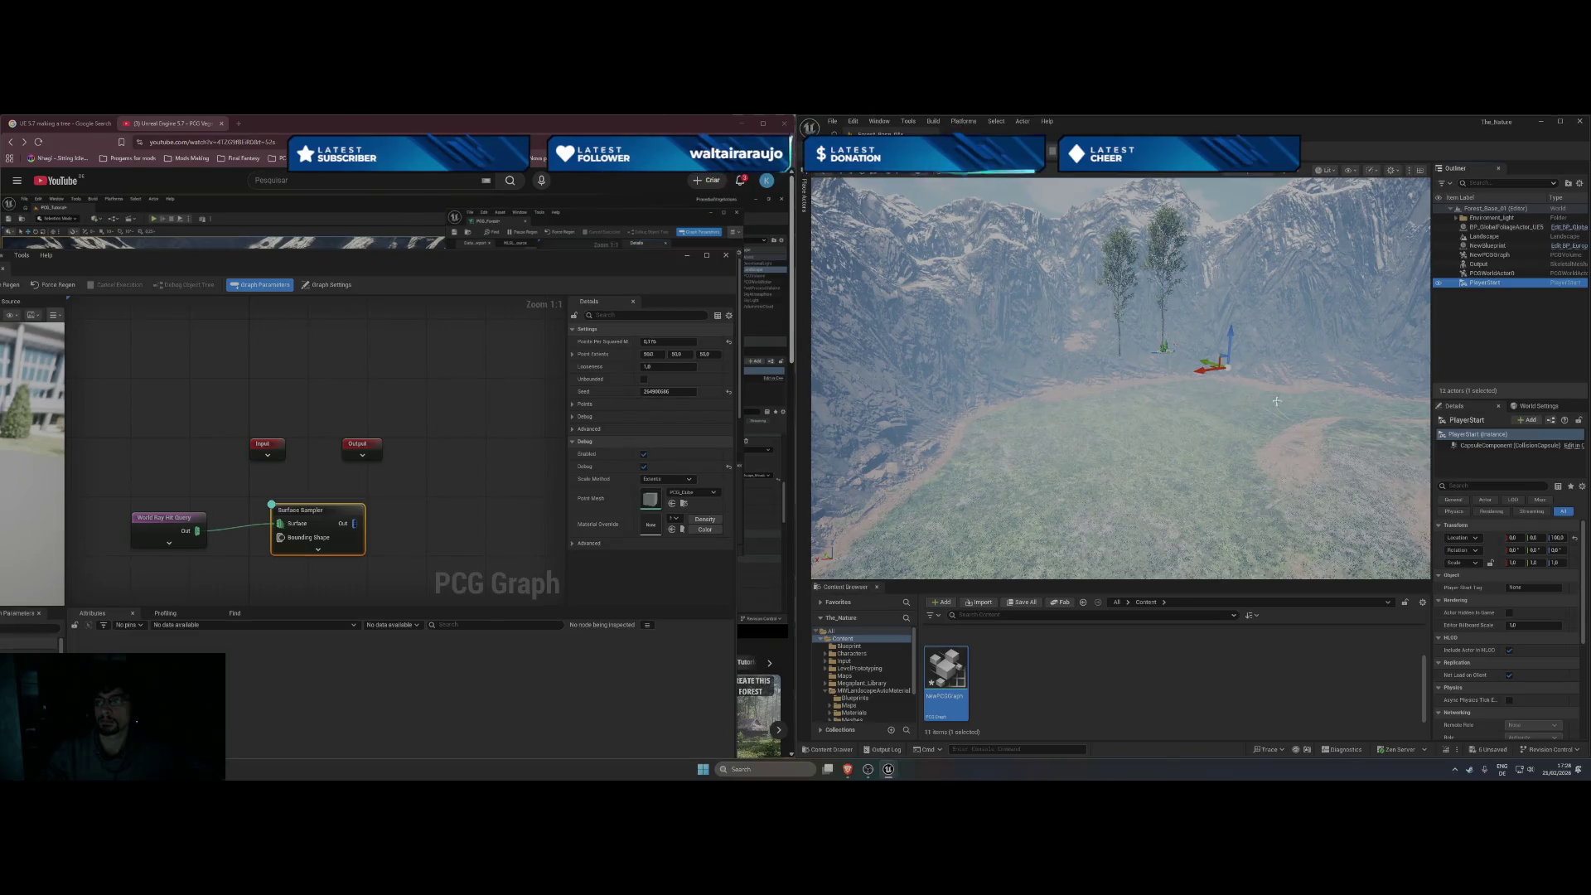
{"action": "left_click", "coordinate": [1558, 537]}
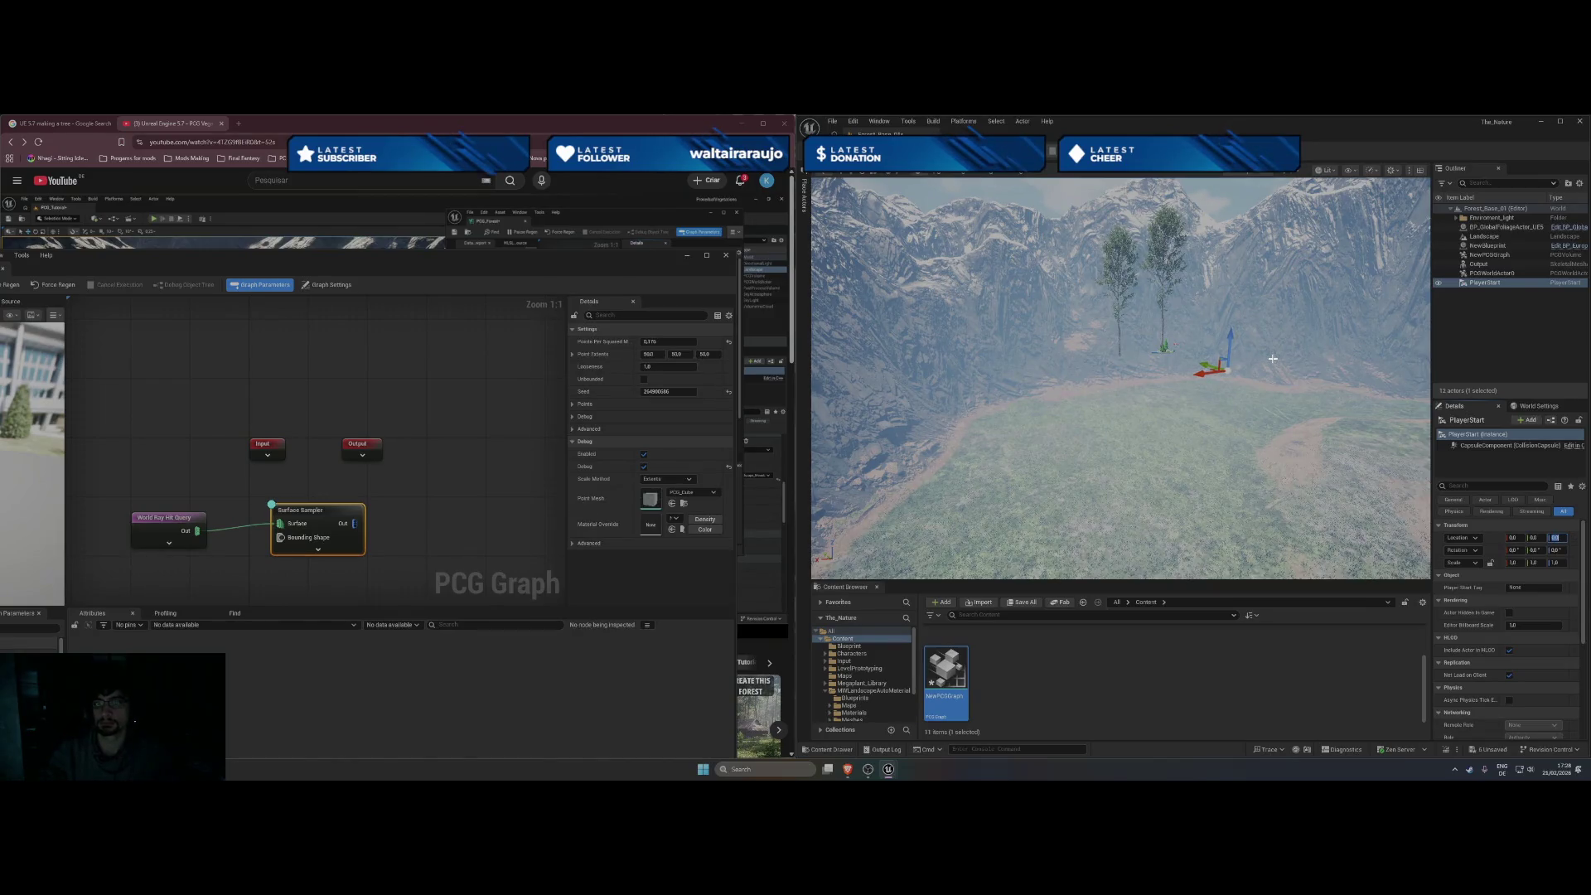
{"action": "left_click", "coordinate": [1496, 238]}
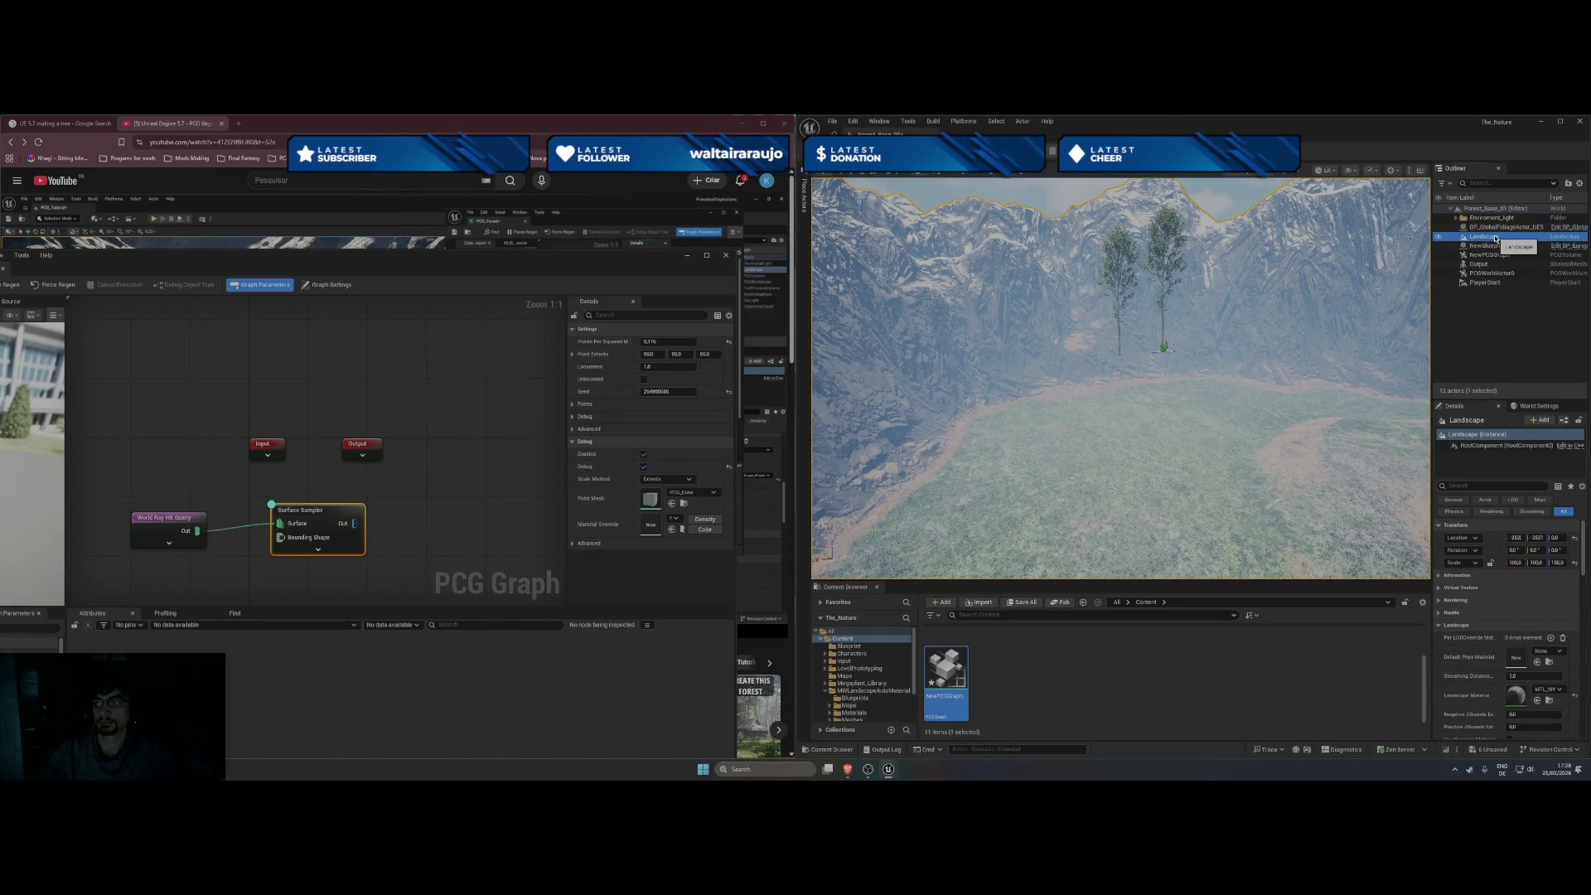
{"action": "left_click", "coordinate": [1516, 538]}
{"action": "type", "text": "0"}
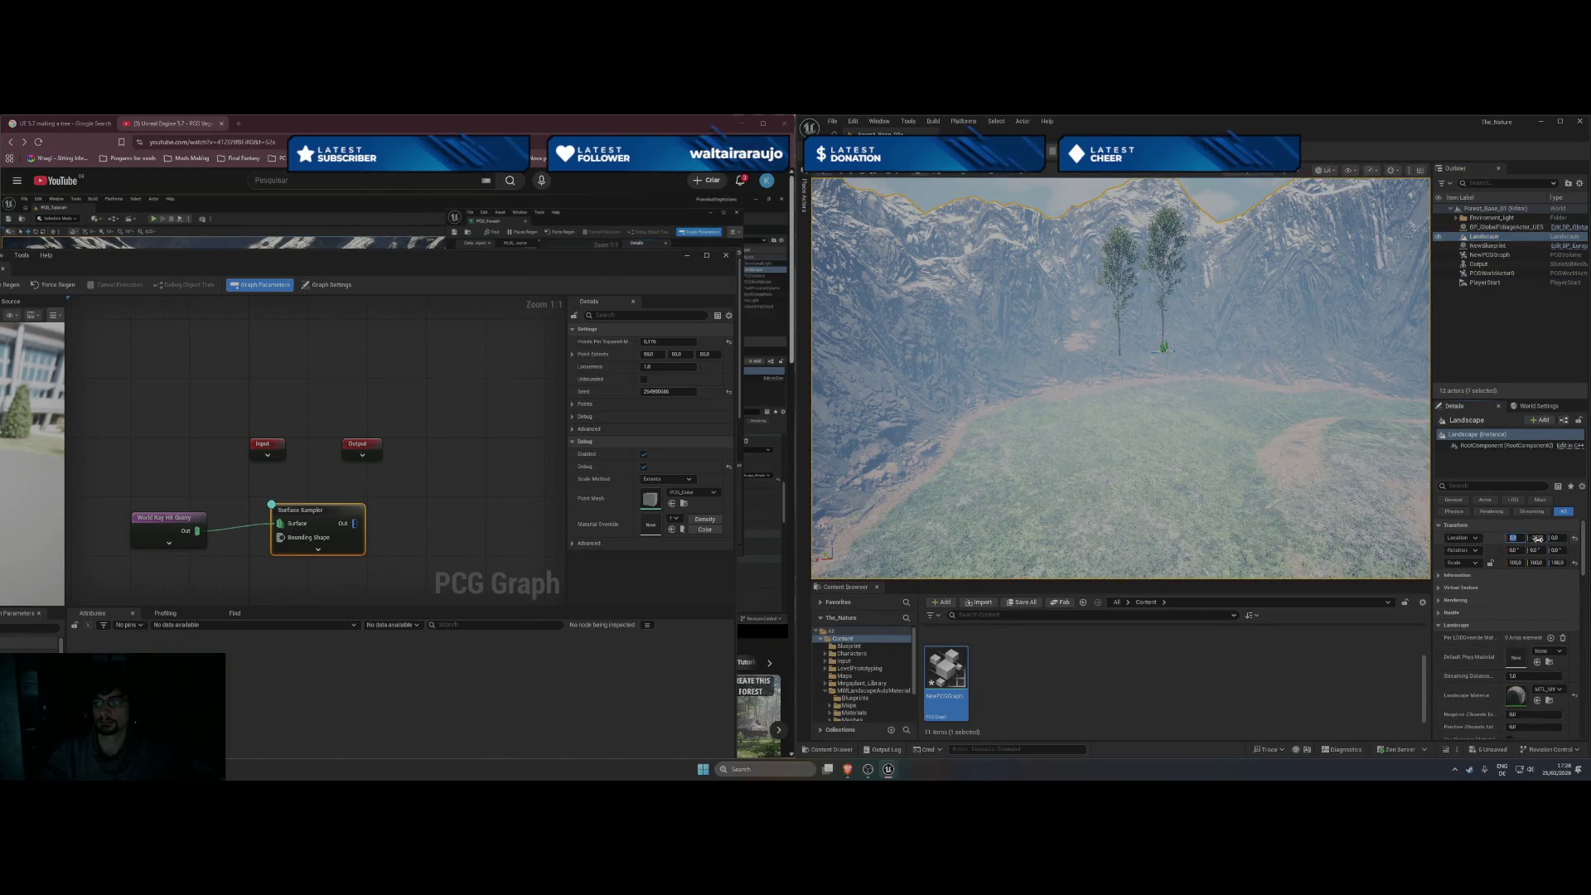
{"action": "left_click", "coordinate": [1535, 537]}
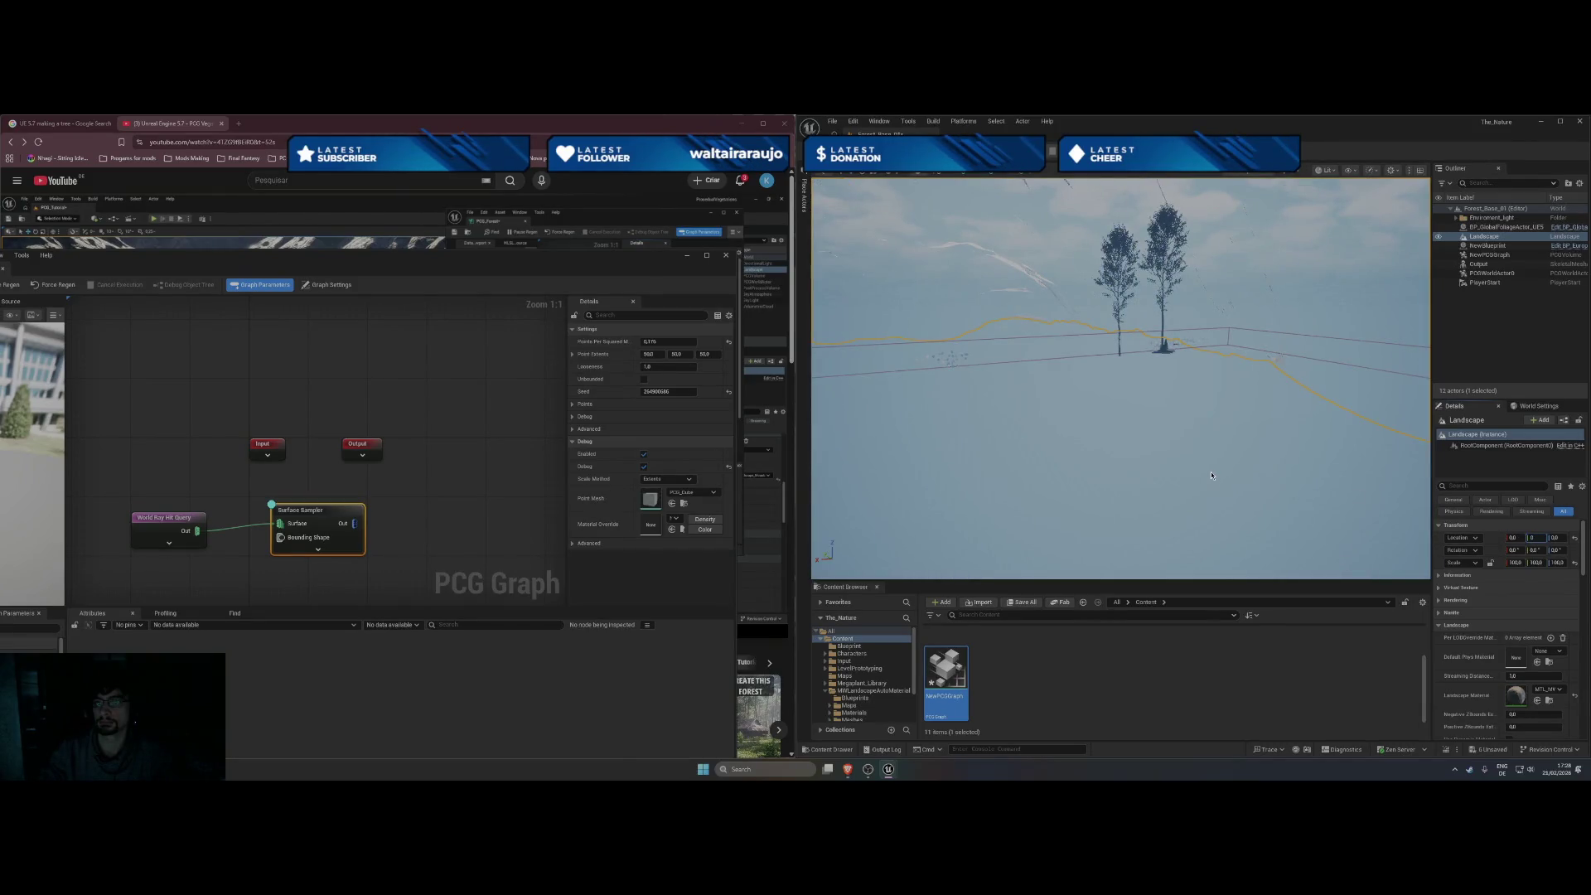
{"action": "key", "text": "Return"}
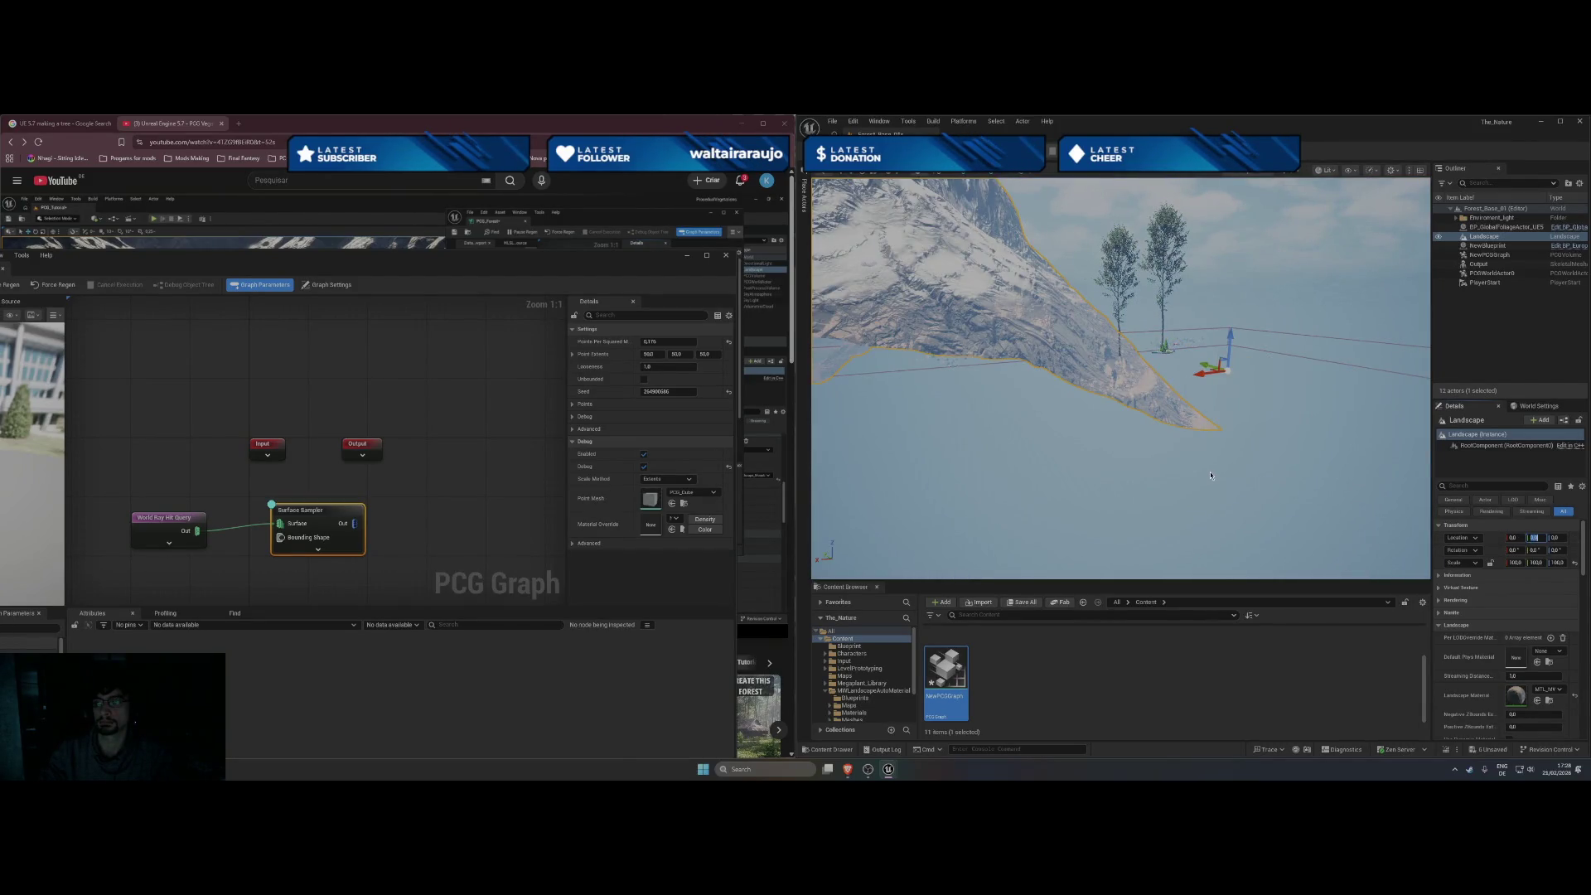
{"action": "key", "text": "f"}
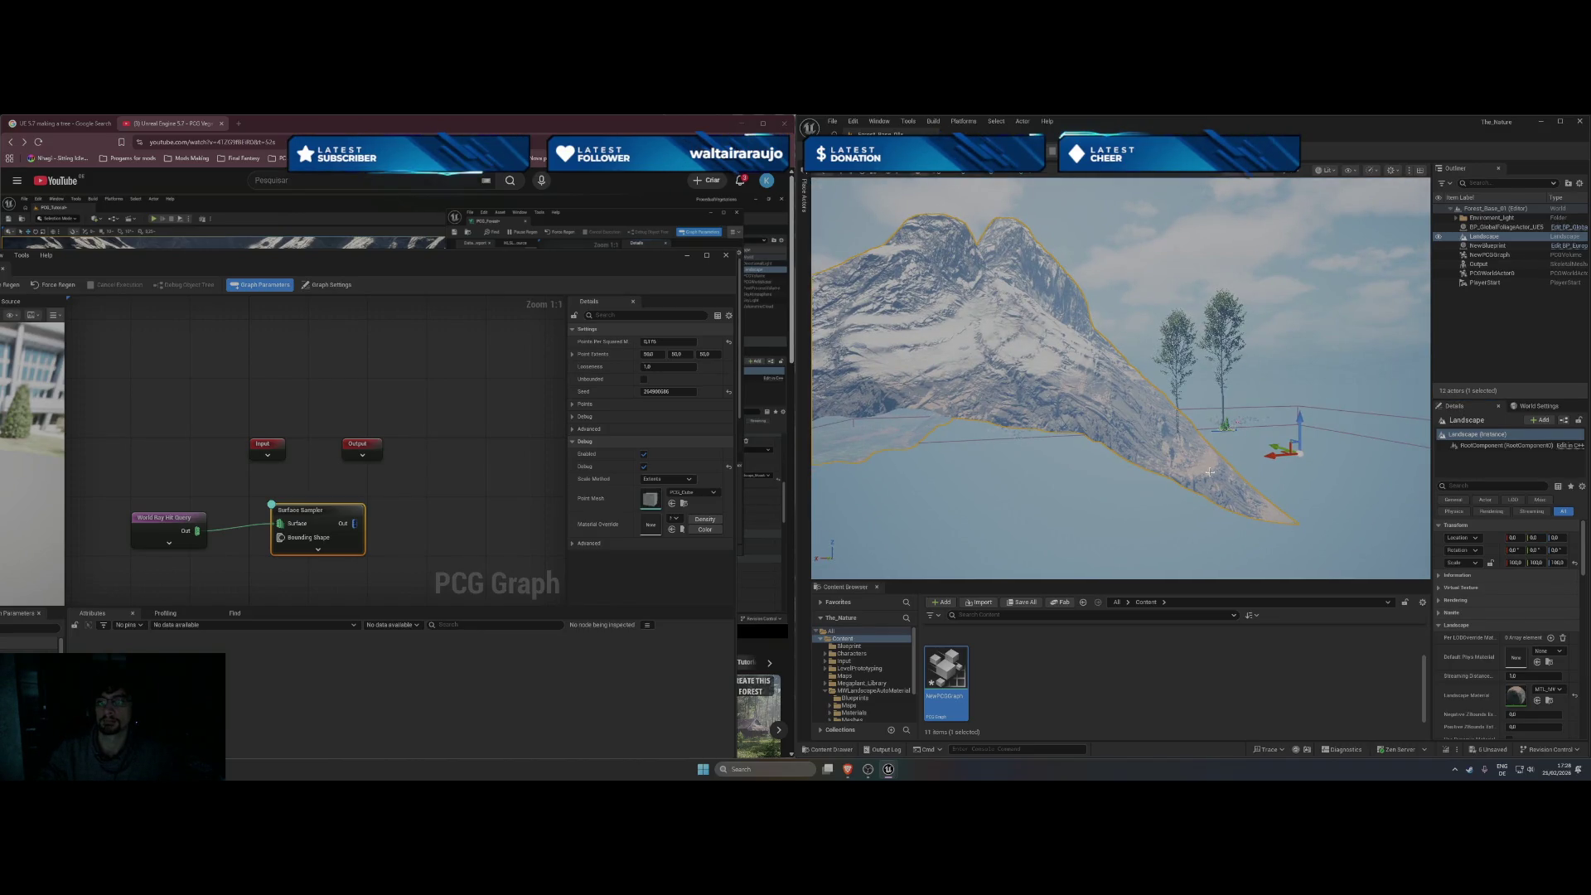
{"action": "key", "text": "ctrl+z"}
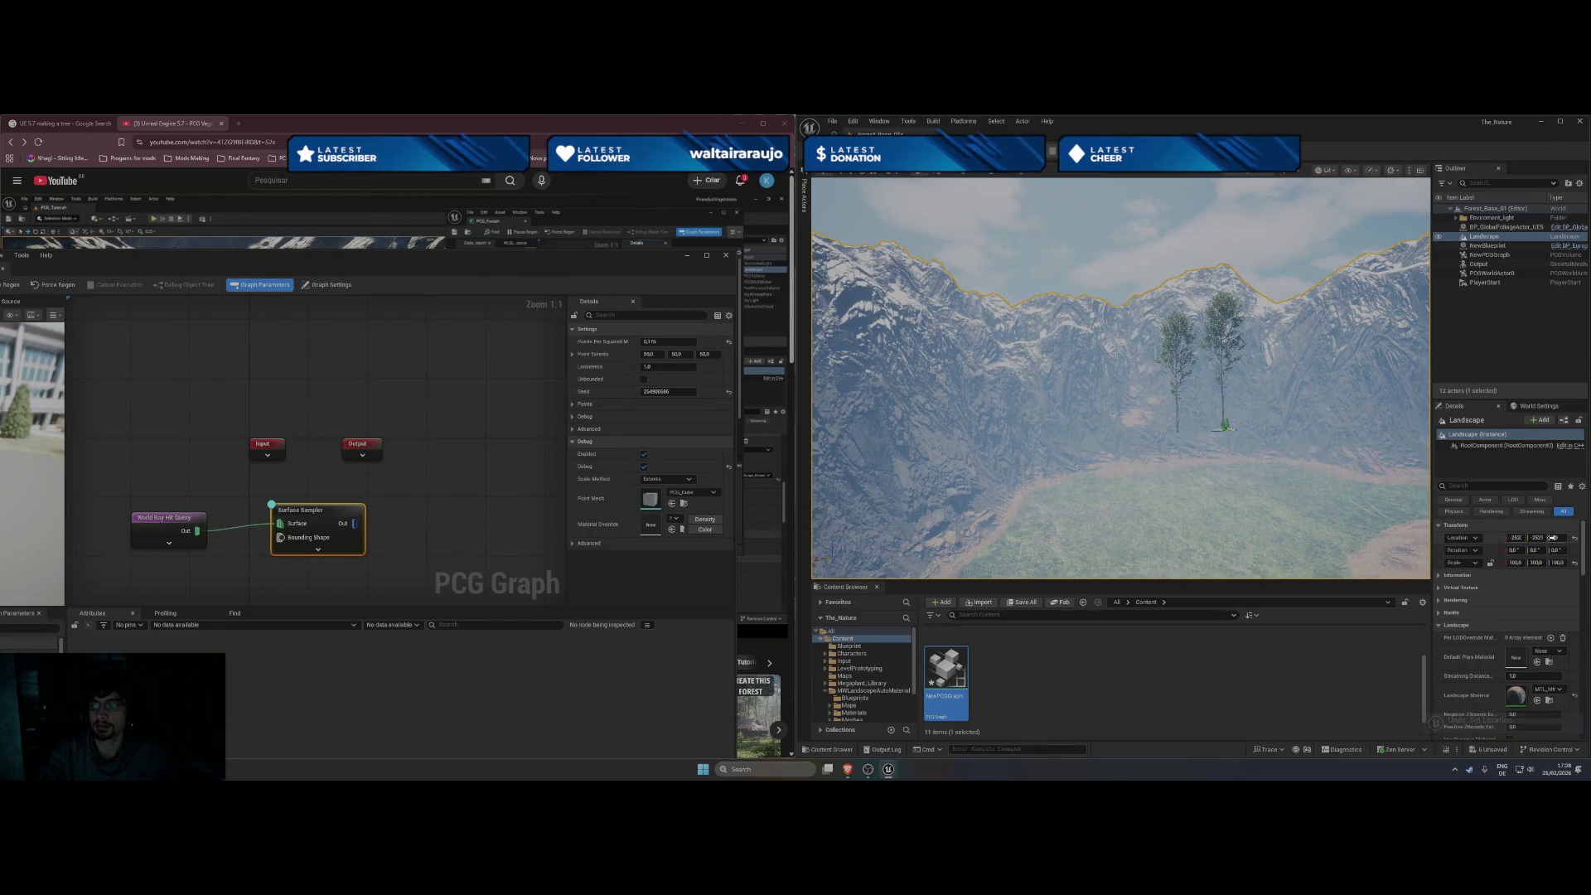
{"action": "left_click", "coordinate": [1489, 265]}
{"action": "left_click_drag", "start_coordinate": [1132, 497], "coordinate": [1156, 189]}
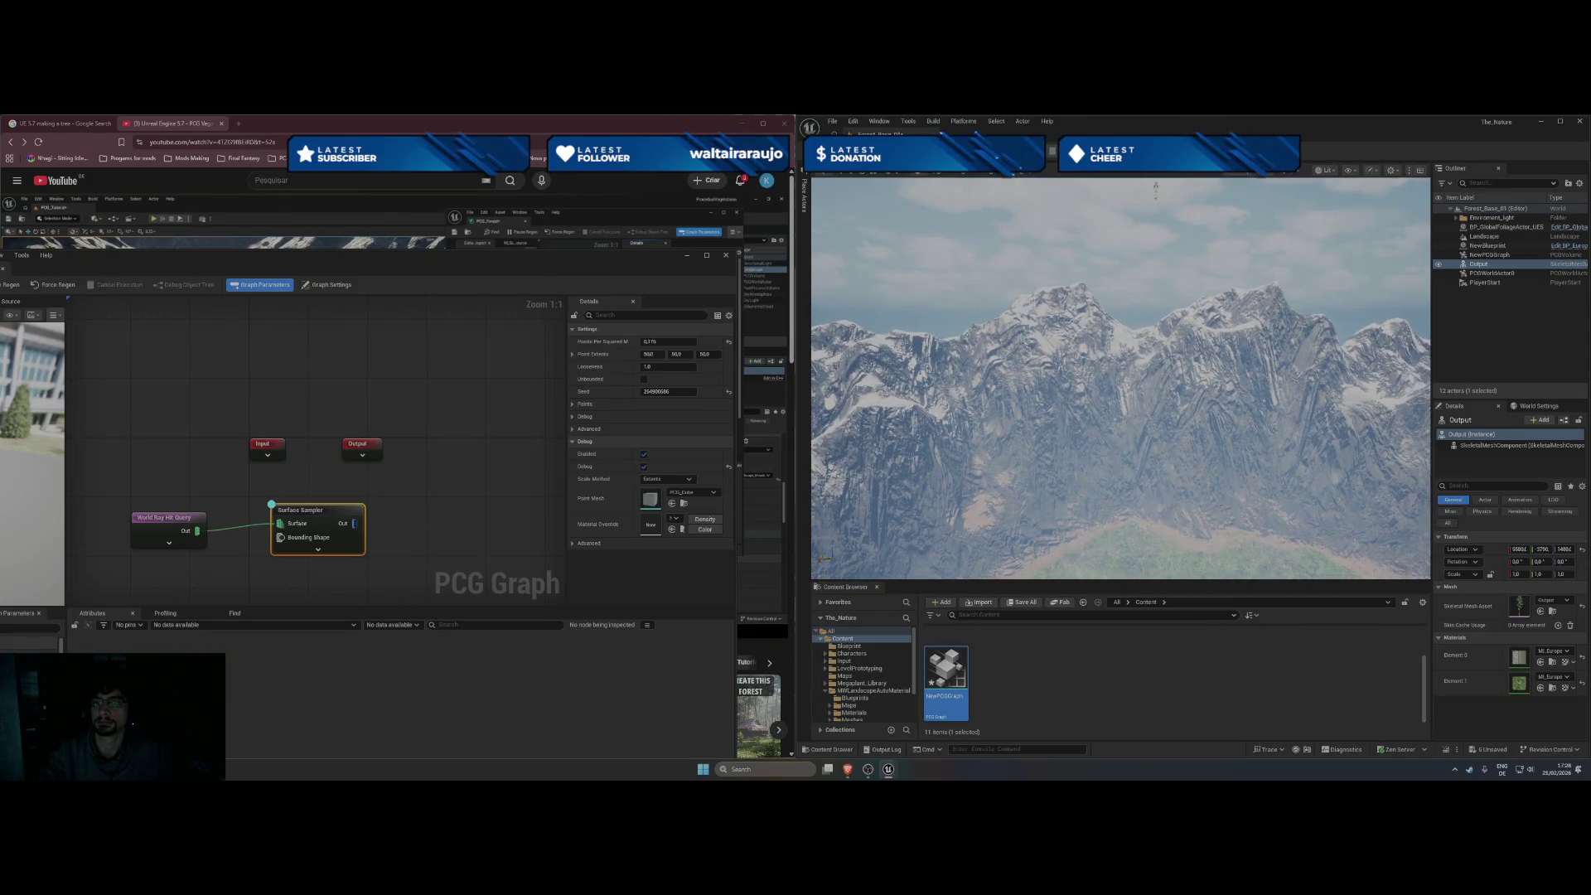
Raise the Landscape by setting its Location Z to 21, then inspect it against the mountains.
{"action": "key", "text": "f"}
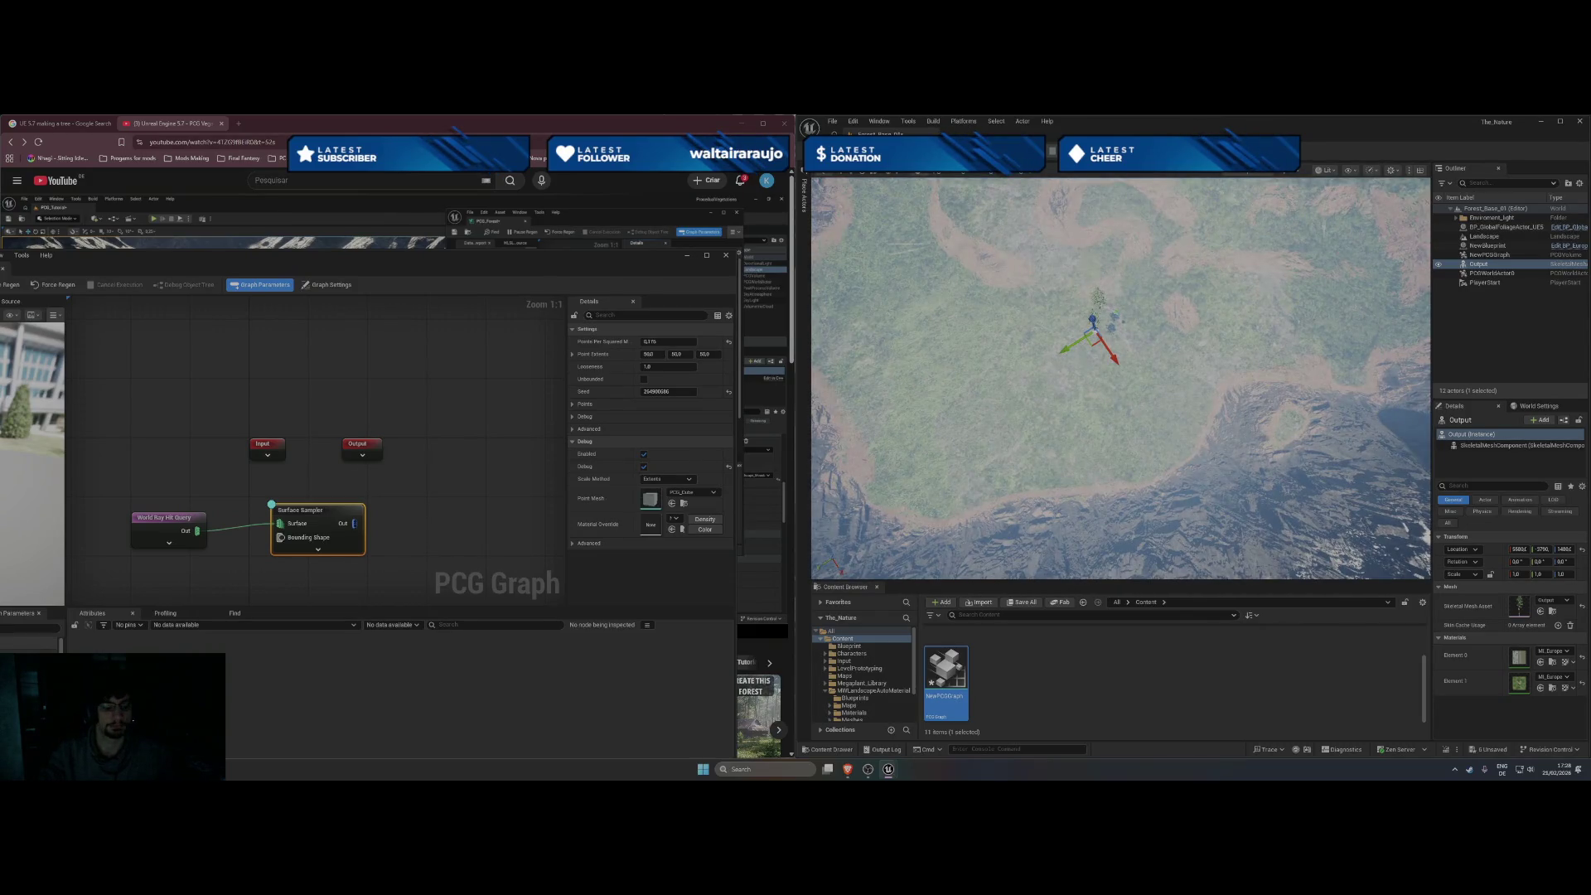
{"action": "mouse_move", "coordinate": [1116, 319]}
{"action": "left_mouse_down"}
{"action": "mouse_move", "coordinate": [1143, 312]}
{"action": "mouse_move", "coordinate": [1134, 440]}
{"action": "left_mouse_up"}
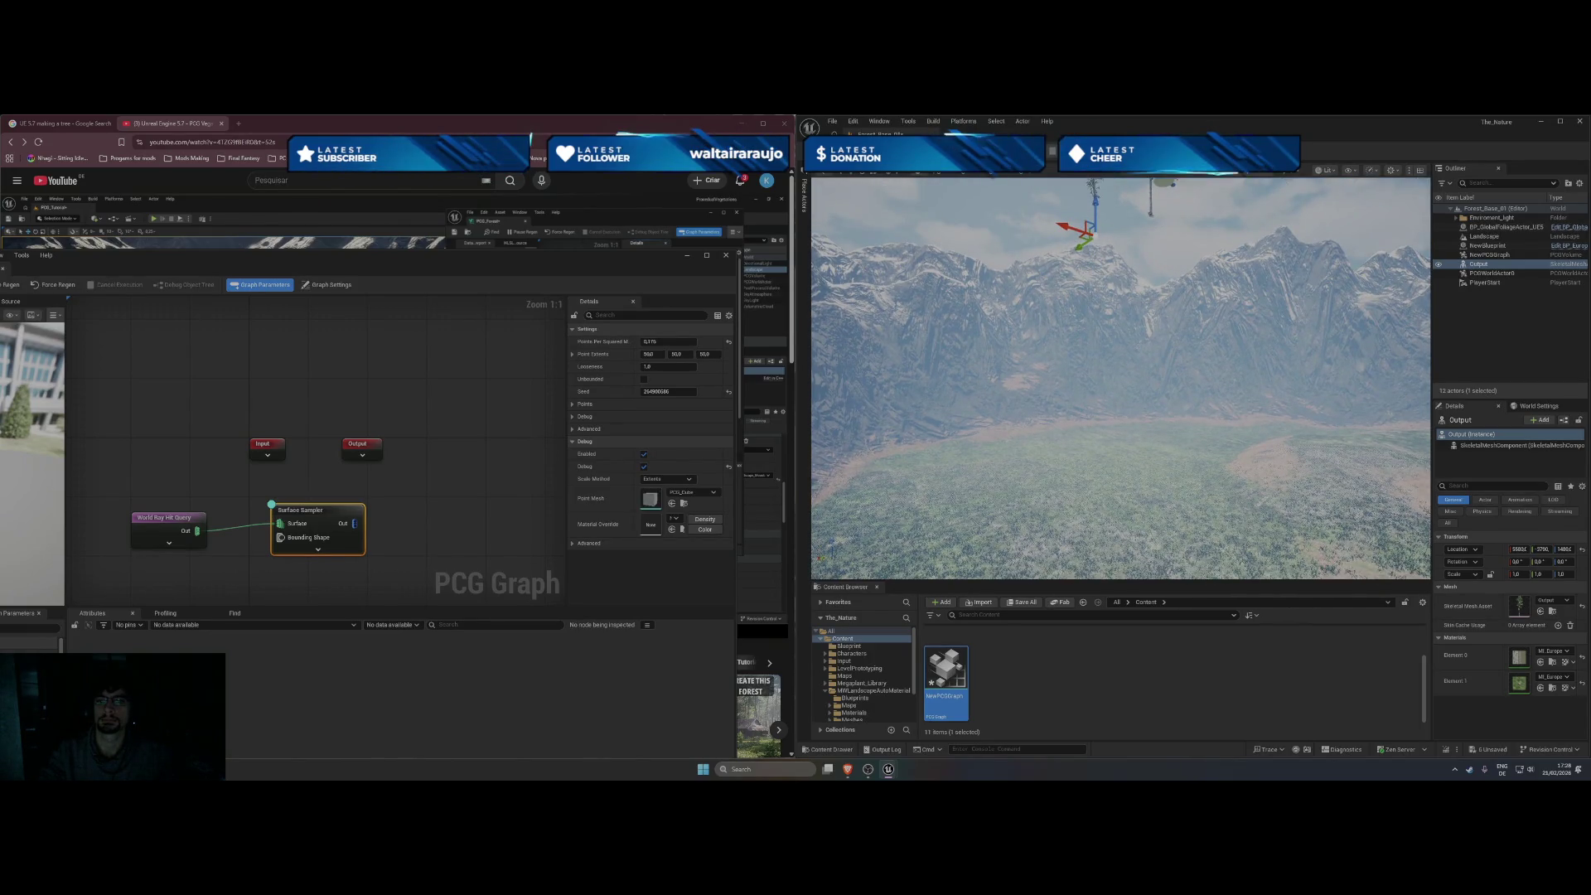
{"action": "left_click", "coordinate": [1135, 441]}
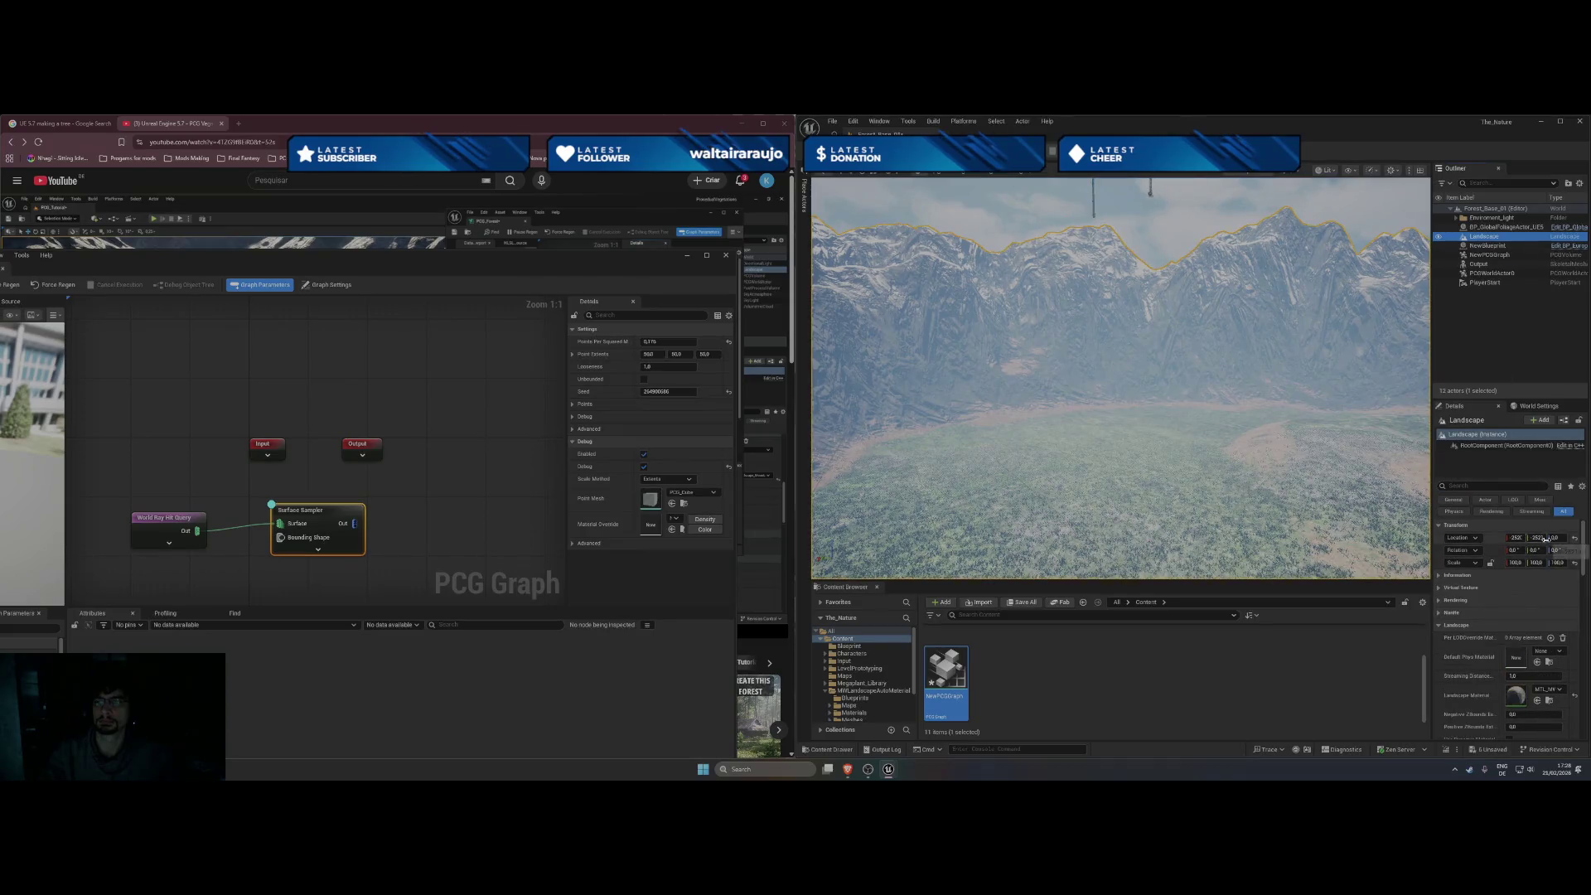
{"action": "left_click", "coordinate": [1548, 538]}
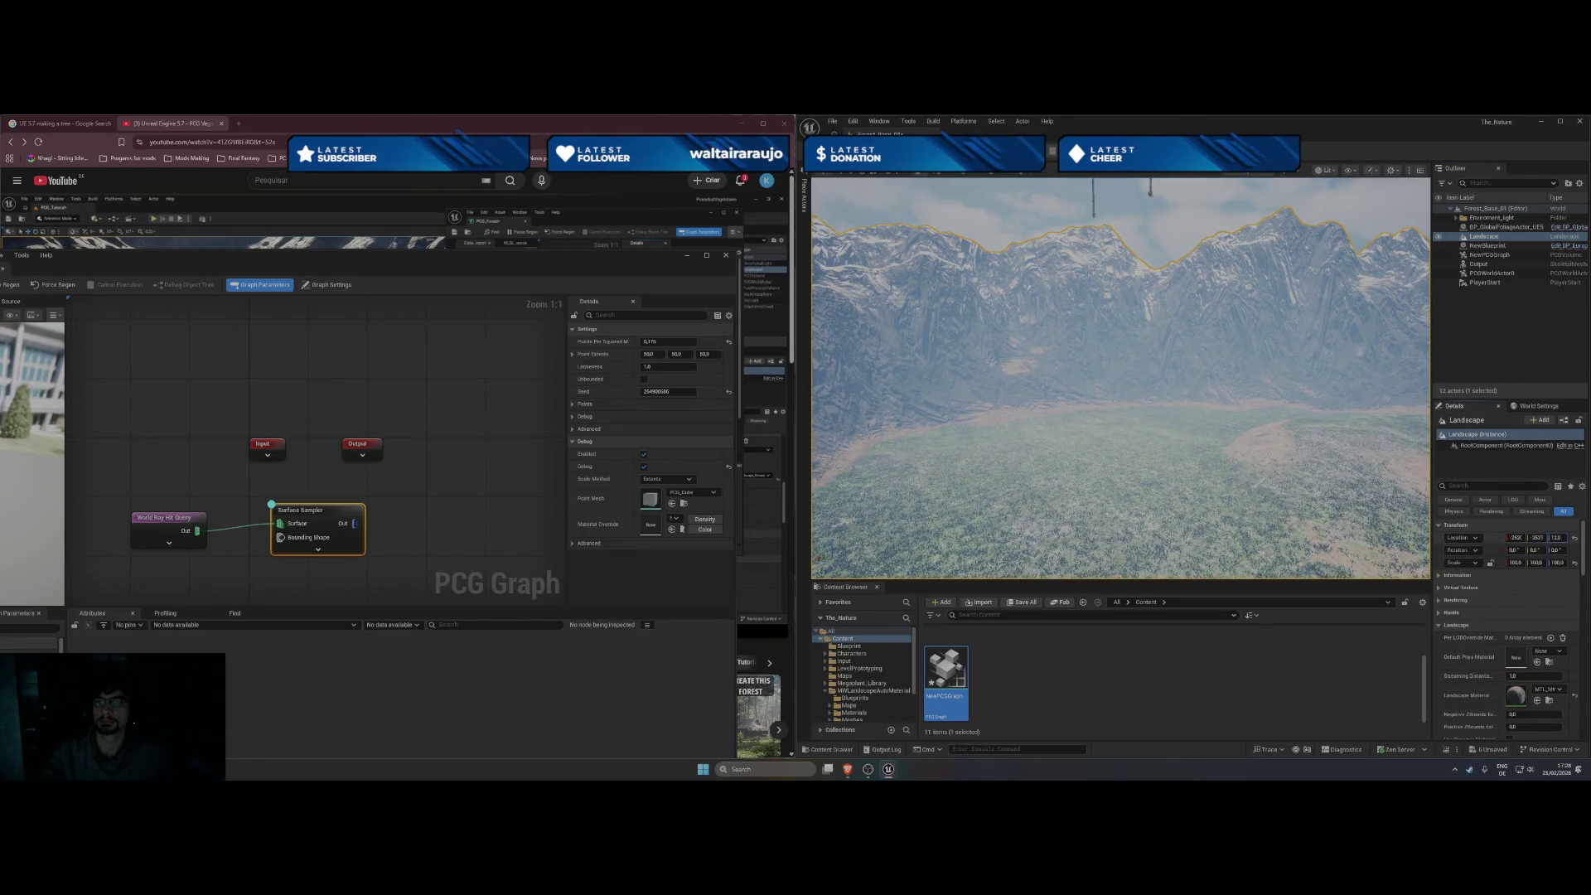
{"action": "type", "text": "21"}
{"action": "key", "text": "Return"}
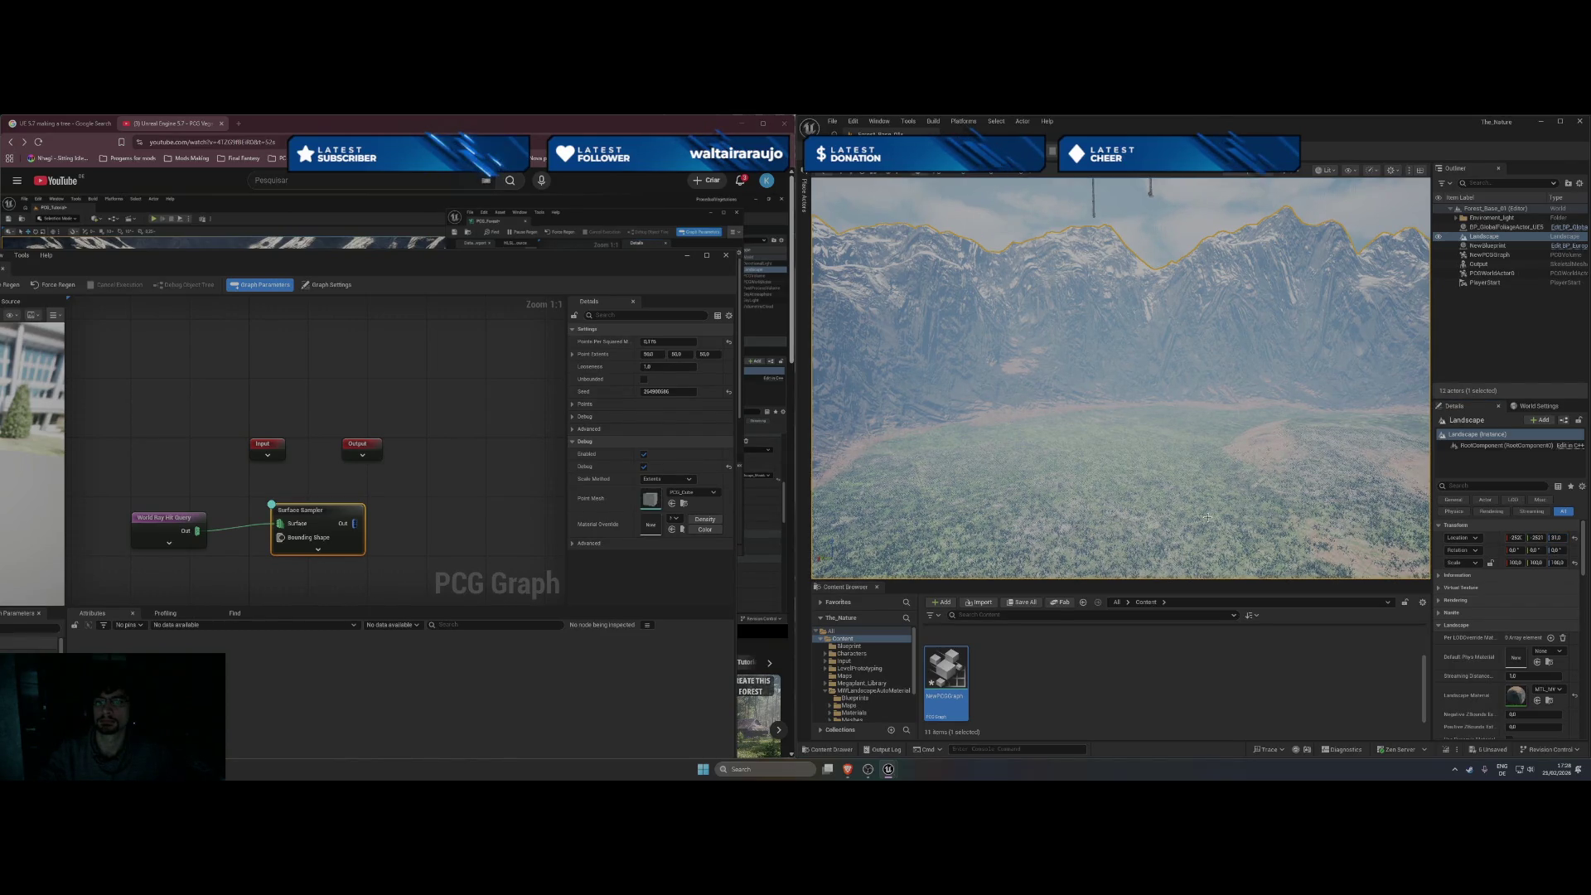
{"action": "mouse_move", "coordinate": [1207, 517]}
{"action": "left_mouse_down"}
{"action": "mouse_move", "coordinate": [1276, 510]}
{"action": "mouse_move", "coordinate": [1164, 382]}
{"action": "mouse_move", "coordinate": [1176, 363]}
{"action": "mouse_move", "coordinate": [1176, 377]}
{"action": "mouse_move", "coordinate": [986, 386]}
{"action": "left_mouse_up"}
{"action": "mouse_move", "coordinate": [1181, 352]}
{"action": "left_mouse_down"}
{"action": "mouse_move", "coordinate": [1182, 398]}
{"action": "mouse_move", "coordinate": [1160, 397]}
{"action": "left_mouse_up"}
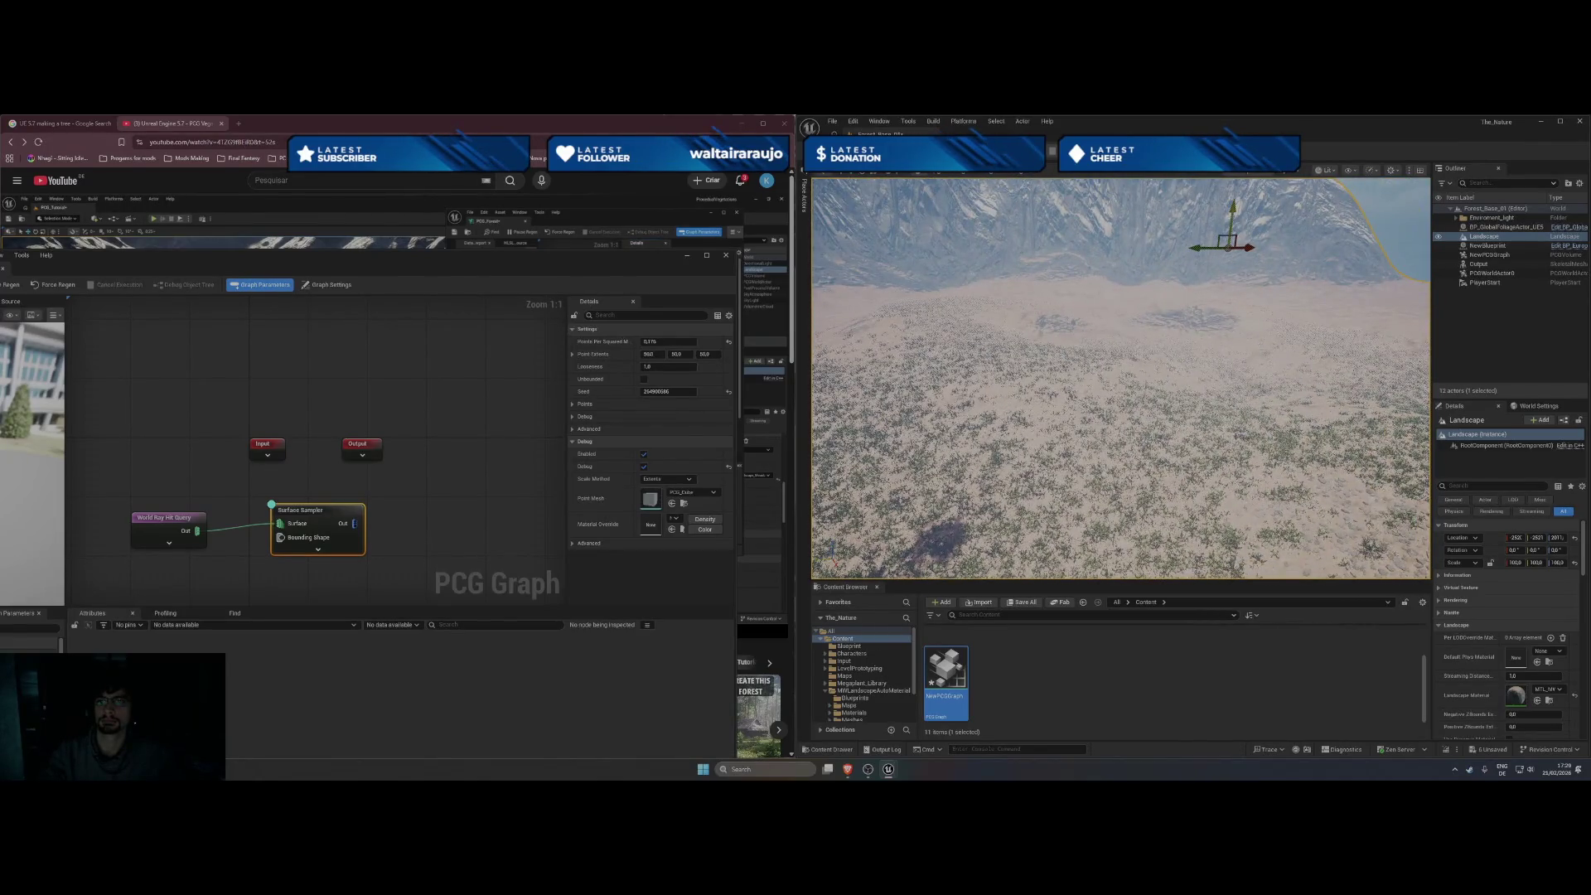